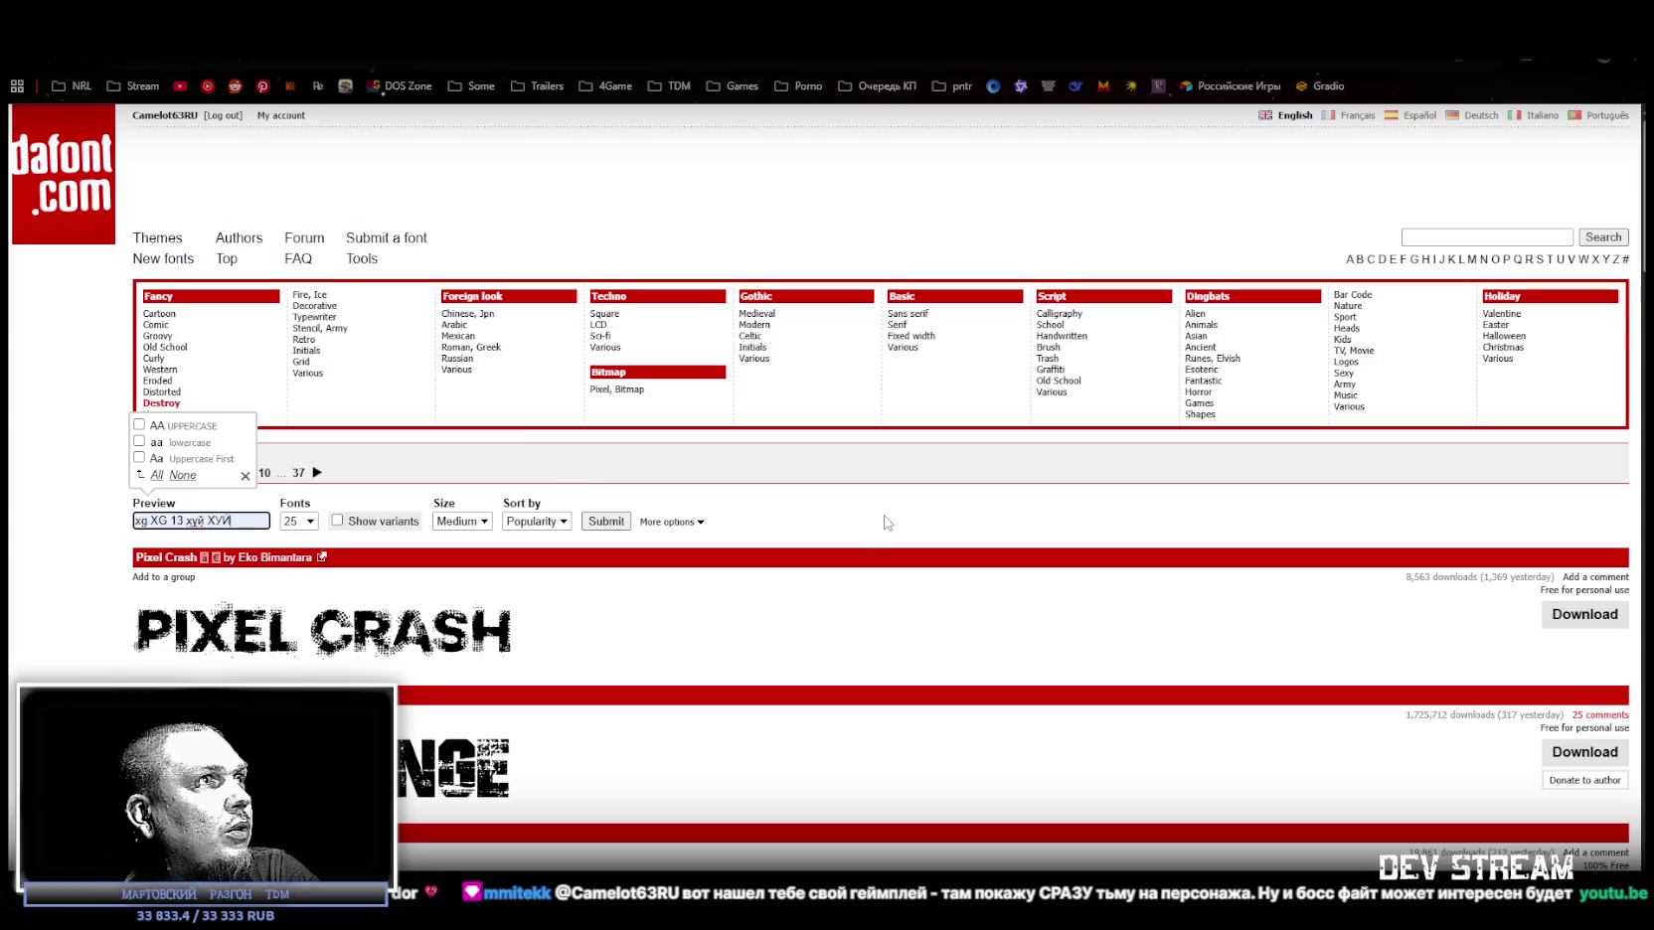
- Apply the custom preview text to the Destroy fonts on dafont.com
left_click(872, 512)
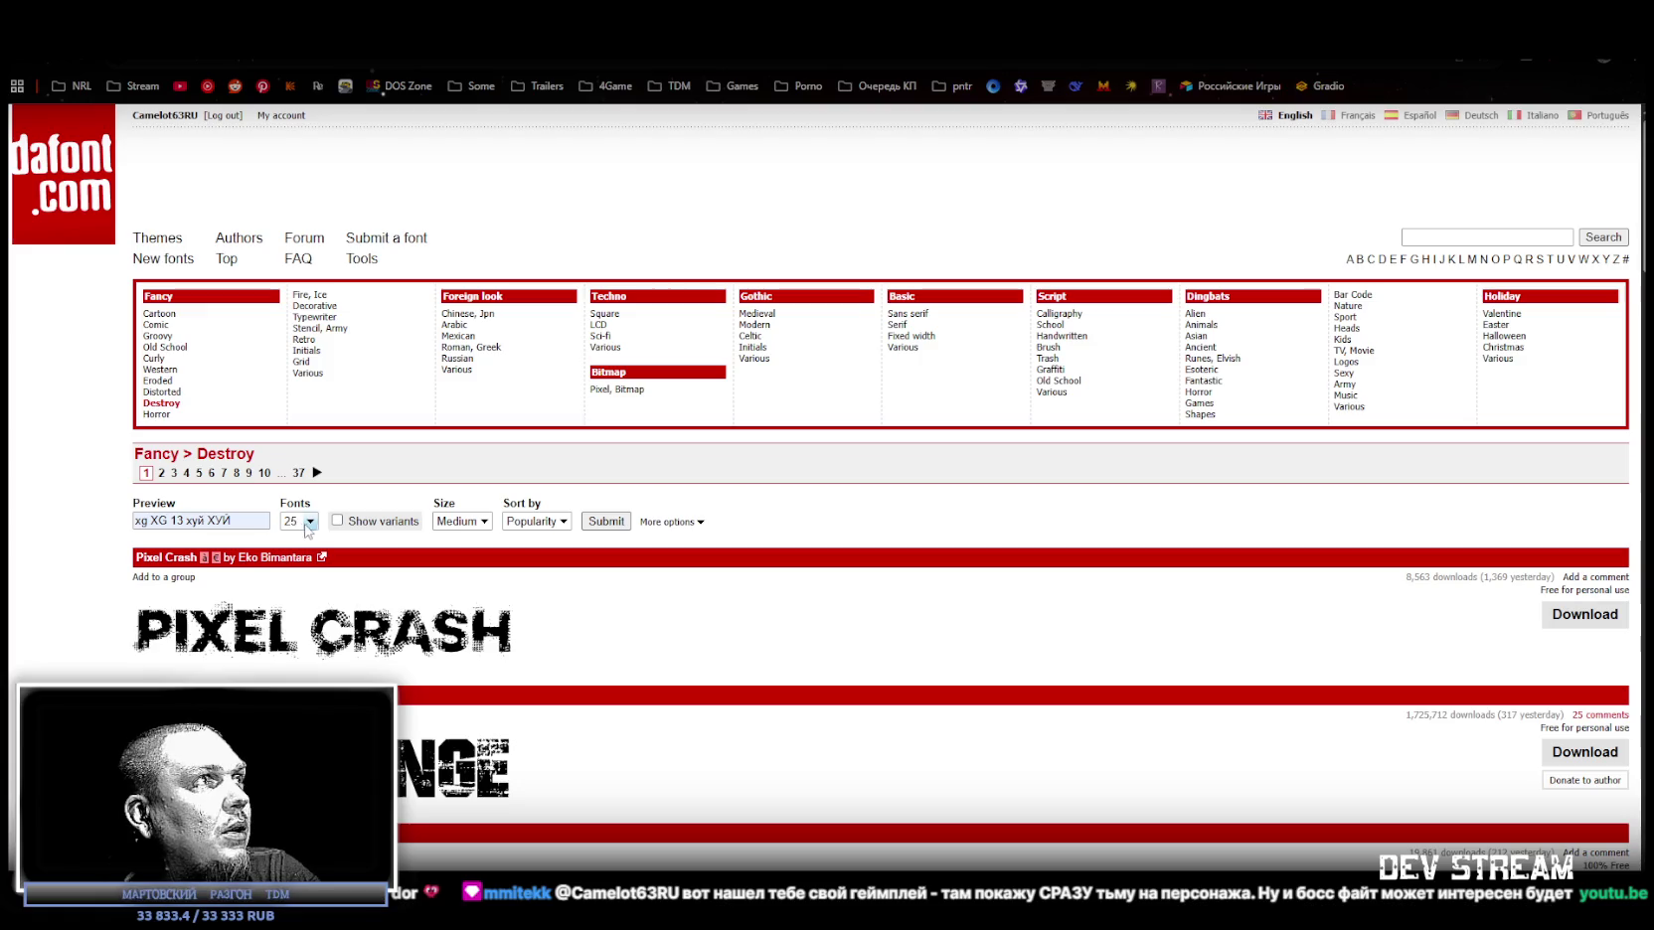
left_click(608, 521)
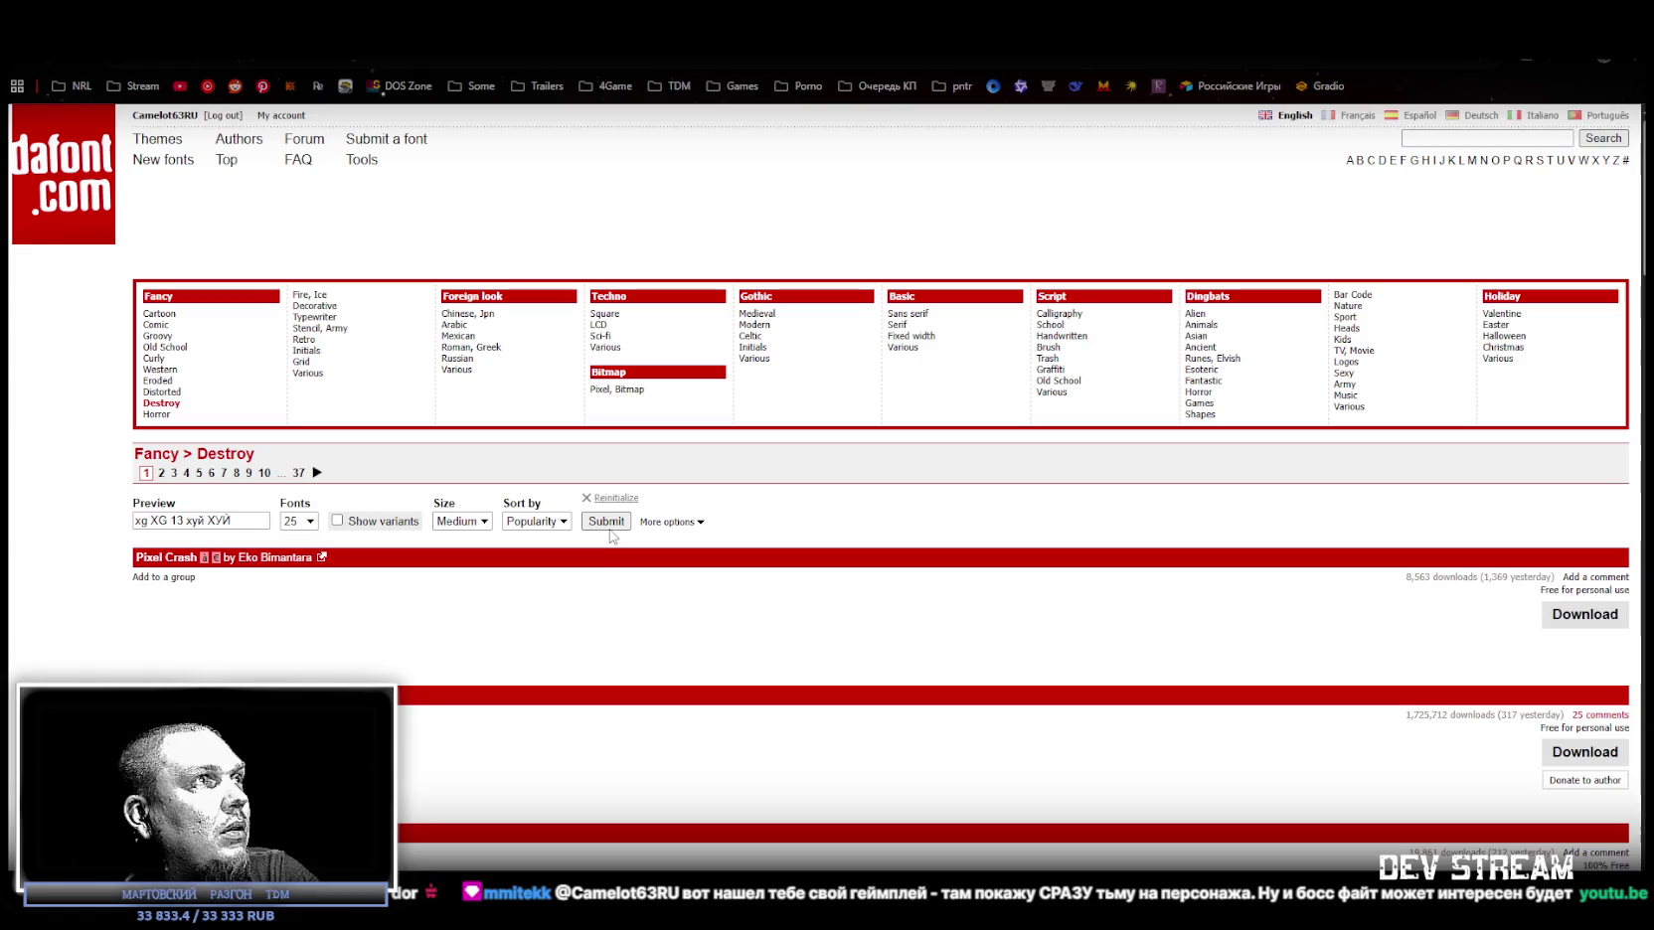
scroll(404, 651, "down", 5)
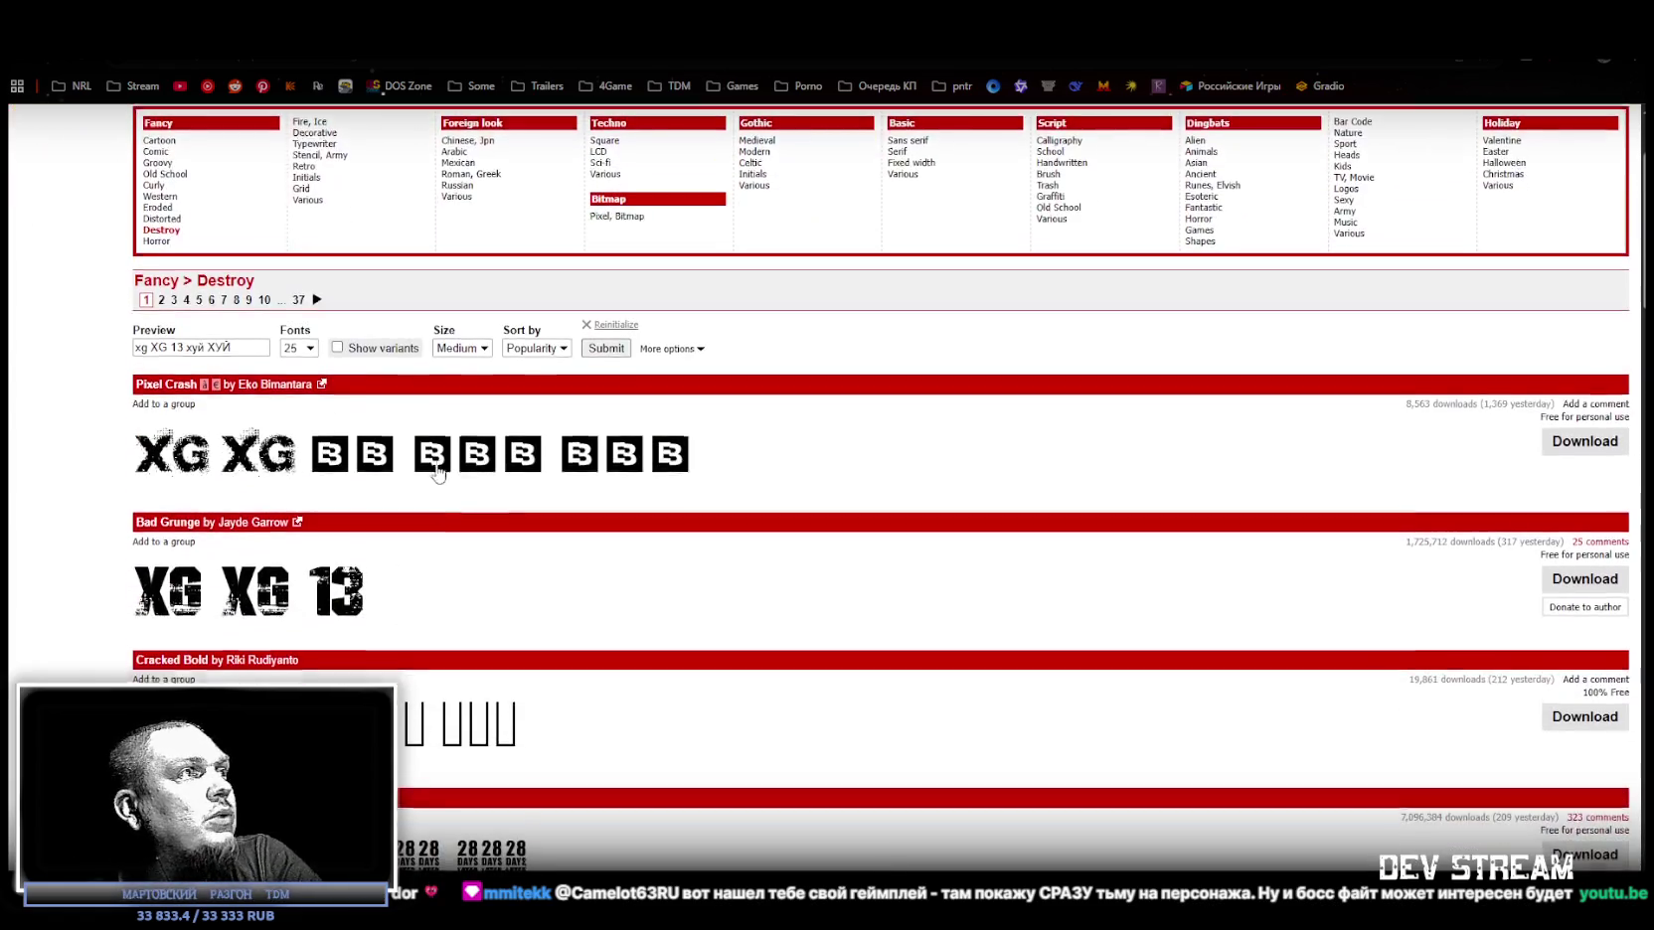
scroll(378, 541, "up", 4)
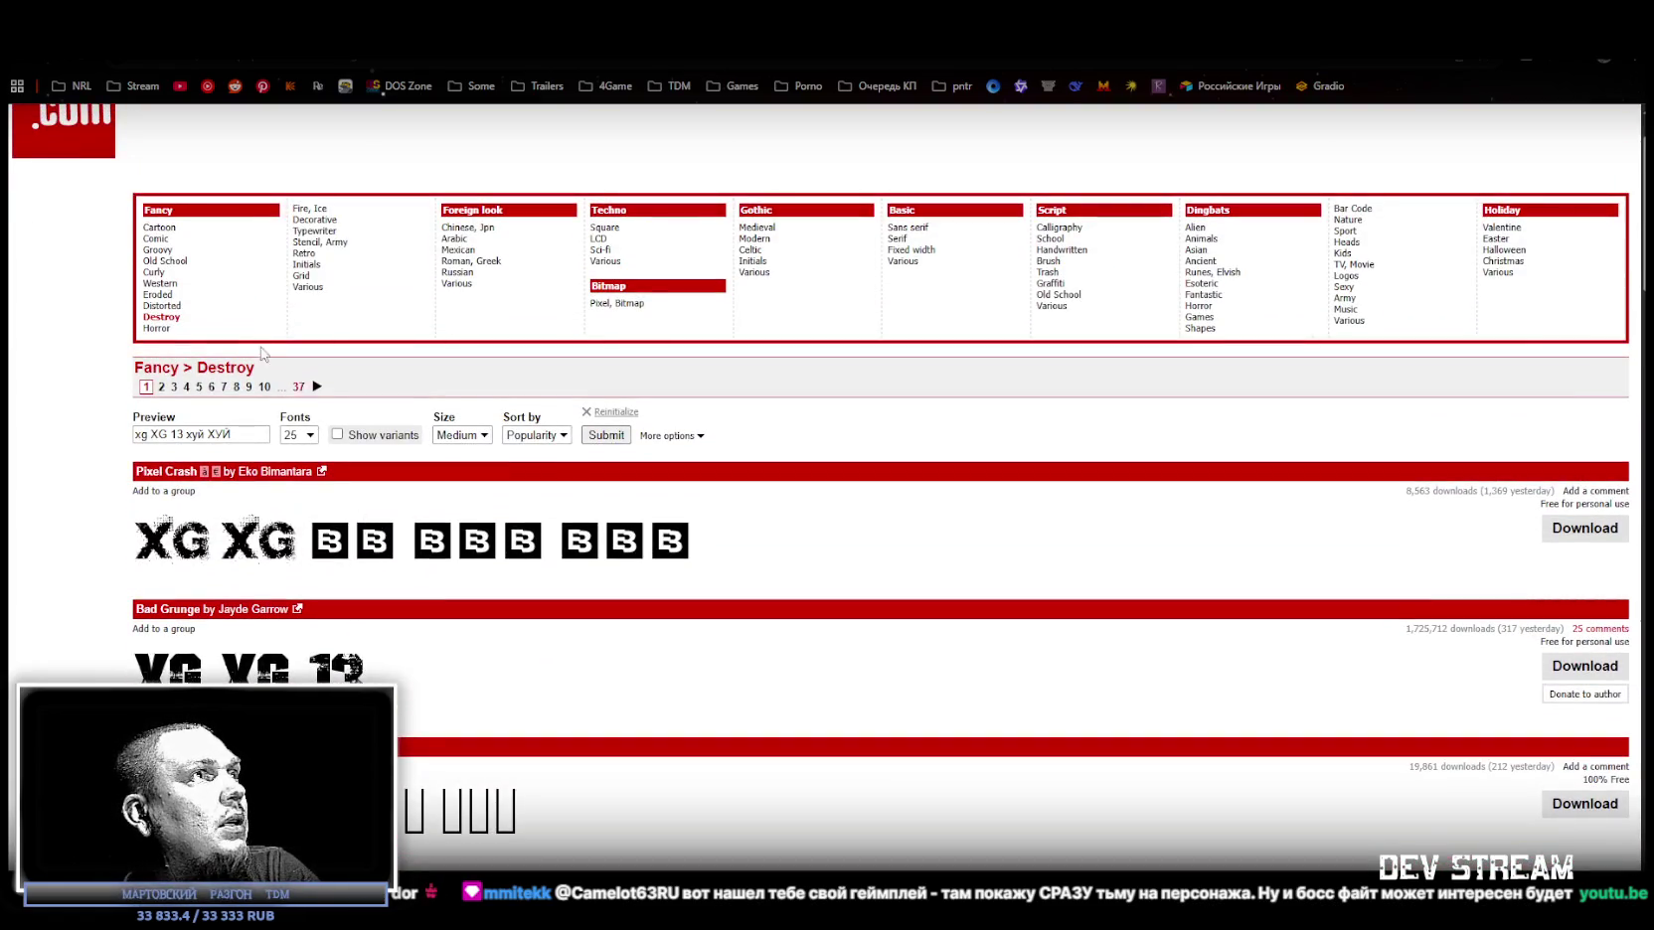
- Sort the Destroy fonts by Newest and restrict them to 100% Free licences
left_click(564, 437)
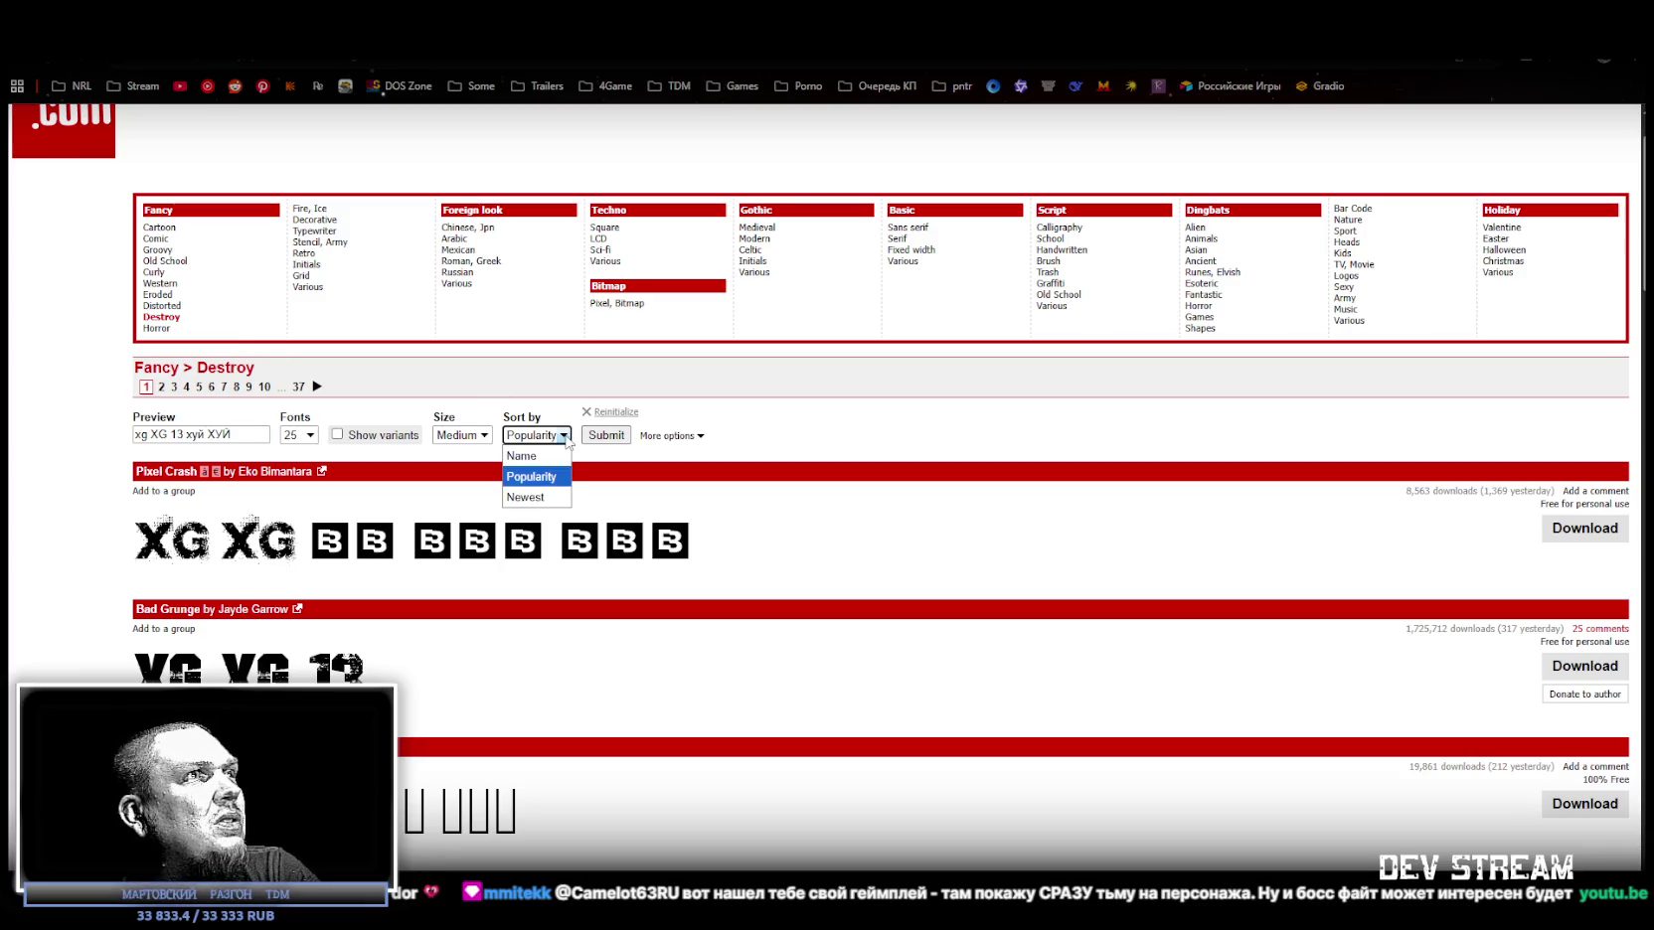
left_click(544, 497)
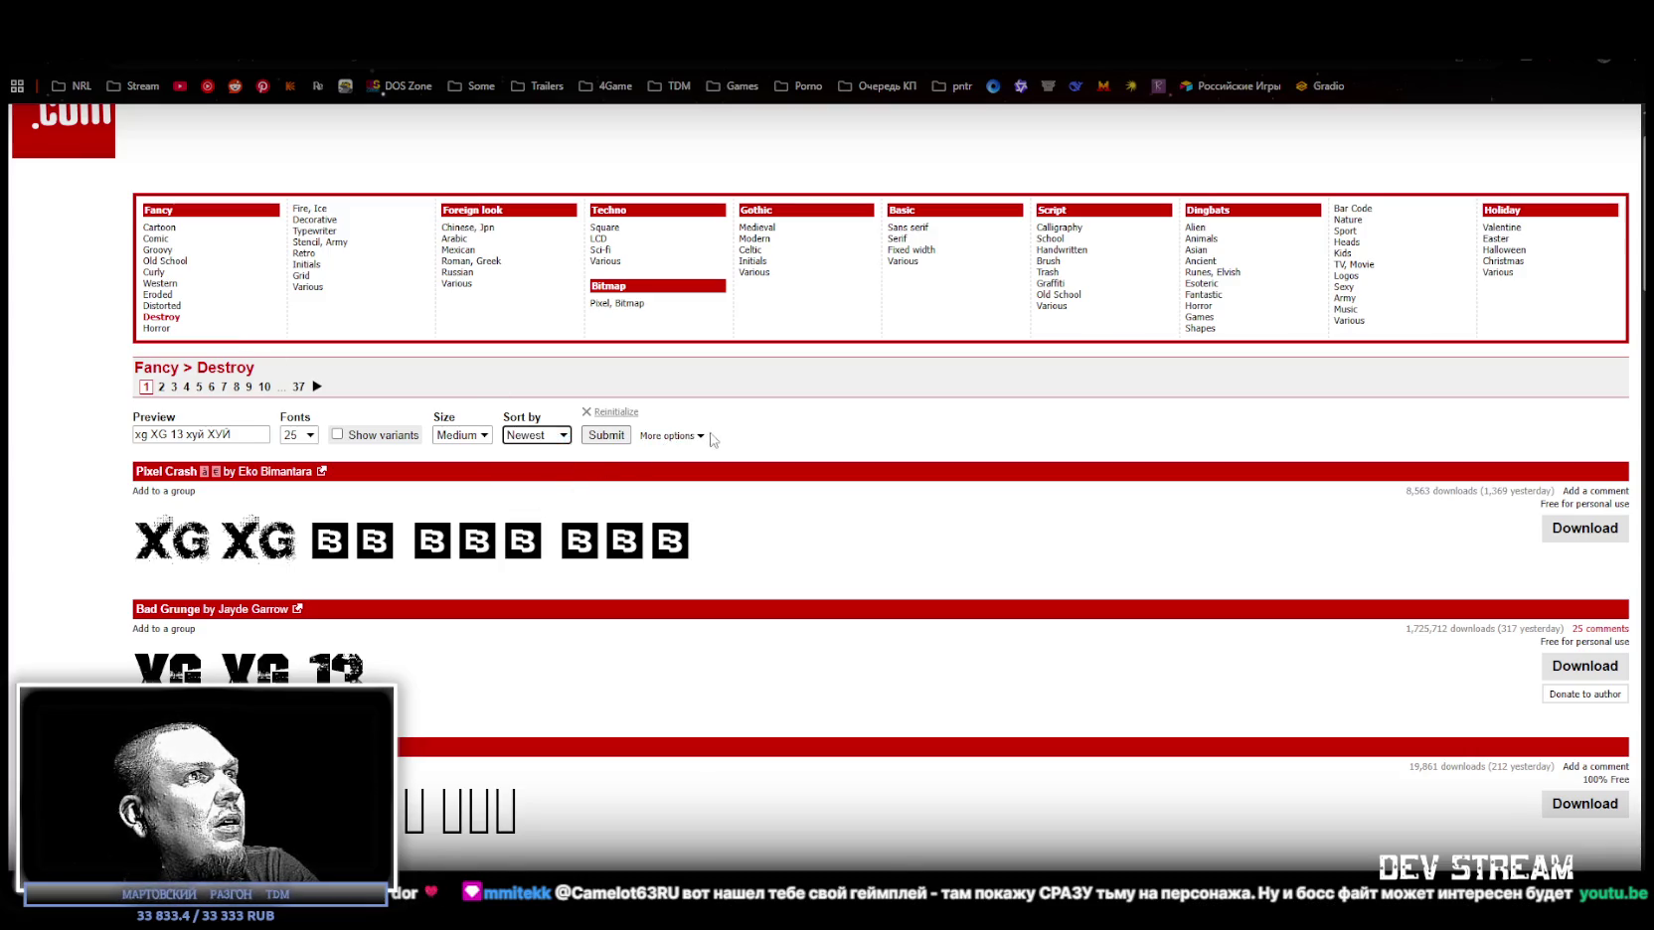
left_click(708, 436)
left_click(312, 458)
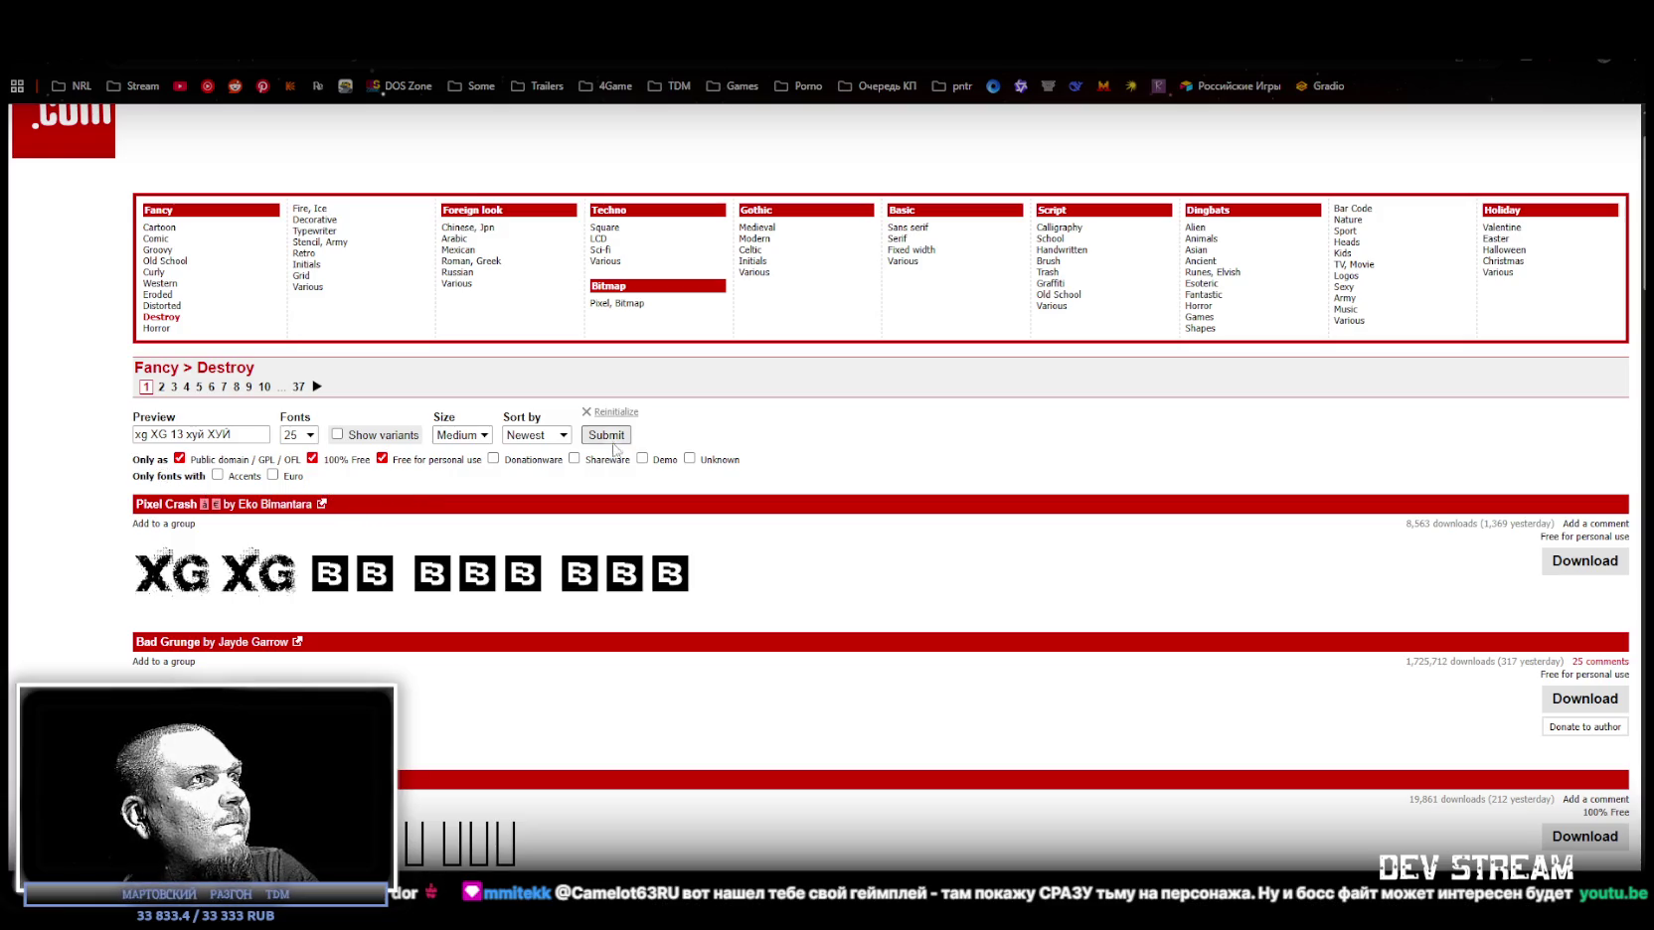
- Reload the Destroy list with only public-domain and 100% free fonts, leaving 8 pages
scroll(681, 636, "down", 7)
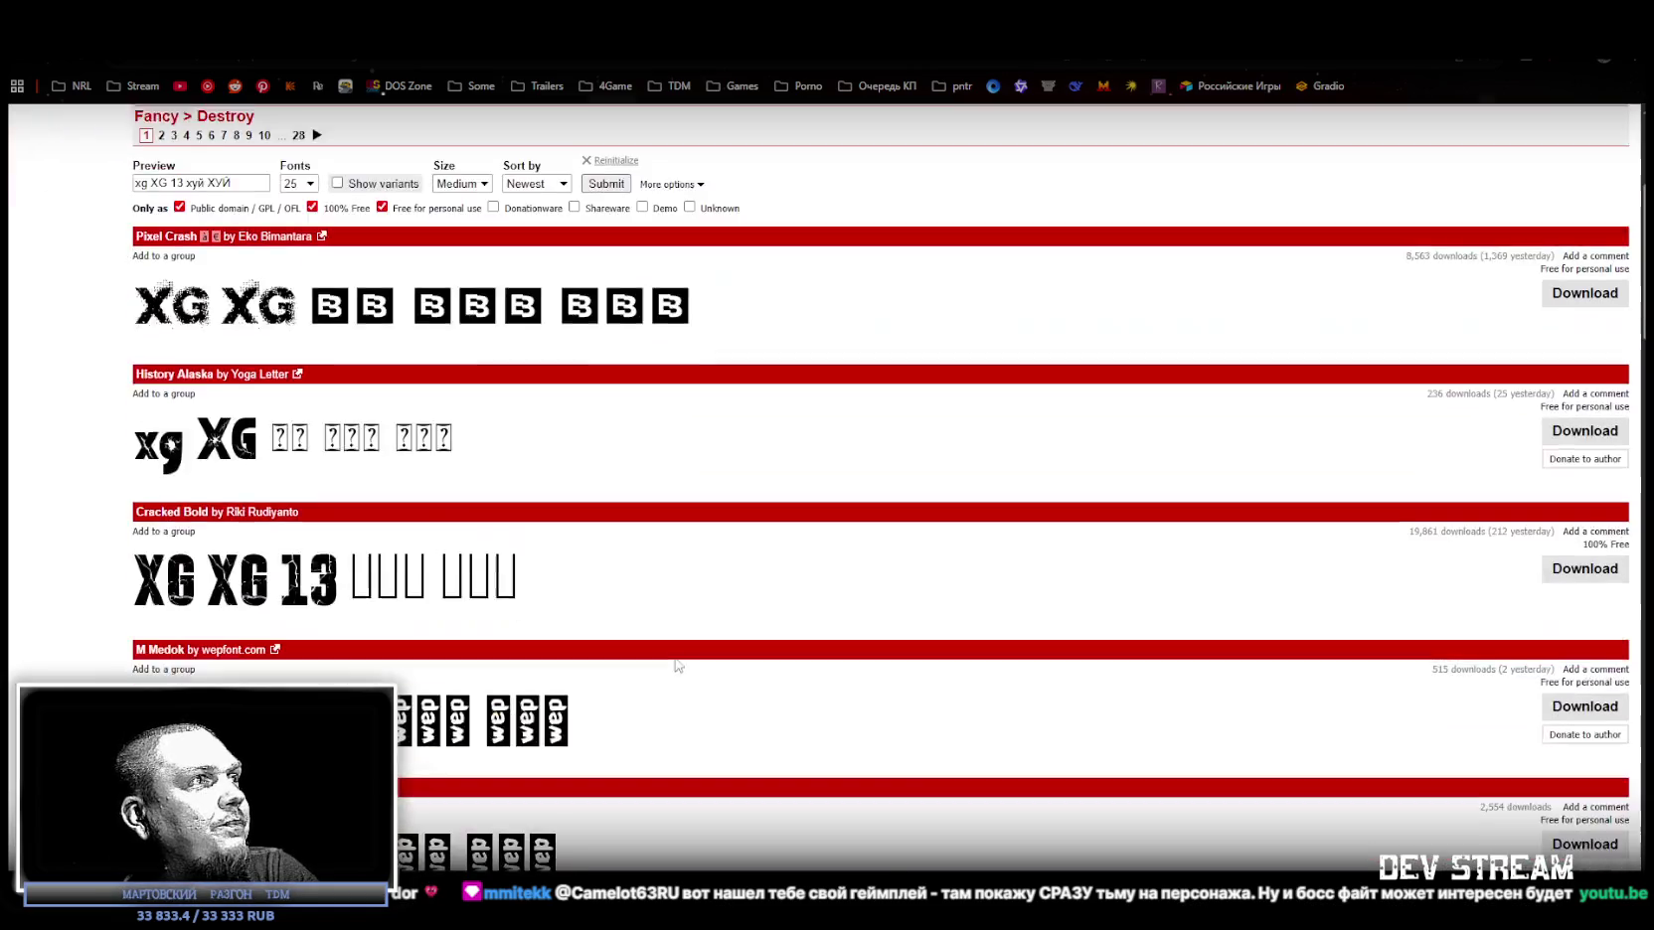
scroll(677, 661, "down", 10)
scroll(638, 609, "up", 11)
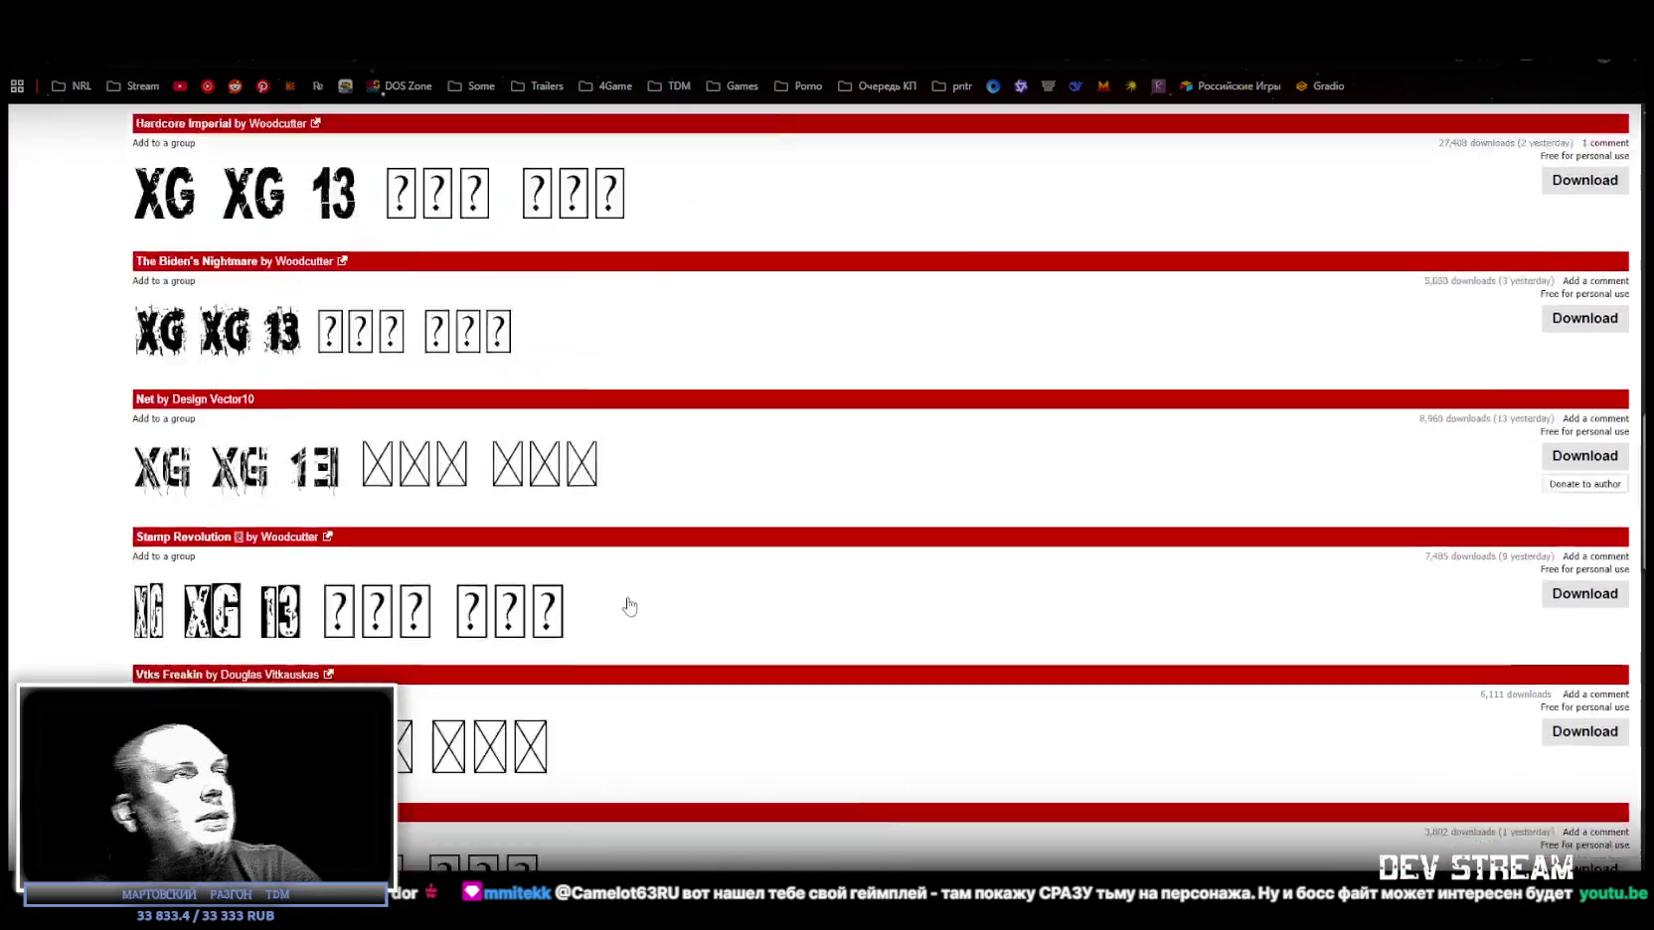
scroll(442, 488, "up", 6)
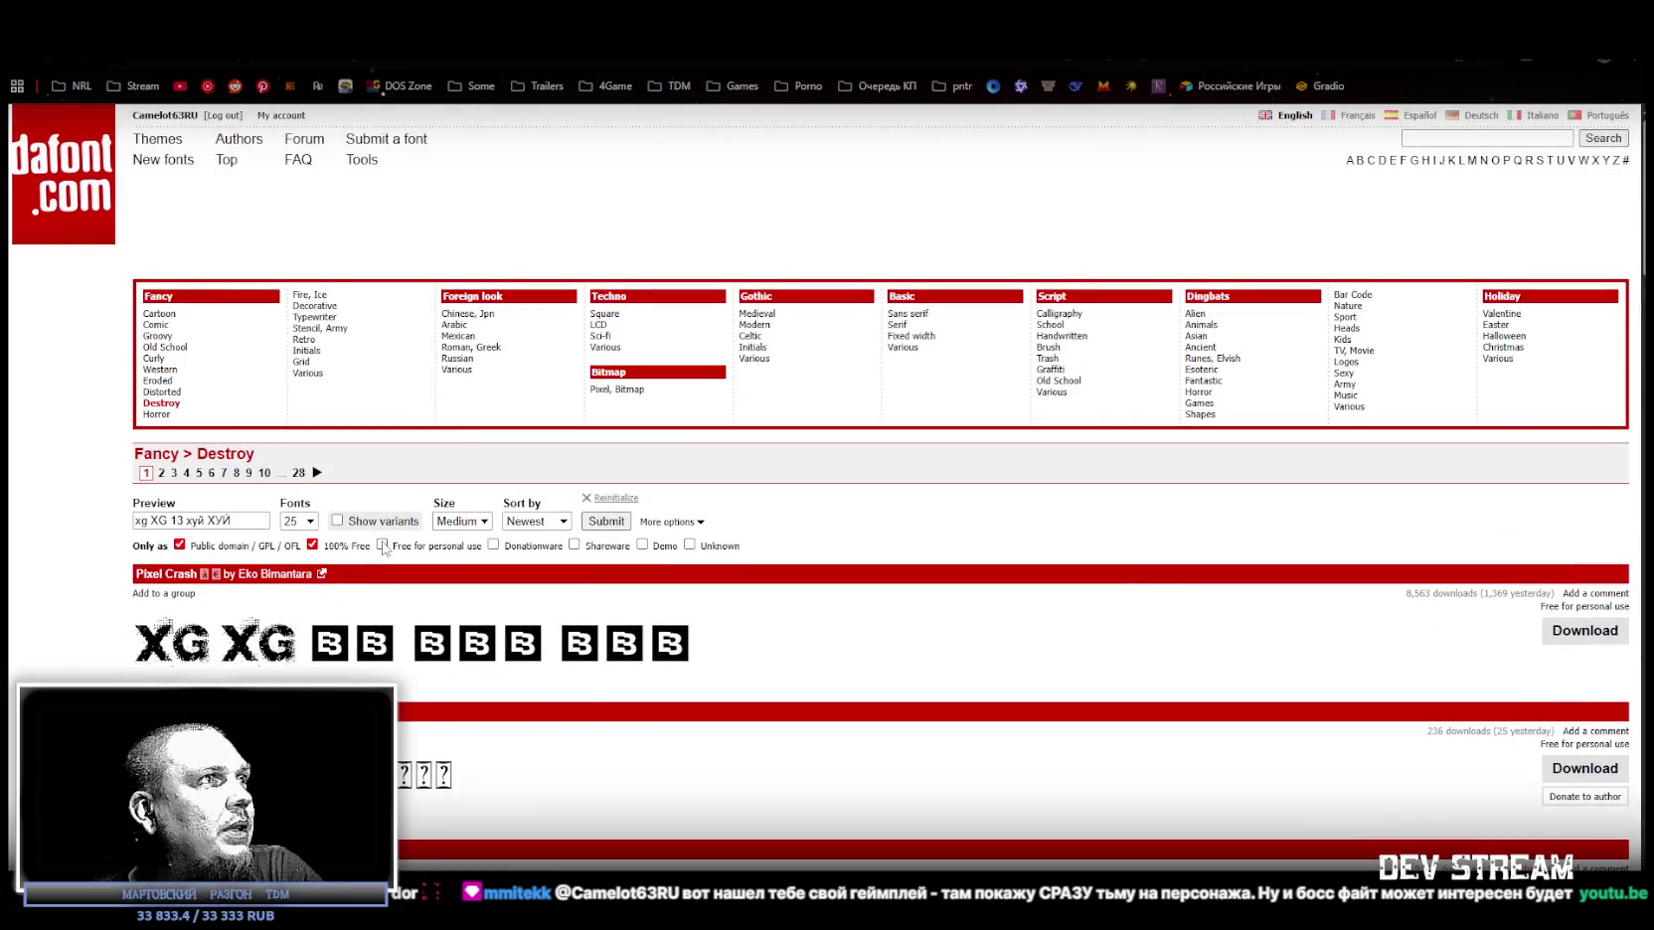
left_click(609, 521)
scroll(507, 612, "down", 5)
scroll(508, 611, "down", 15)
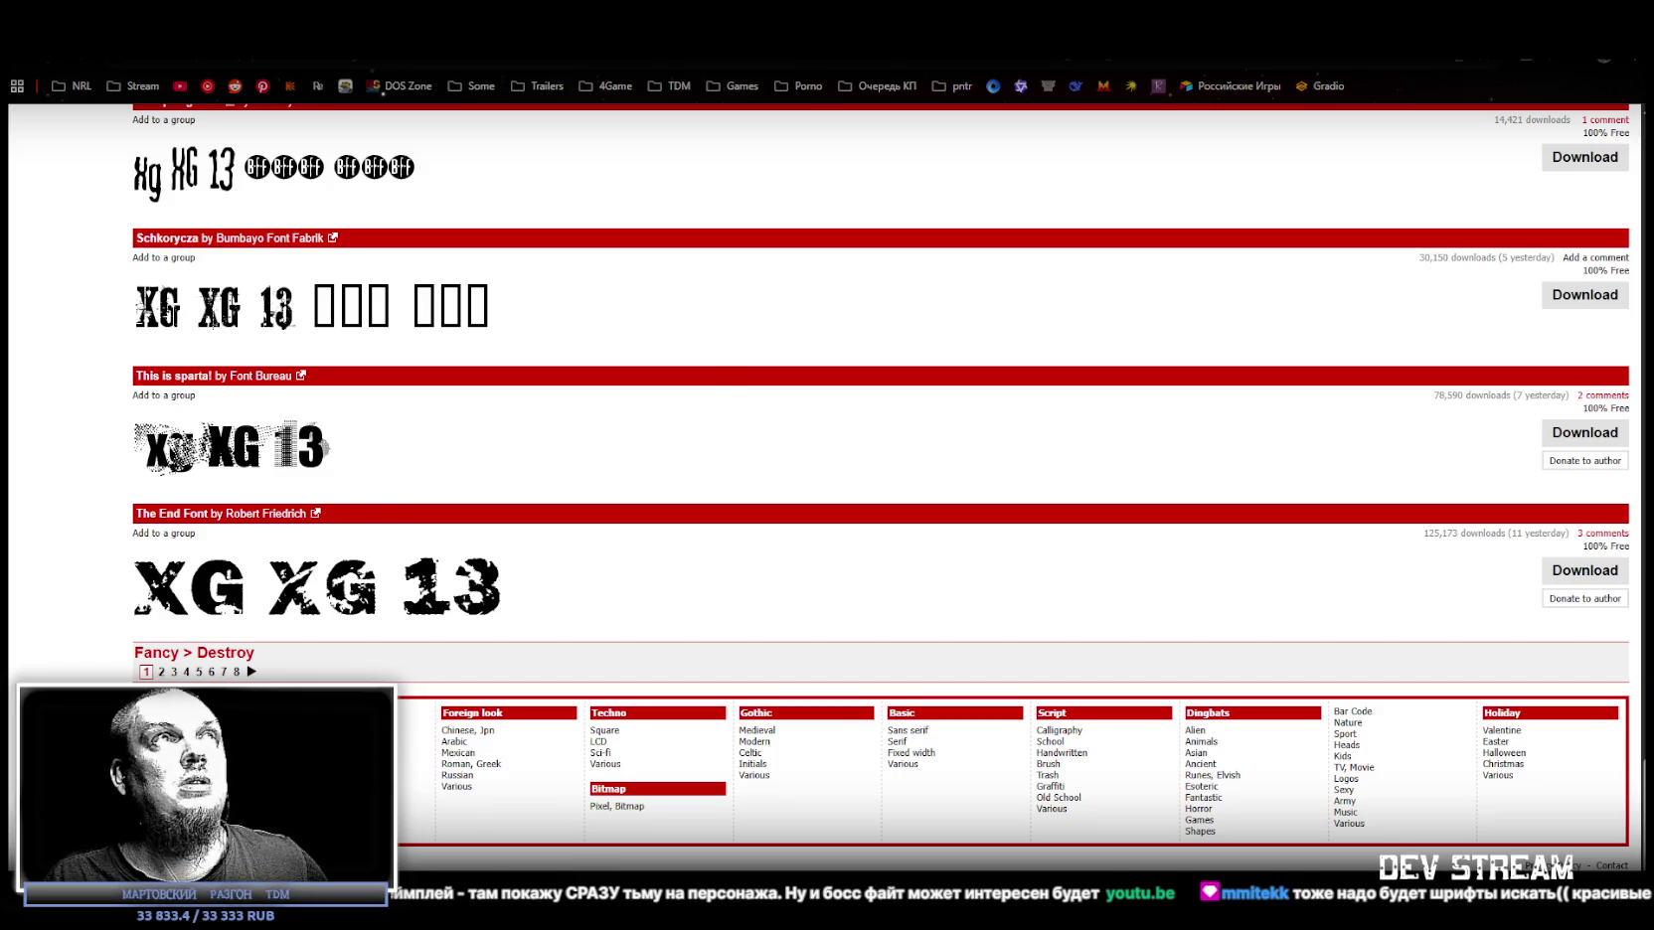
- Switch to the Unity editor and show the Game view with the UI buttons
key("alt+Tab")
key("alt+Tab")
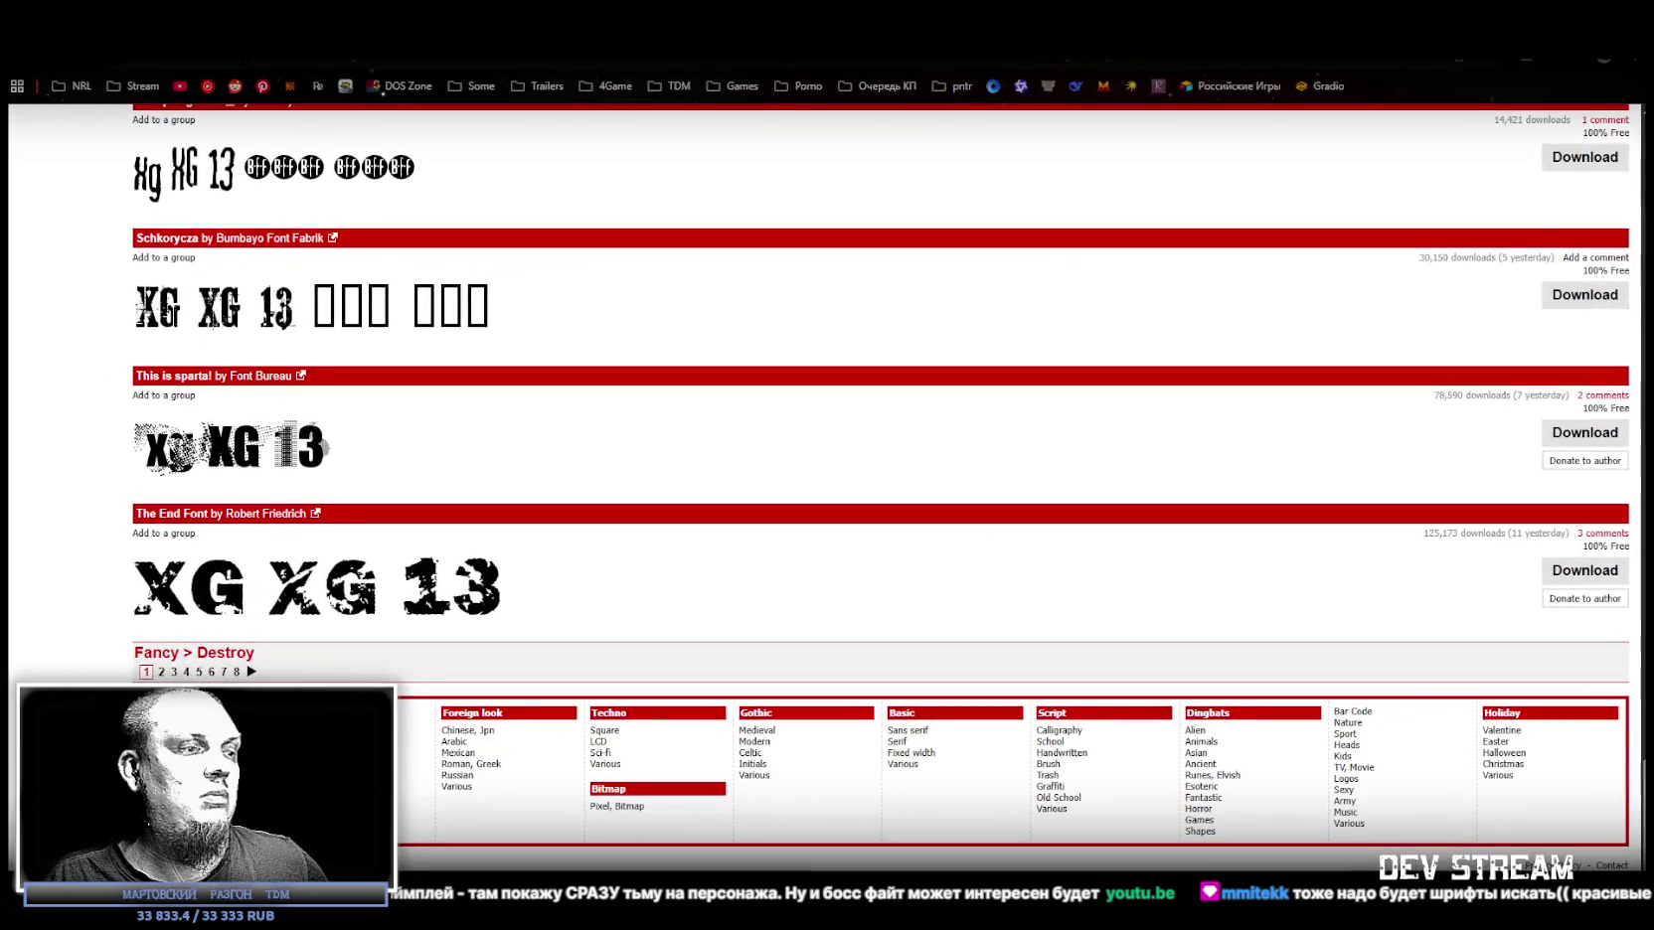
key("alt+Tab")
left_click(428, 74)
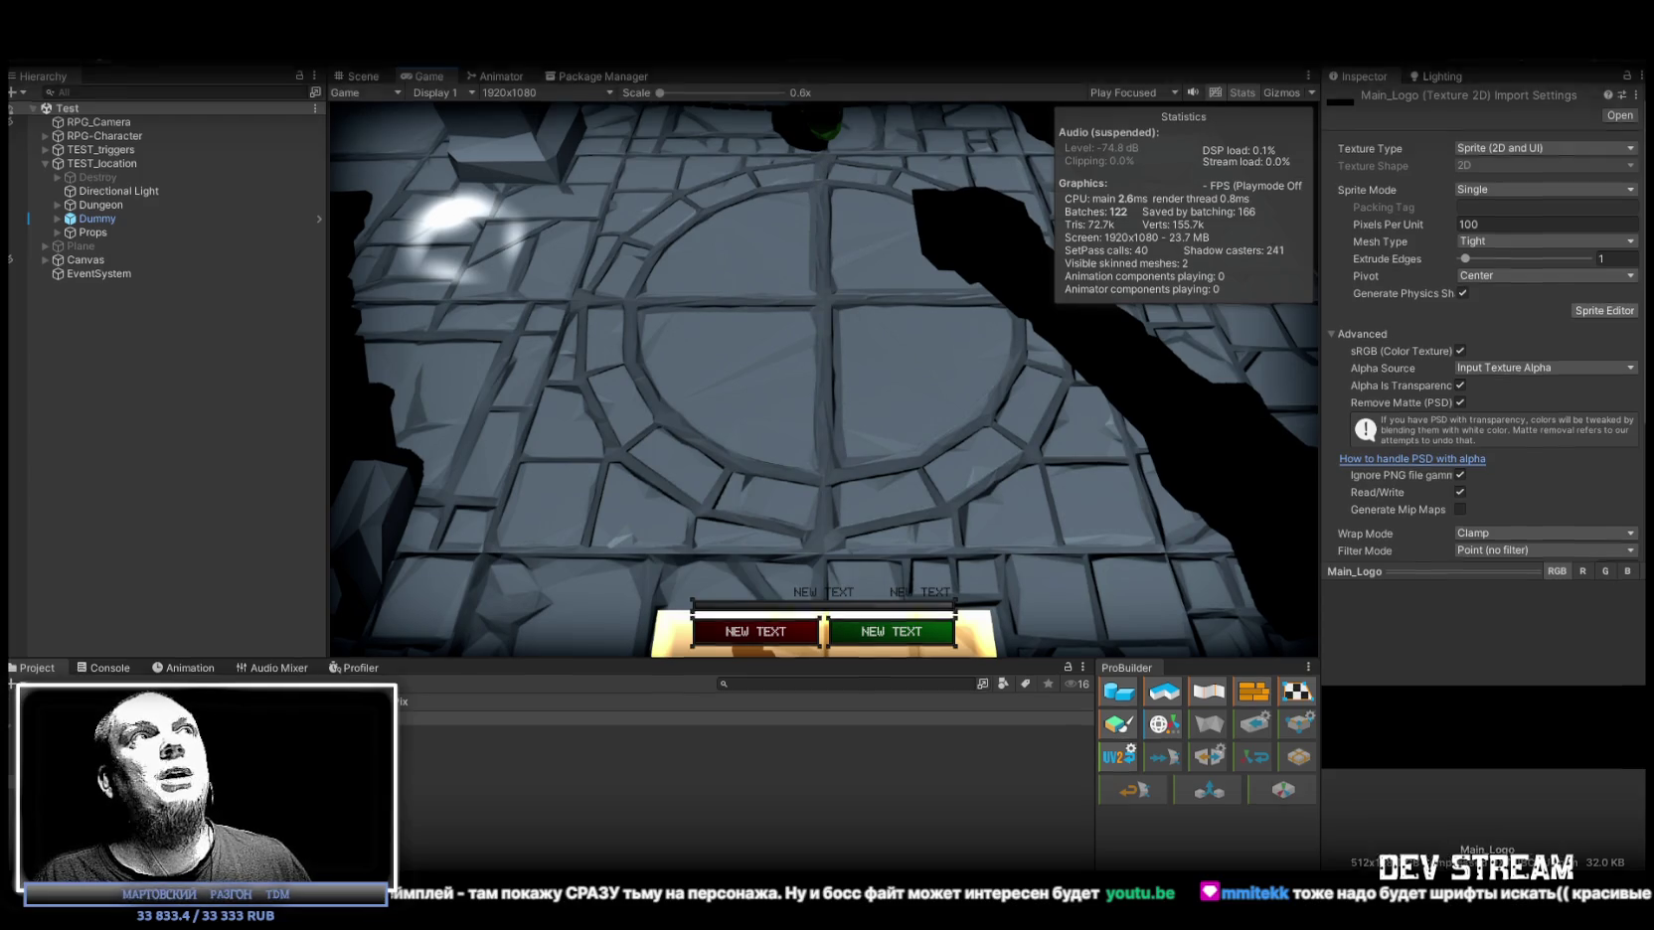
- Switch briefly to the browser font list and back to Unity's Game view with the NEW TEXT buttons
key("alt+Tab")
key("alt+Tab")
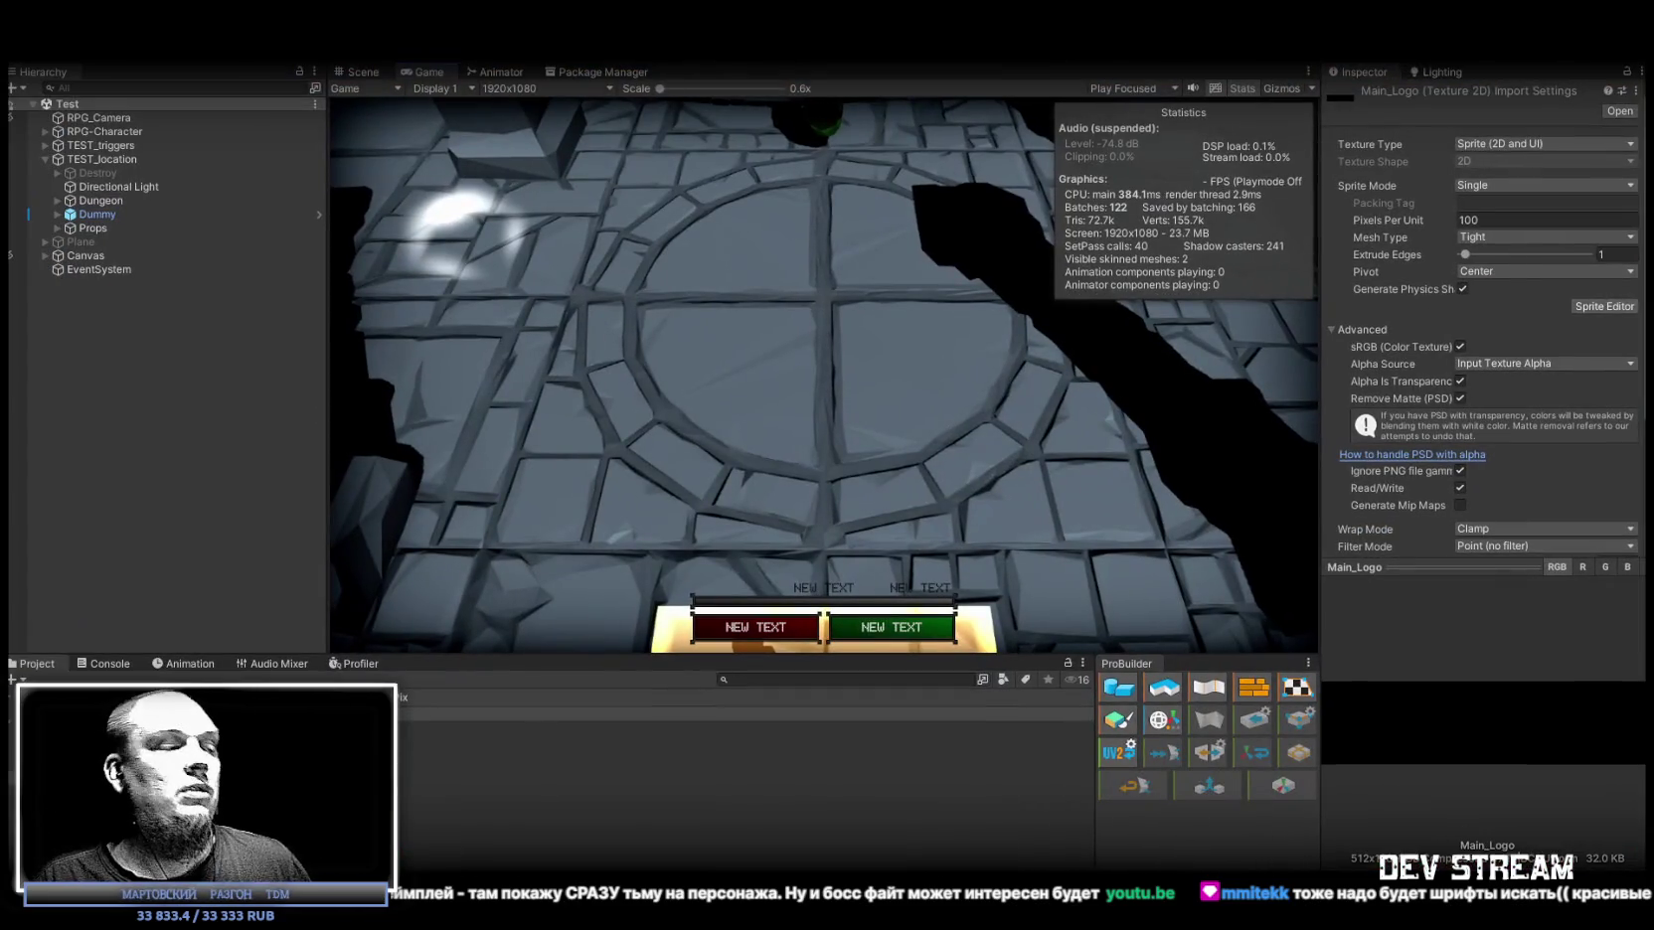
key("alt+Tab")
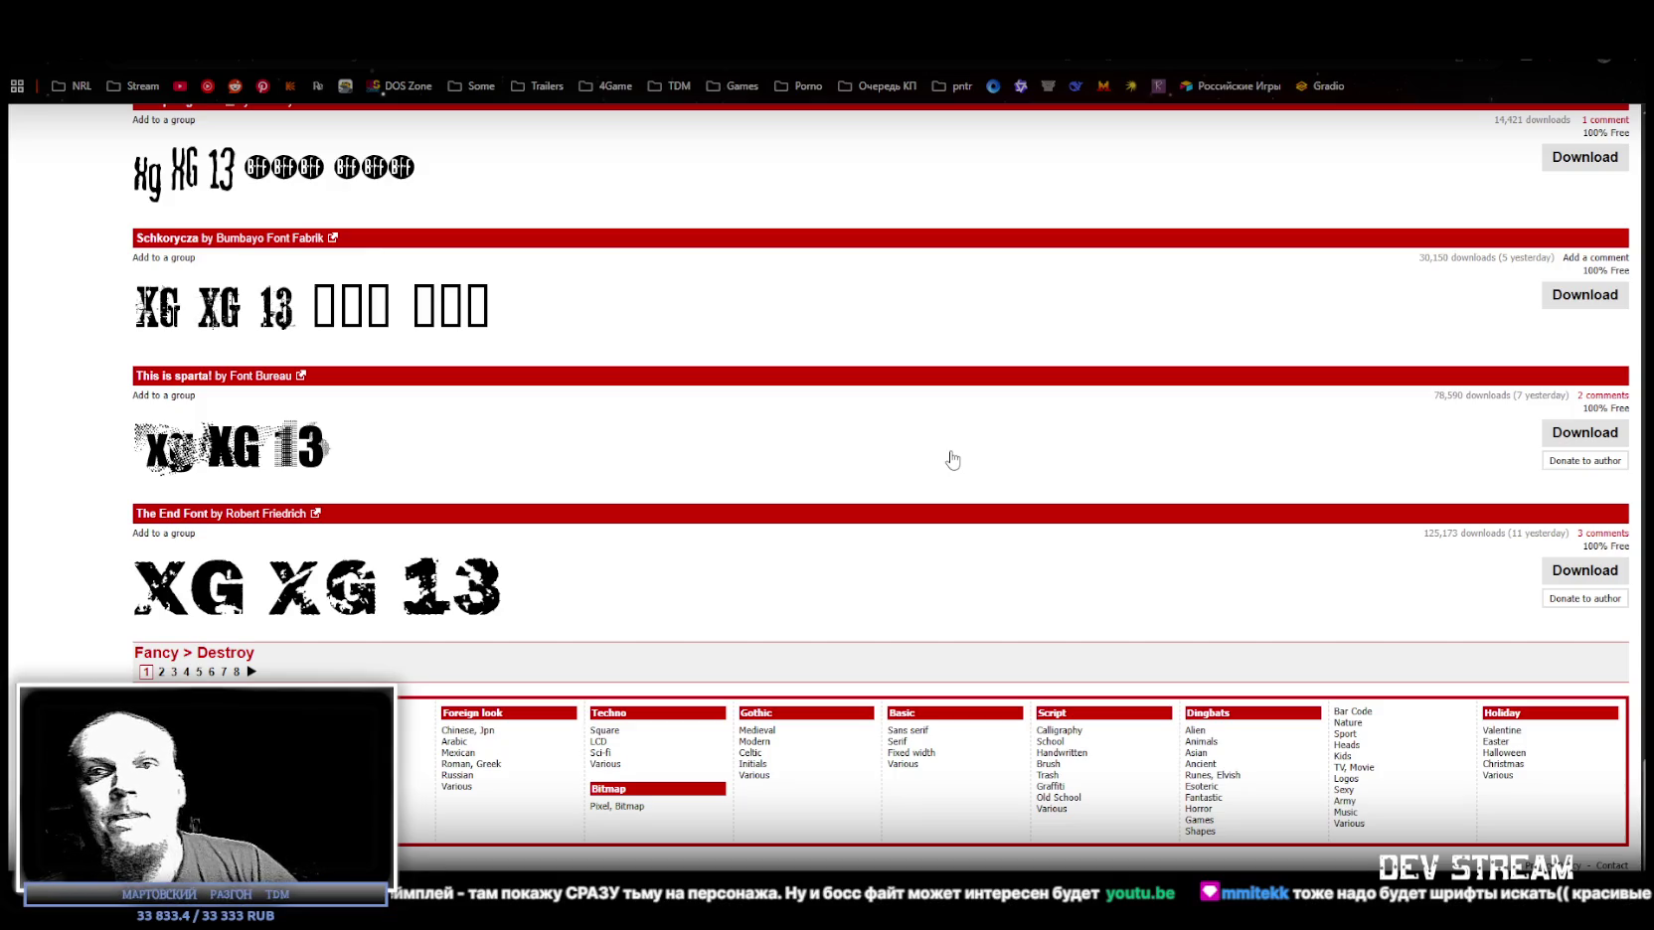
- Scroll through page 1 of the free Destroy fonts, then move to page 2
scroll(749, 564, "up", 2)
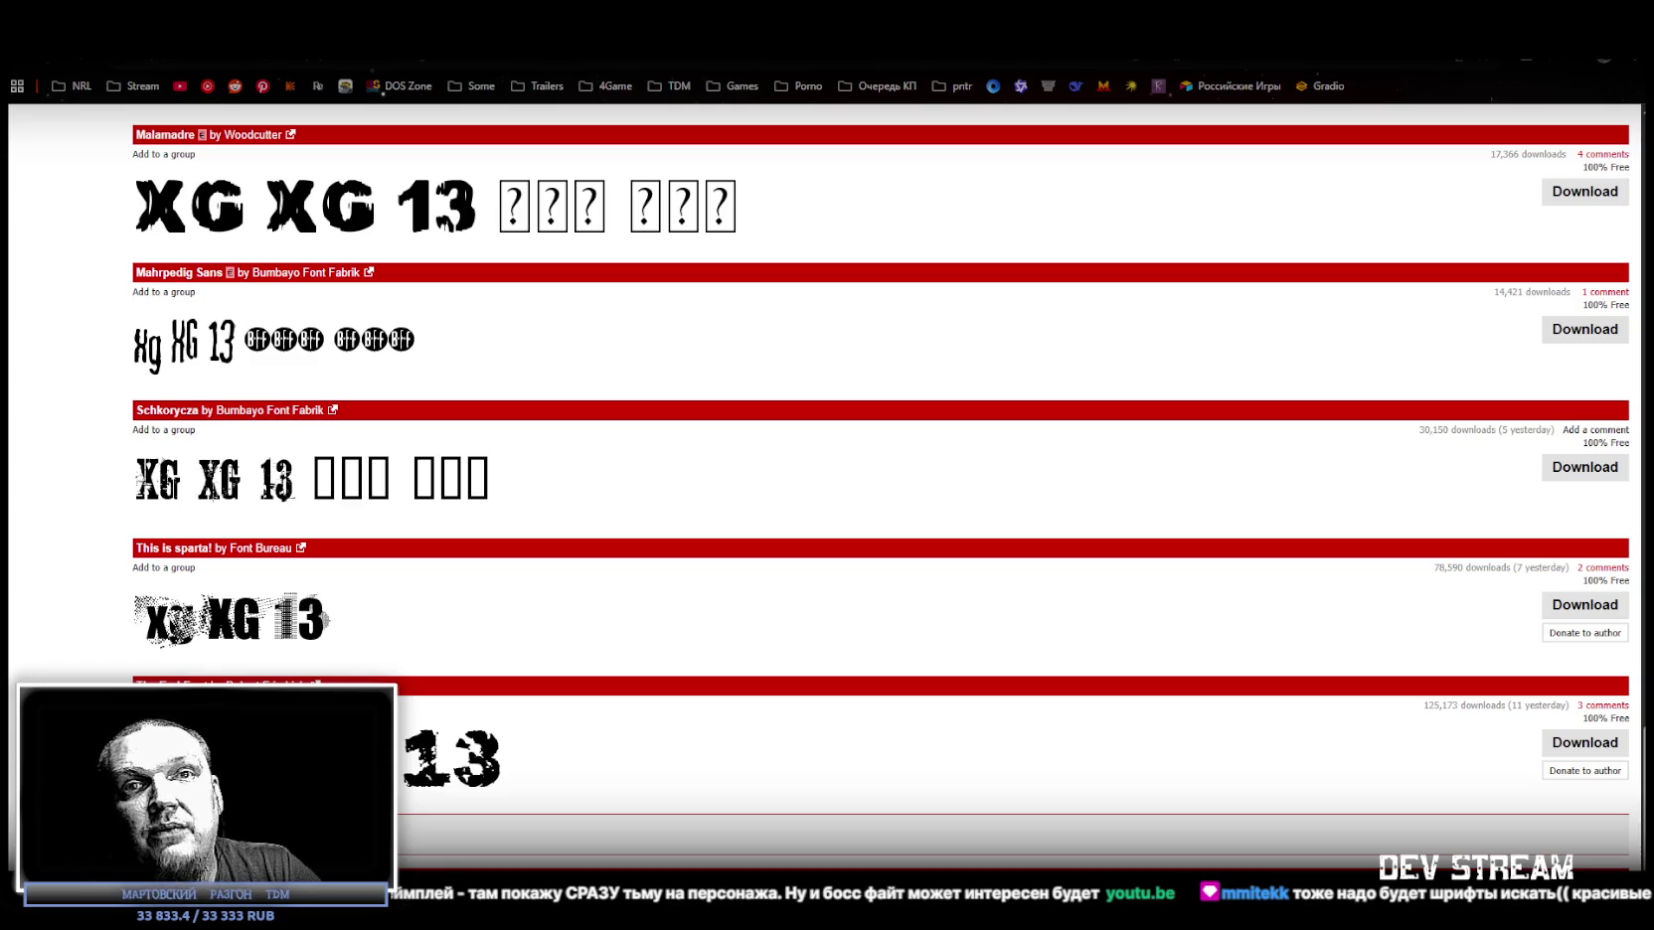
scroll(738, 368, "down", 10)
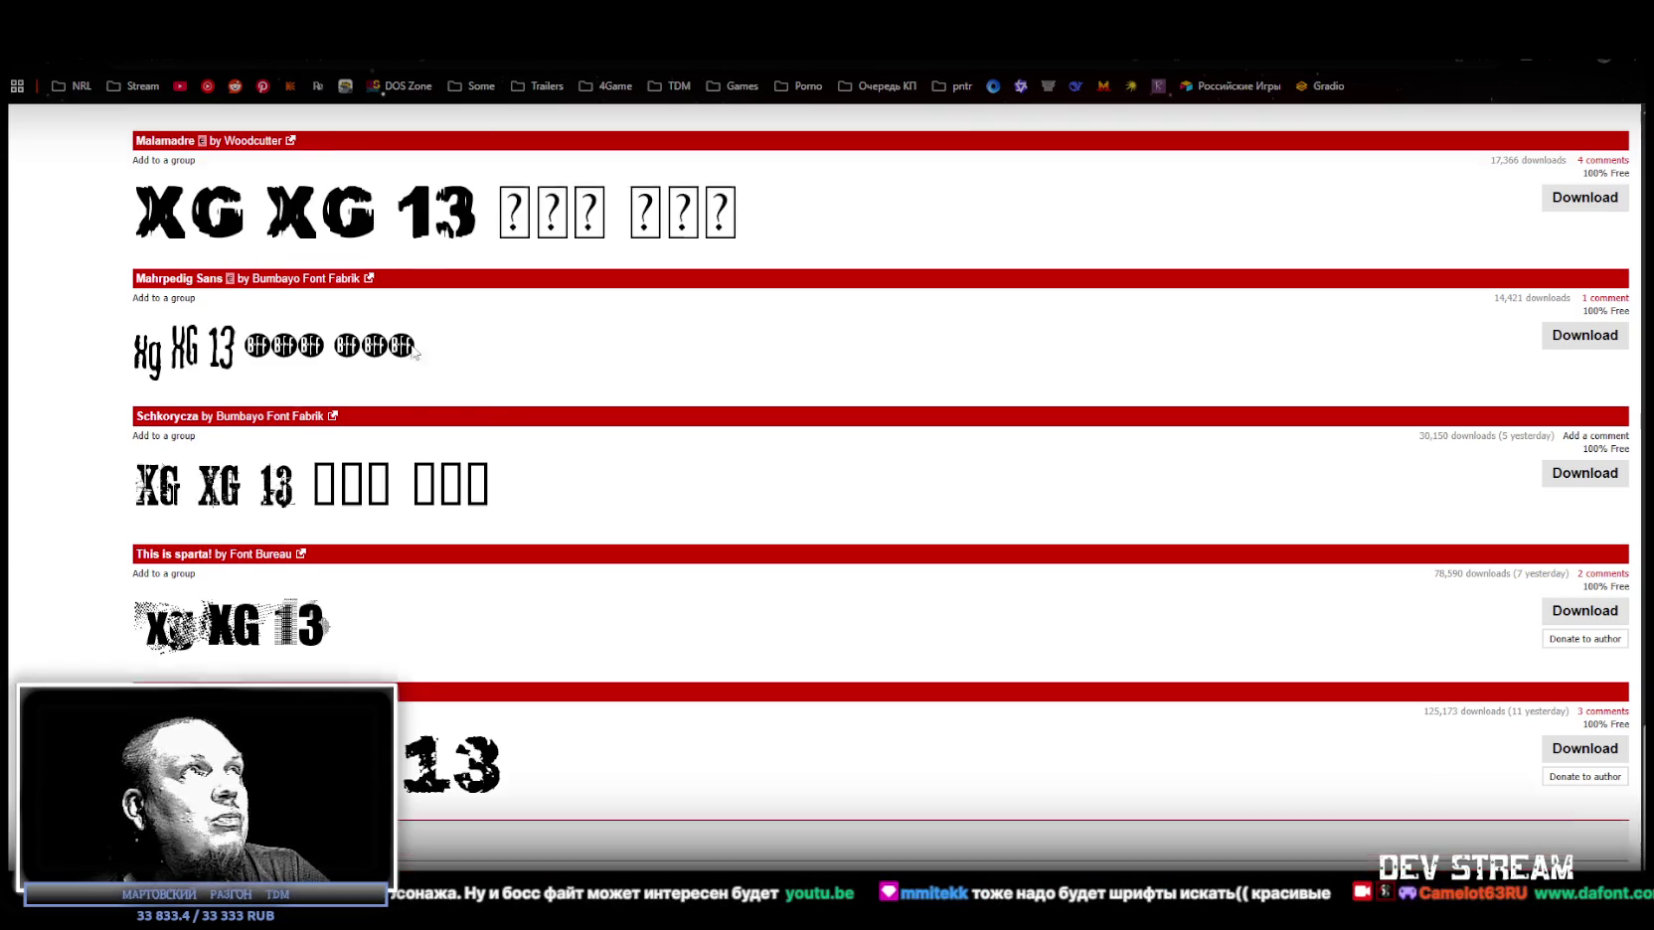
scroll(350, 310, "up", 15)
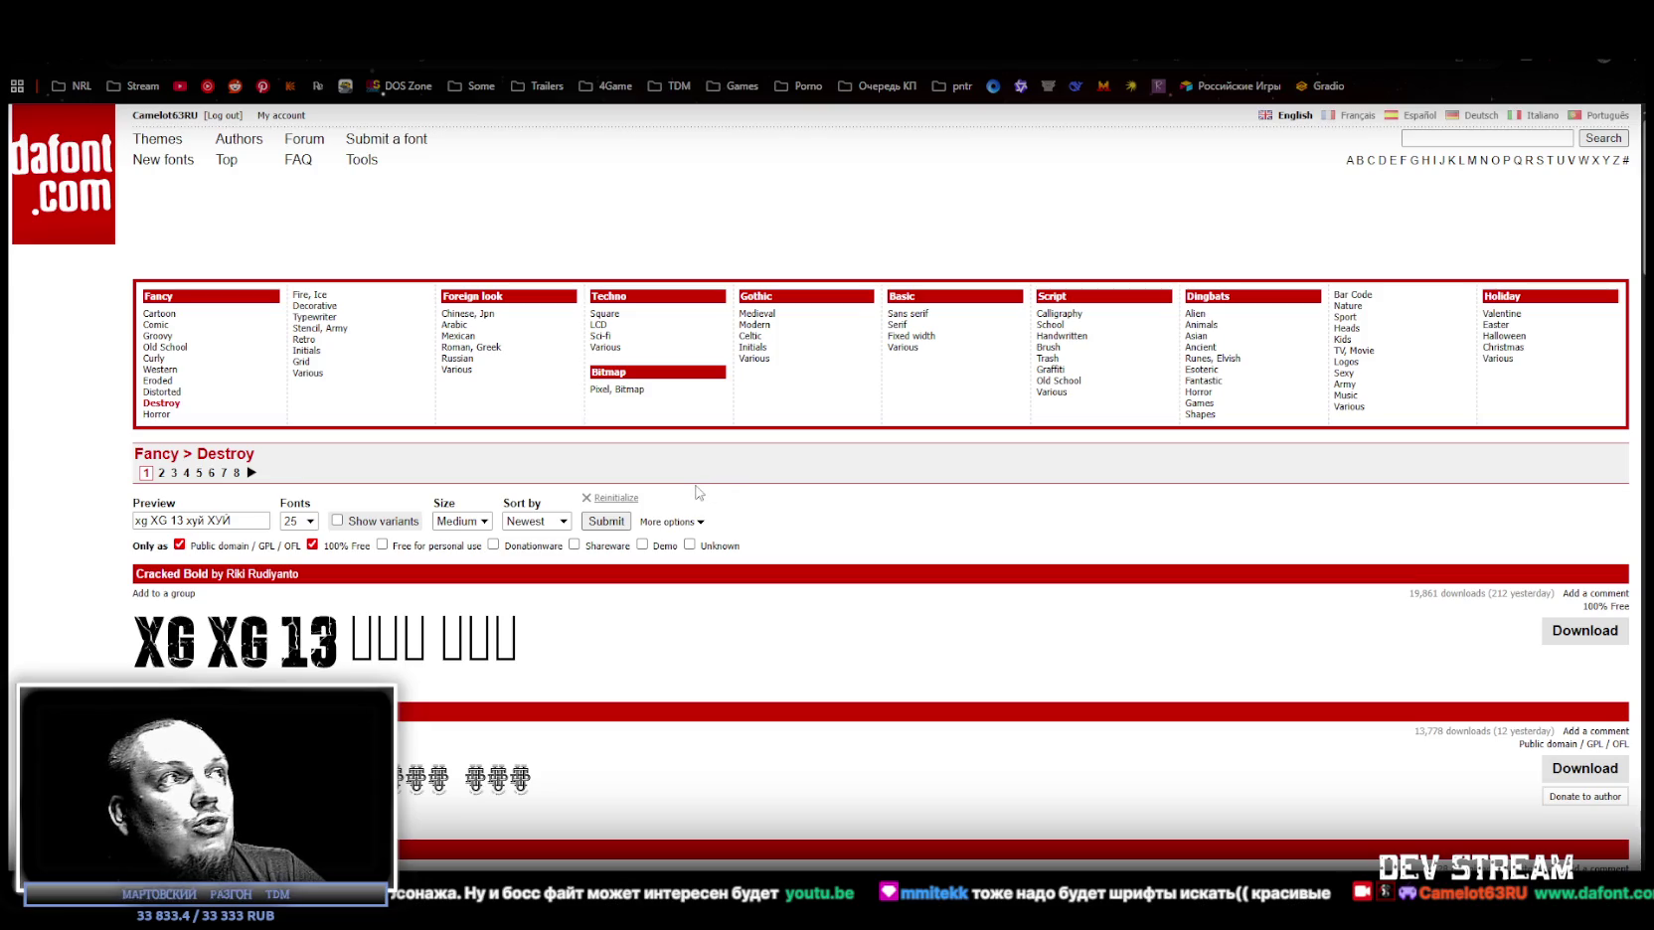
scroll(334, 530, "down", 5)
scroll(335, 529, "up", 5)
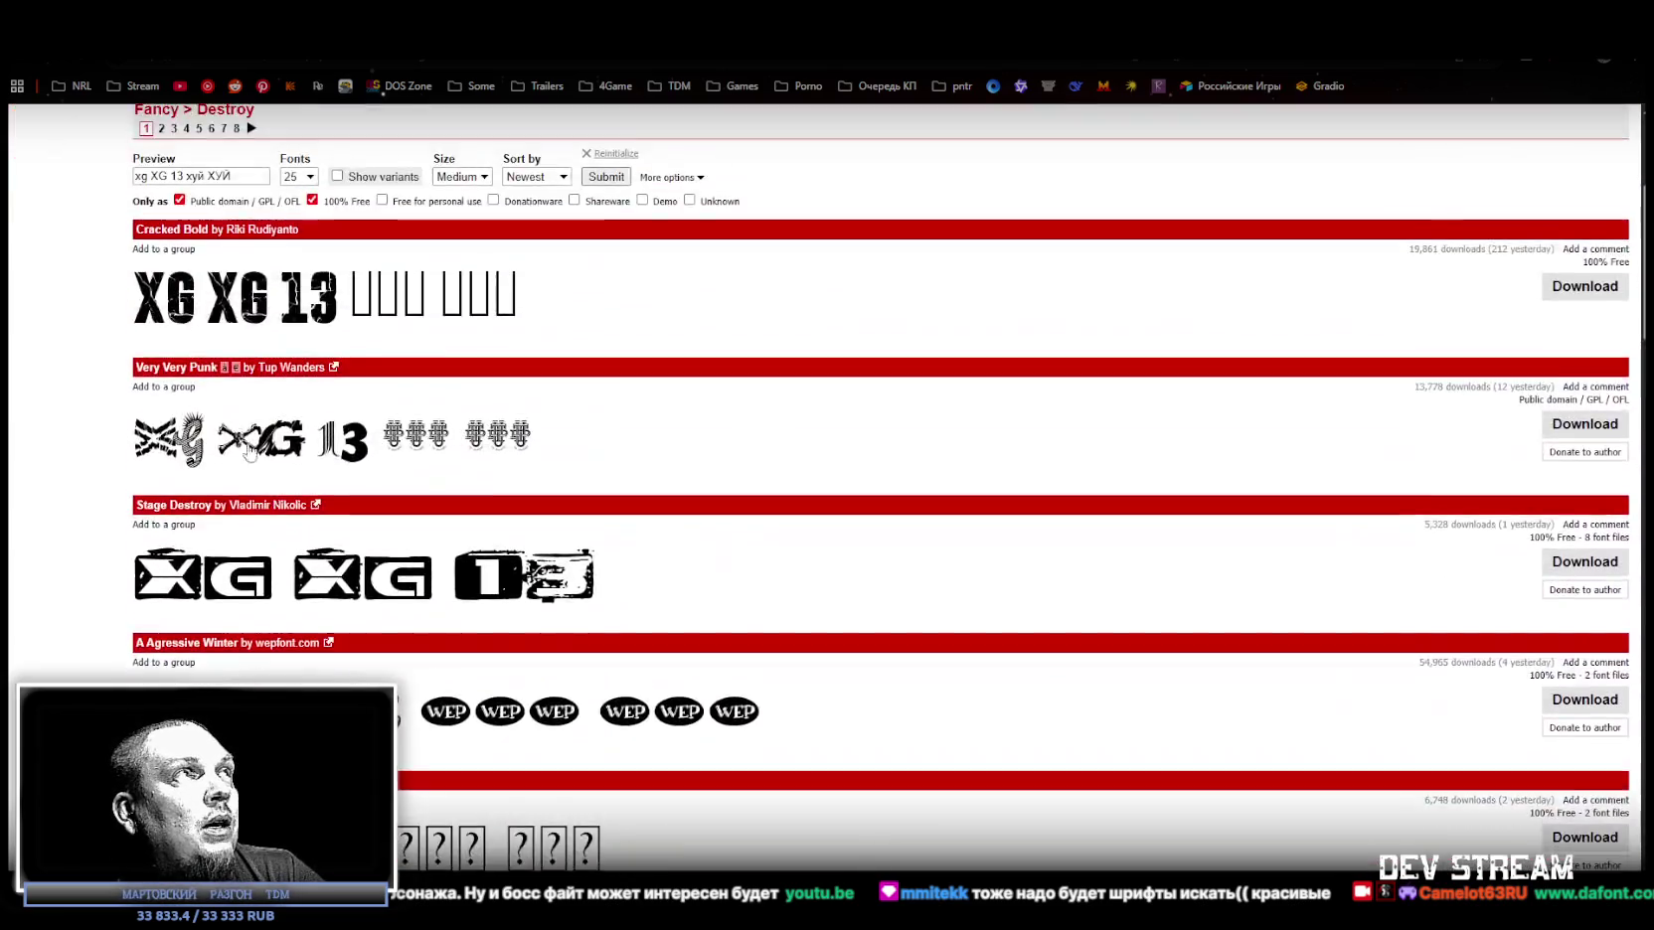
scroll(505, 509, "down", 5)
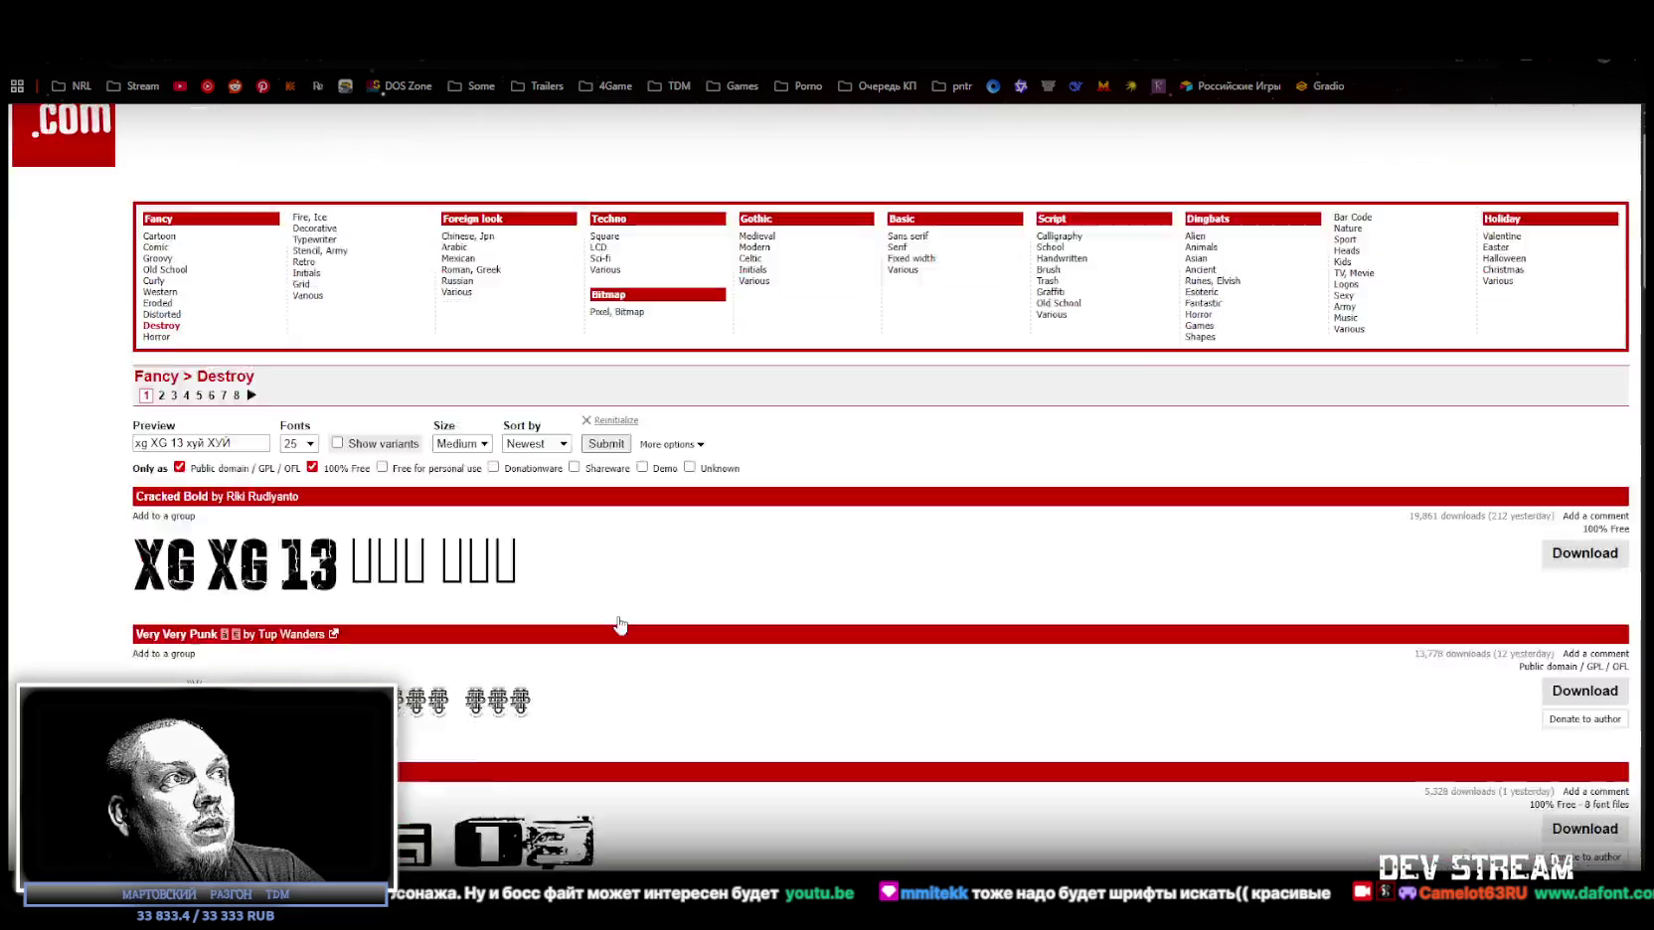
scroll(505, 509, "up", 3)
scroll(505, 508, "down", 10)
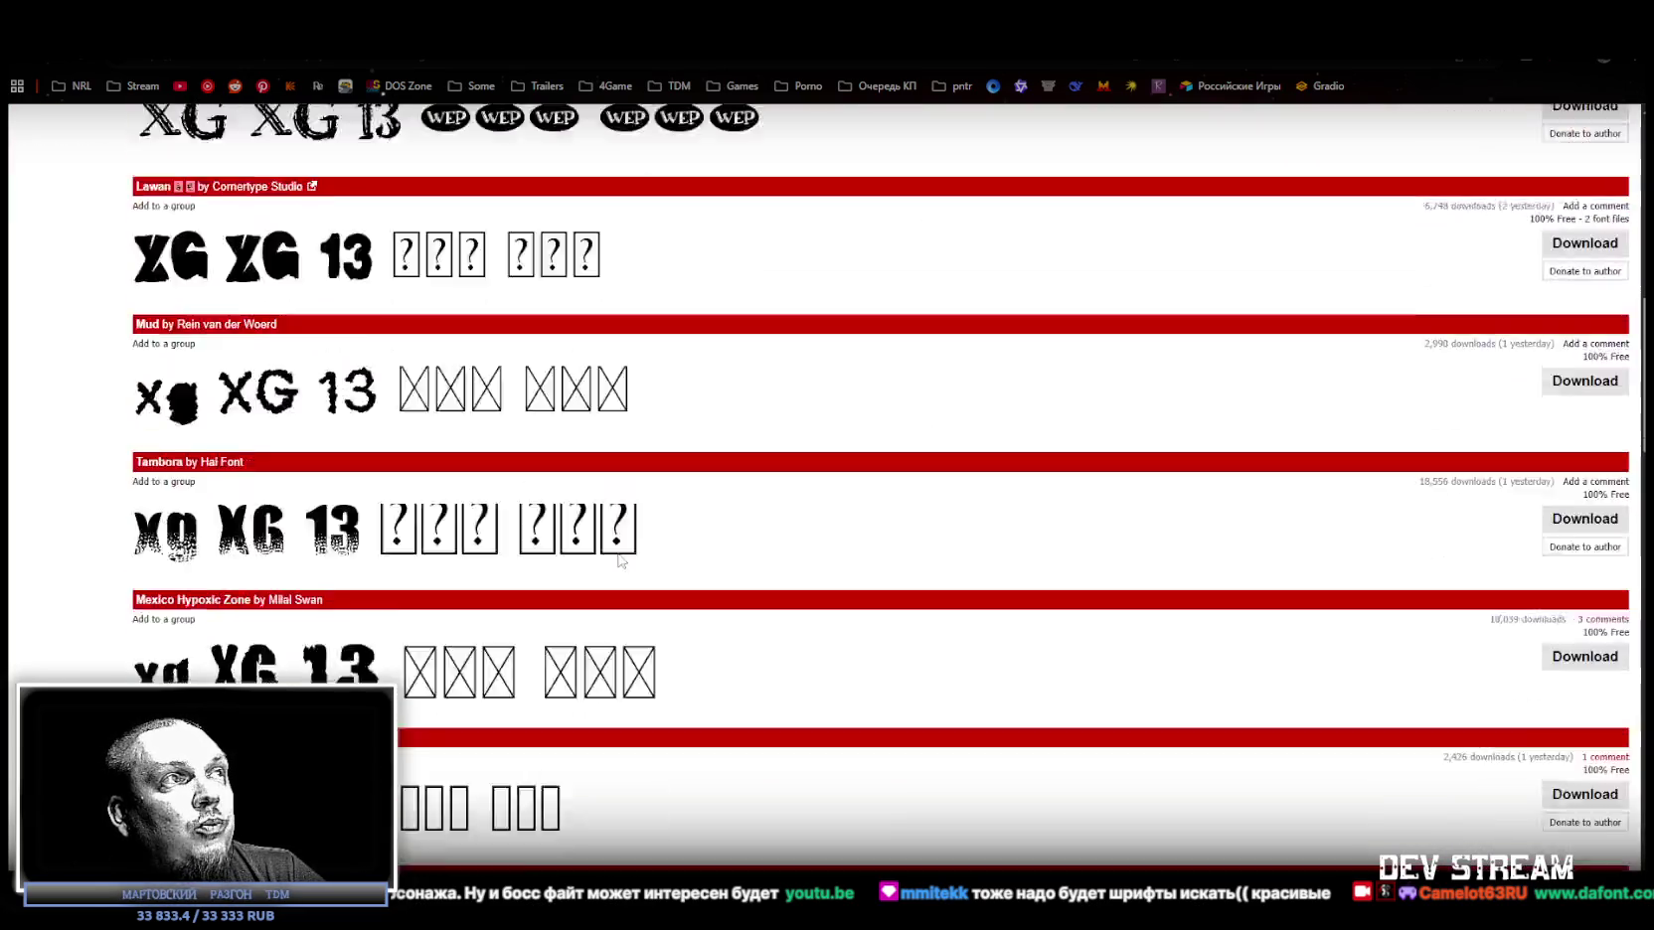
scroll(629, 565, "down", 1)
scroll(629, 565, "down", 15)
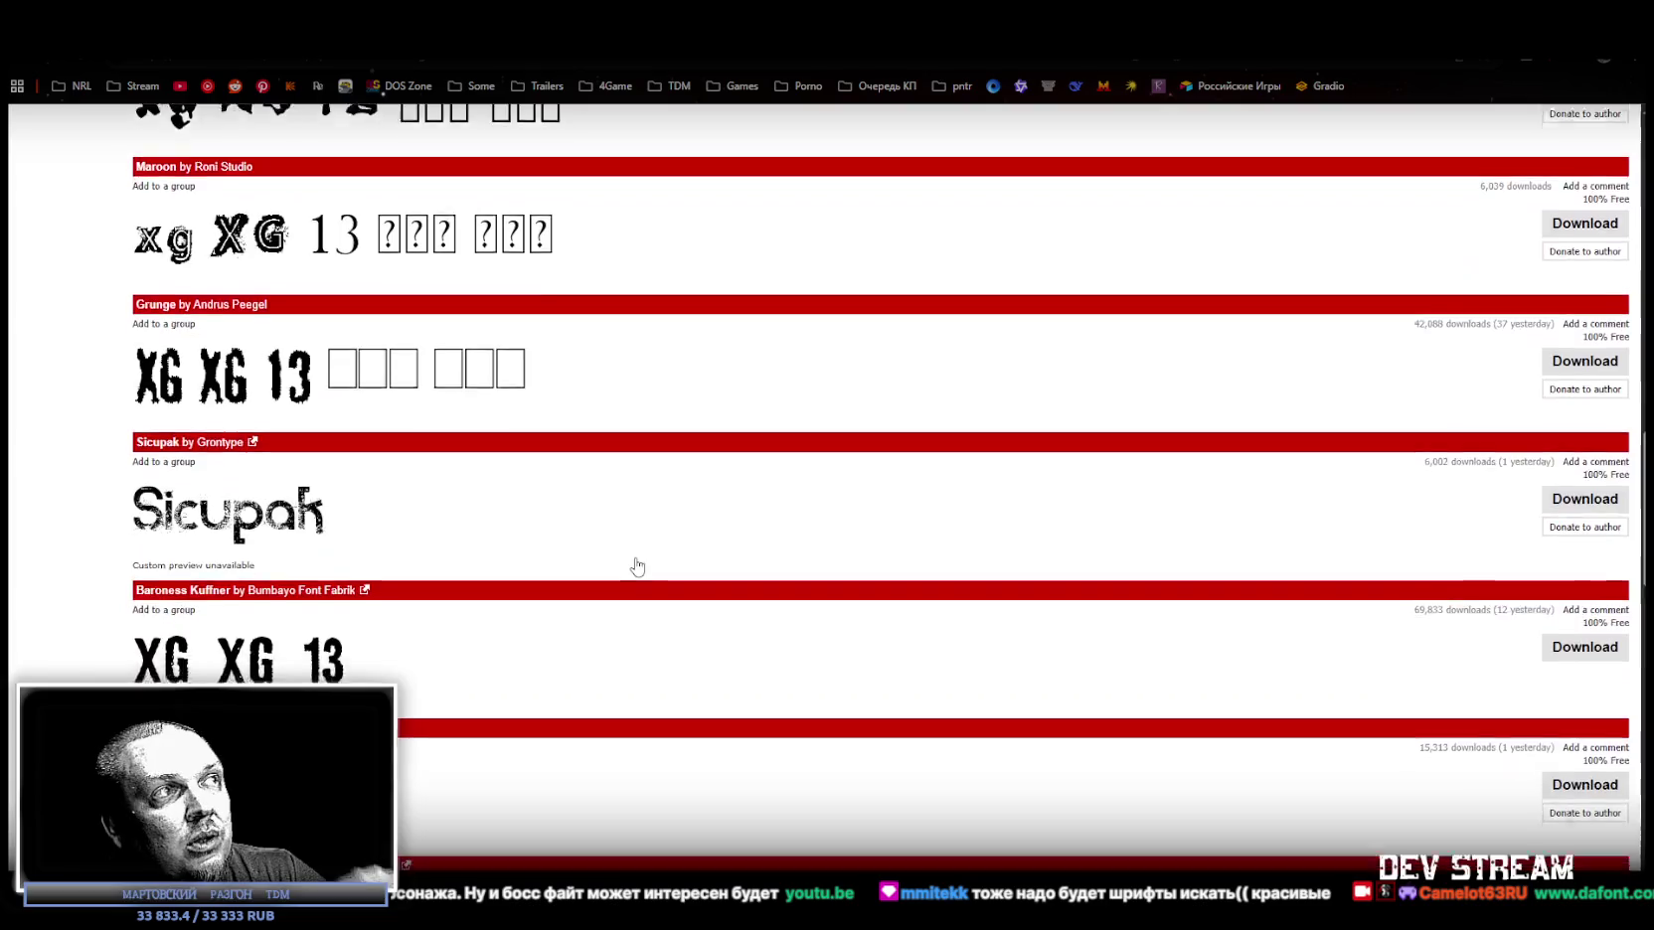
scroll(627, 548, "down", 5)
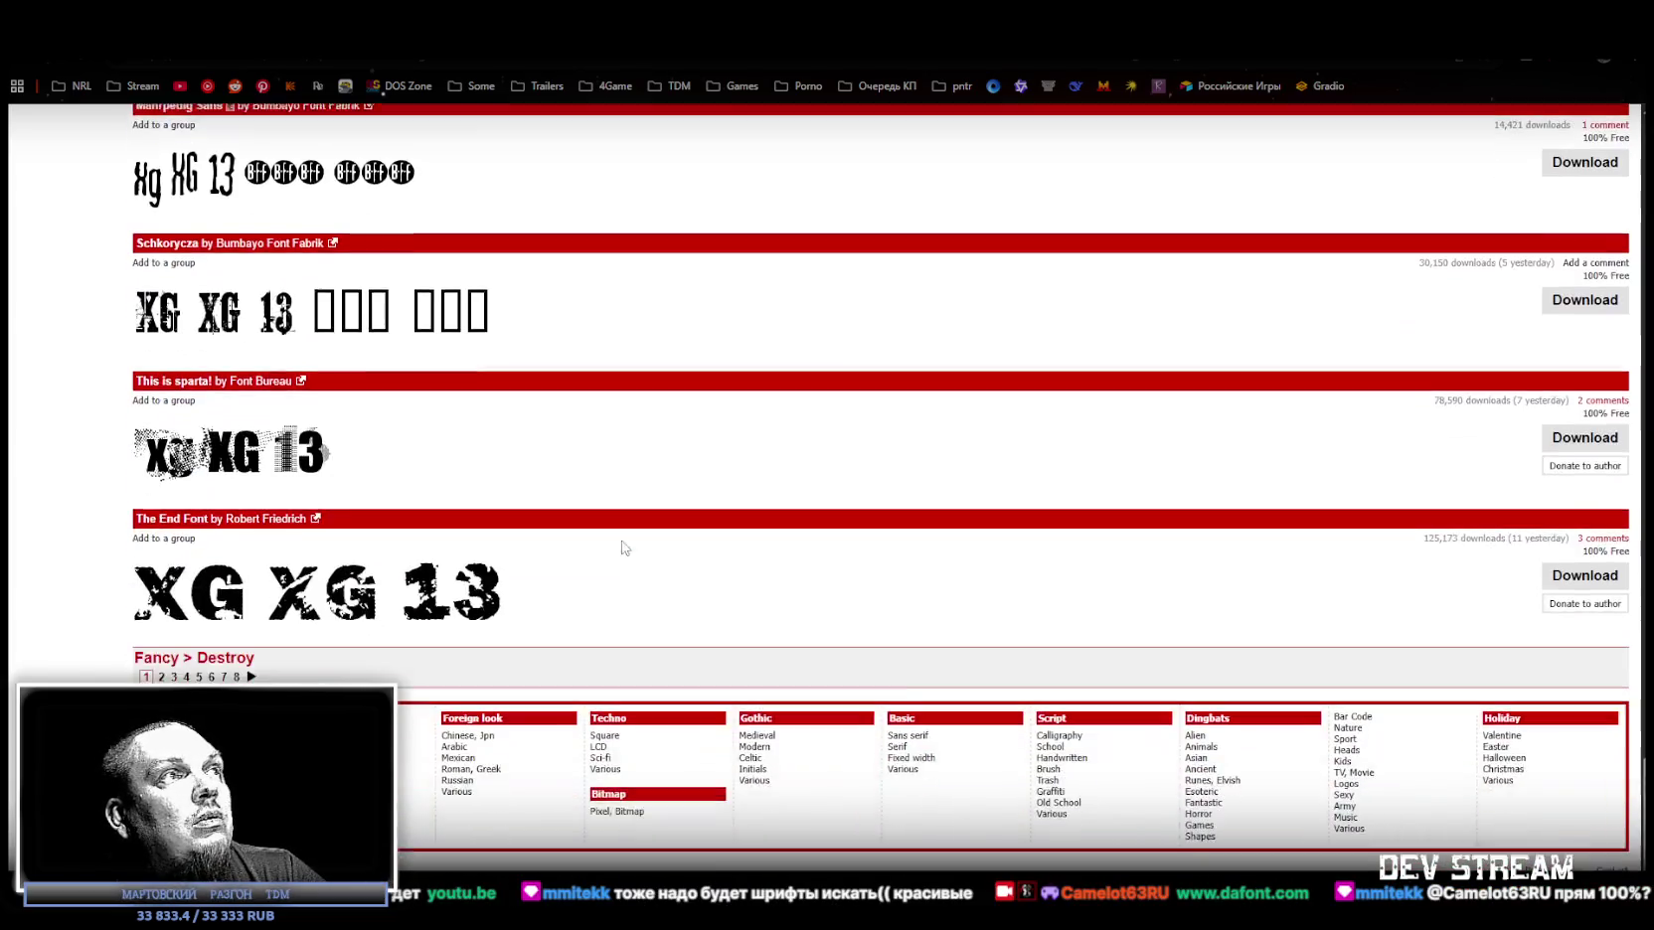
left_click(252, 671)
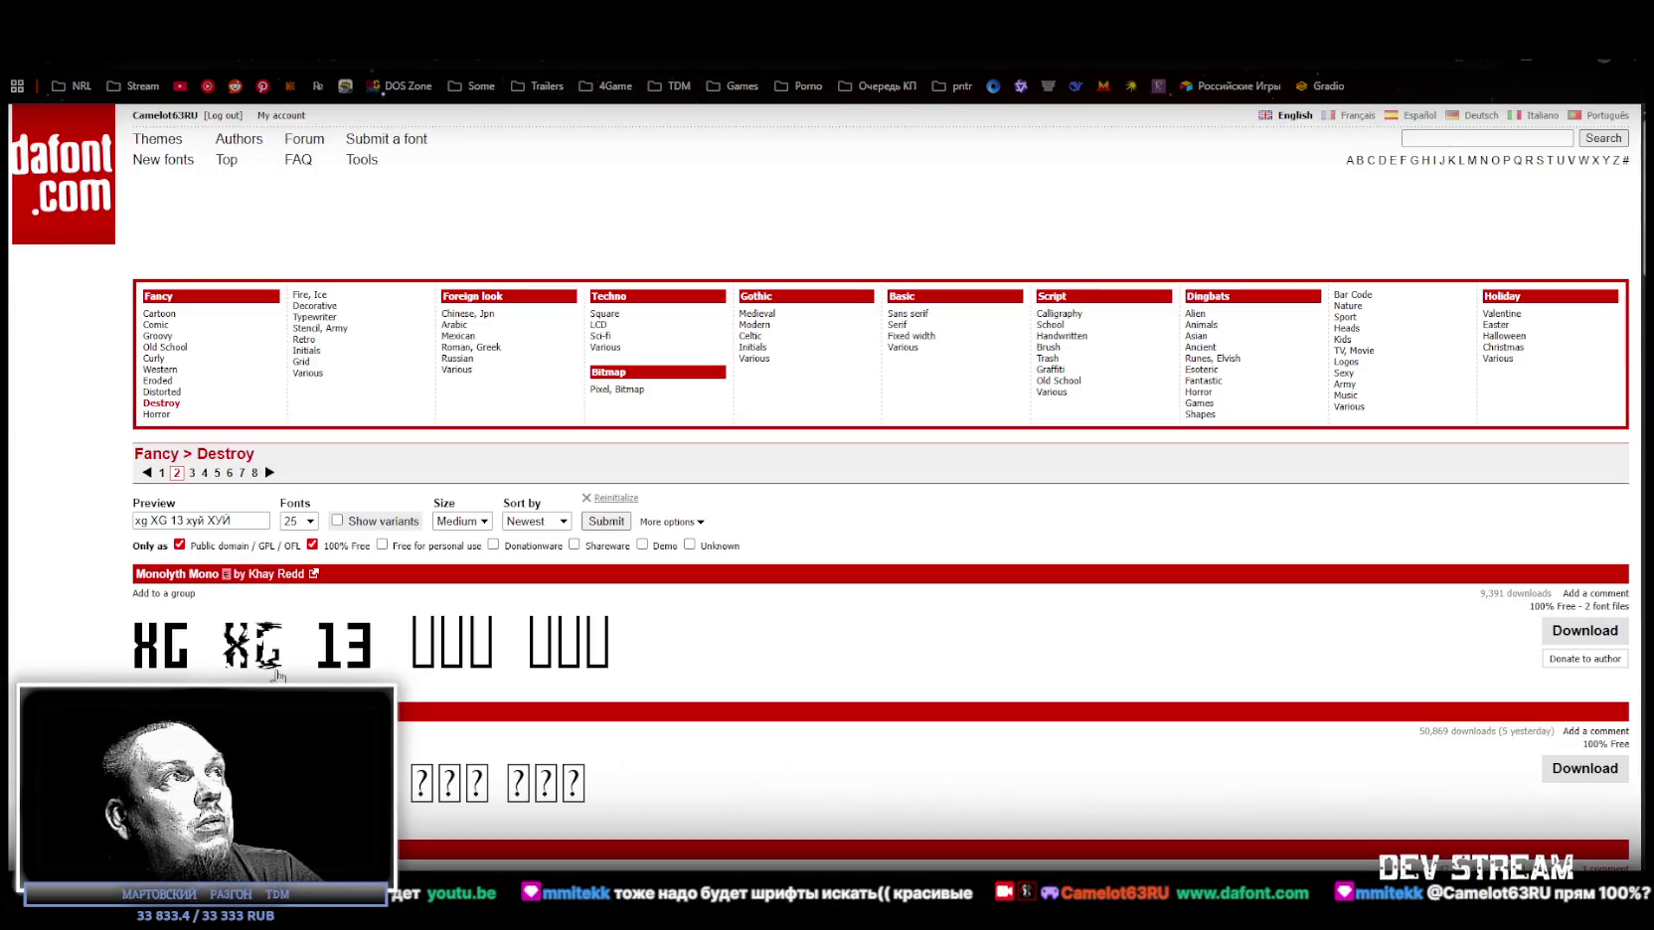
- Finish browsing Destroy page 2 and look through page 3
scroll(469, 683, "down", 8)
scroll(504, 563, "down", 15)
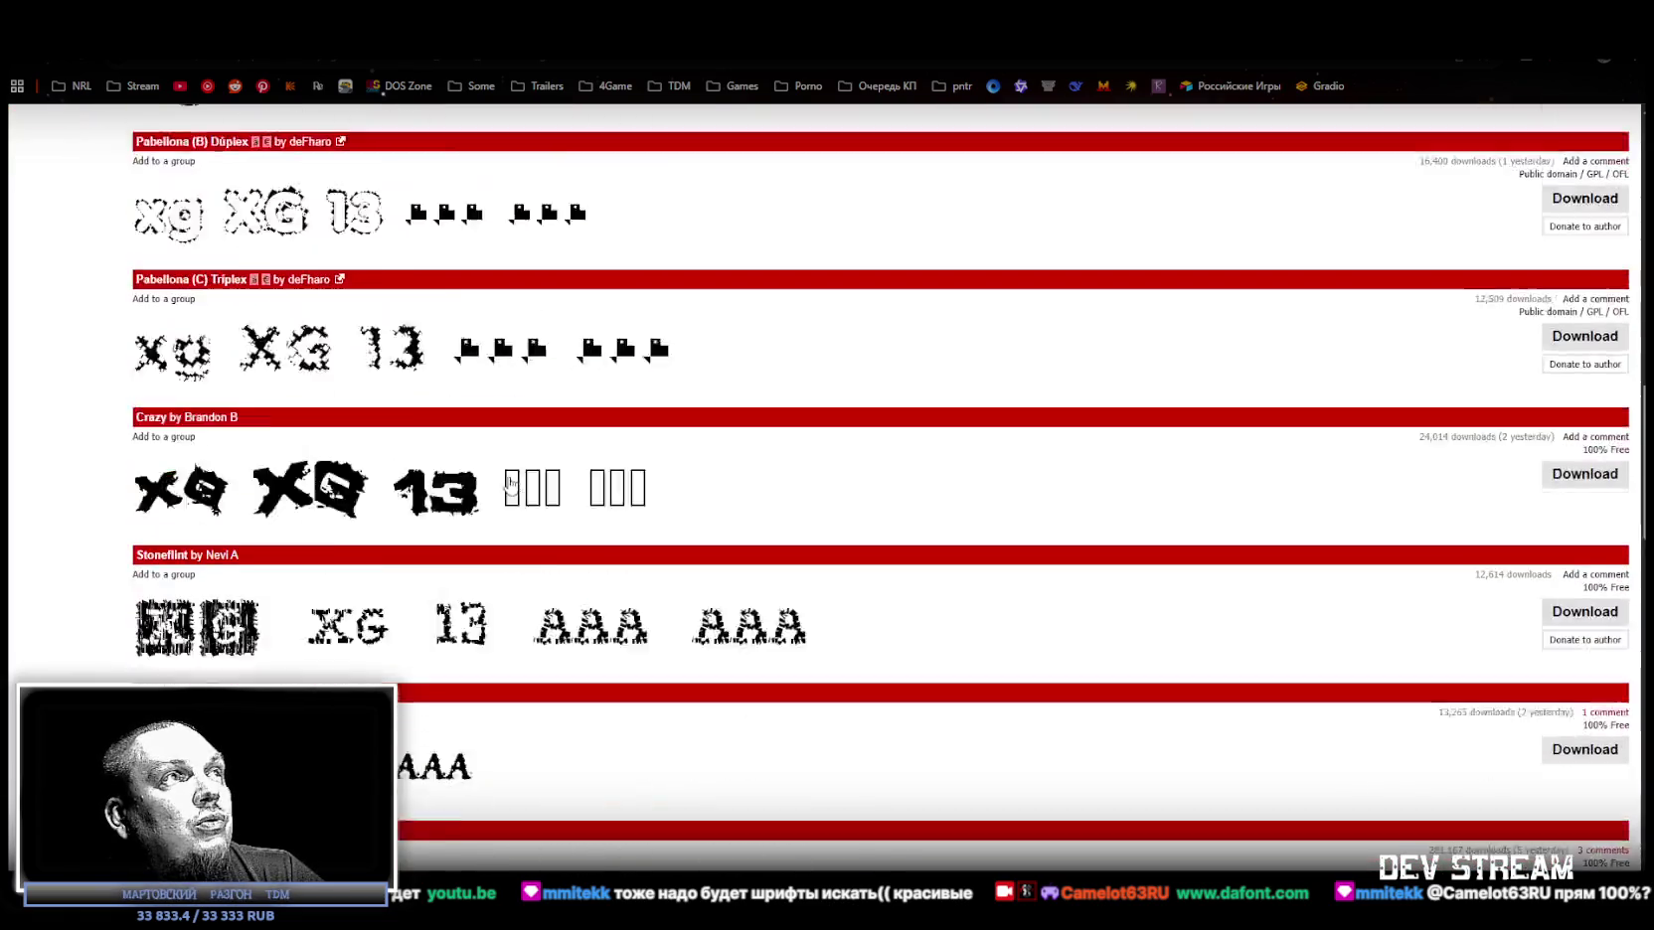
scroll(500, 523, "down", 10)
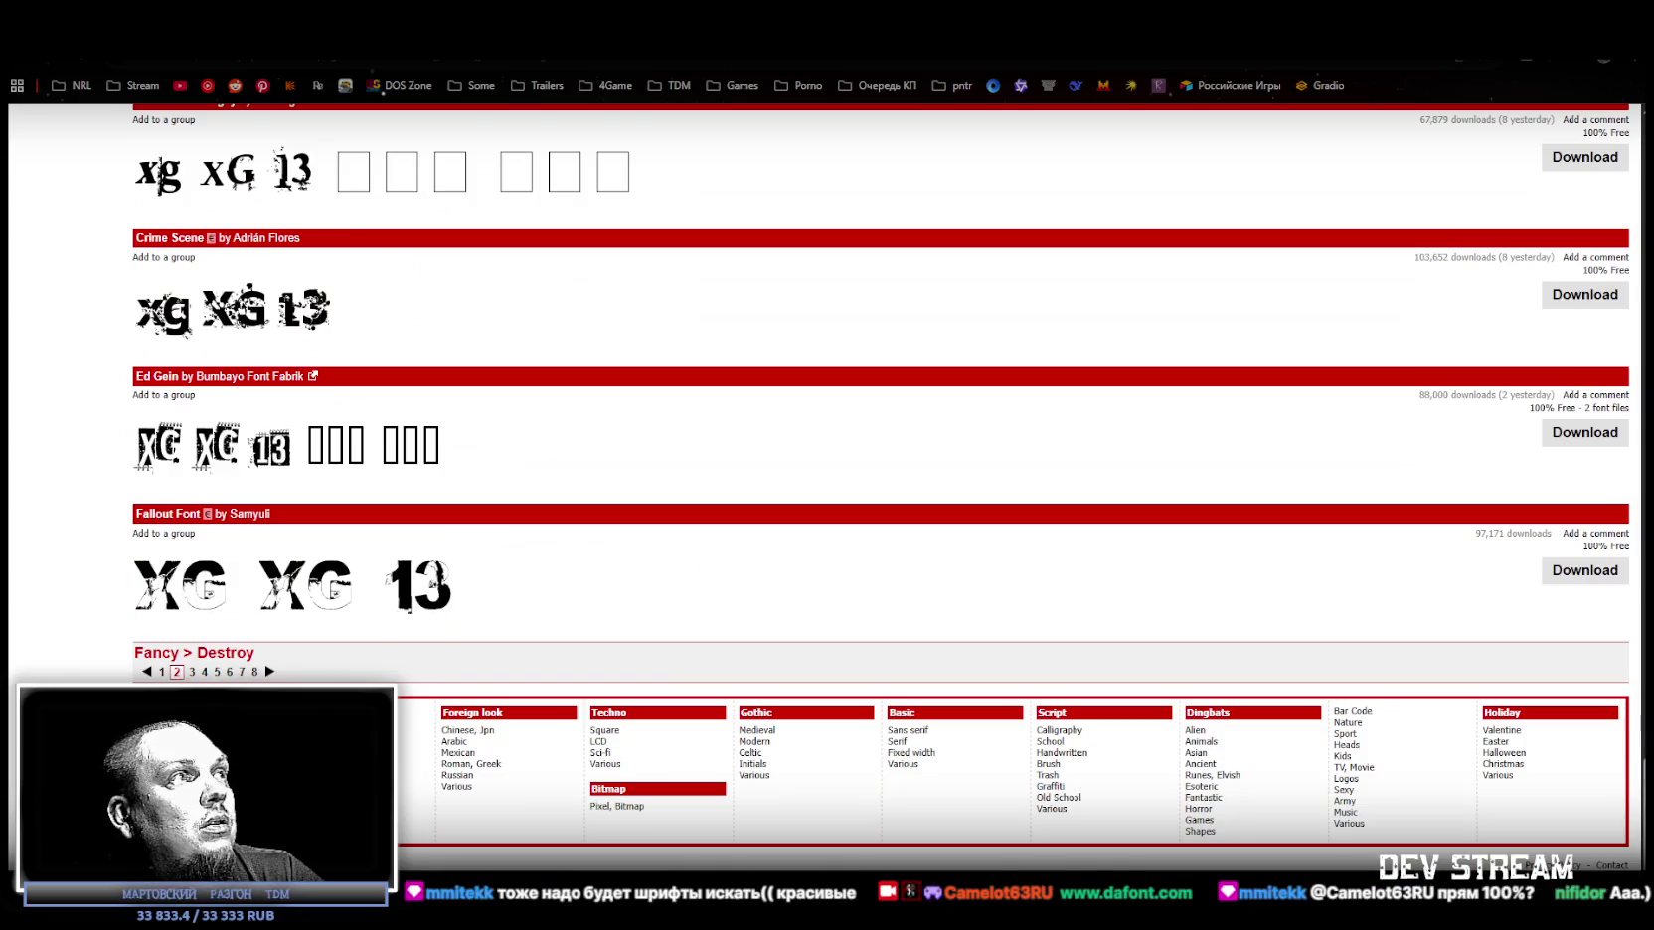
left_click(193, 673)
scroll(397, 619, "down", 10)
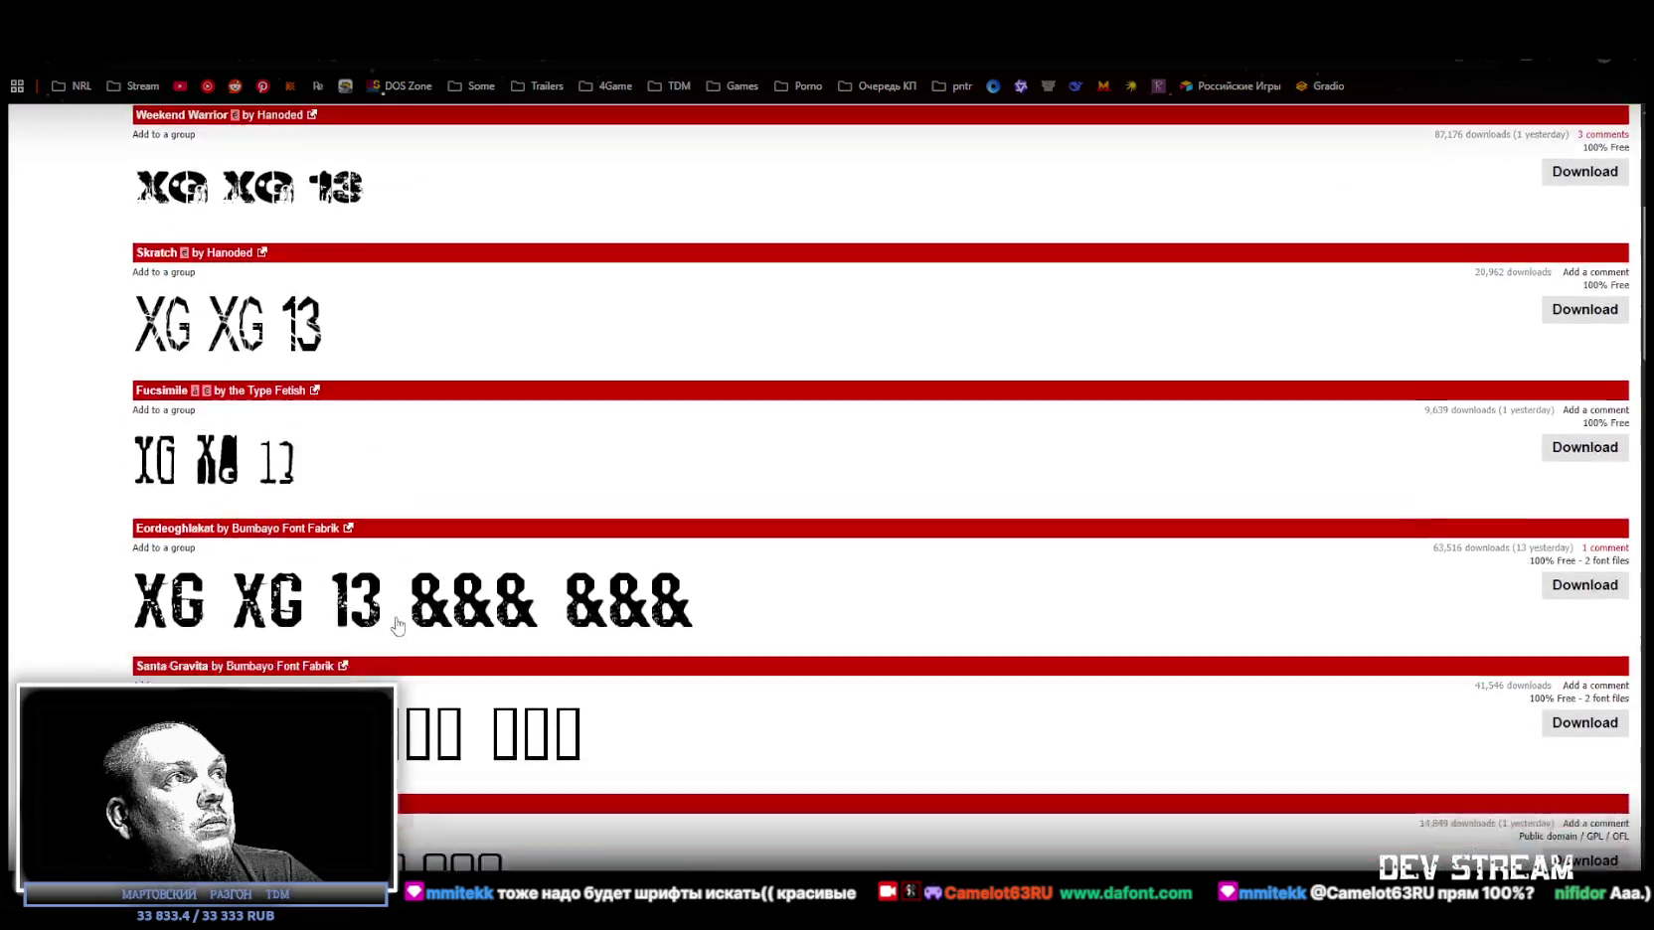
scroll(395, 626, "down", 7)
scroll(231, 349, "up", 2)
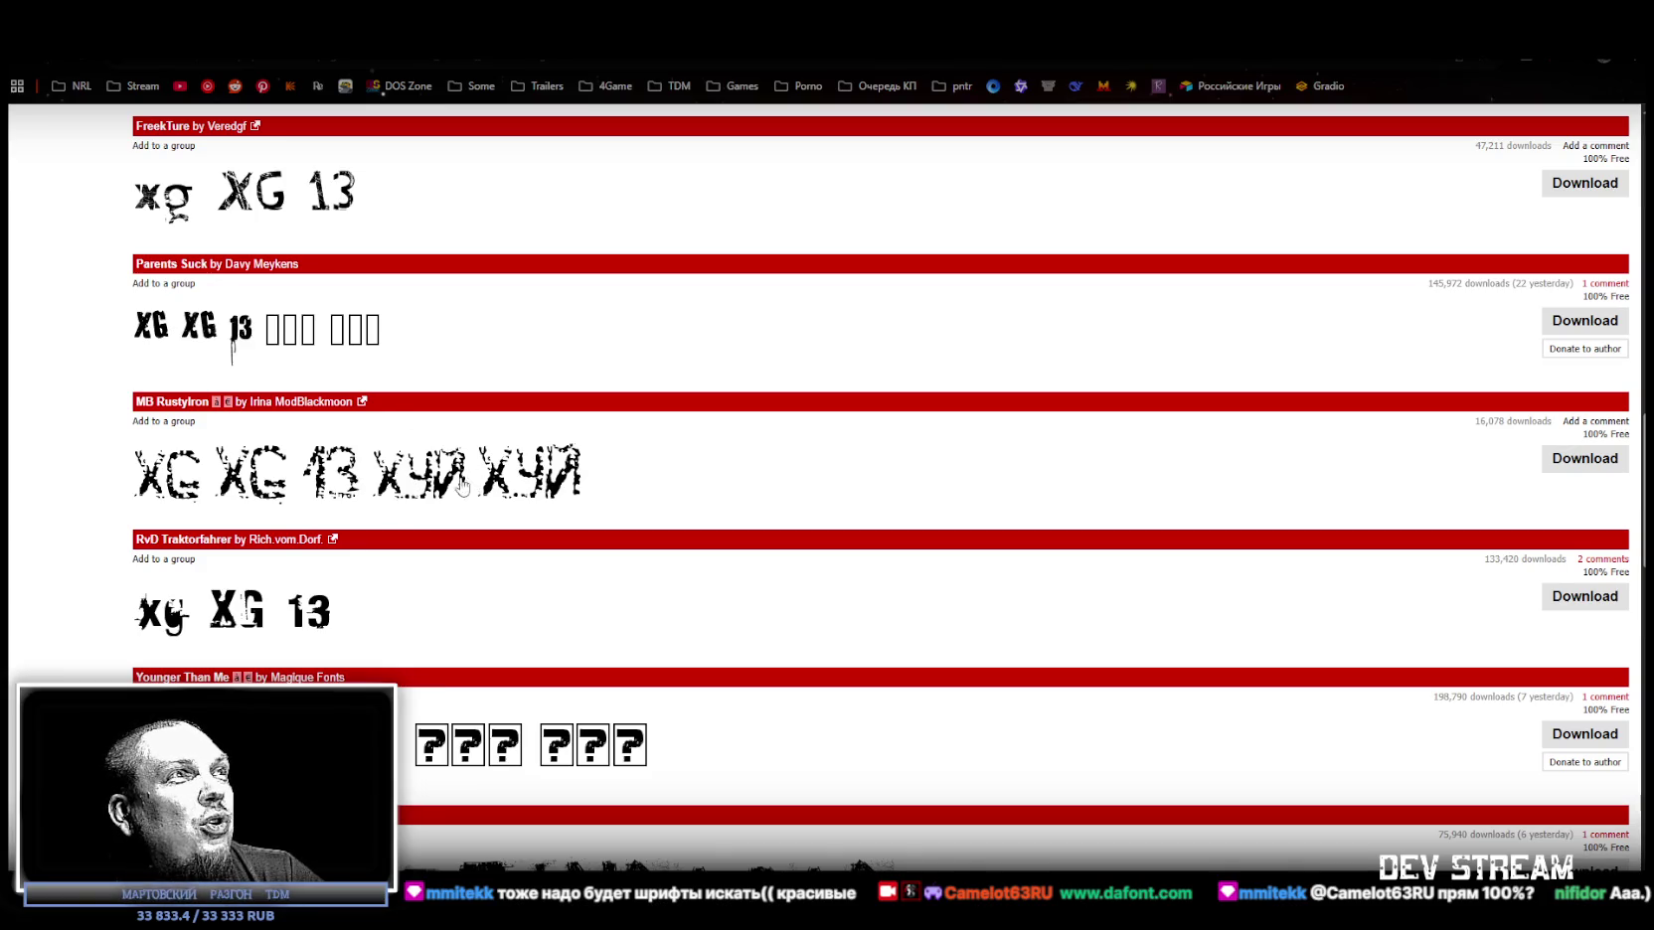
scroll(397, 477, "down", 3)
scroll(420, 557, "down", 3)
scroll(419, 568, "down", 11)
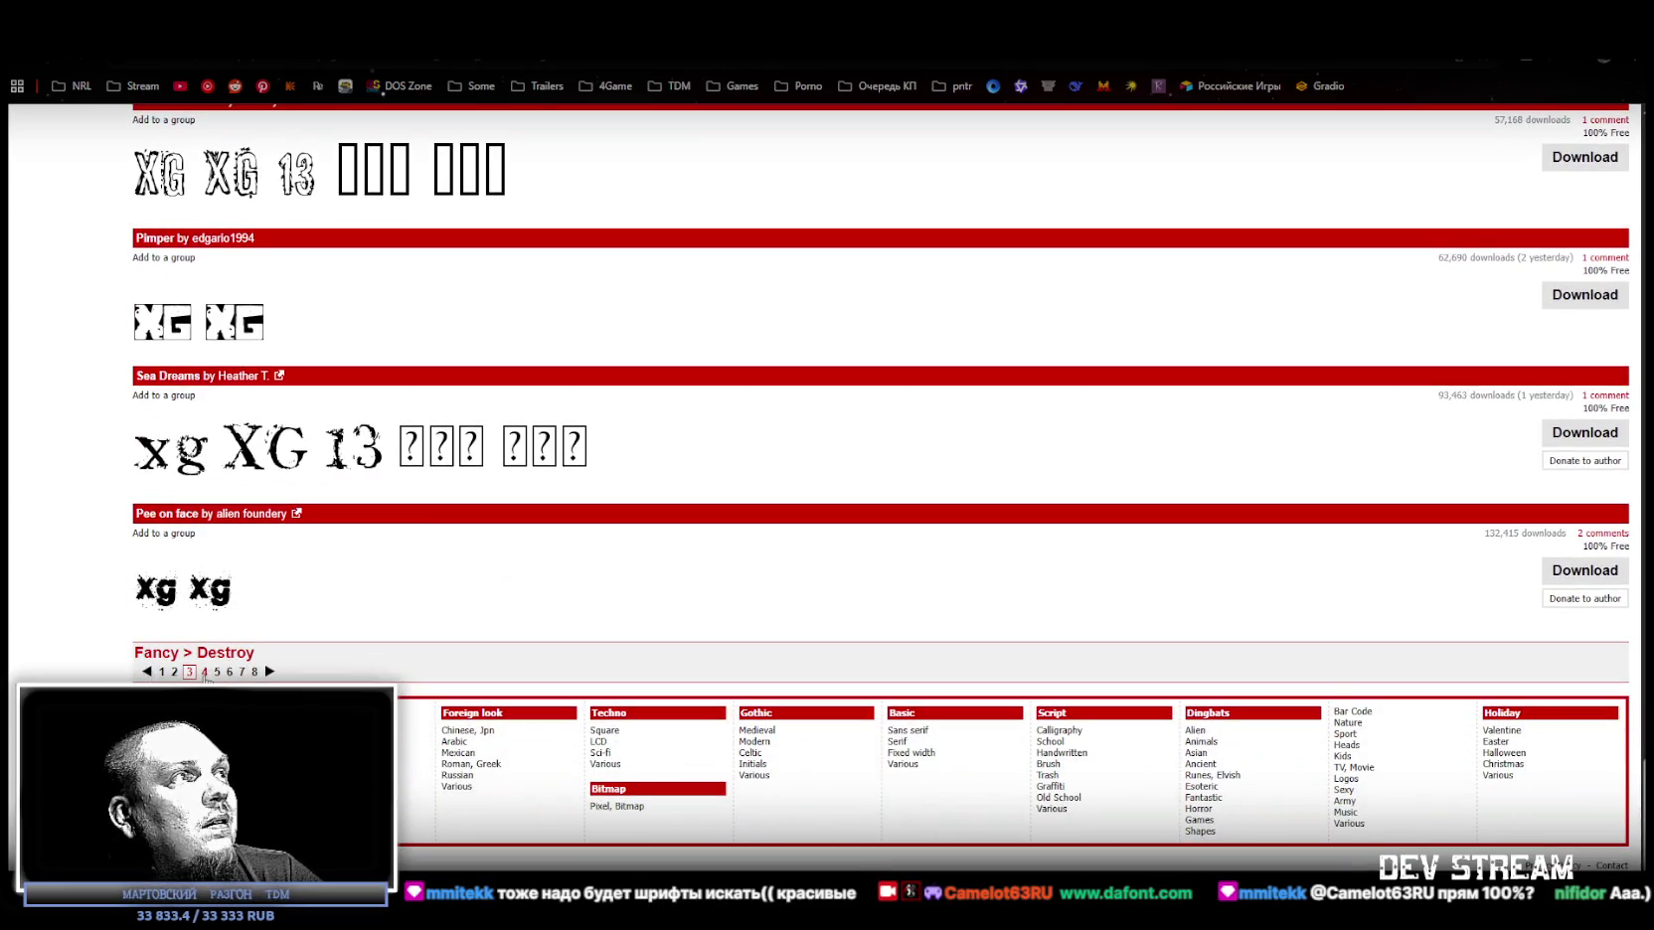
- Browse Destroy page 4 down through Corazon, then open page 5
left_click(204, 671)
scroll(403, 462, "down", 3)
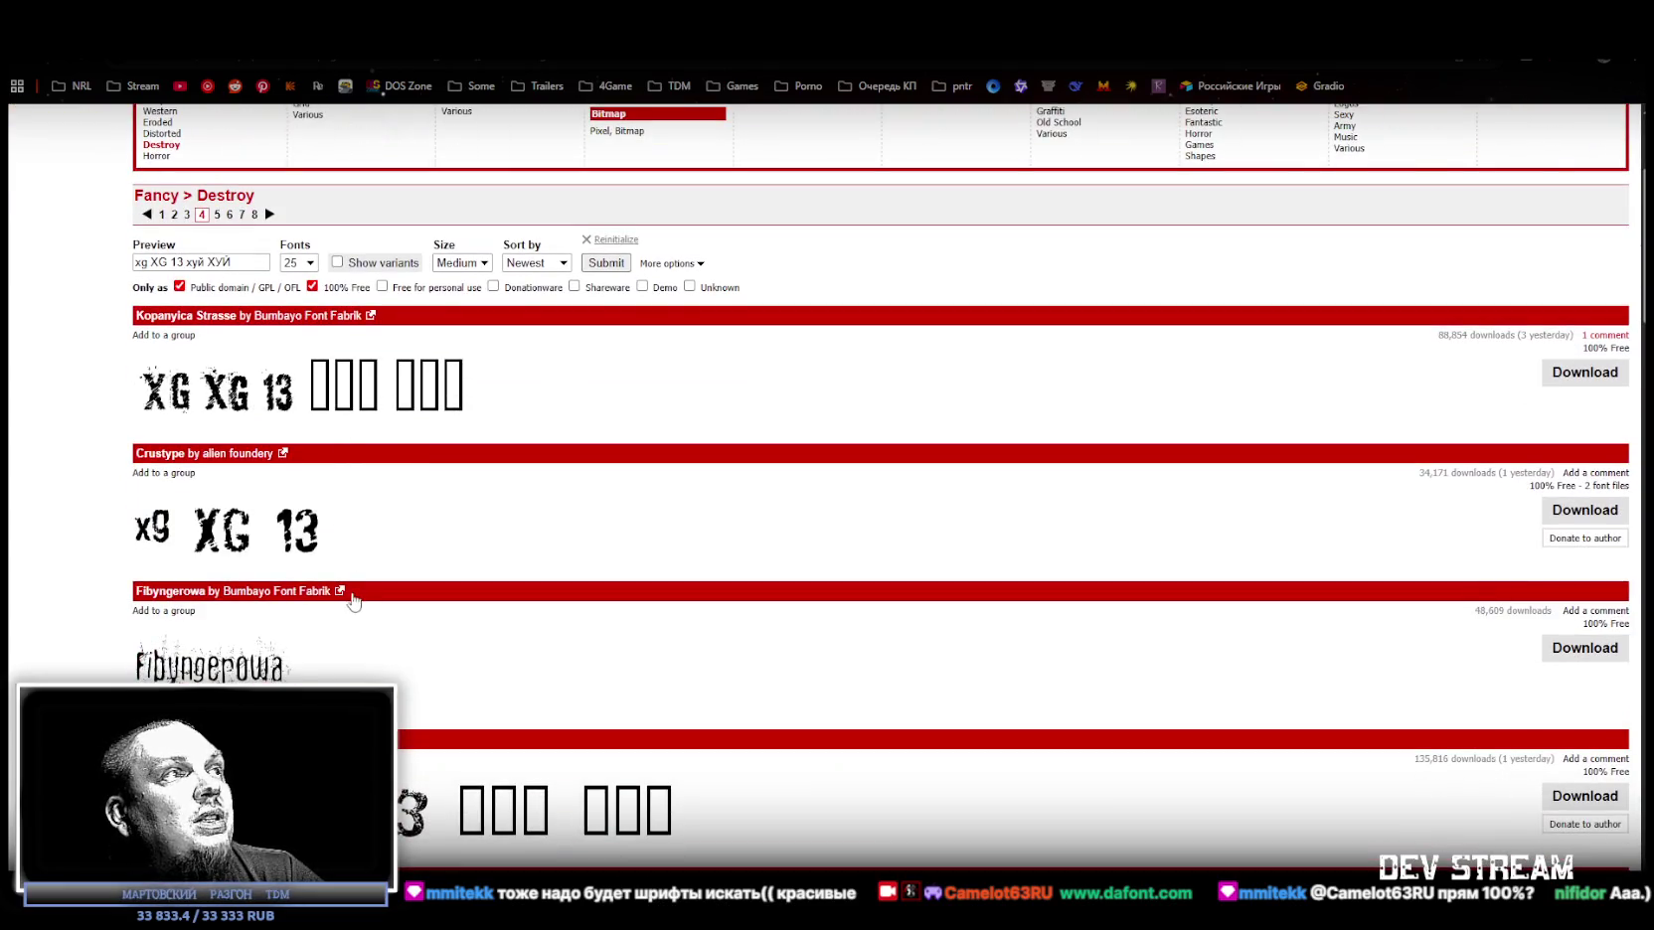
scroll(353, 601, "down", 3)
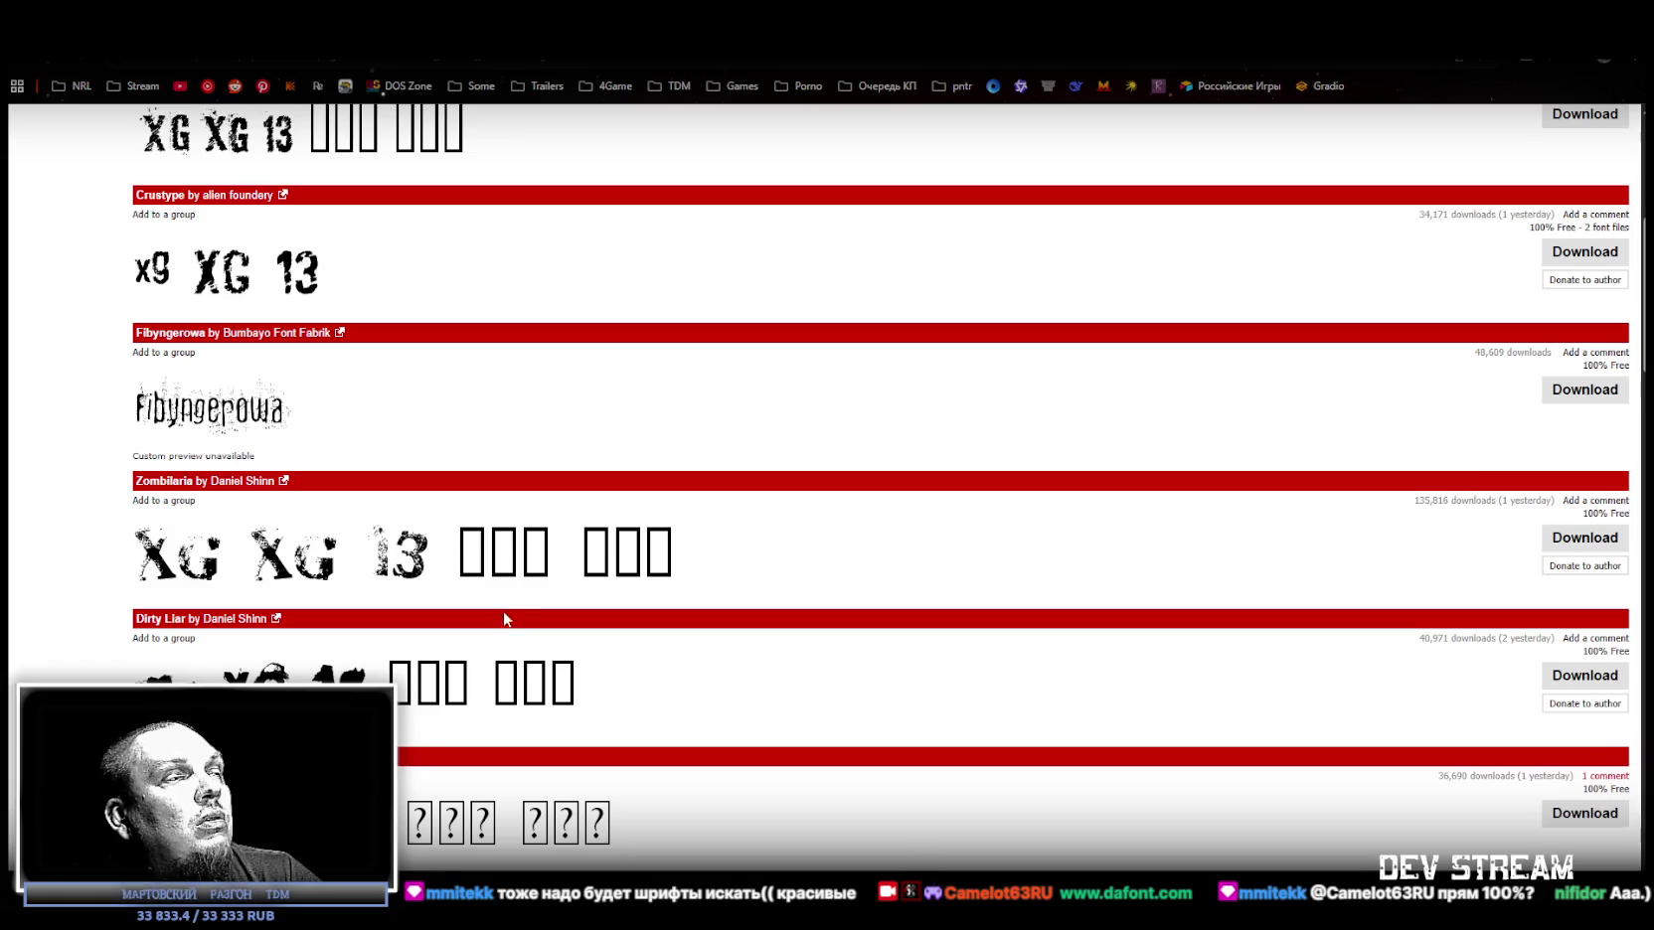
scroll(502, 618, "down", 6)
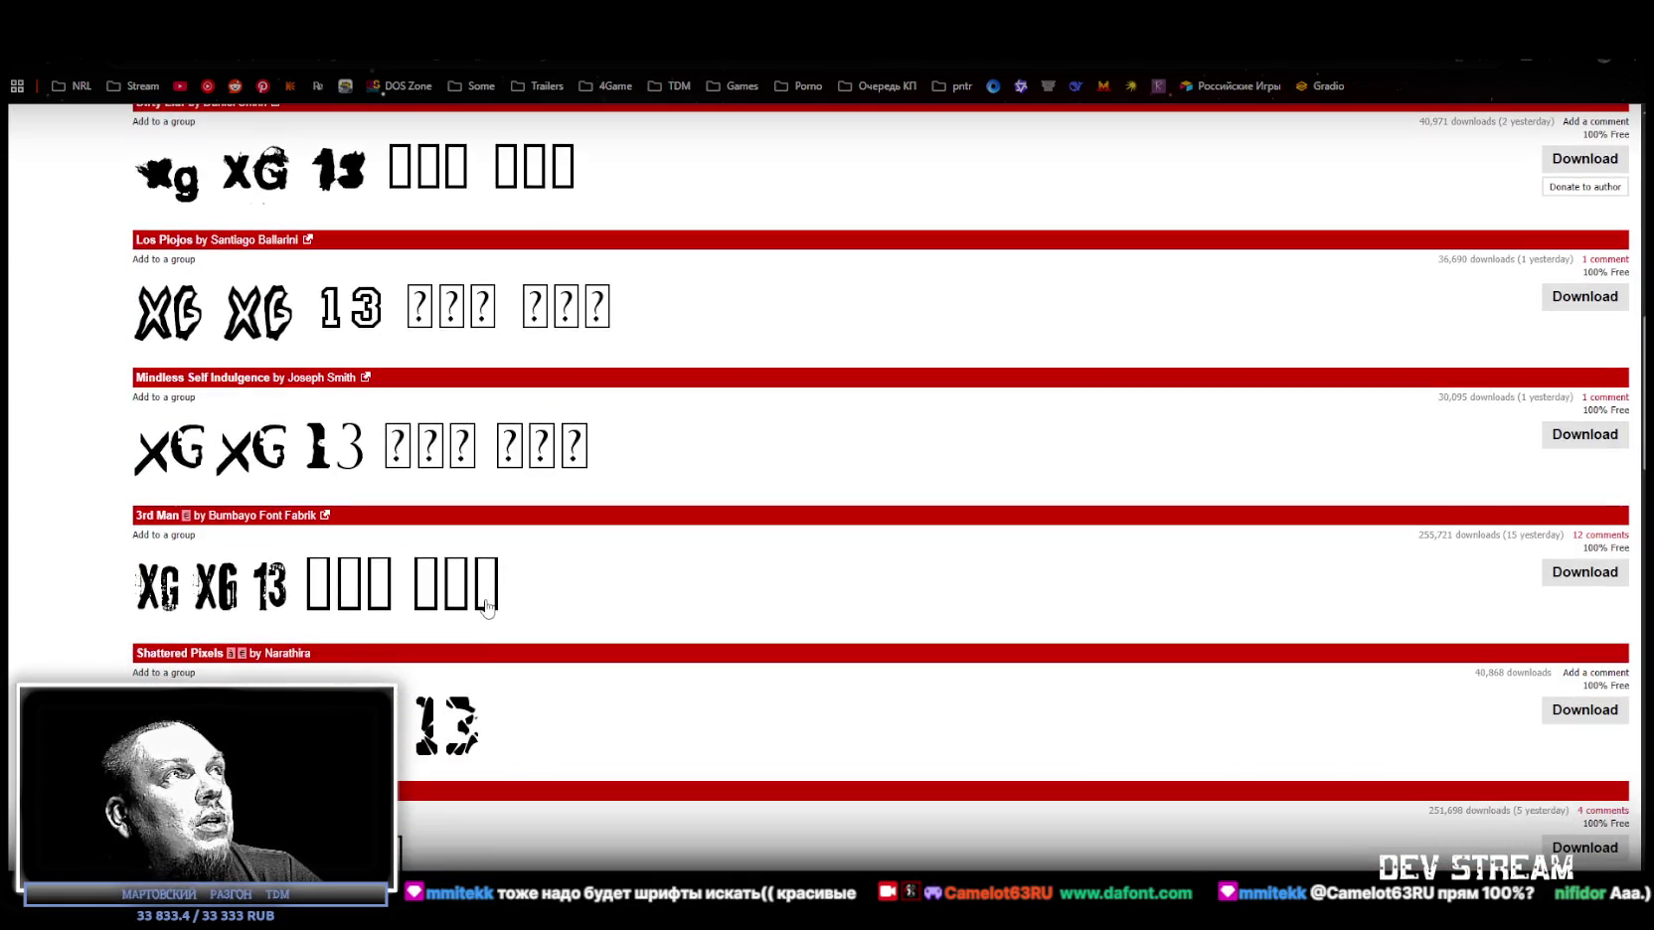
scroll(485, 609, "down", 8)
scroll(480, 608, "down", 8)
scroll(469, 598, "down", 8)
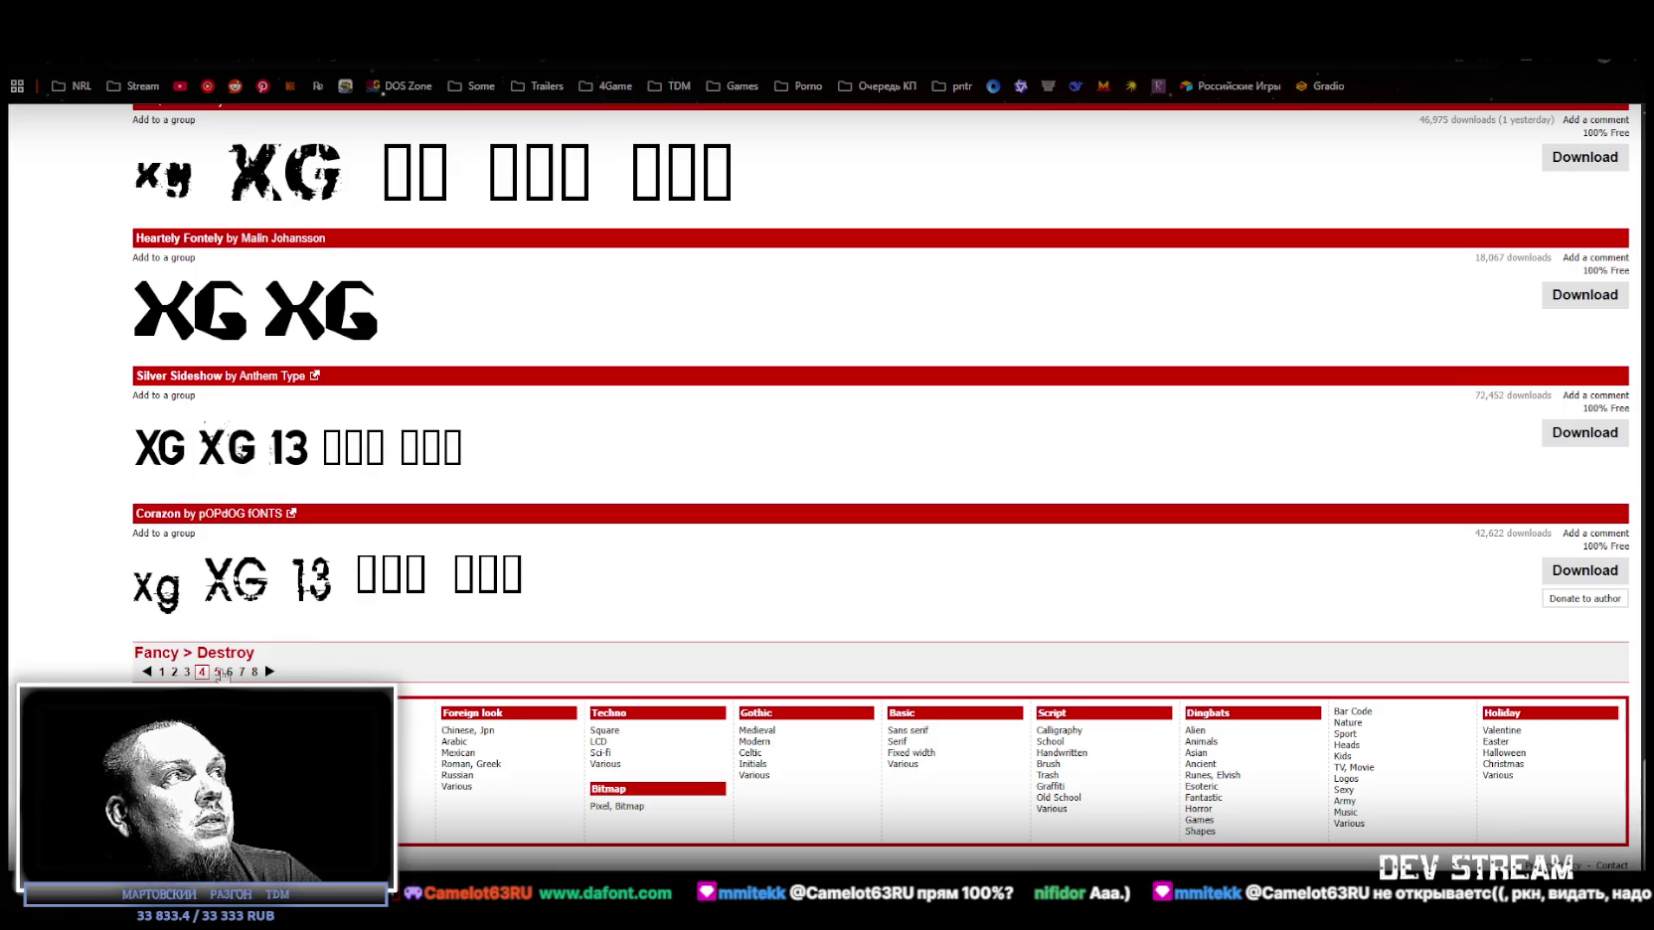
left_click(216, 672)
- Look through Destroy fonts on pages 5 and 6
scroll(487, 497, "down", 9)
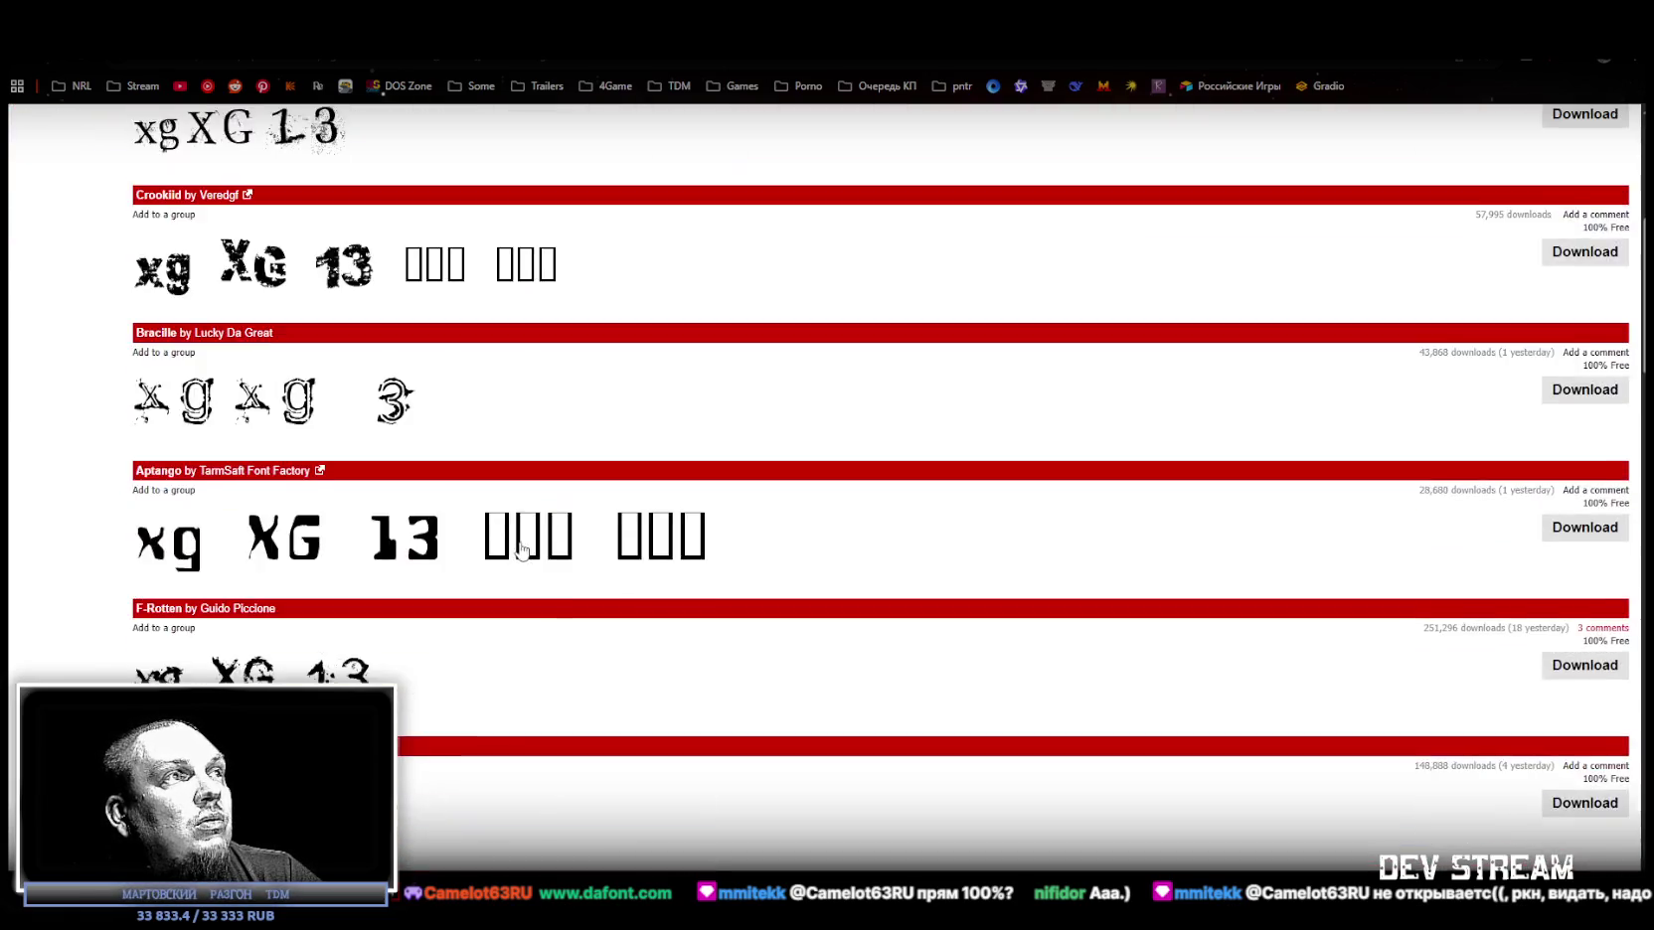
scroll(519, 548, "down", 15)
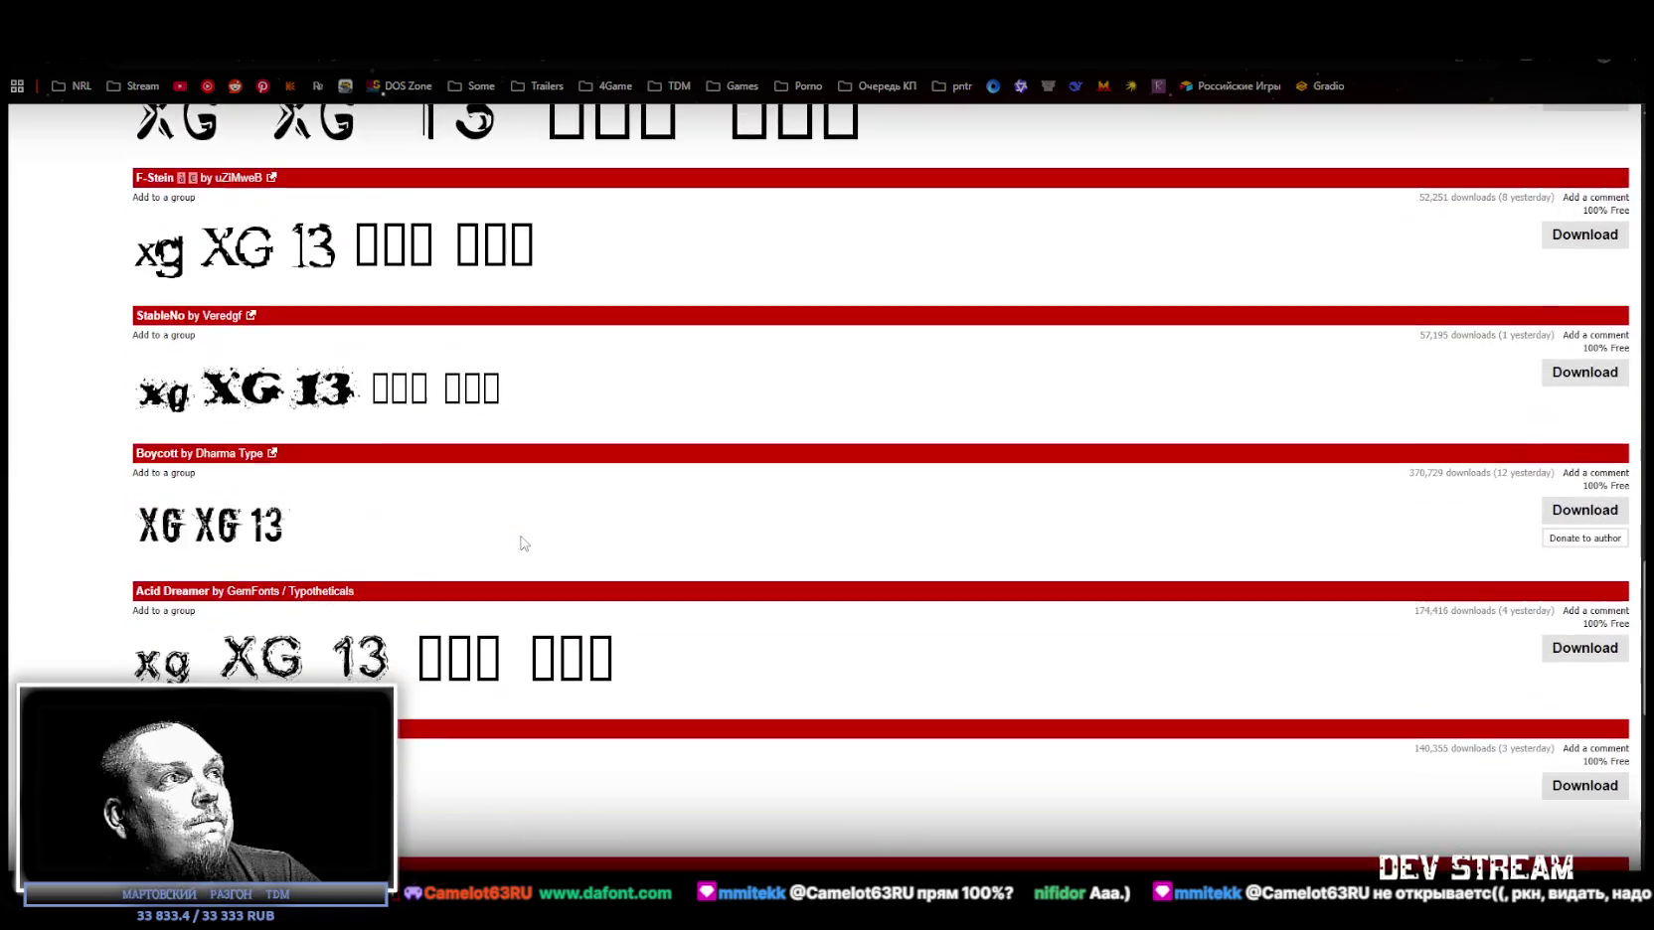
scroll(522, 545, "down", 6)
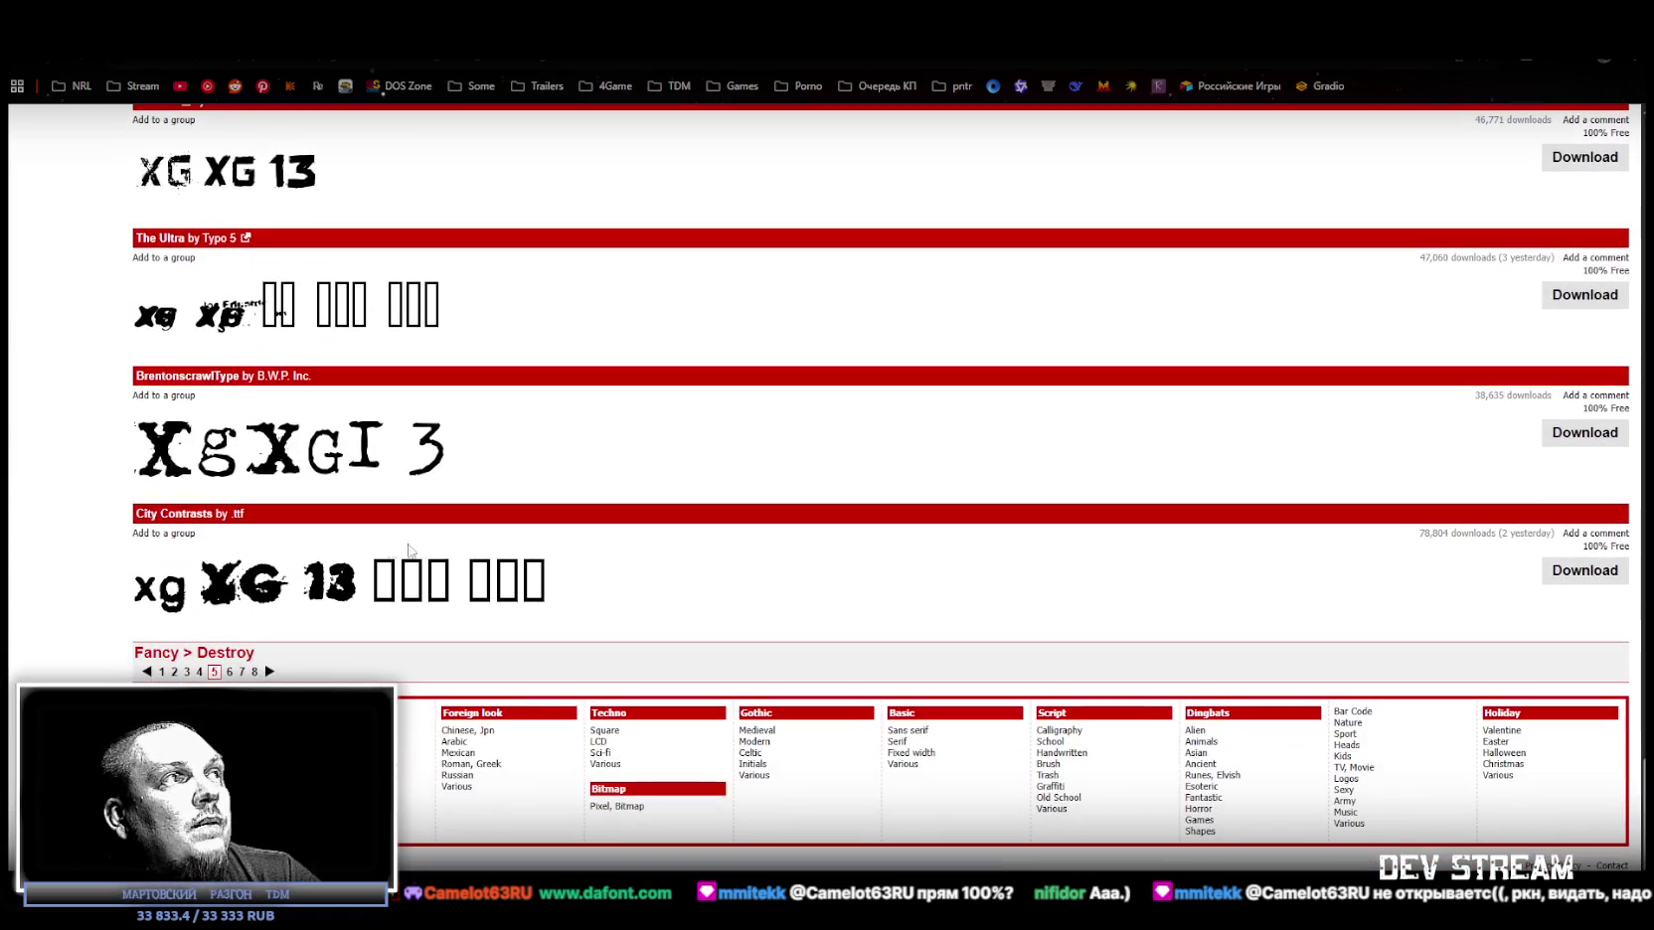
left_click(229, 673)
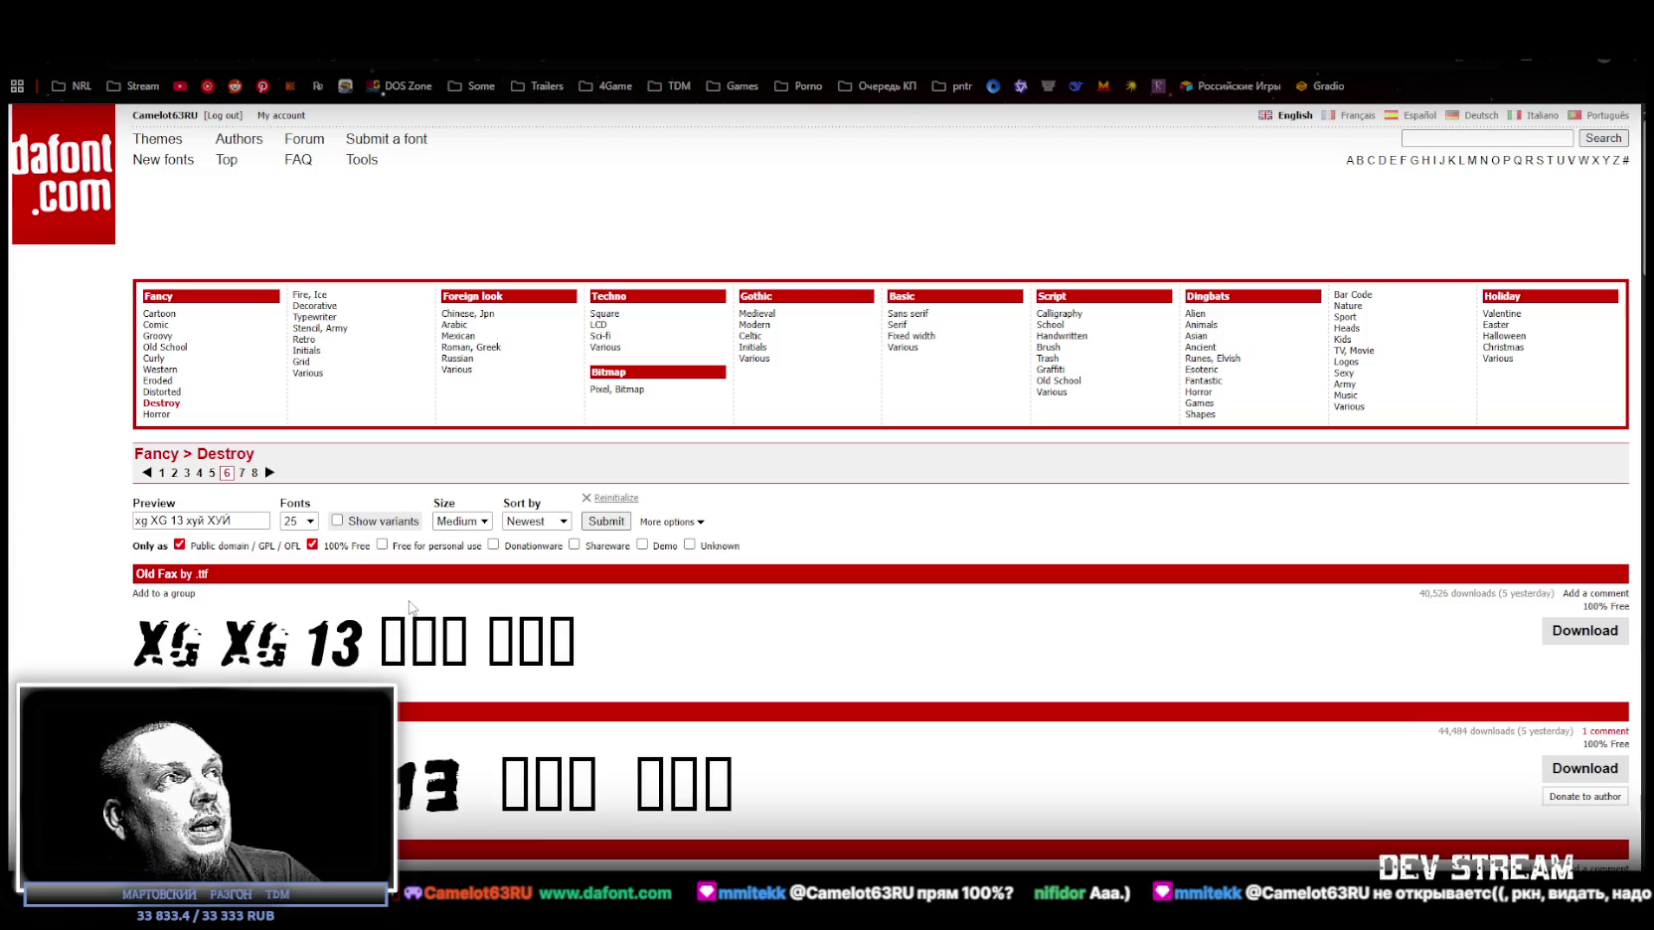
scroll(404, 613, "down", 3)
scroll(403, 614, "down", 3)
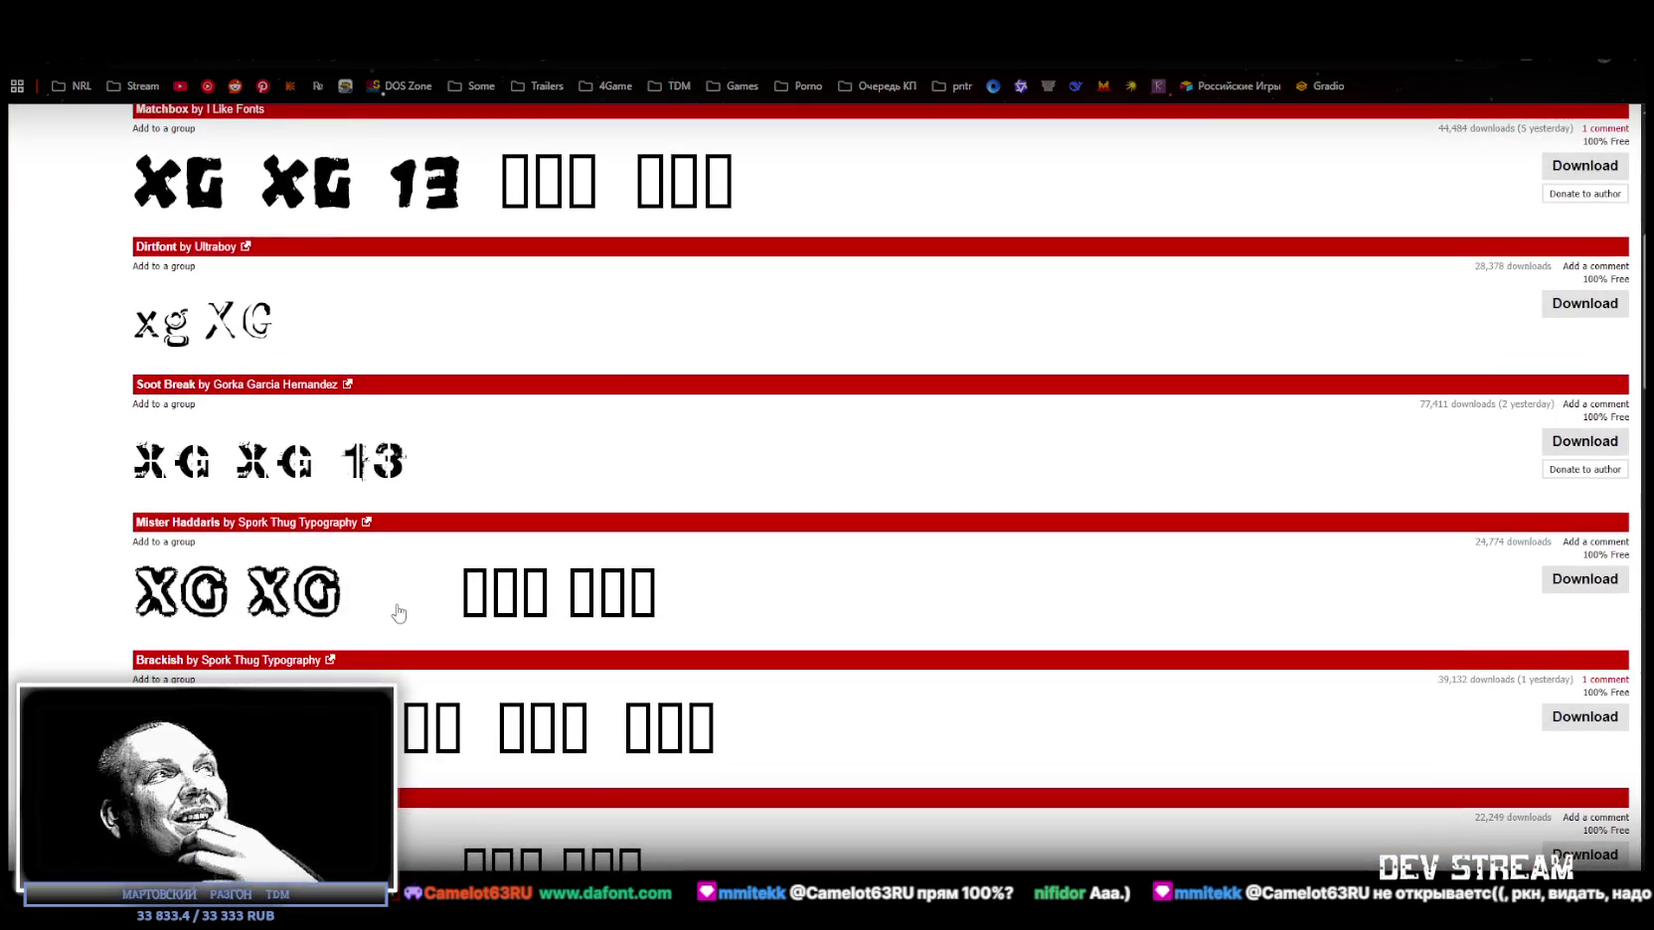
scroll(398, 613, "down", 2)
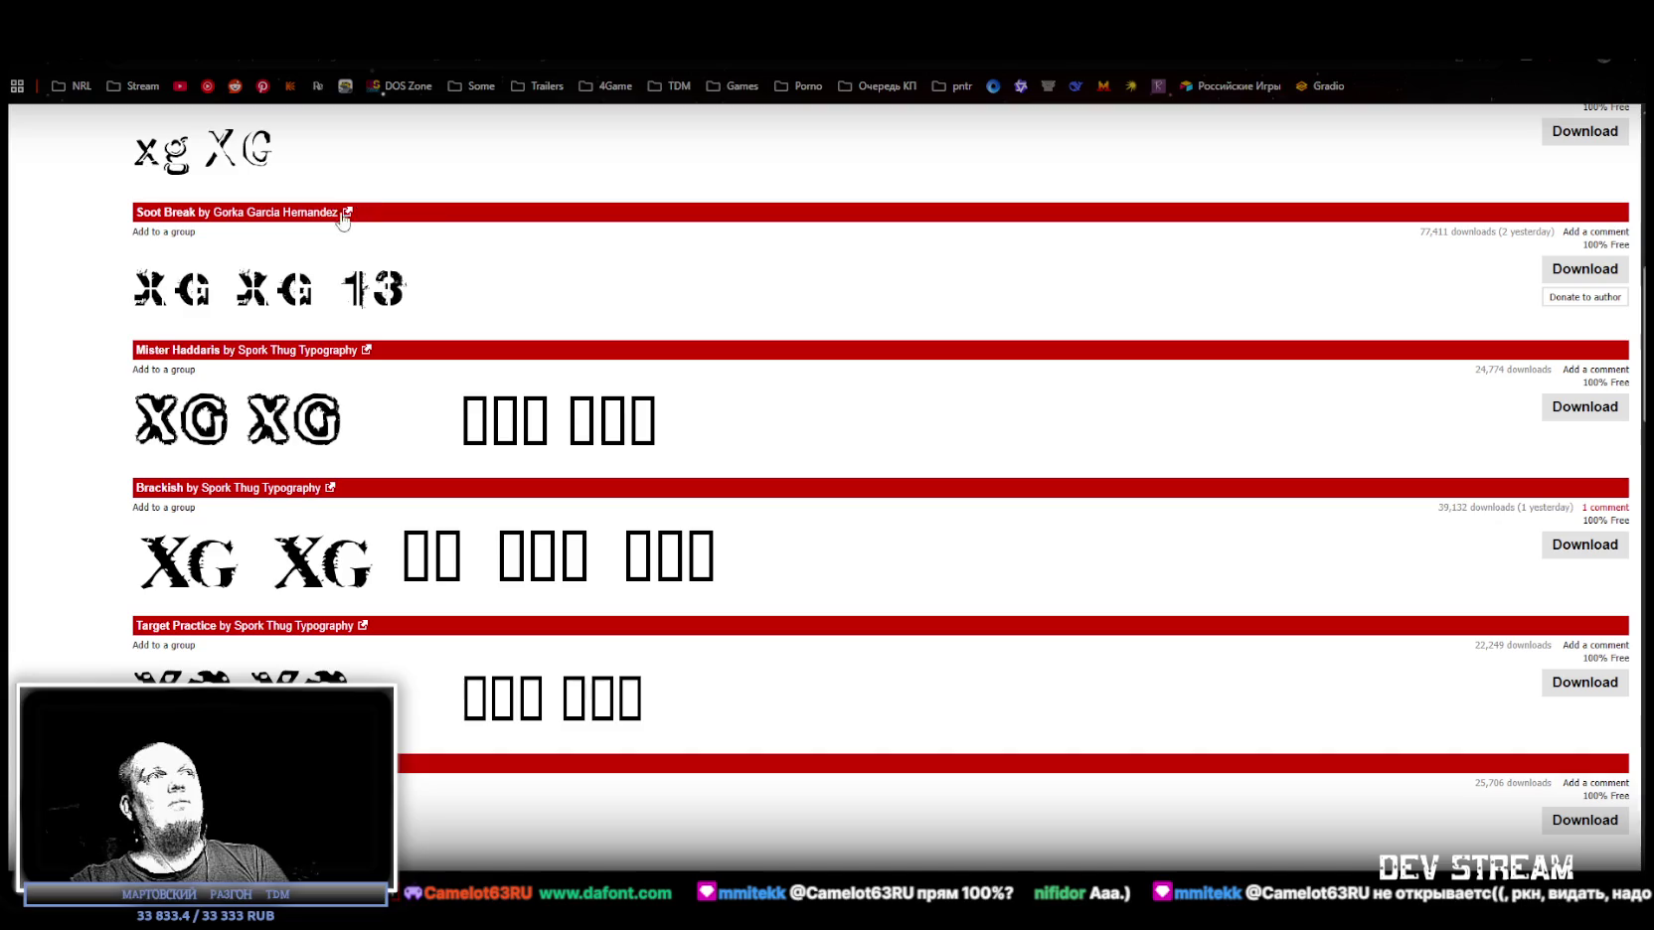
scroll(449, 415, "down", 13)
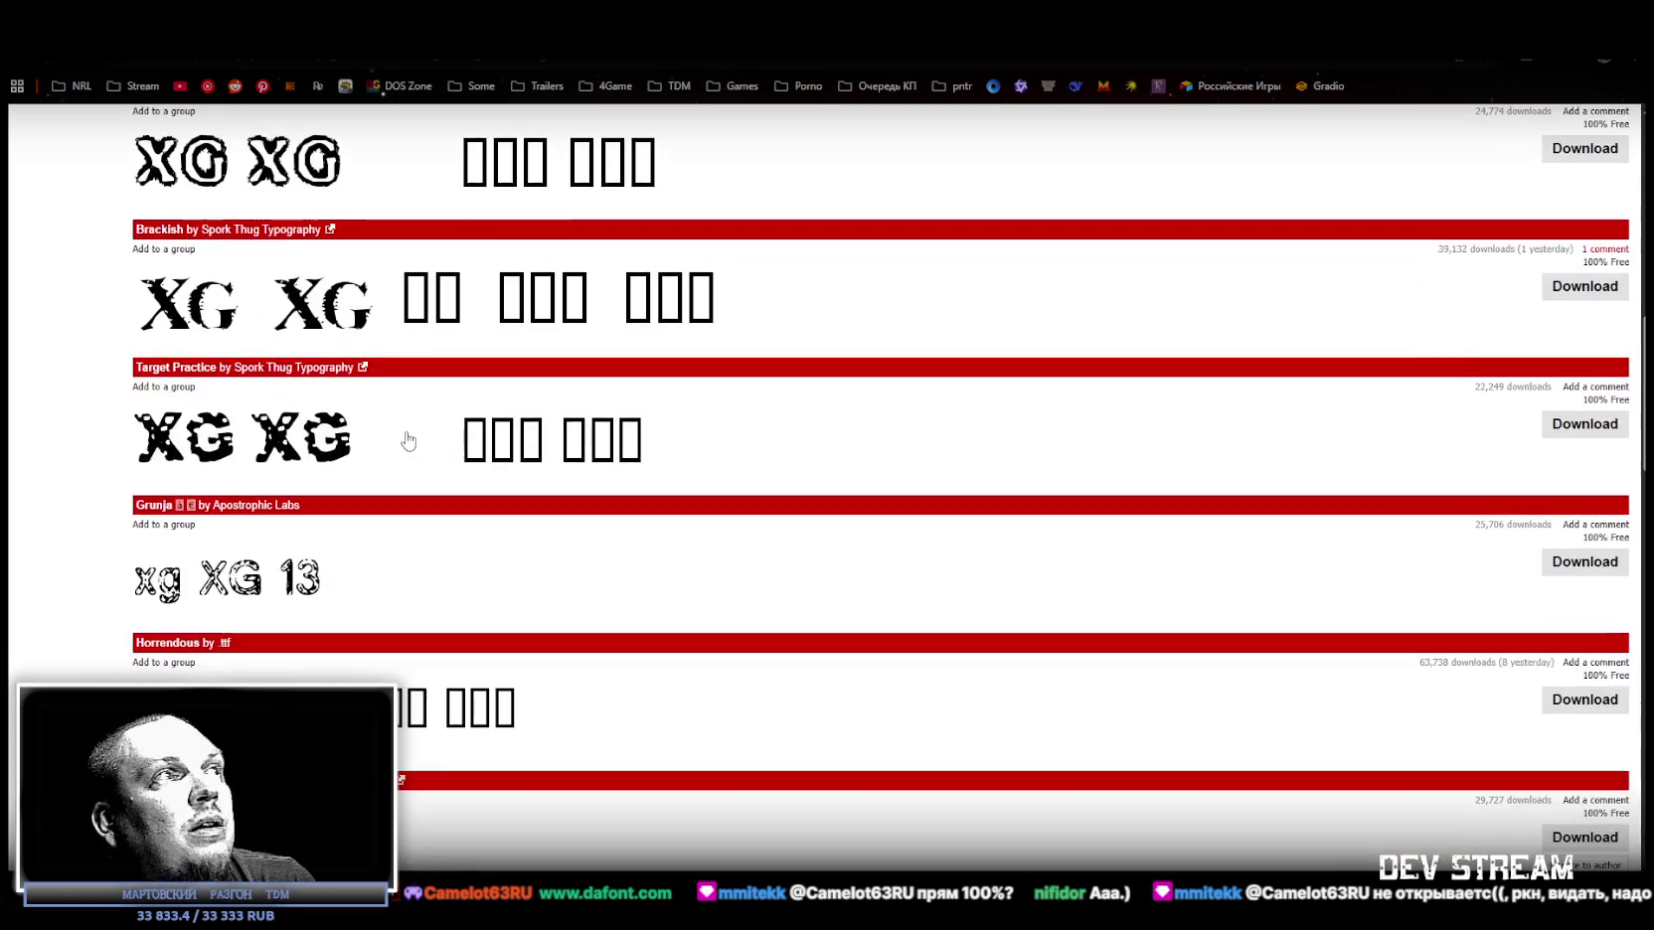
scroll(406, 449, "down", 14)
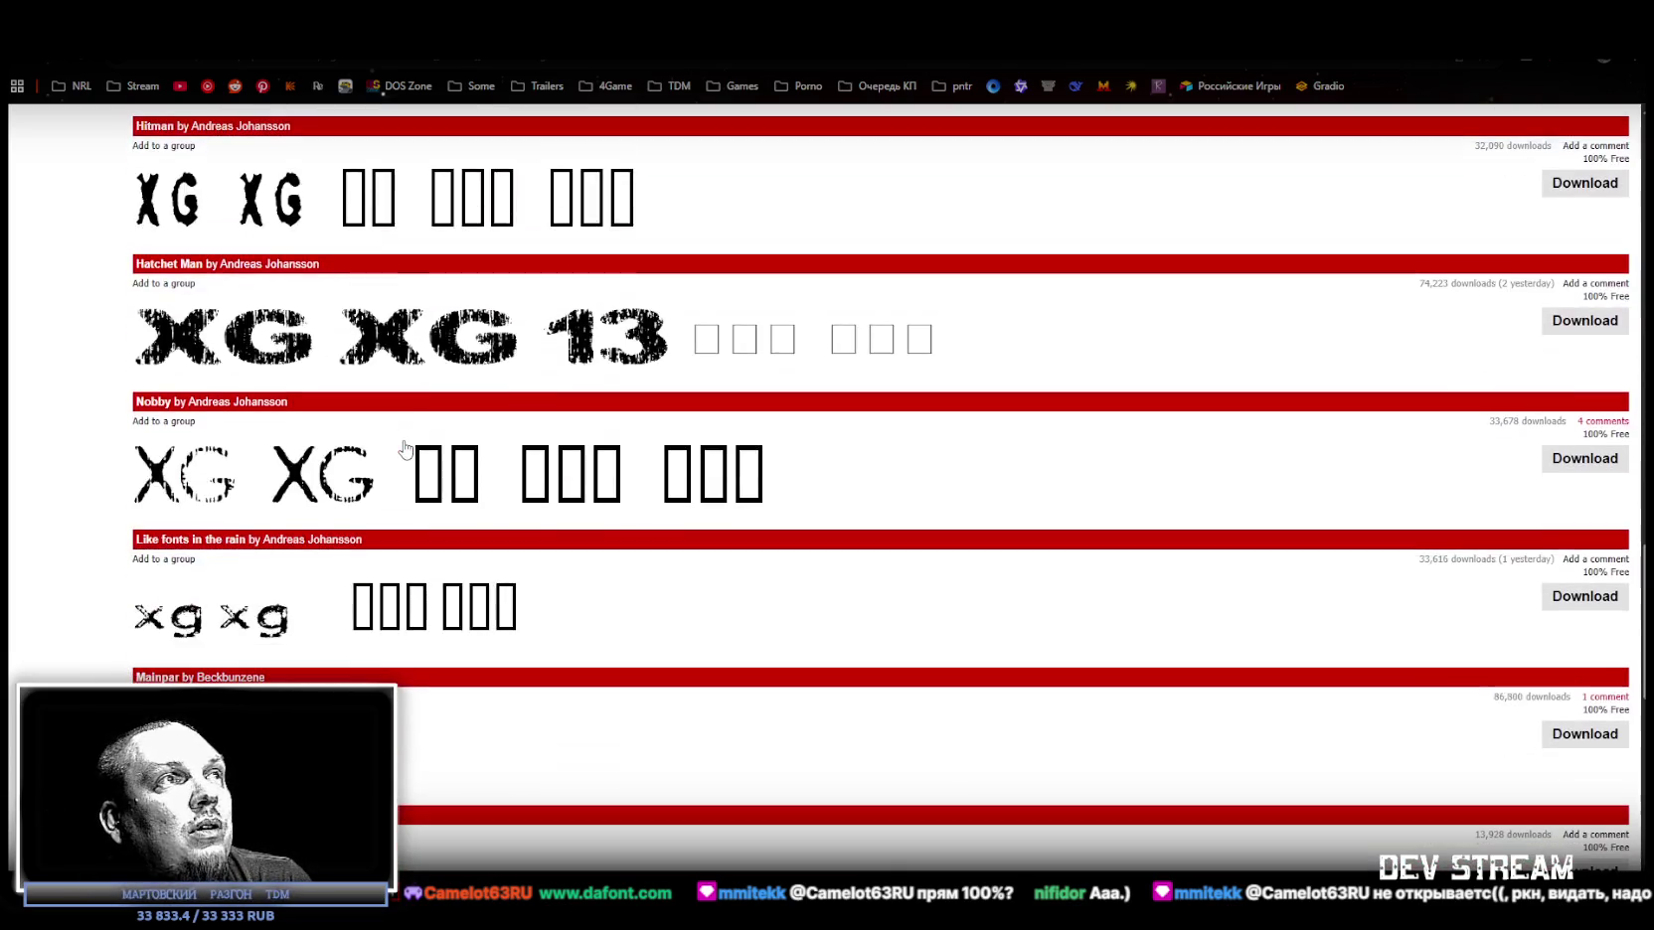
scroll(406, 449, "down", 3)
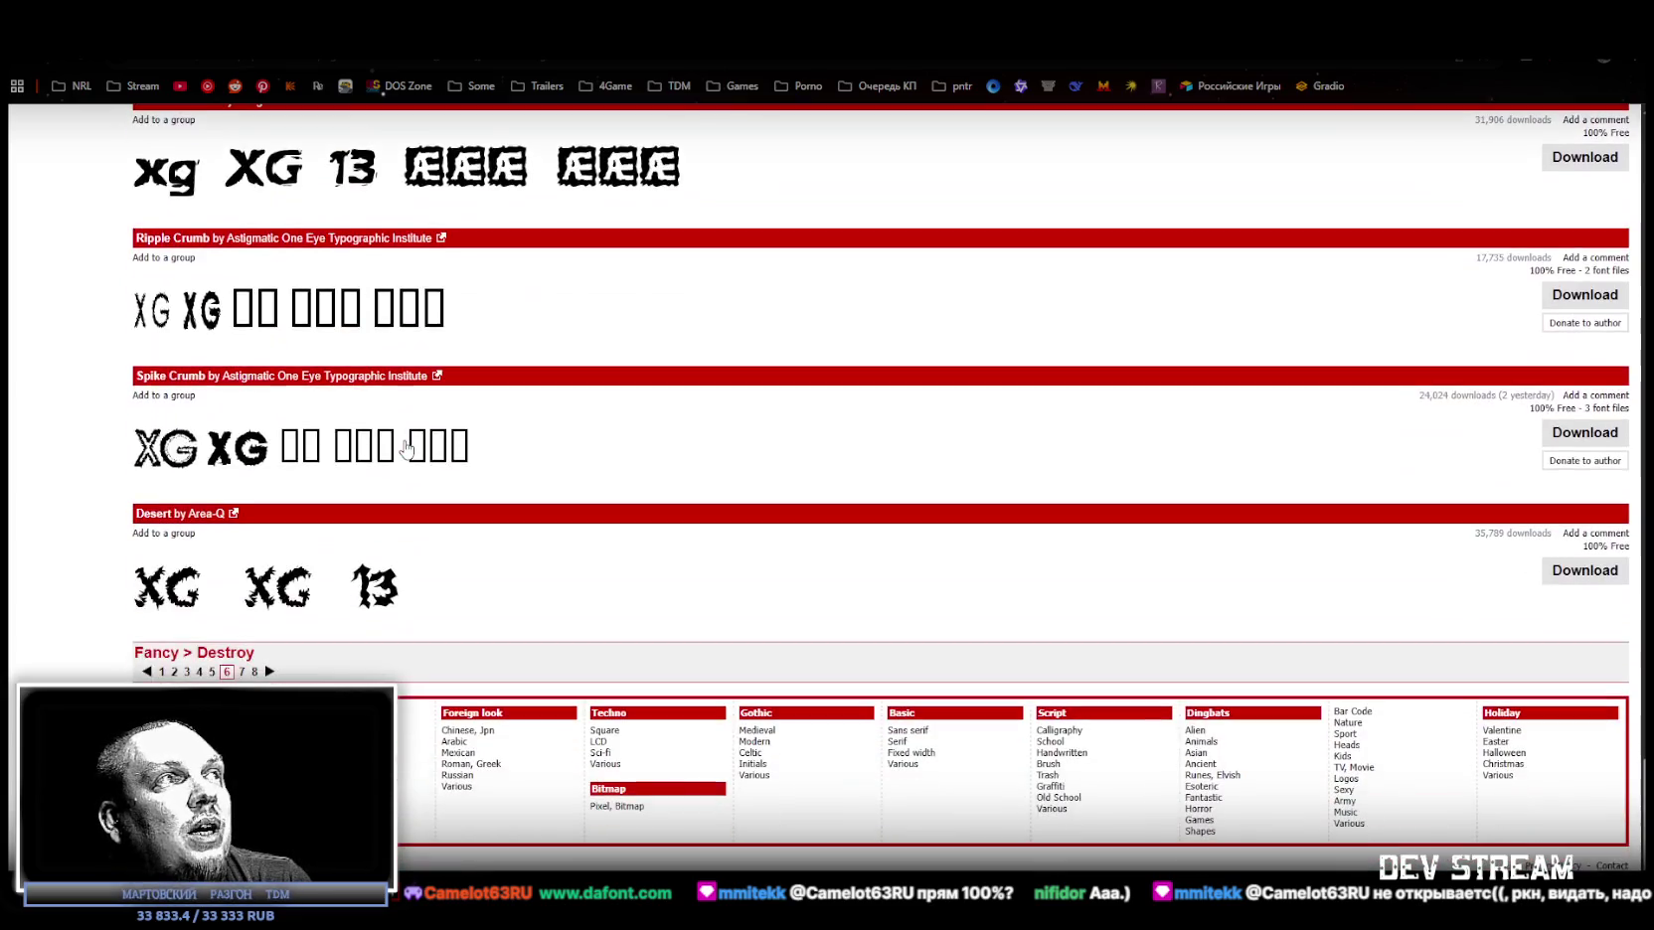
- Review Destroy pages 7 and 8, then switch to the Gothic > Medieval category
left_click(242, 673)
scroll(487, 584, "down", 10)
scroll(487, 586, "down", 10)
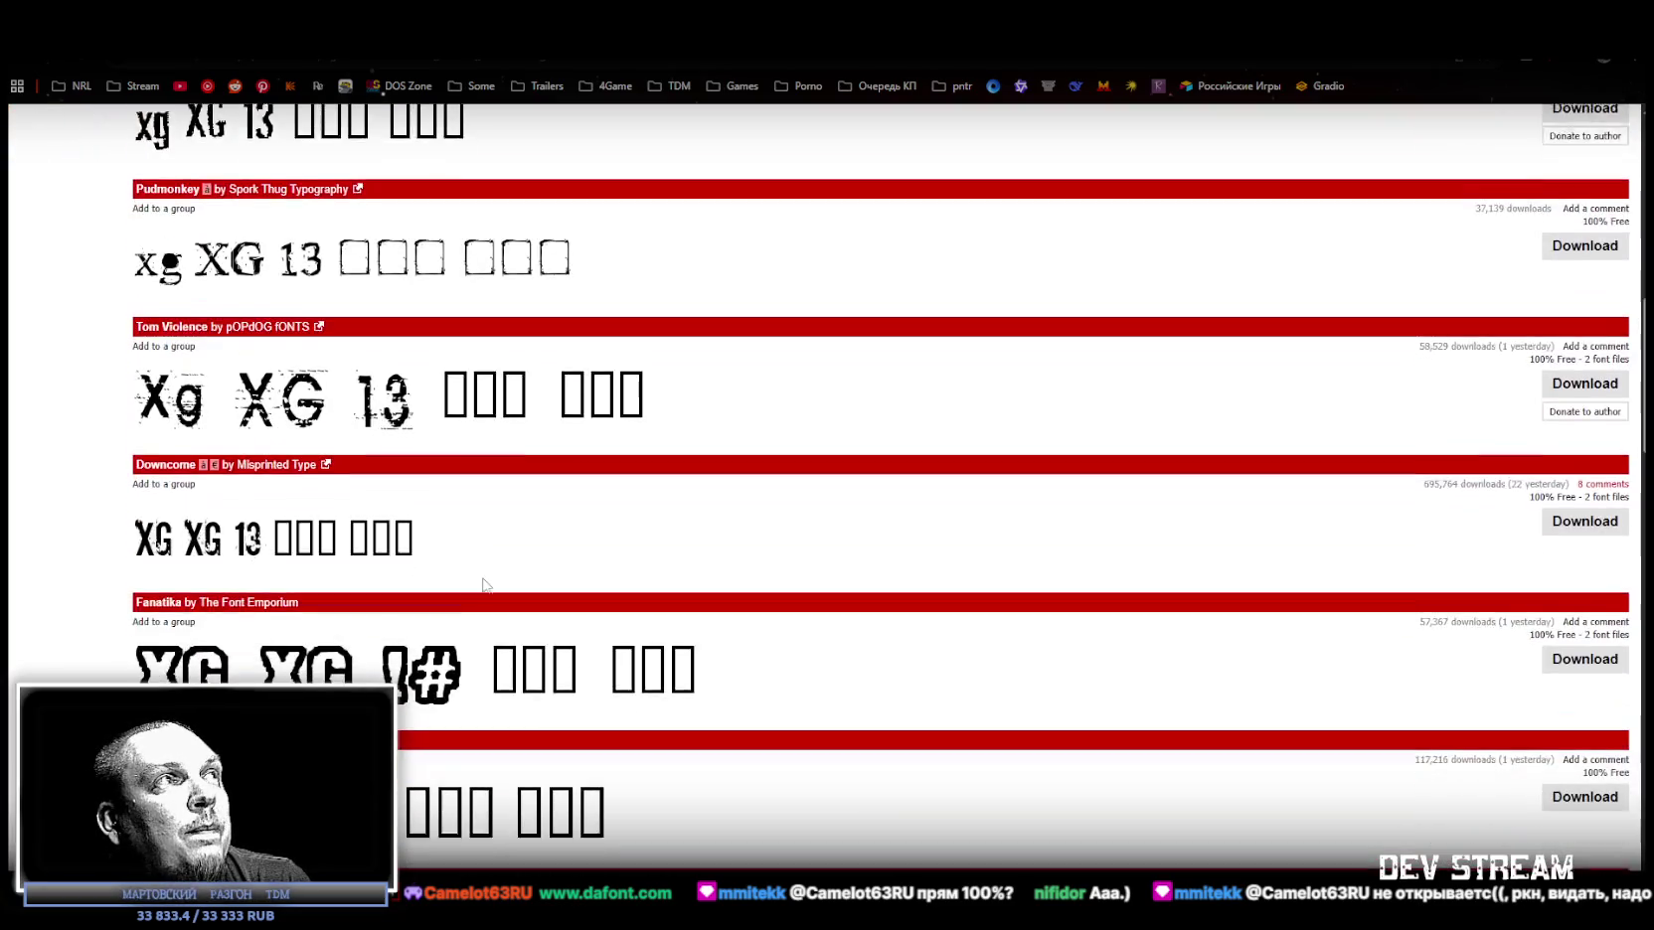
scroll(480, 584, "down", 12)
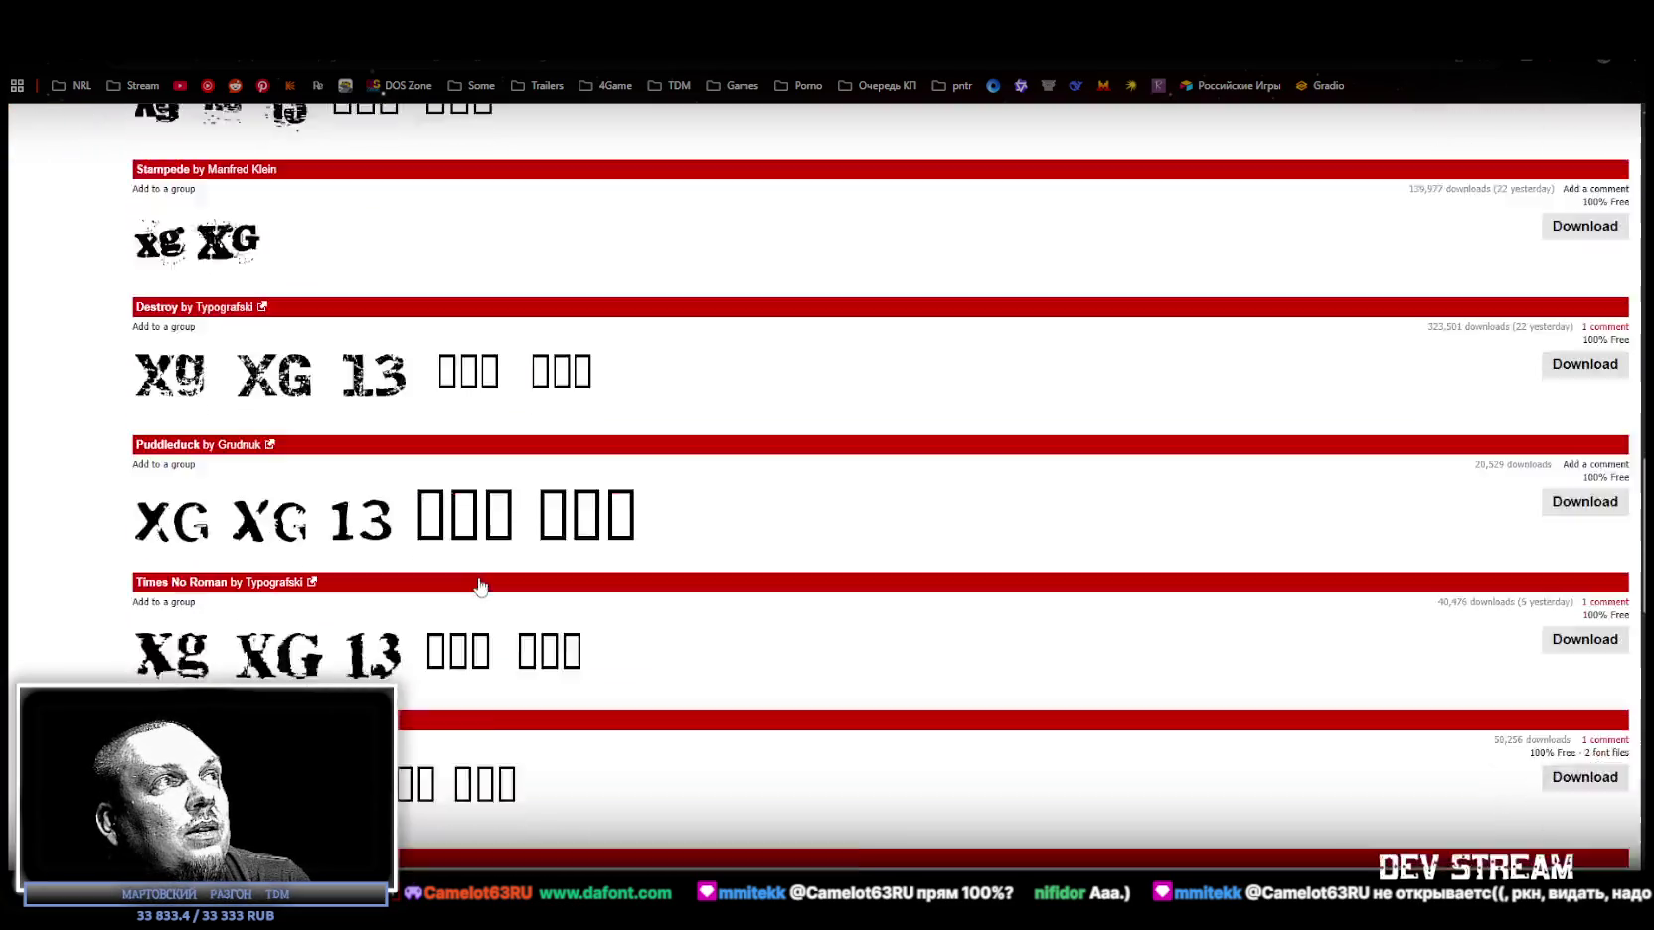
scroll(478, 585, "down", 7)
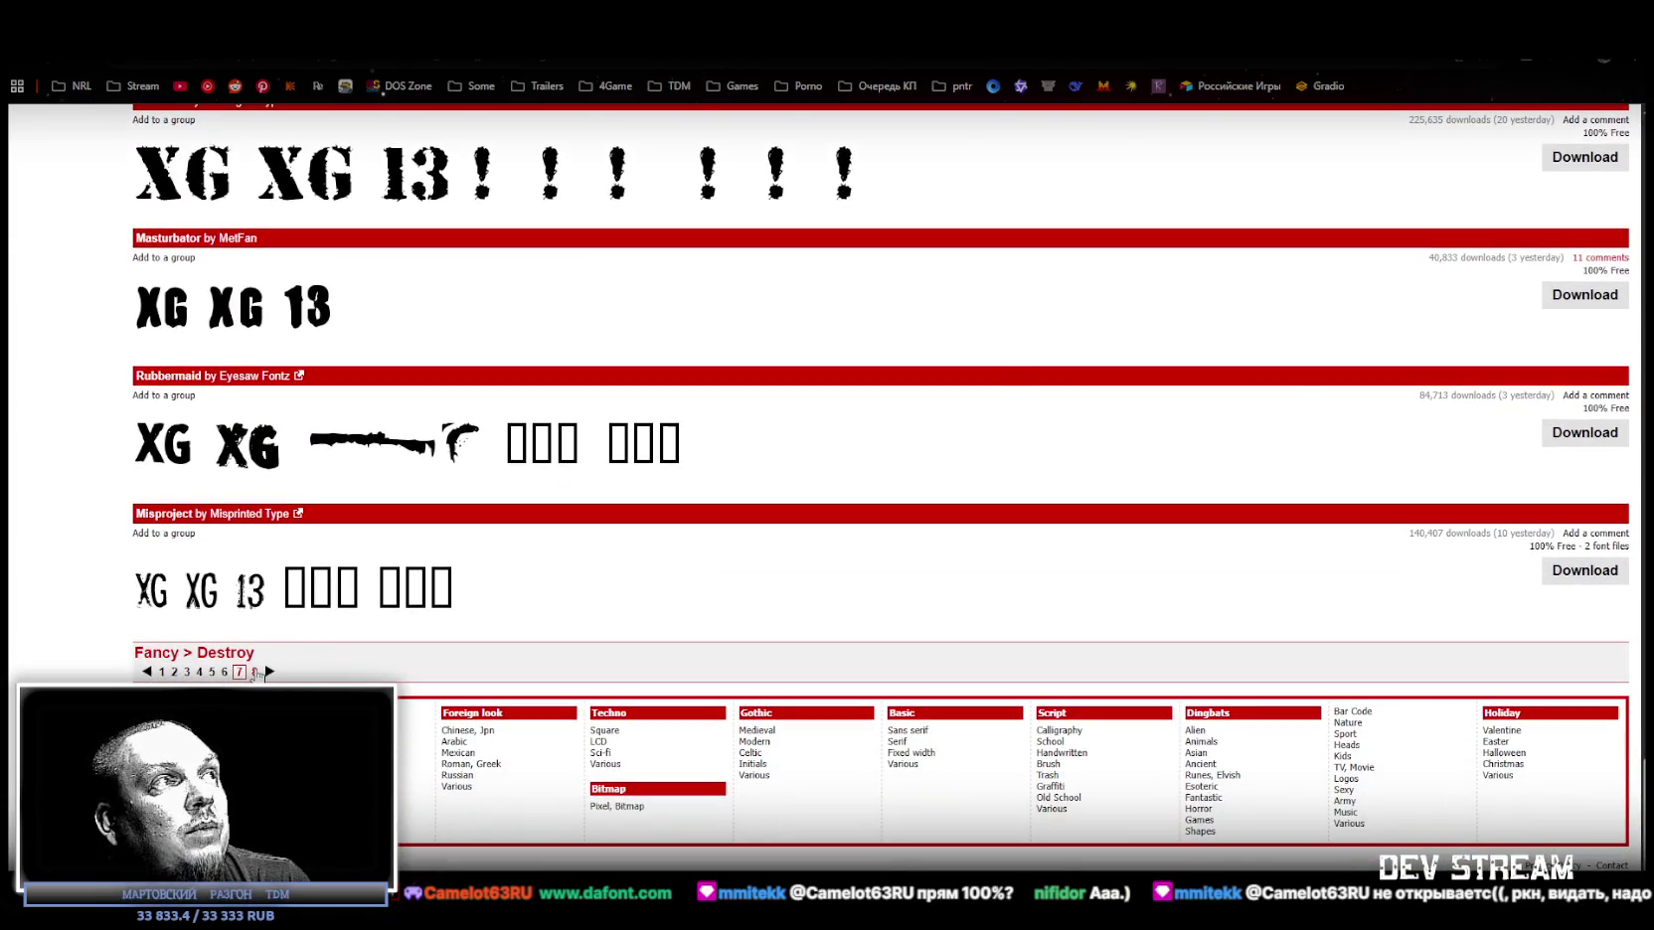
left_click(255, 673)
scroll(592, 542, "down", 10)
scroll(592, 542, "down", 9)
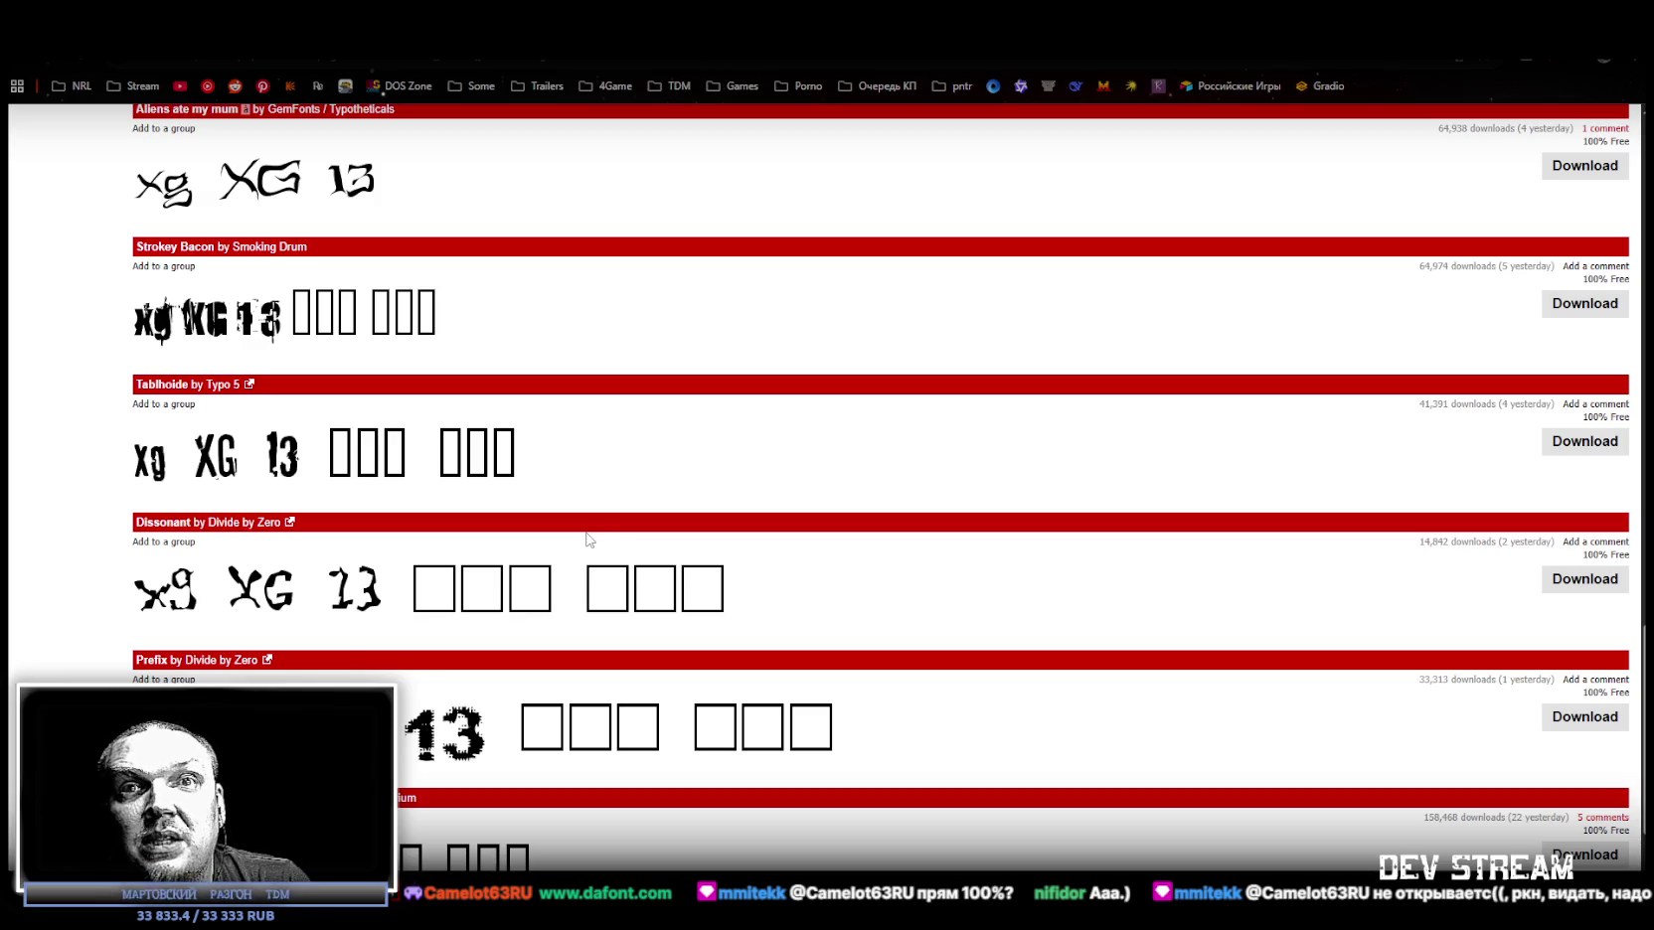
scroll(588, 540, "down", 3)
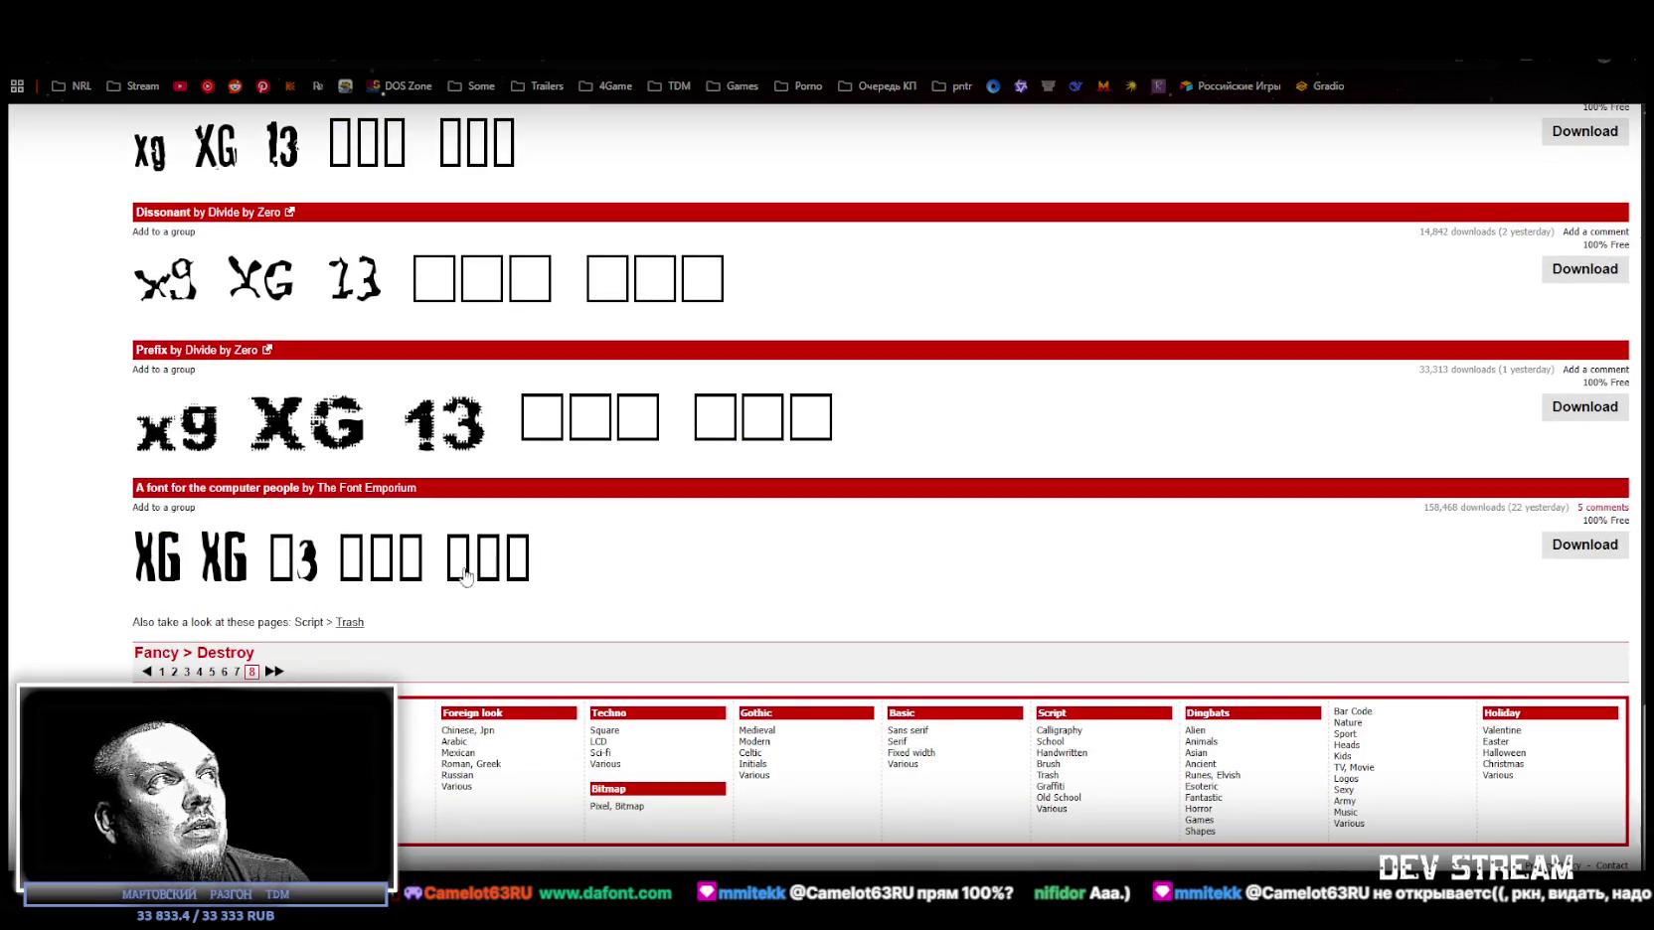
scroll(413, 479, "up", 4)
scroll(413, 479, "up", 18)
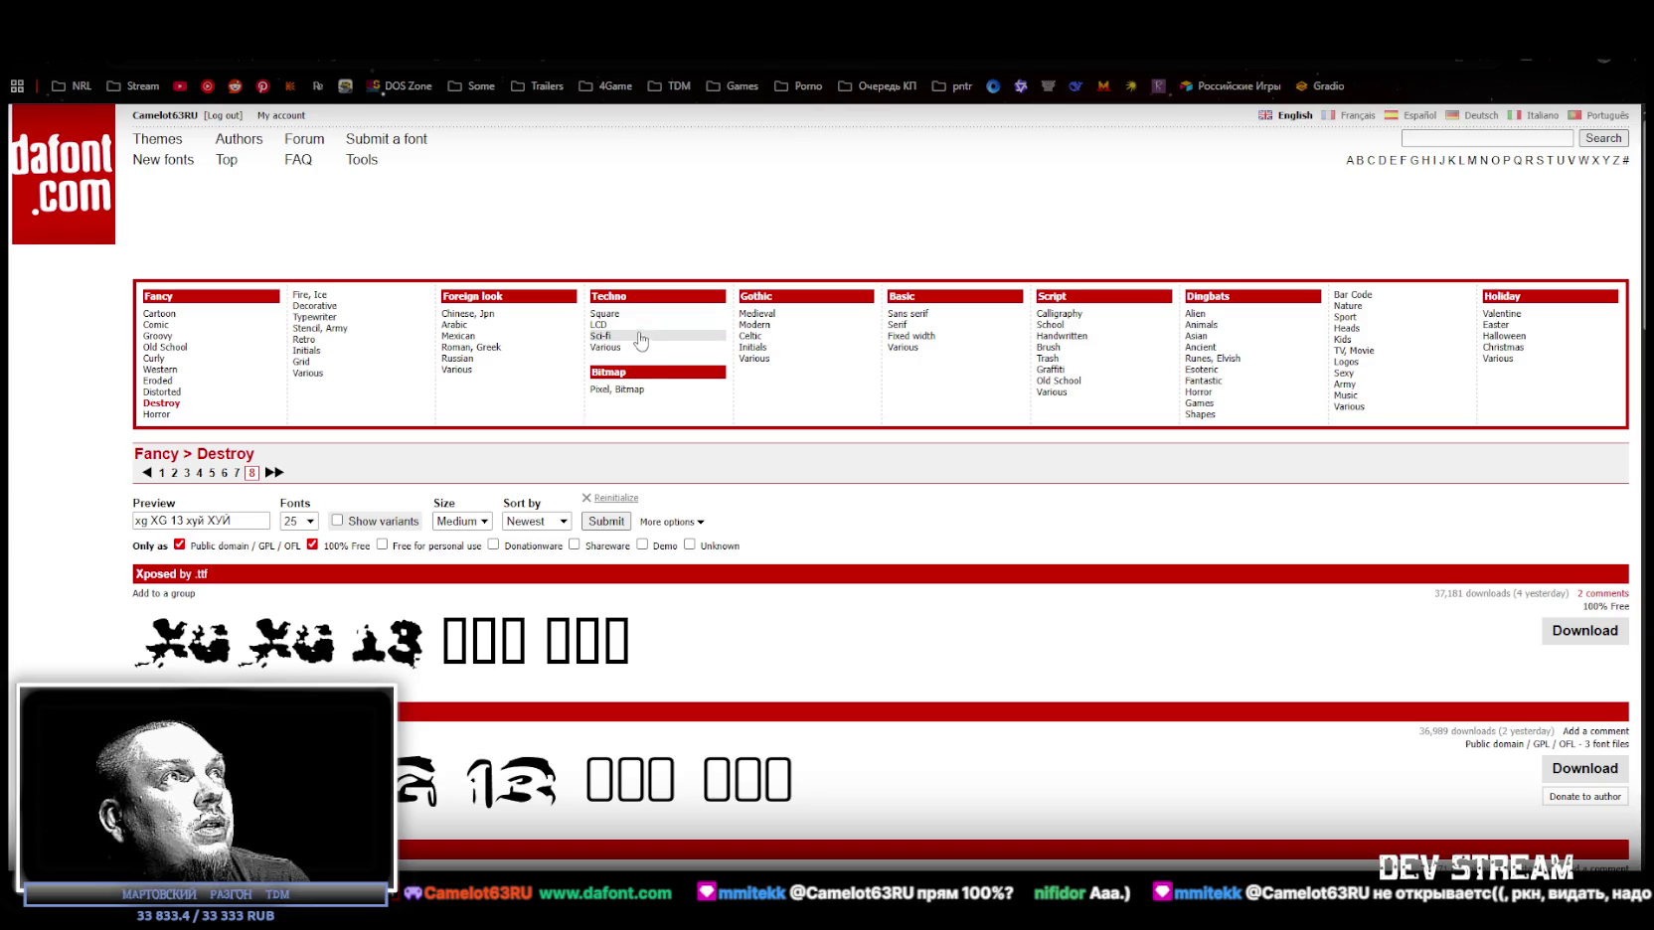
left_click(786, 320)
- Browse Gothic > Medieval fonts on pages 1, 2 and 3
scroll(682, 524, "down", 3)
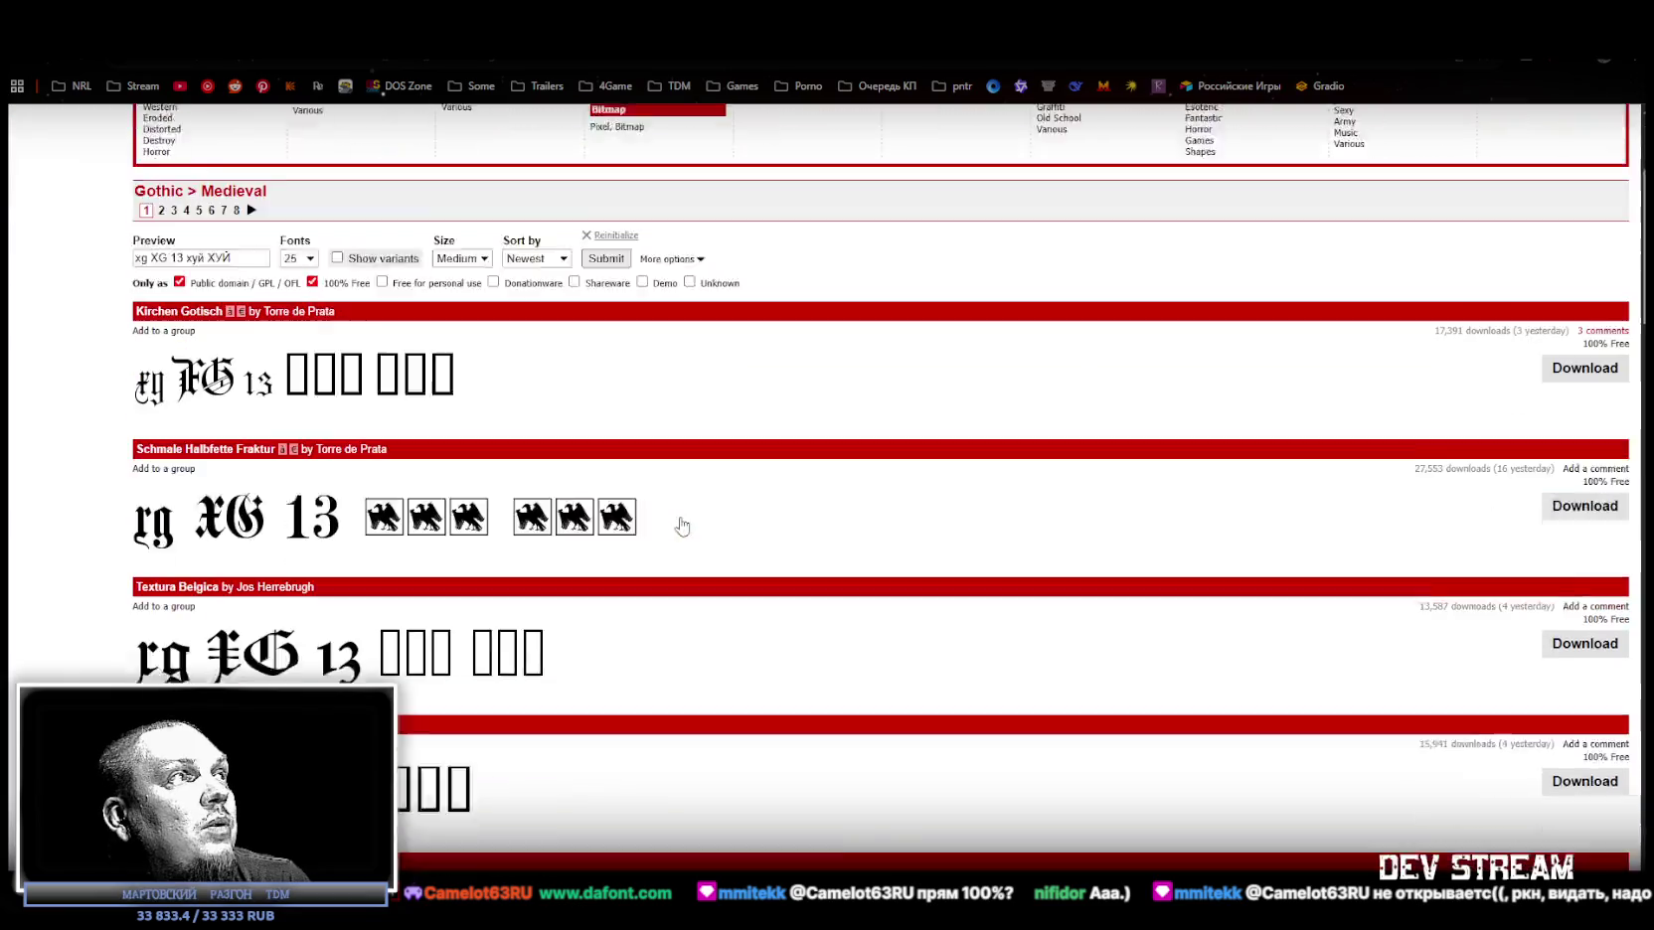
scroll(289, 328, "down", 1)
scroll(317, 331, "down", 3)
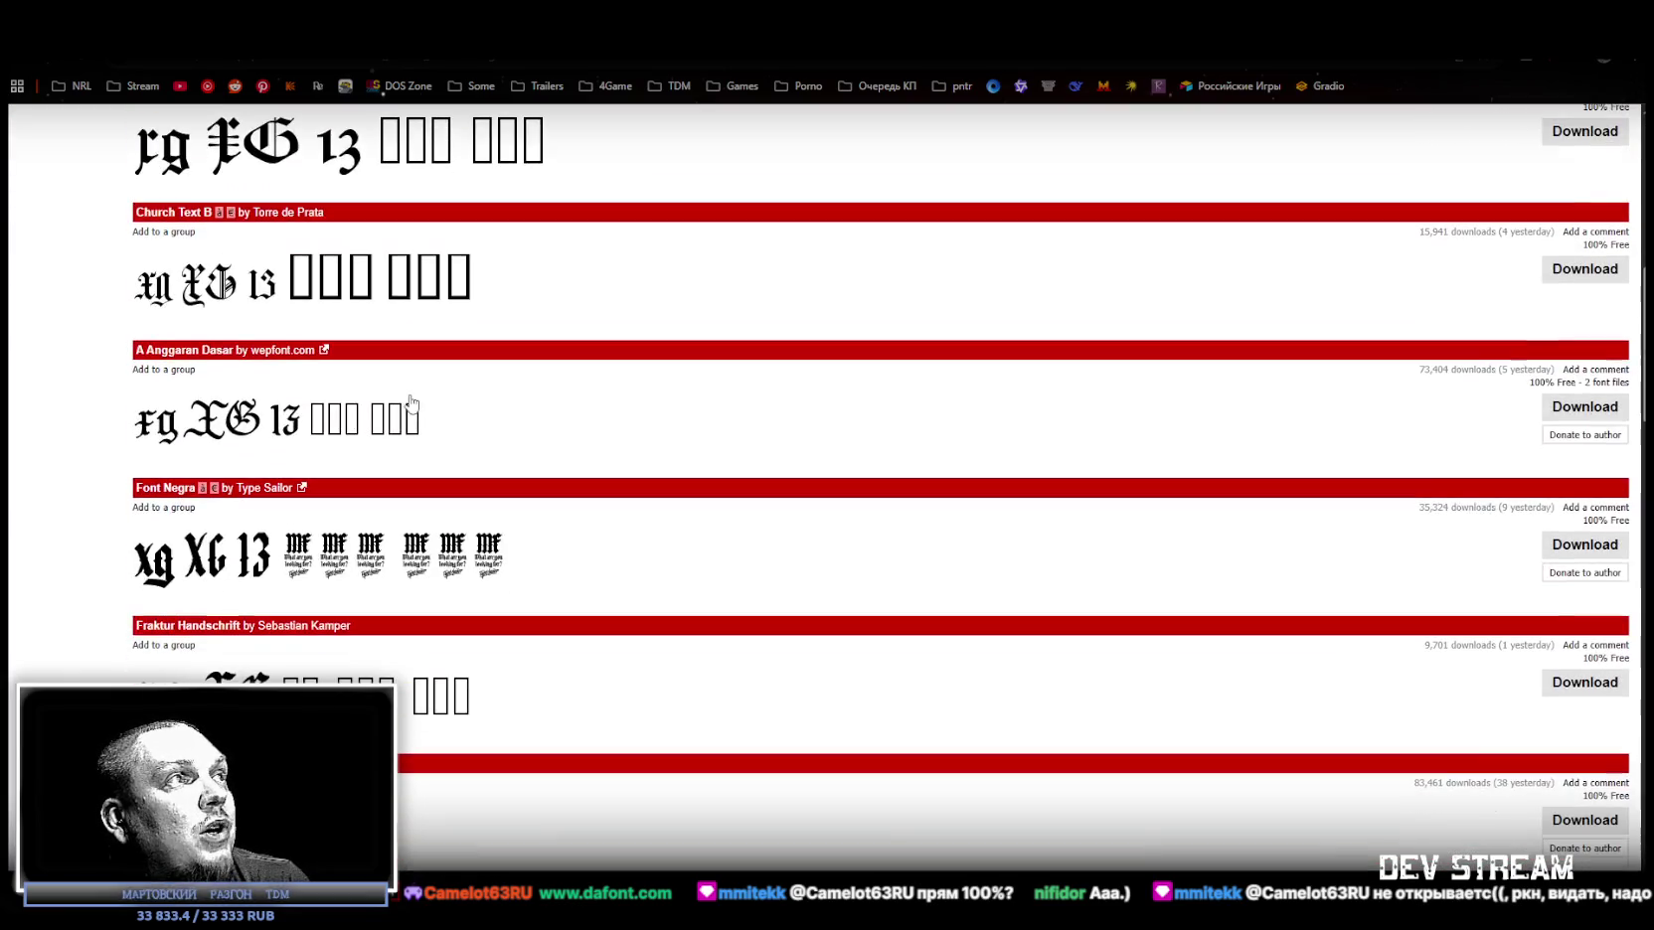
scroll(417, 400, "down", 13)
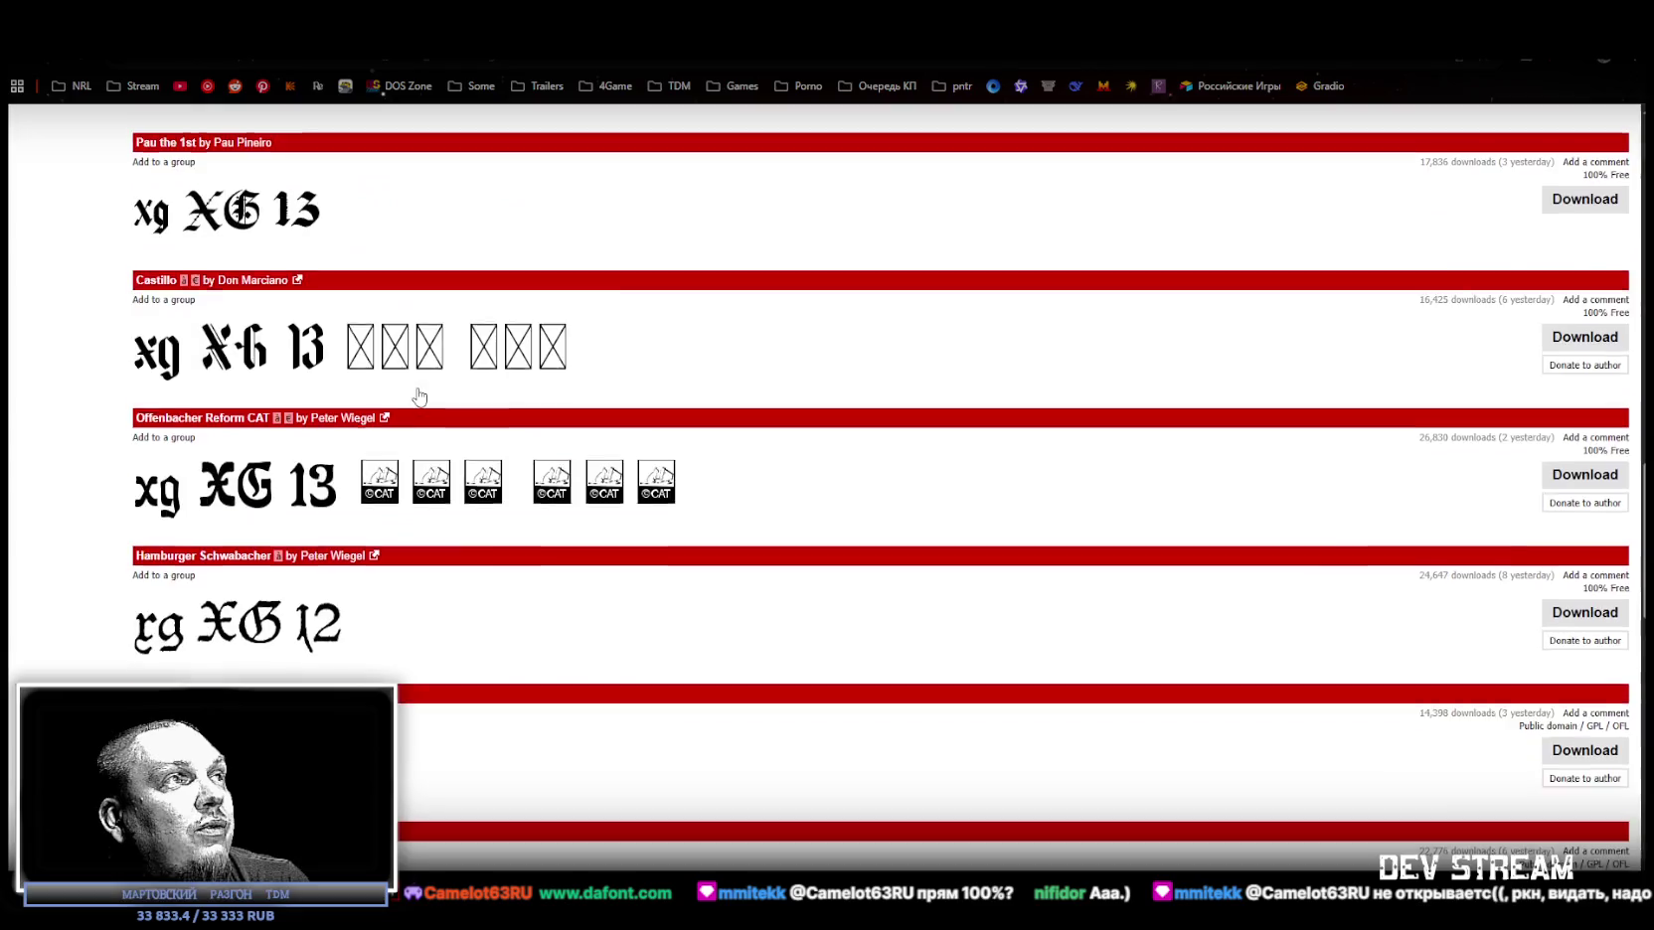
scroll(417, 395, "down", 10)
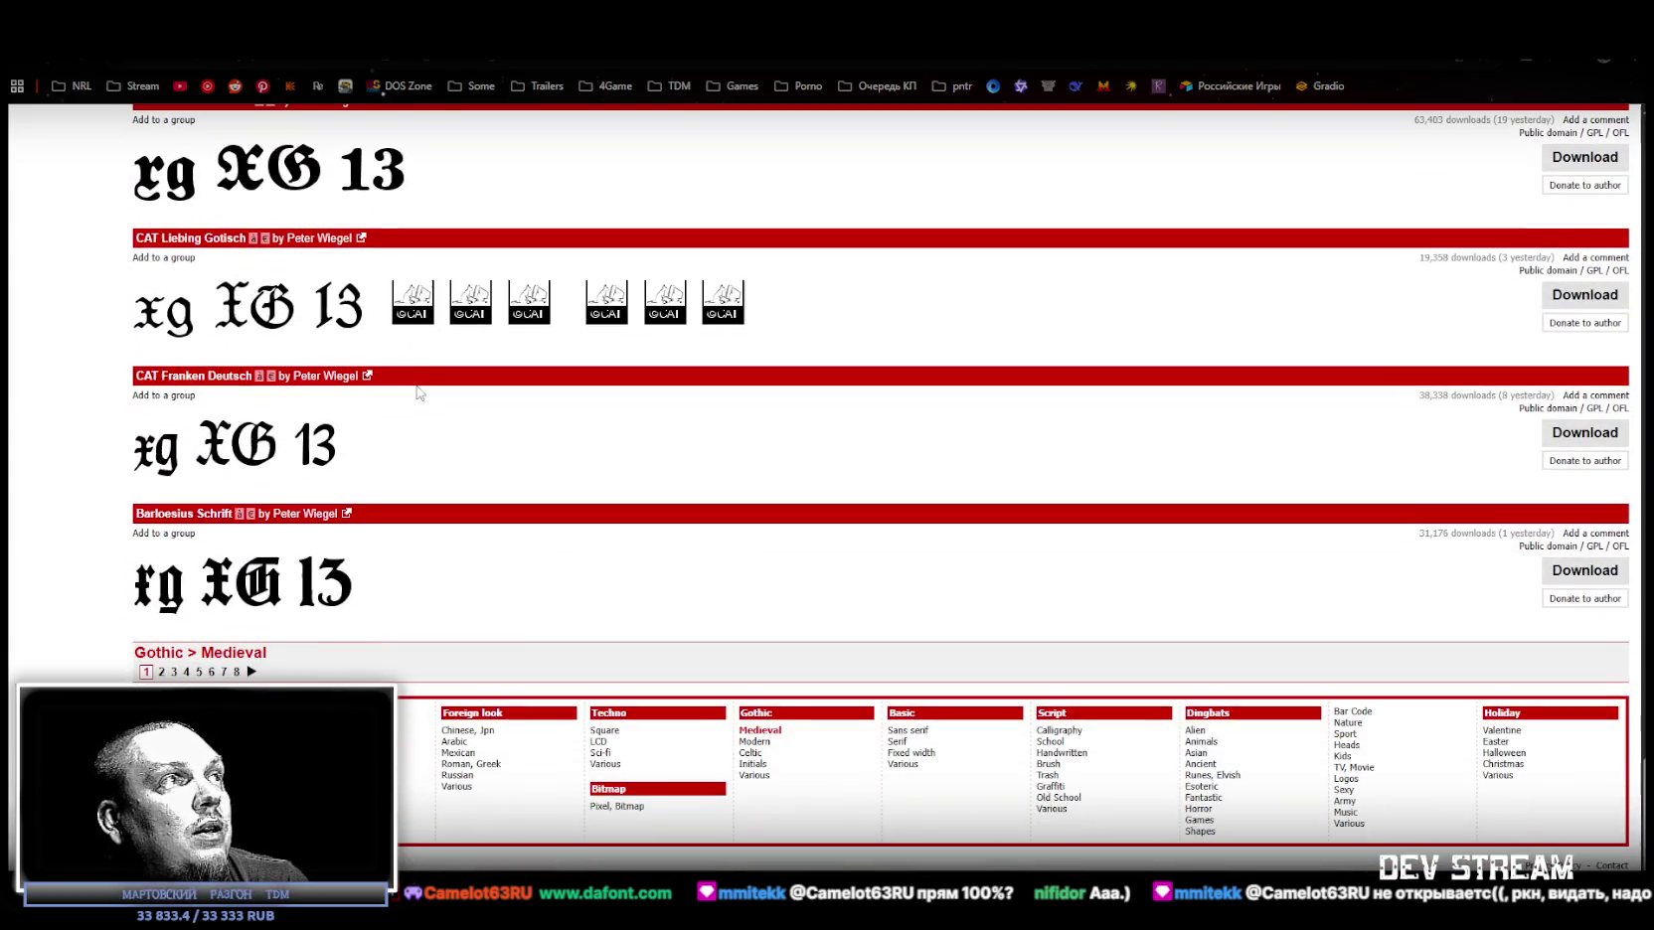
left_click(162, 673)
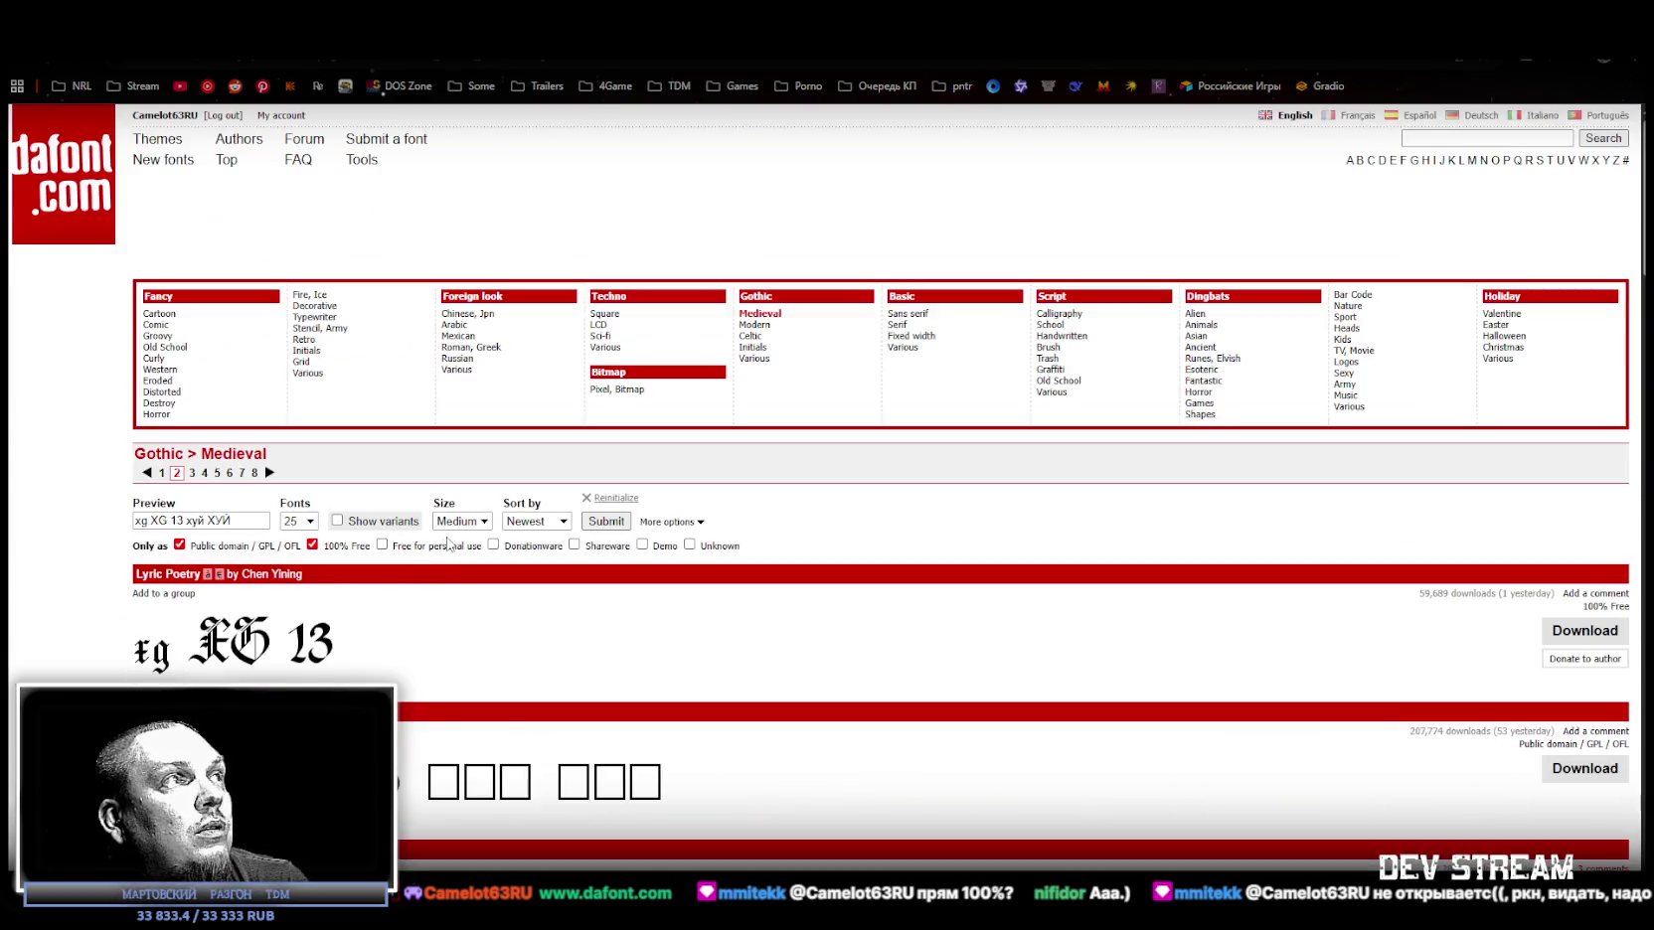
scroll(447, 543, "down", 15)
scroll(354, 570, "down", 12)
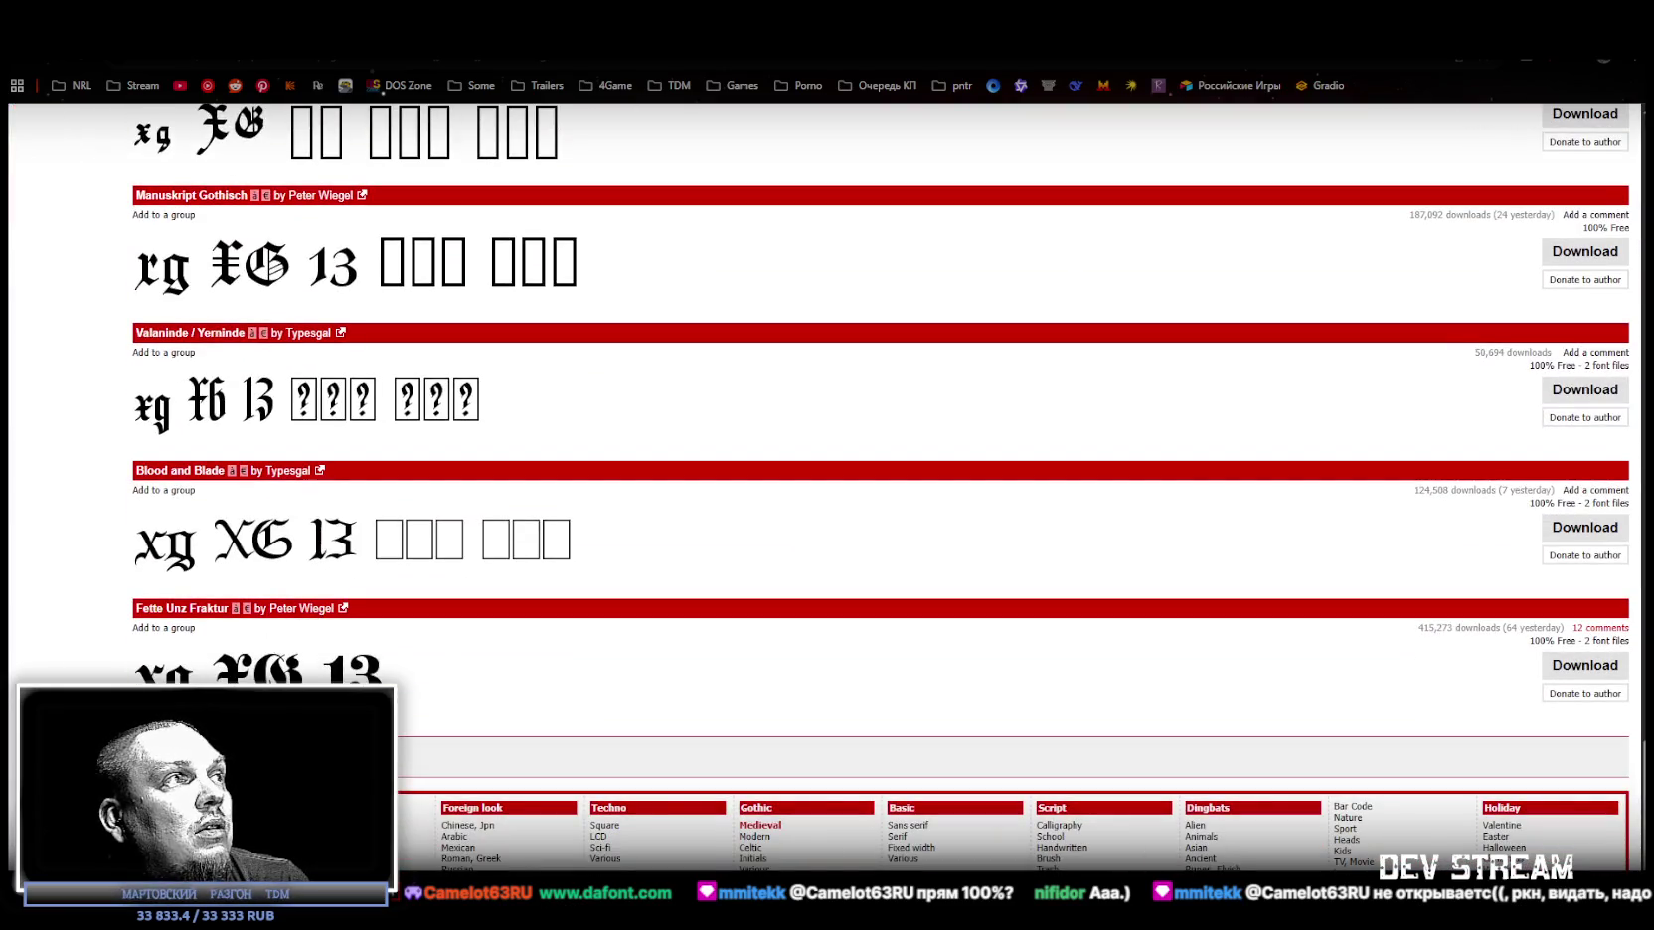
left_click(179, 756)
scroll(507, 562, "down", 10)
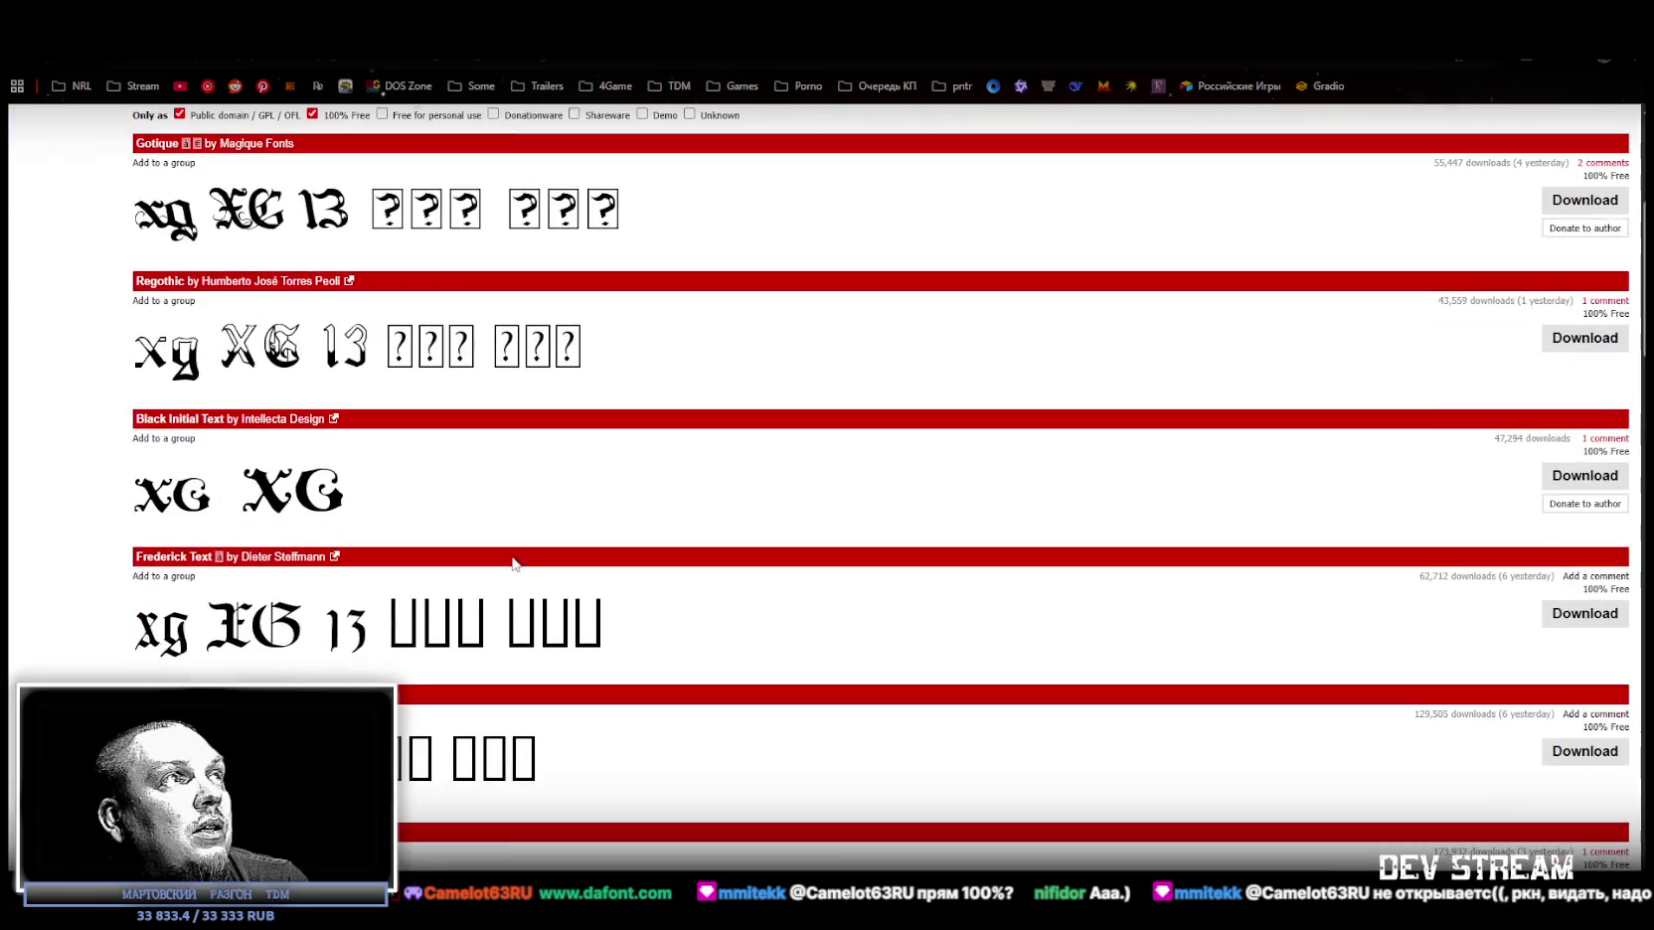
scroll(824, 477, "down", 20)
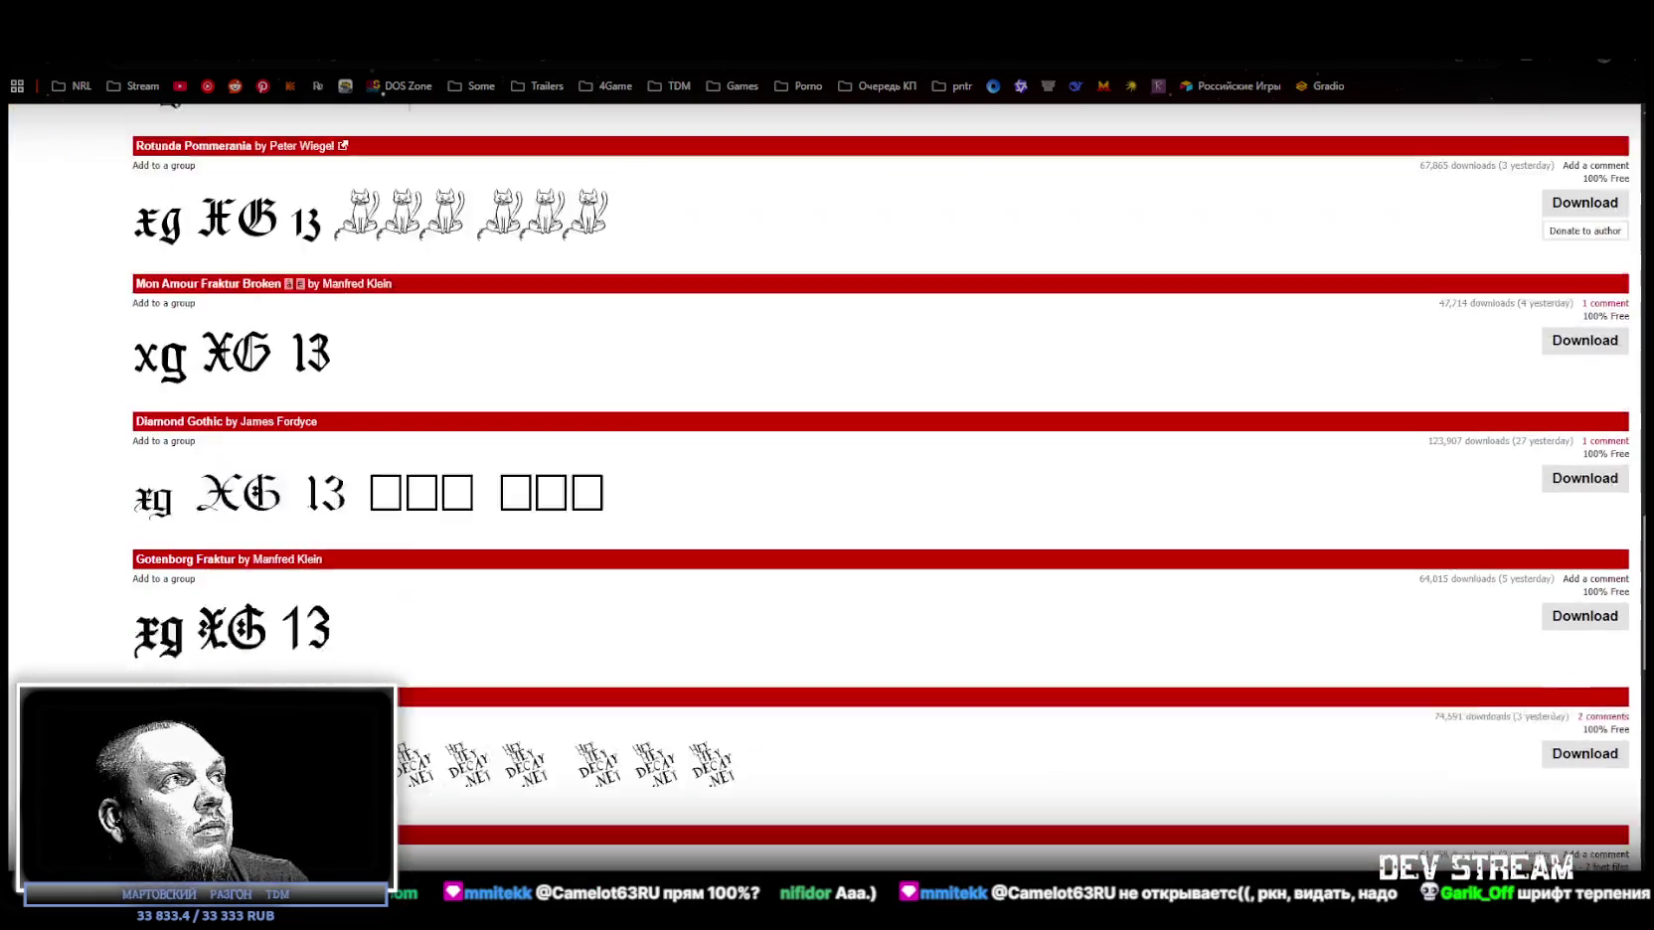
scroll(825, 477, "down", 5)
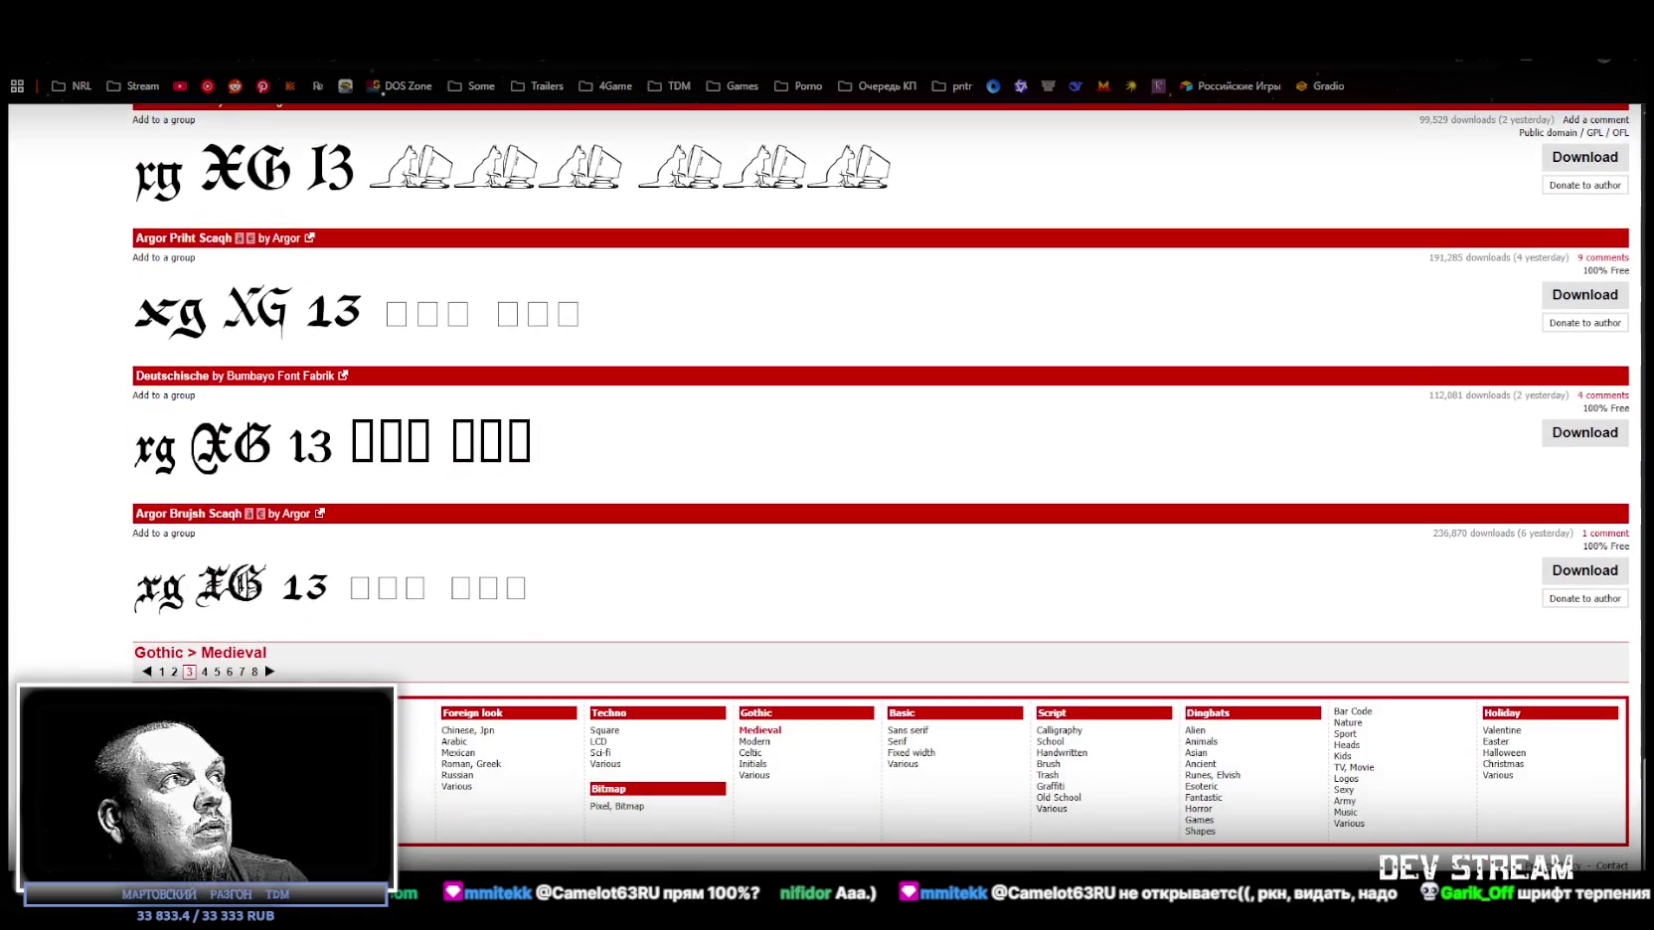
- Look through Medieval page 4 onward and bring up page 6, starting with Caslonish Fraxx
left_click(205, 671)
scroll(298, 636, "down", 10)
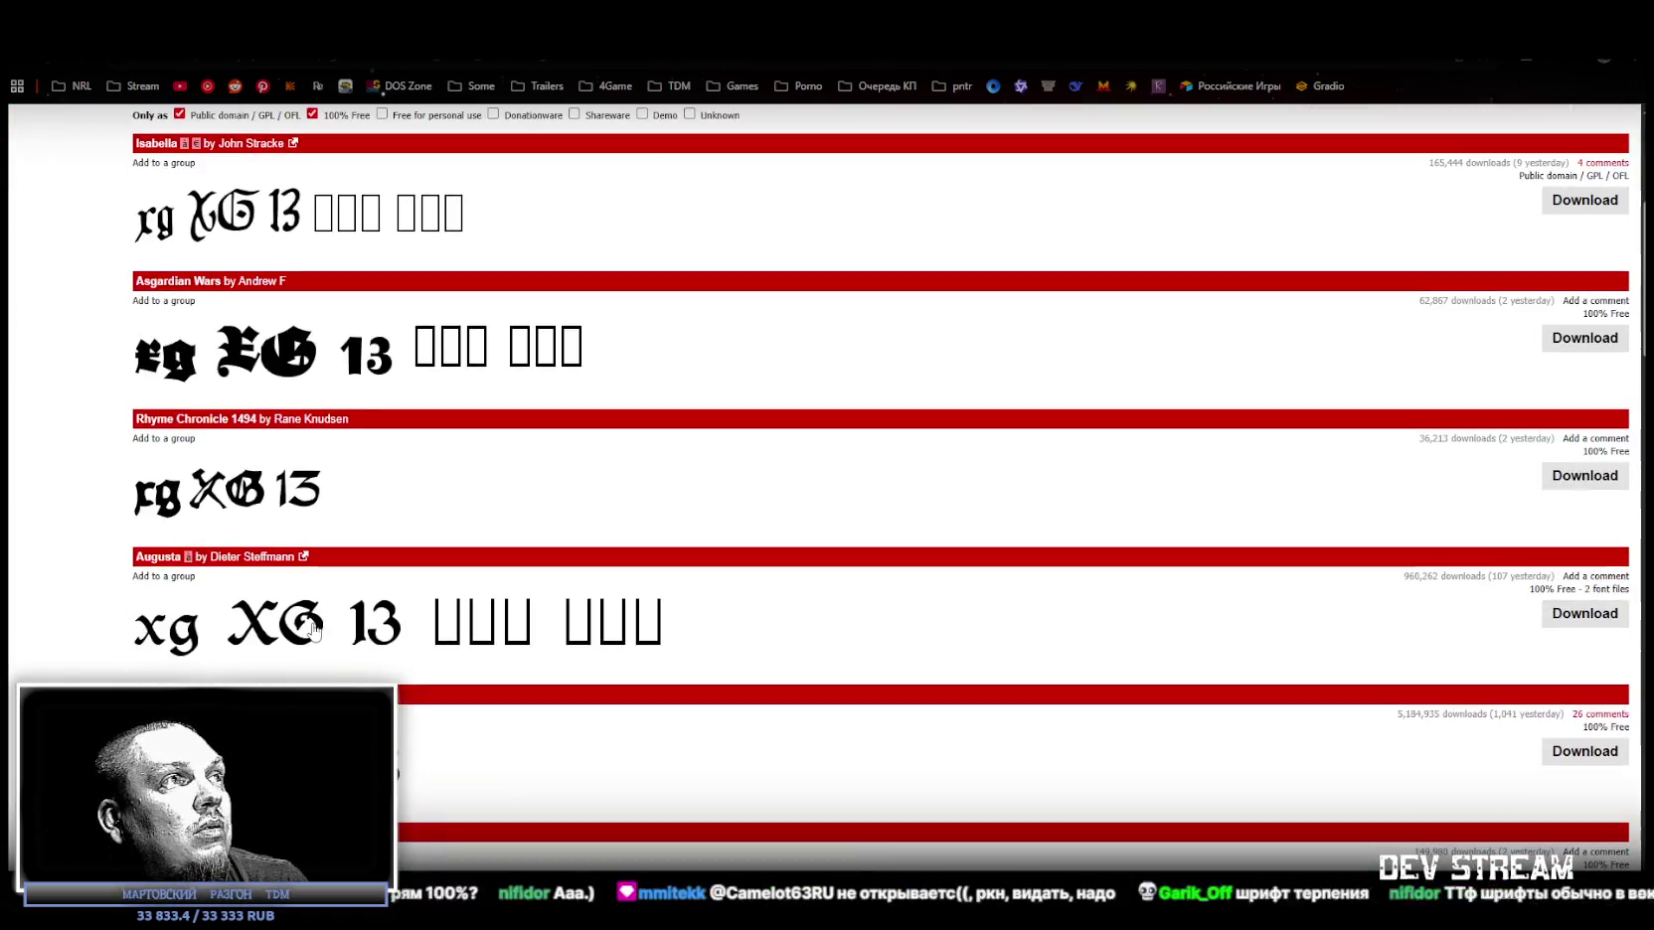
scroll(310, 636, "down", 7)
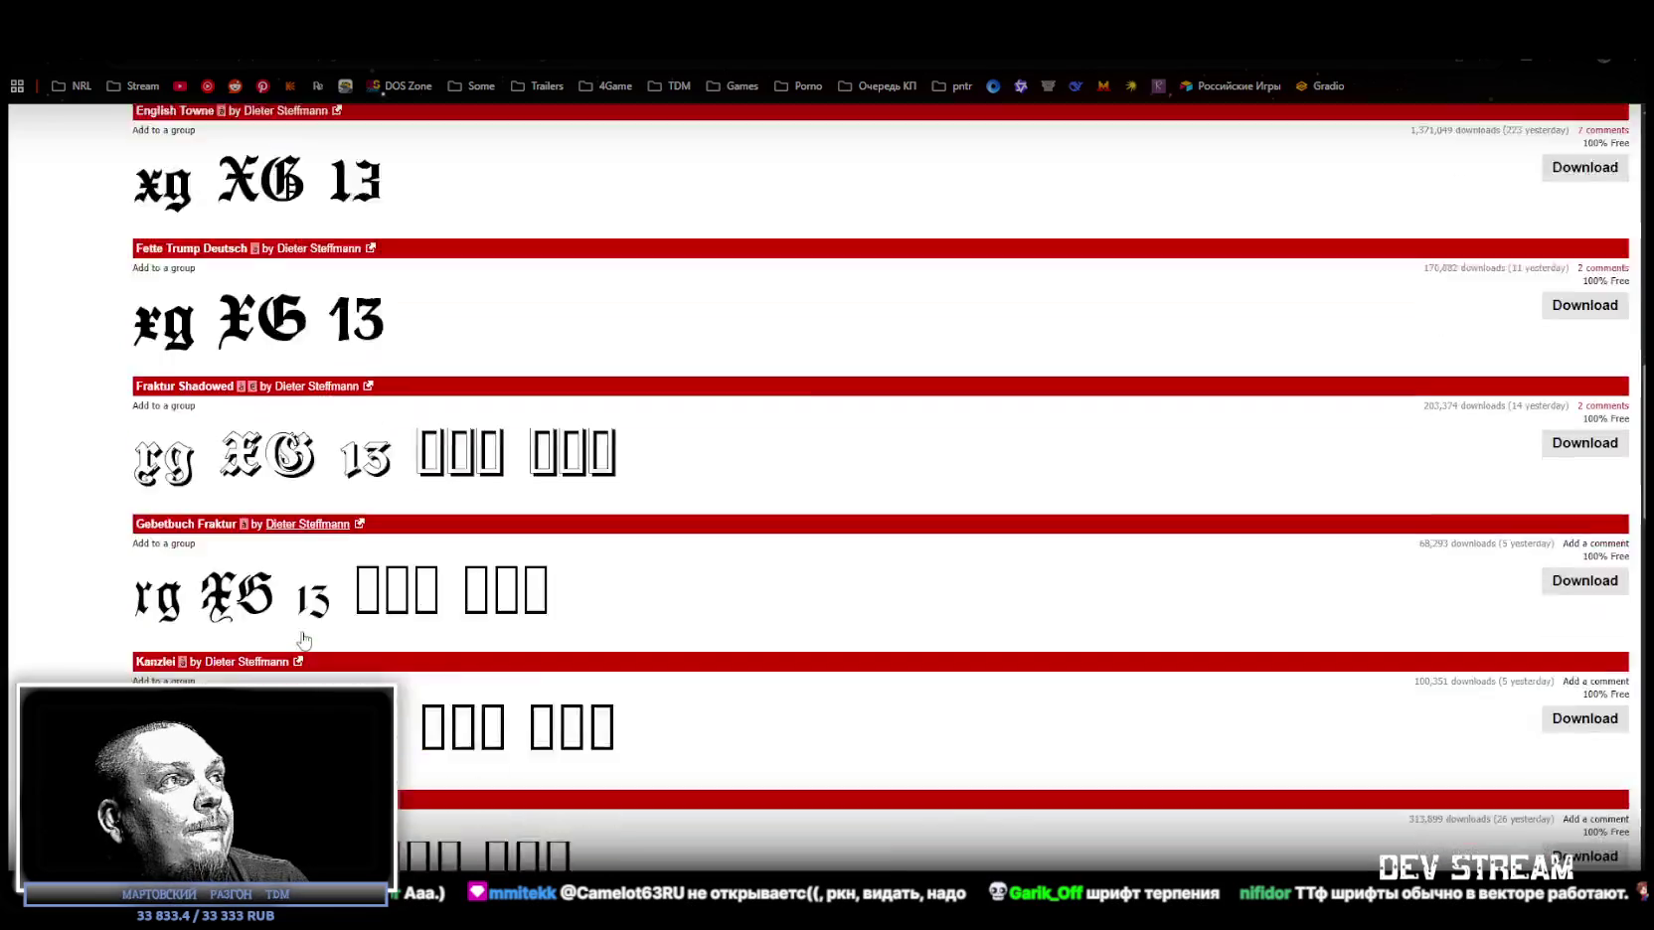
scroll(303, 641, "down", 10)
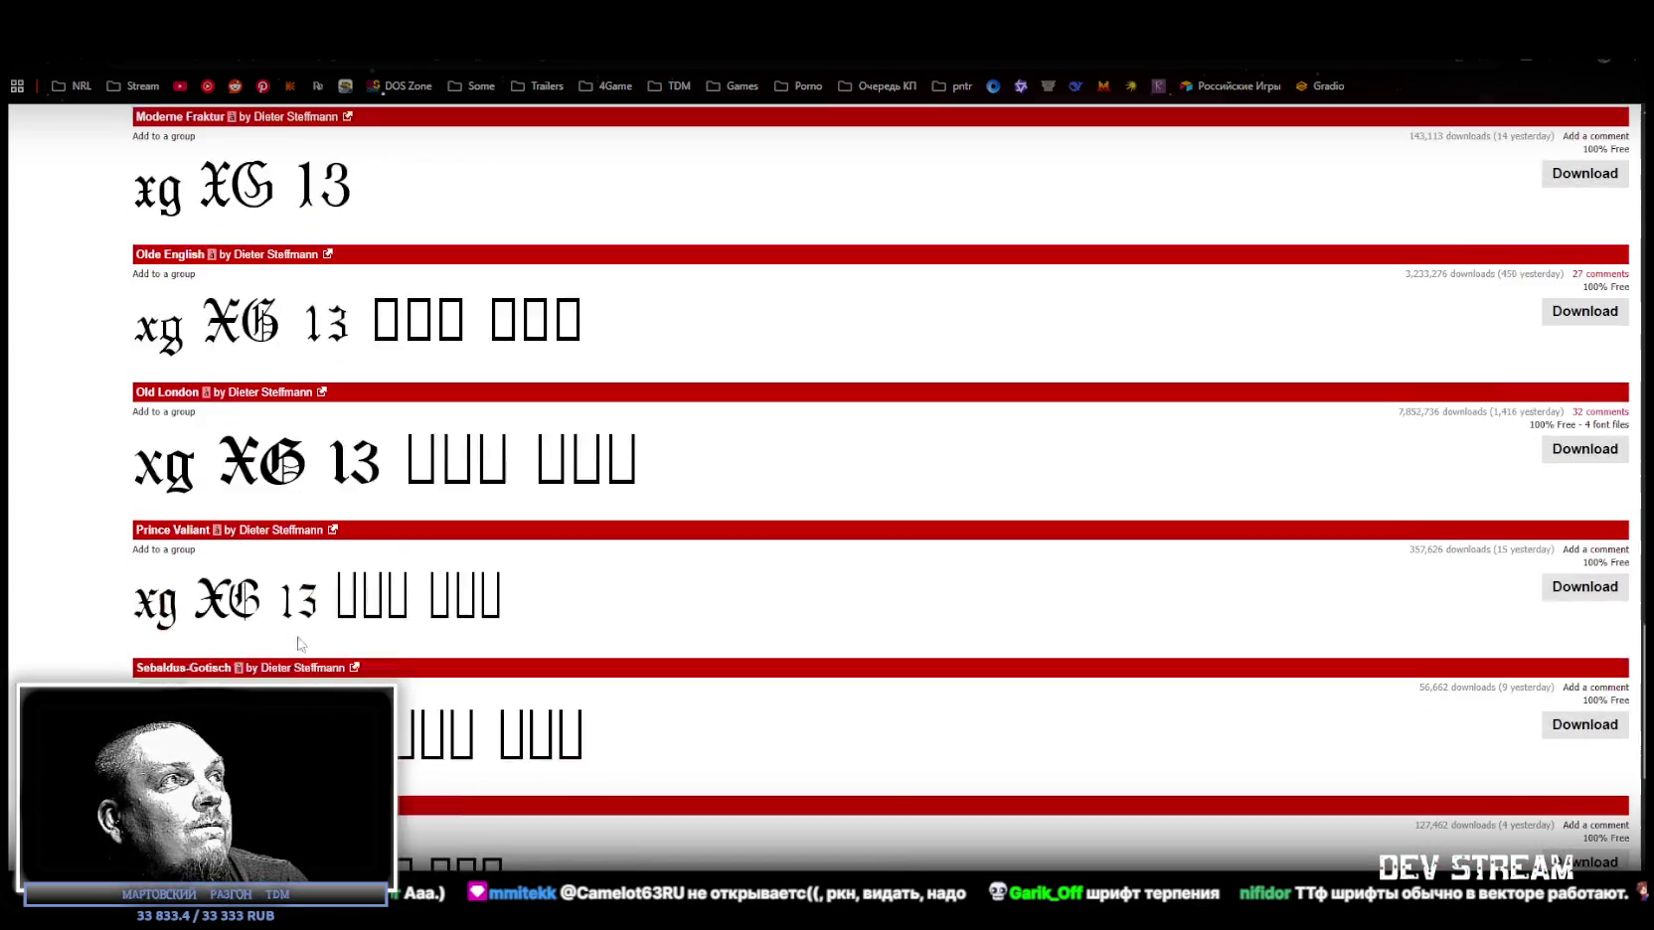
scroll(291, 633, "down", 5)
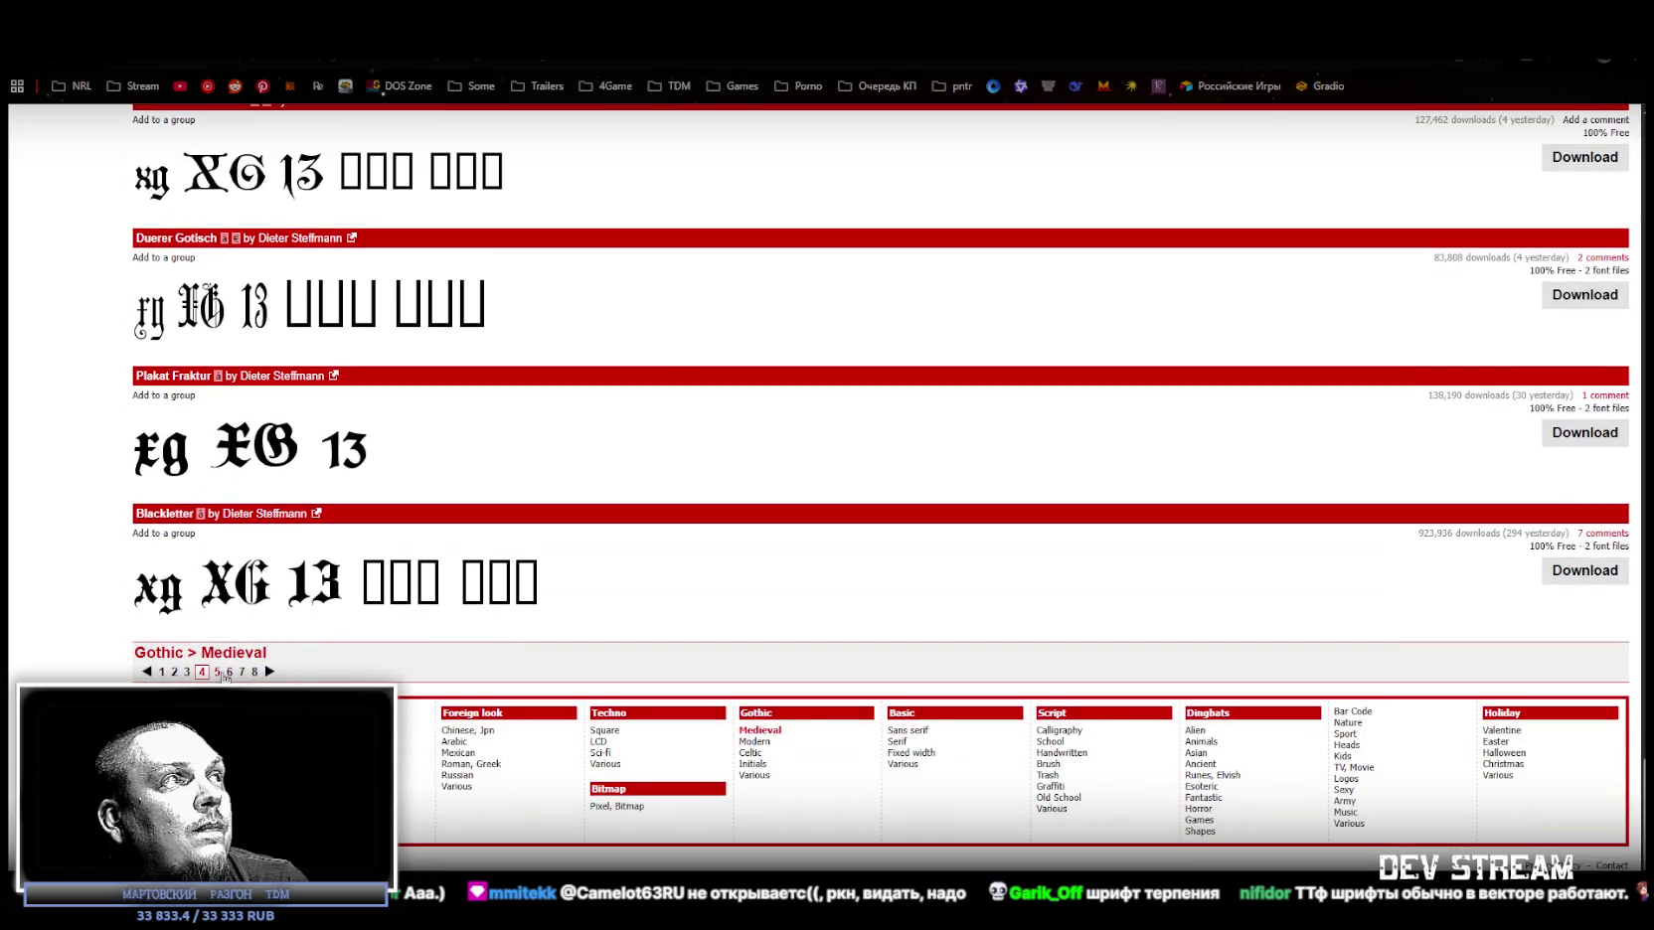
left_click(230, 674)
scroll(360, 636, "down", 8)
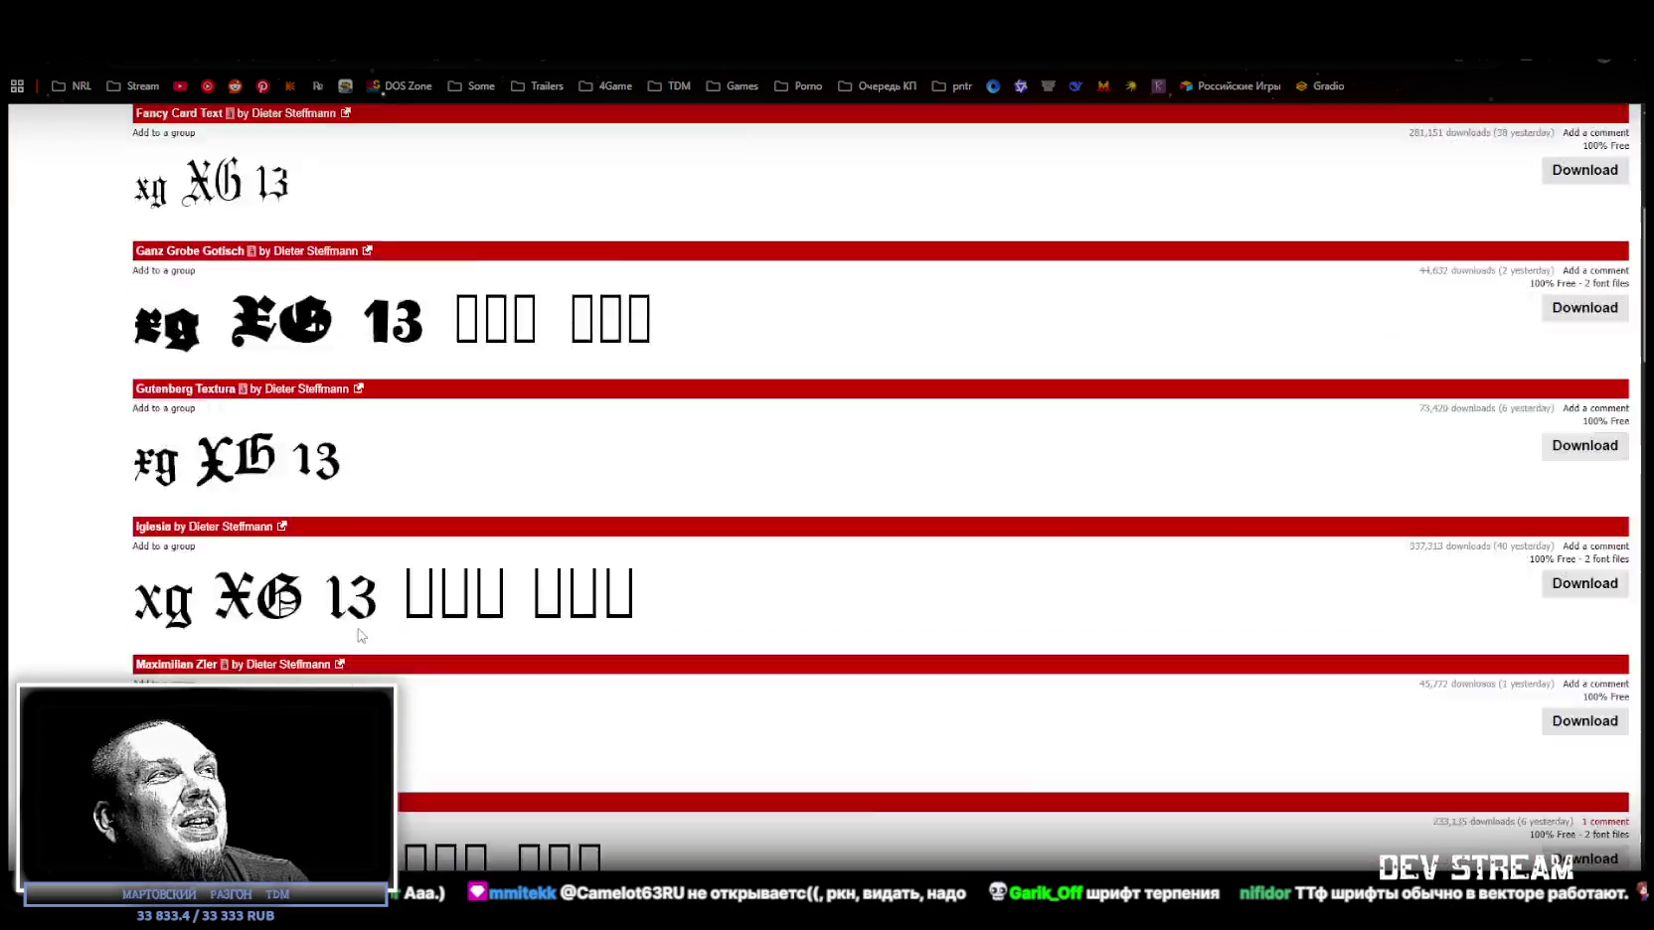
scroll(360, 635, "down", 15)
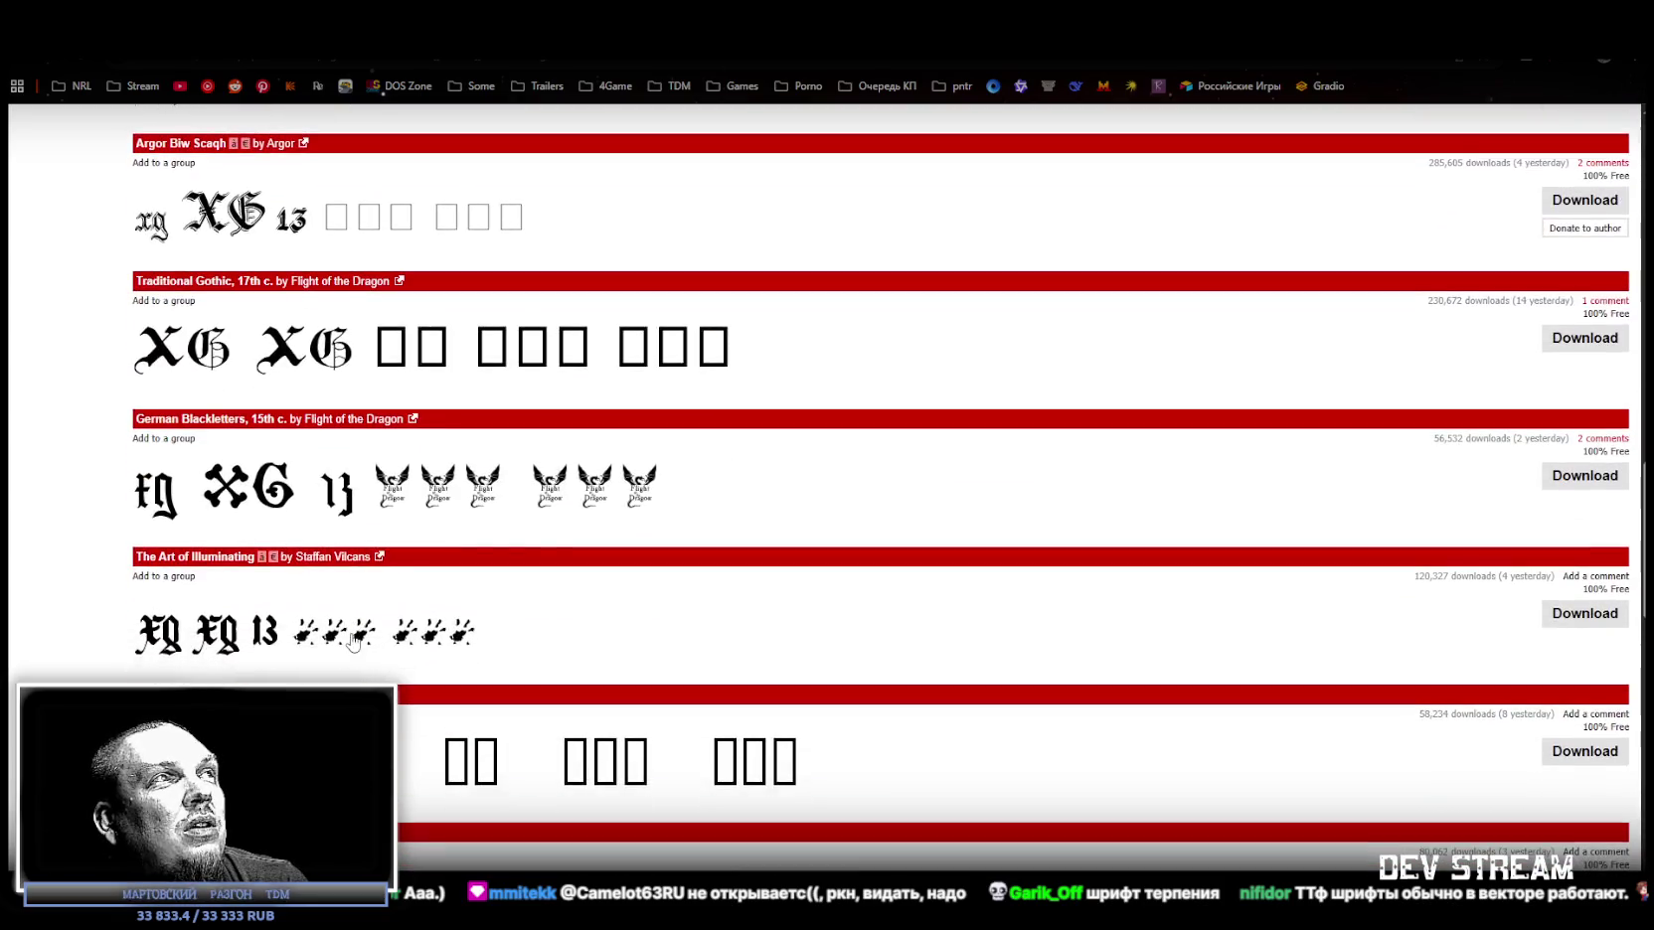
scroll(353, 641, "down", 15)
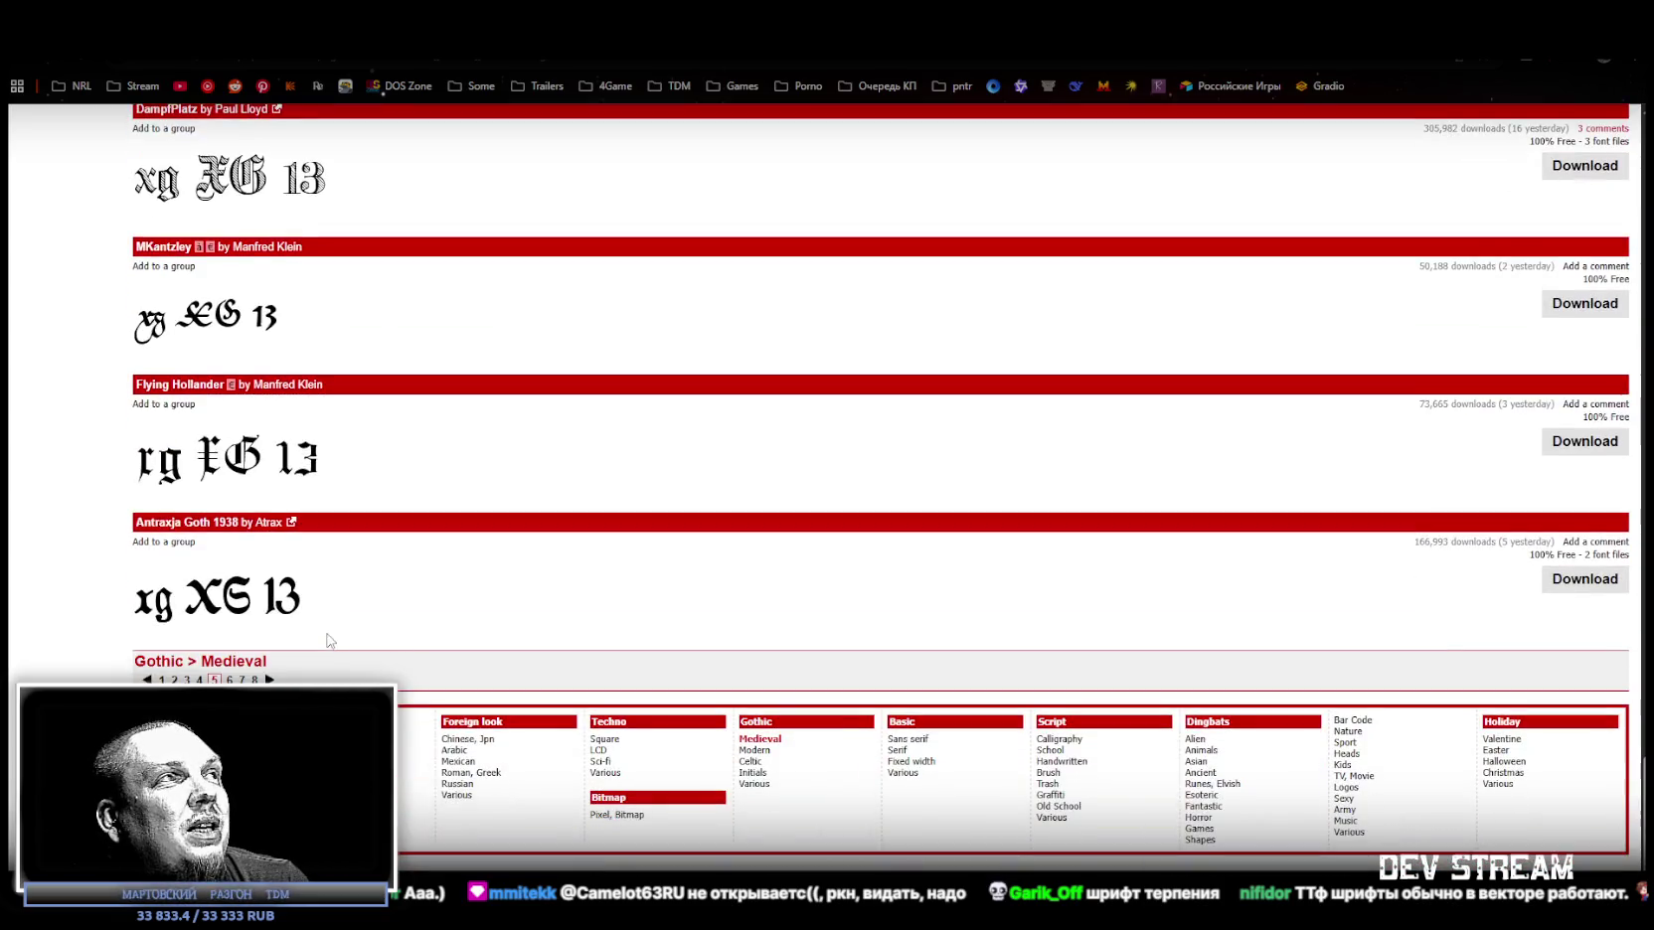
left_click(230, 672)
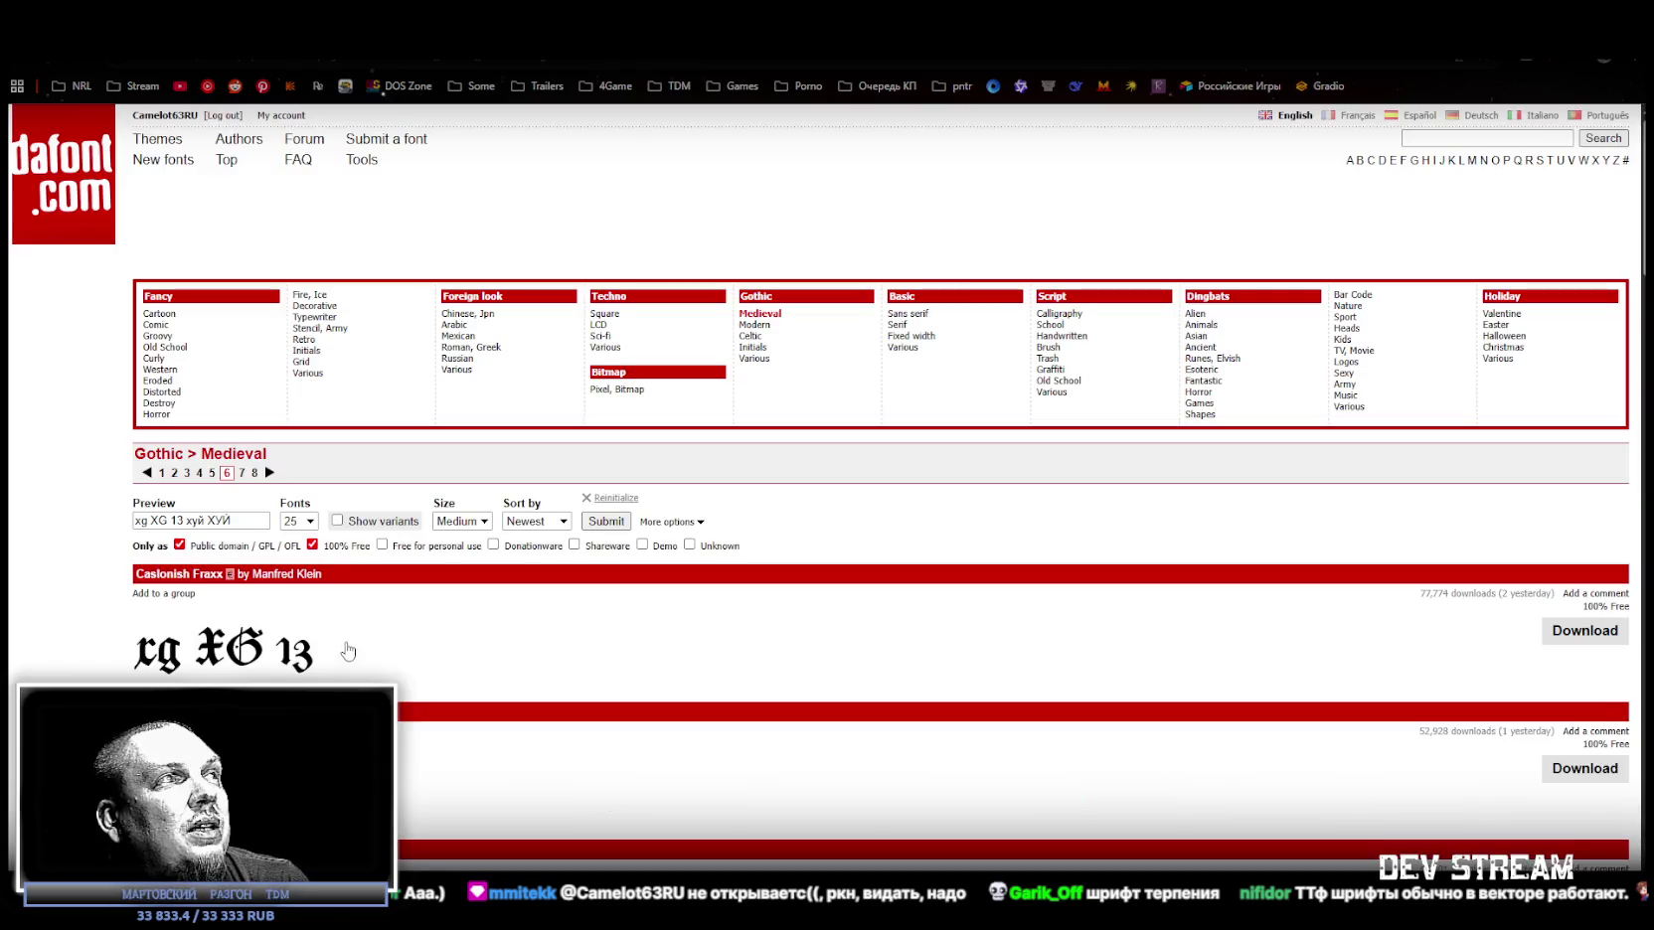
- Look through Medieval fonts on pages 6 and 7
scroll(346, 651, "down", 4)
scroll(342, 653, "down", 10)
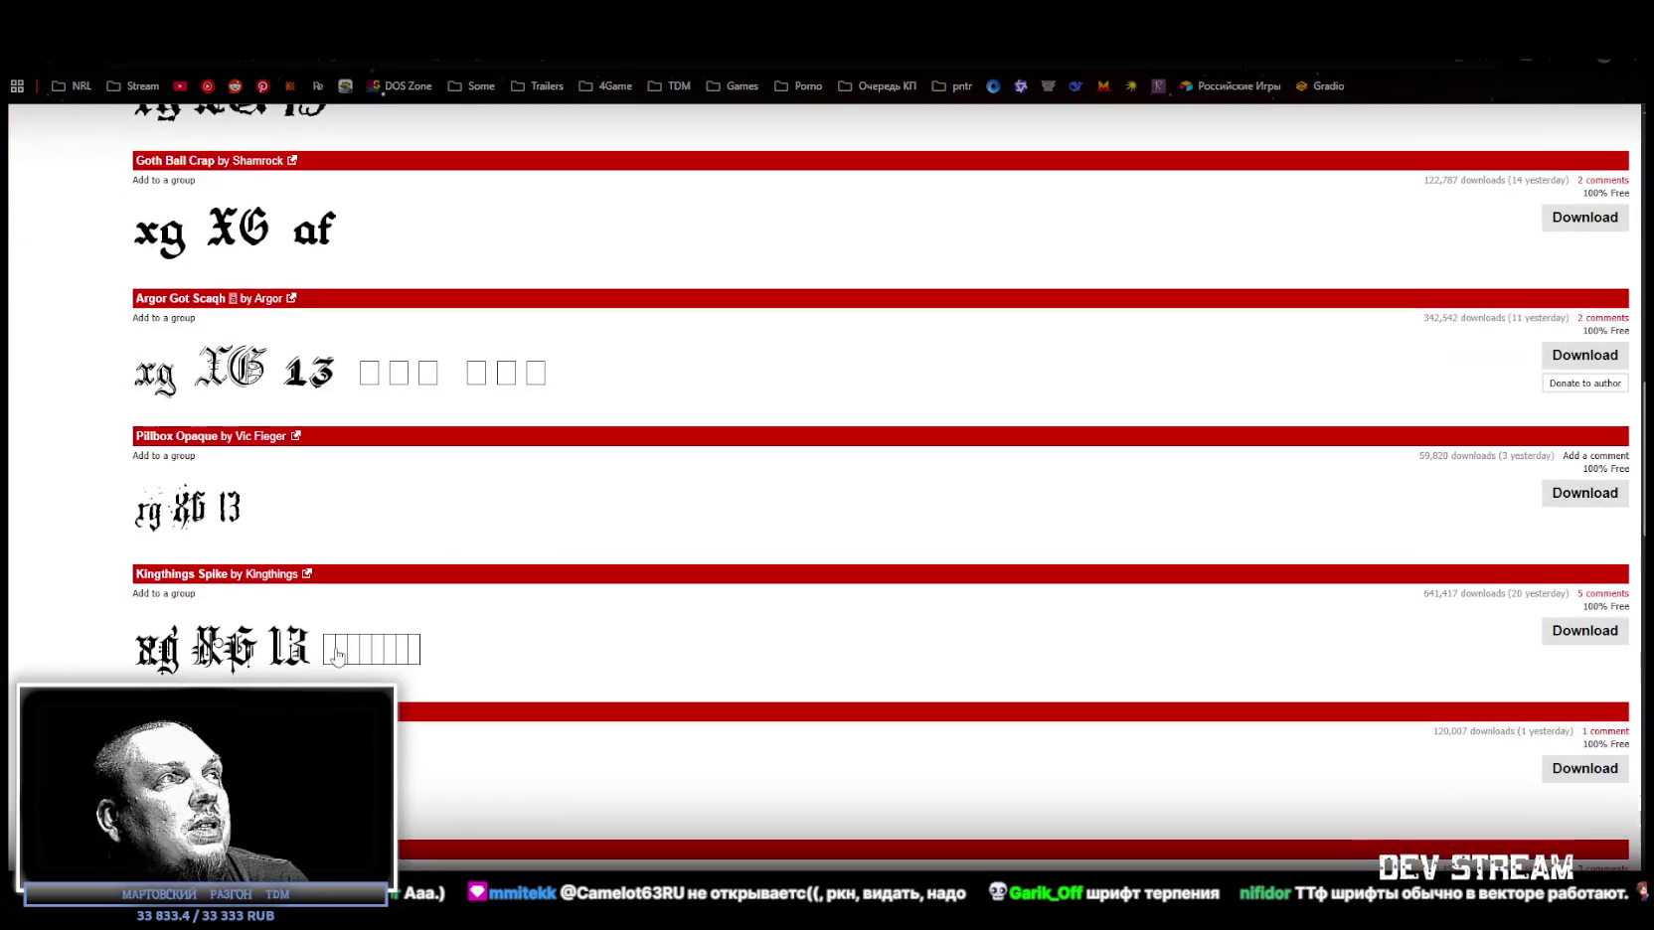
scroll(334, 657, "down", 12)
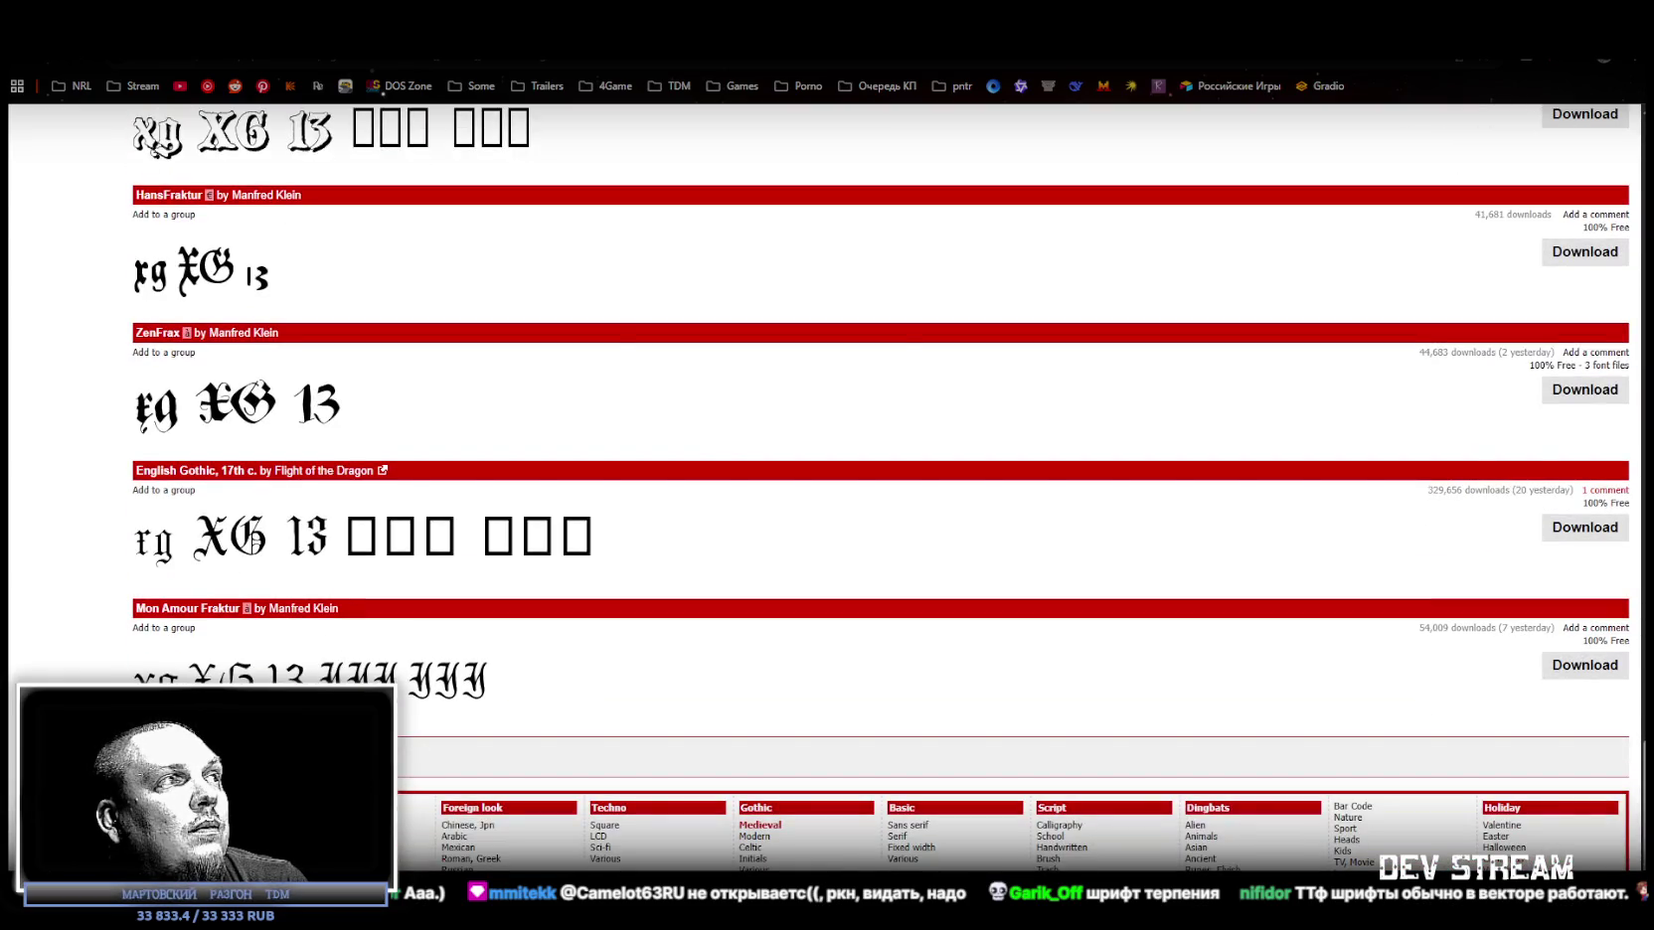
left_click(269, 756)
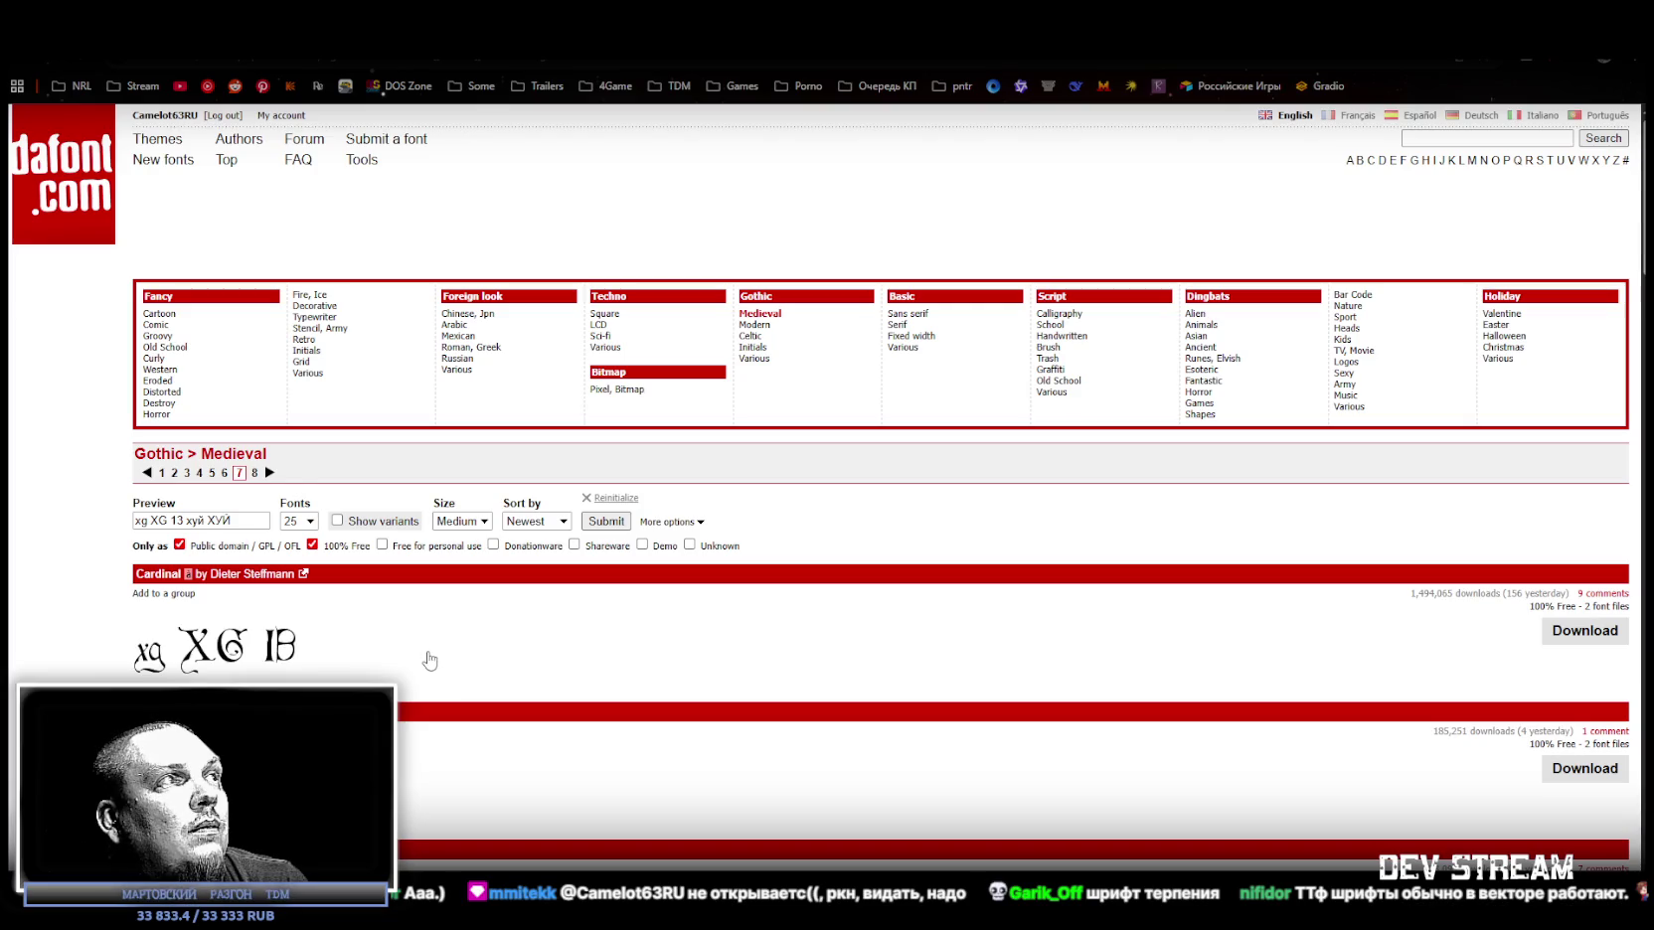
scroll(434, 660, "down", 9)
scroll(415, 666, "down", 10)
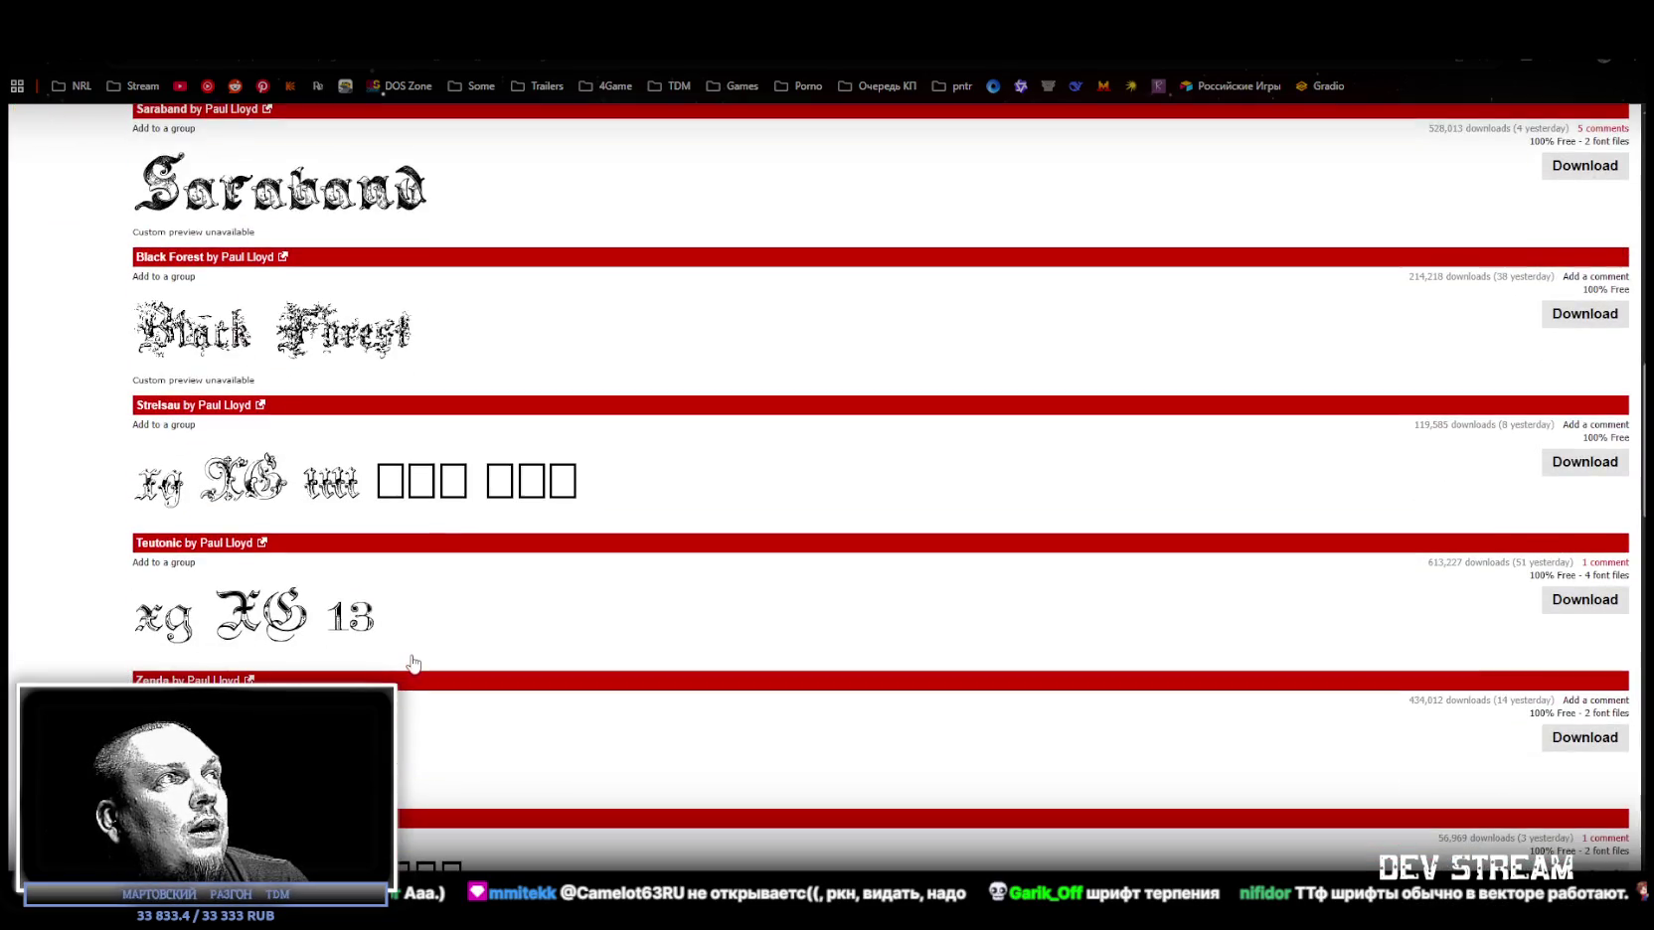
scroll(413, 662, "down", 12)
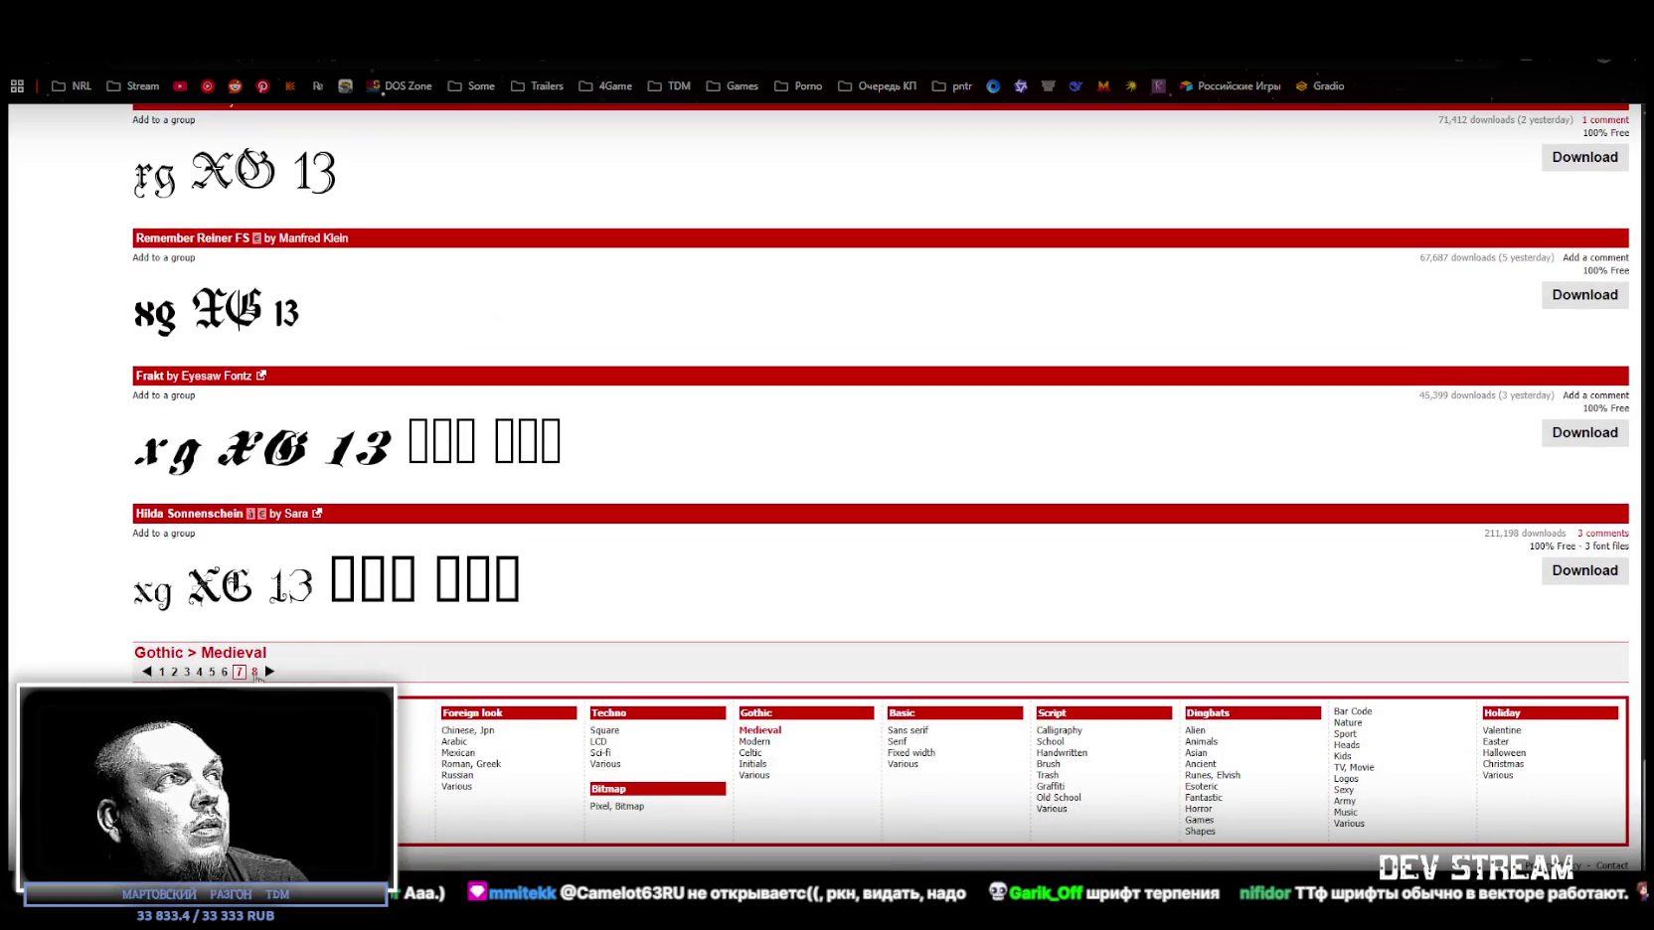
- Browse Medieval page 8 to the bottom, then go back to page 4
left_click(255, 672)
scroll(447, 684, "down", 10)
scroll(437, 683, "down", 10)
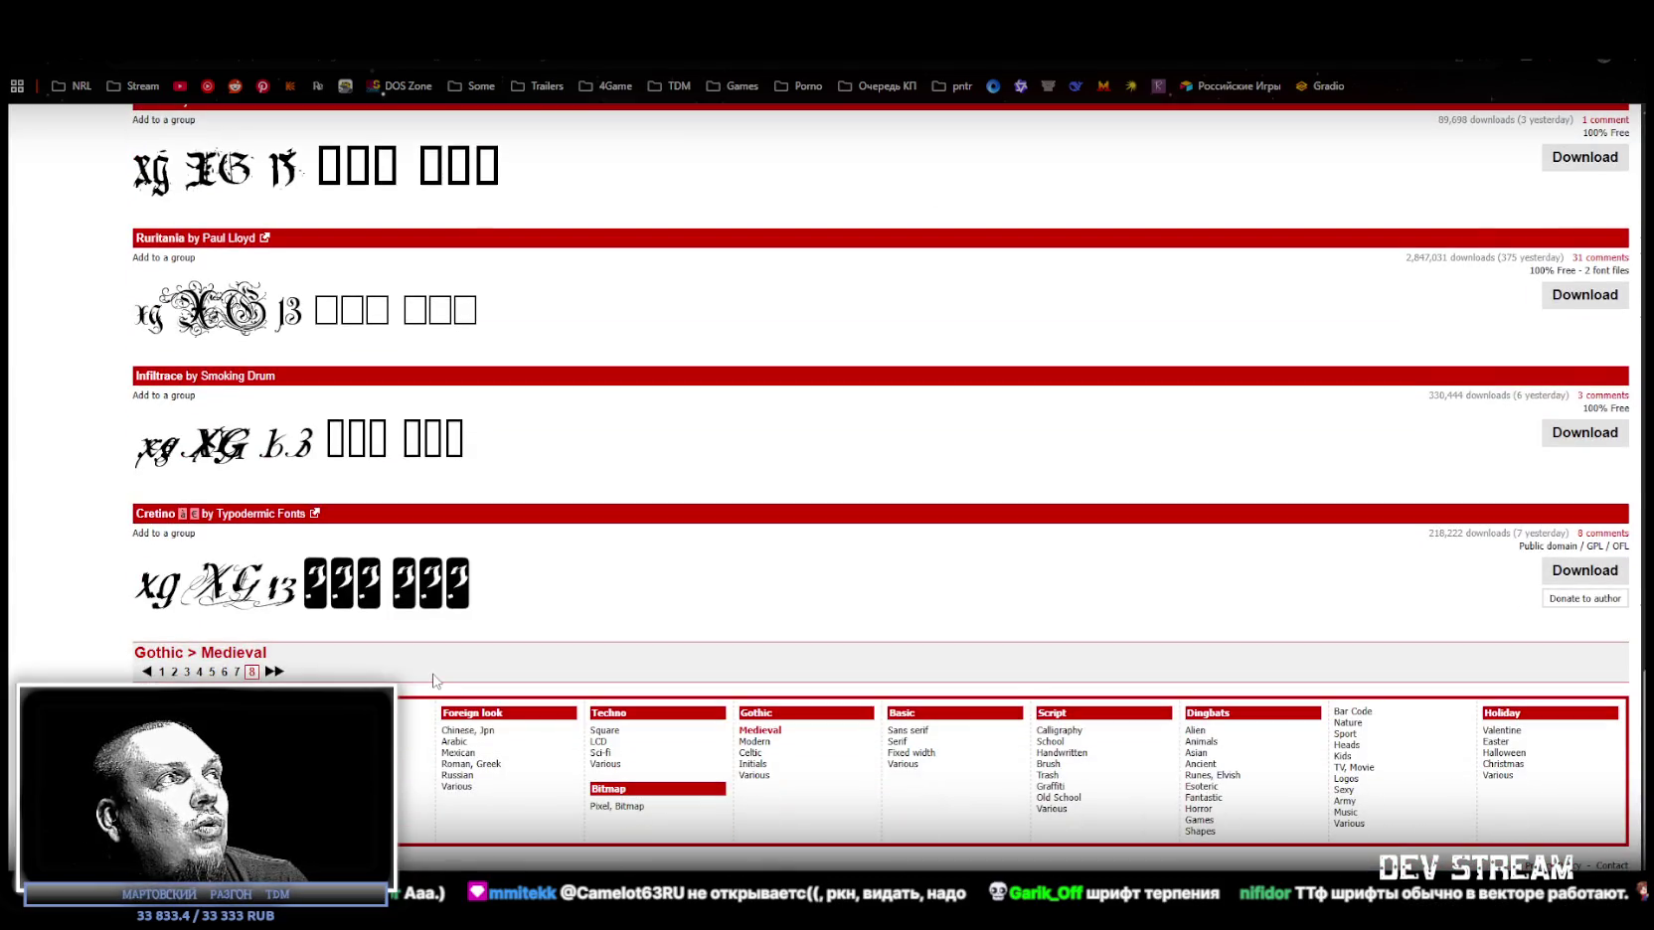
scroll(433, 681, "up", 20)
scroll(387, 664, "down", 1)
scroll(386, 663, "down", 20)
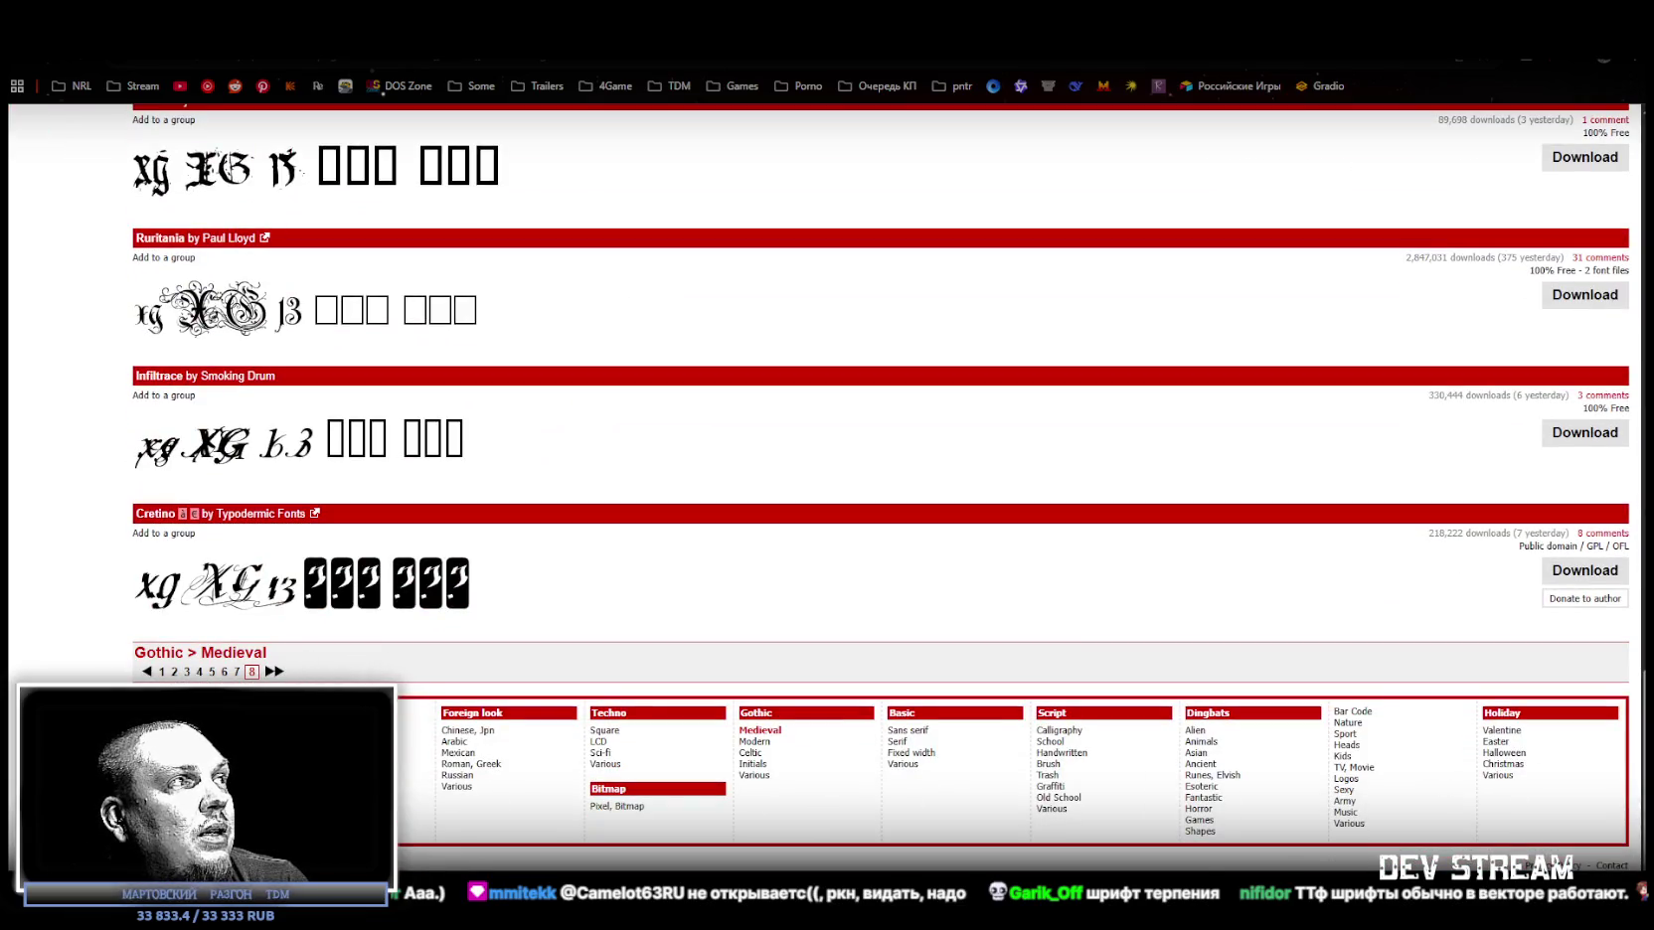
left_click(199, 672)
- Scroll through the Medieval page 4 previews, then switch to the Gothic > Celtic category
scroll(200, 676, "down", 5)
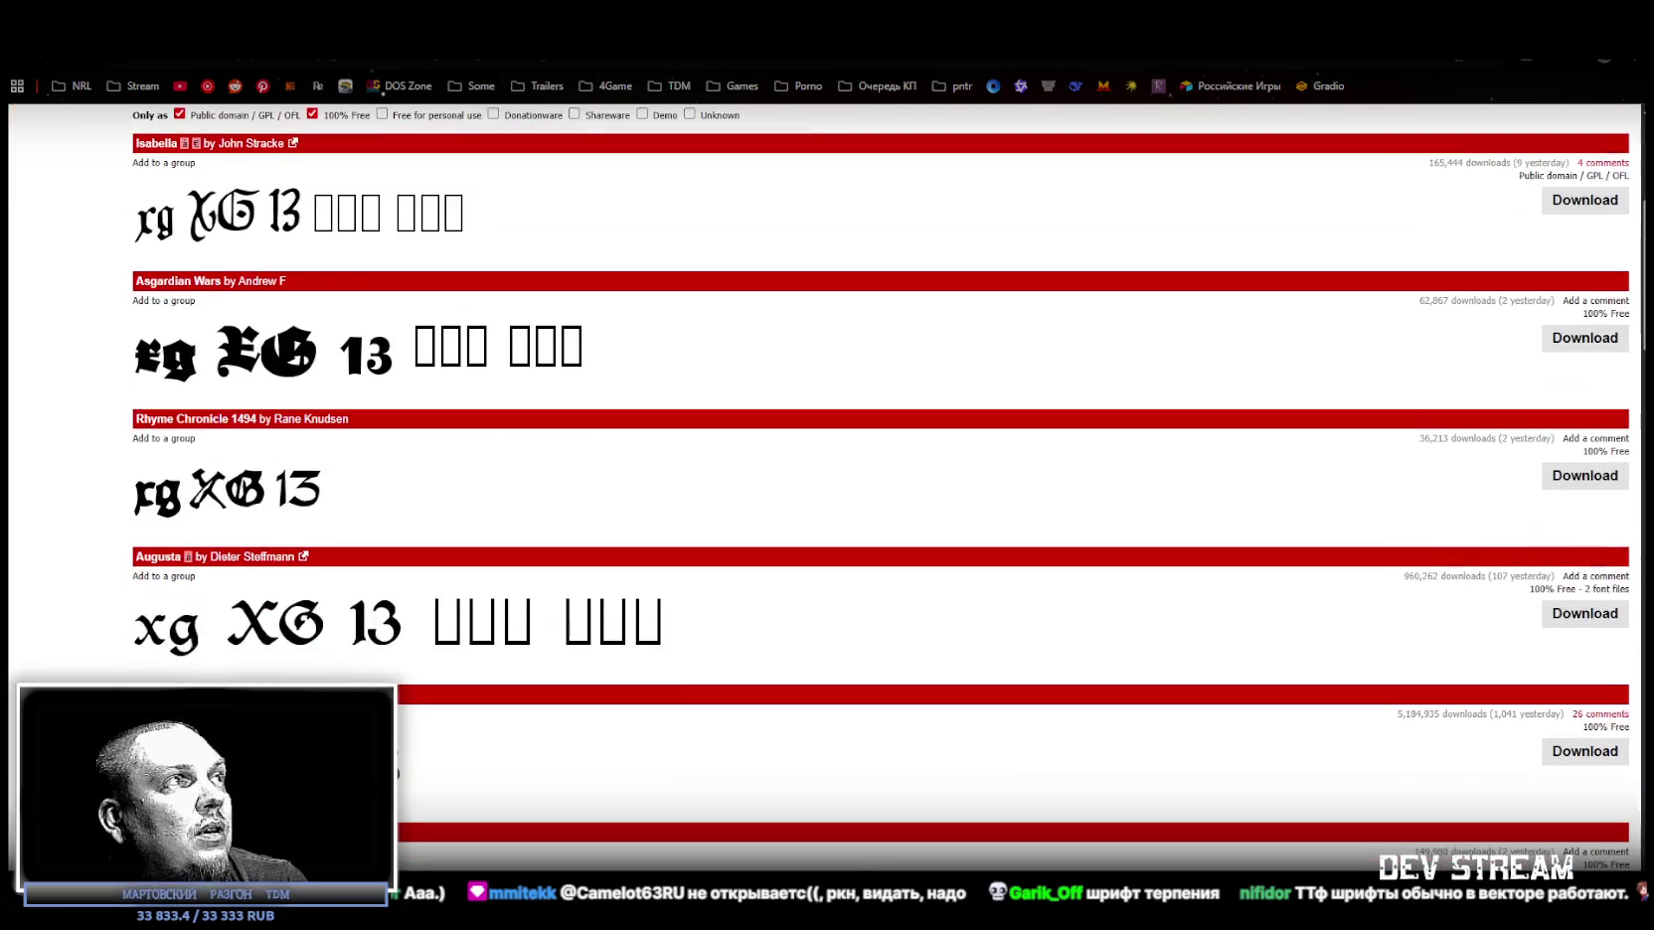
scroll(361, 680, "down", 7)
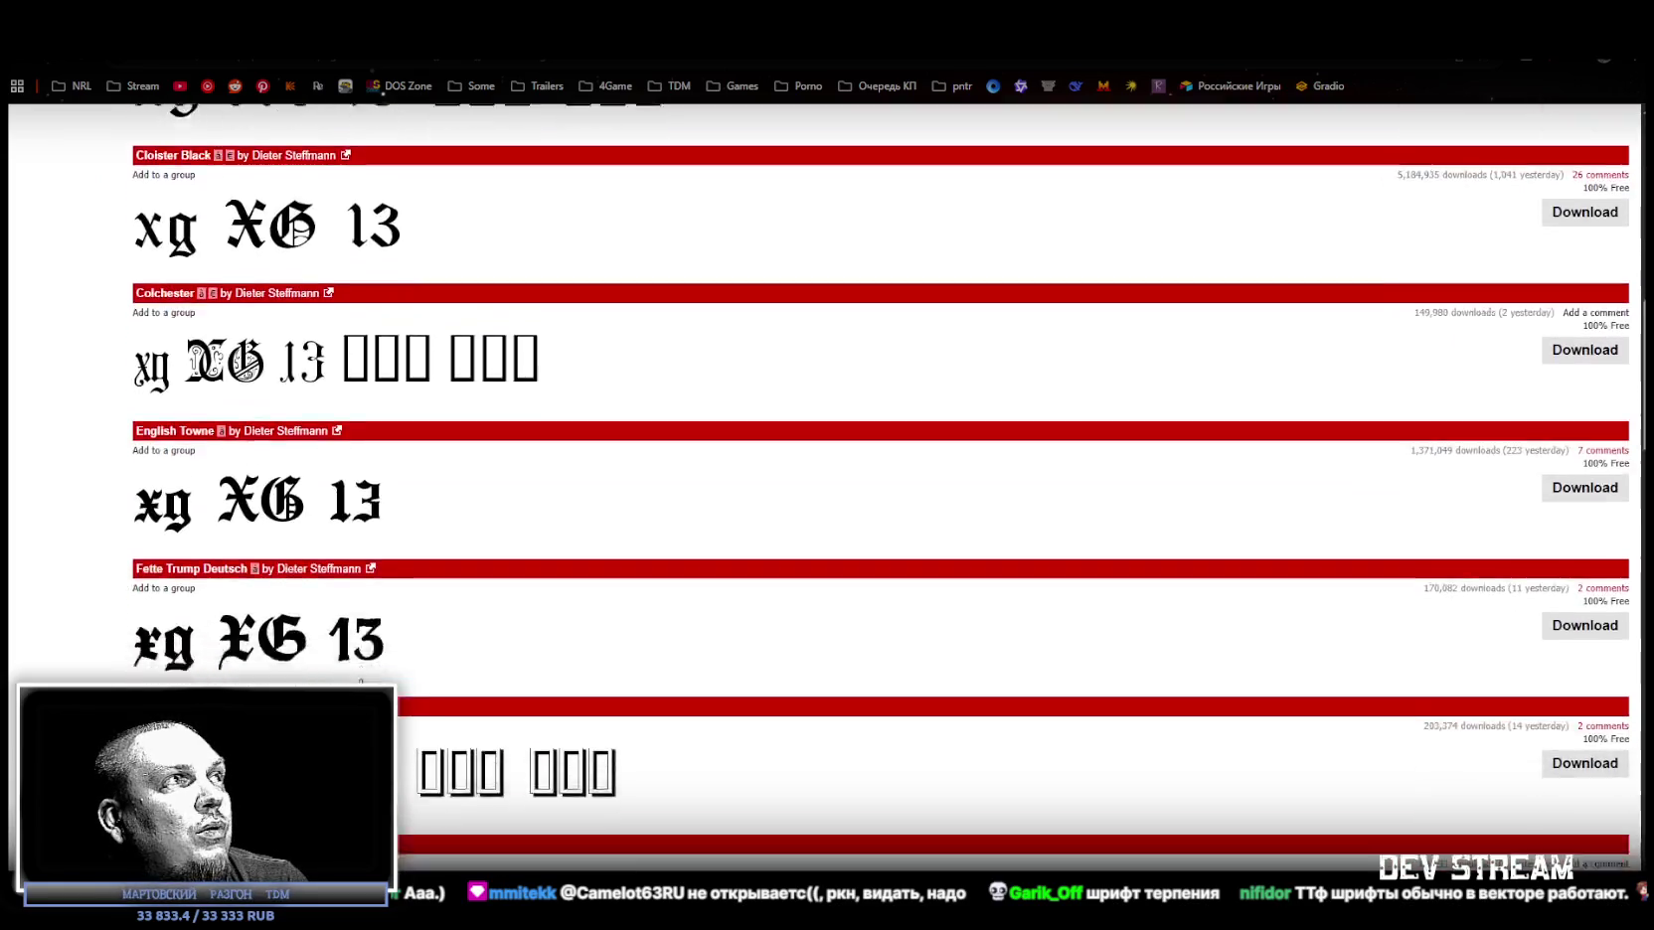
scroll(360, 681, "down", 15)
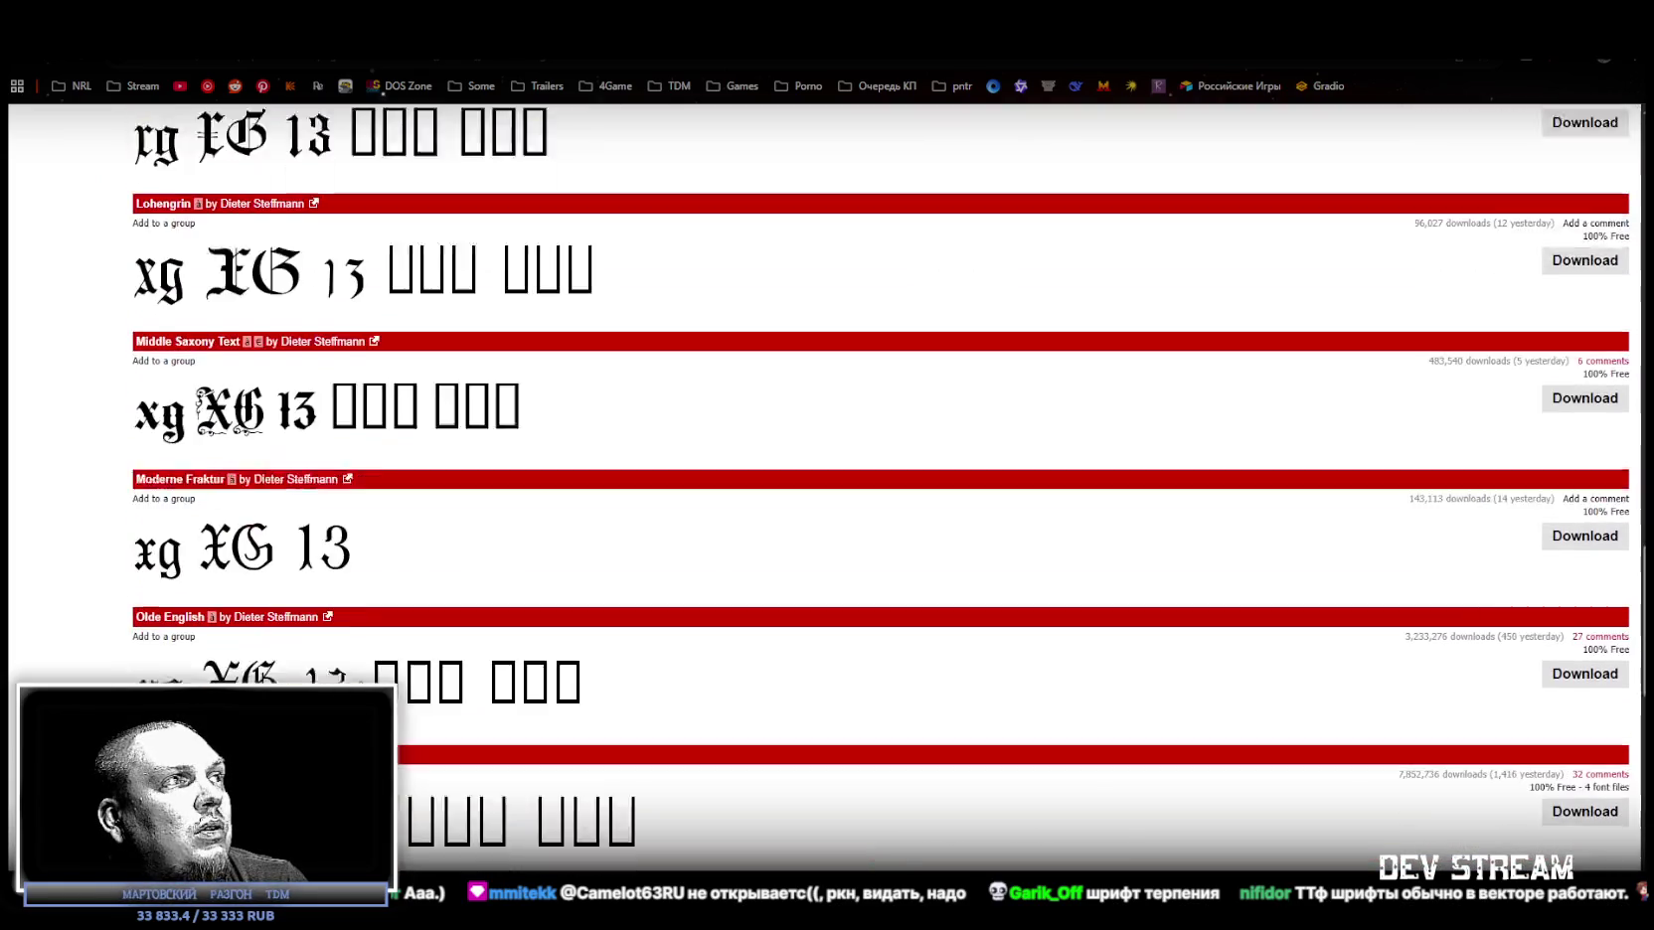
scroll(462, 687, "down", 4)
scroll(462, 687, "up", 20)
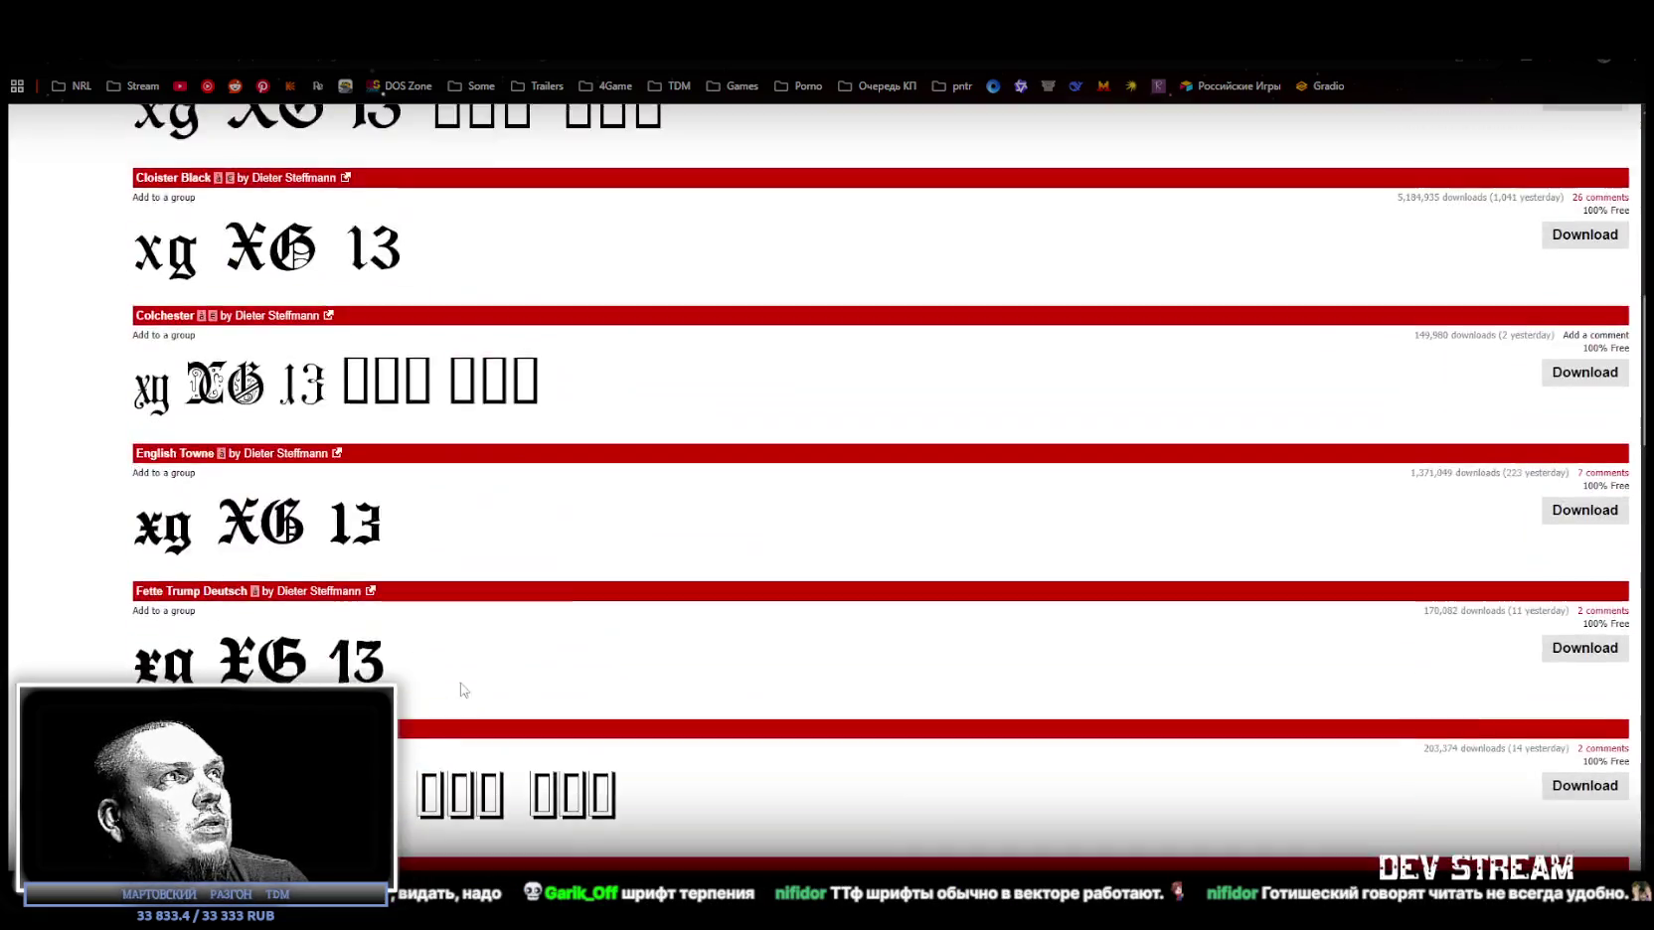
scroll(463, 688, "up", 1)
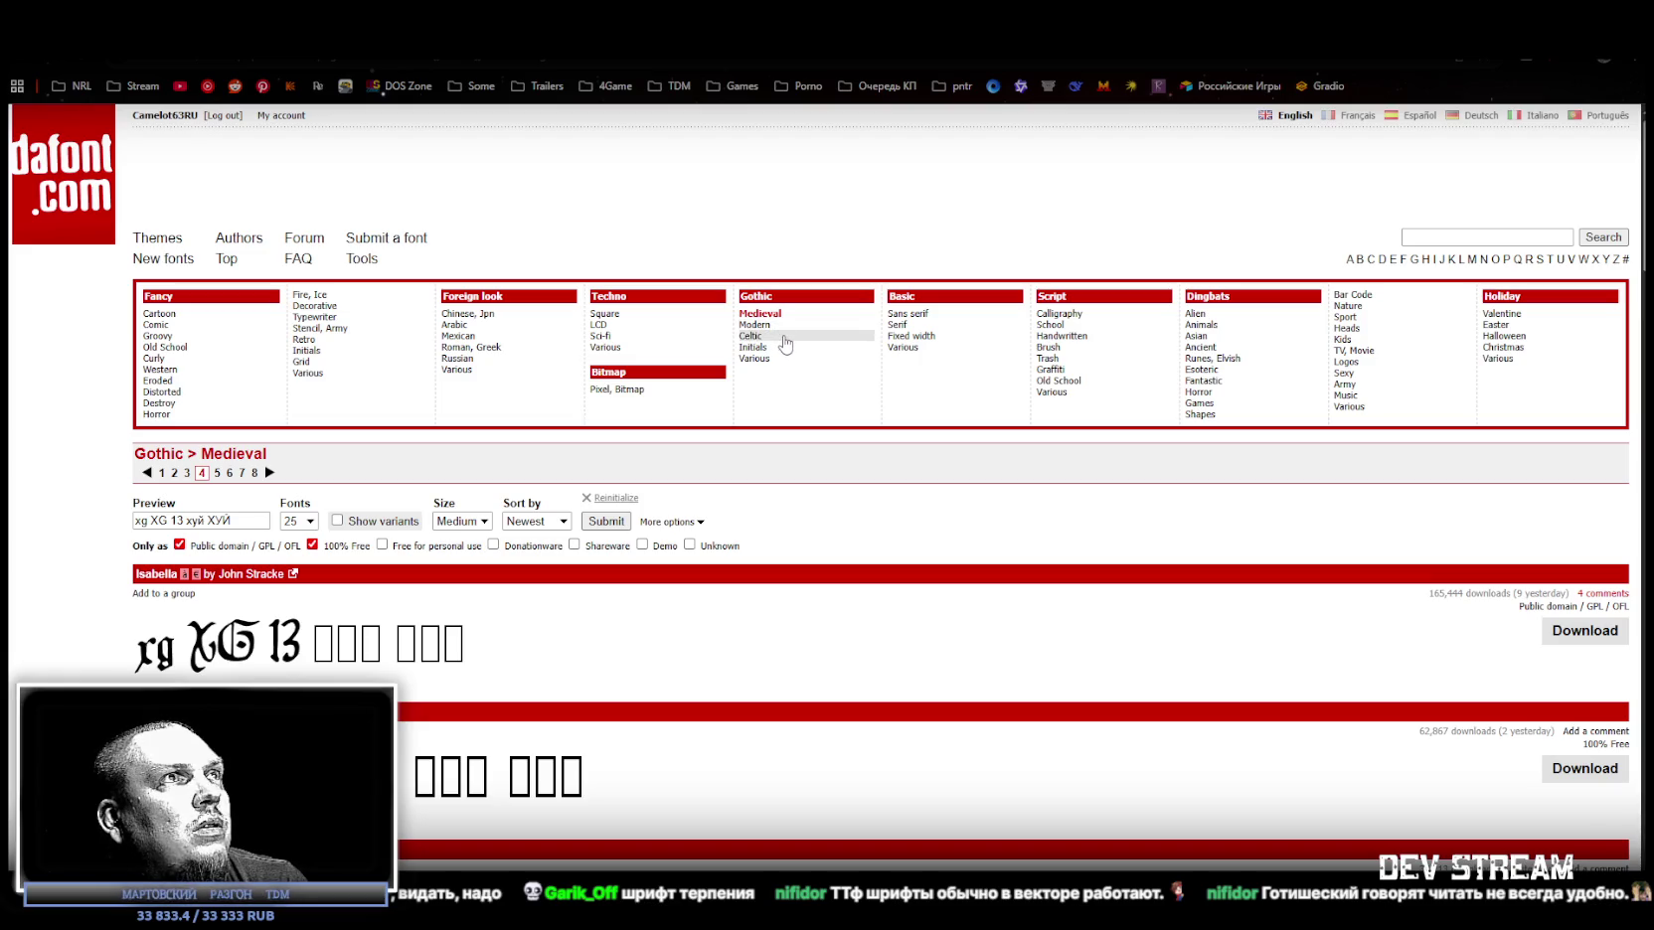
left_click(752, 336)
- Browse Gothic > Celtic fonts on pages 1 and 2
scroll(488, 651, "down", 3)
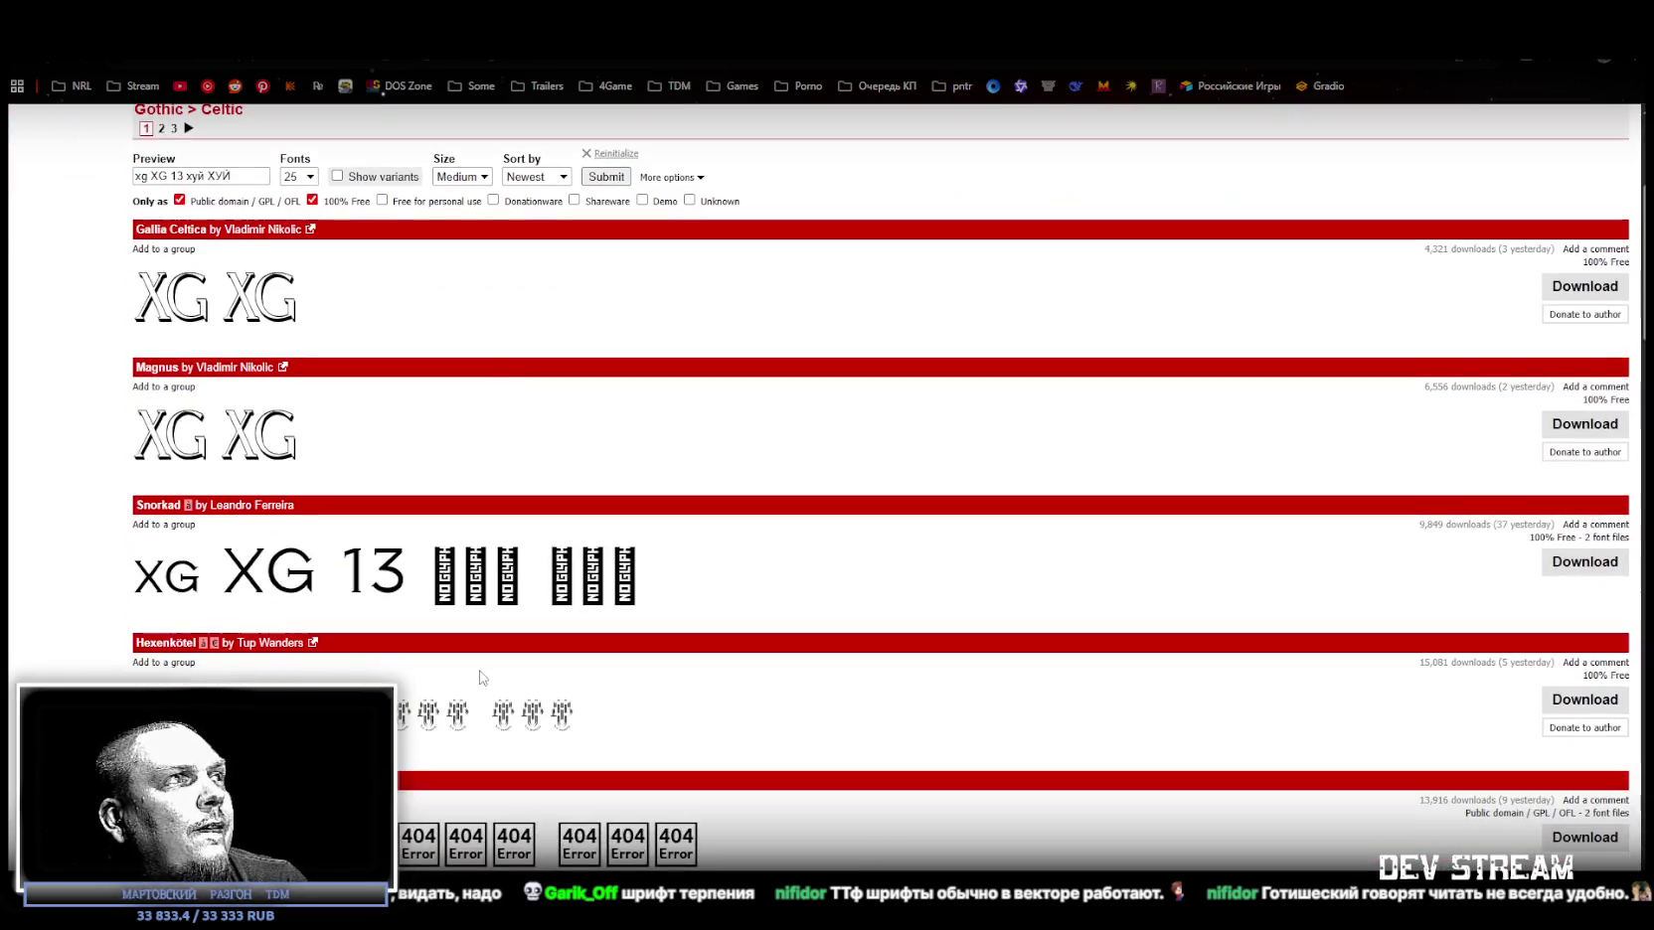
scroll(486, 665, "down", 5)
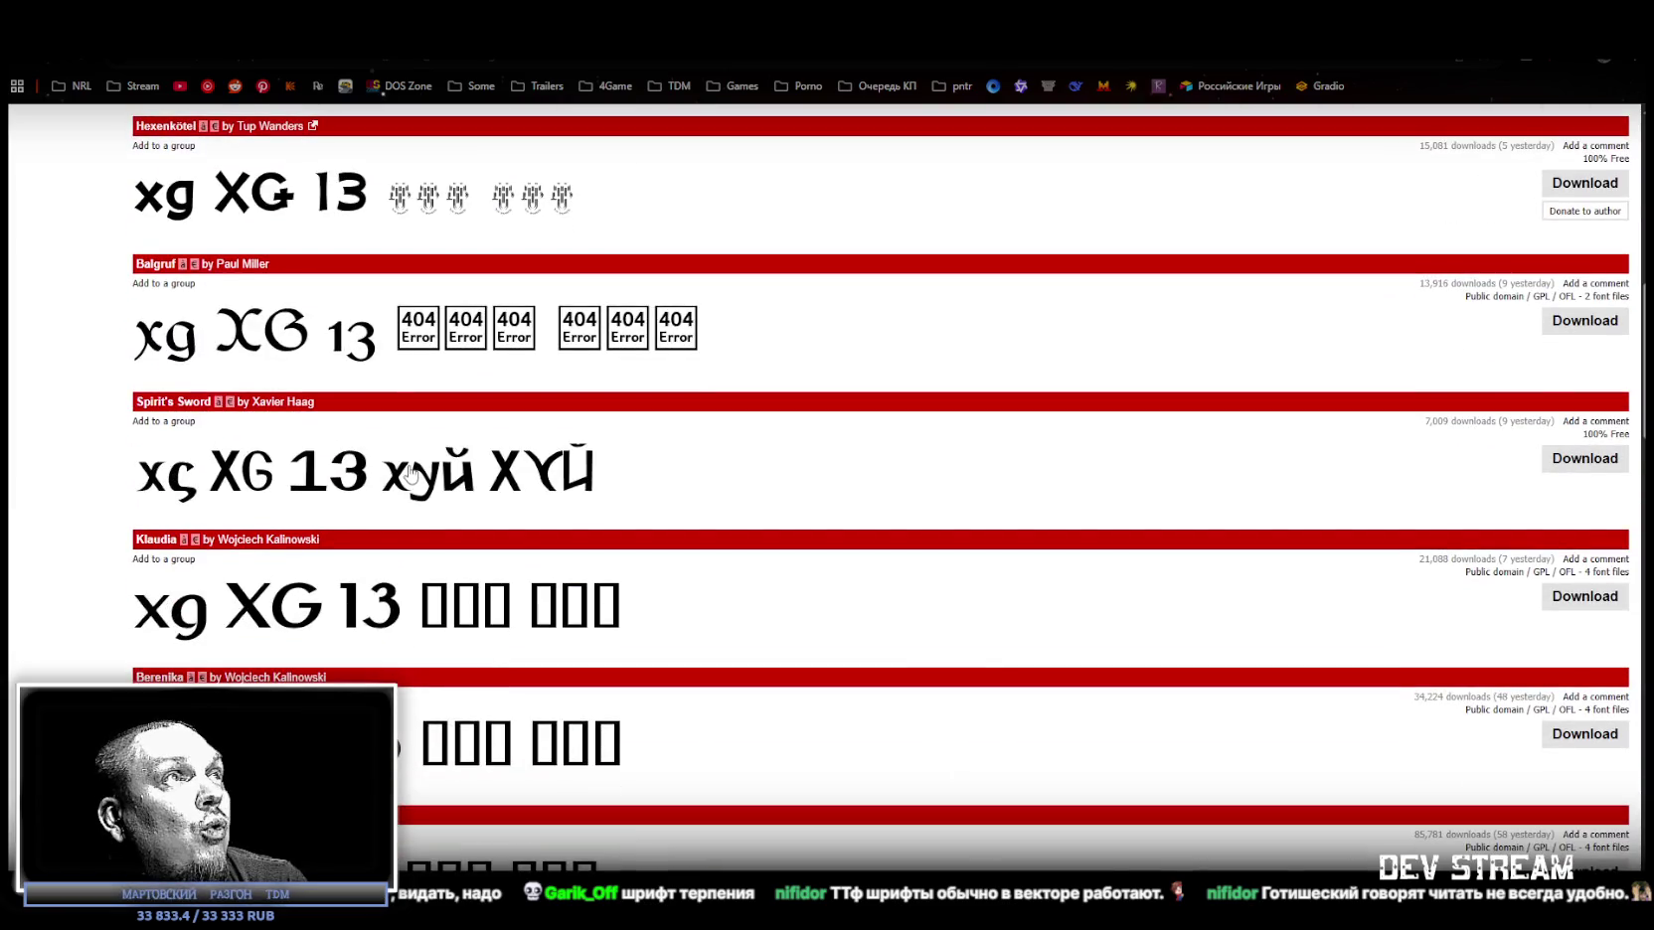
scroll(474, 535, "down", 10)
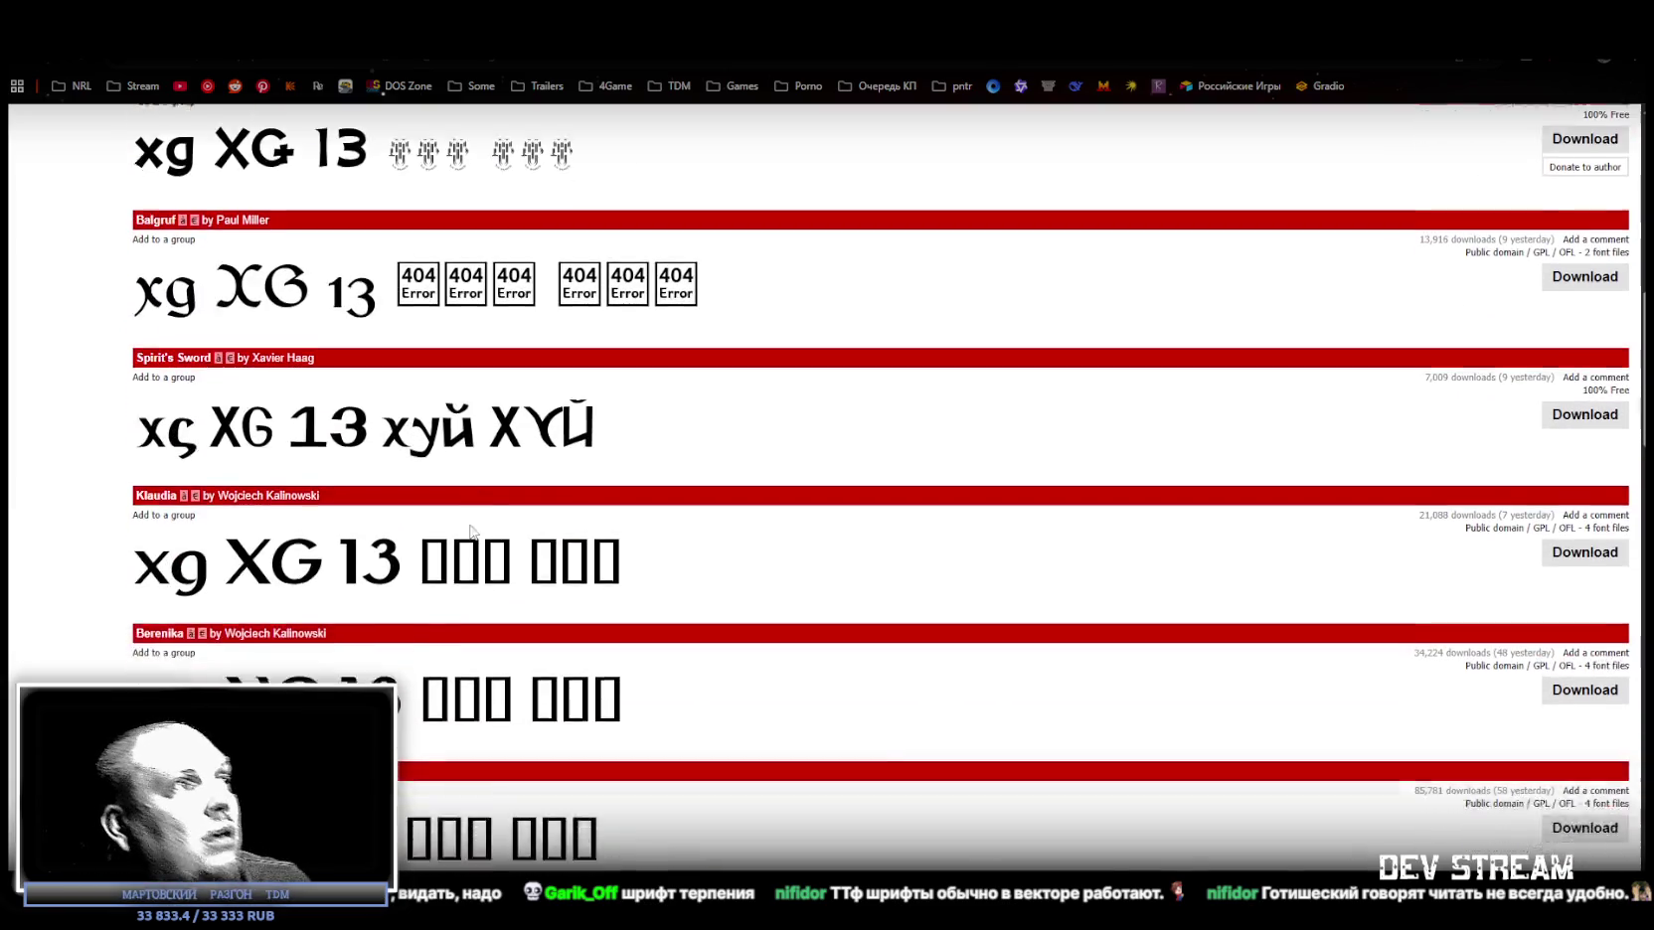
scroll(461, 550, "down", 15)
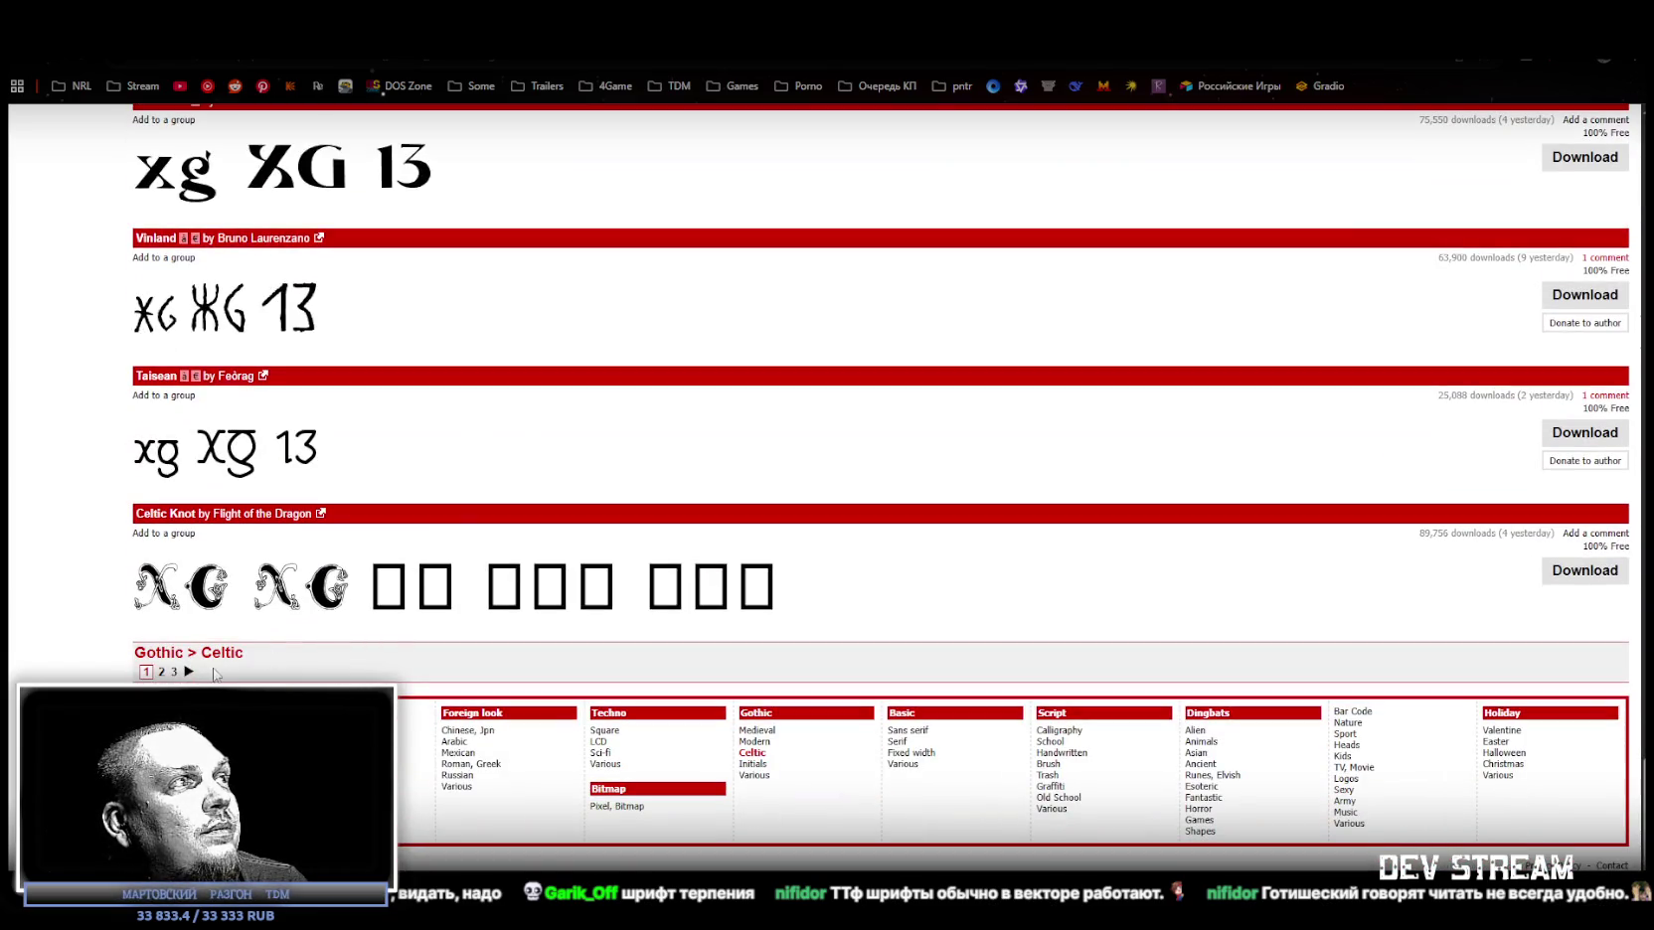
left_click(162, 672)
scroll(415, 658, "down", 5)
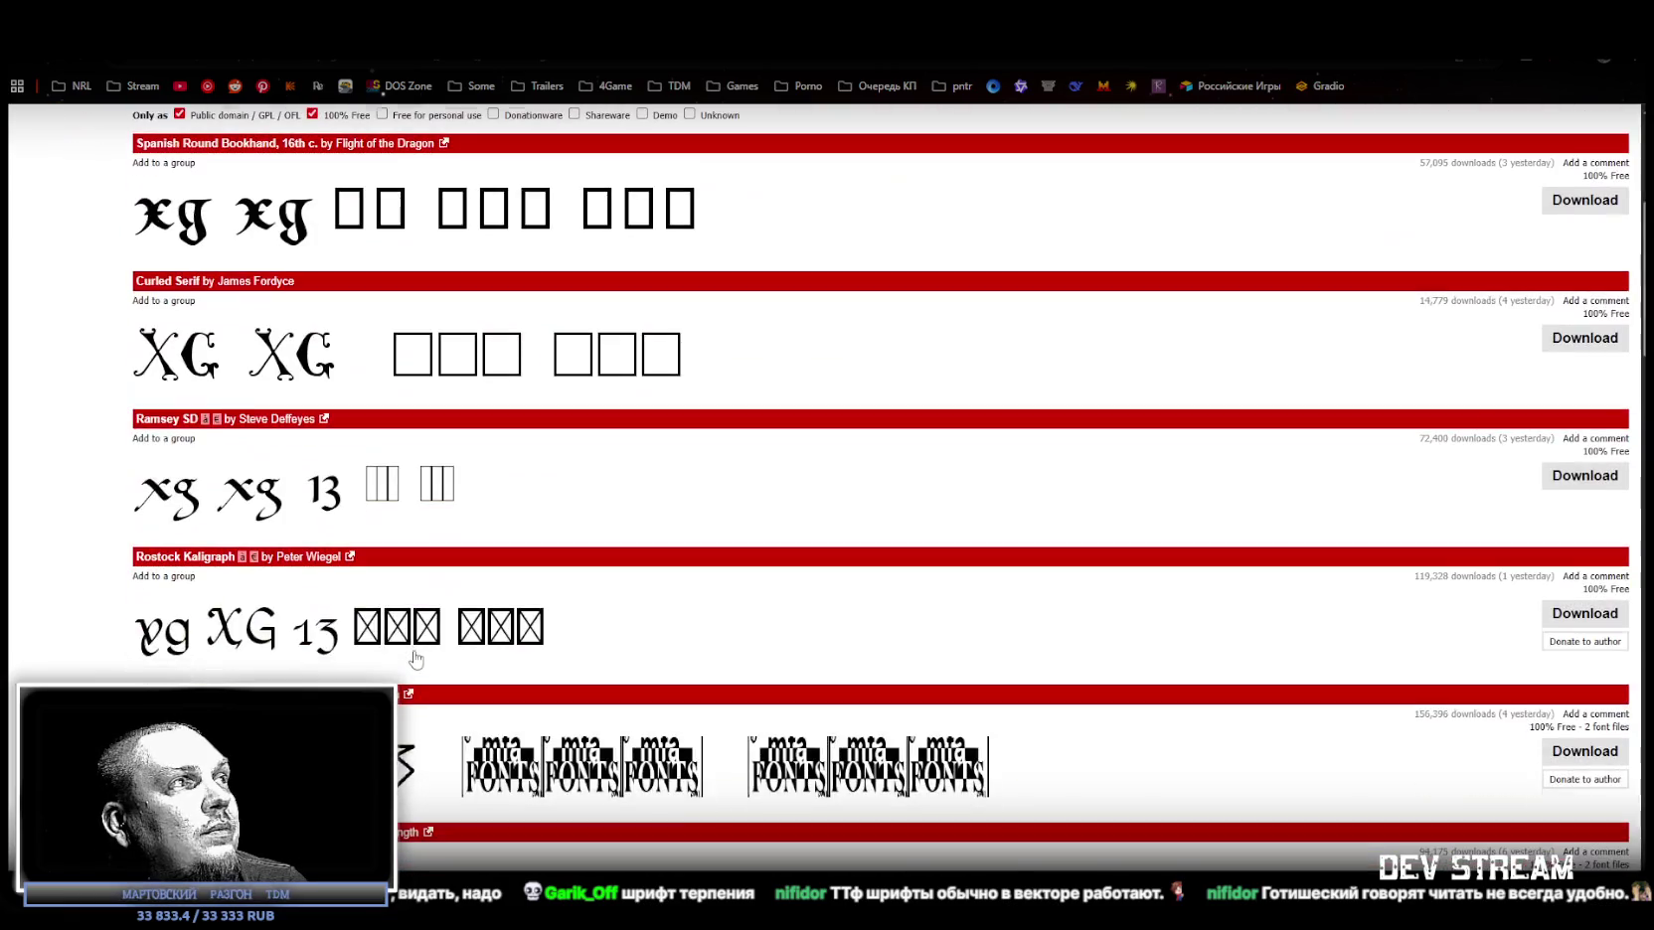
scroll(416, 656, "down", 4)
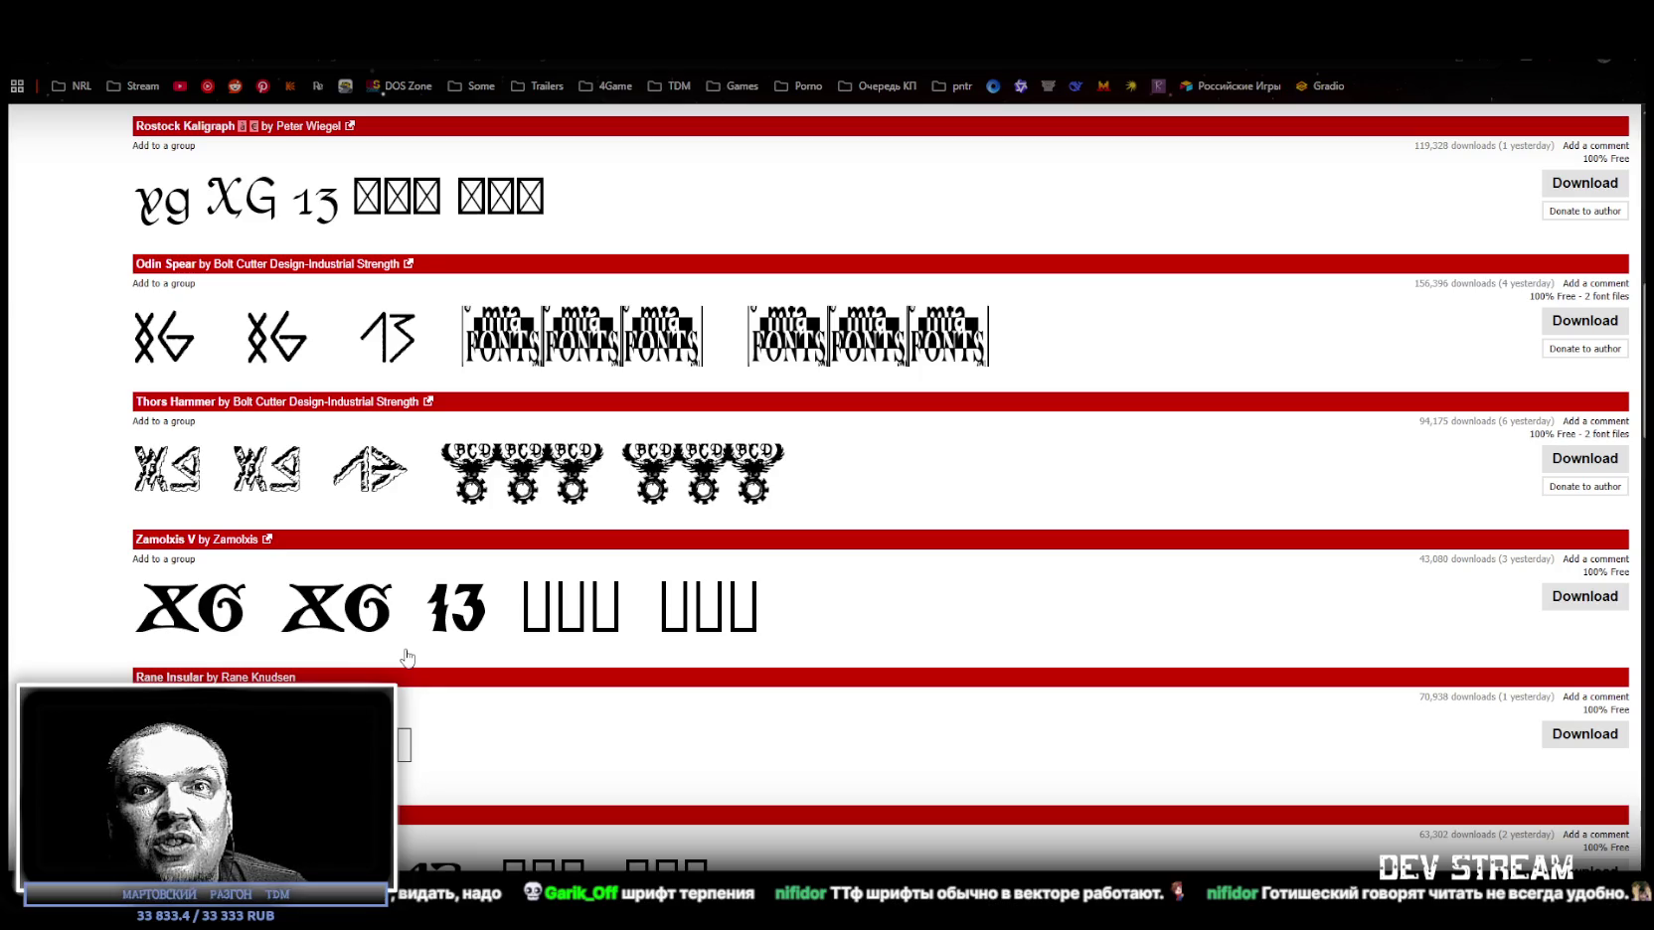
scroll(406, 656, "down", 10)
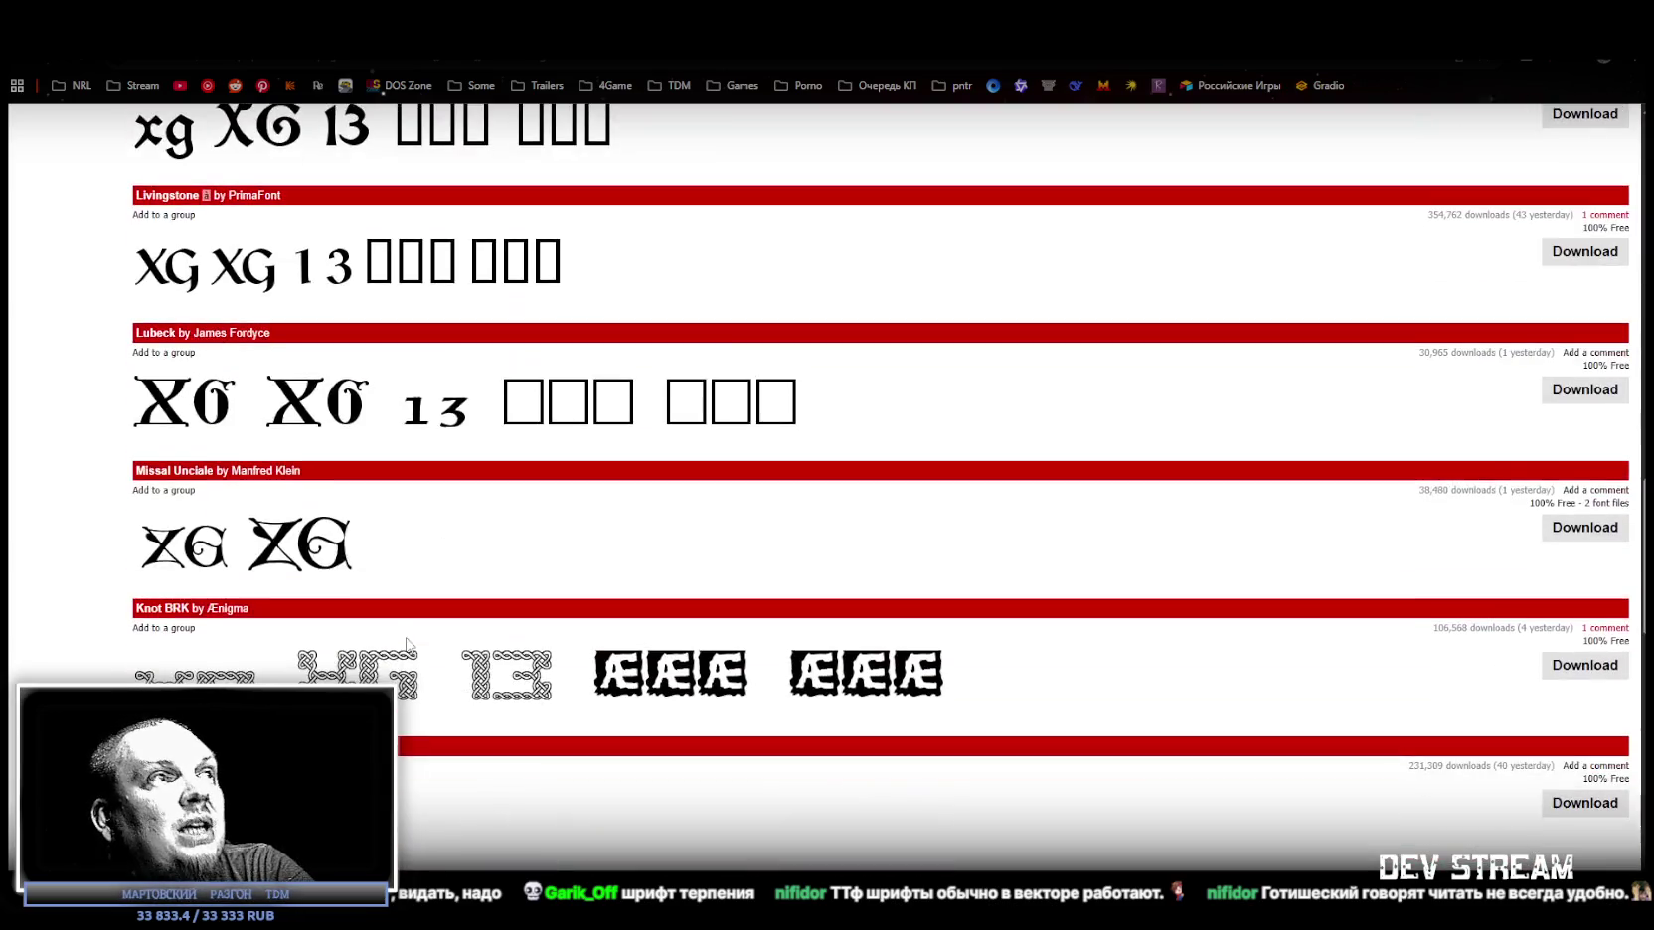
scroll(407, 644, "down", 10)
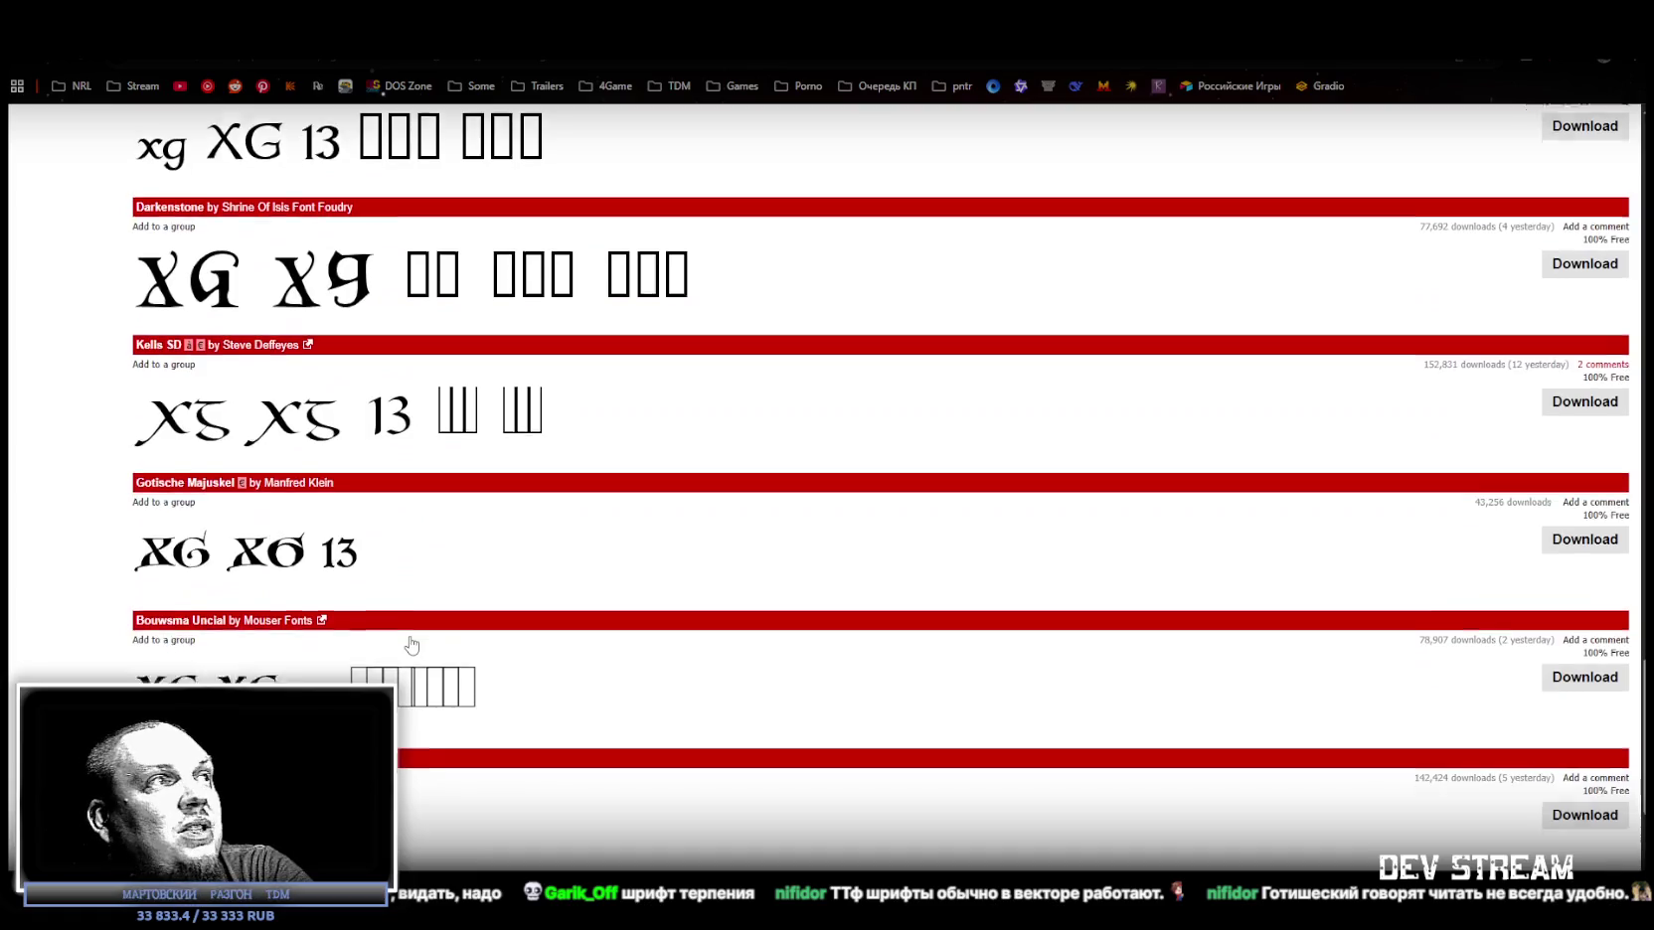
scroll(318, 653, "down", 2)
- Review Celtic page 3, skim Script > Calligraphy, then open Dingbats > Ancient
left_click(192, 672)
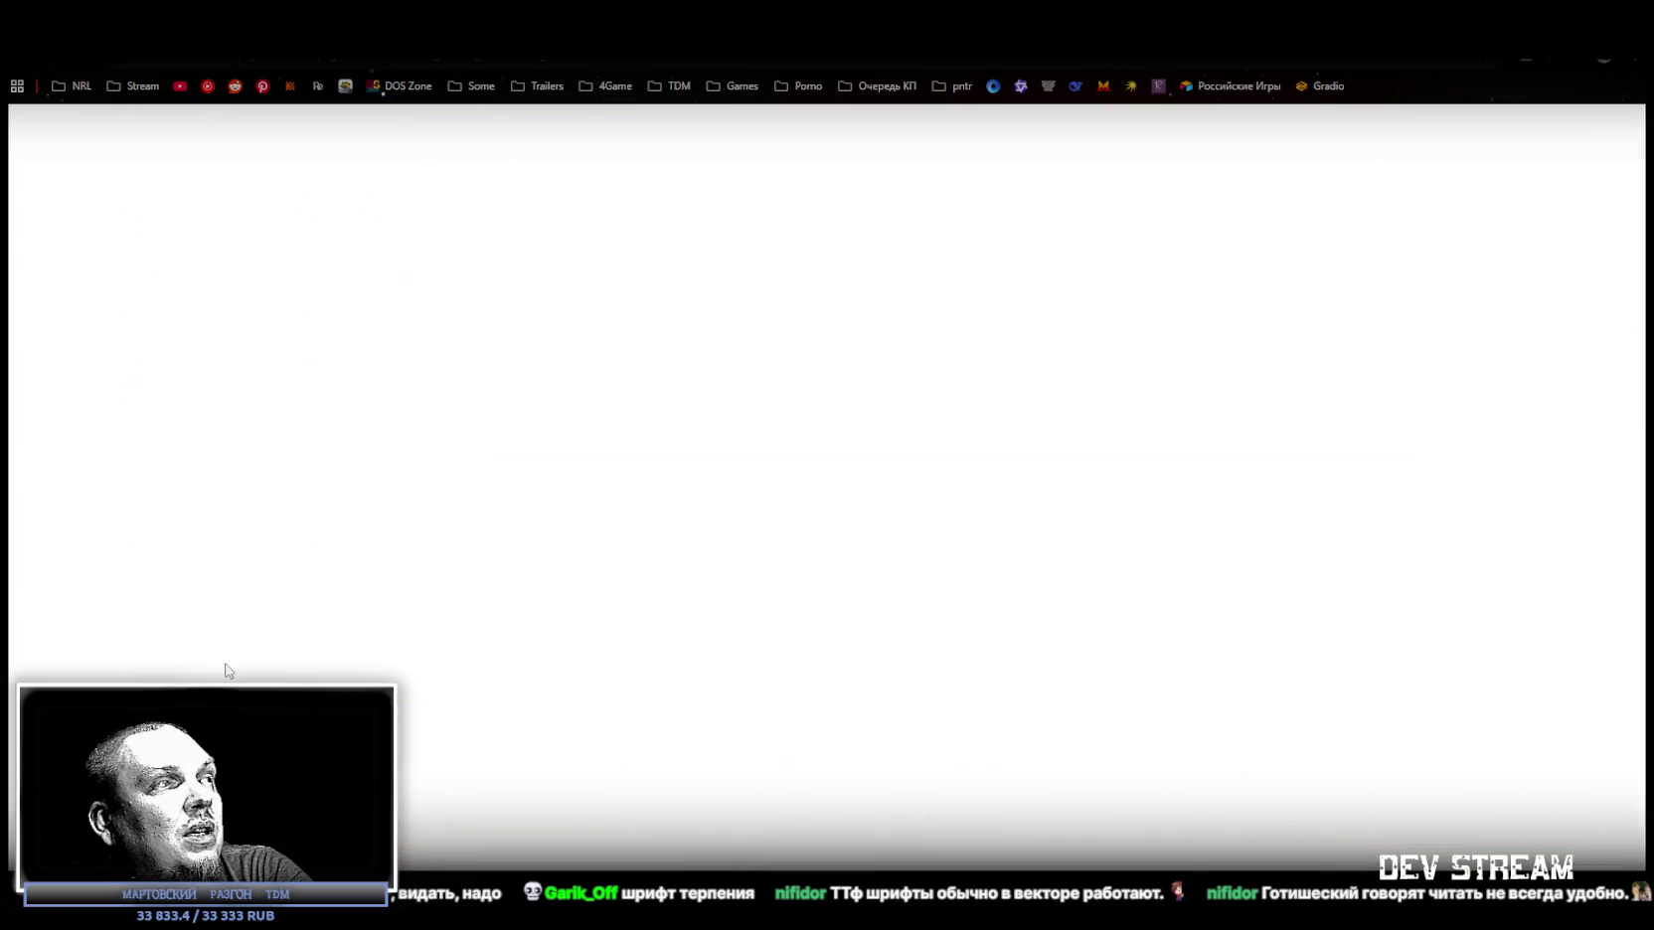
scroll(444, 629, "down", 4)
scroll(445, 629, "down", 5)
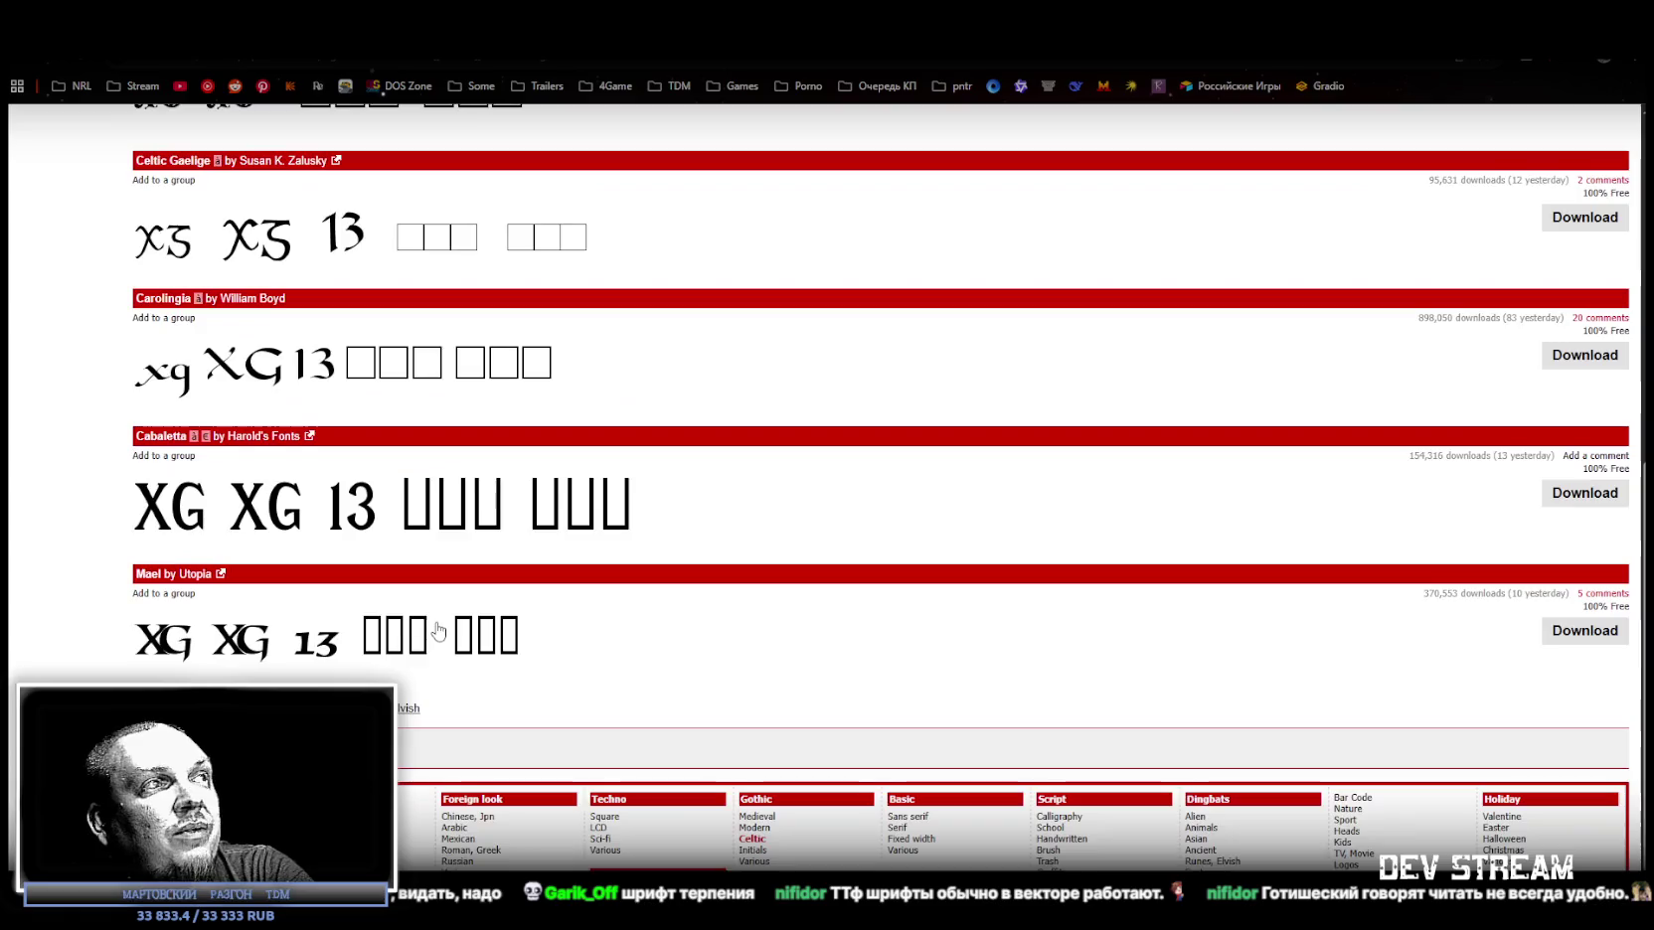
scroll(444, 629, "up", 10)
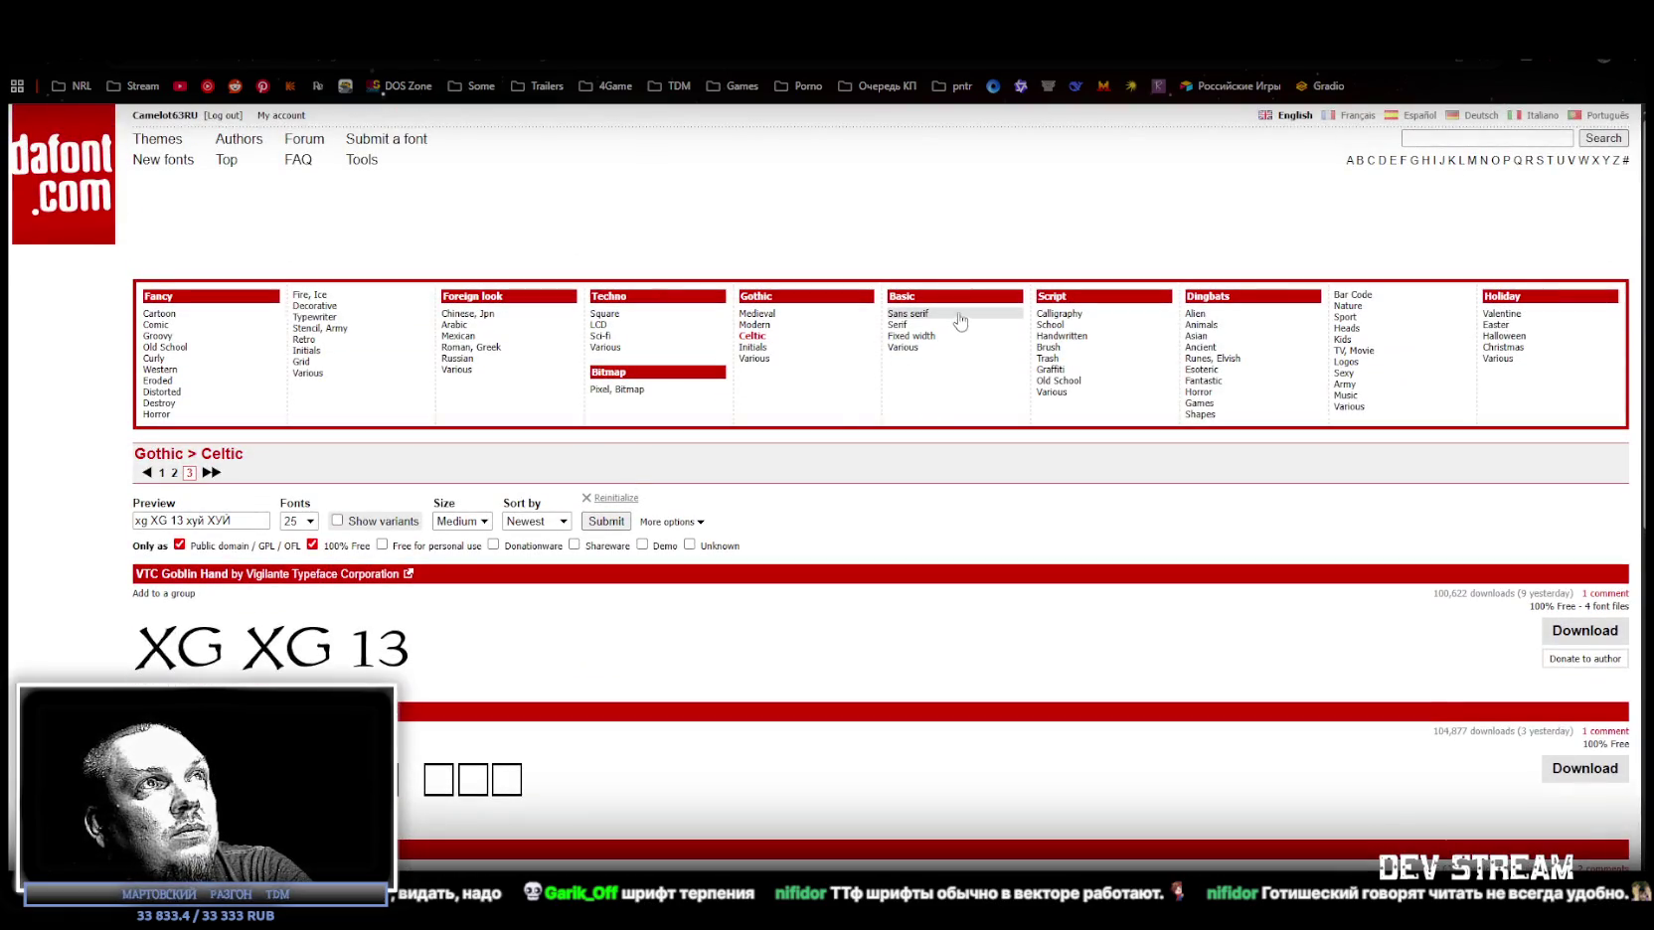
left_click(1094, 324)
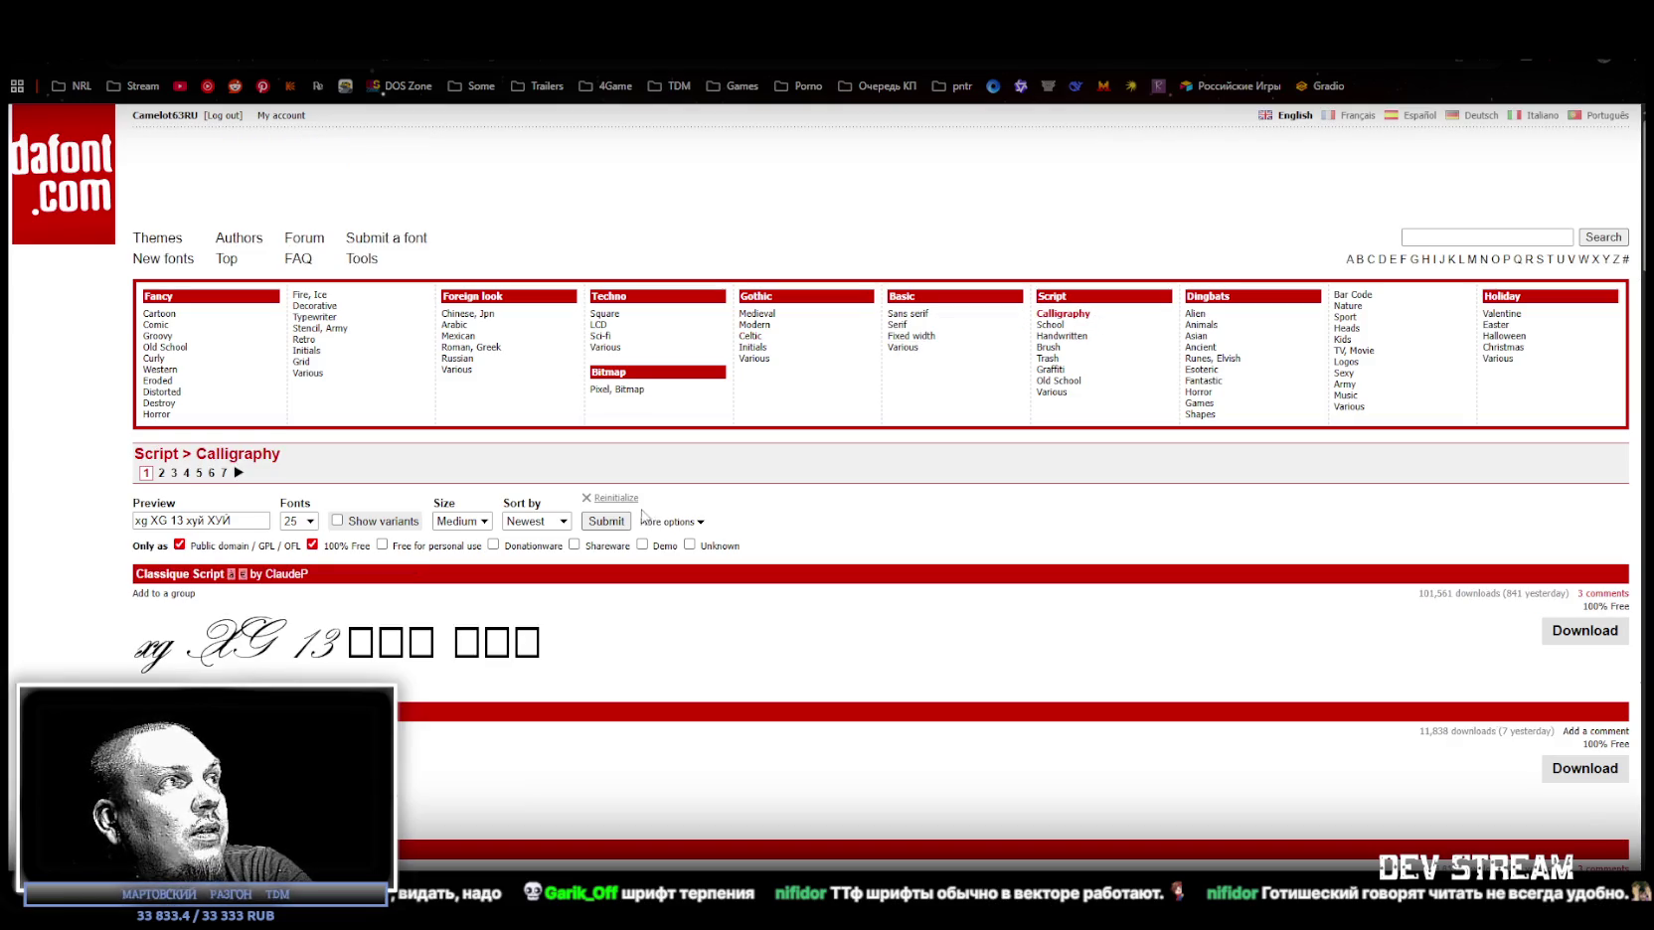
scroll(642, 514, "down", 5)
scroll(658, 513, "down", 2)
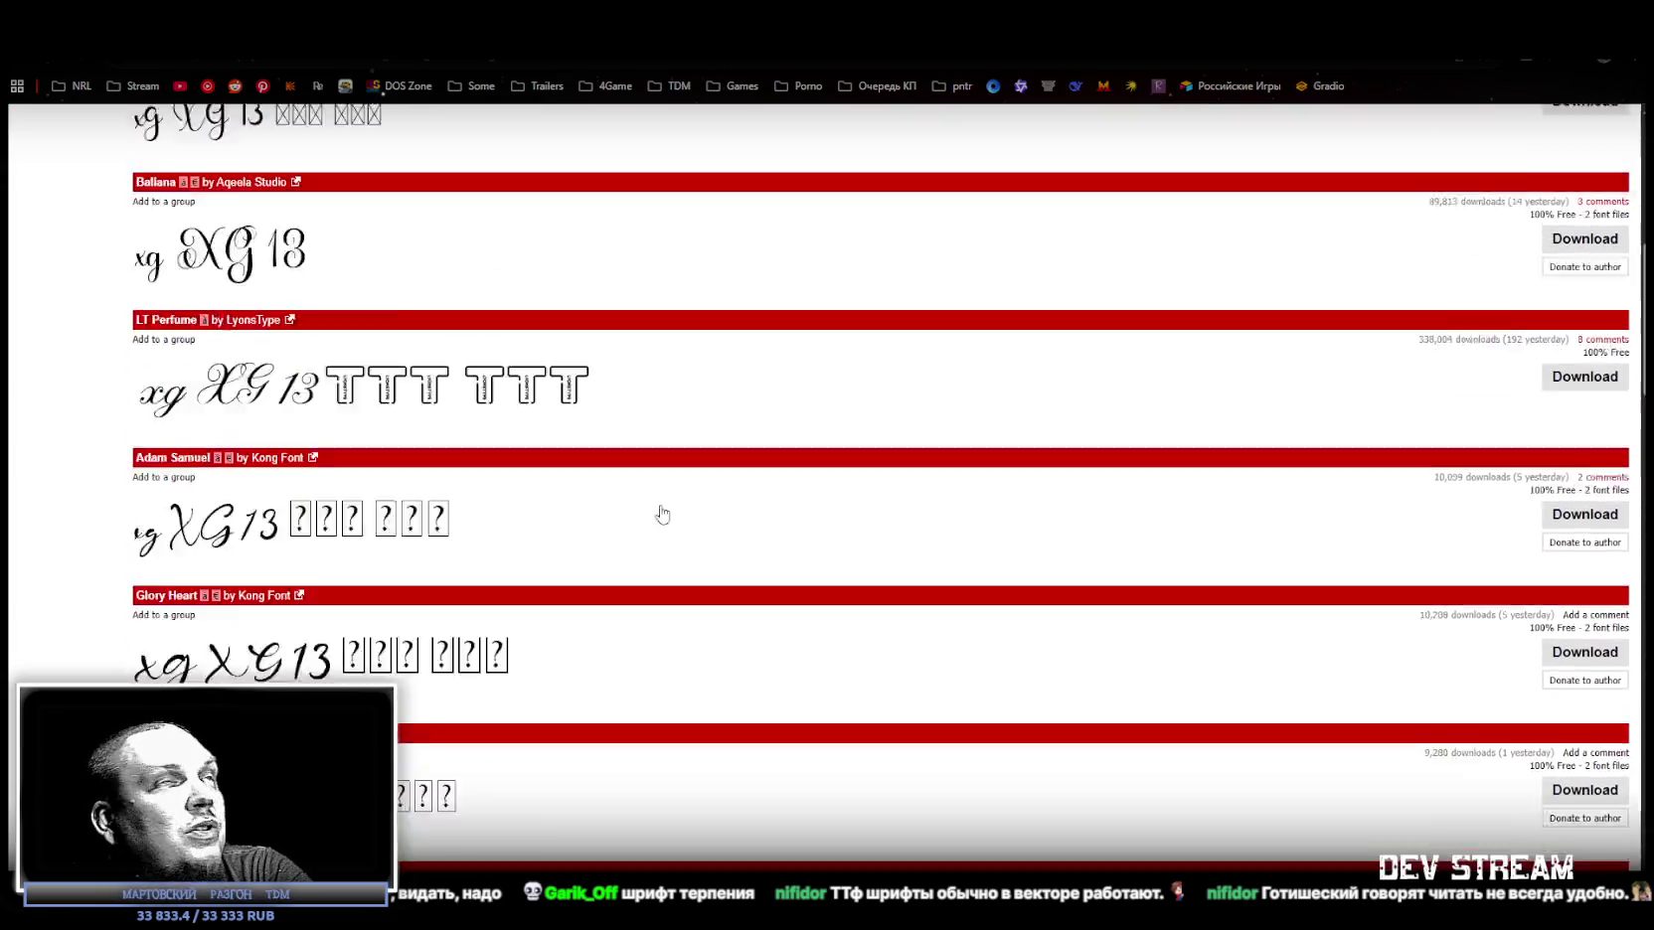
scroll(663, 514, "up", 7)
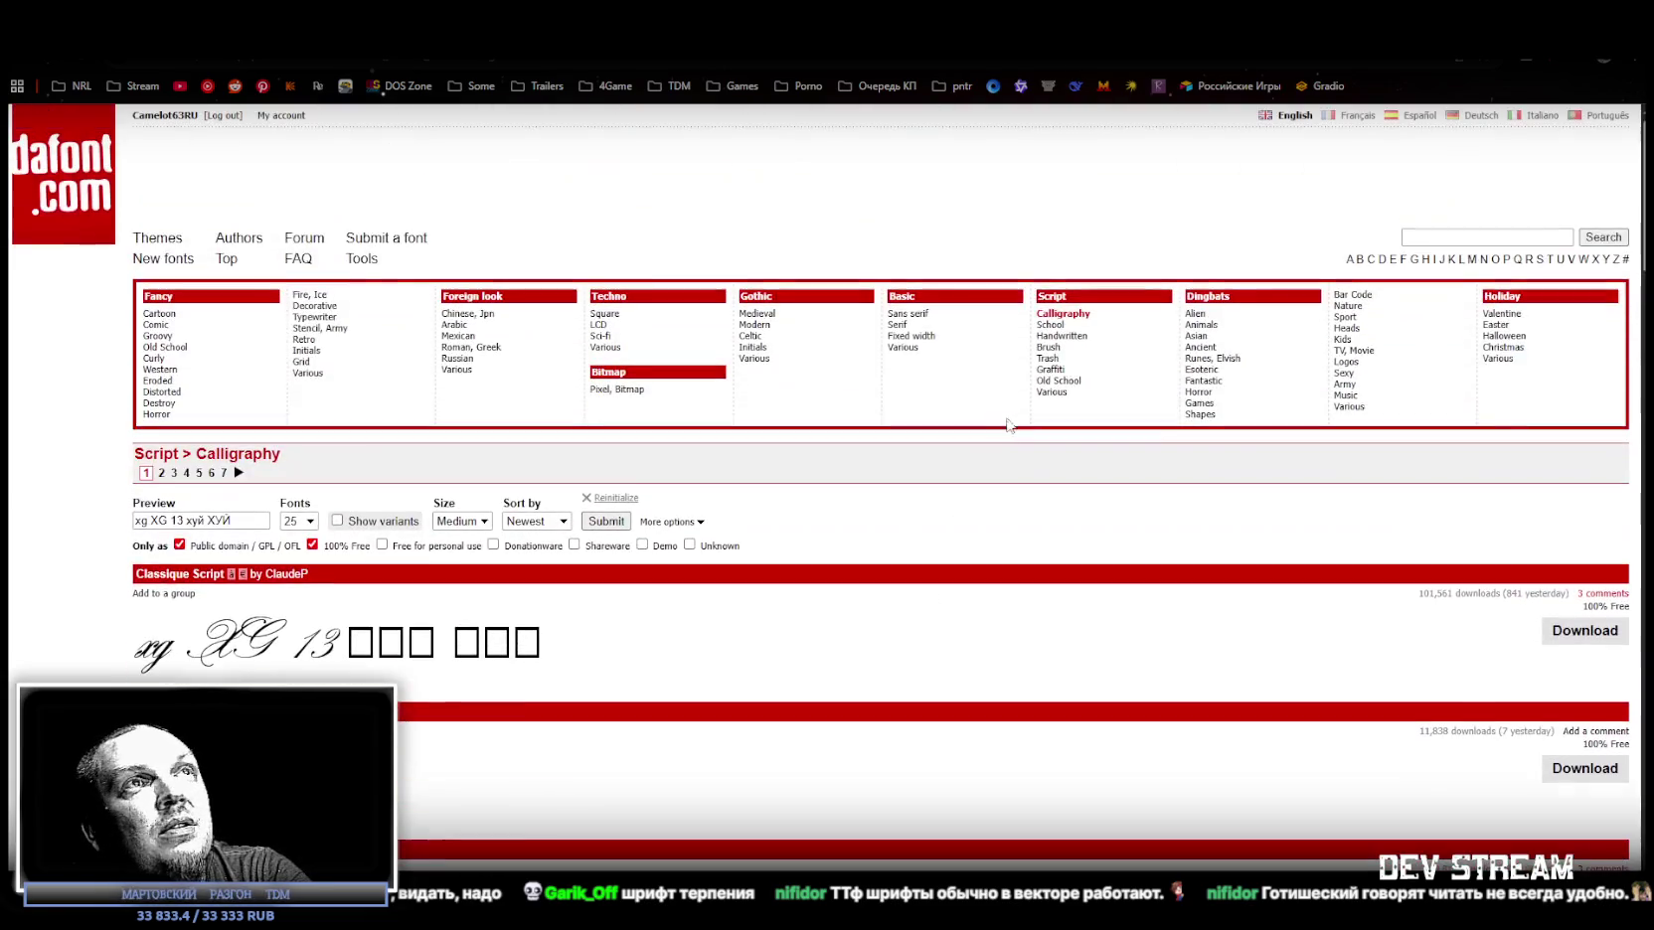
left_click(1214, 347)
scroll(721, 601, "down", 3)
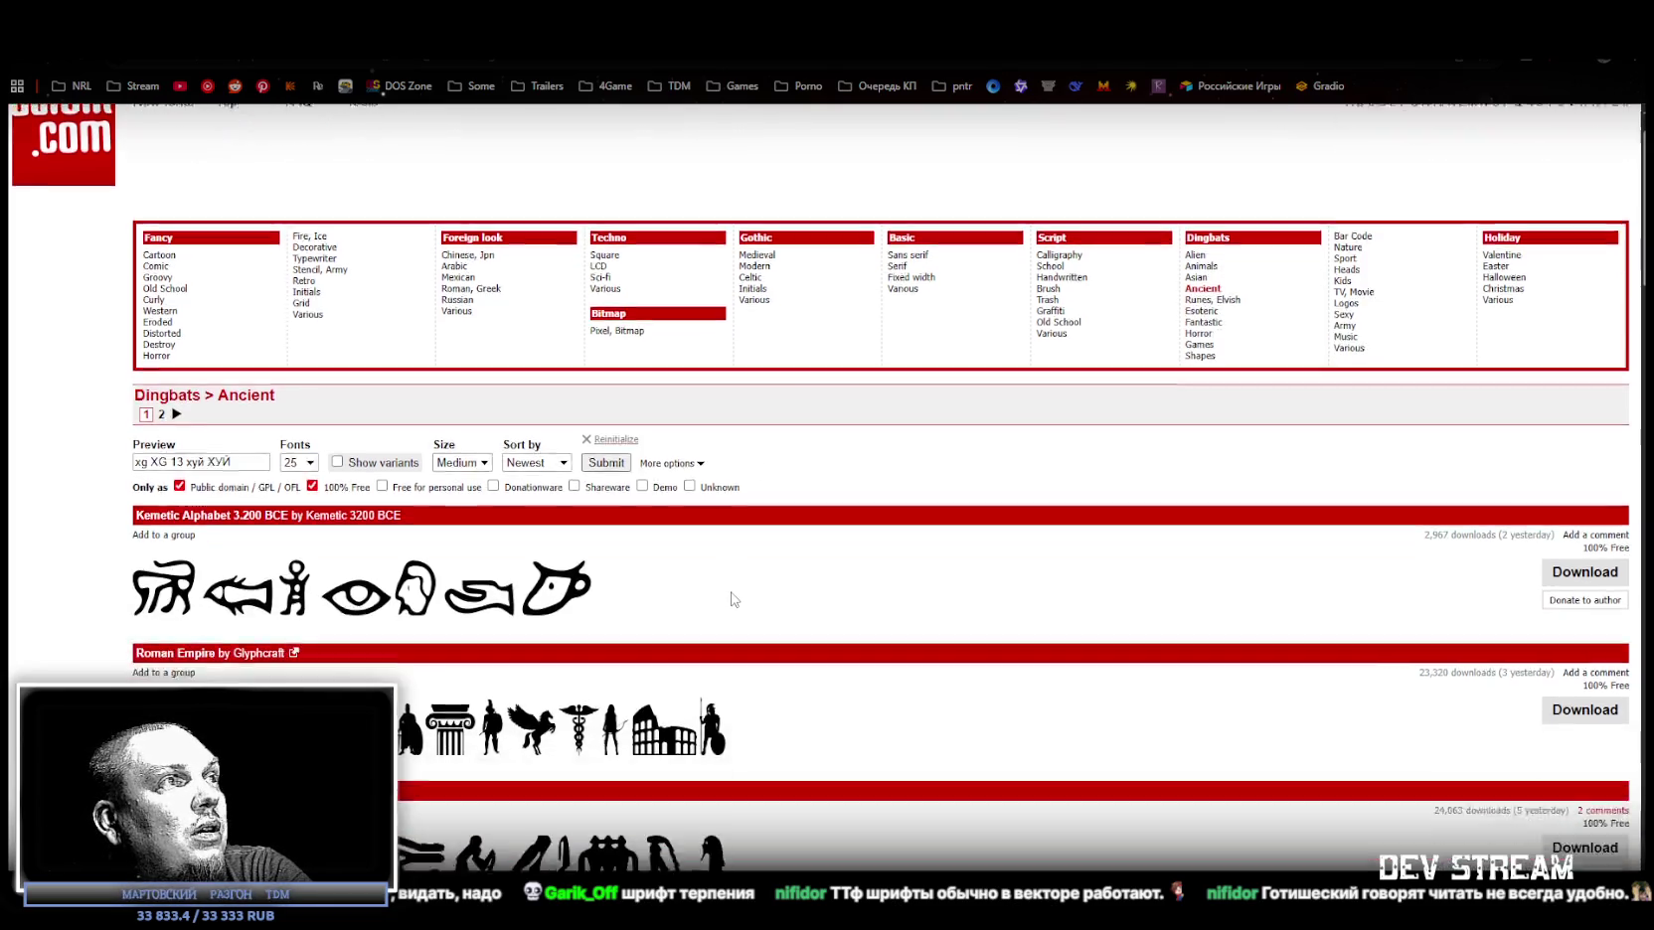
scroll(730, 597, "up", 3)
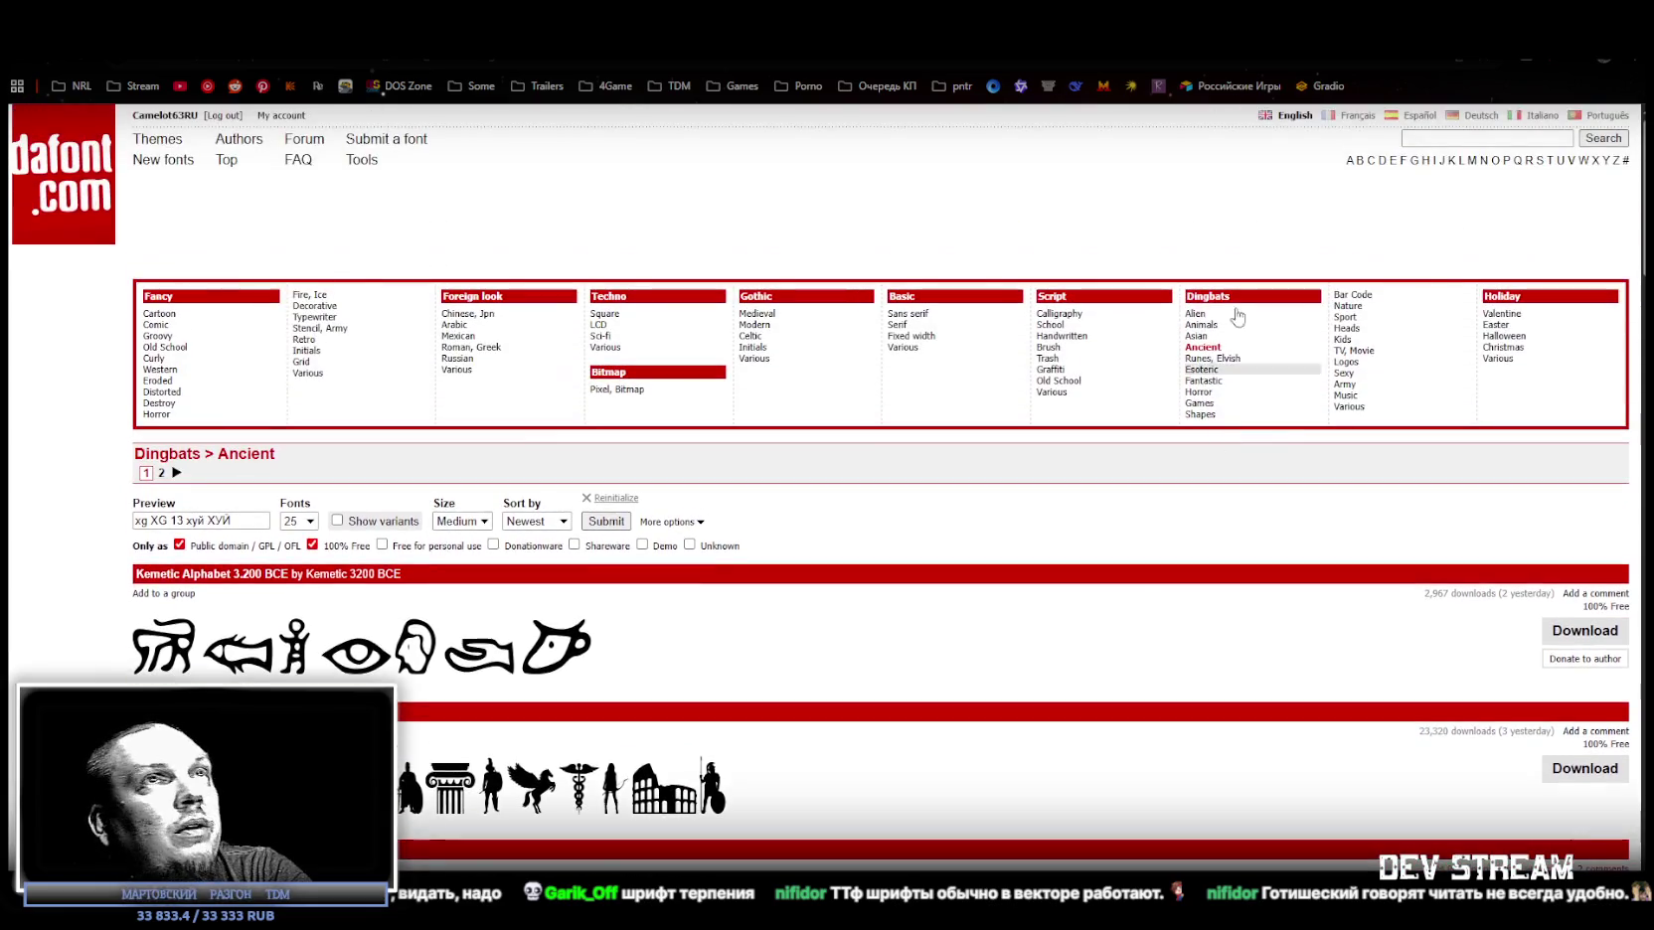
left_click(1206, 363)
scroll(846, 526, "down", 3)
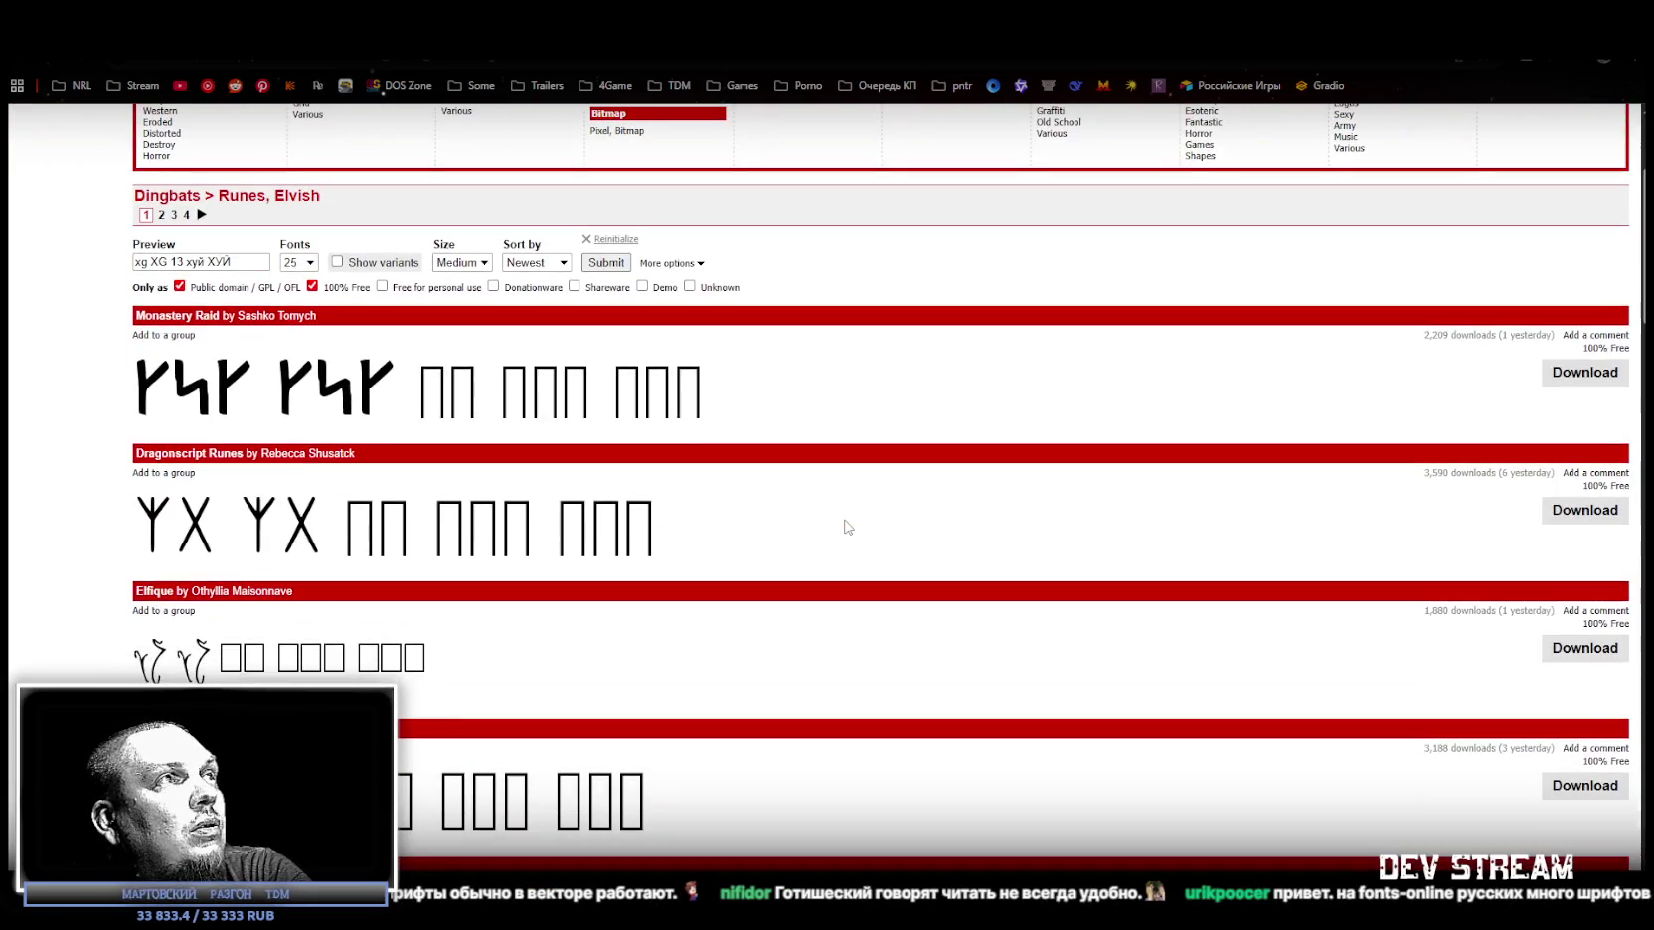
scroll(846, 527, "down", 5)
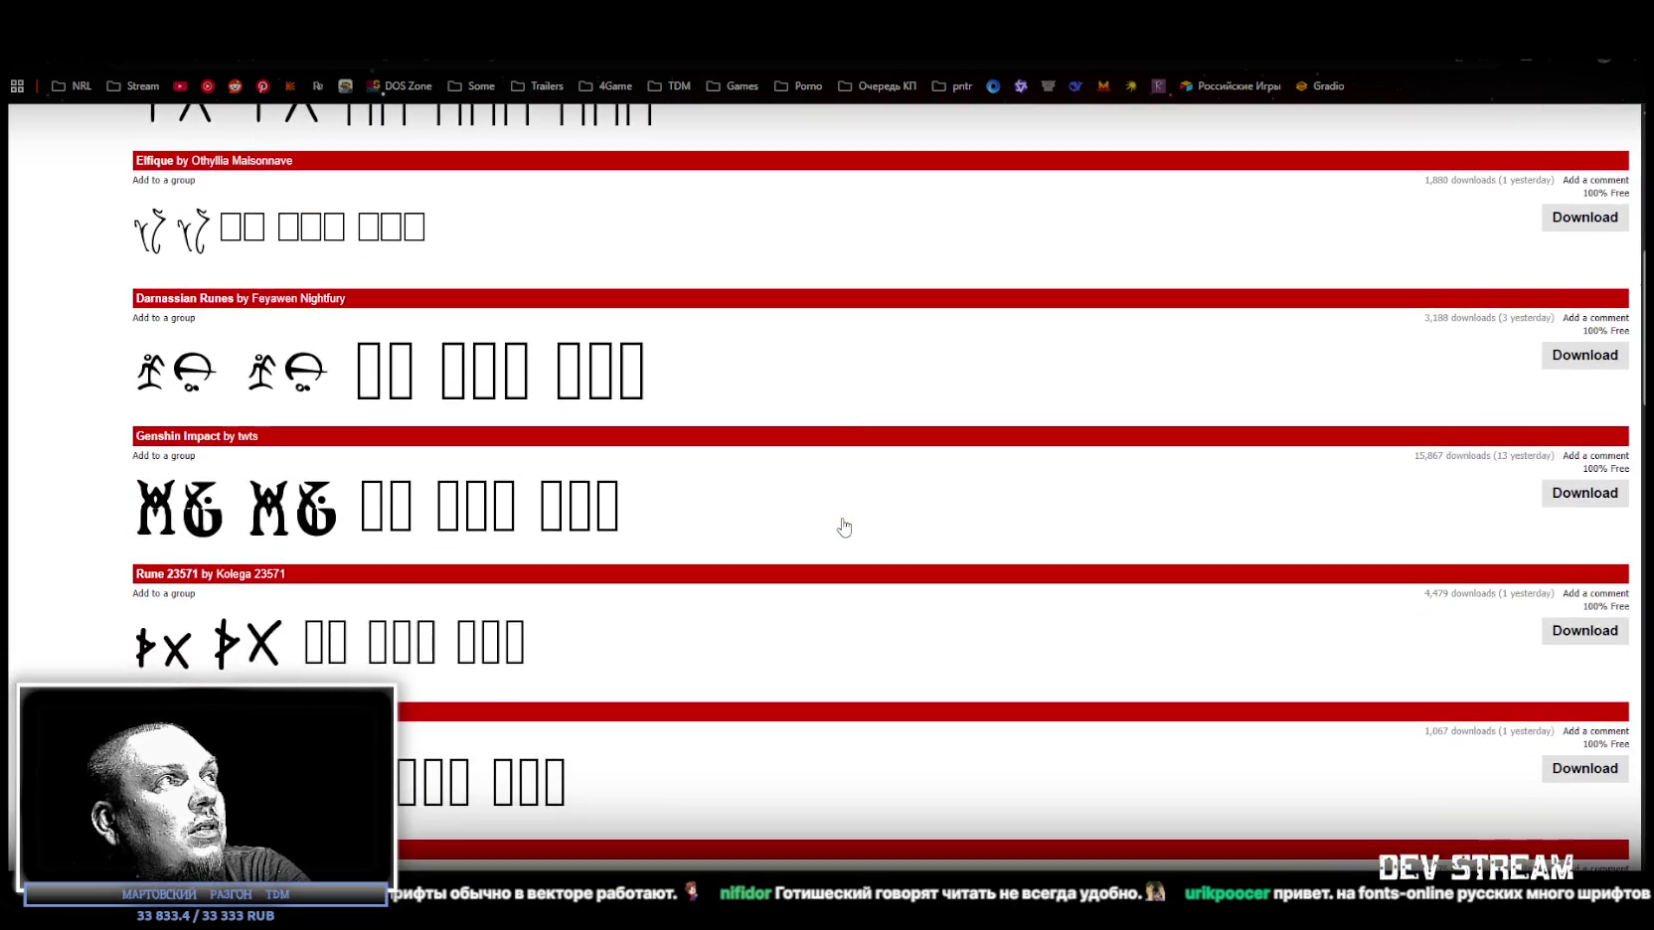
scroll(844, 527, "down", 1)
scroll(844, 527, "down", 2)
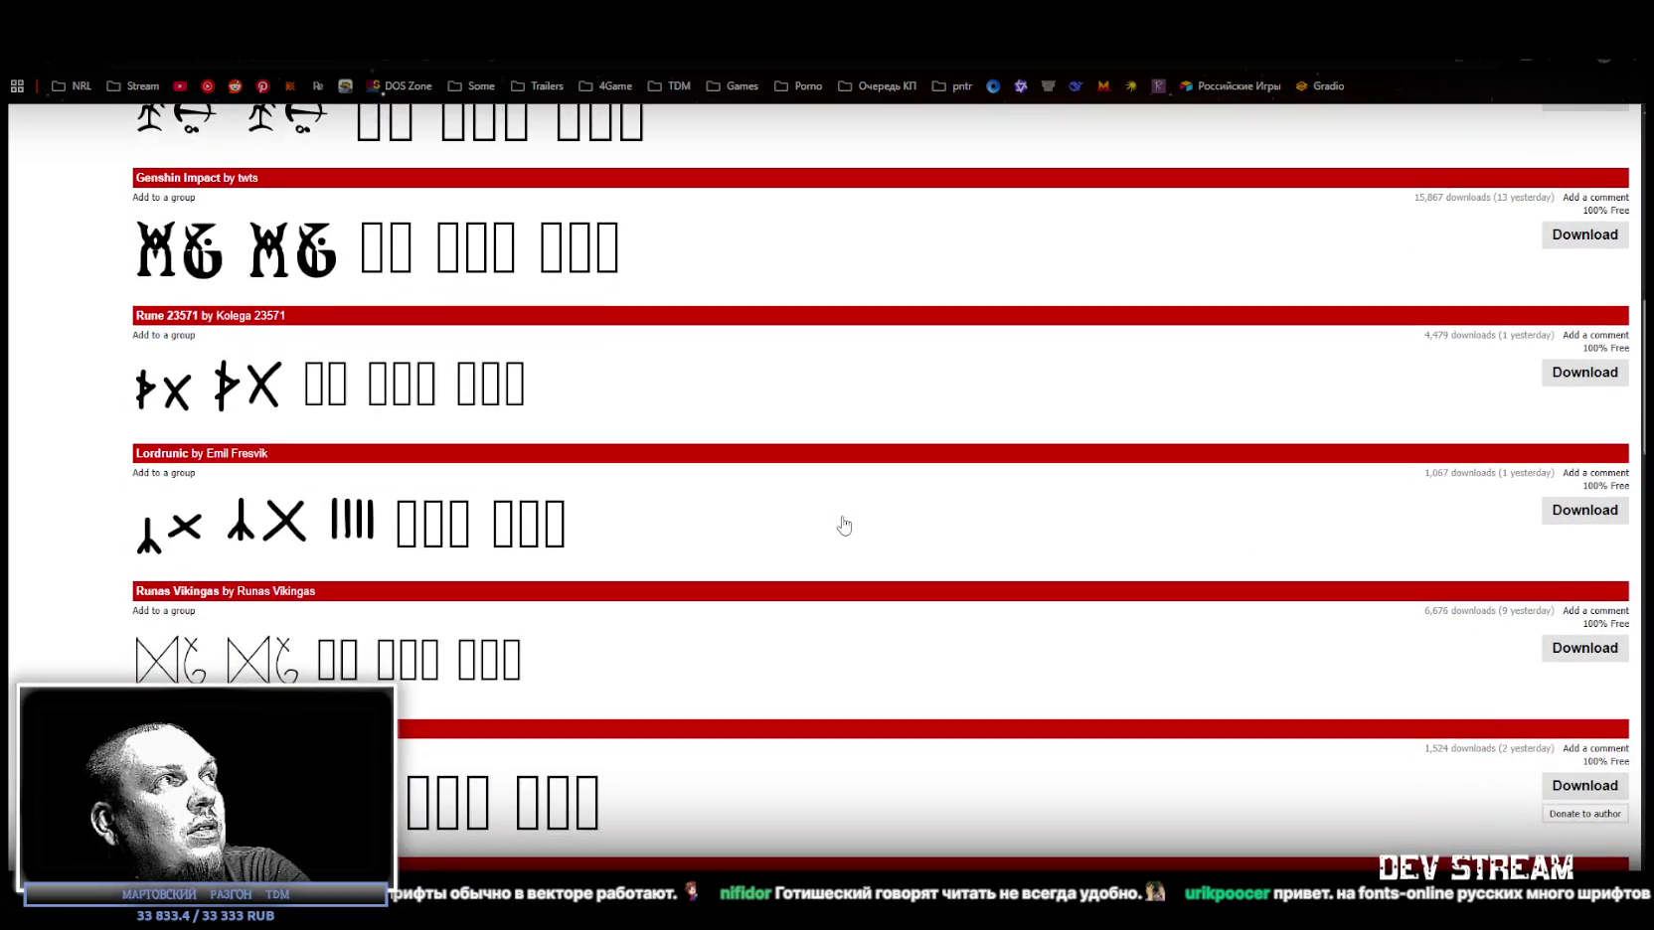
scroll(841, 525, "down", 3)
scroll(841, 525, "down", 3)
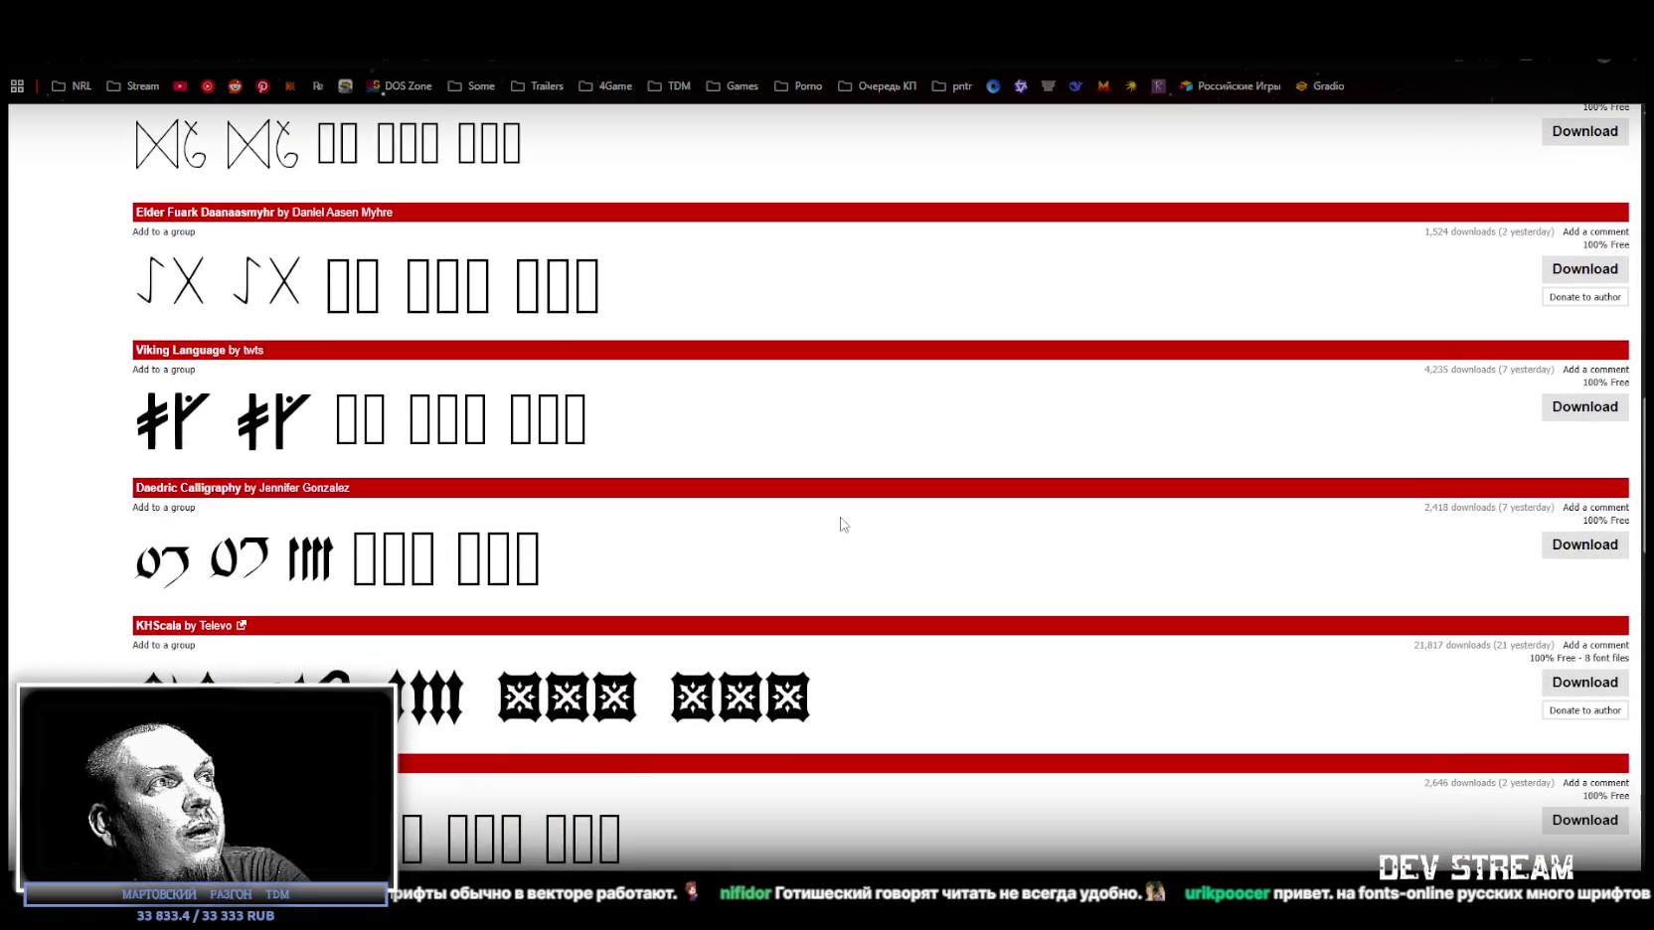
scroll(843, 524, "down", 6)
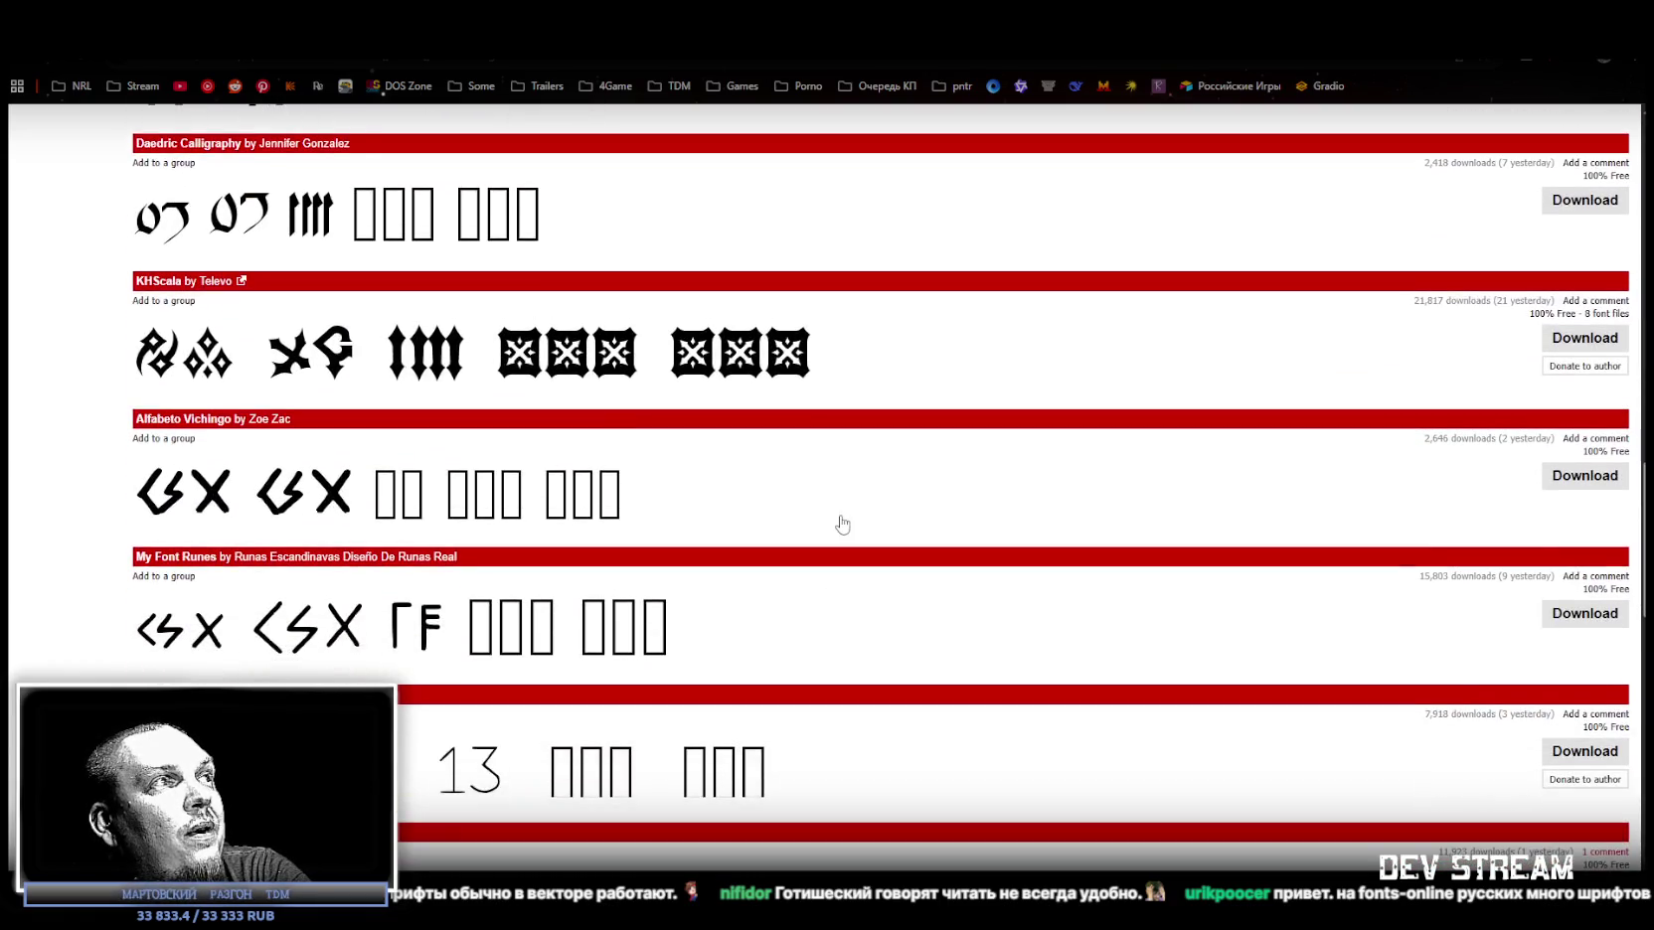
scroll(841, 523, "down", 3)
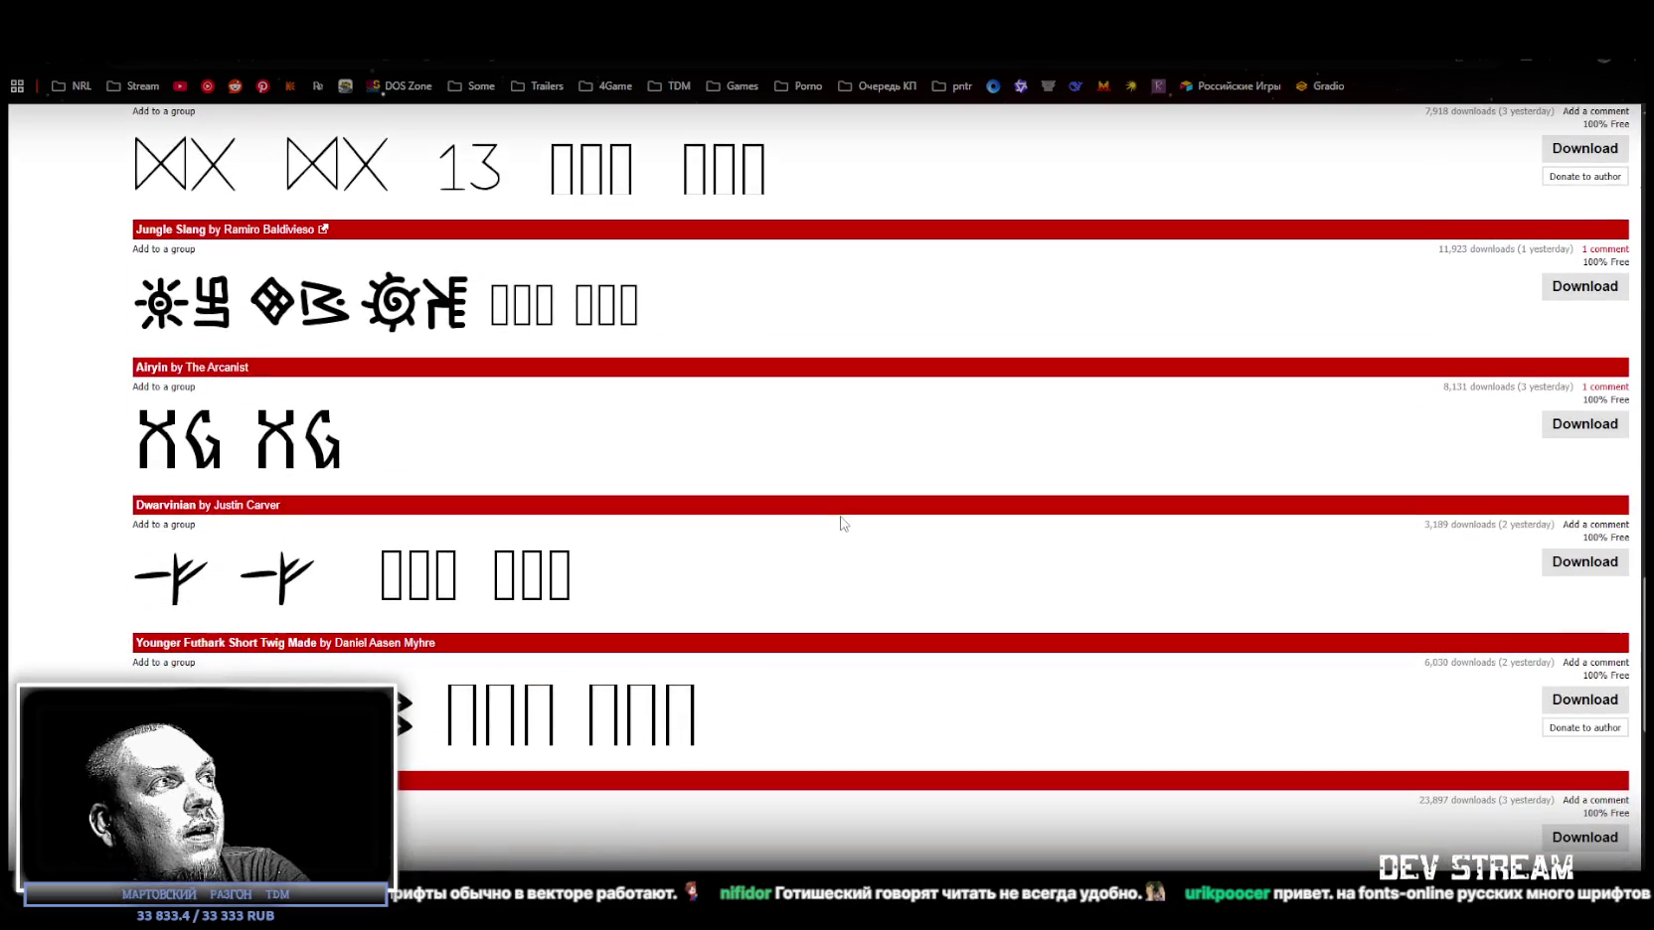
scroll(843, 523, "down", 4)
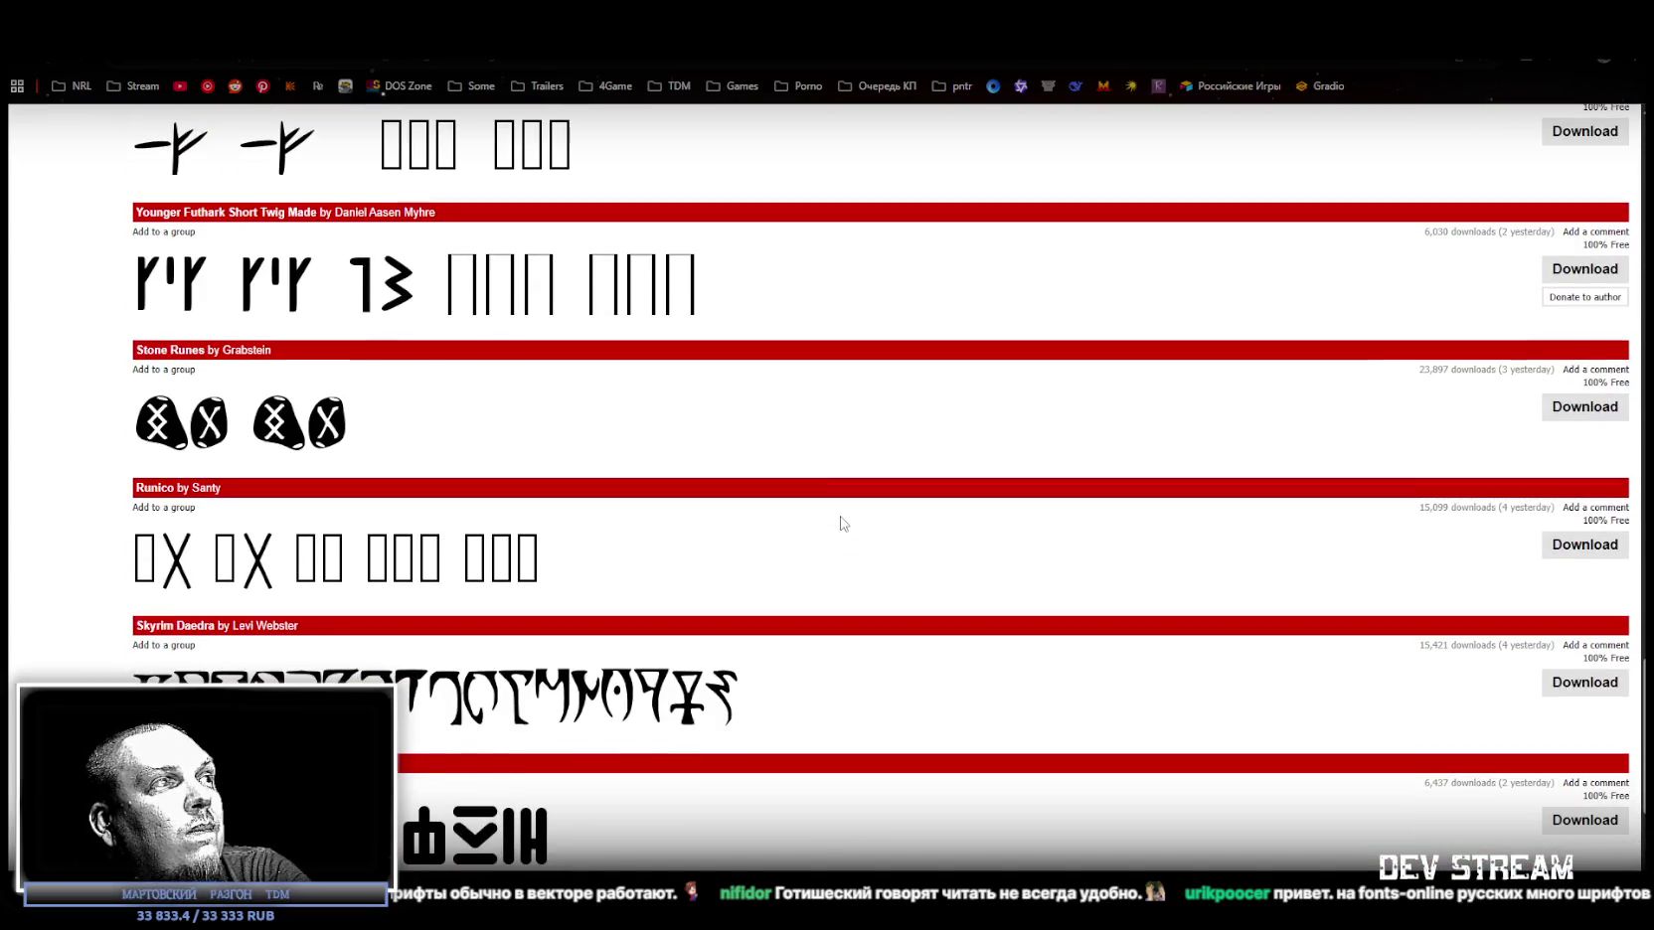
scroll(841, 524, "down", 5)
scroll(843, 524, "up", 10)
scroll(846, 527, "up", 10)
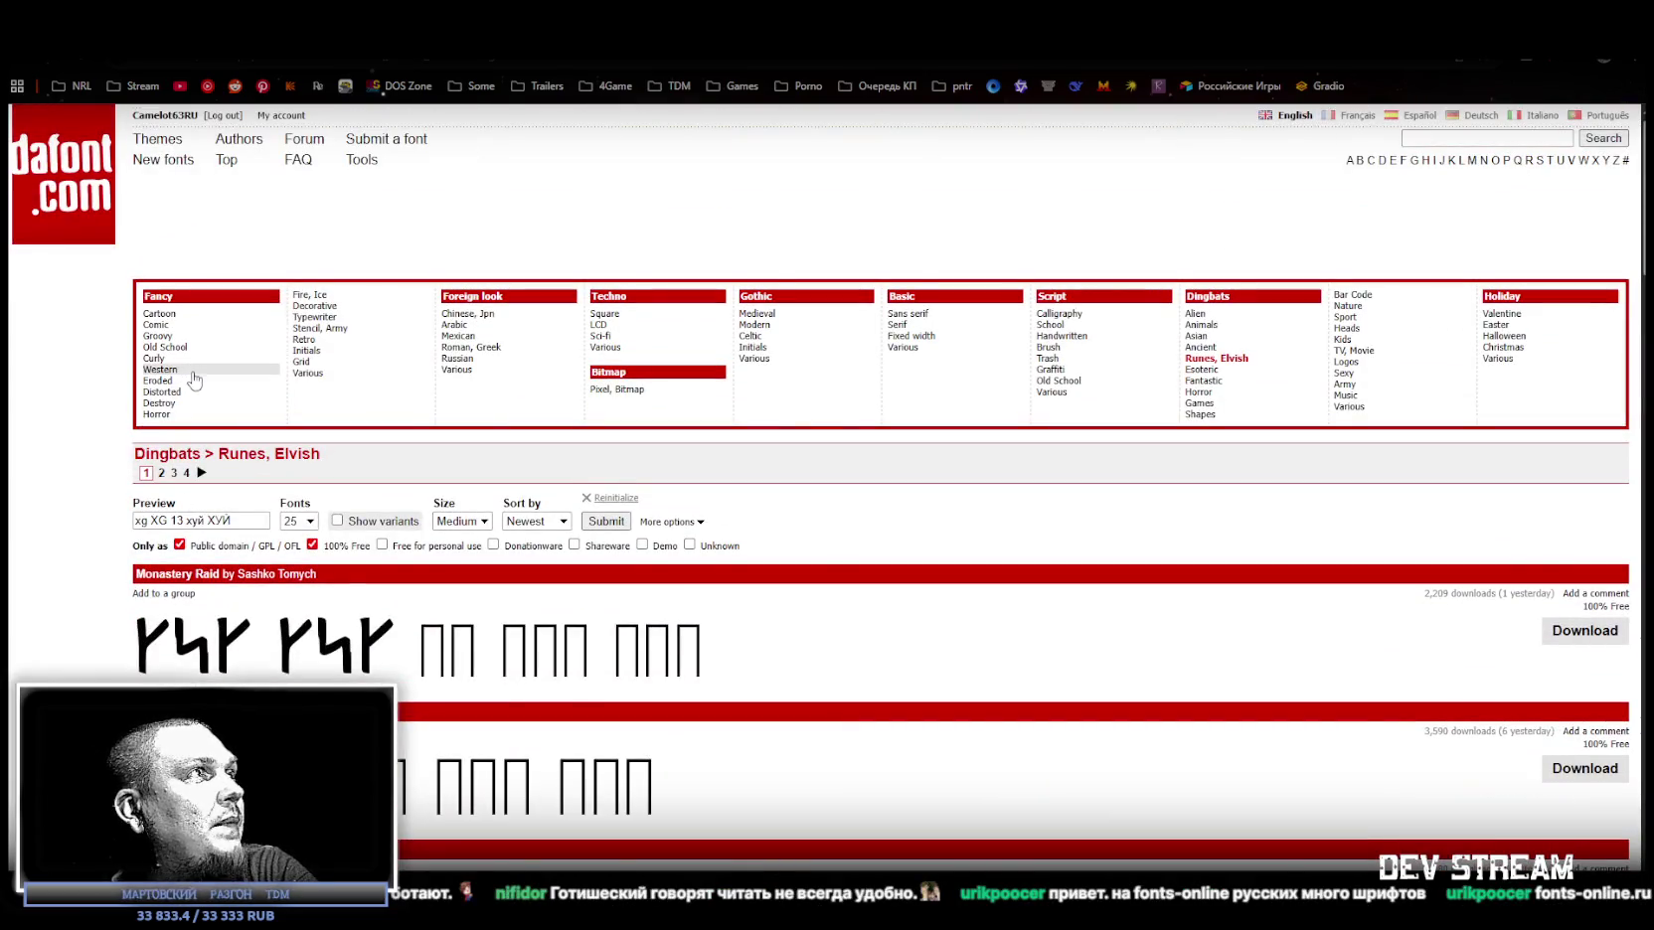
- Browse dafont.com's Fancy > Horror fonts, returning to the list from the Catacombs font page
left_click(158, 415)
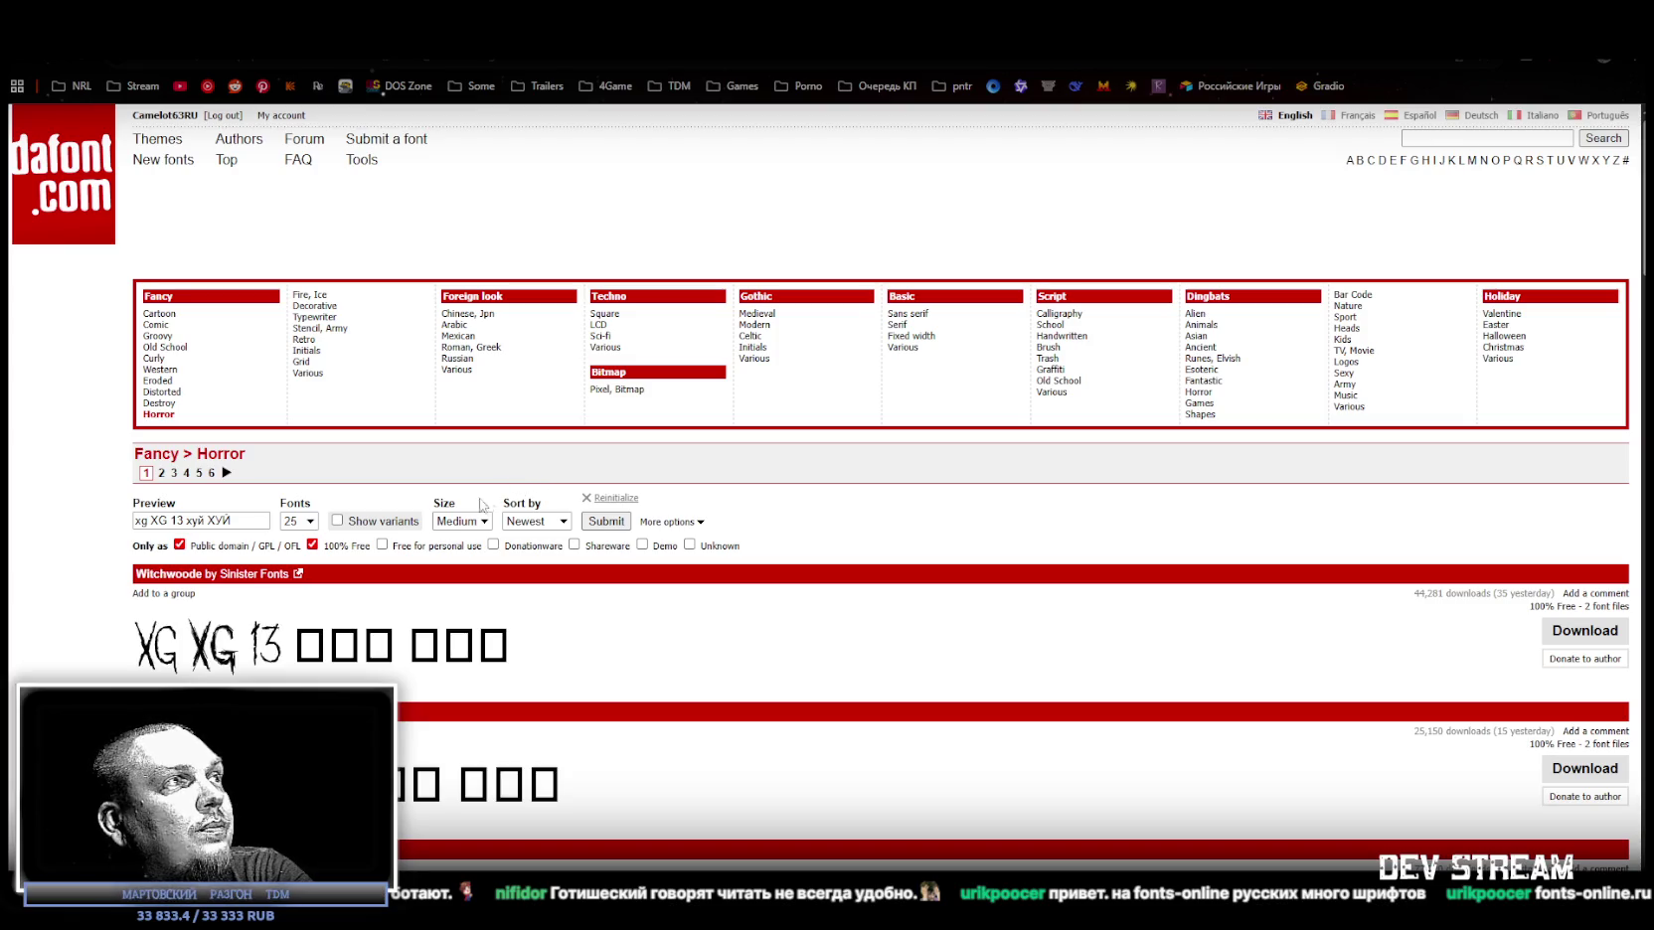
scroll(419, 537, "down", 3)
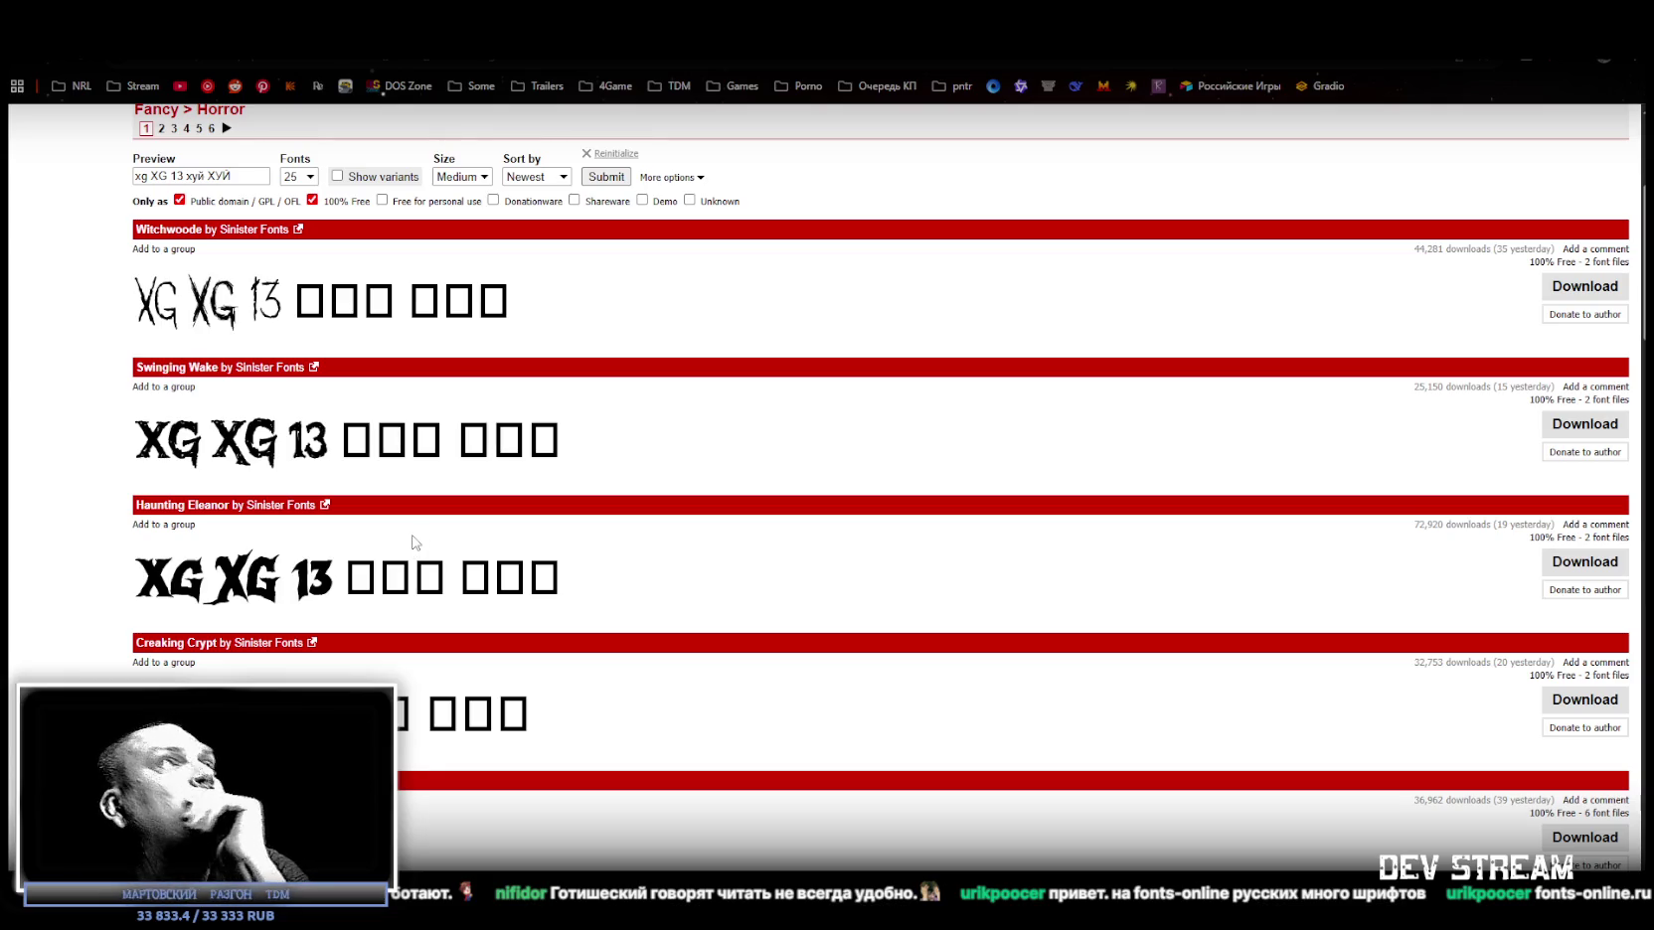
scroll(414, 540, "down", 7)
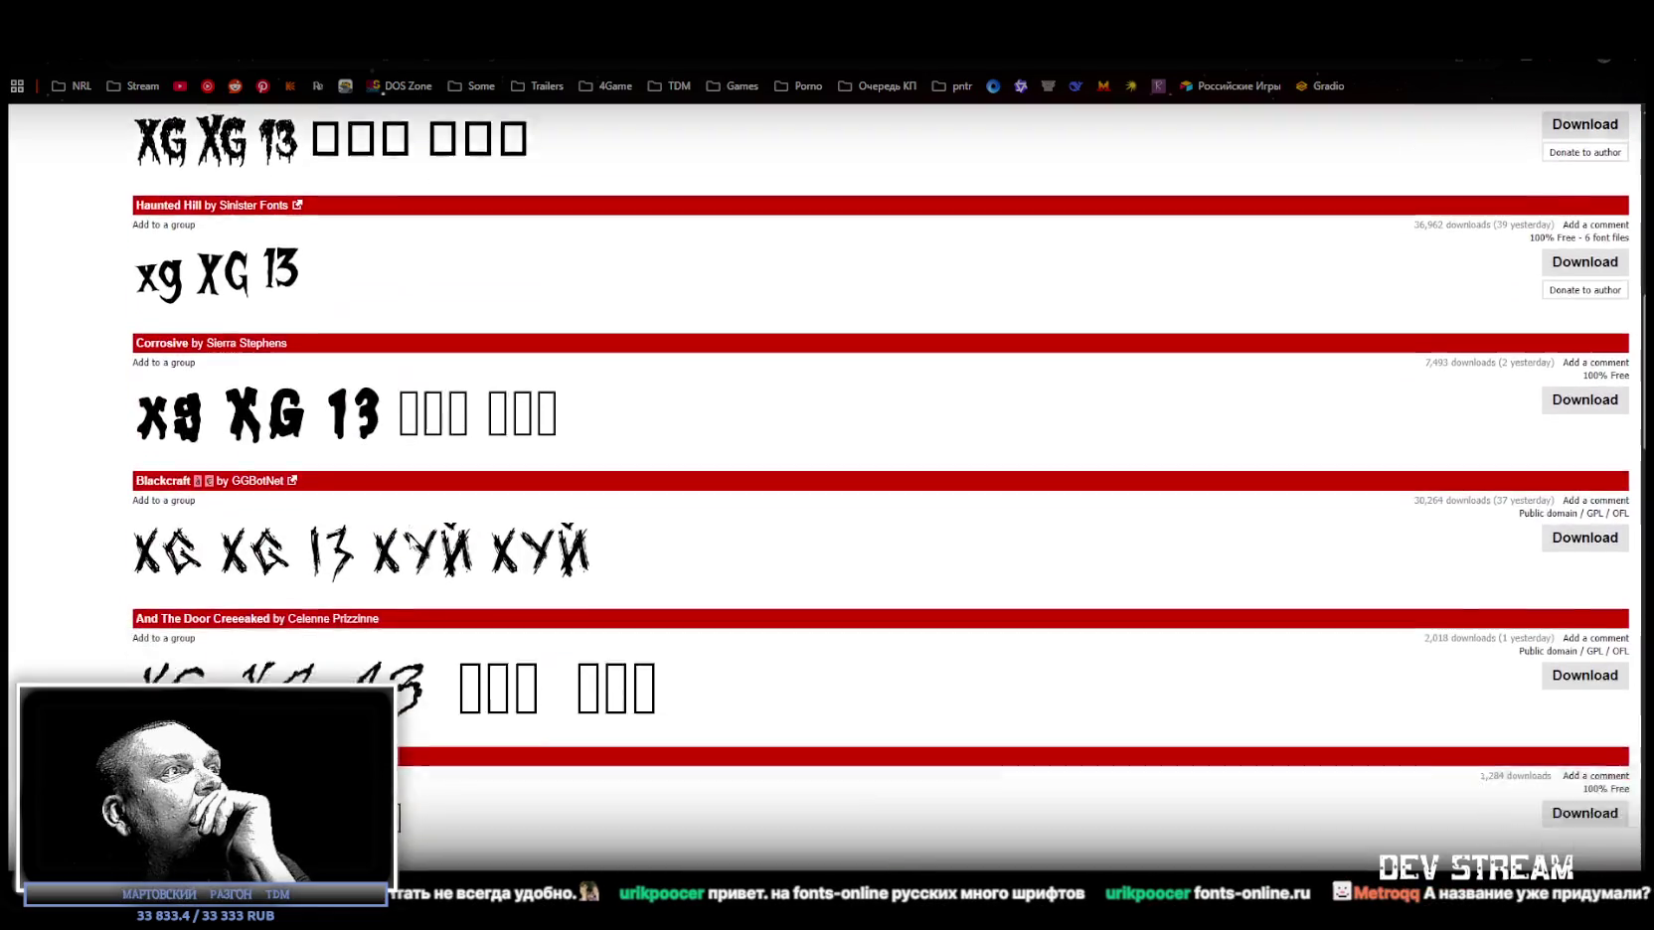
scroll(427, 467, "down", 6)
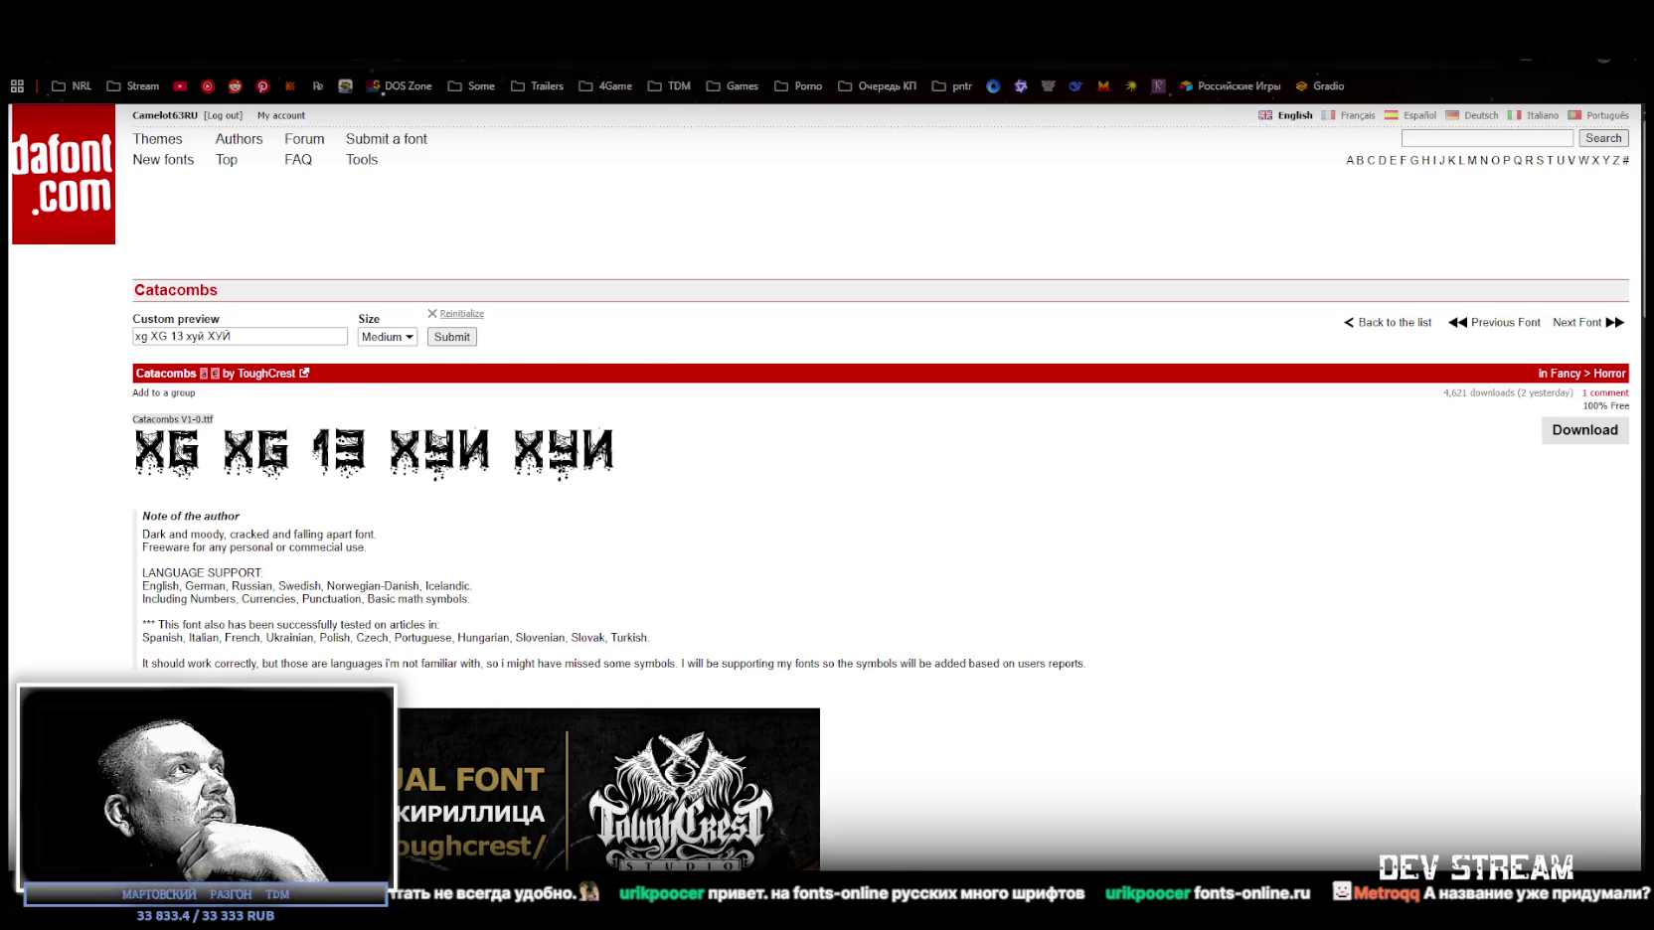
key("alt+Left")
scroll(657, 580, "down", 4)
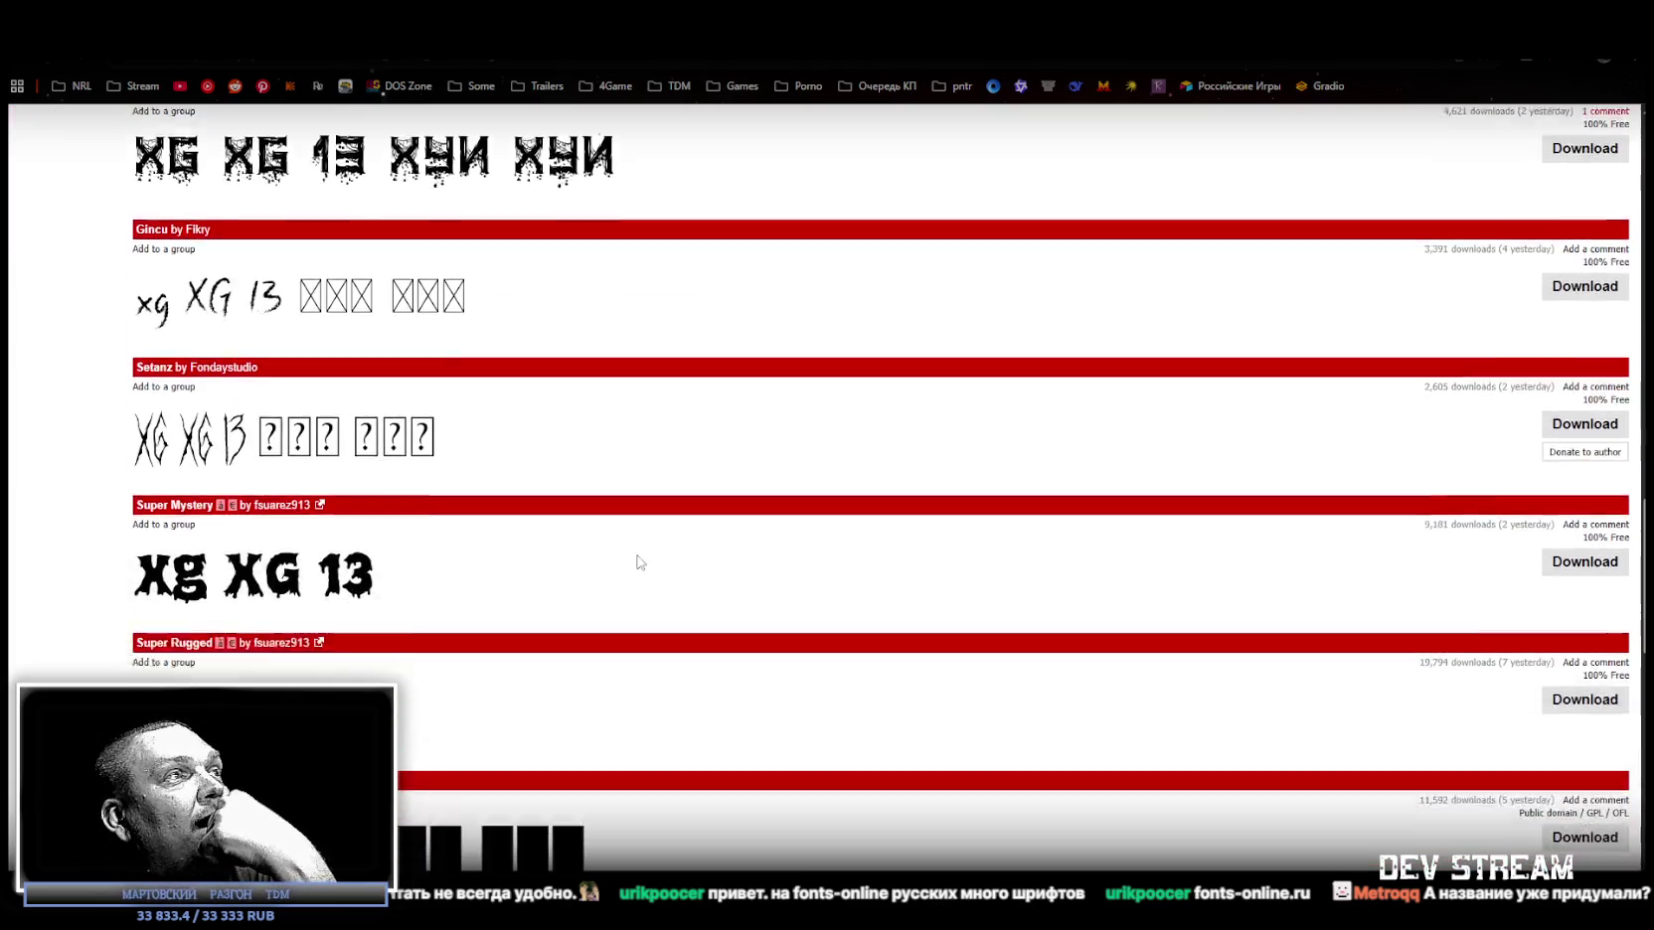
scroll(639, 562, "down", 10)
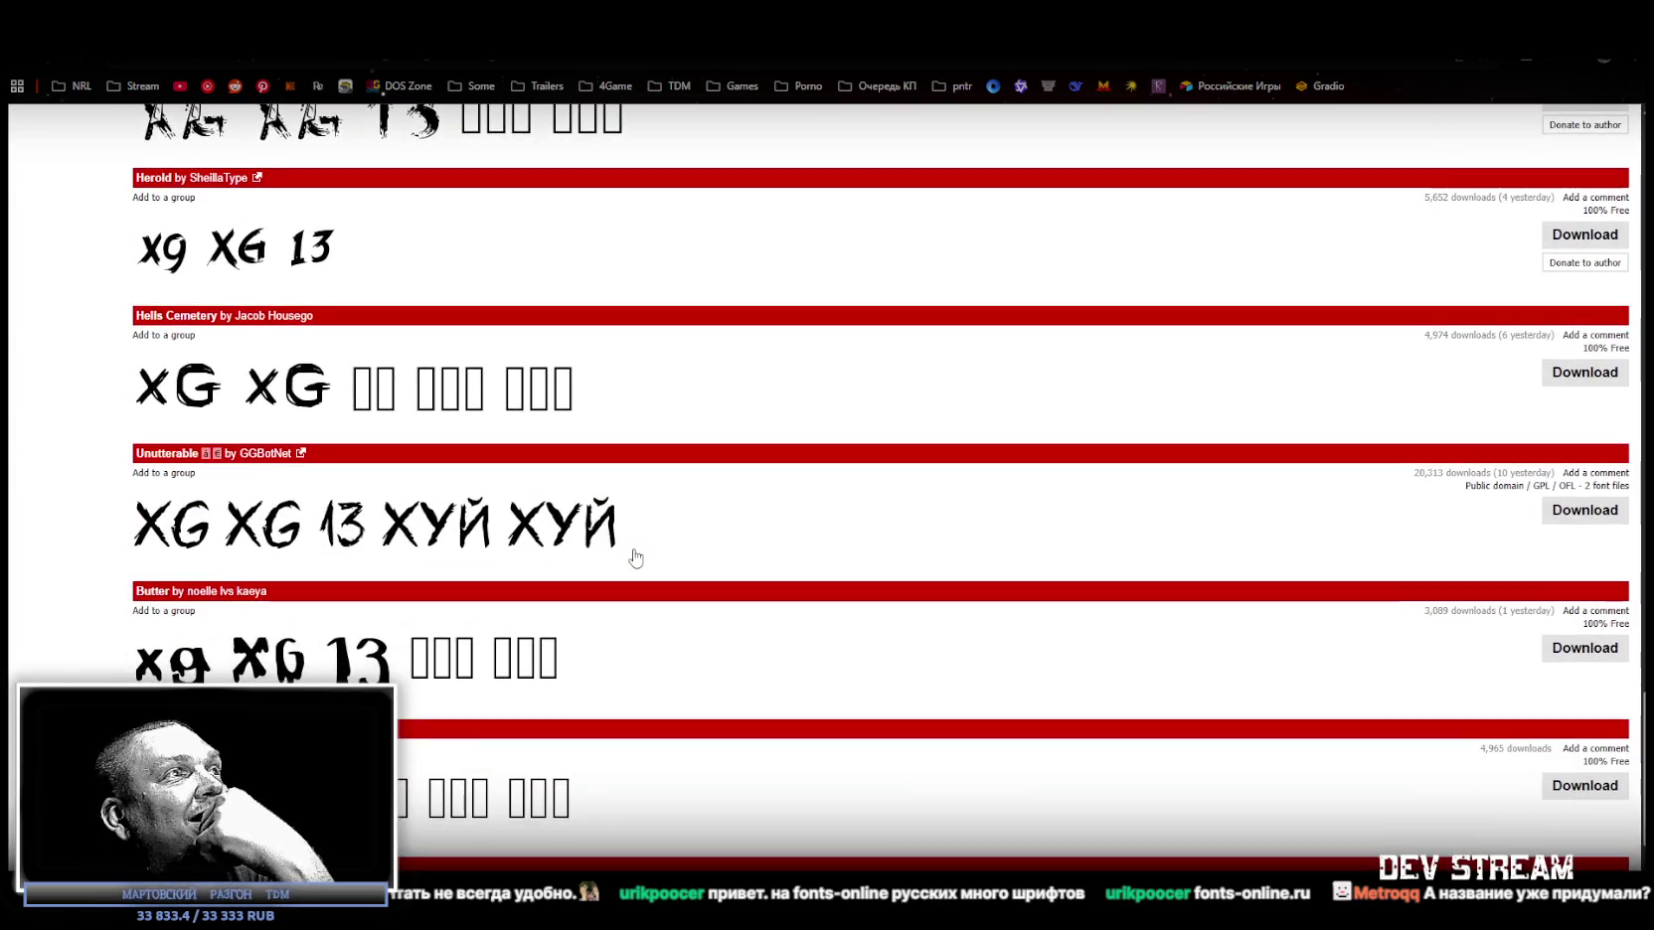
scroll(636, 557, "down", 4)
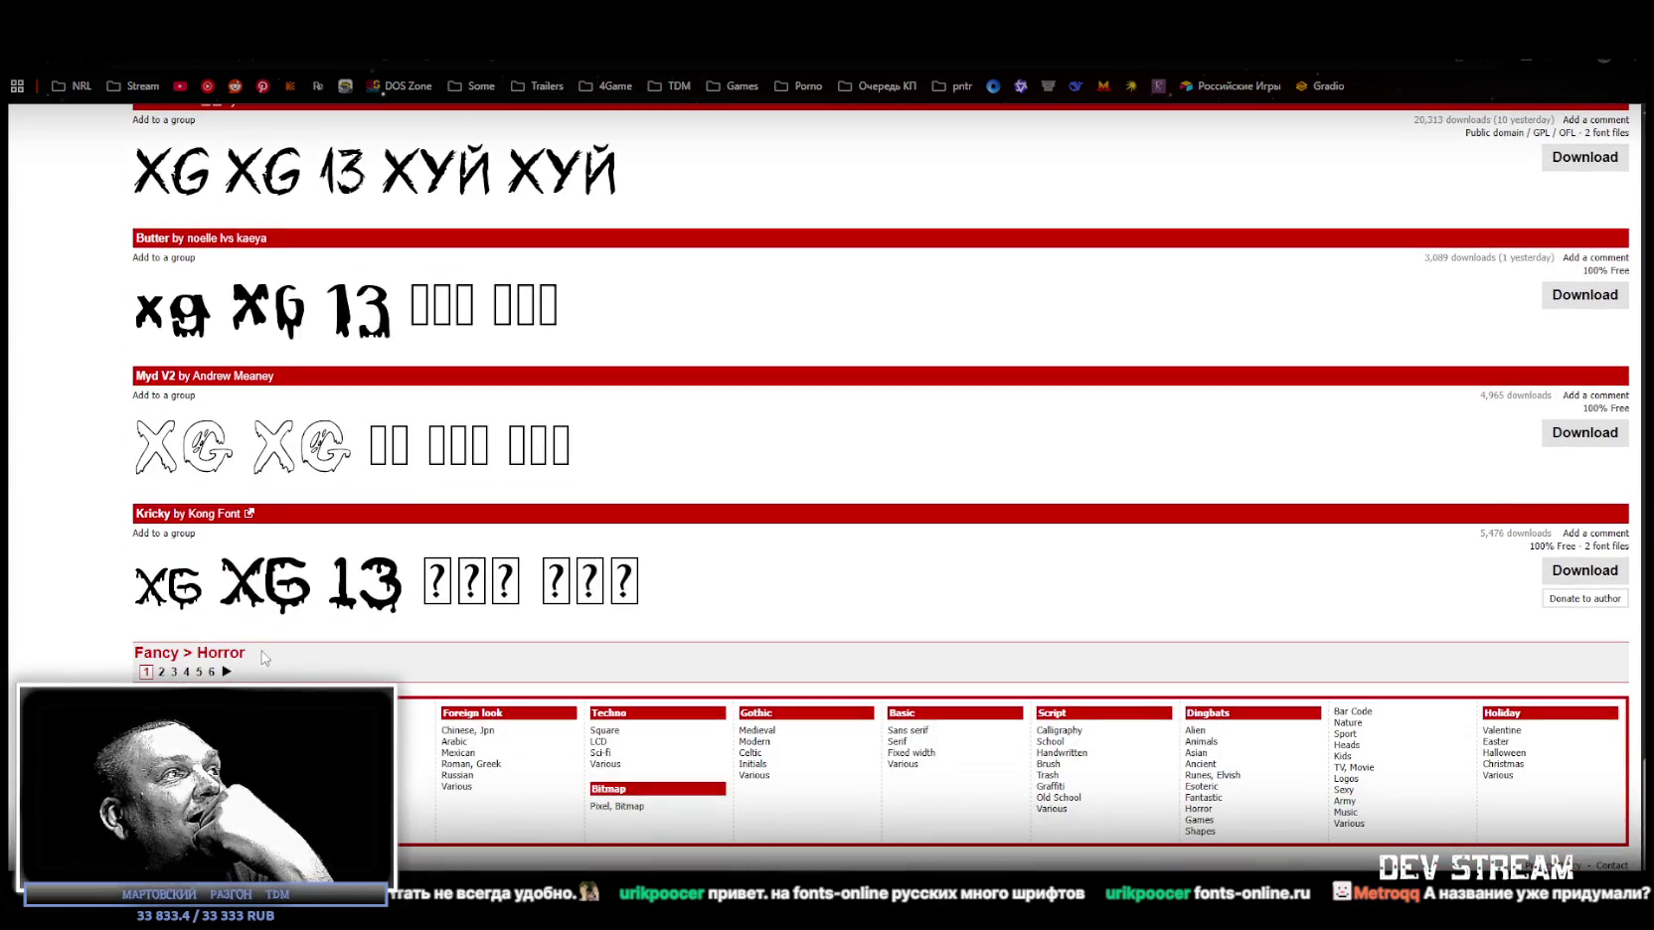
- Move through the second Horror results page on to the third, led by Spook
left_click(162, 672)
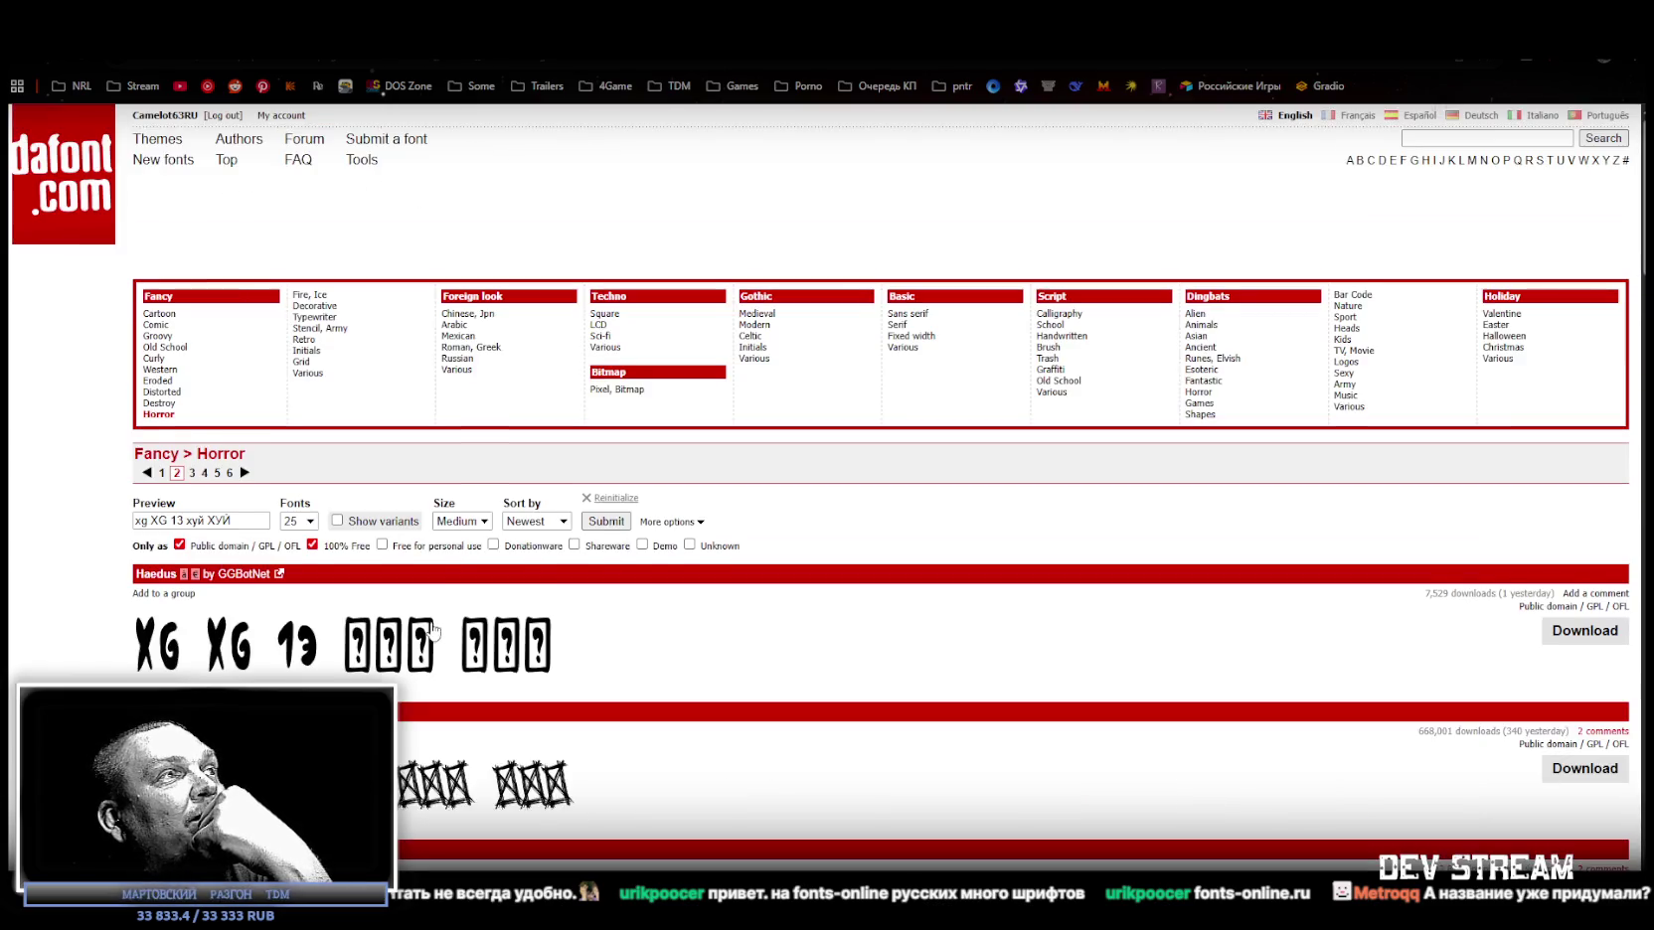
scroll(430, 633, "down", 4)
scroll(430, 633, "down", 15)
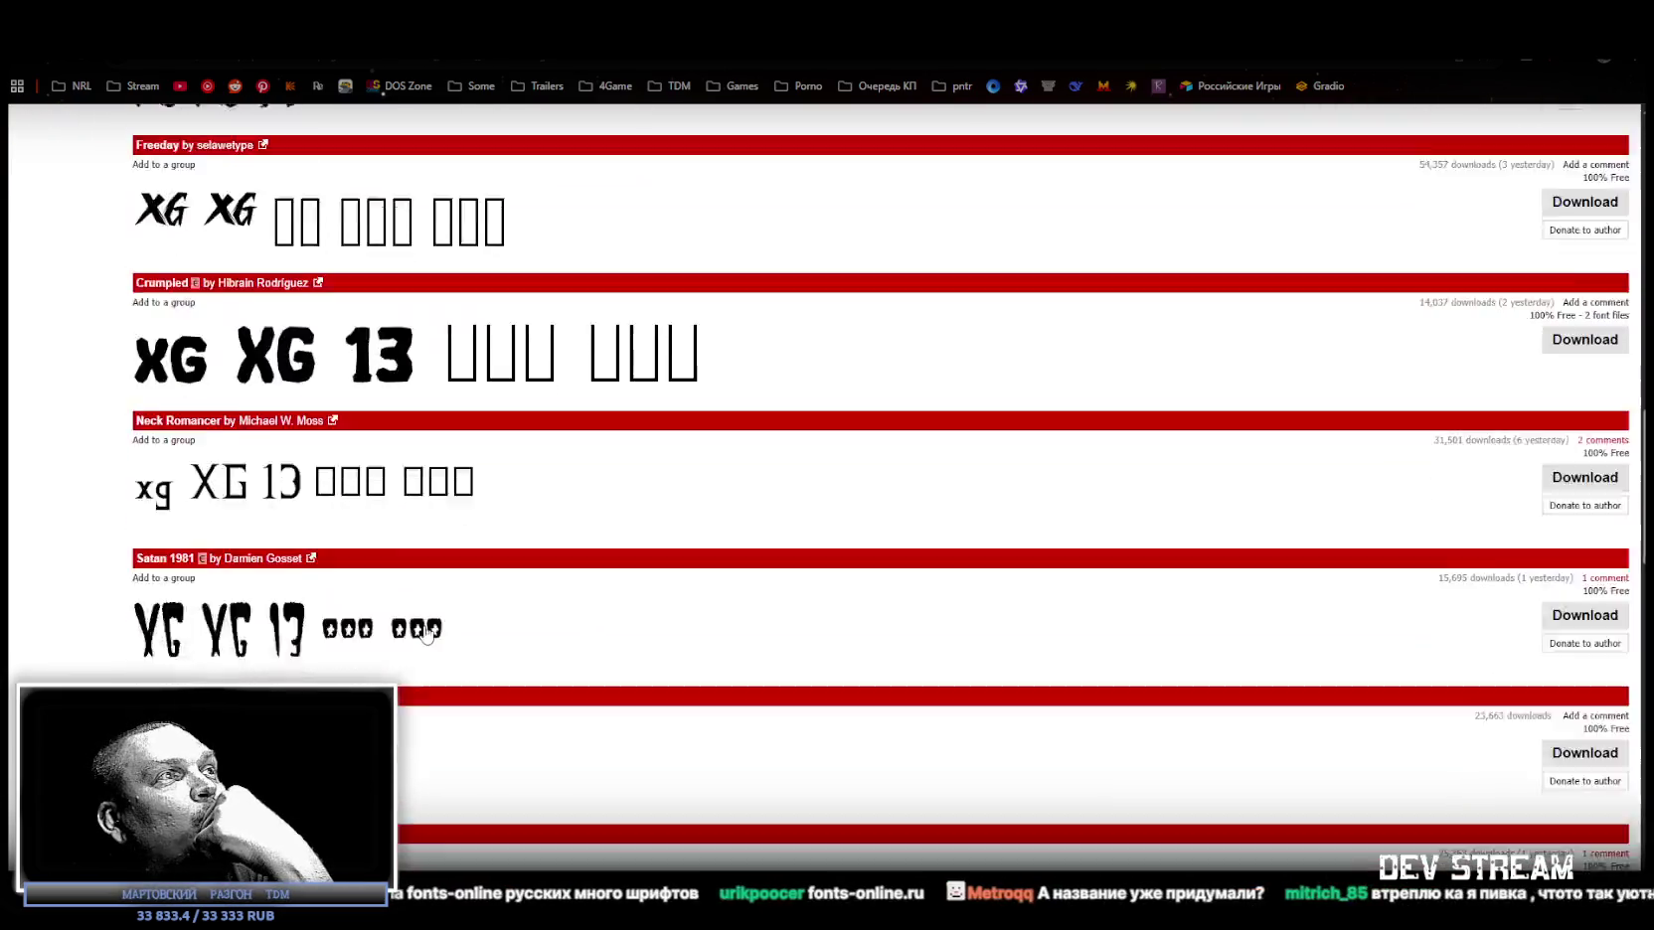
scroll(425, 636, "down", 13)
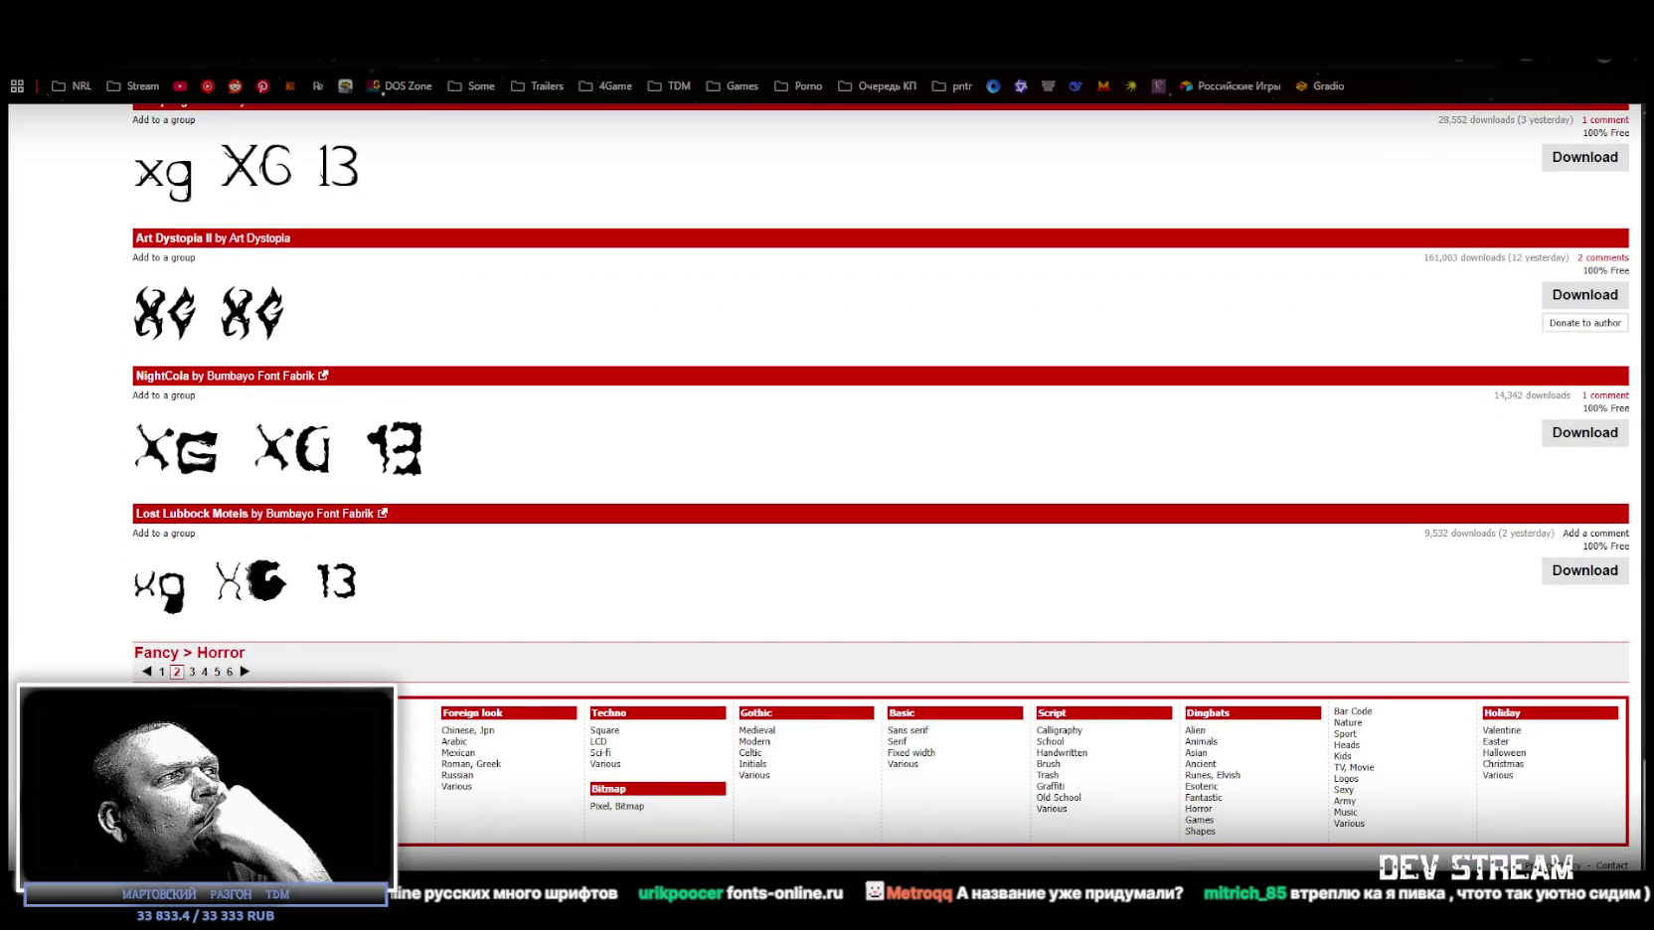
left_click(192, 673)
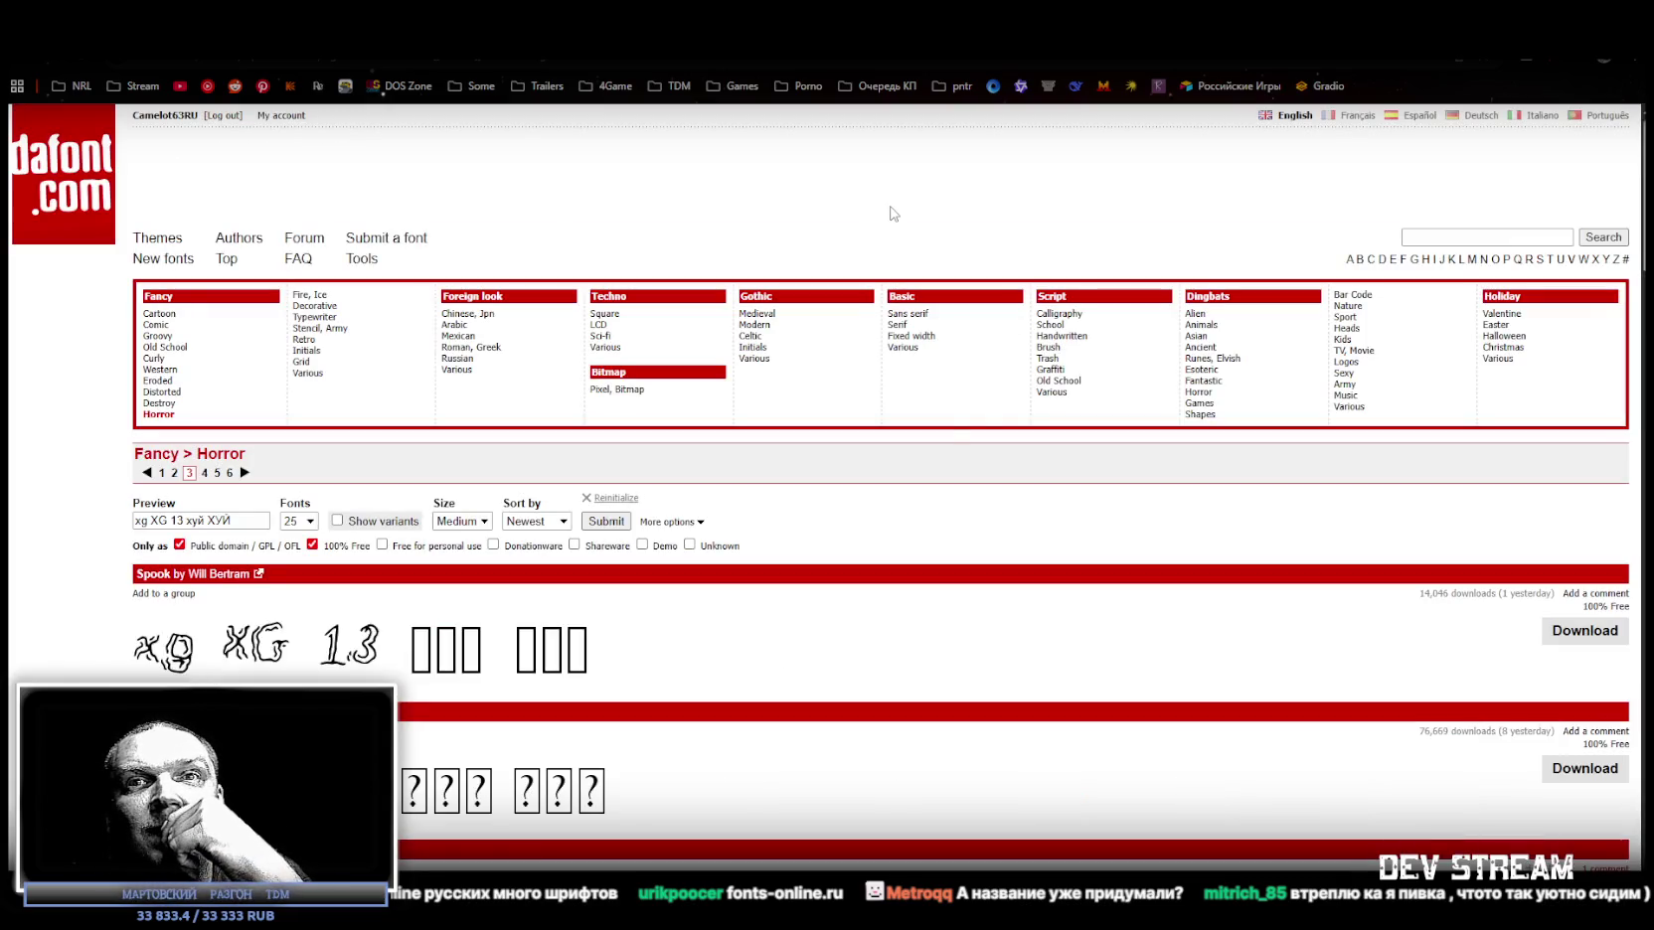
- Check the game view in the Unity editor, then return to the fonts-online.ru free fonts page
key("alt+Tab")
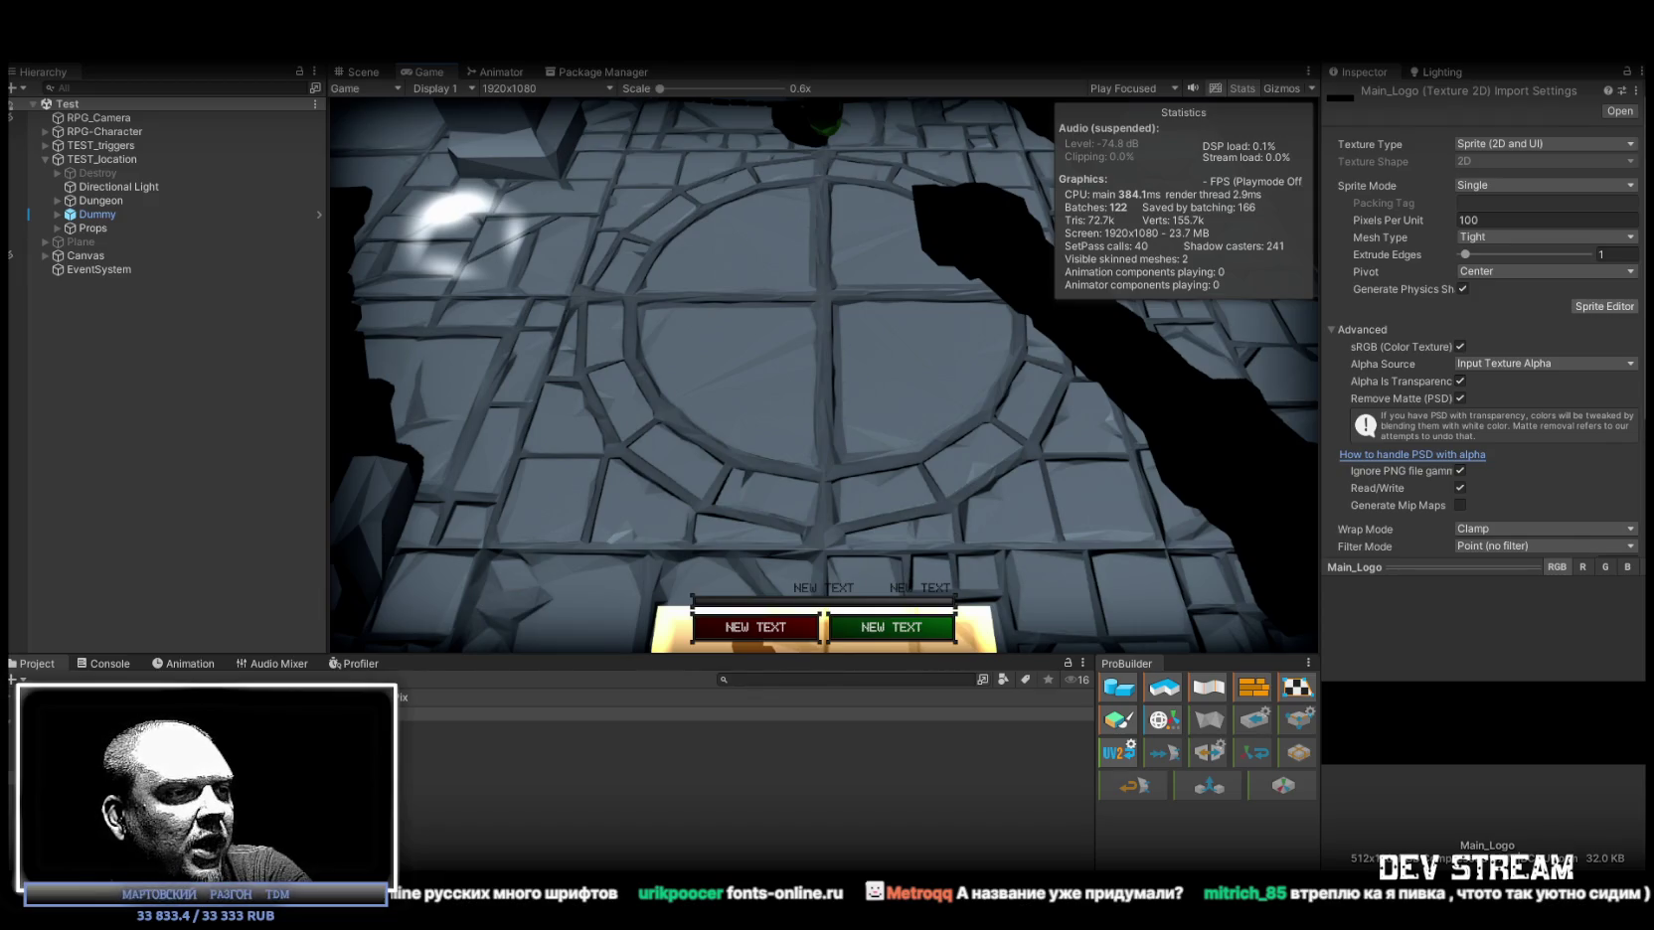
key("alt+Tab")
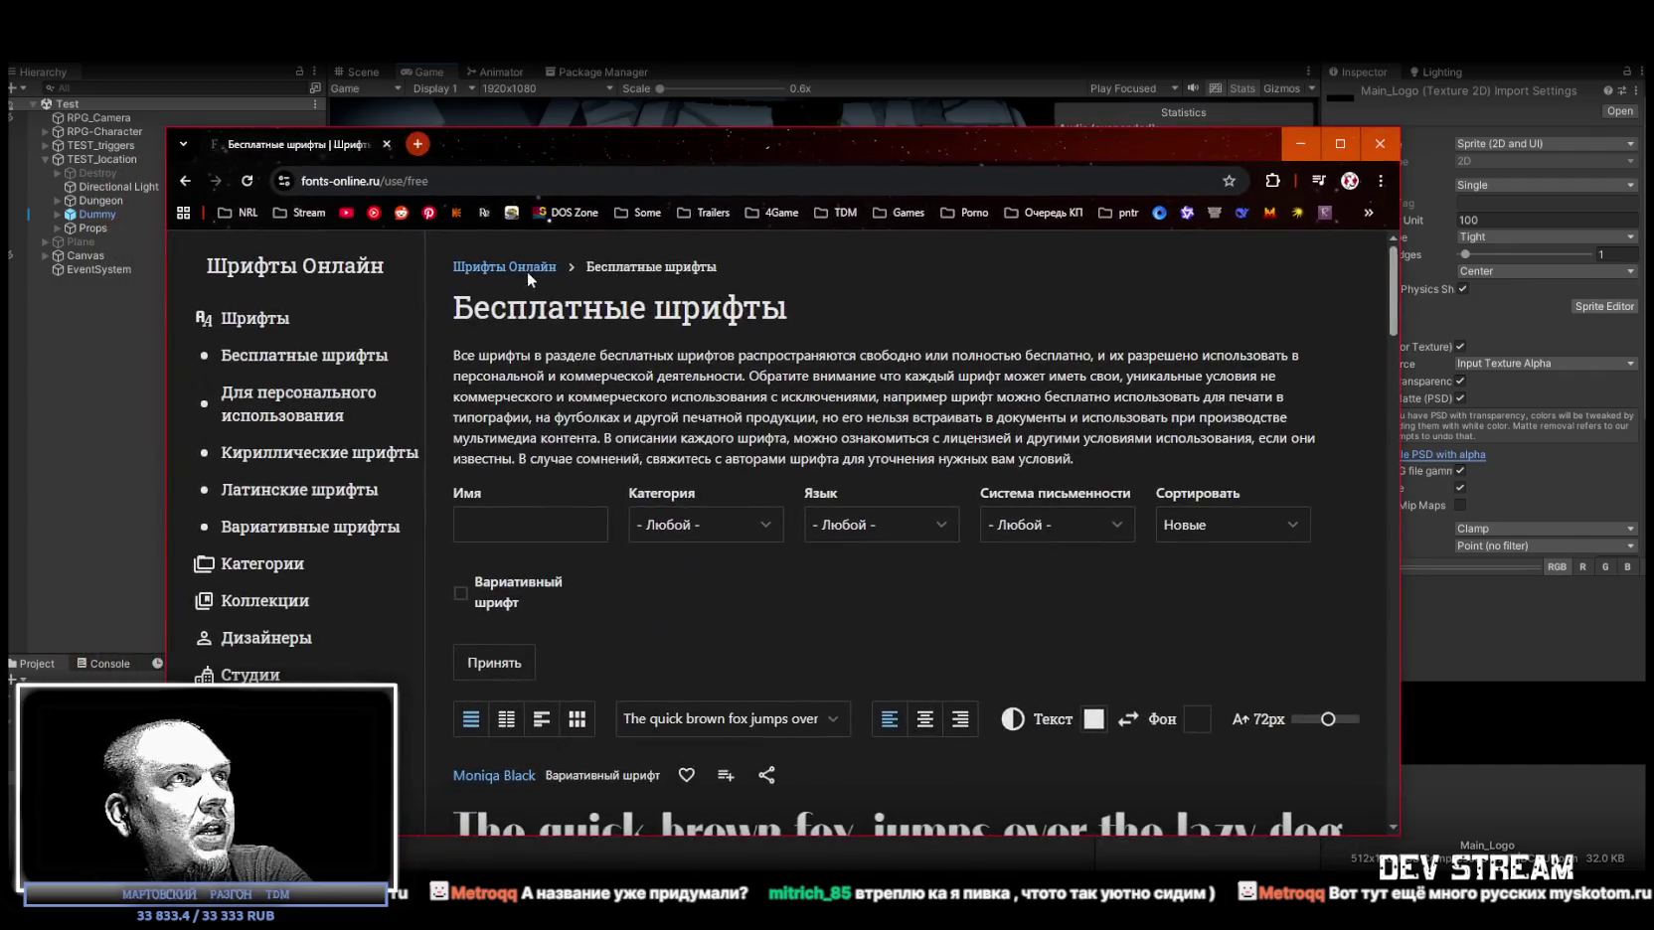
- Filter free fonts by the Русский language, then minimize the browser to reveal Unity's Game view
left_click(943, 521)
scroll(914, 269, "down", 10)
scroll(907, 282, "down", 15)
scroll(874, 228, "up", 5)
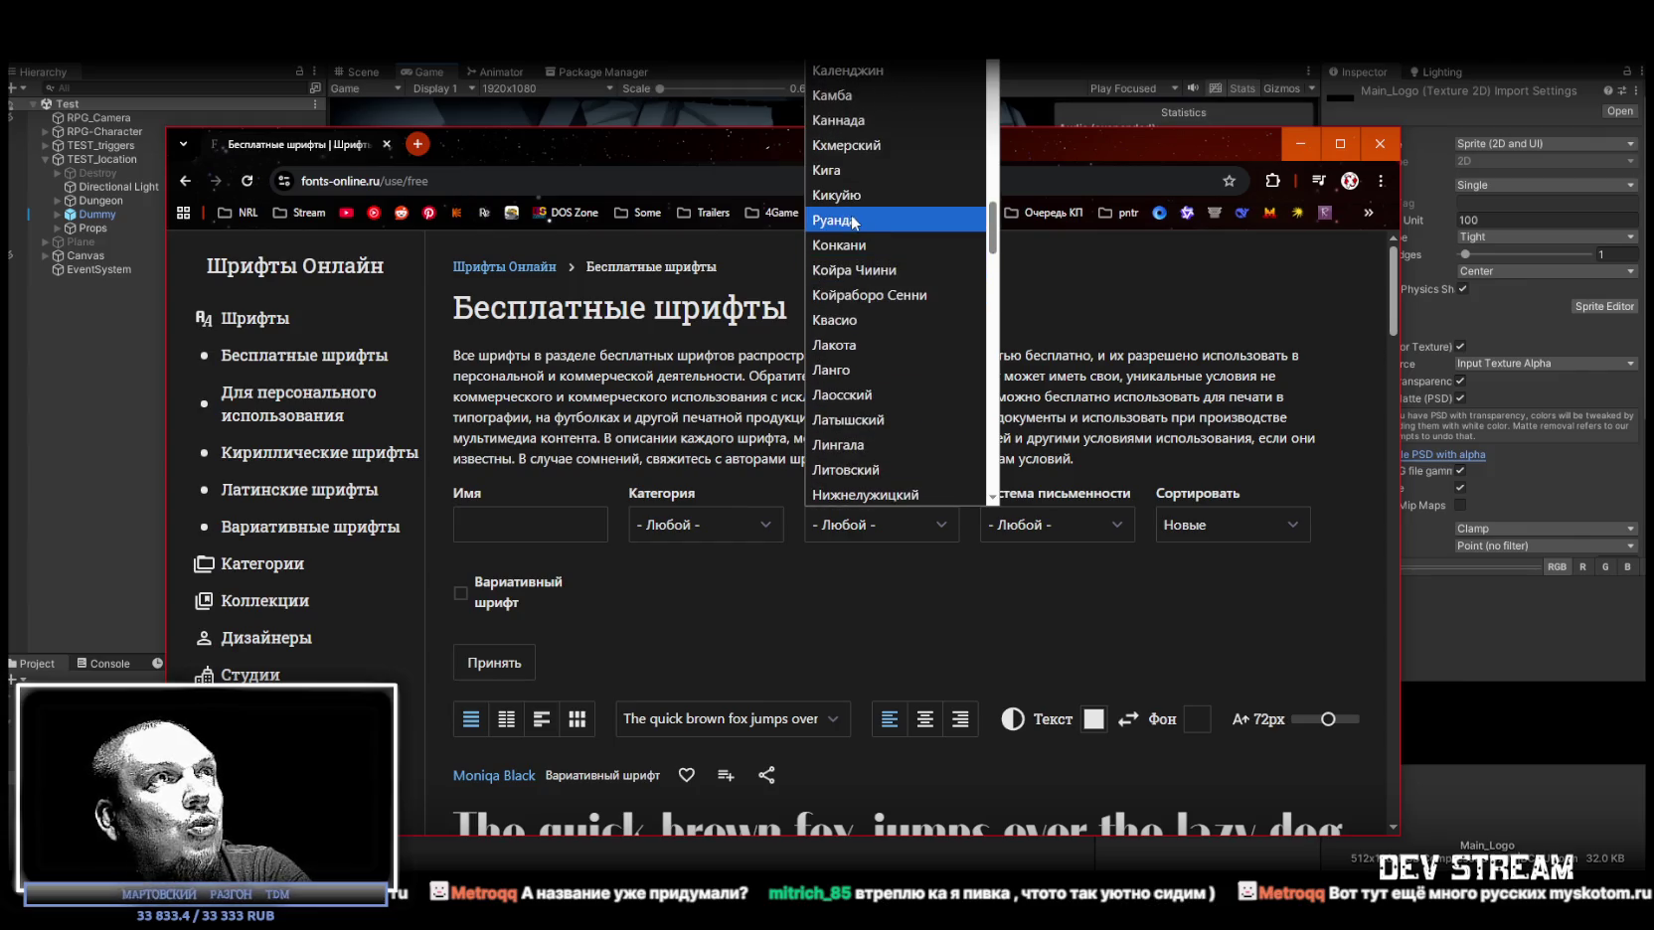
scroll(833, 256, "down", 5)
scroll(834, 260, "down", 5)
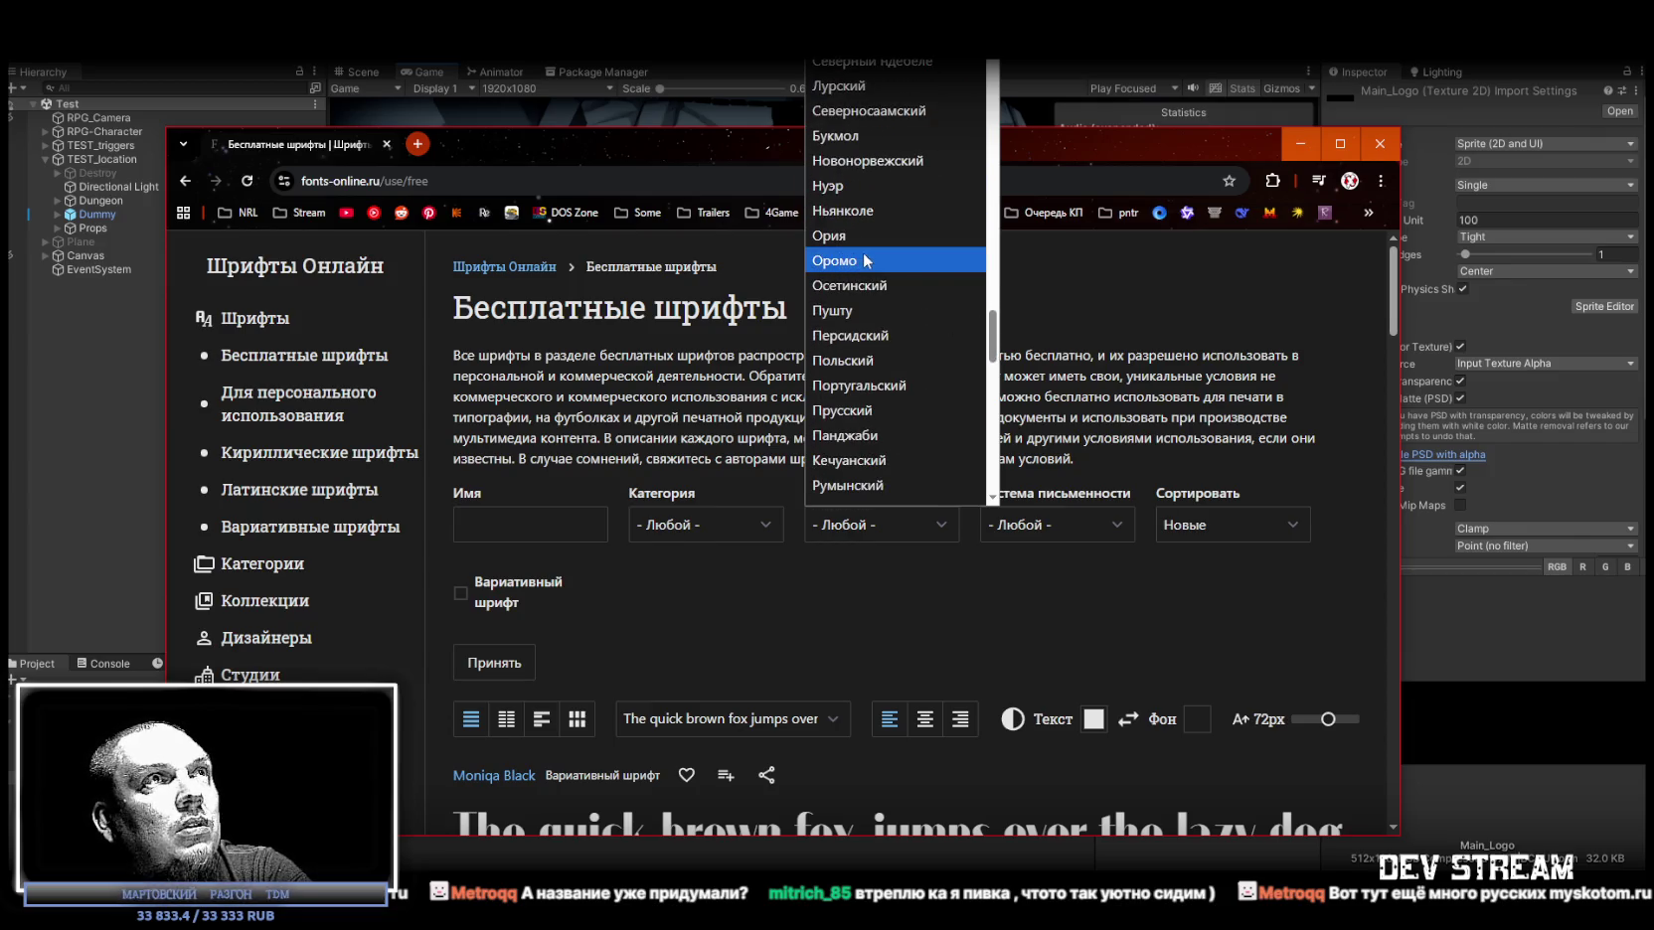
scroll(869, 263, "down", 5)
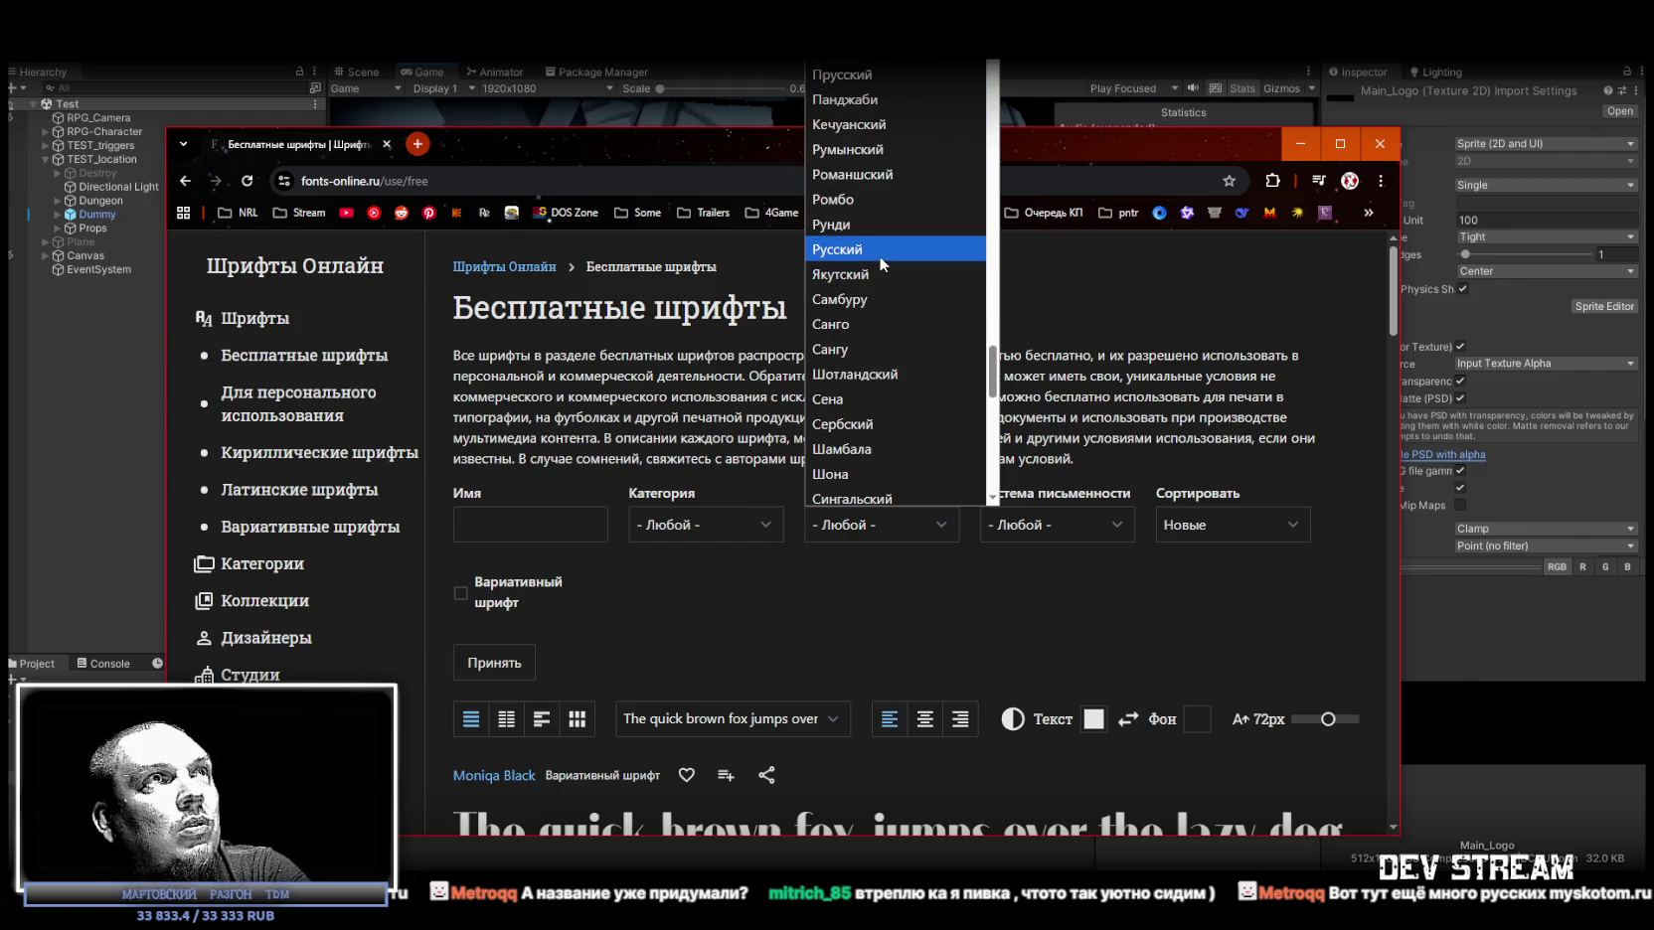
left_click(861, 249)
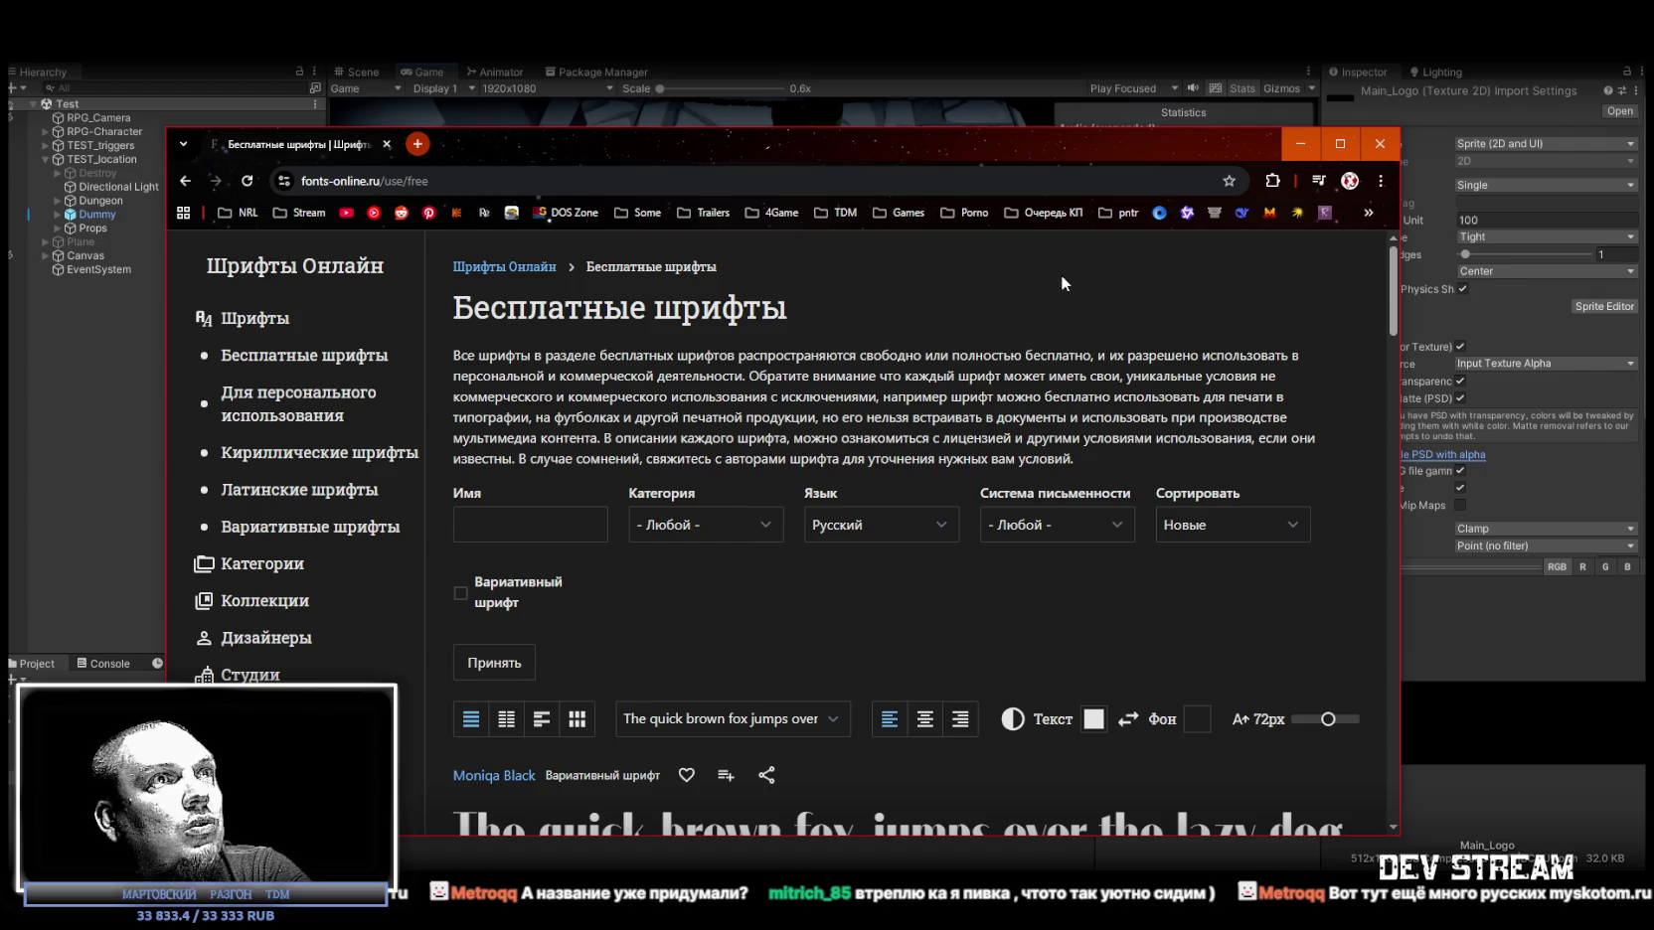
left_click(1300, 143)
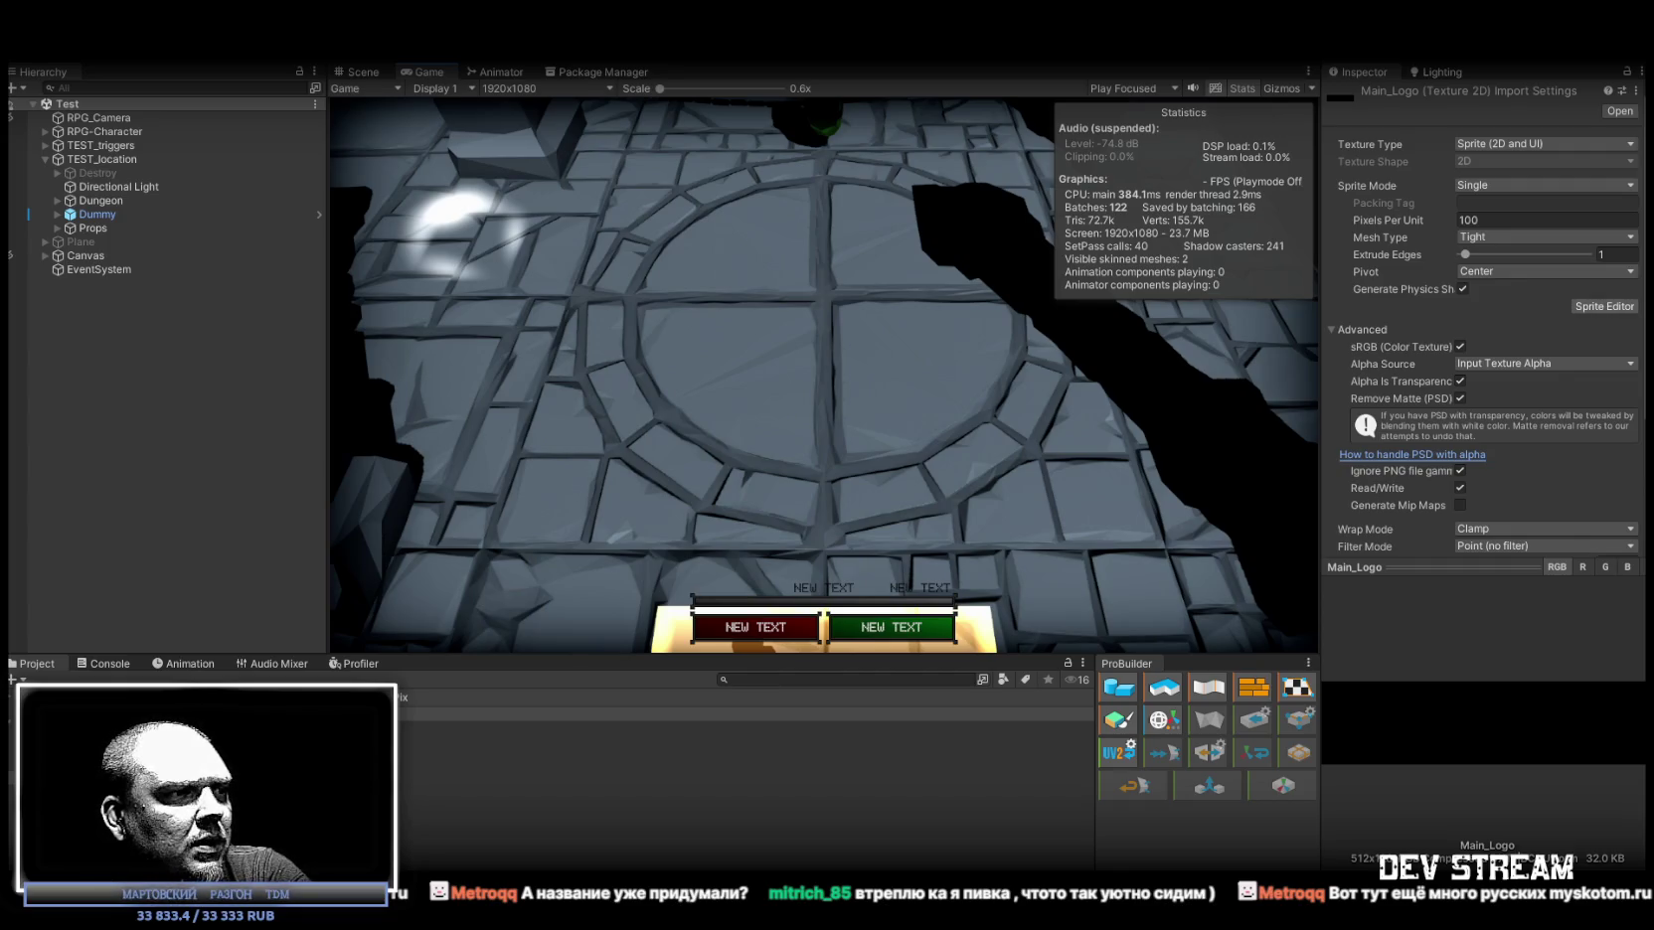
left_click(702, 845)
left_click(589, 355)
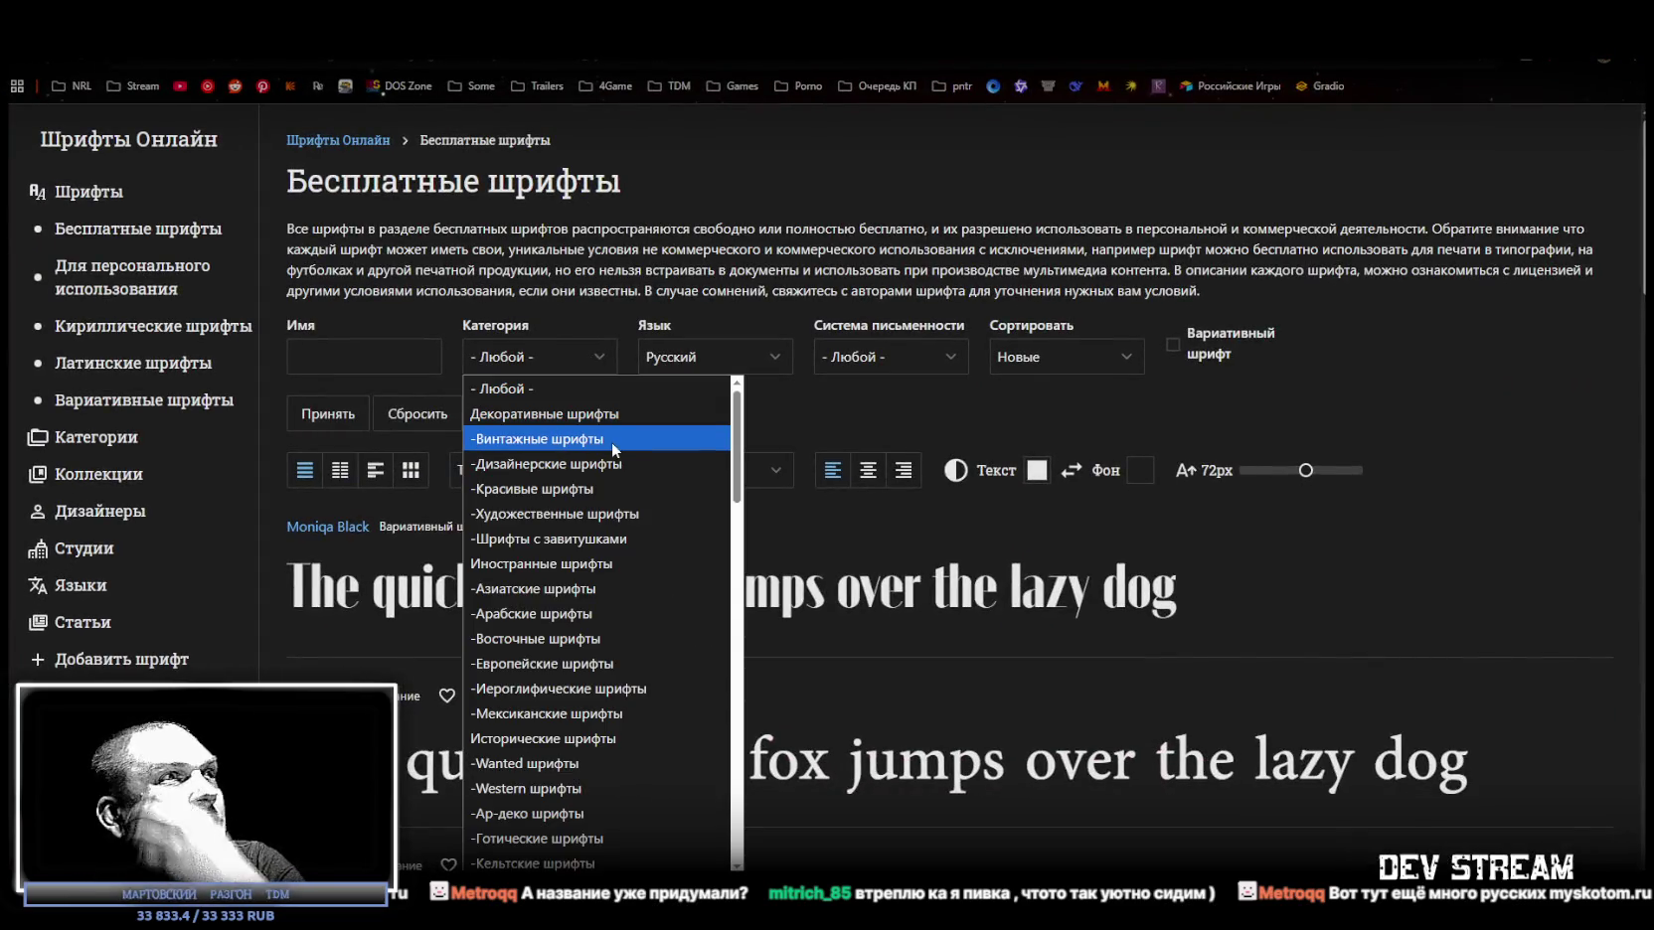
scroll(626, 467, "down", 3)
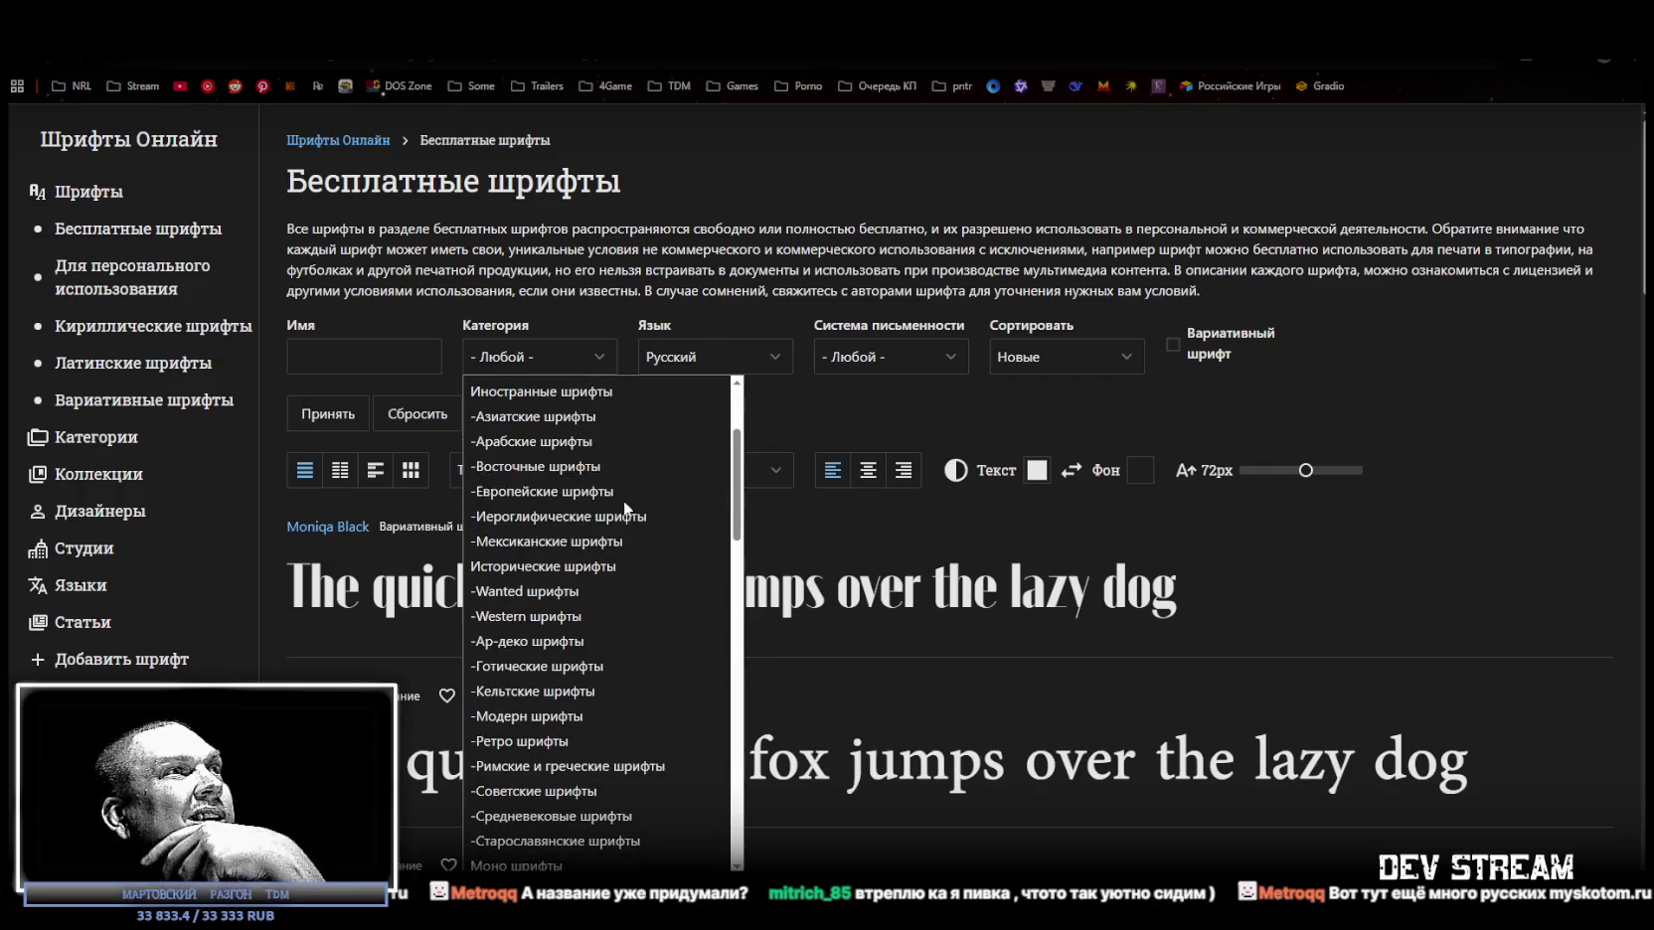
mouse_move(741, 477)
left_mouse_down()
mouse_move(738, 457)
mouse_move(735, 489)
left_mouse_up()
left_click(567, 488)
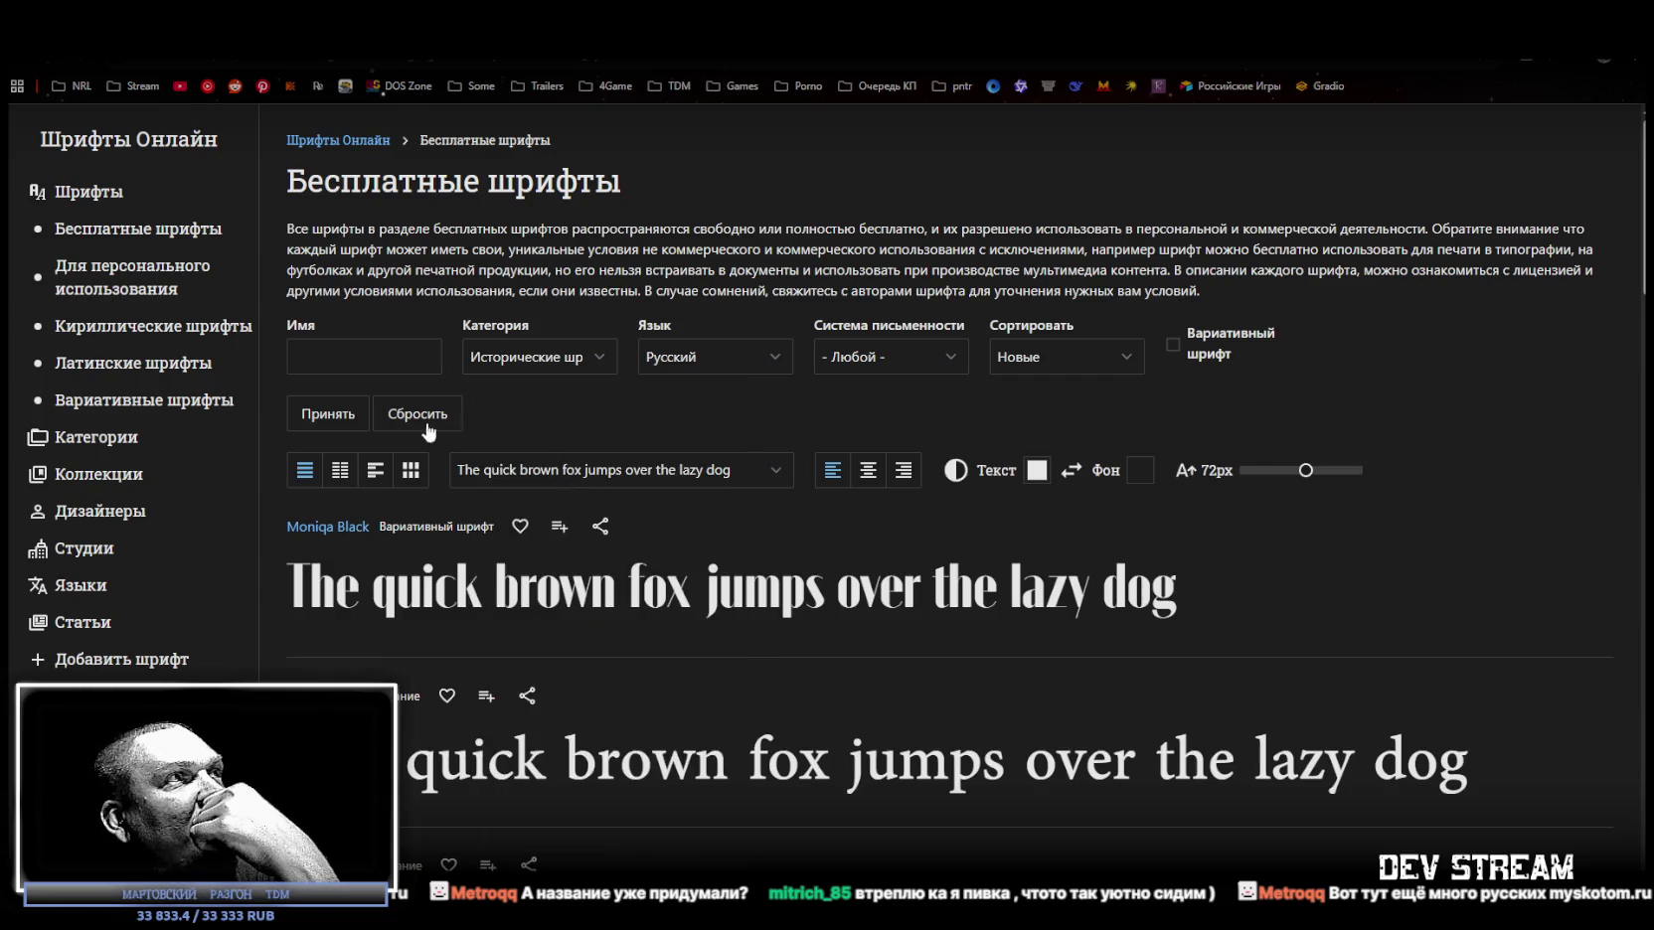
left_click(335, 424)
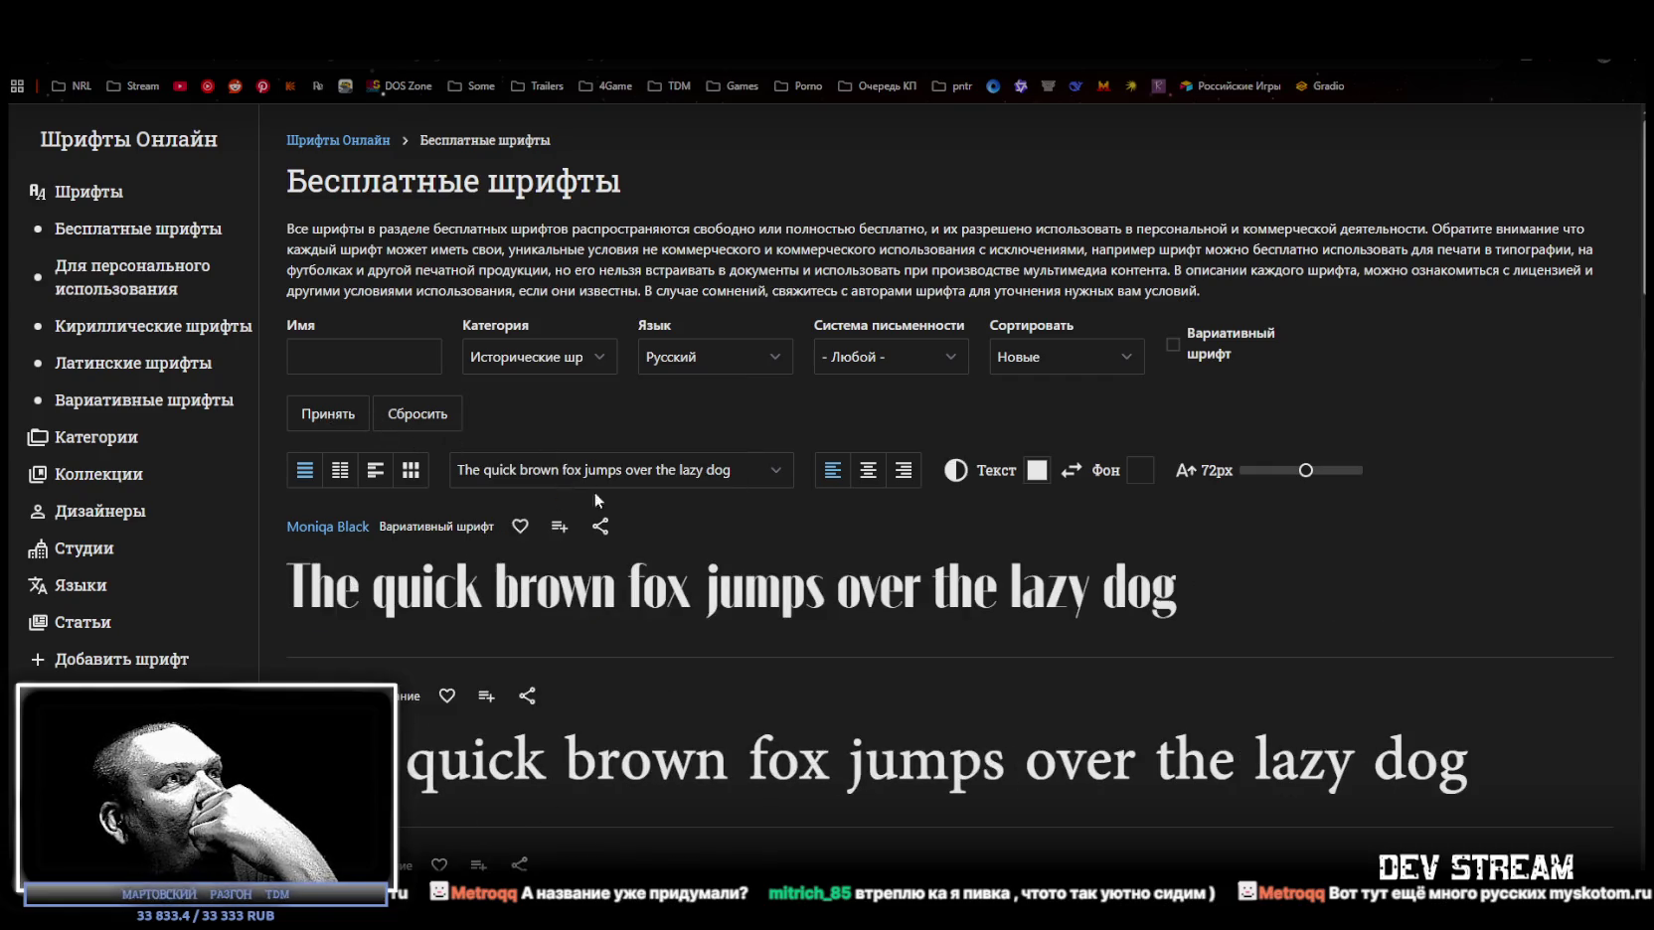
scroll(716, 564, "down", 3)
scroll(714, 558, "down", 4)
scroll(714, 552, "down", 4)
scroll(714, 552, "up", 1)
scroll(713, 542, "up", 8)
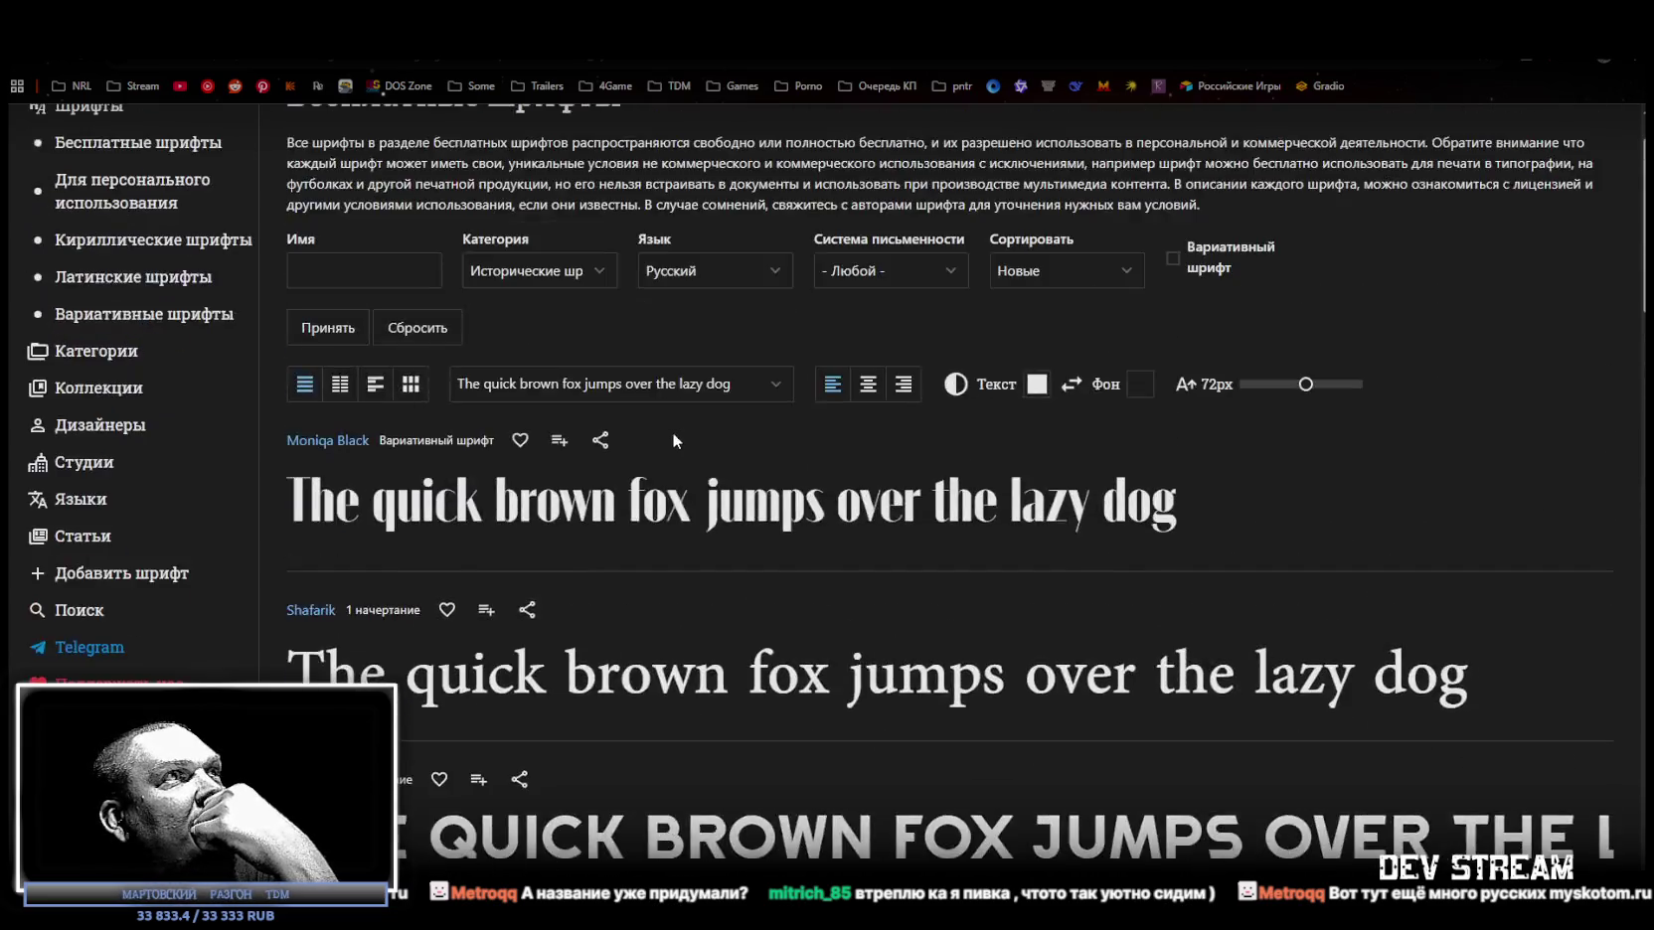
left_click(600, 267)
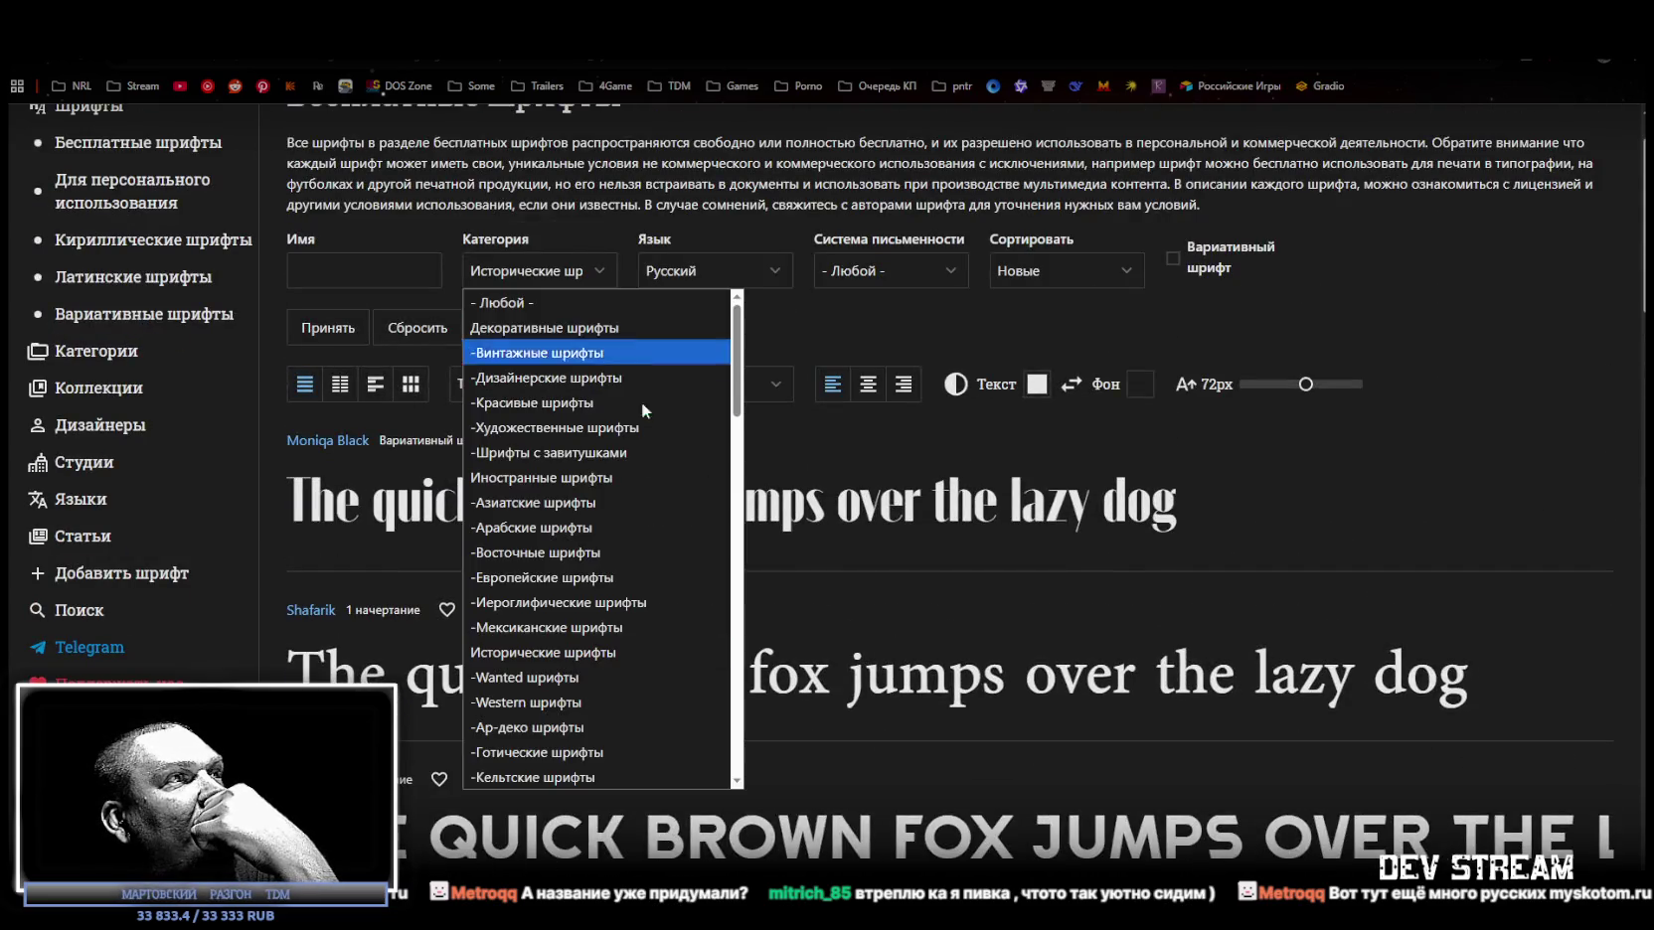
left_click(601, 753)
left_click(337, 328)
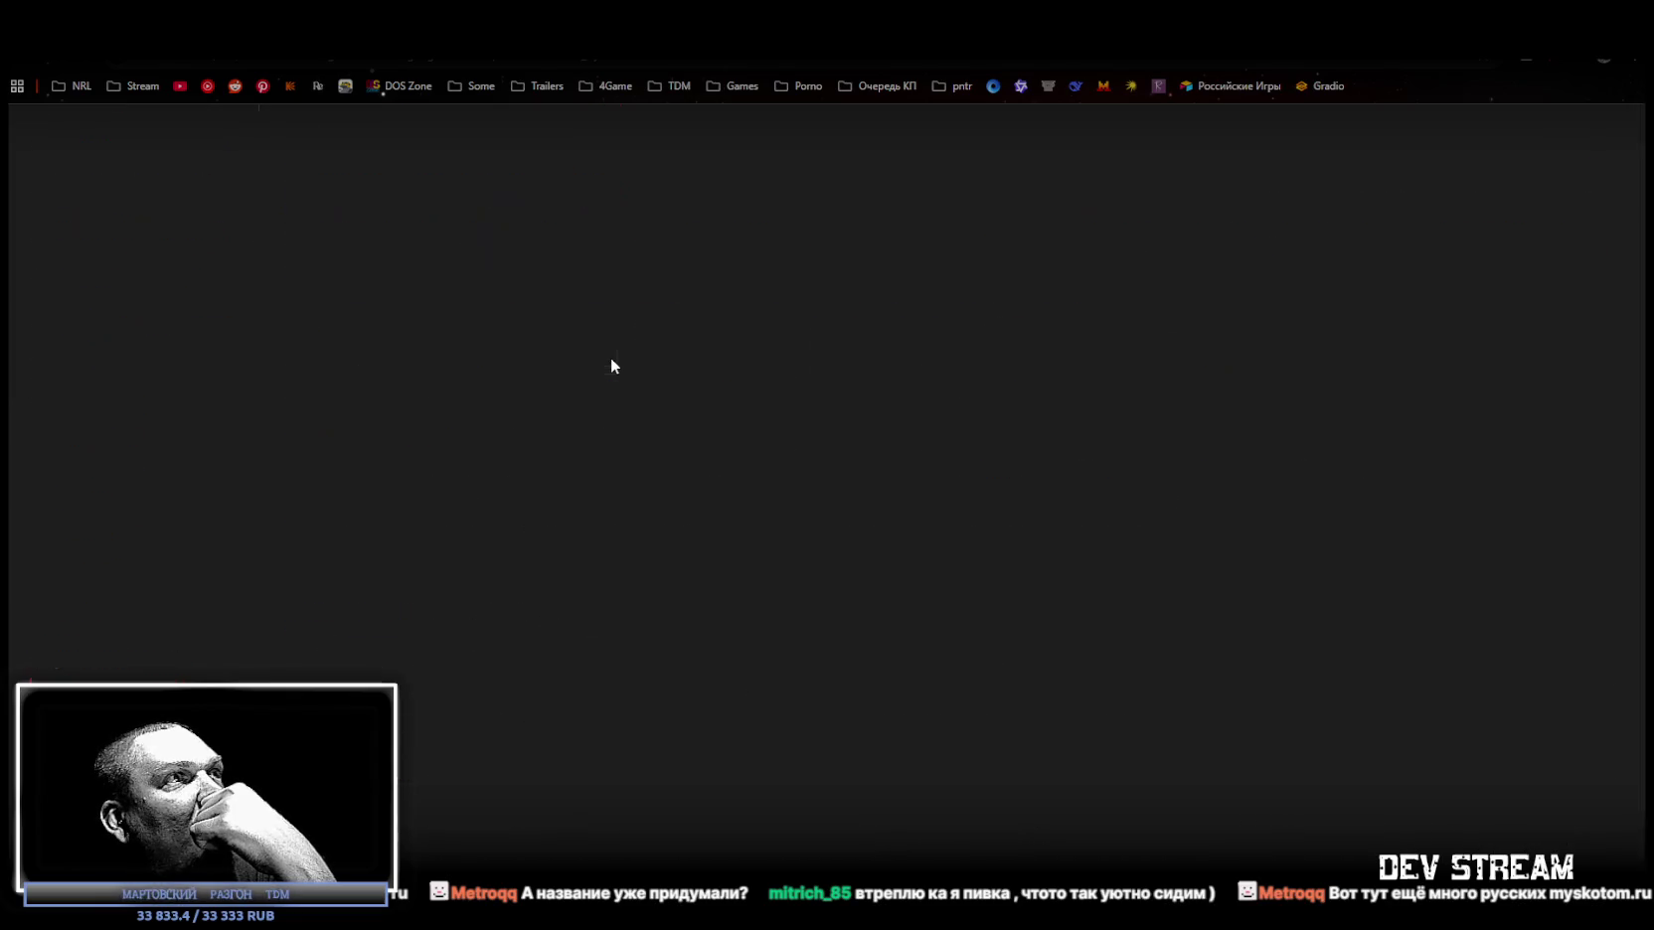
scroll(723, 416, "down", 2)
scroll(725, 420, "down", 2)
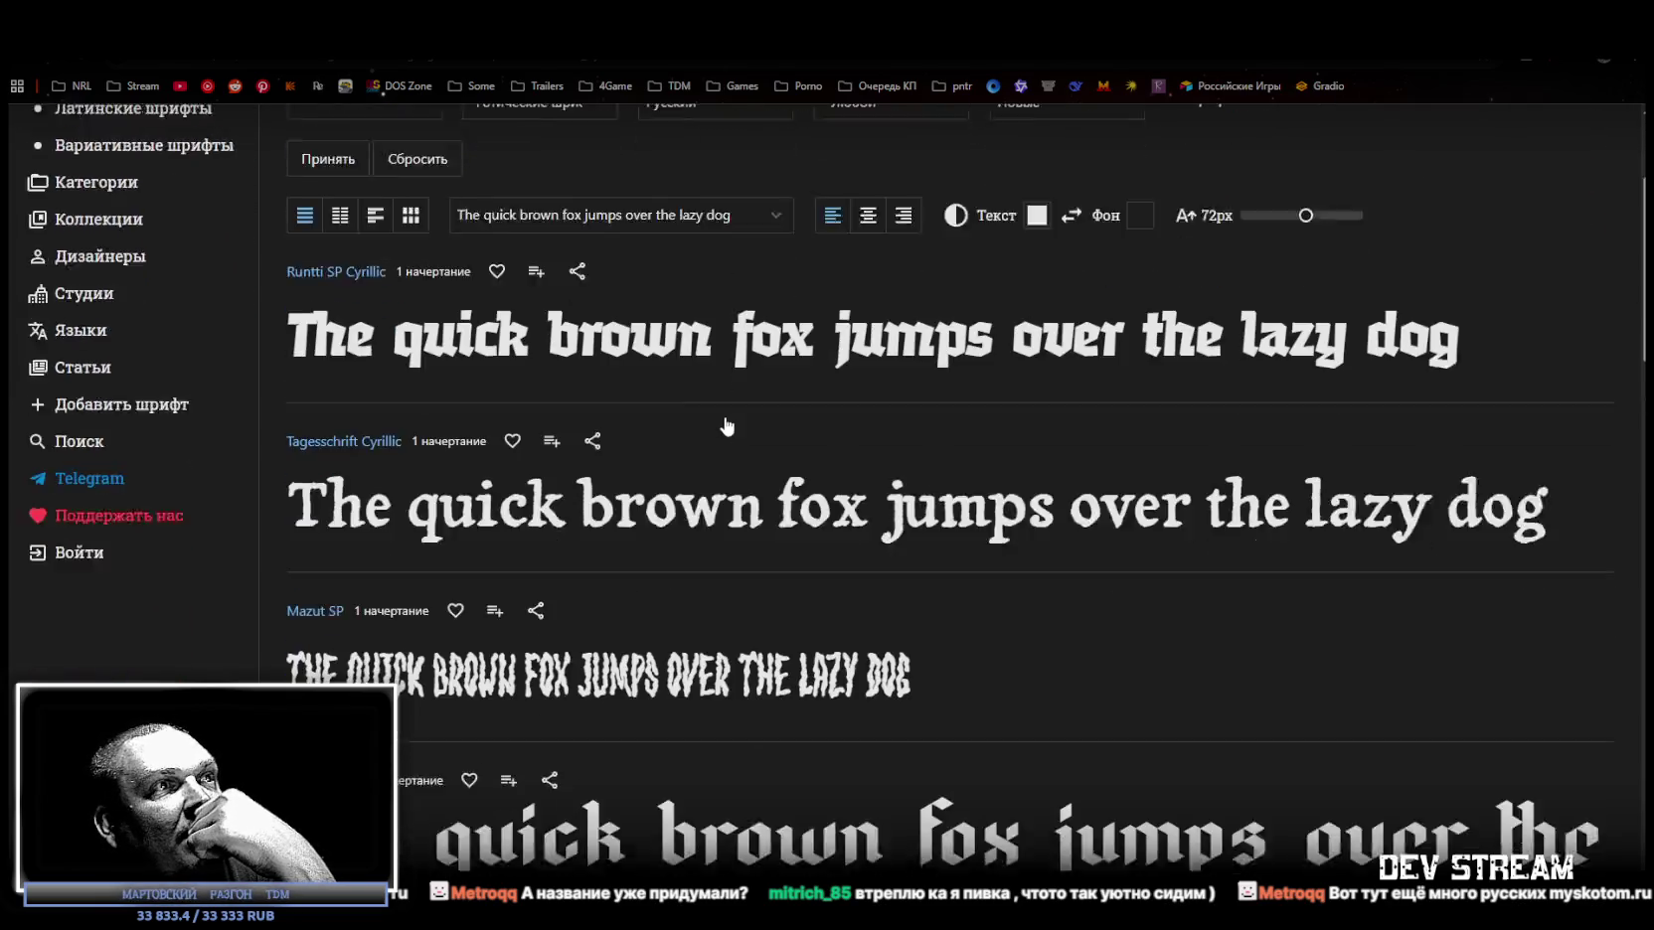
scroll(993, 436, "down", 1)
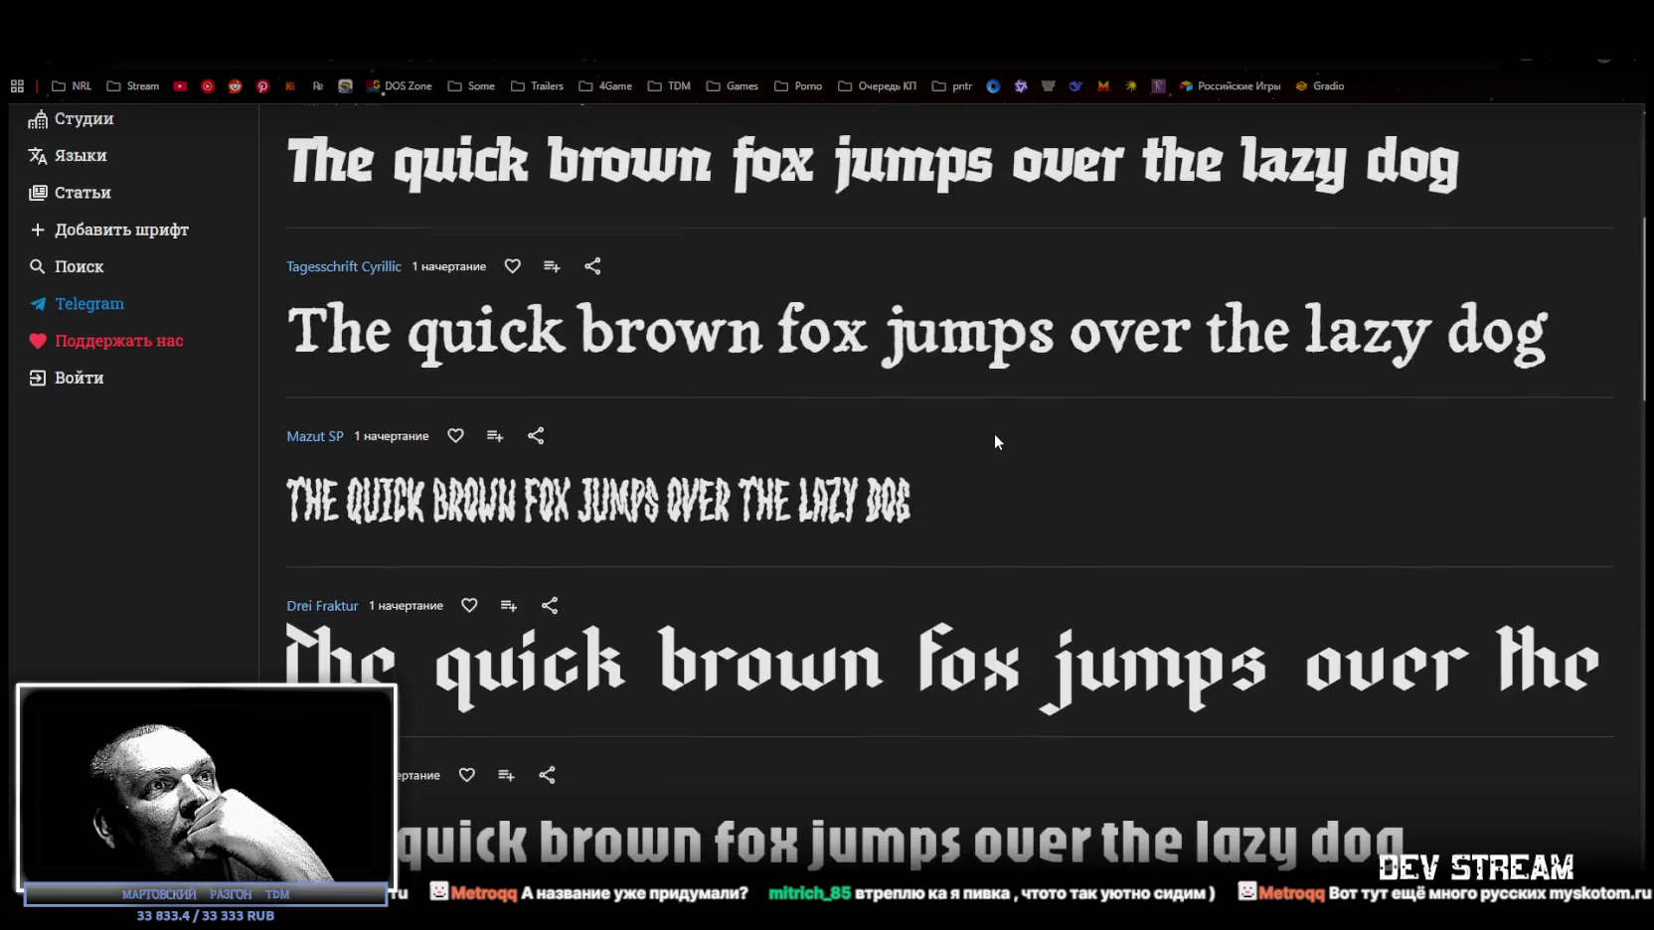
scroll(954, 472, "up", 4)
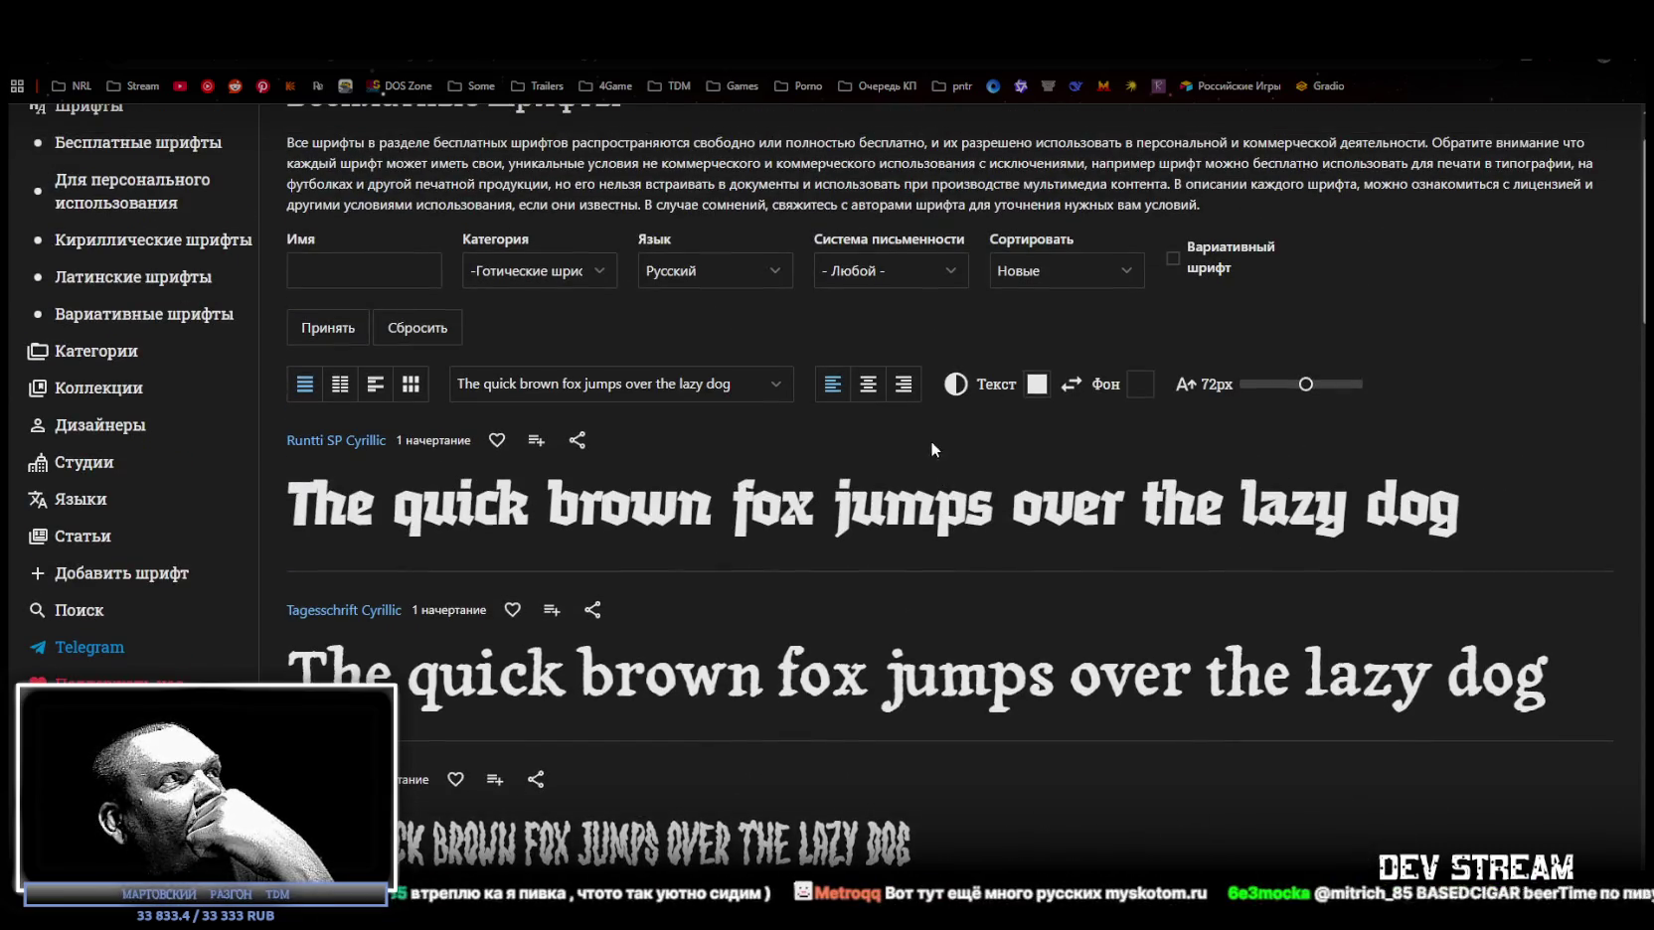
triple_click(646, 383)
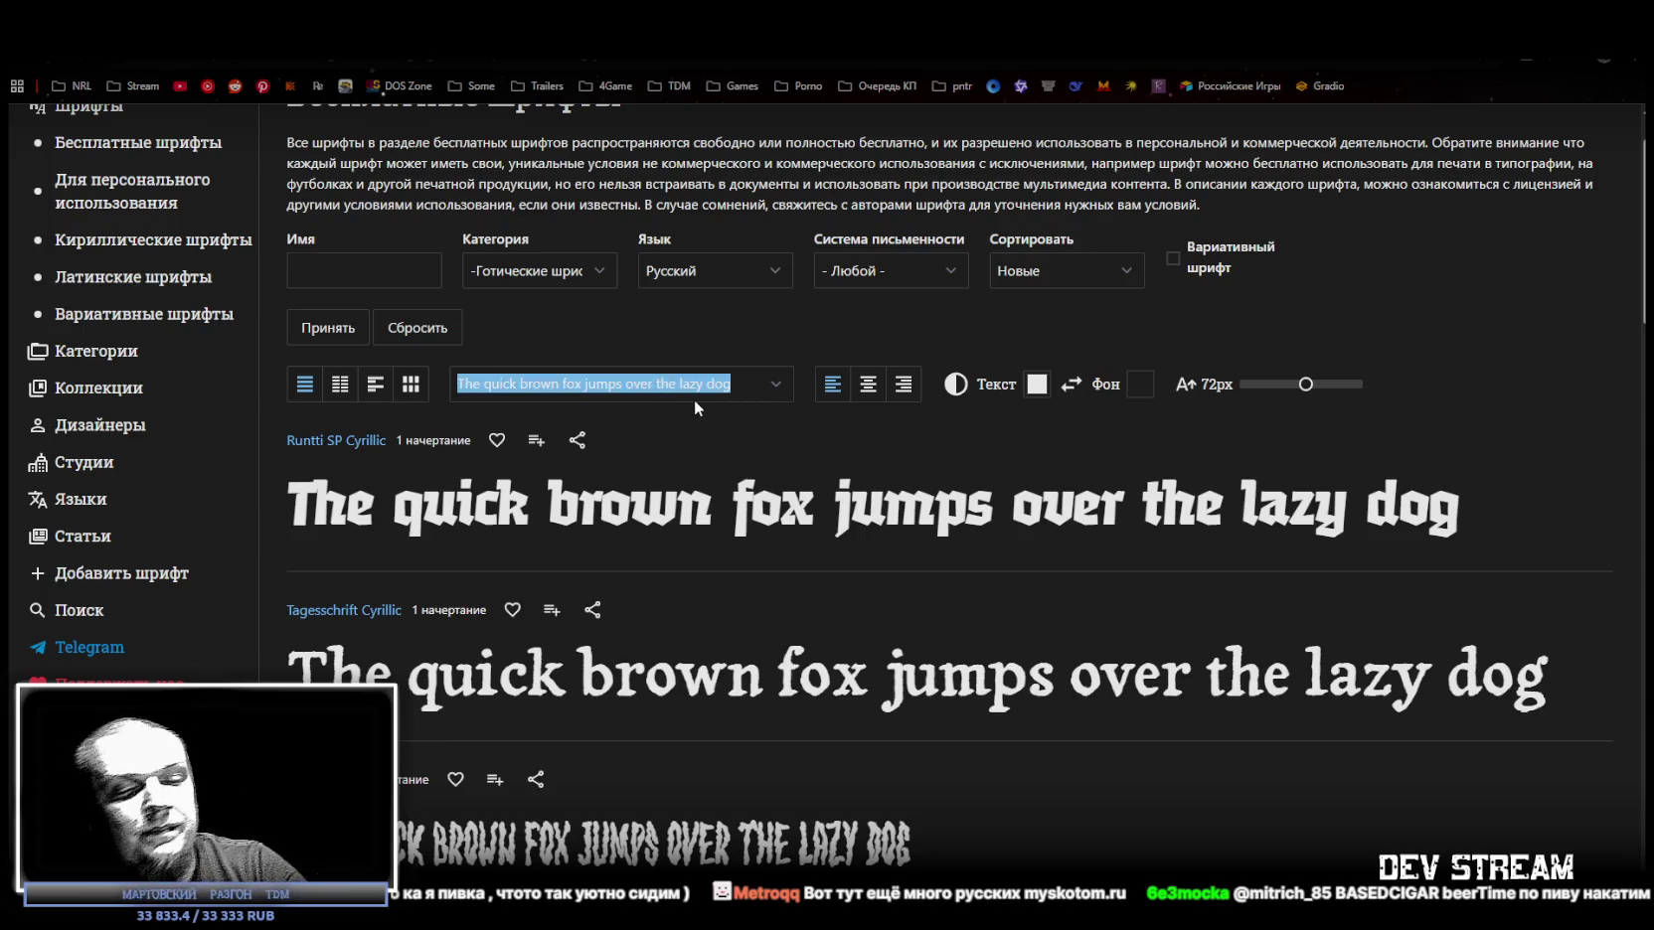
type("x")
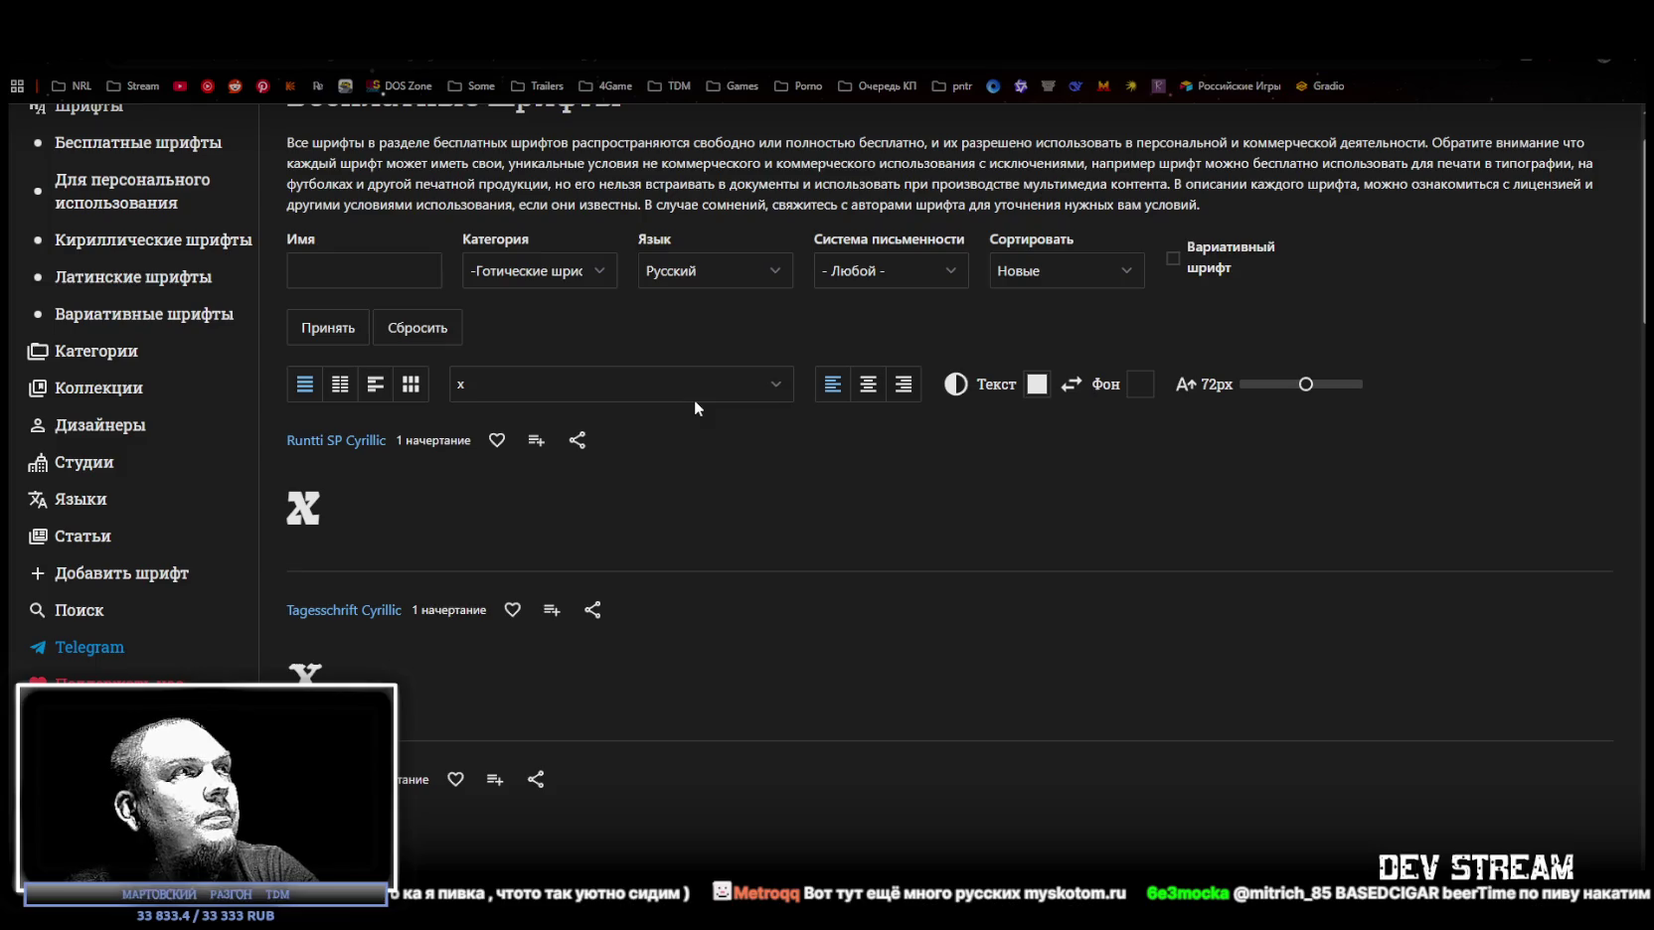
type("G")
key("BackSpace")
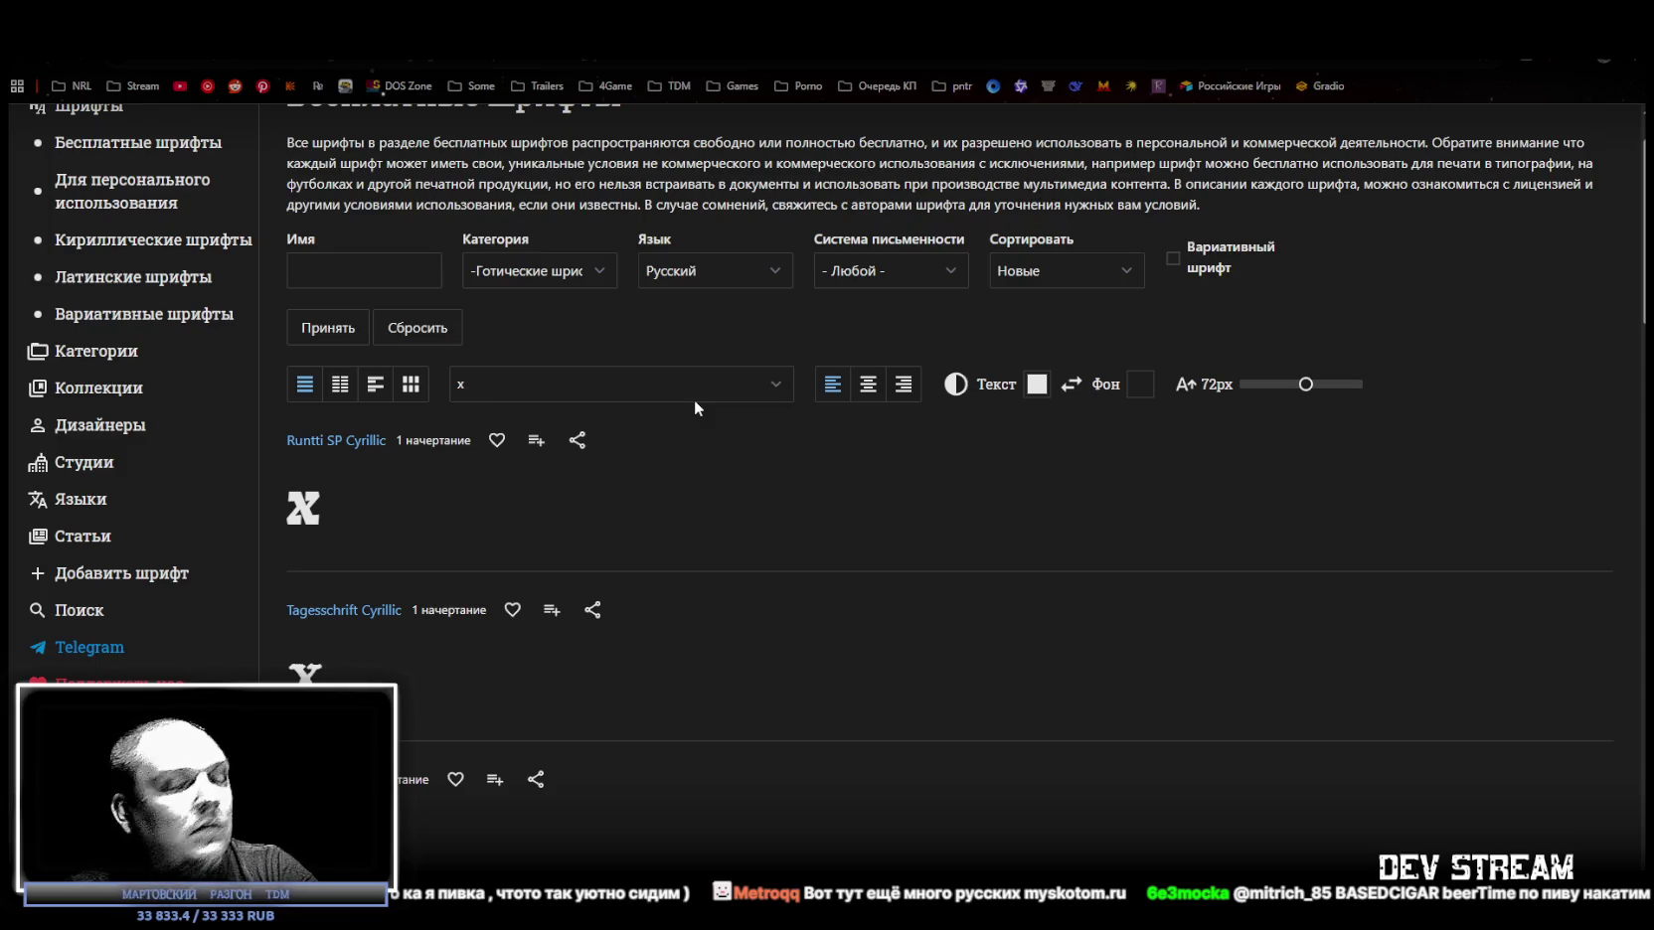
type("g XG")
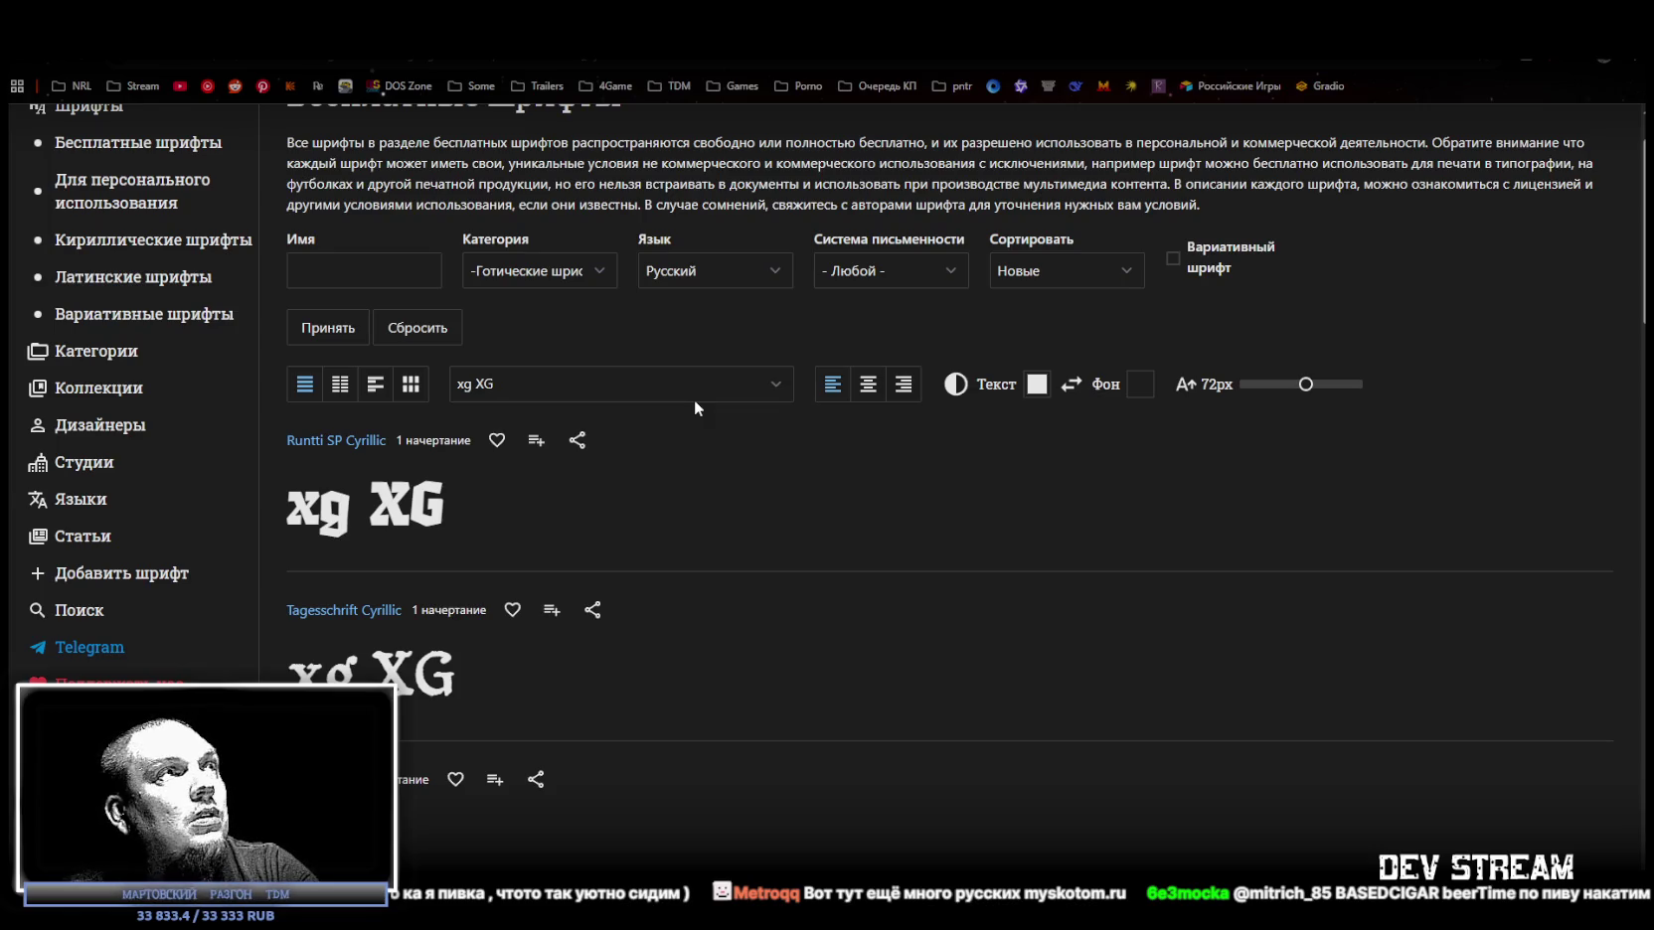
type(" 11334")
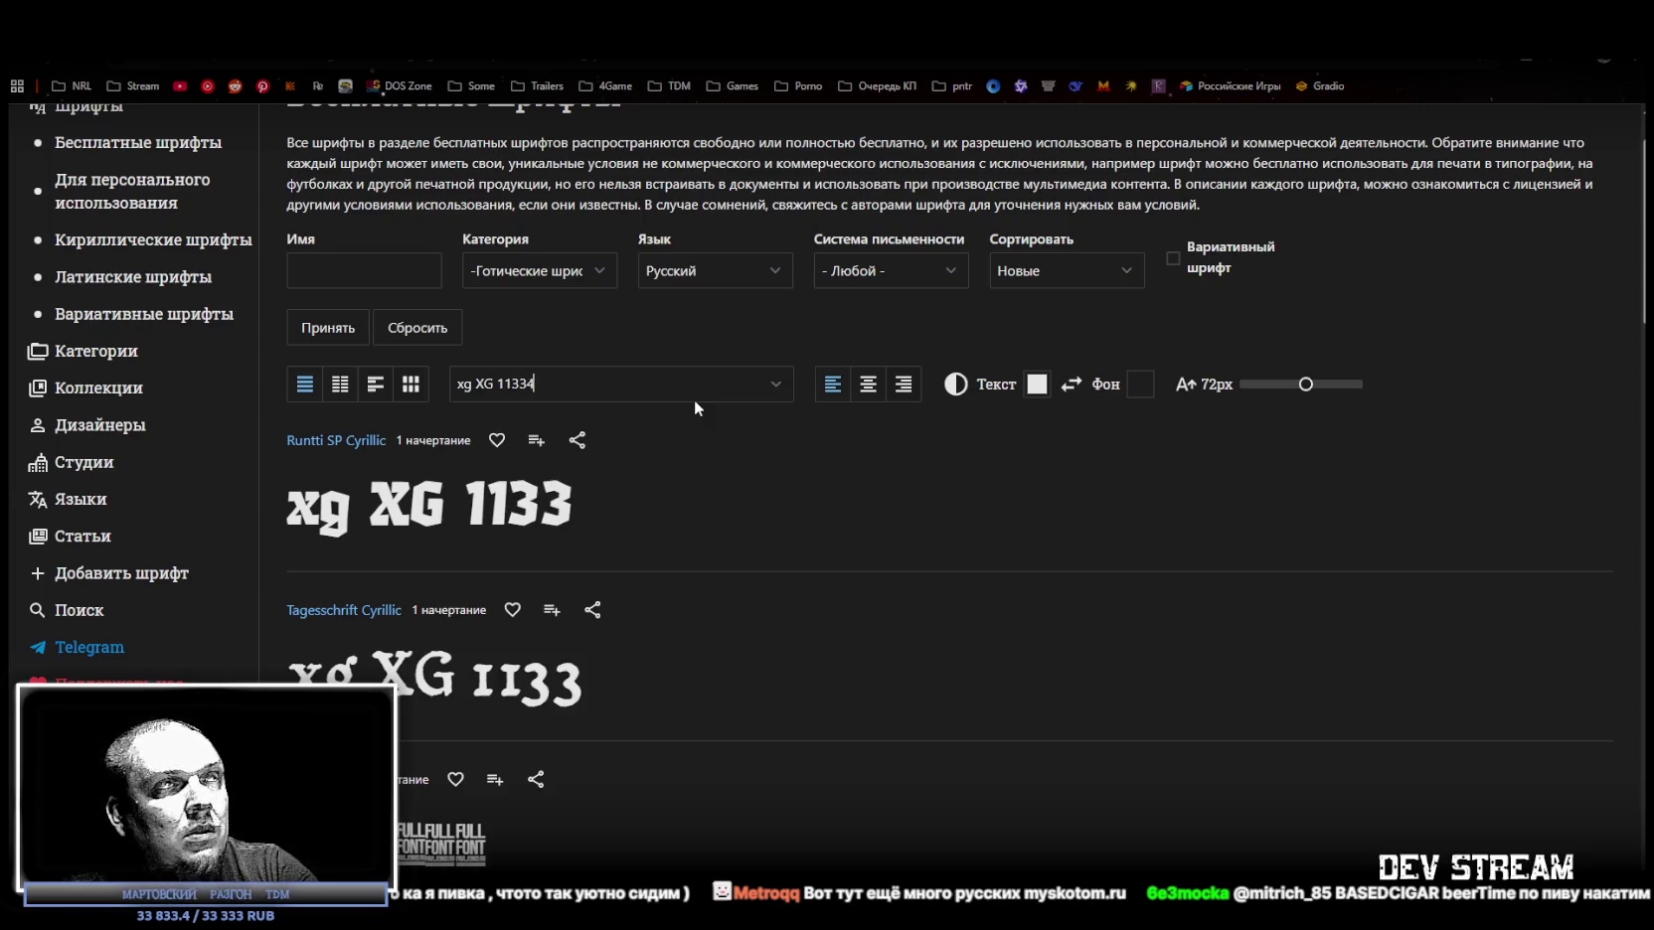
type("45522")
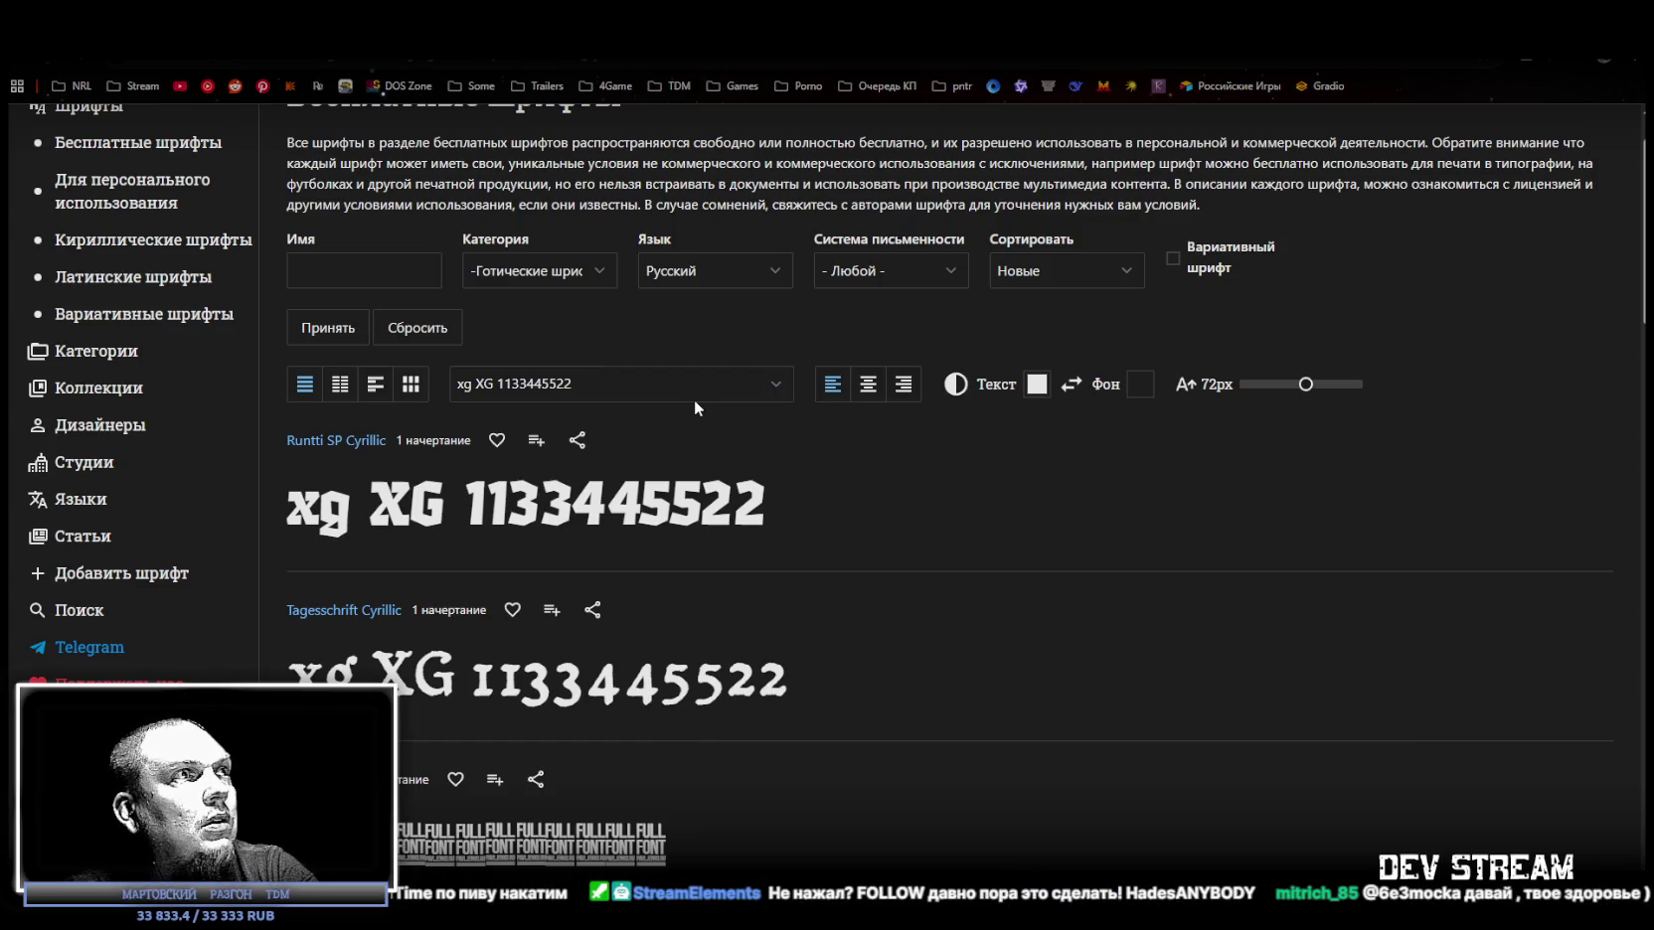
type("ййй")
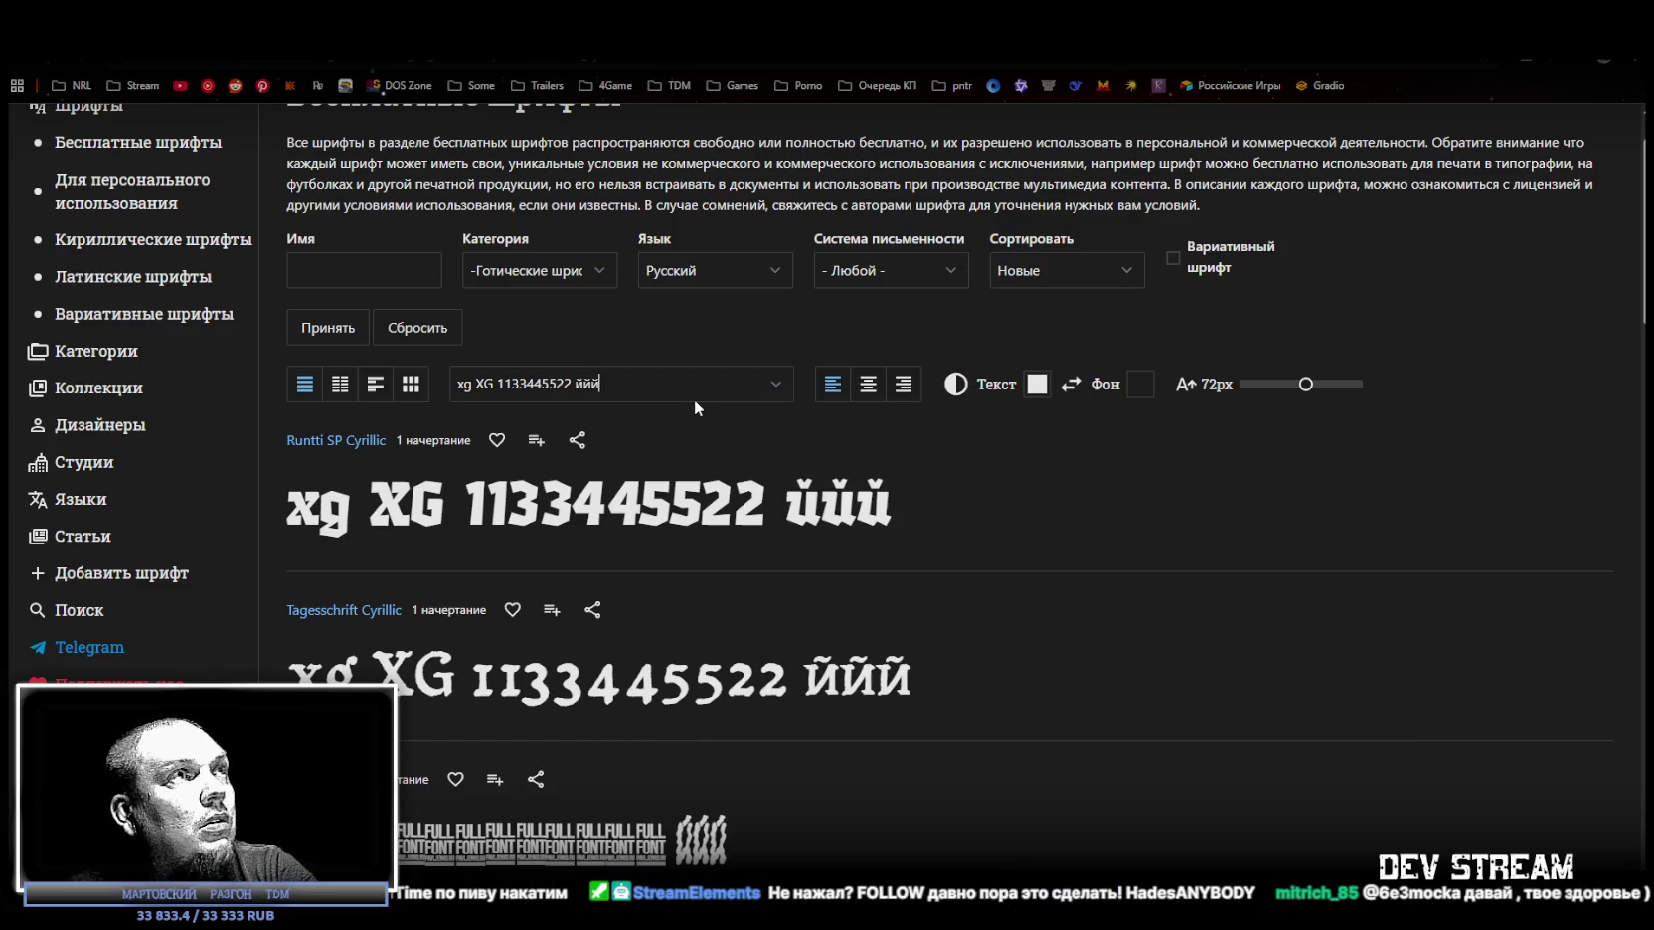
type("ЙЙЙ о")
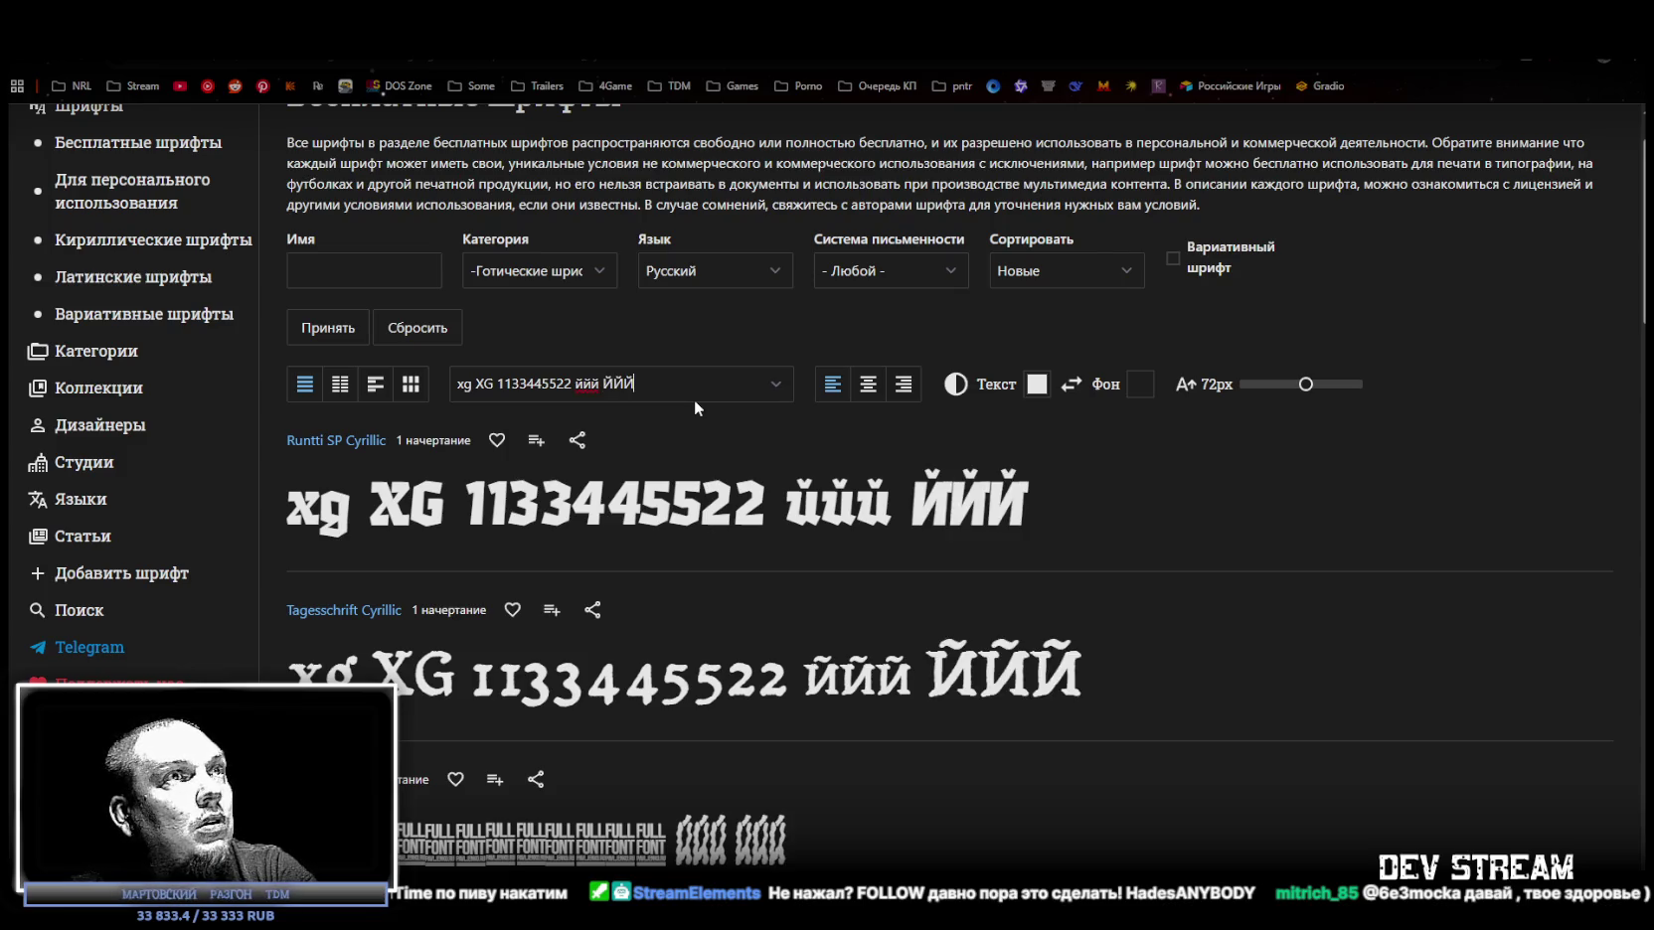
type(" ой")
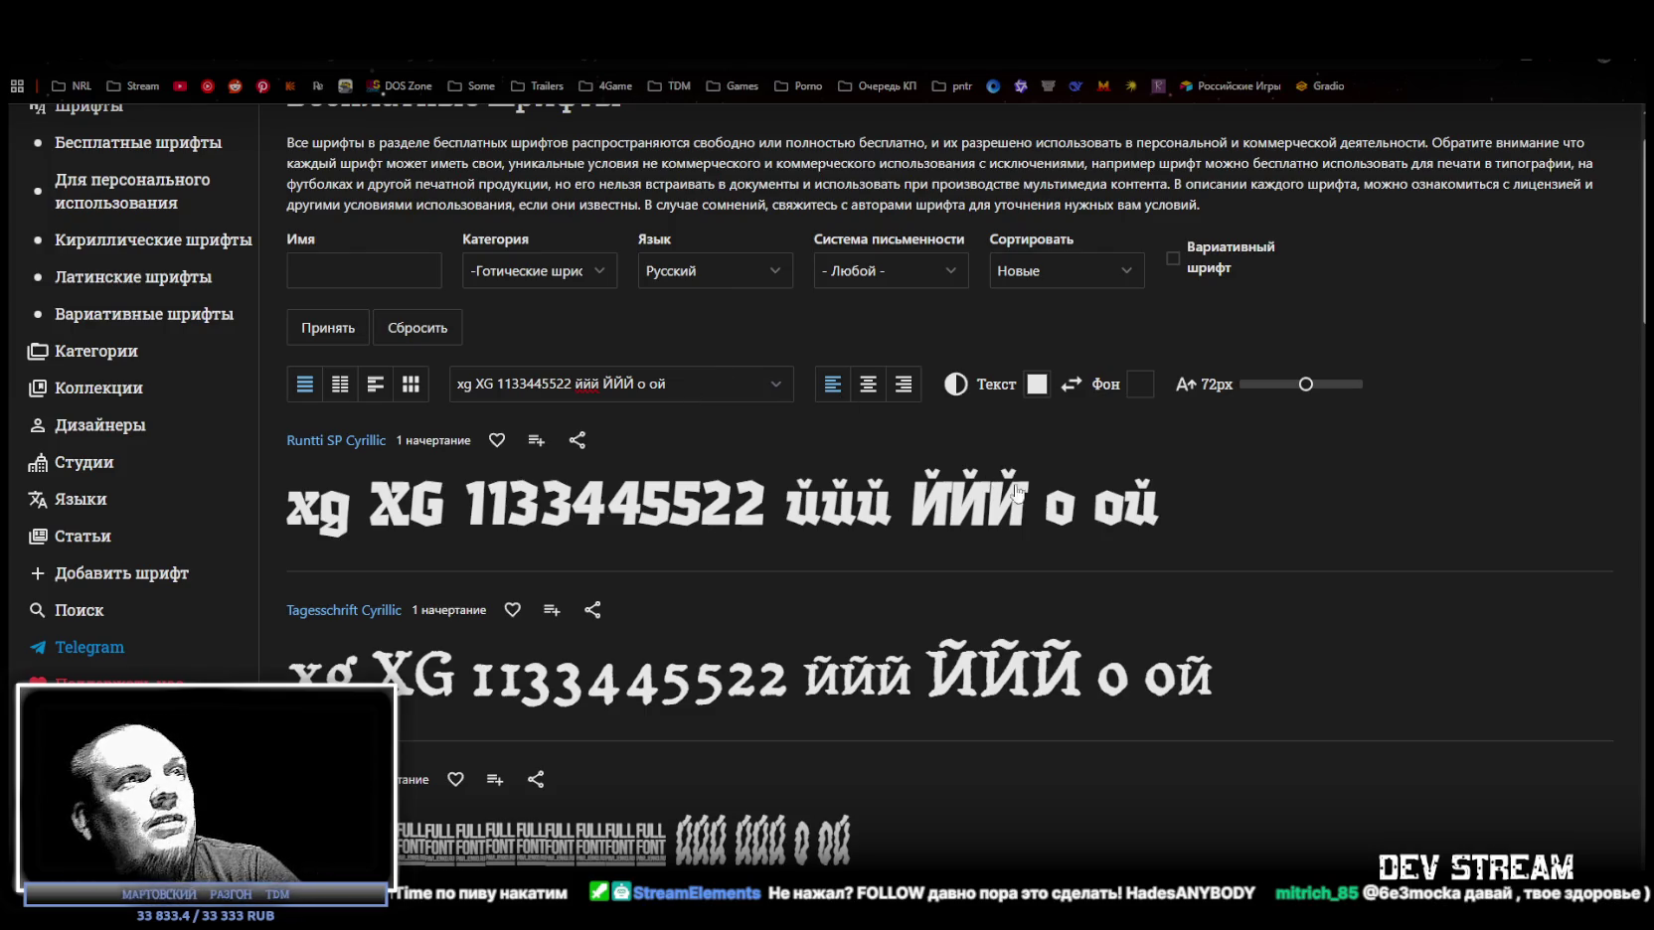
scroll(1020, 481, "down", 2)
scroll(1023, 469, "down", 1)
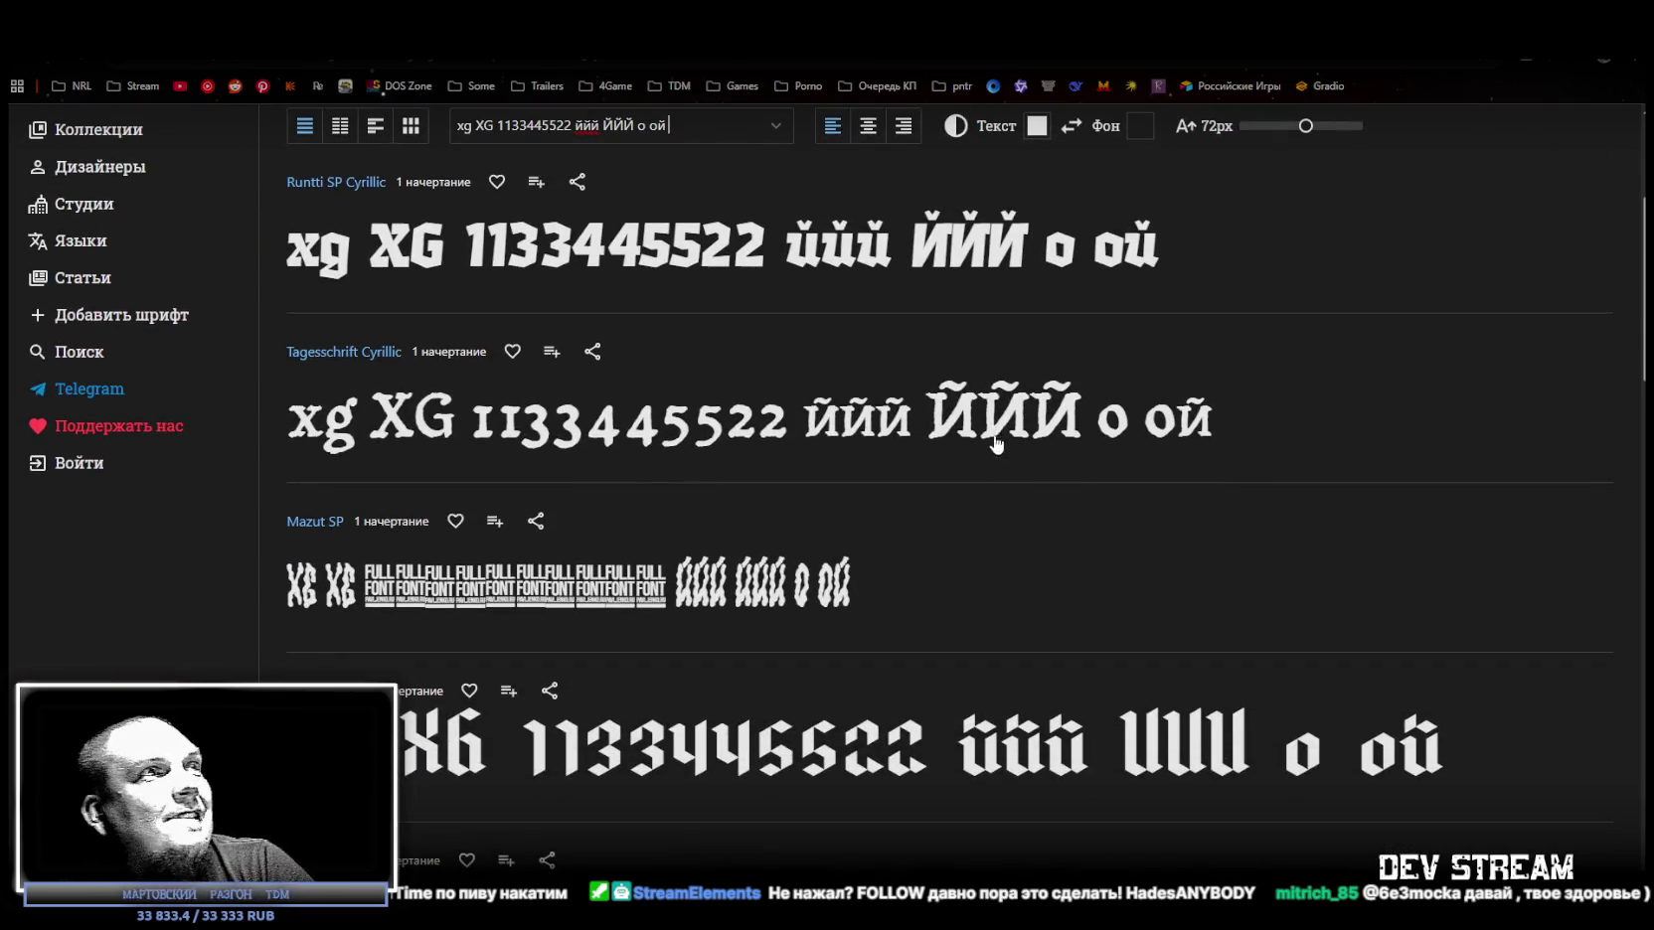
scroll(979, 397, "down", 2)
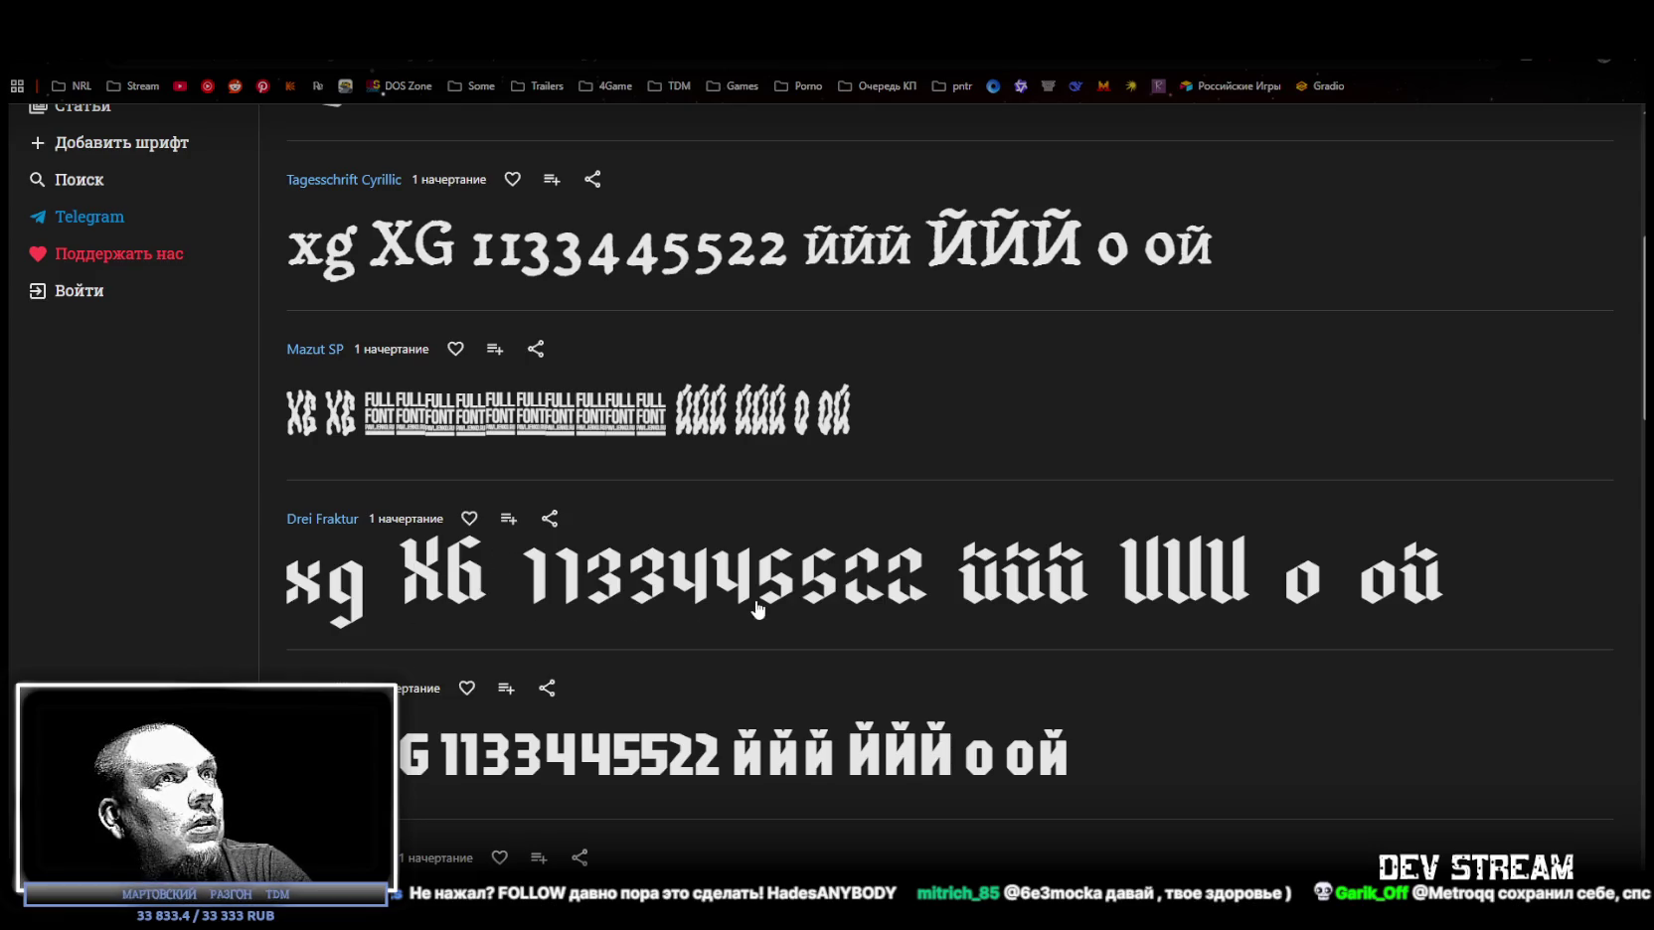
scroll(755, 608, "down", 1)
scroll(752, 469, "down", 1)
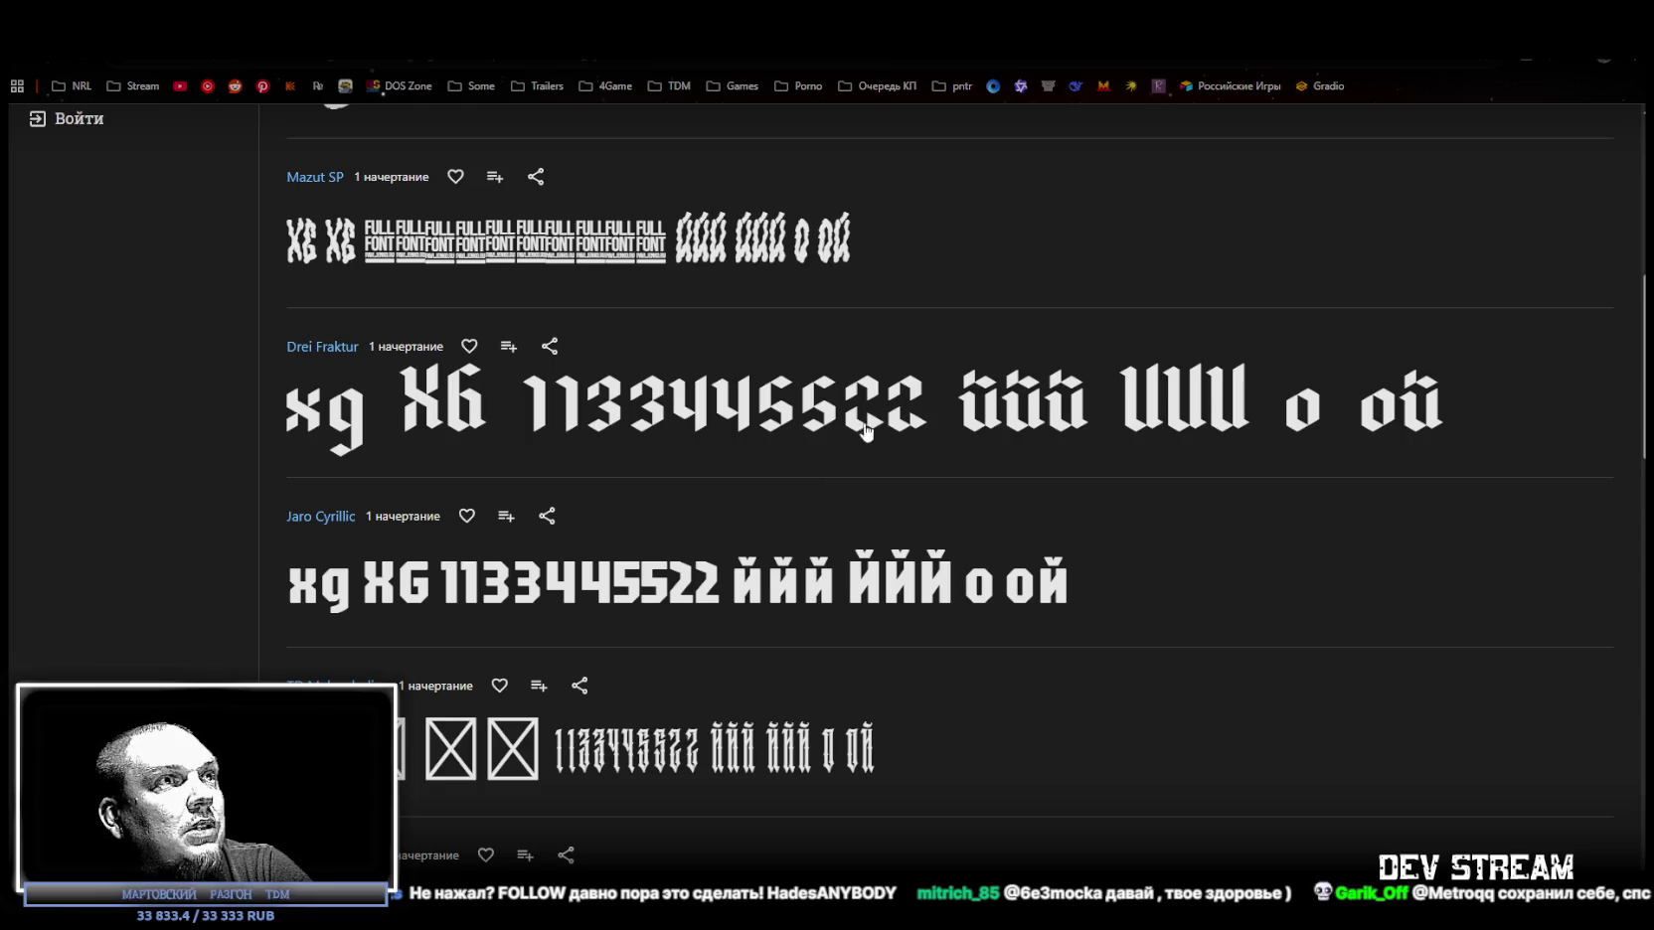
scroll(801, 490, "down", 2)
scroll(746, 463, "down", 3)
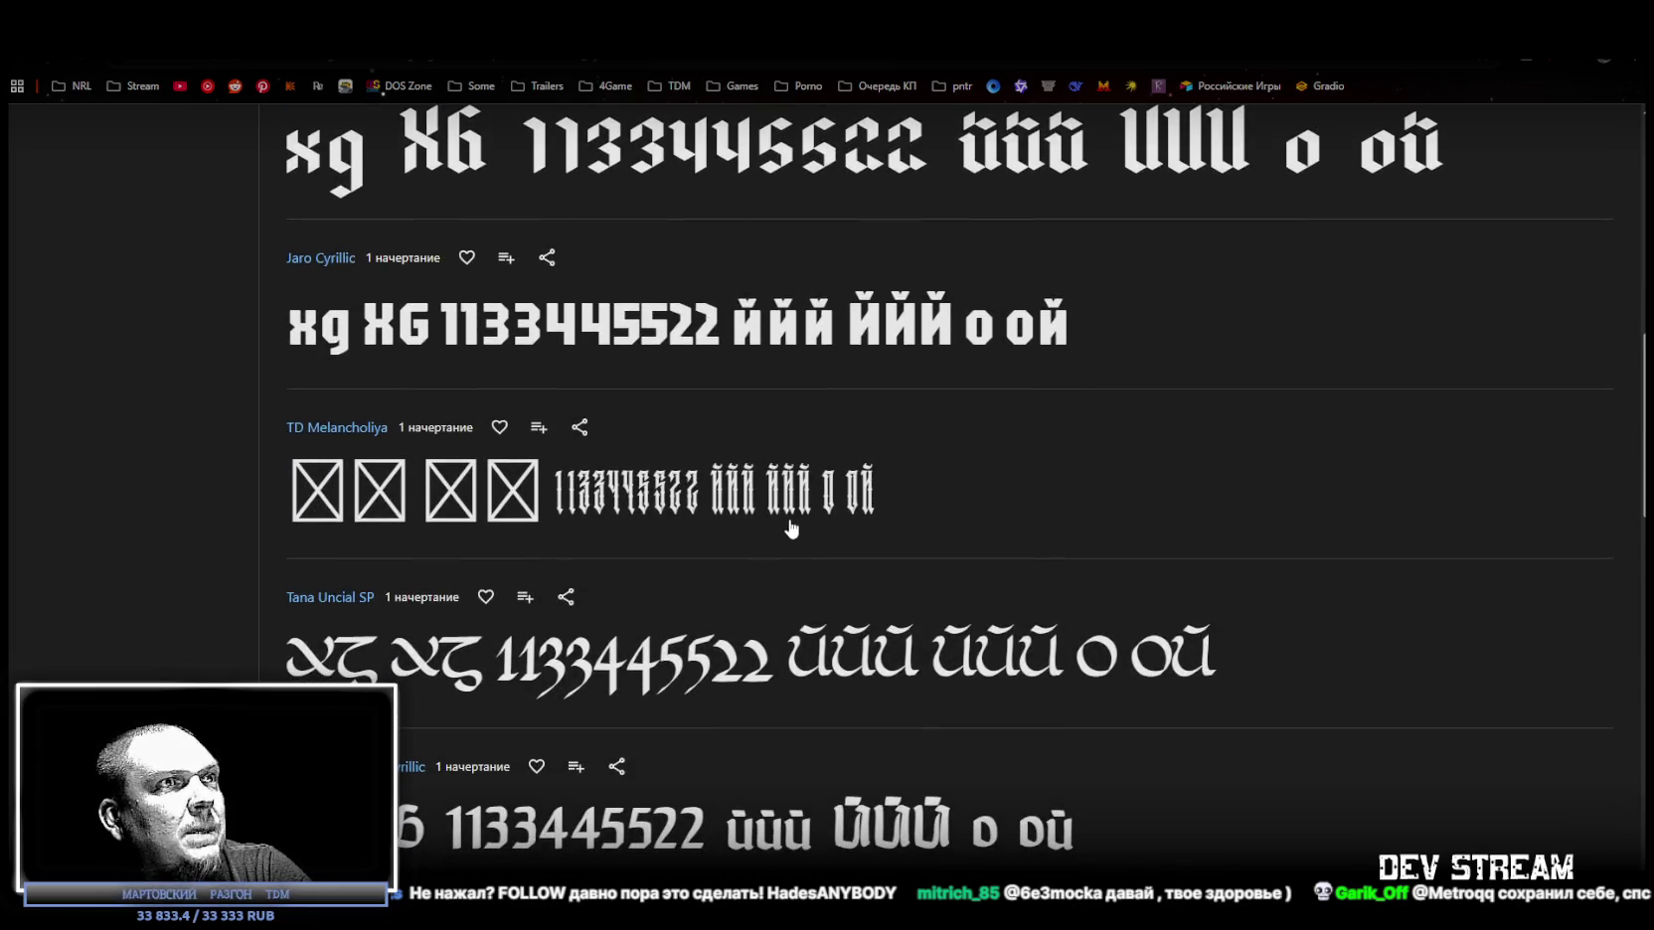
scroll(735, 497, "down", 6)
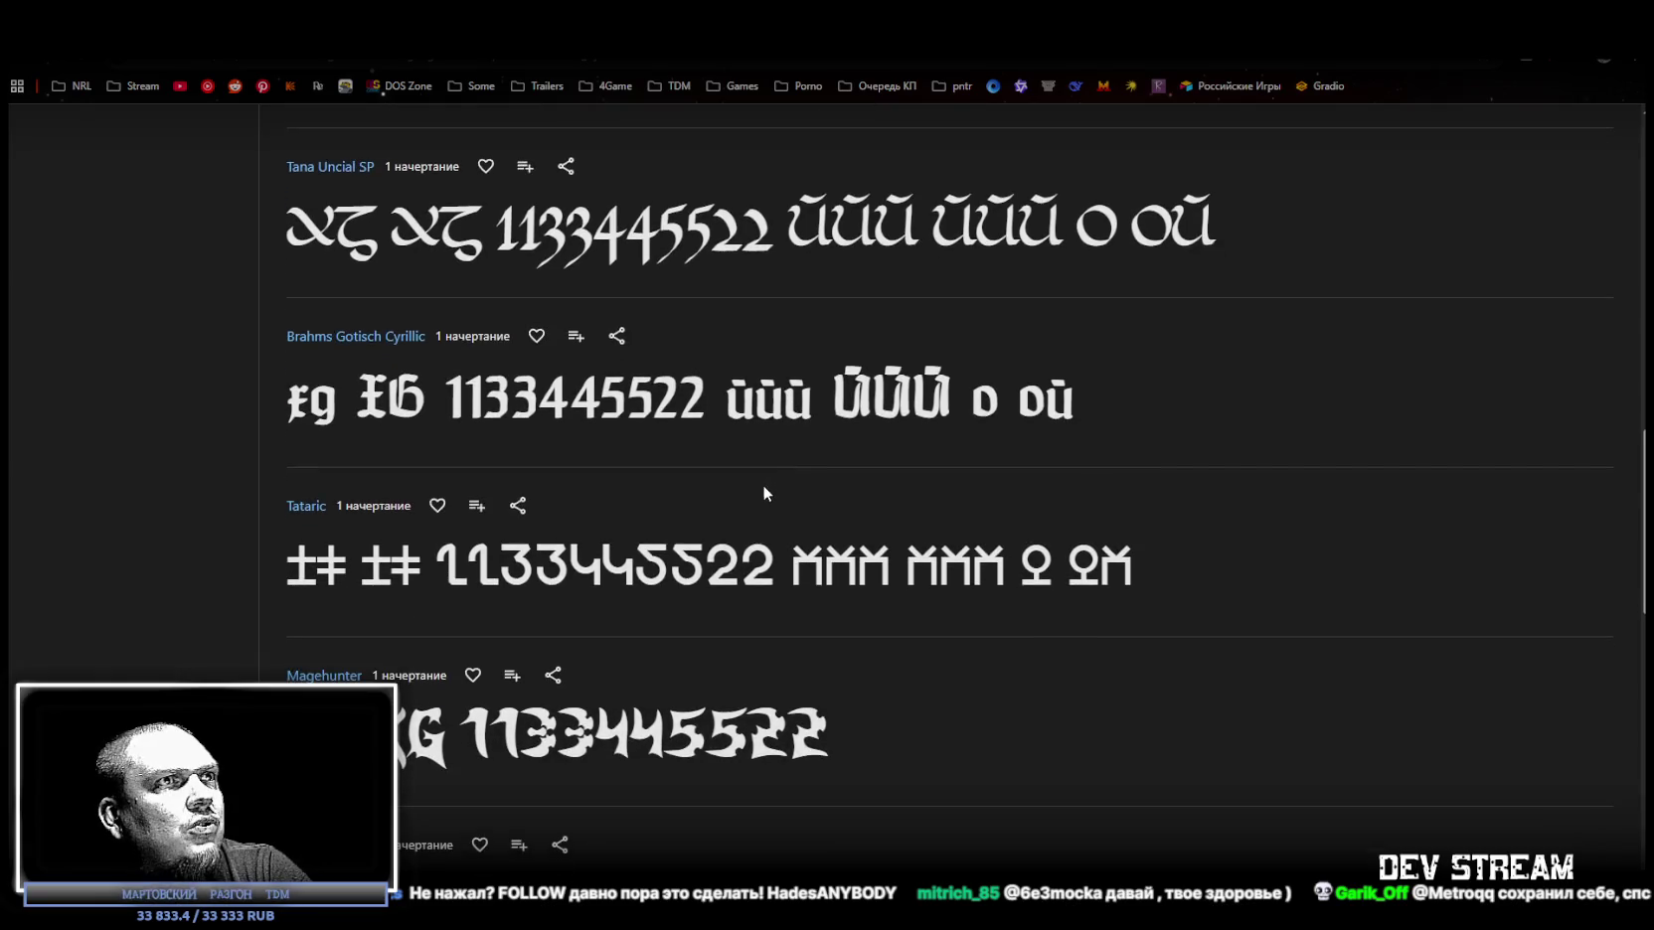
scroll(735, 547, "down", 1)
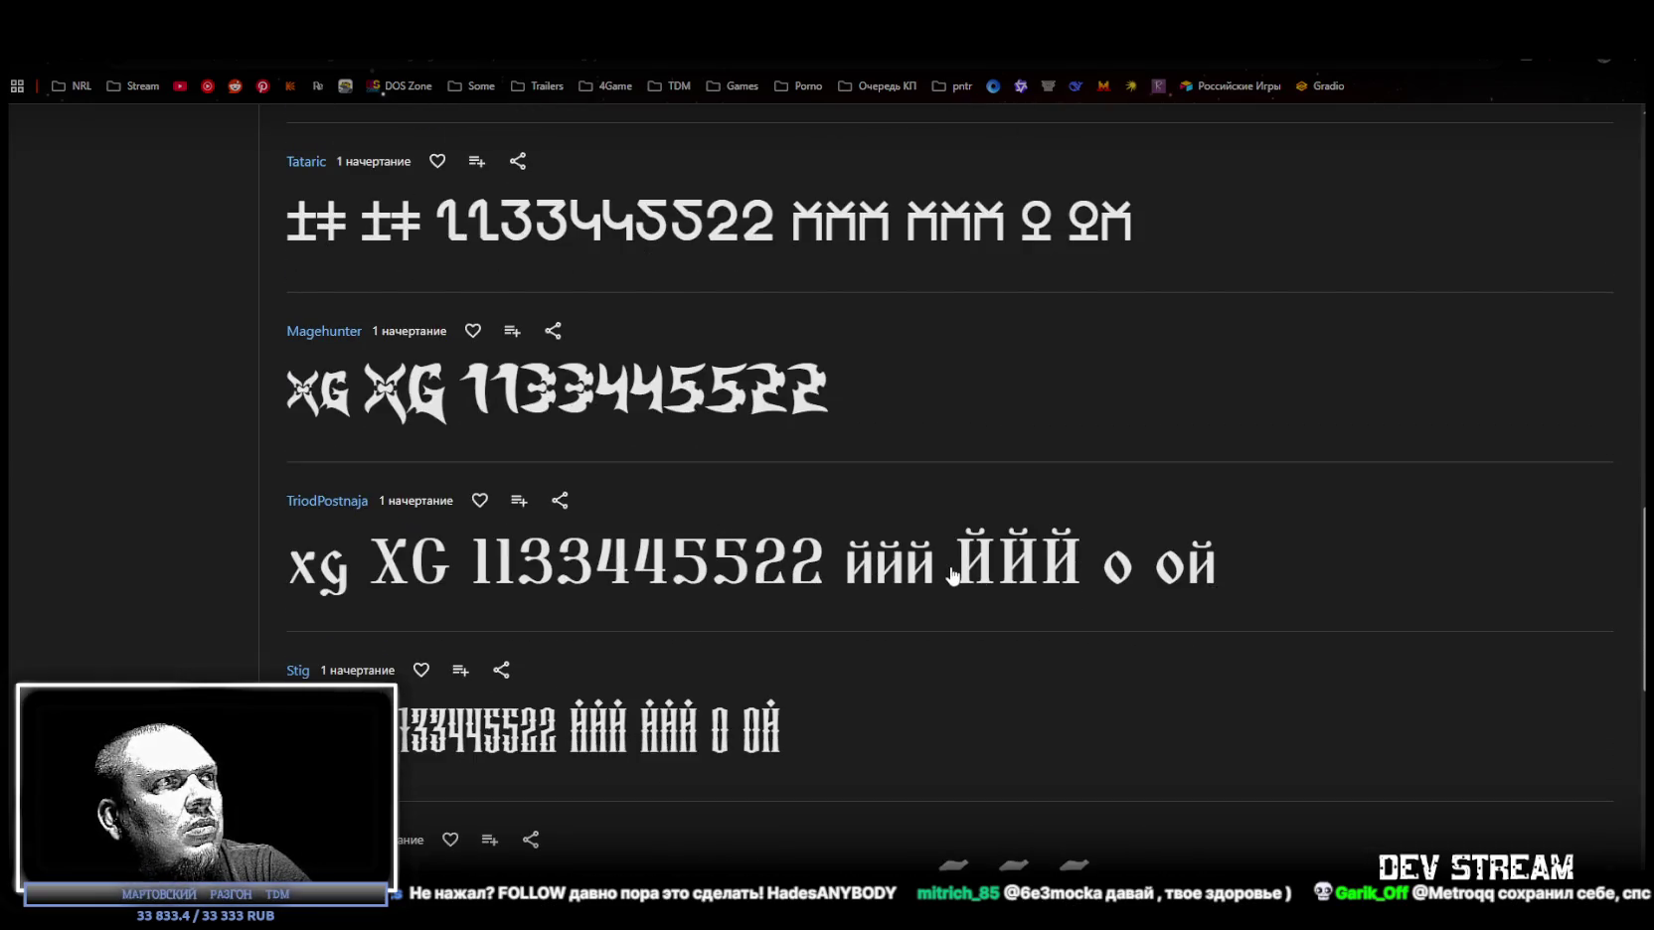
scroll(740, 576, "down", 3)
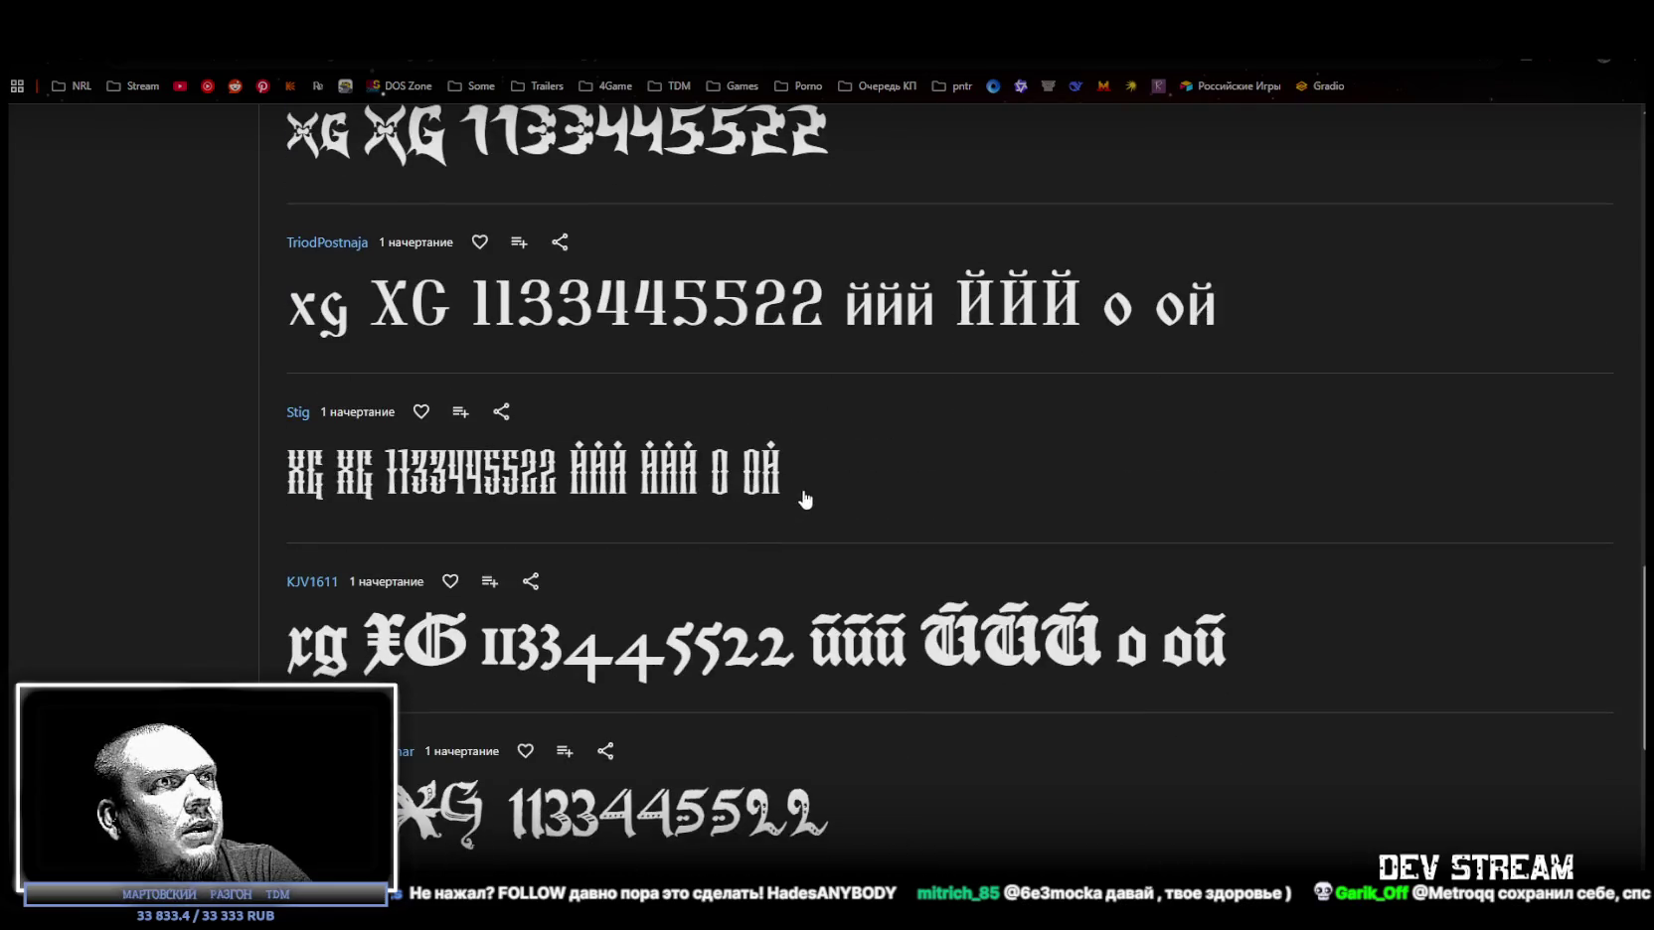
scroll(749, 524, "down", 3)
scroll(734, 527, "down", 2)
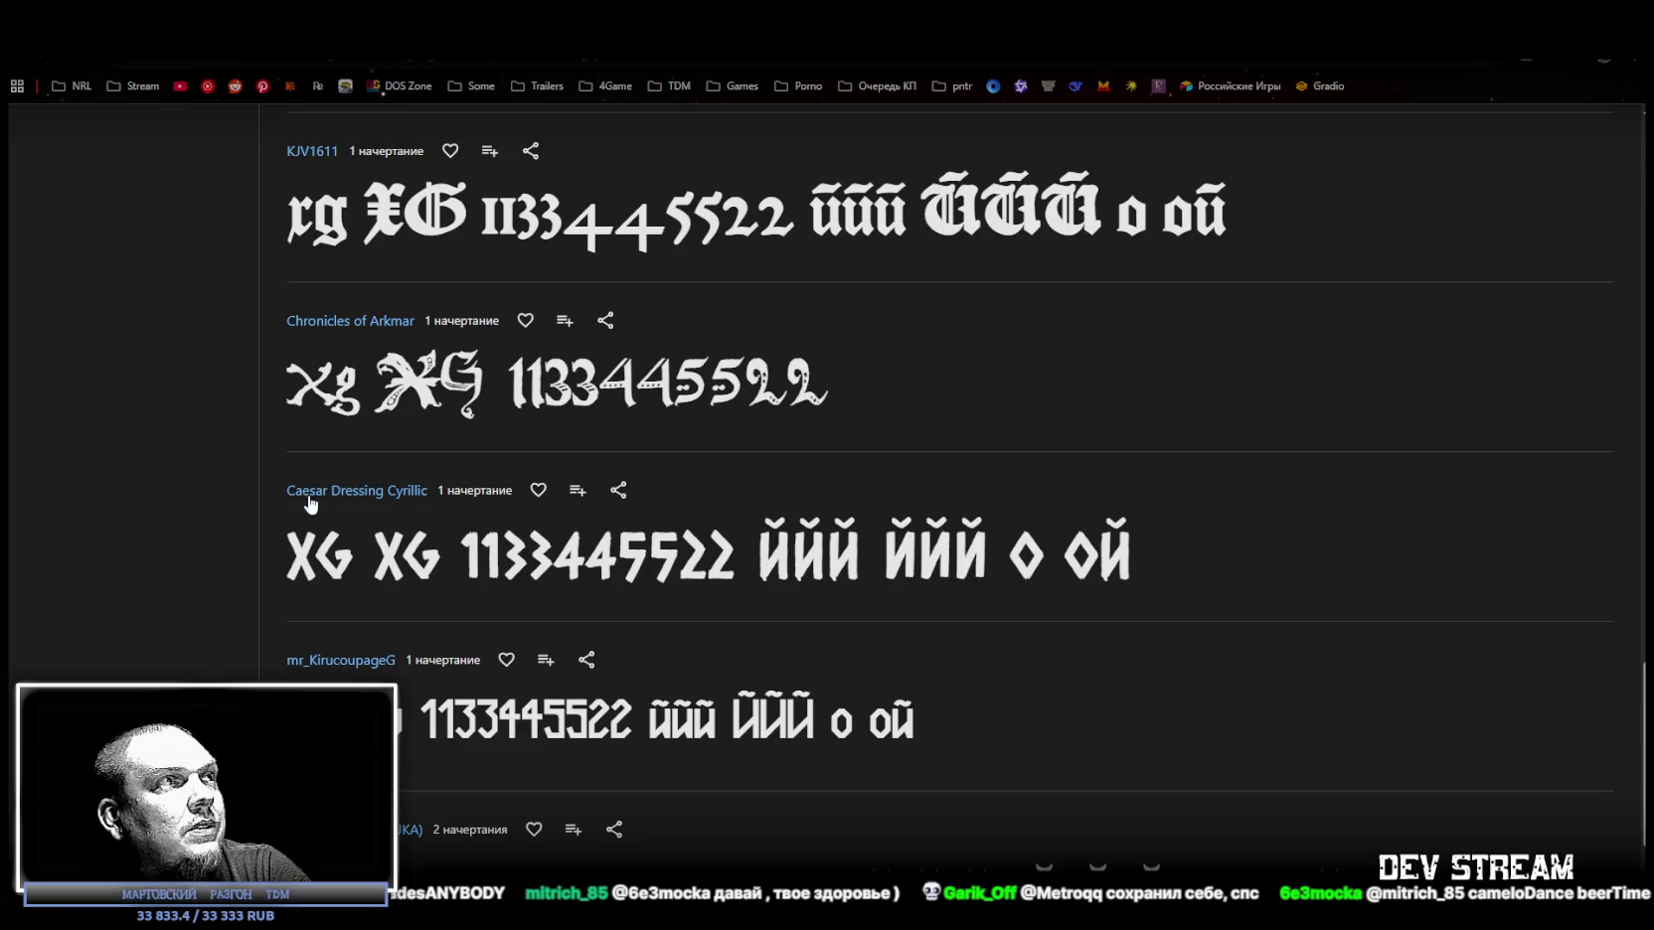
scroll(996, 571, "down", 2)
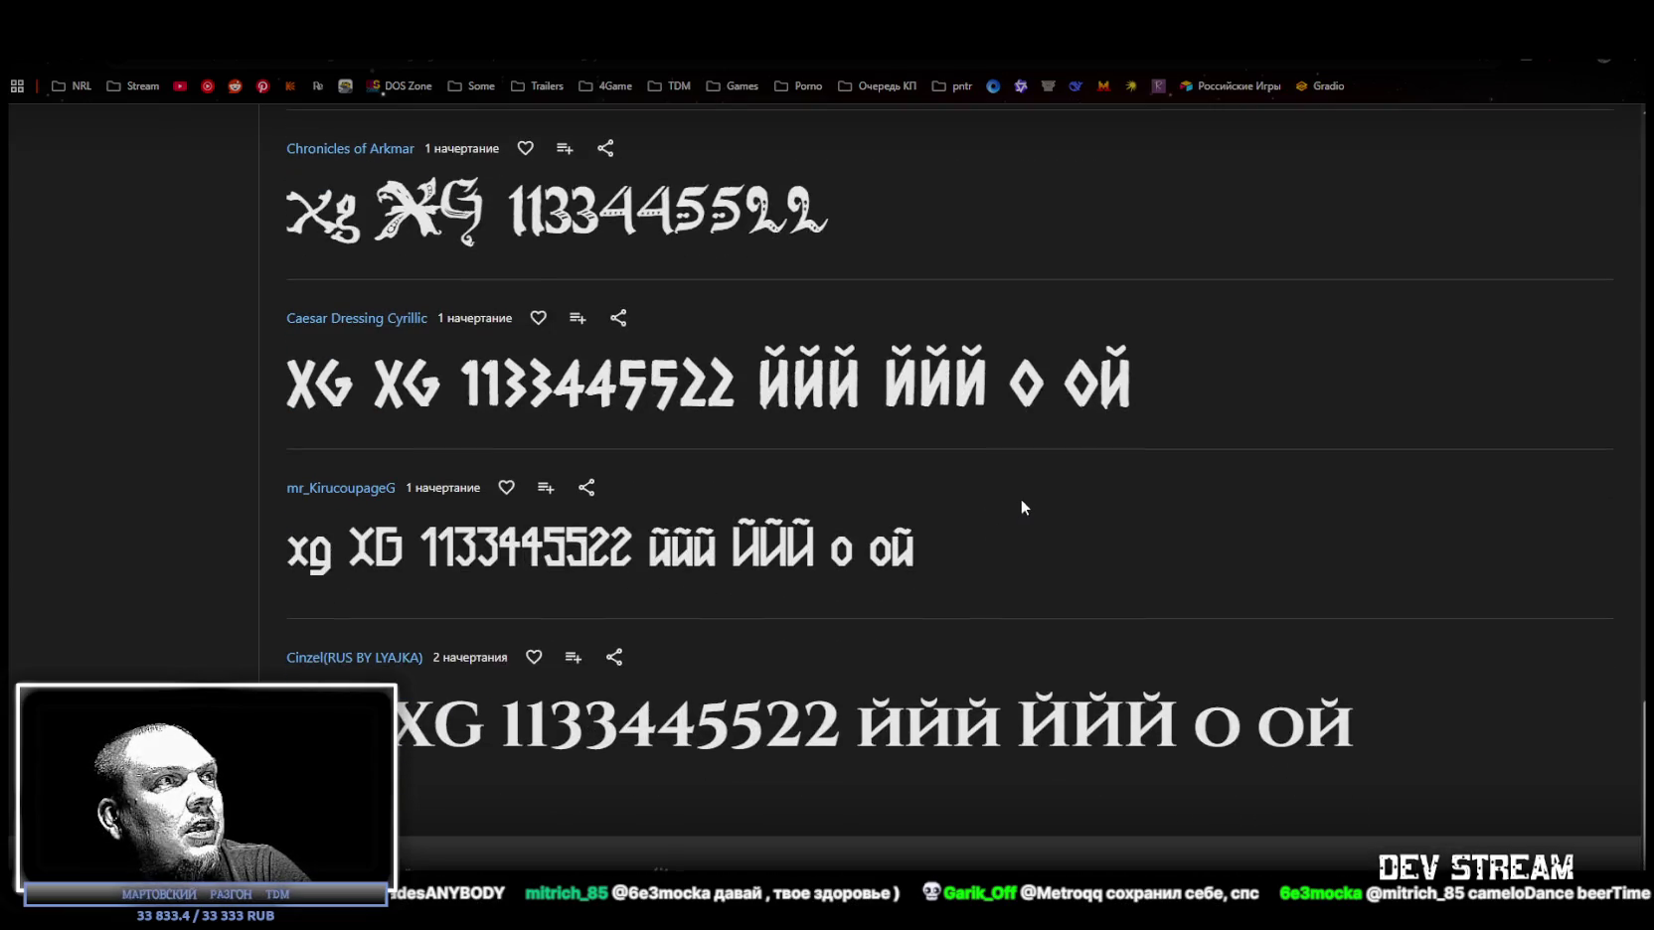
scroll(954, 492, "down", 2)
scroll(934, 557, "down", 3)
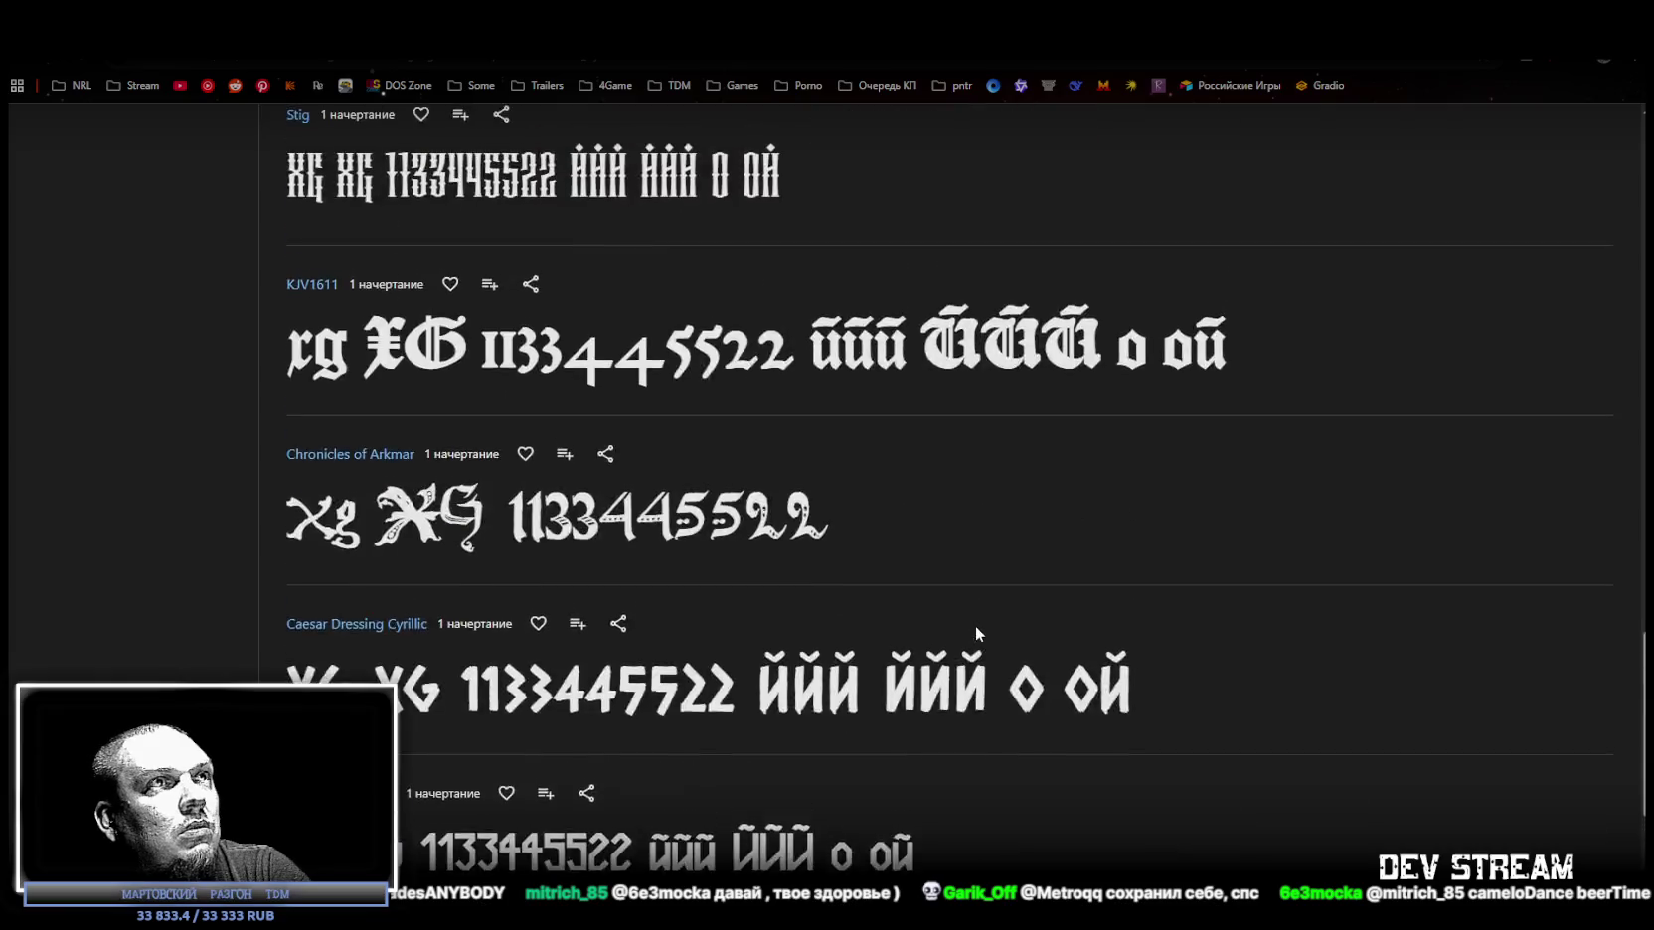
scroll(970, 641, "up", 10)
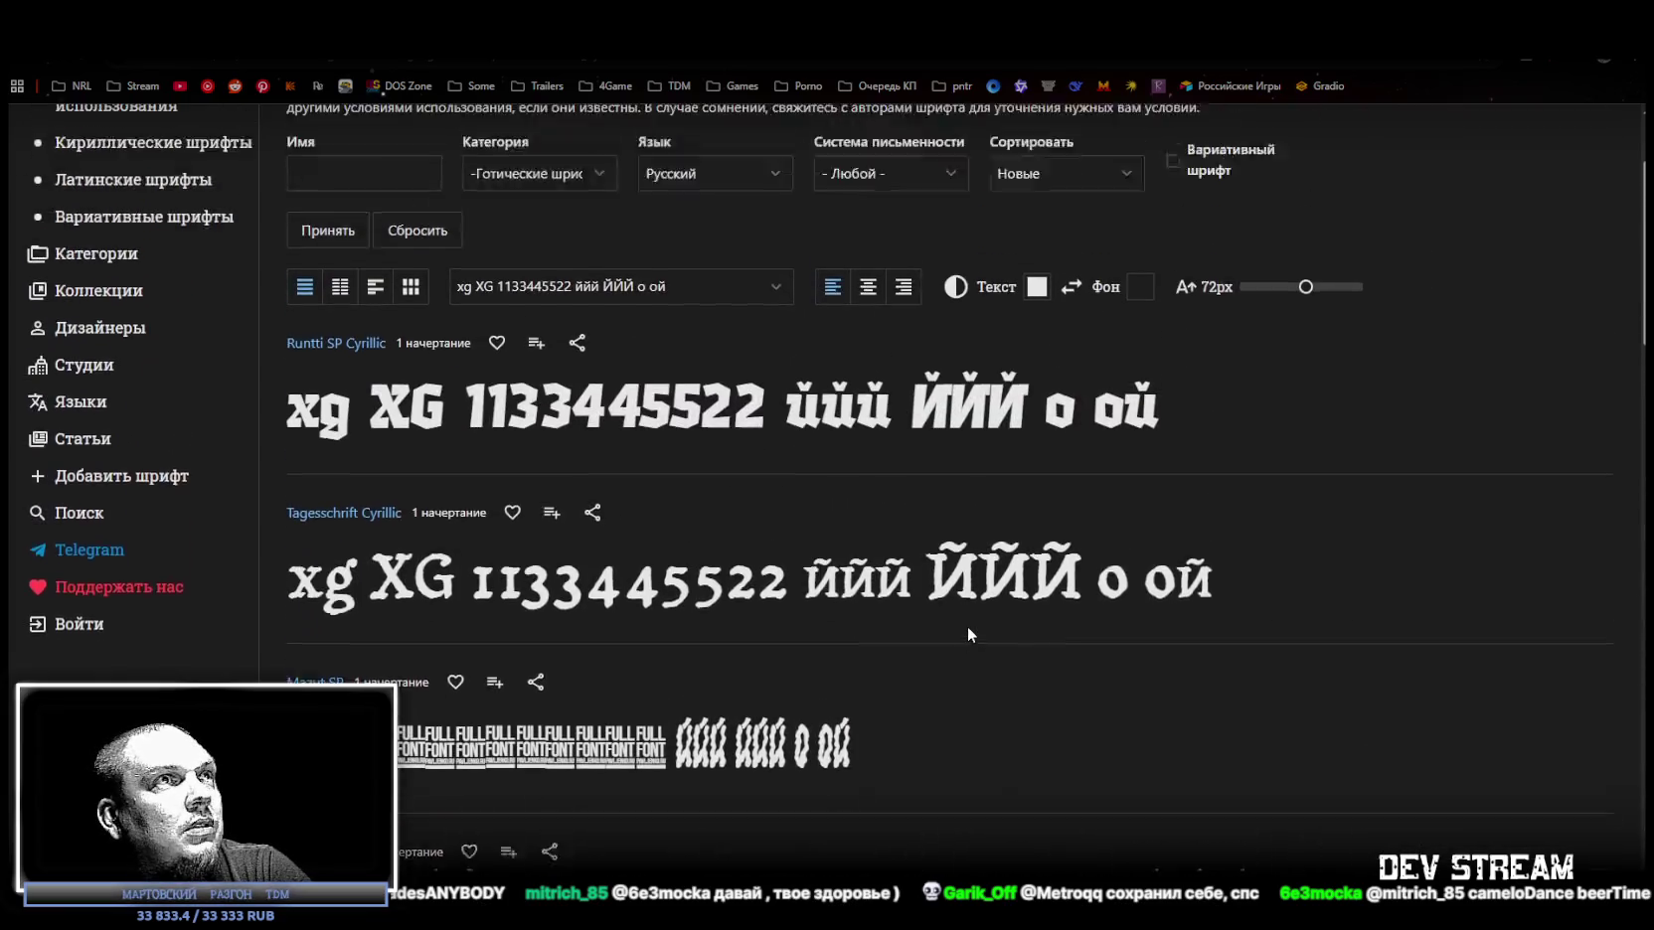
scroll(716, 616, "up", 2)
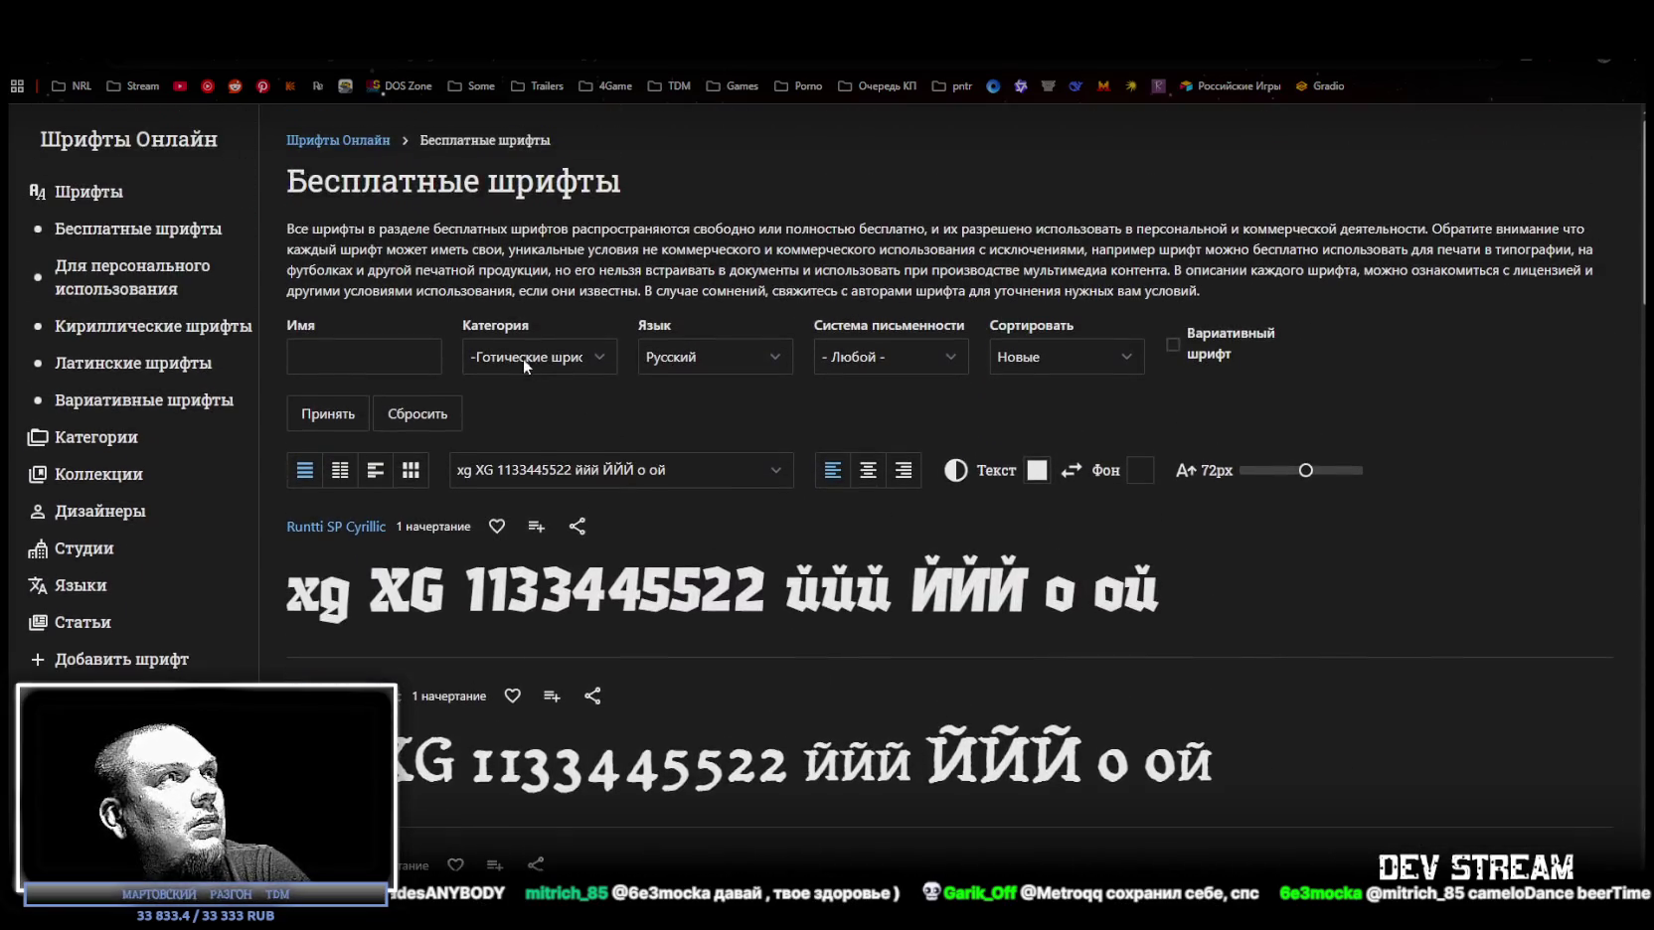
left_click(601, 358)
- Apply the '-Кельтские шрифты' category and review results like Runtti SP Cyrillic and Norse Cyrillic
scroll(633, 717, "down", 5)
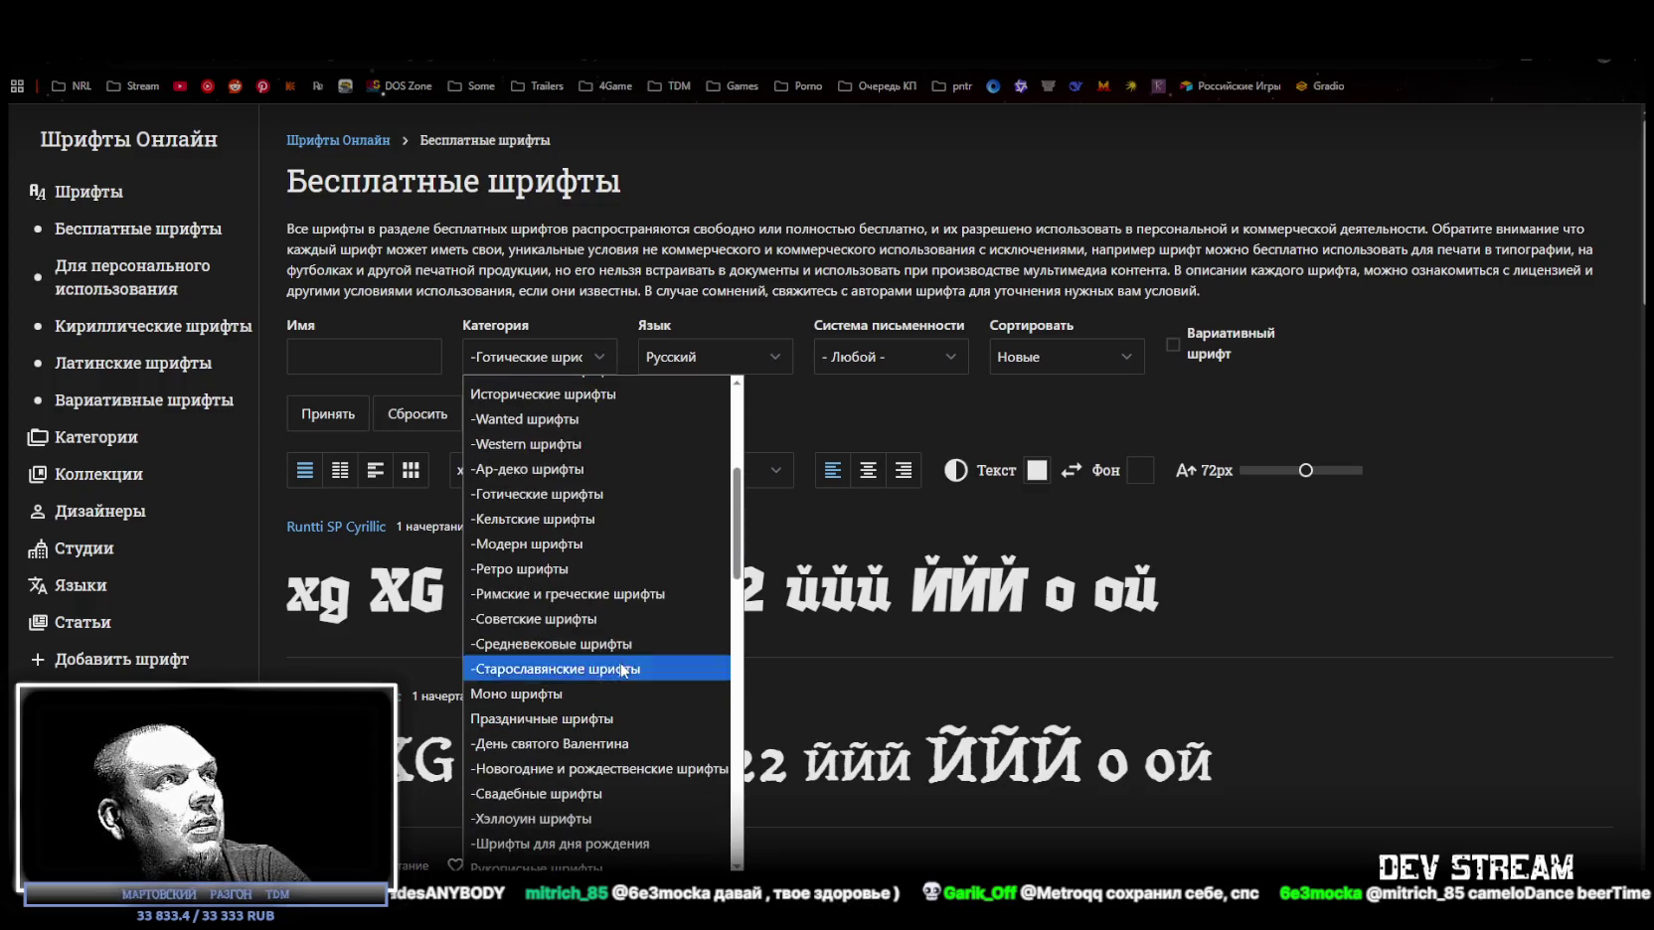
left_click(582, 524)
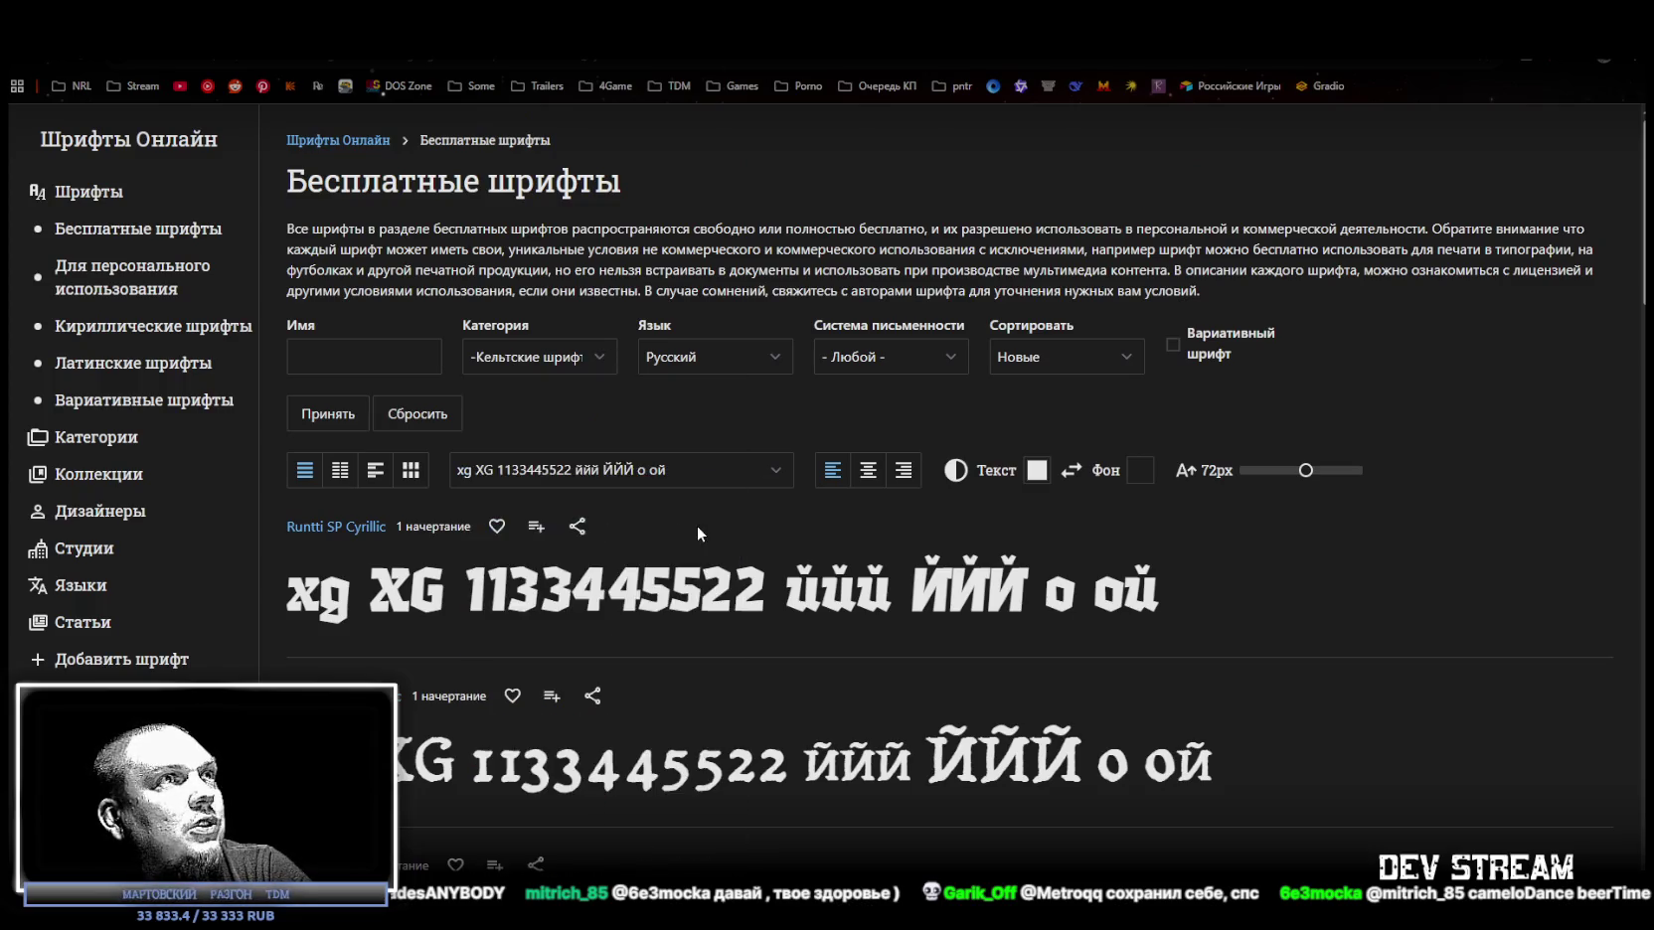
left_click(331, 426)
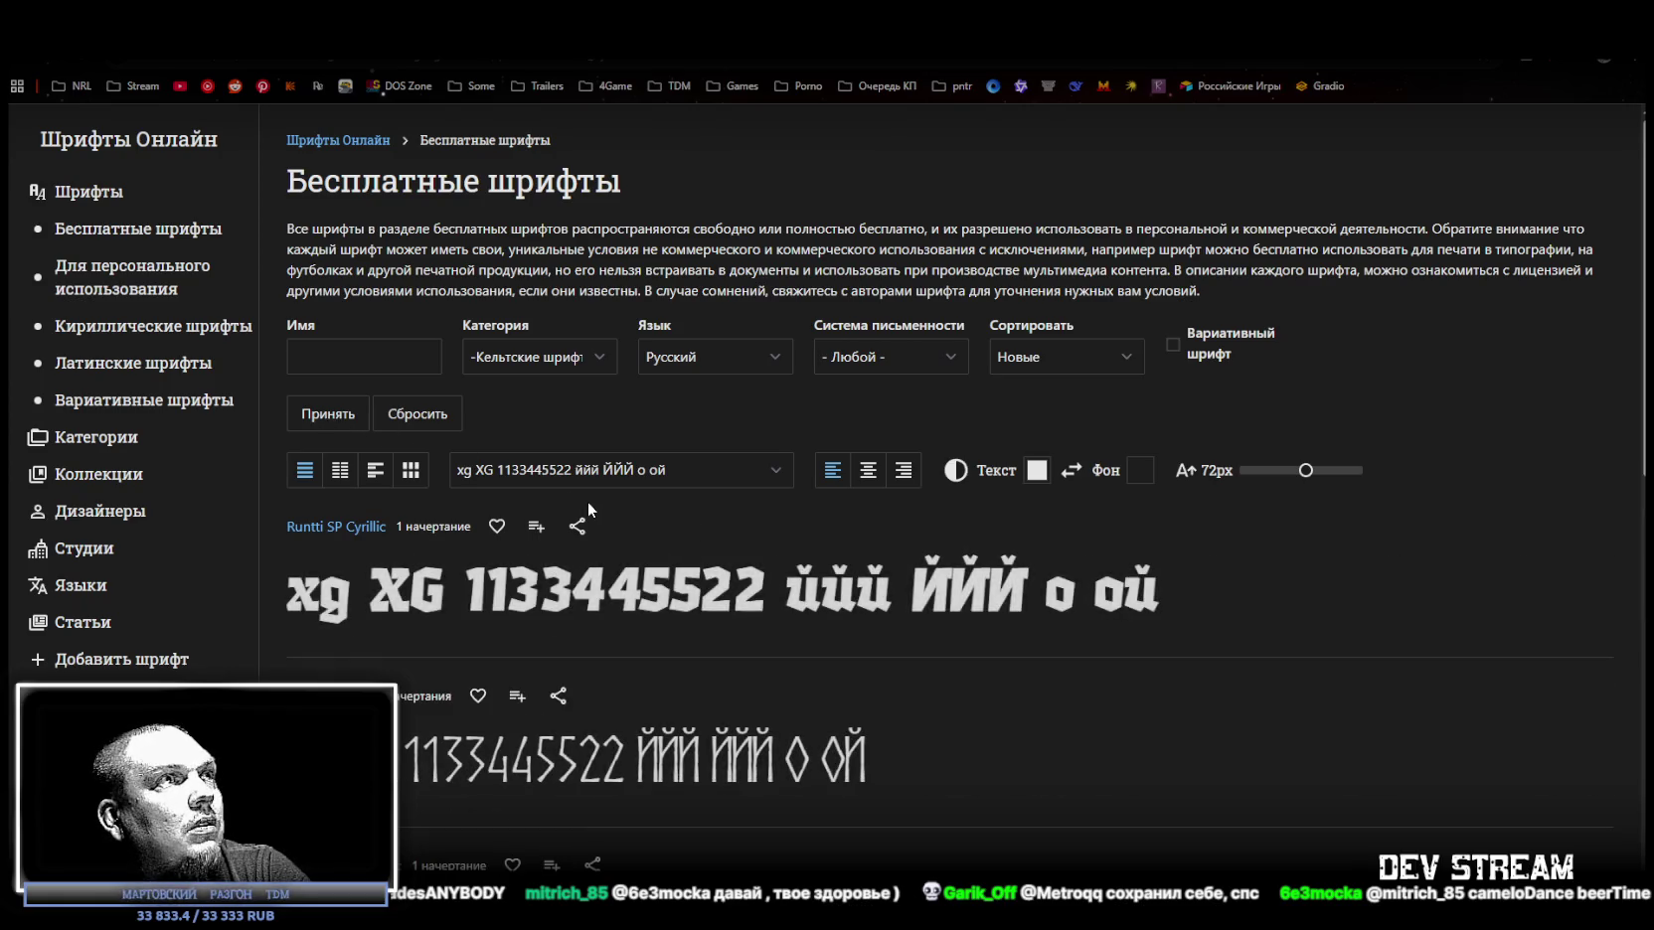
scroll(942, 559, "down", 3)
scroll(942, 564, "down", 10)
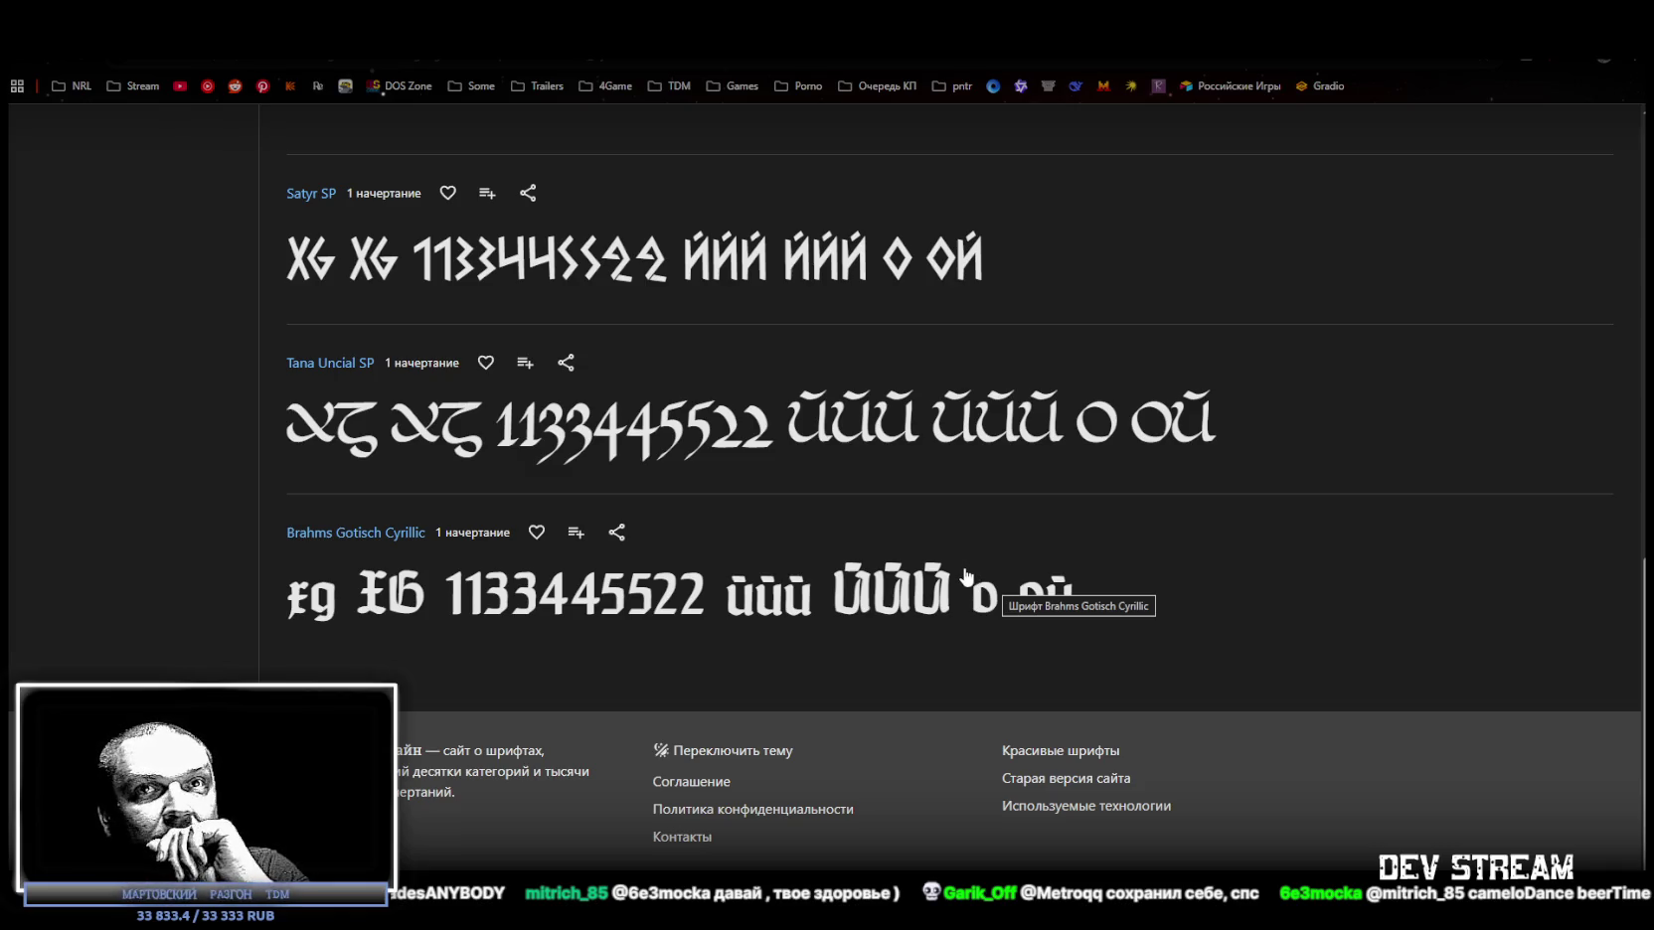
scroll(899, 477, "up", 15)
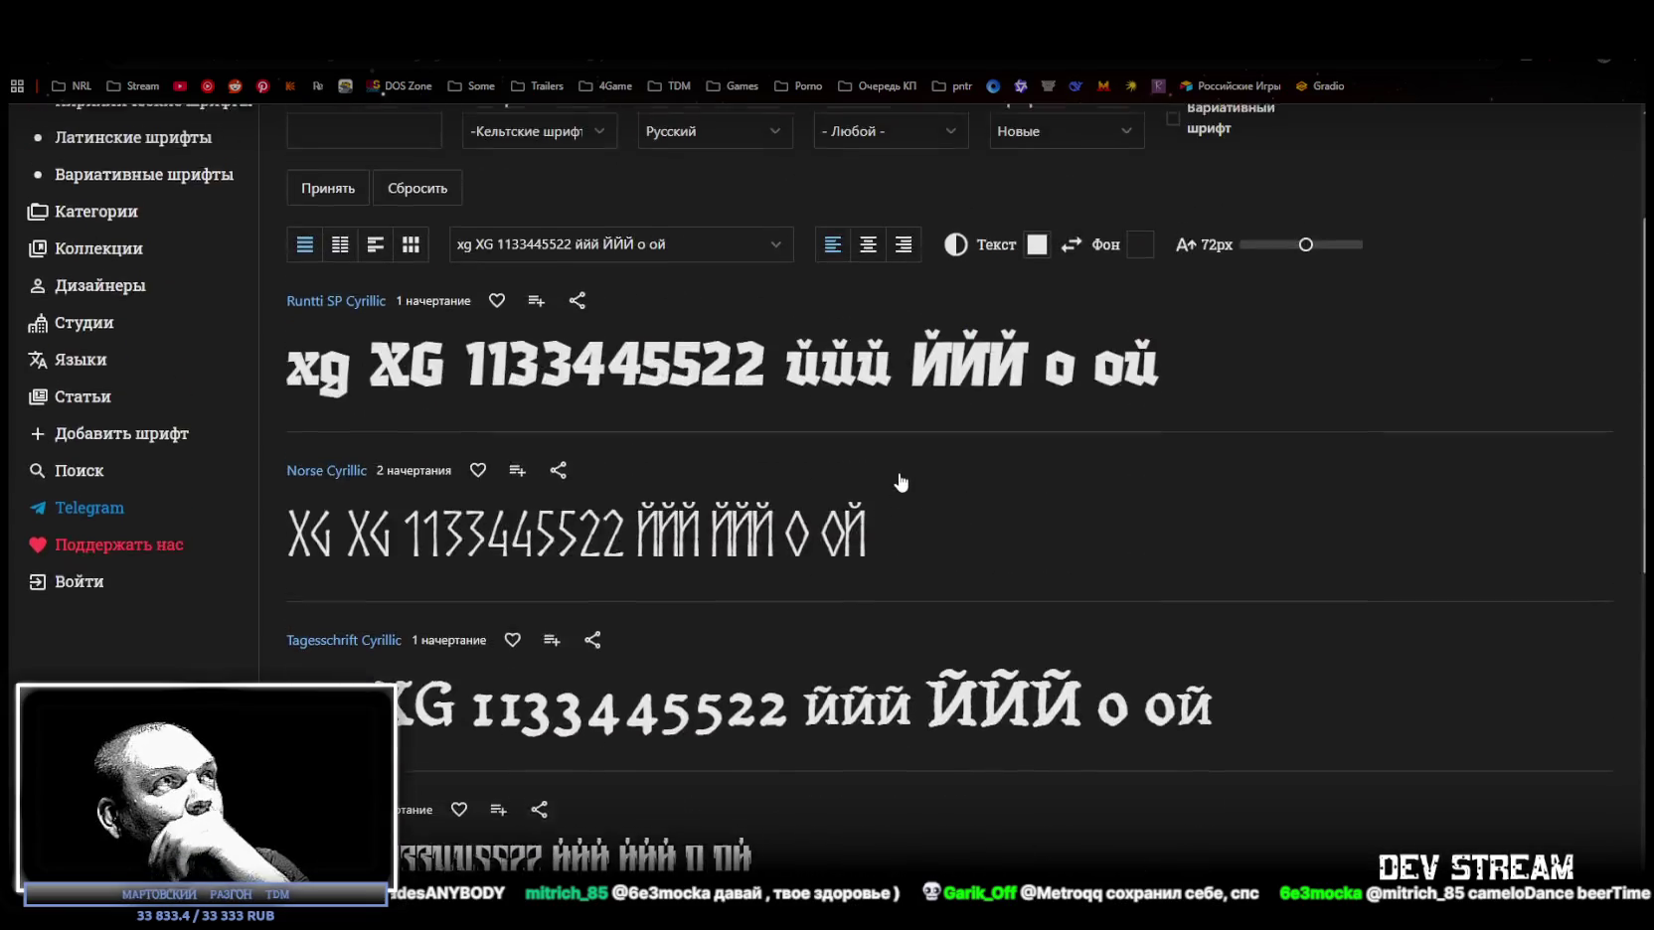
scroll(697, 539, "down", 15)
scroll(529, 416, "up", 12)
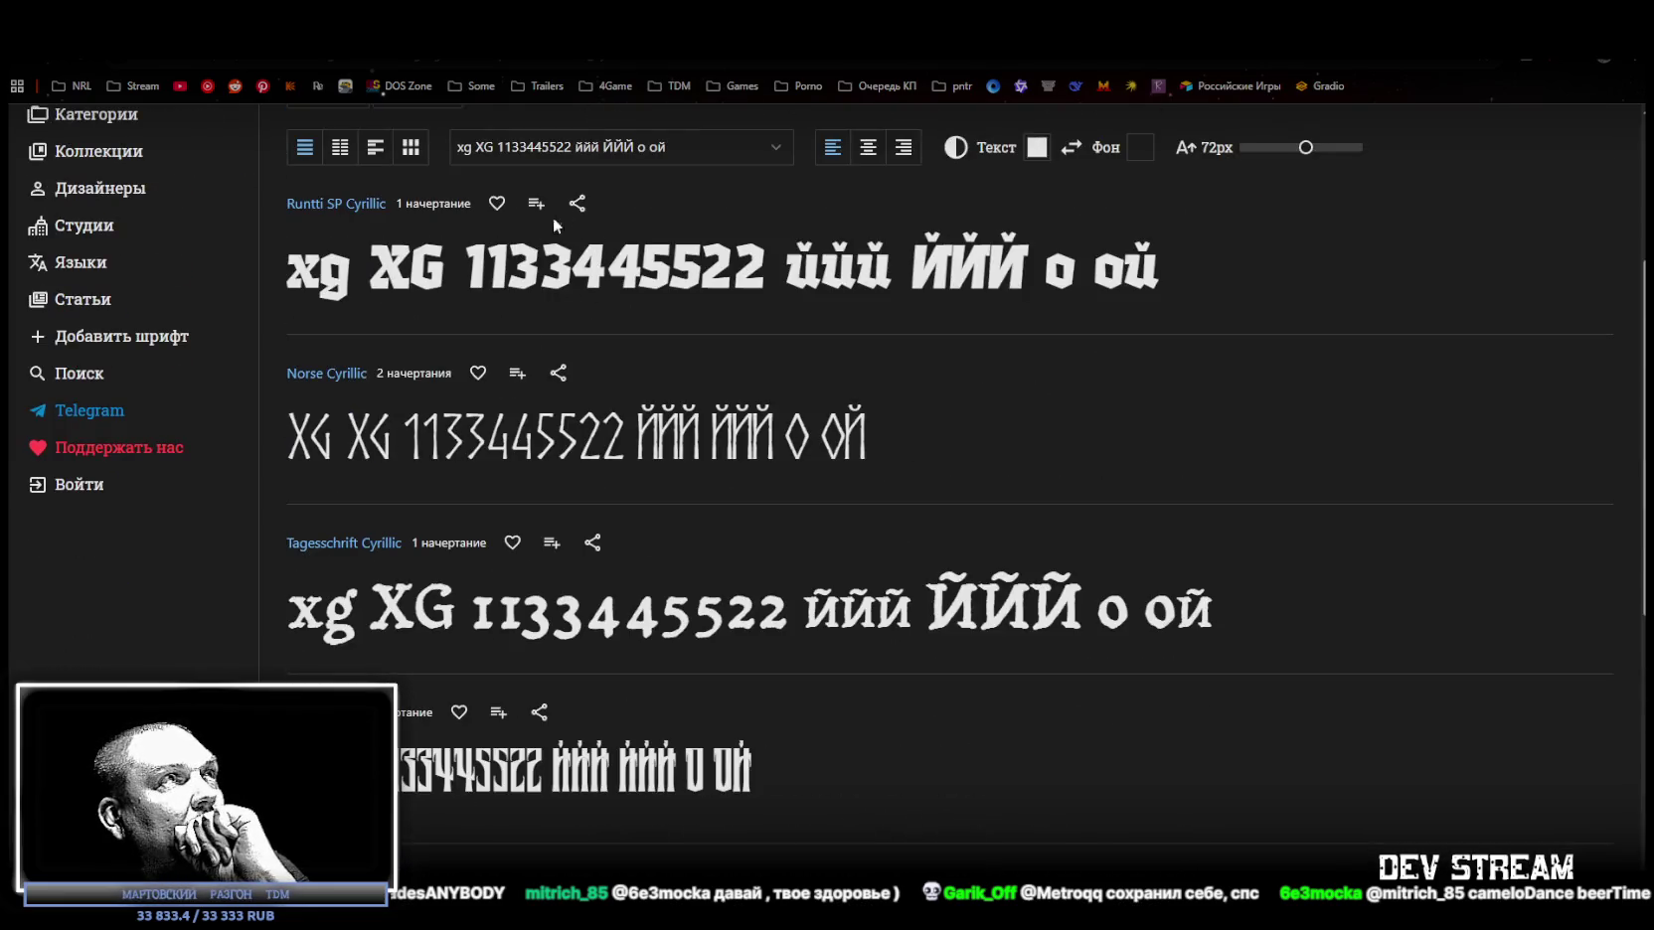
scroll(509, 316, "up", 3)
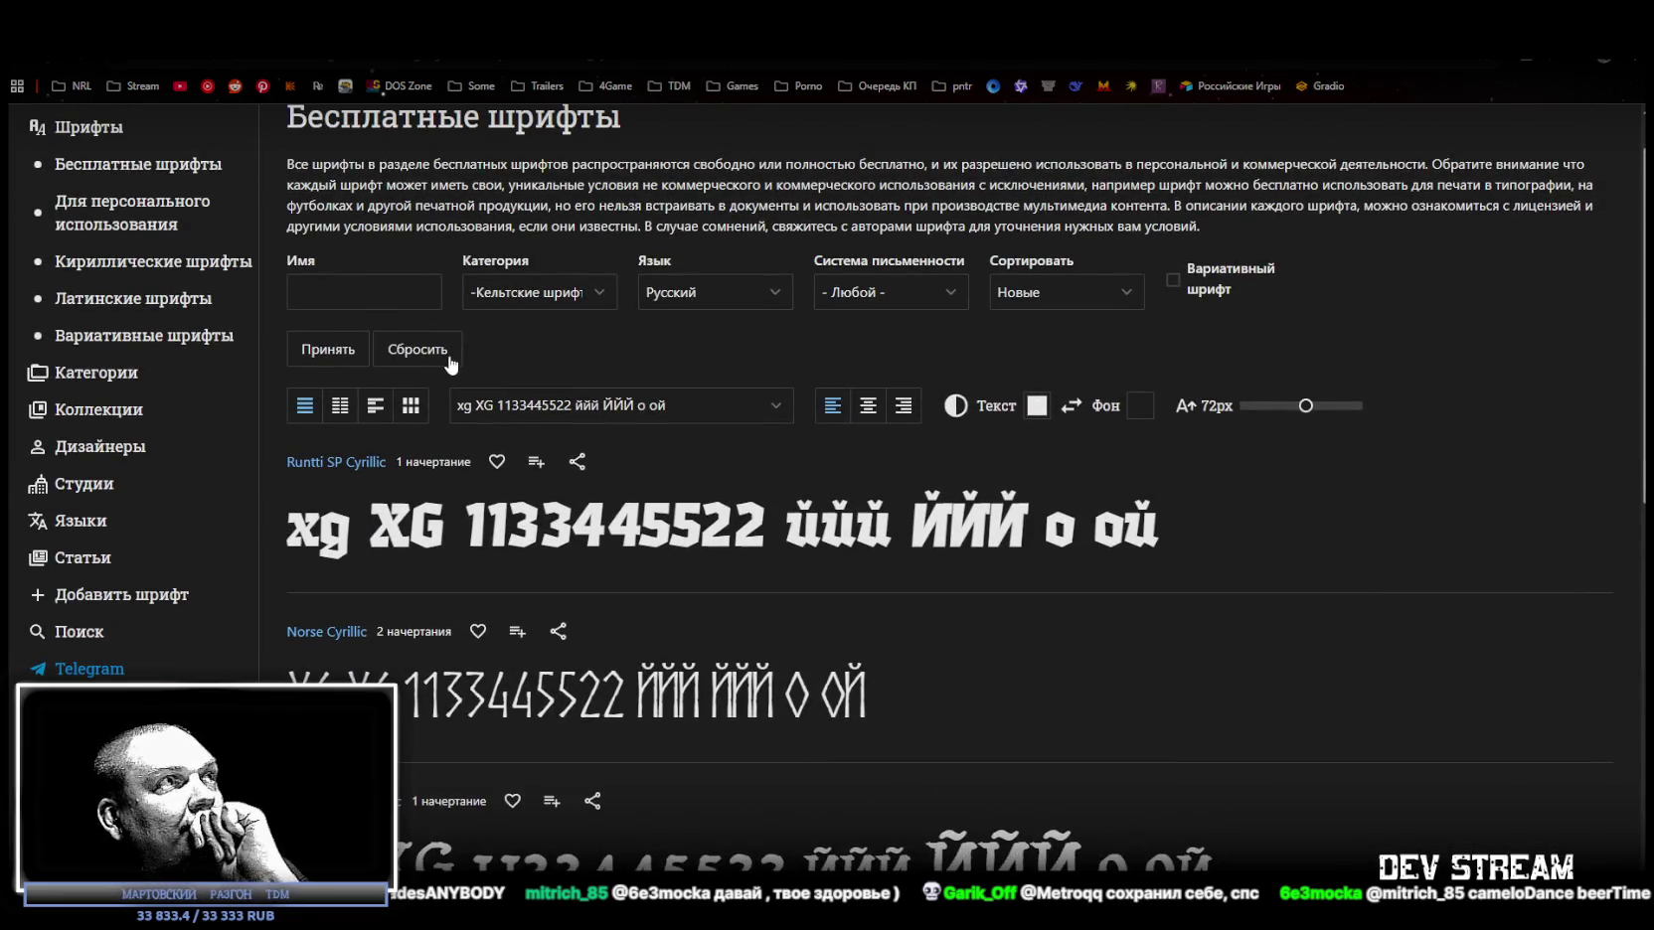
- Apply the '-Instagram шрифты' category and scroll the results, led by Igrunok SP
left_click(617, 291)
scroll(611, 536, "down", 5)
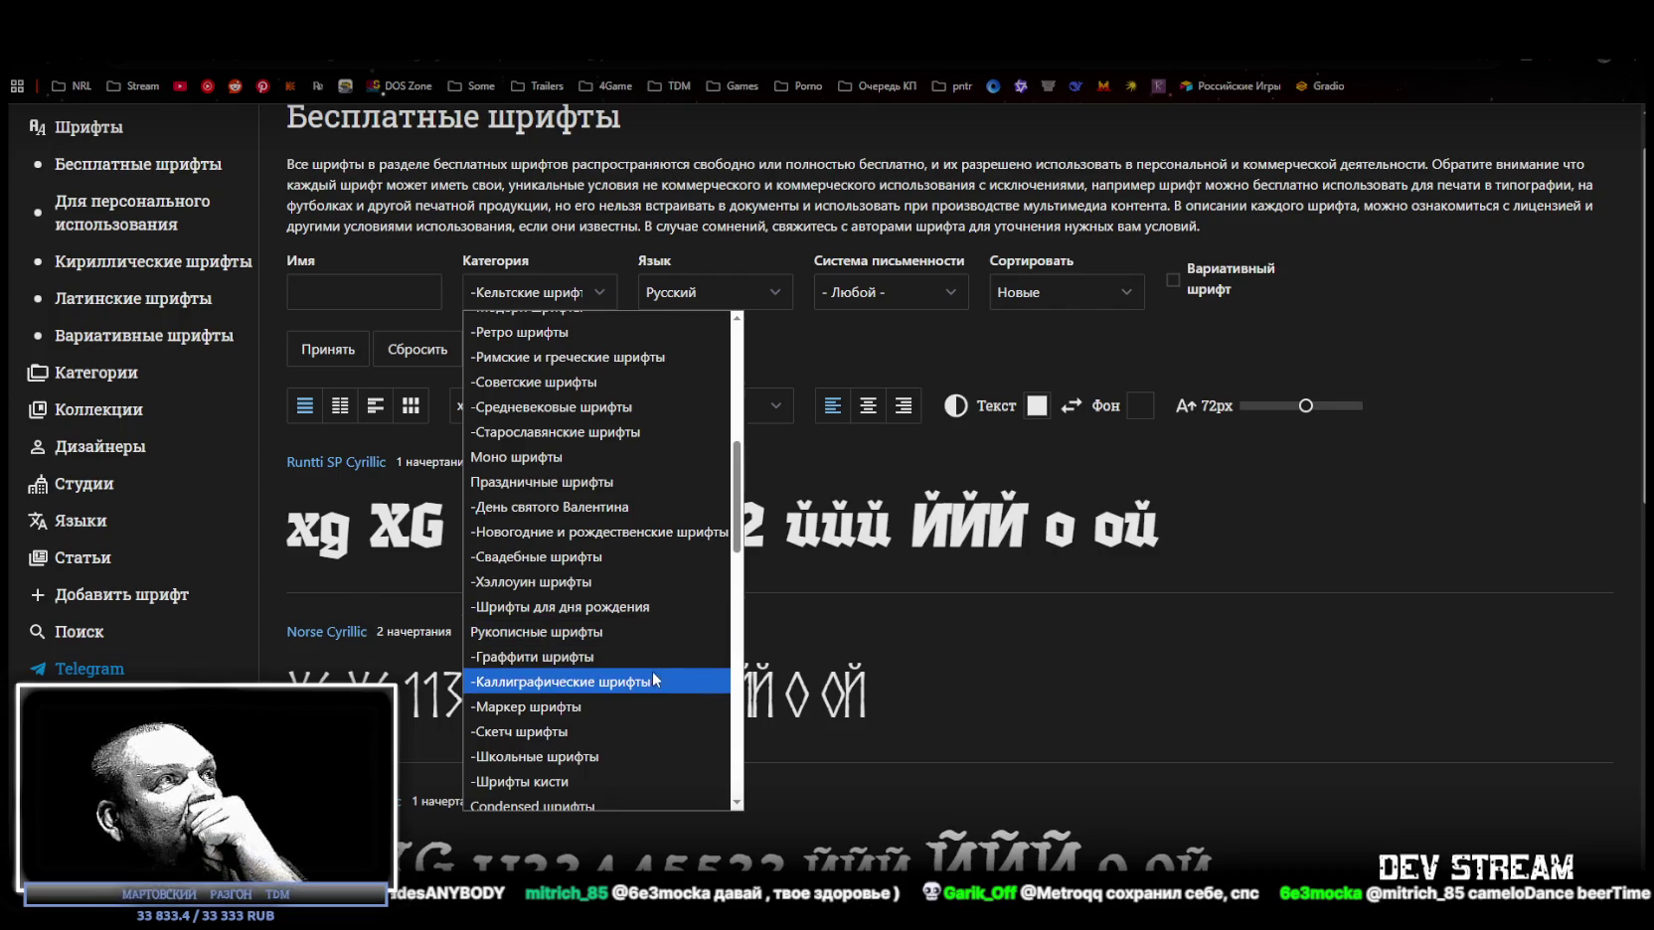
scroll(663, 685, "down", 3)
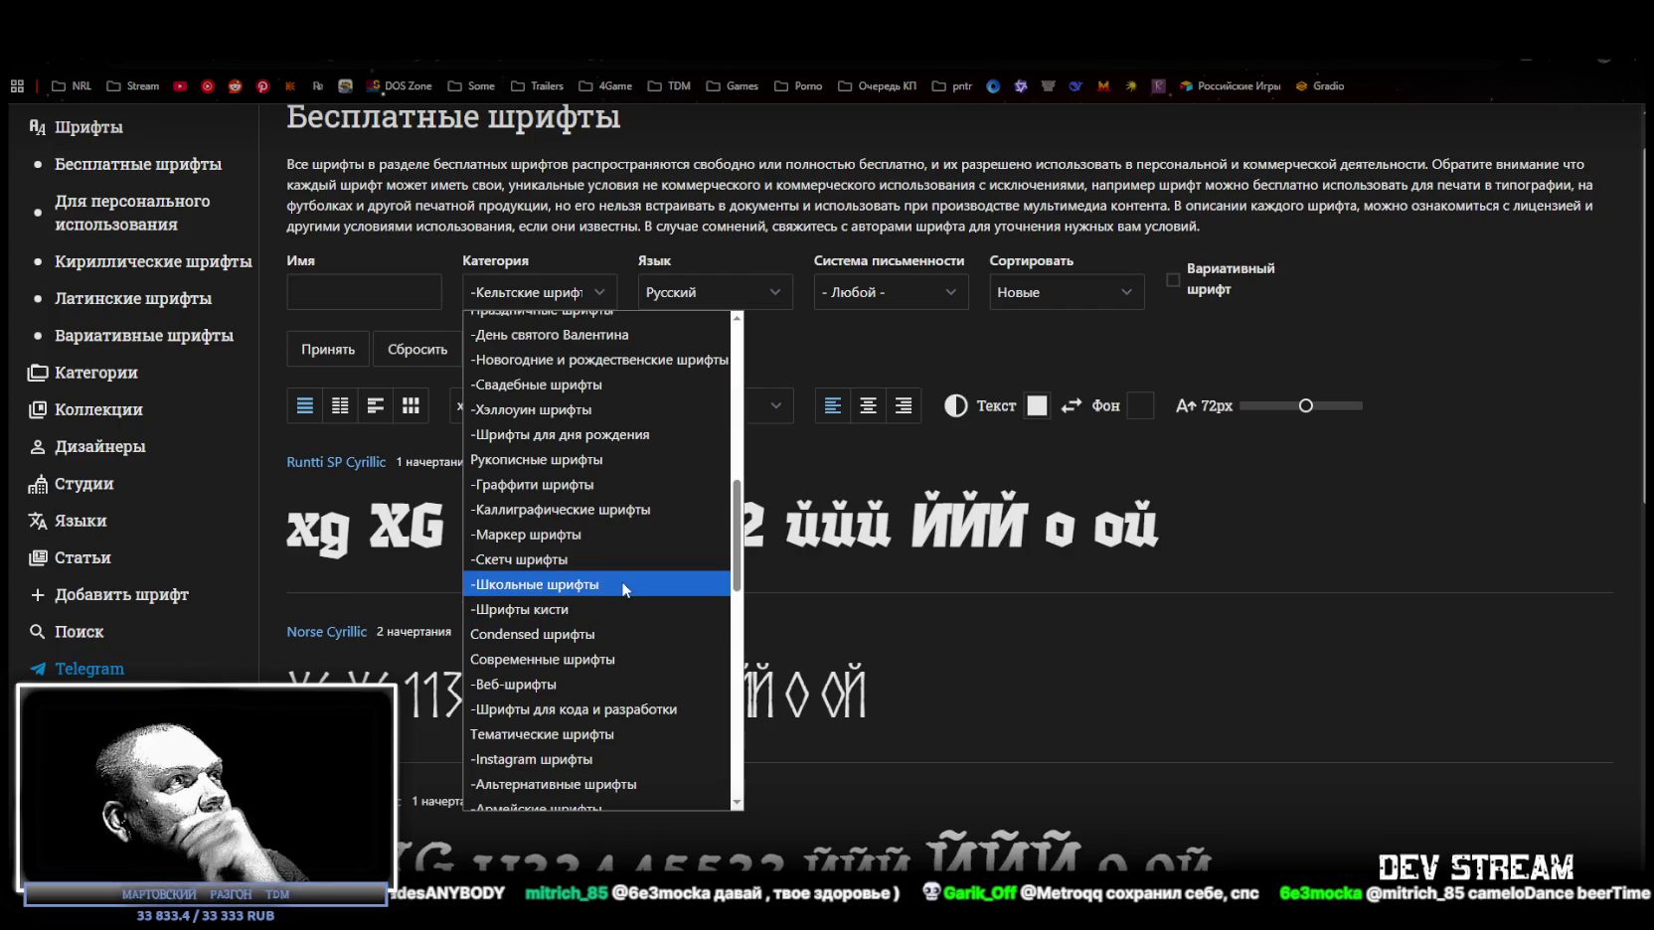
scroll(623, 587, "down", 3)
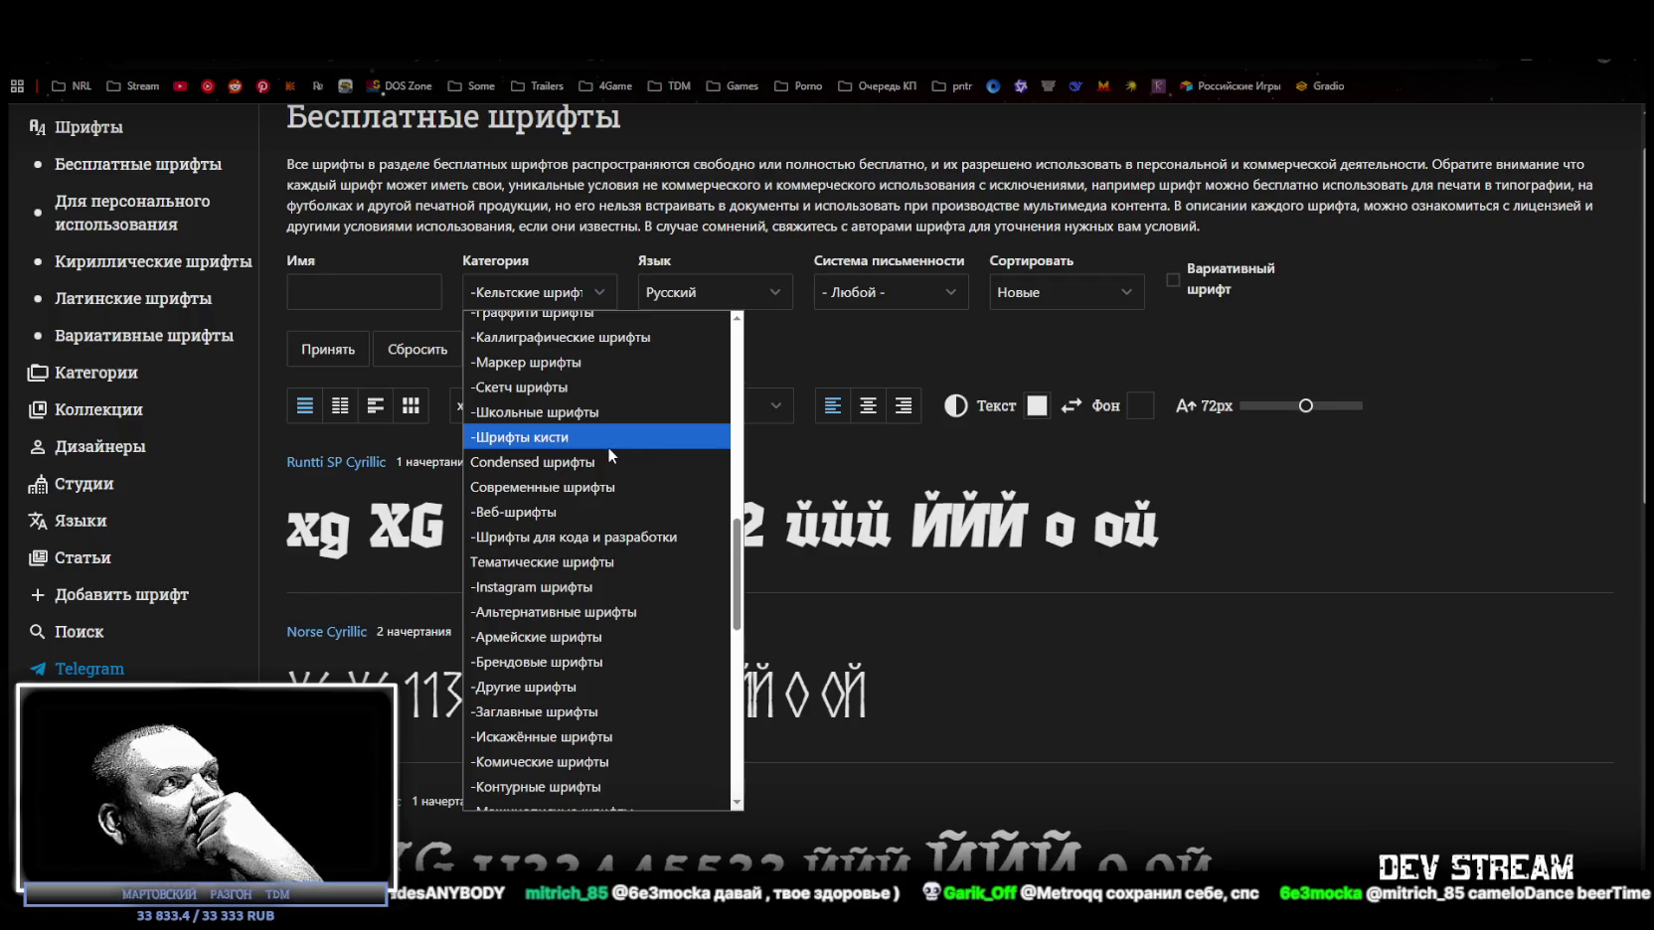
left_click(618, 586)
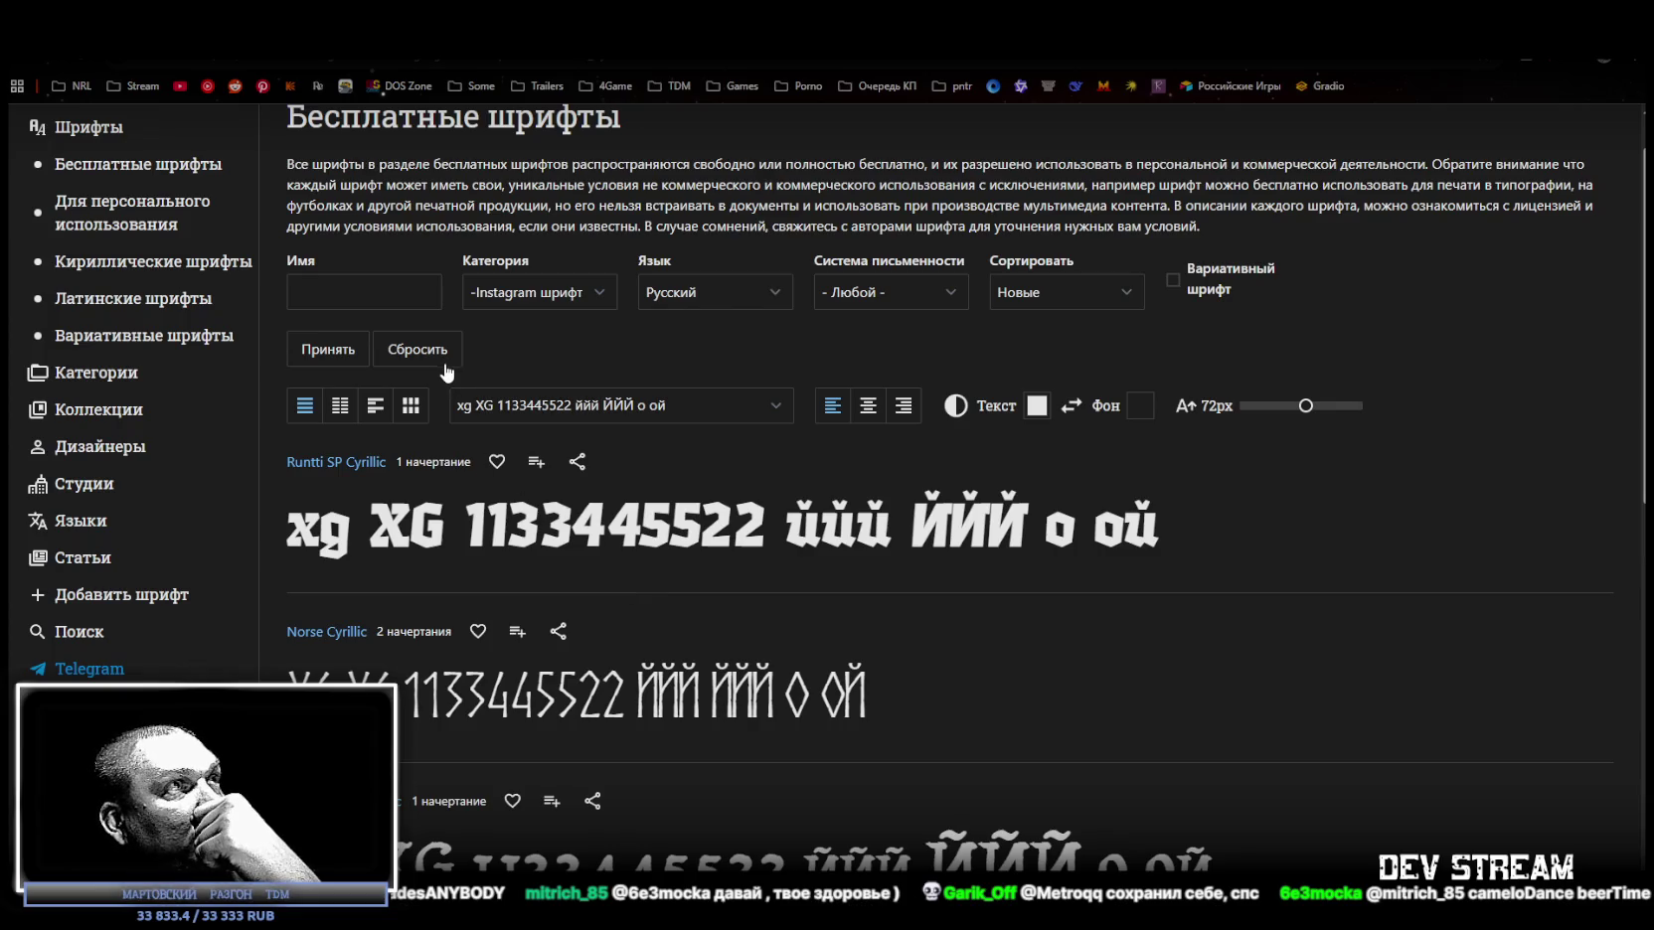
left_click(343, 356)
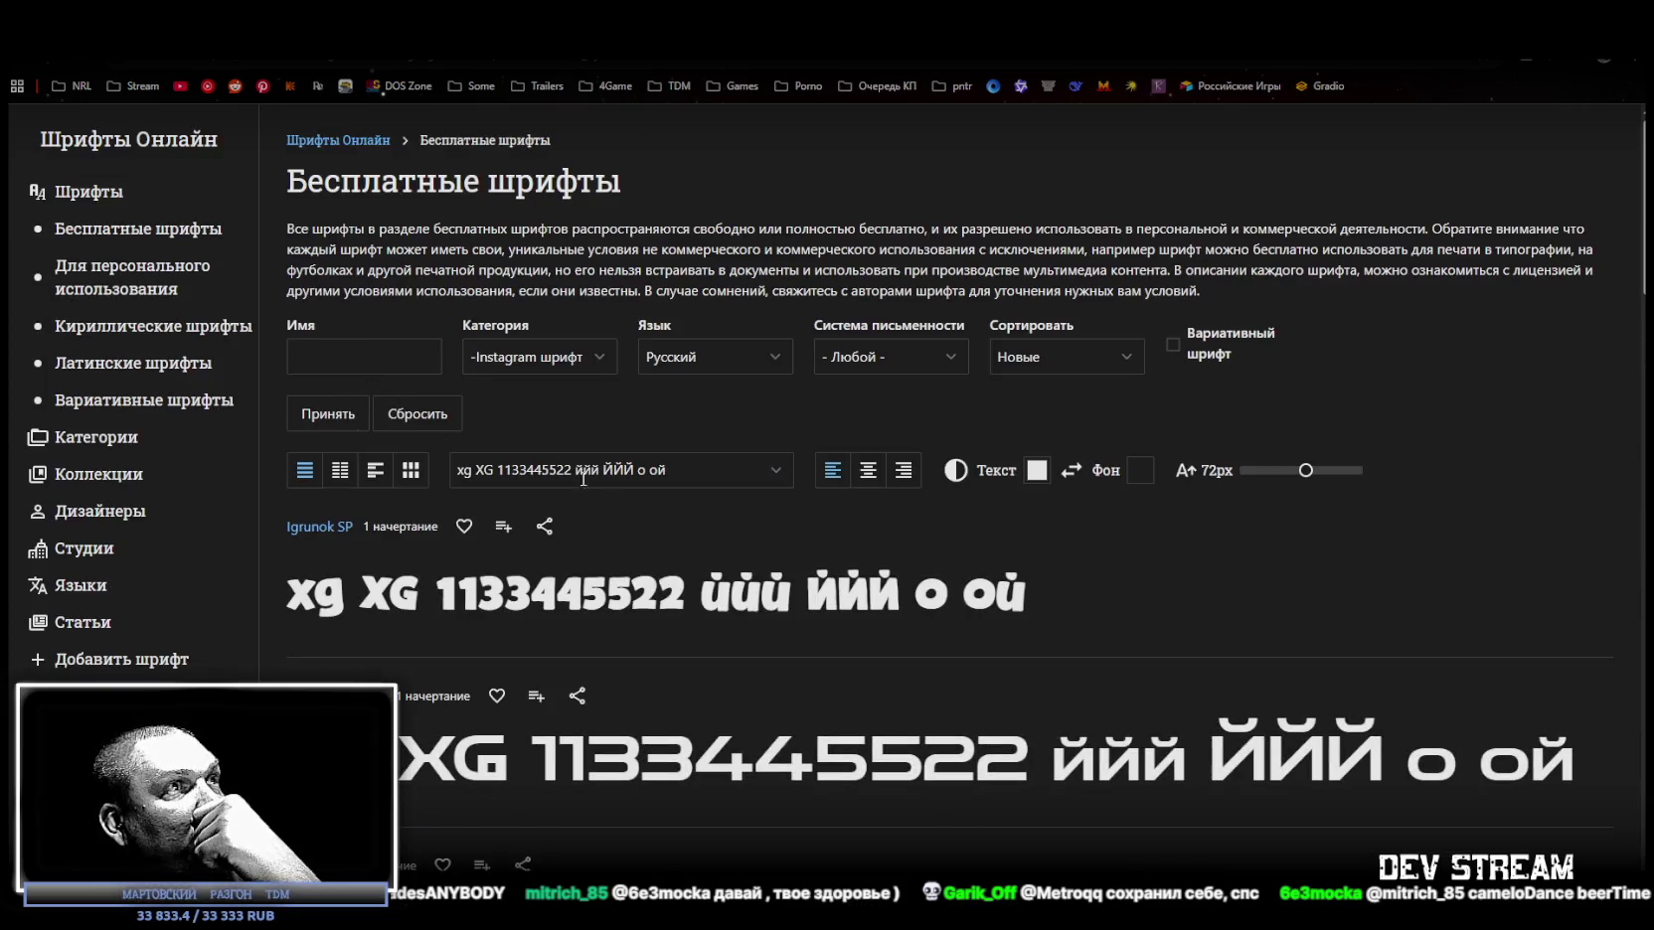
scroll(810, 582, "down", 6)
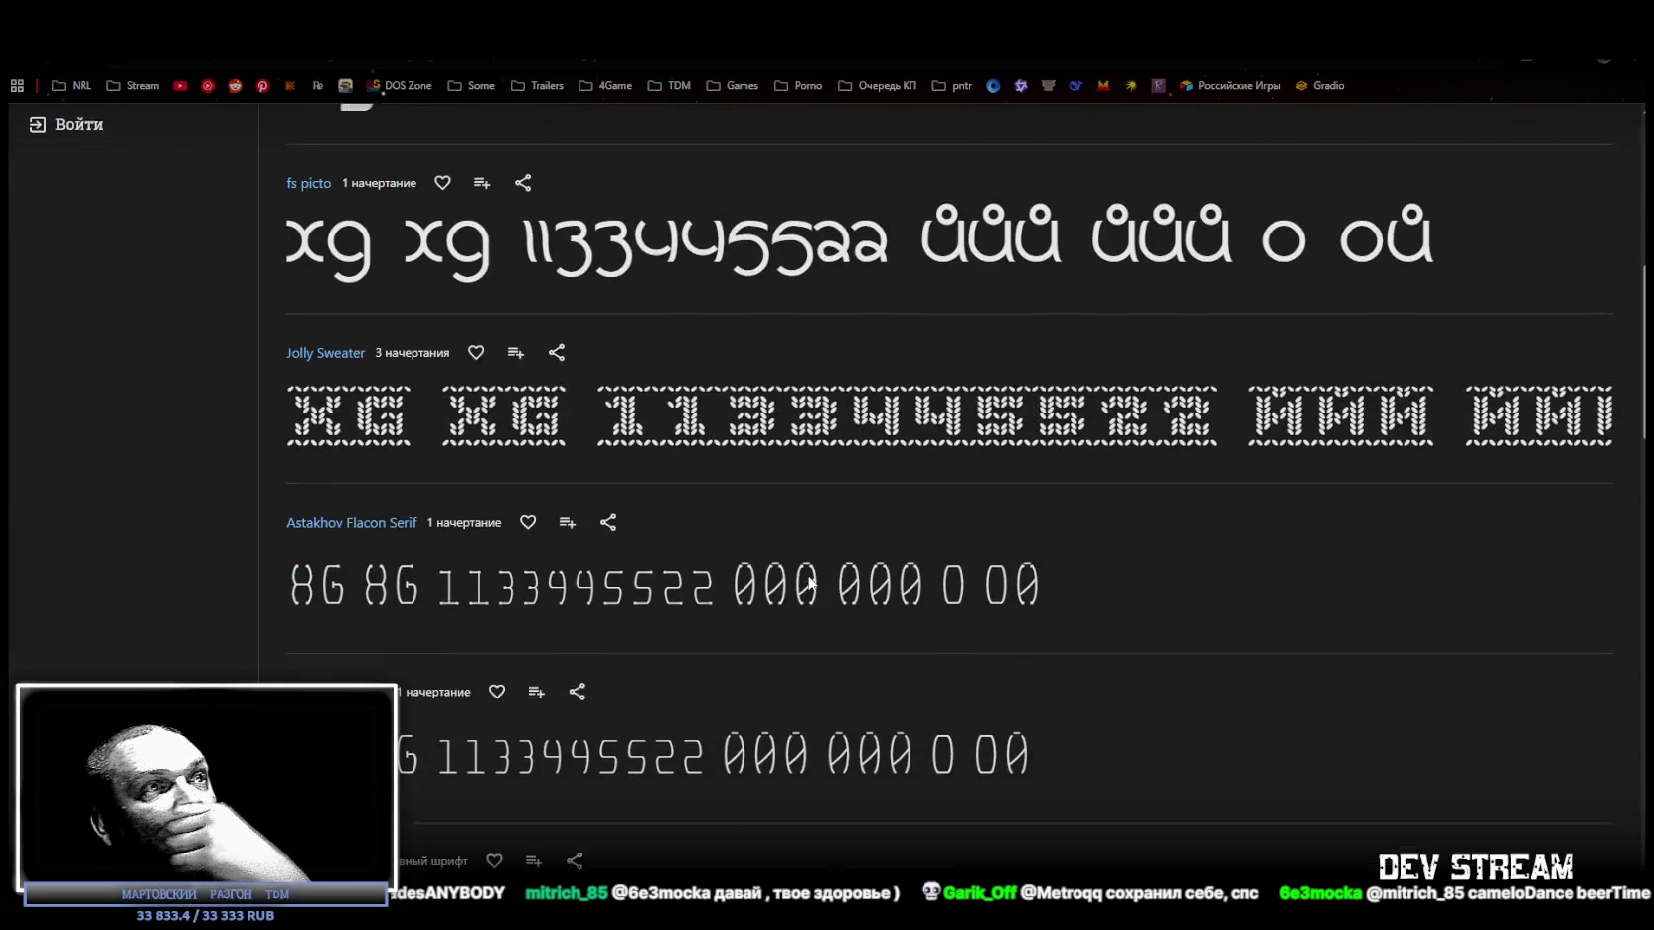
scroll(810, 582, "down", 8)
scroll(801, 580, "down", 10)
scroll(797, 575, "down", 2)
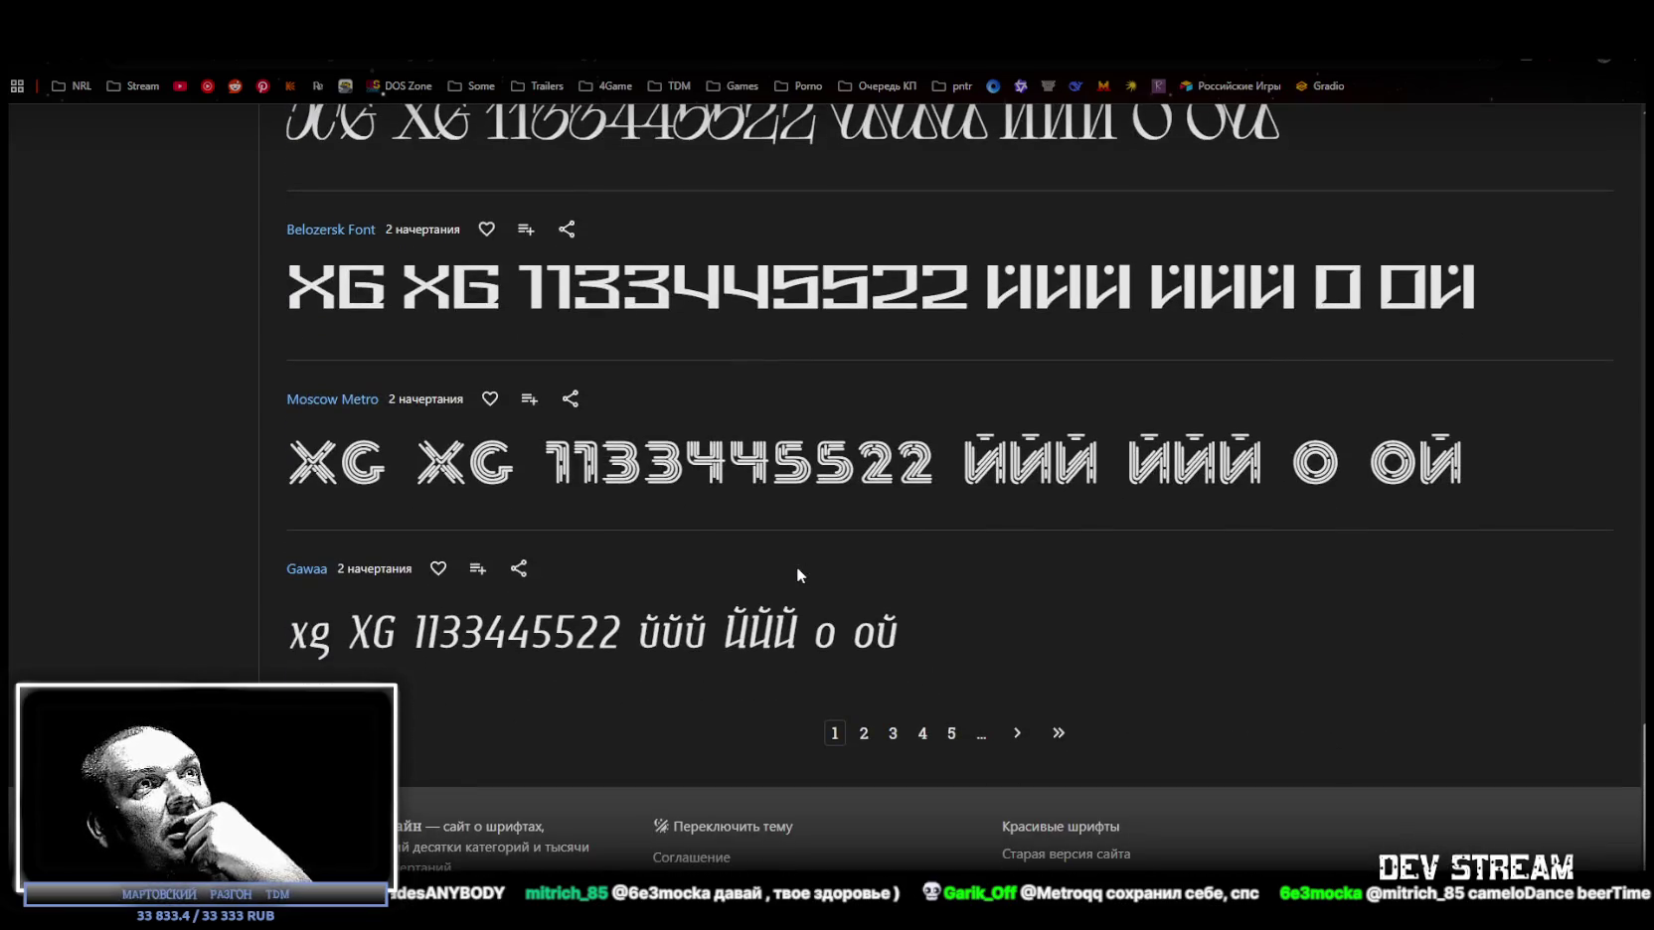
scroll(796, 565, "up", 20)
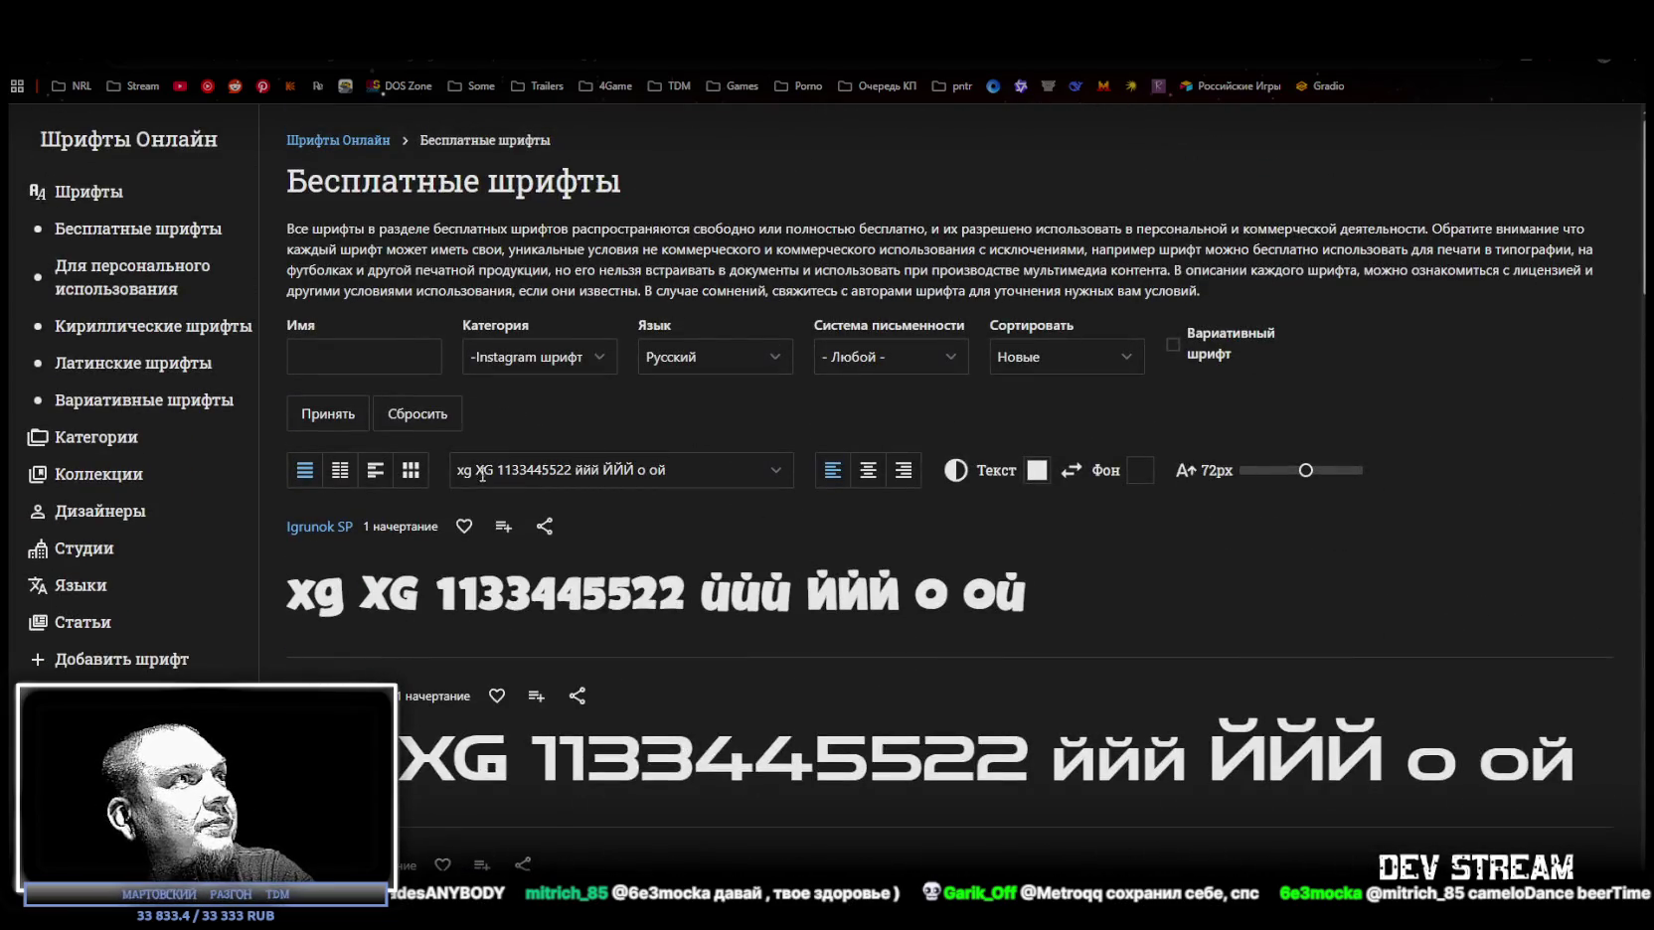
left_click(495, 365)
- Apply the Поврежденные шрифты category and scroll through fonts like Bormus SP and Zenter SP
left_click_drag(740, 549, 726, 684)
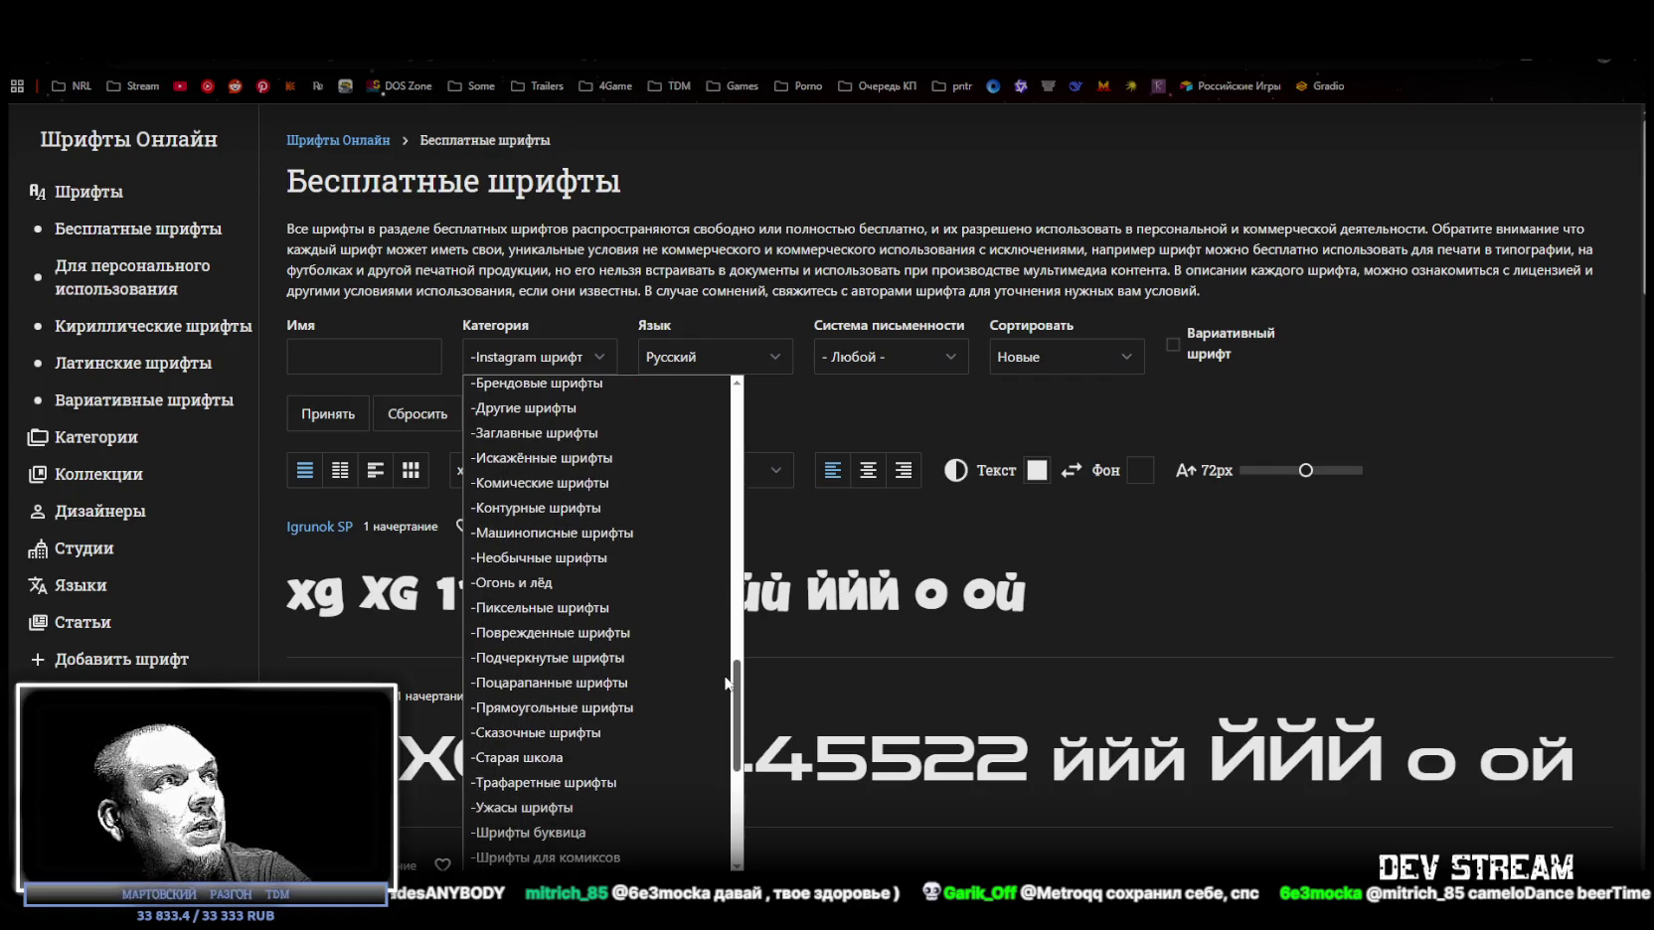
scroll(566, 608, "down", 1)
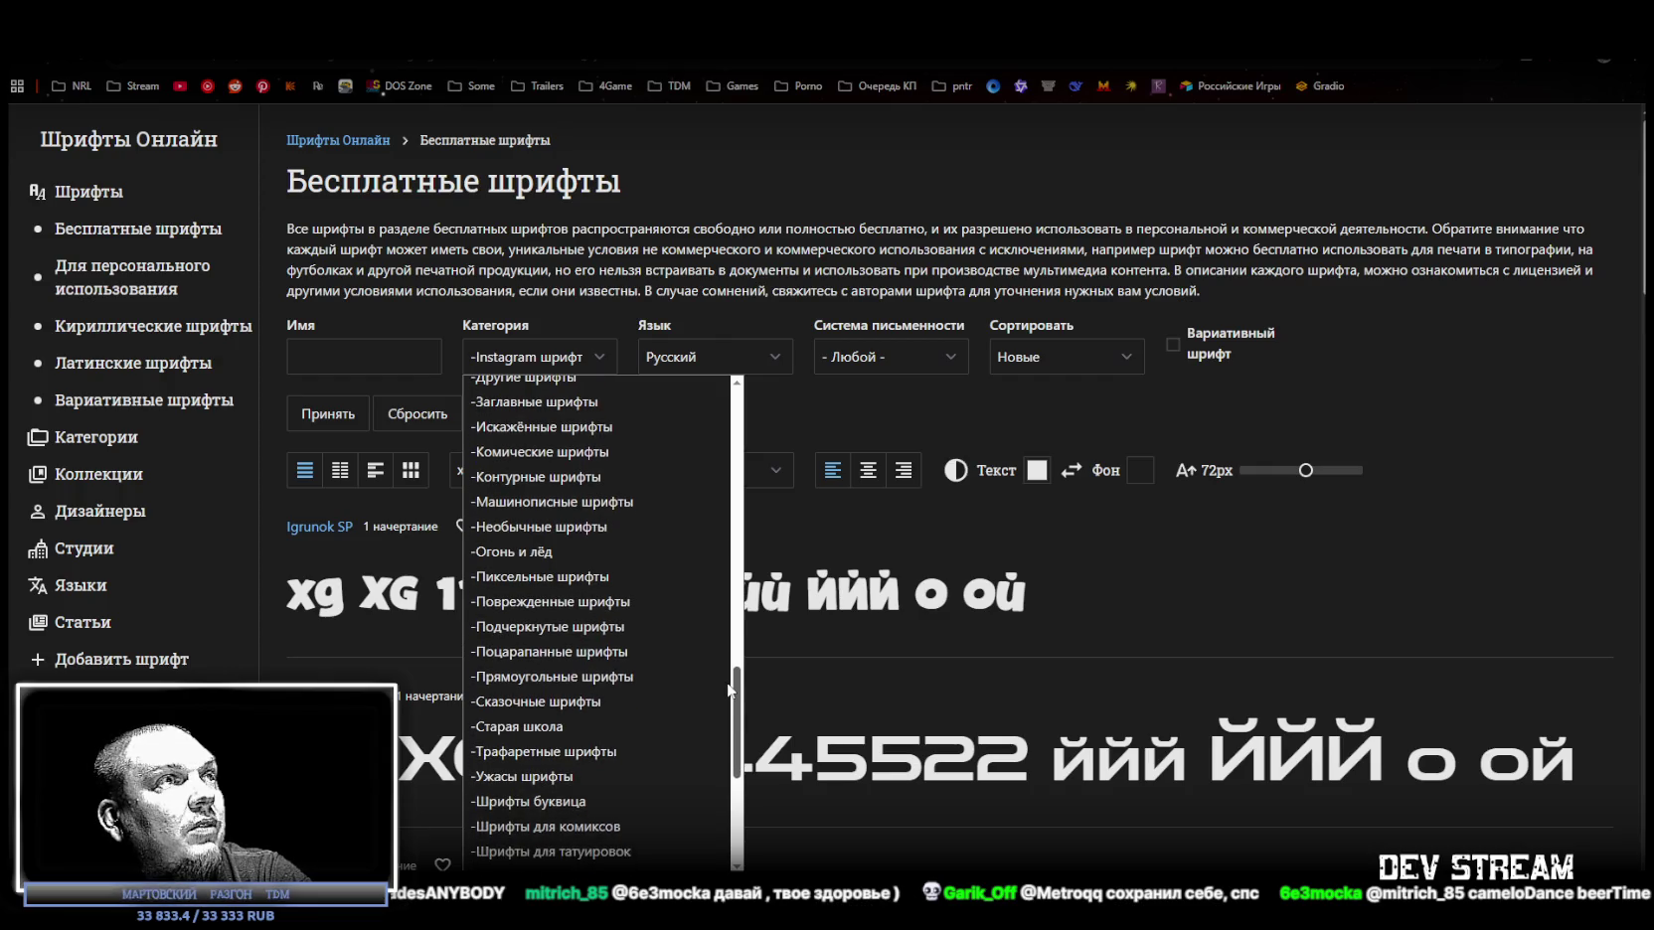
left_click(566, 604)
left_click(328, 415)
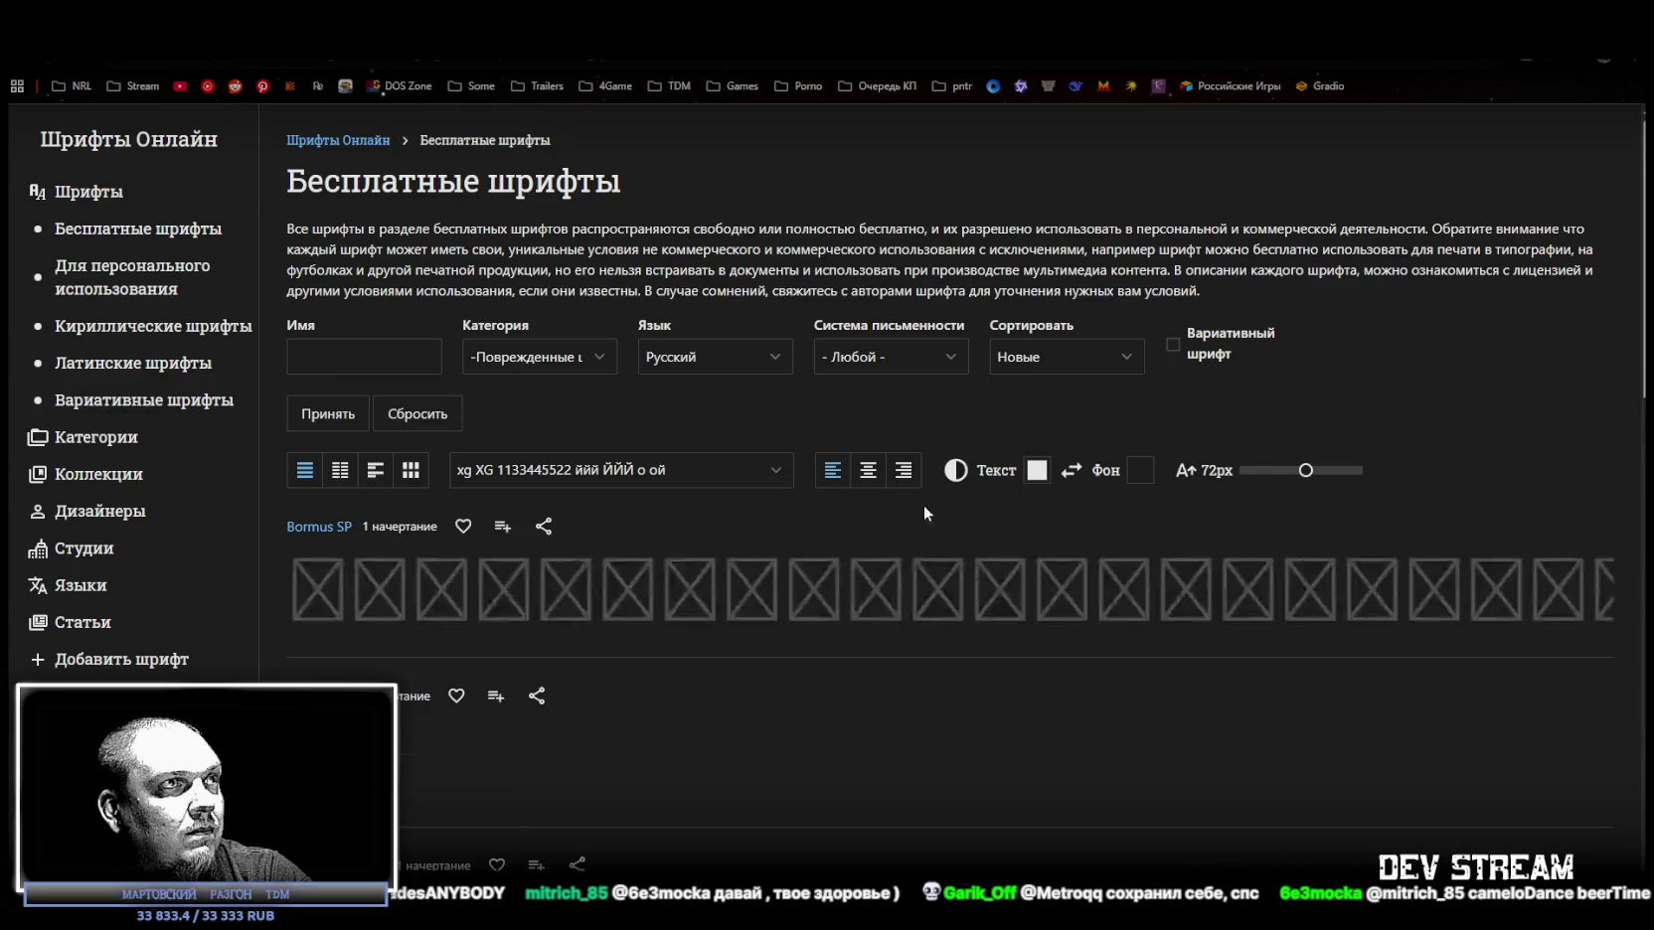
scroll(927, 520, "down", 4)
scroll(925, 520, "down", 2)
scroll(925, 520, "up", 5)
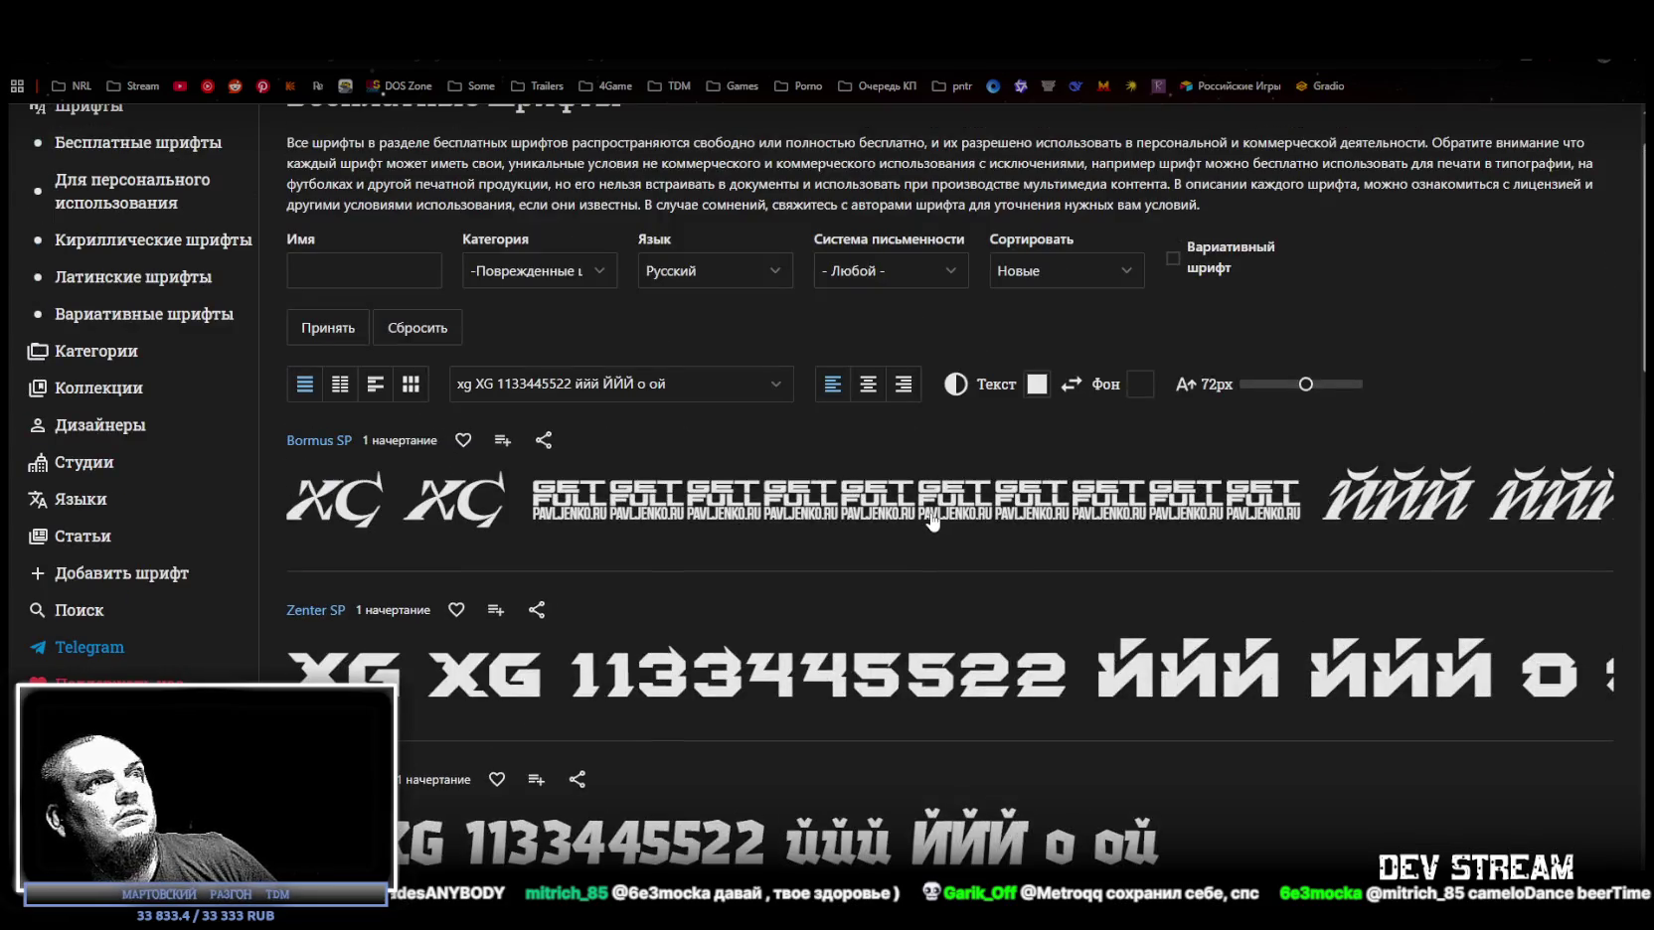
scroll(924, 515, "down", 6)
scroll(919, 515, "down", 1)
scroll(904, 501, "up", 7)
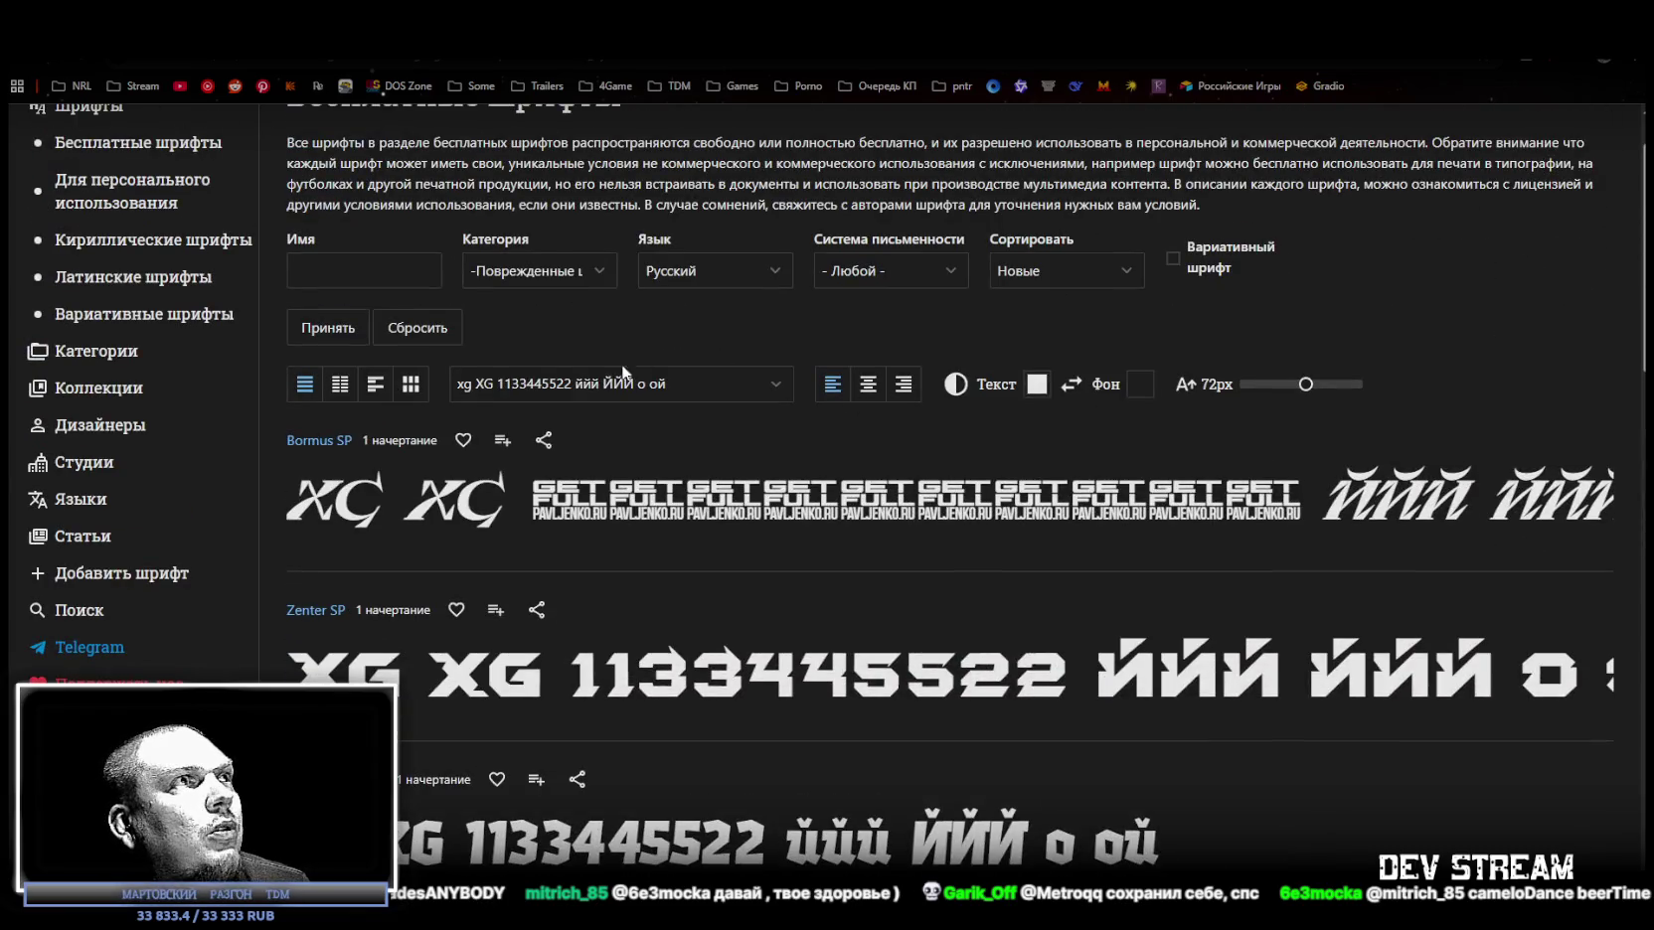
- Shrink the previews to 24px, then enlarge them to 42px and review the list
left_click_drag(1304, 388, 1259, 392)
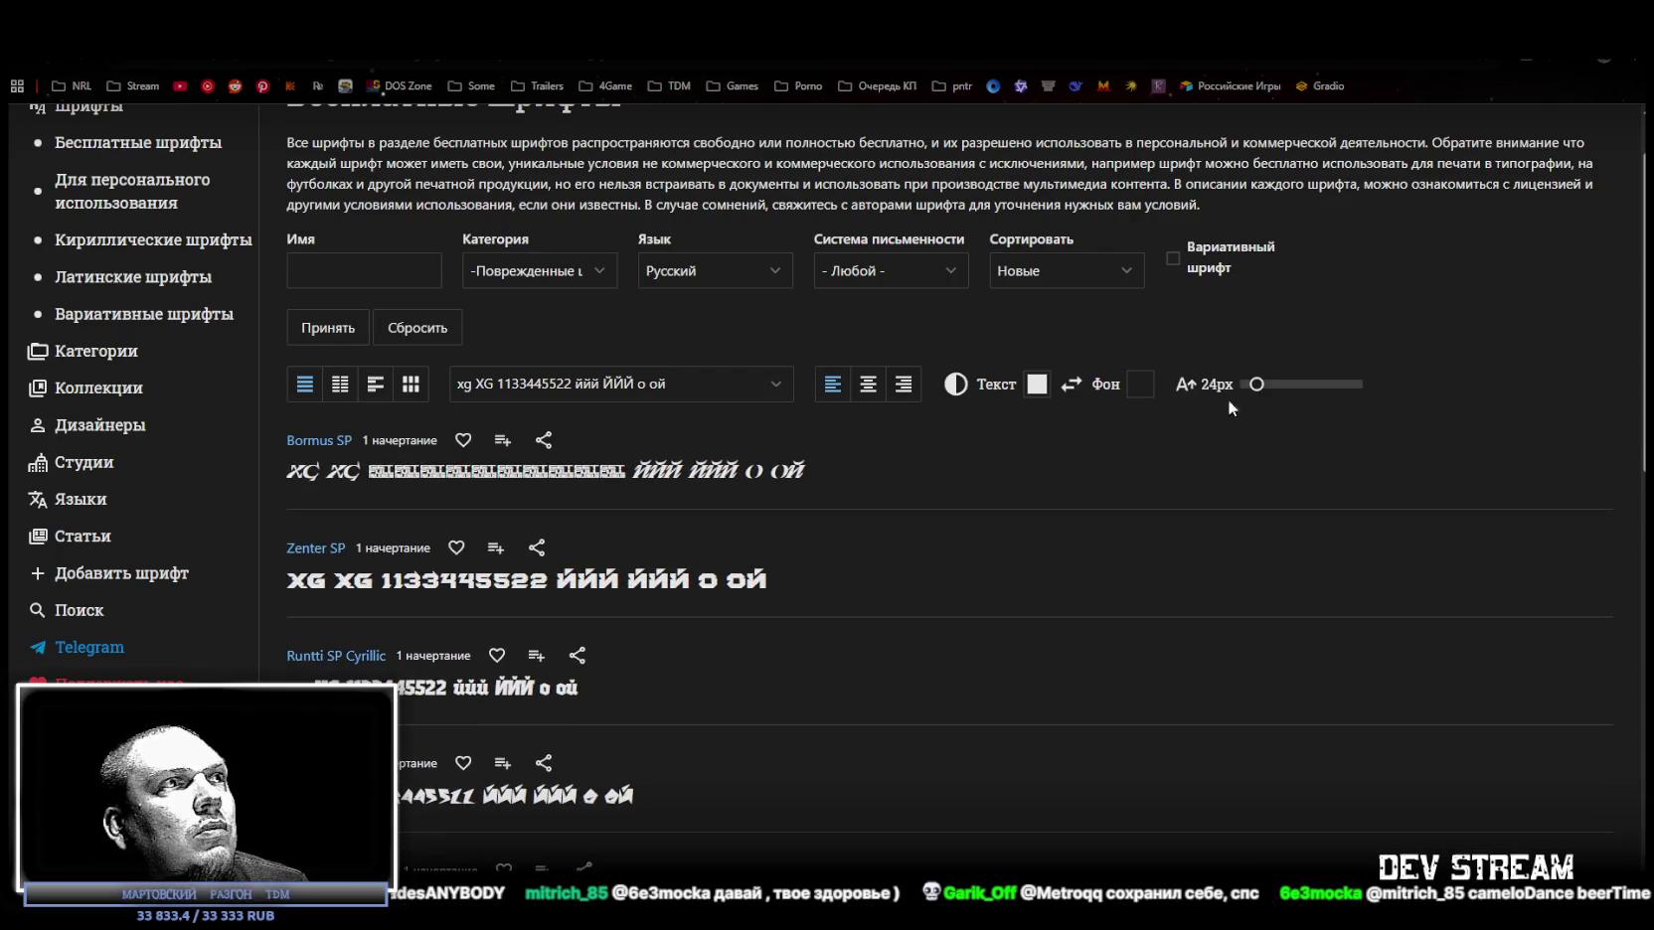
scroll(973, 576, "down", 6)
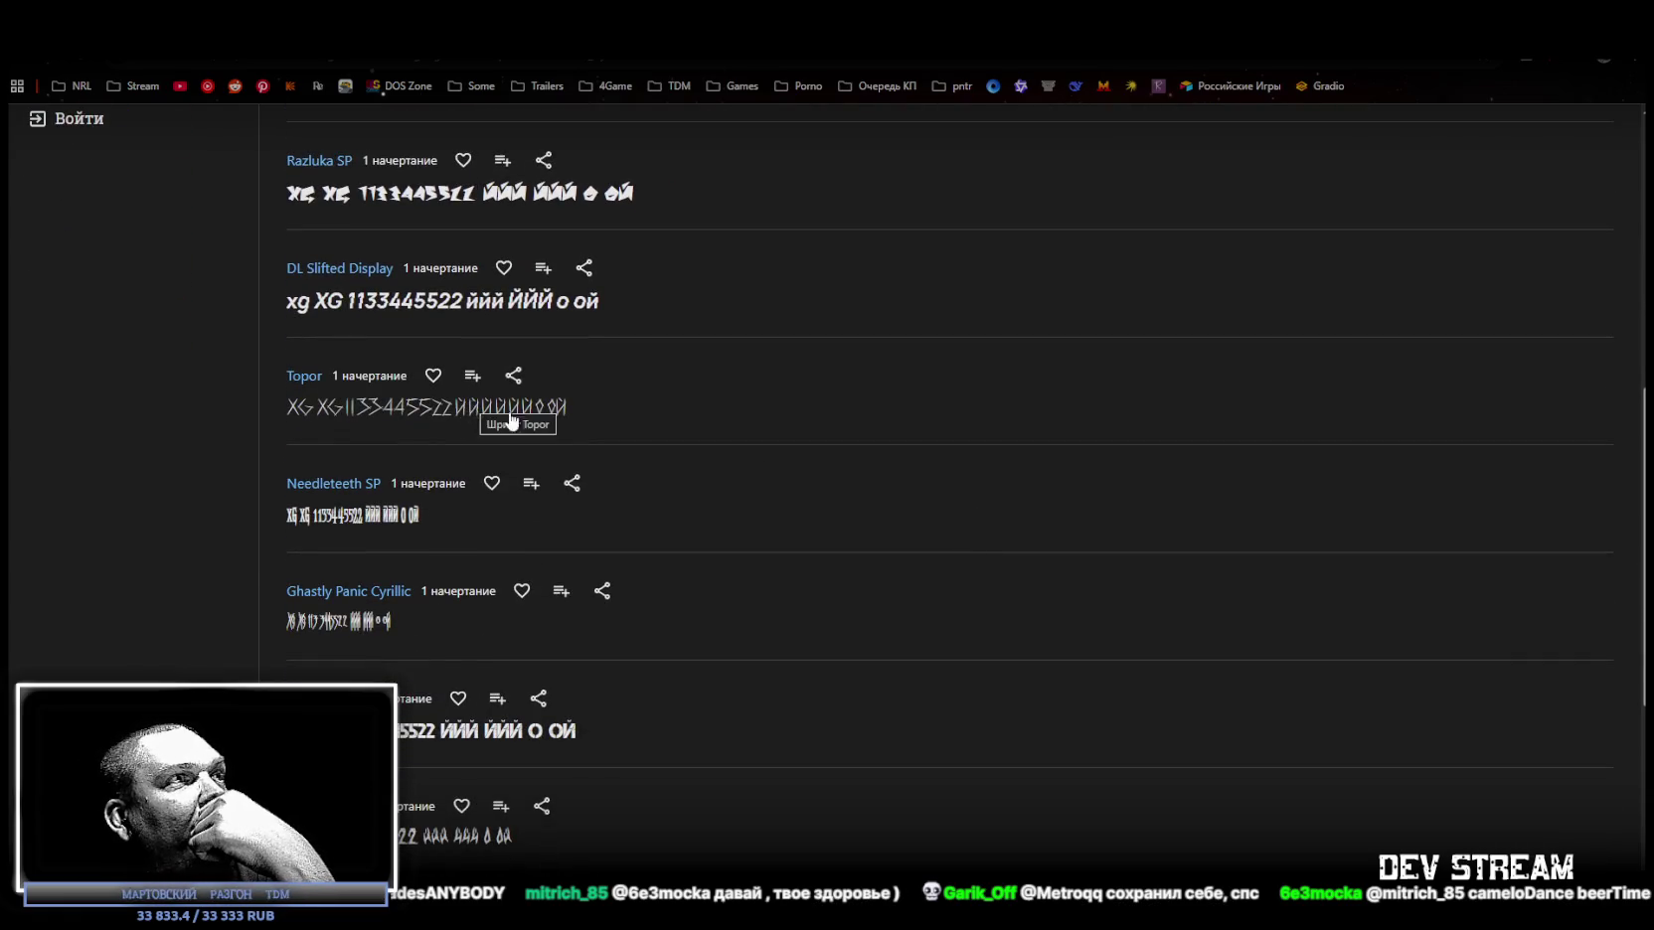
scroll(613, 452, "down", 3)
scroll(527, 373, "down", 2)
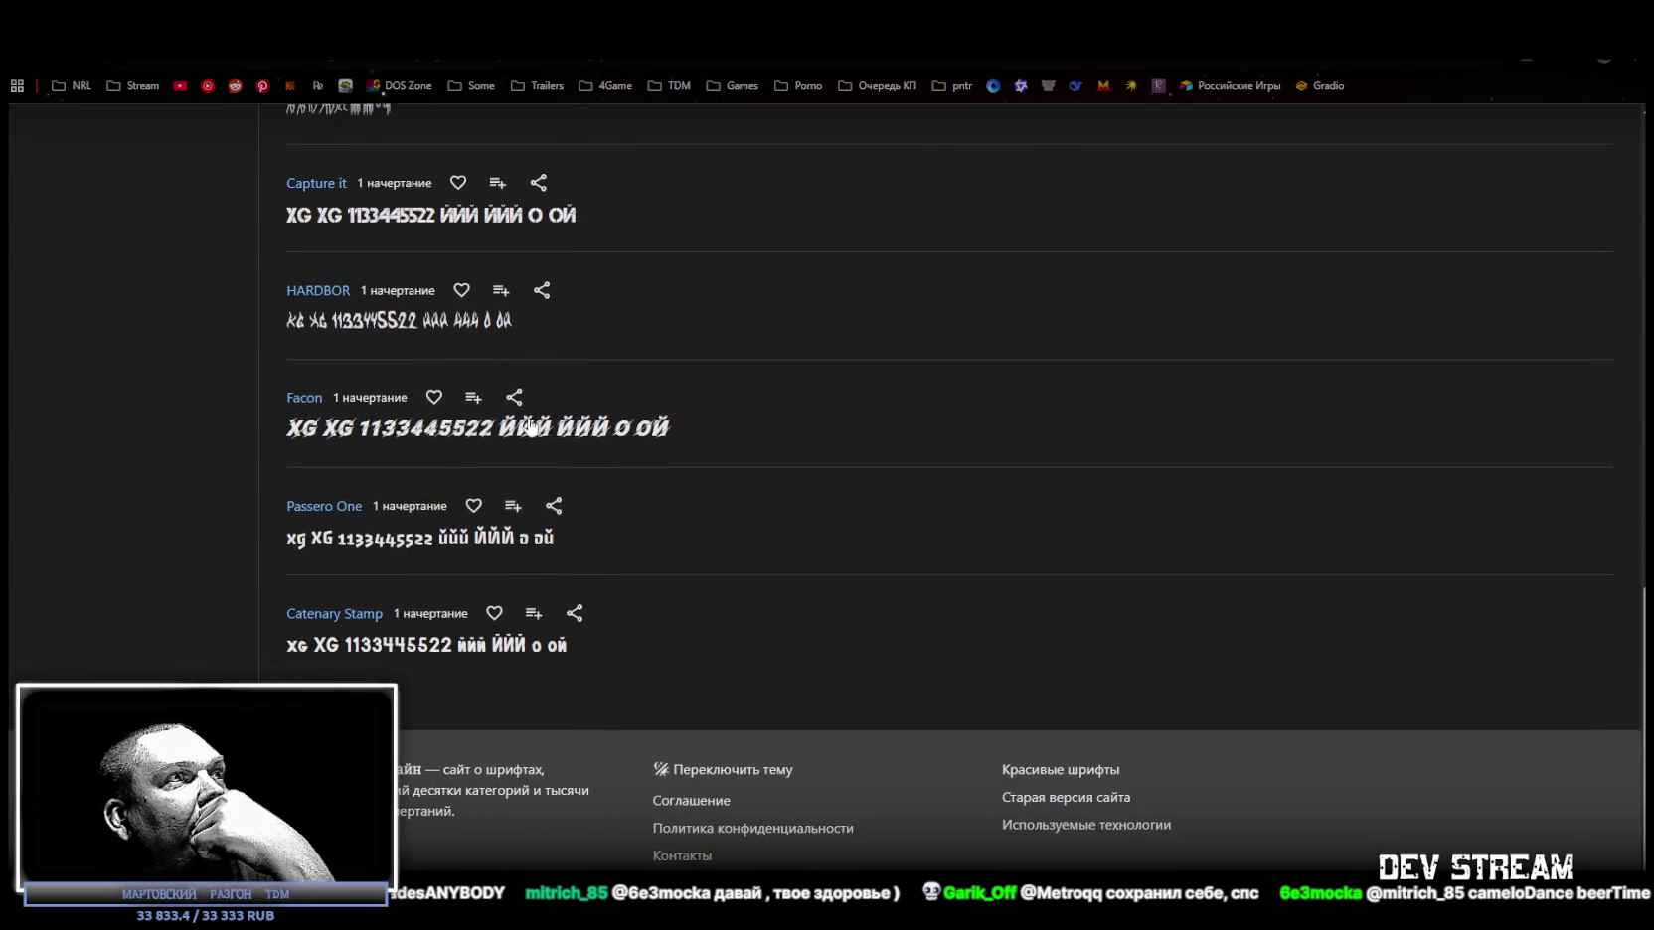
scroll(873, 400, "up", 10)
left_click_drag(1255, 382, 1276, 393)
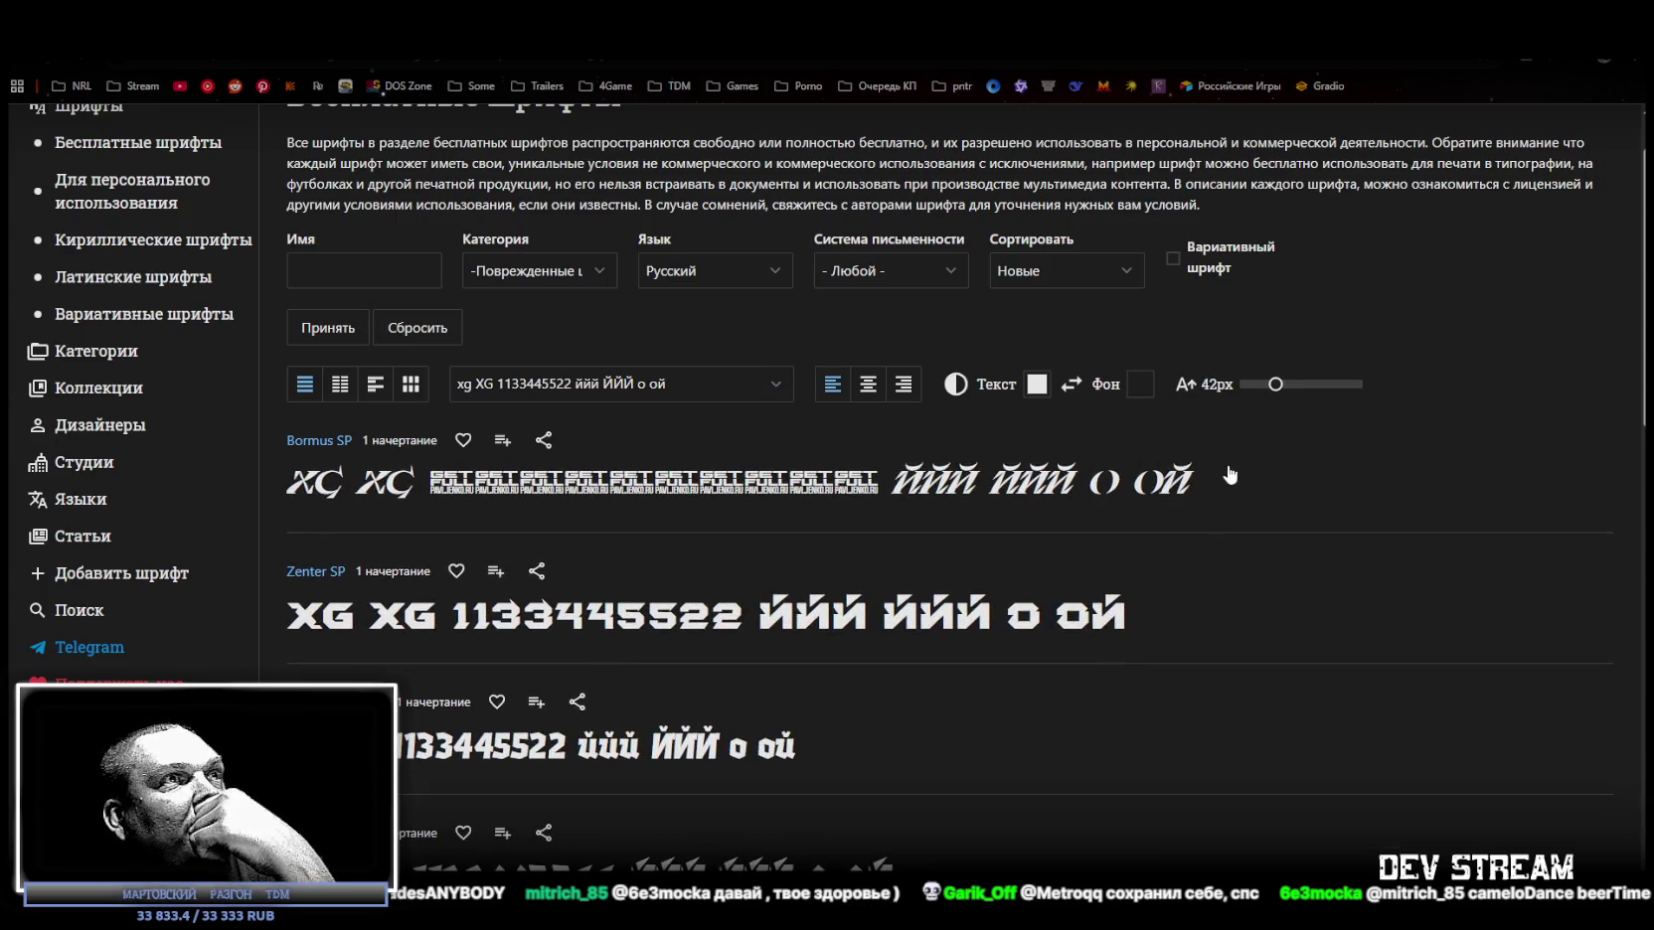
scroll(1222, 470, "down", 3)
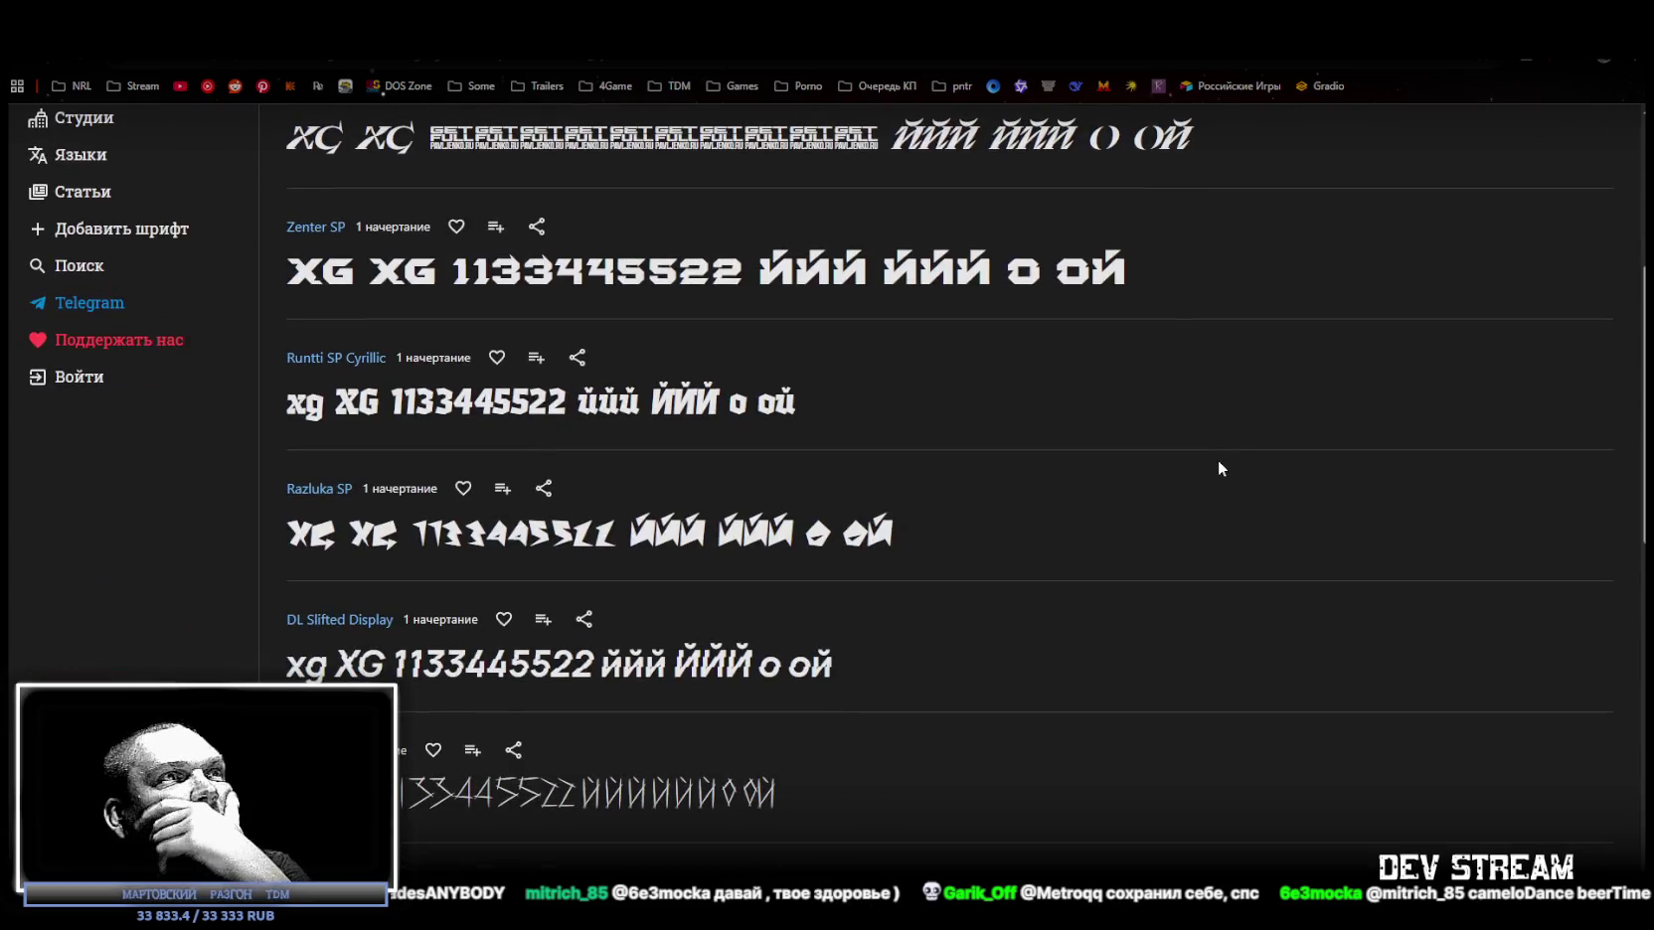
scroll(1220, 467, "down", 9)
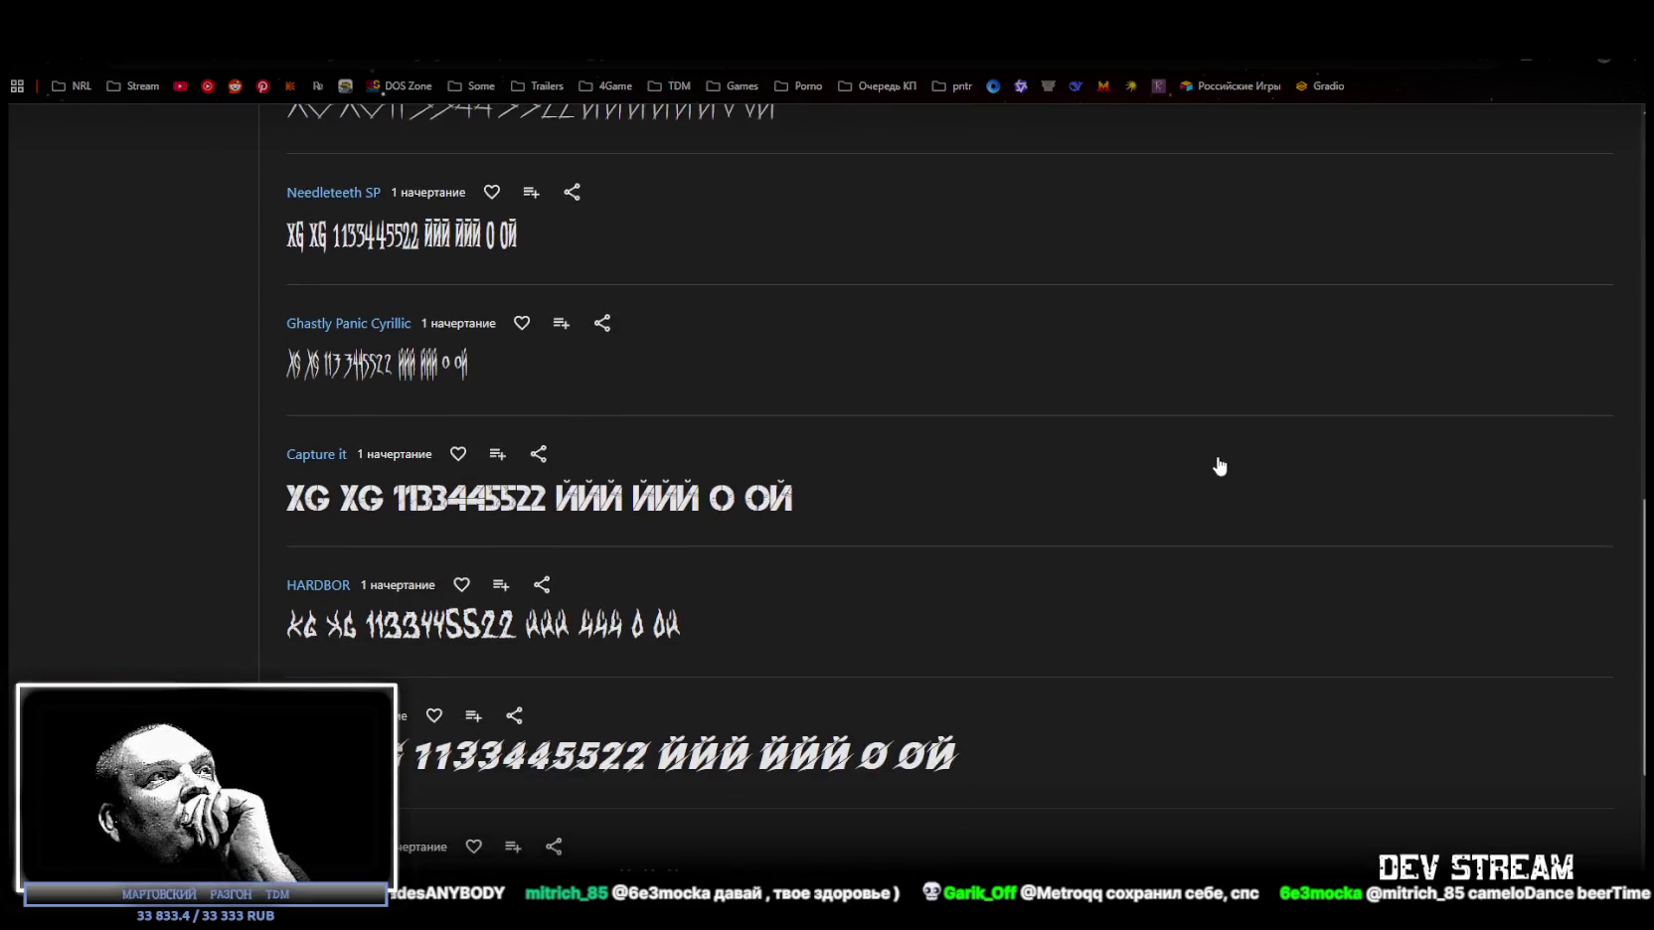
scroll(1218, 465, "down", 1)
scroll(1216, 460, "up", 13)
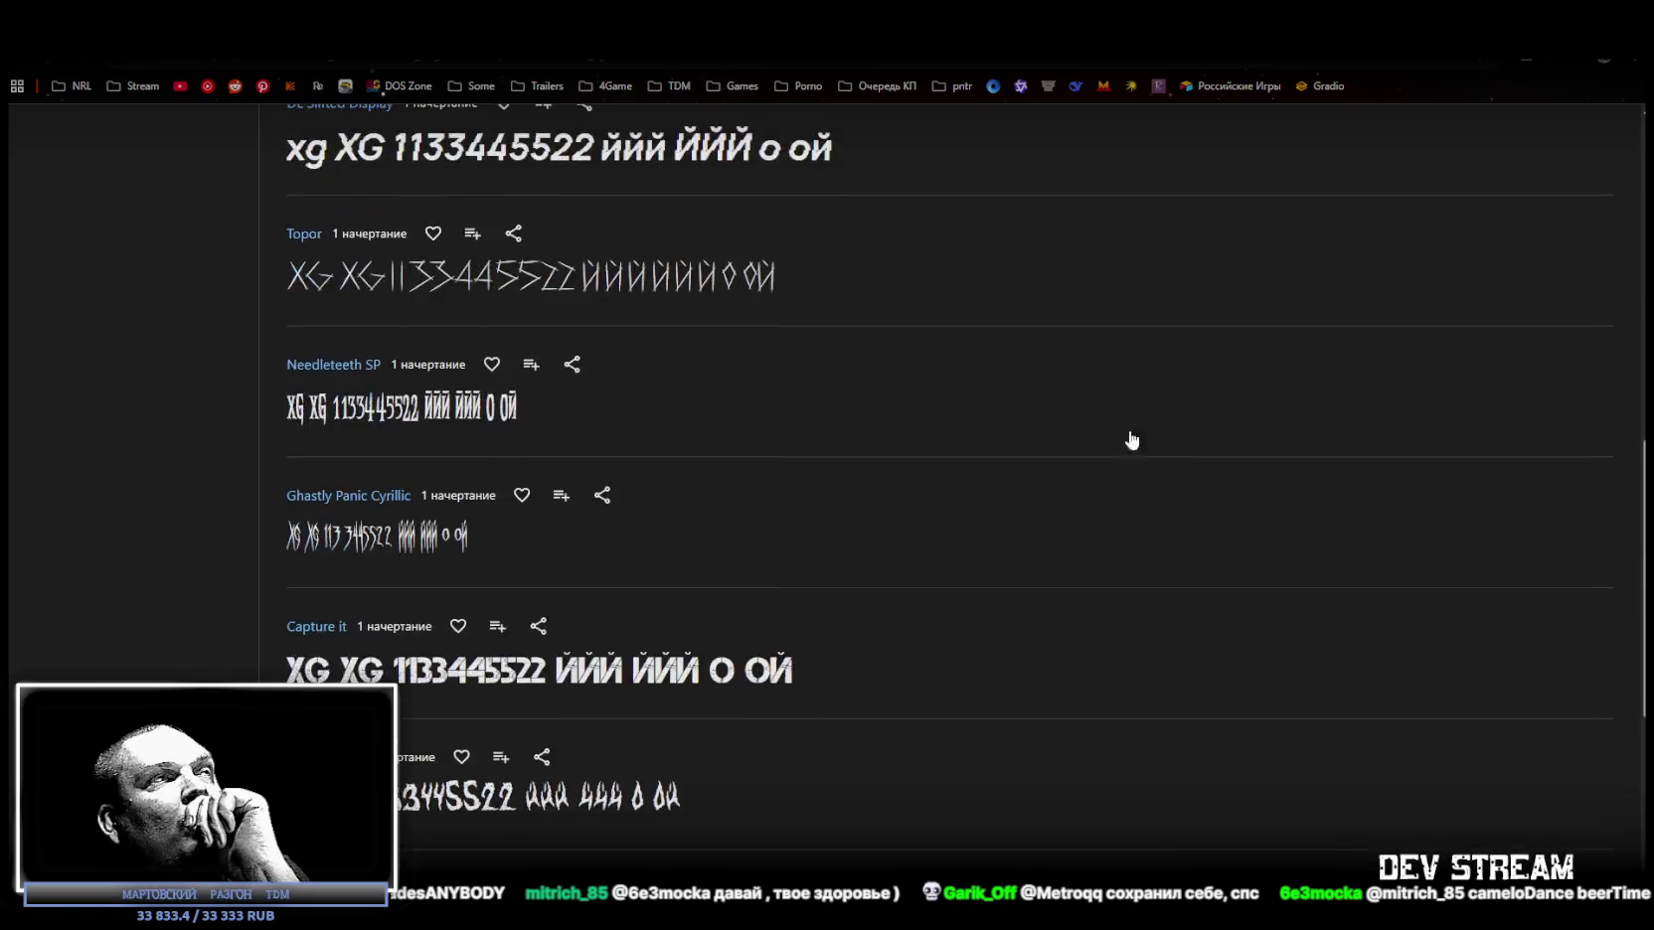
left_click(607, 360)
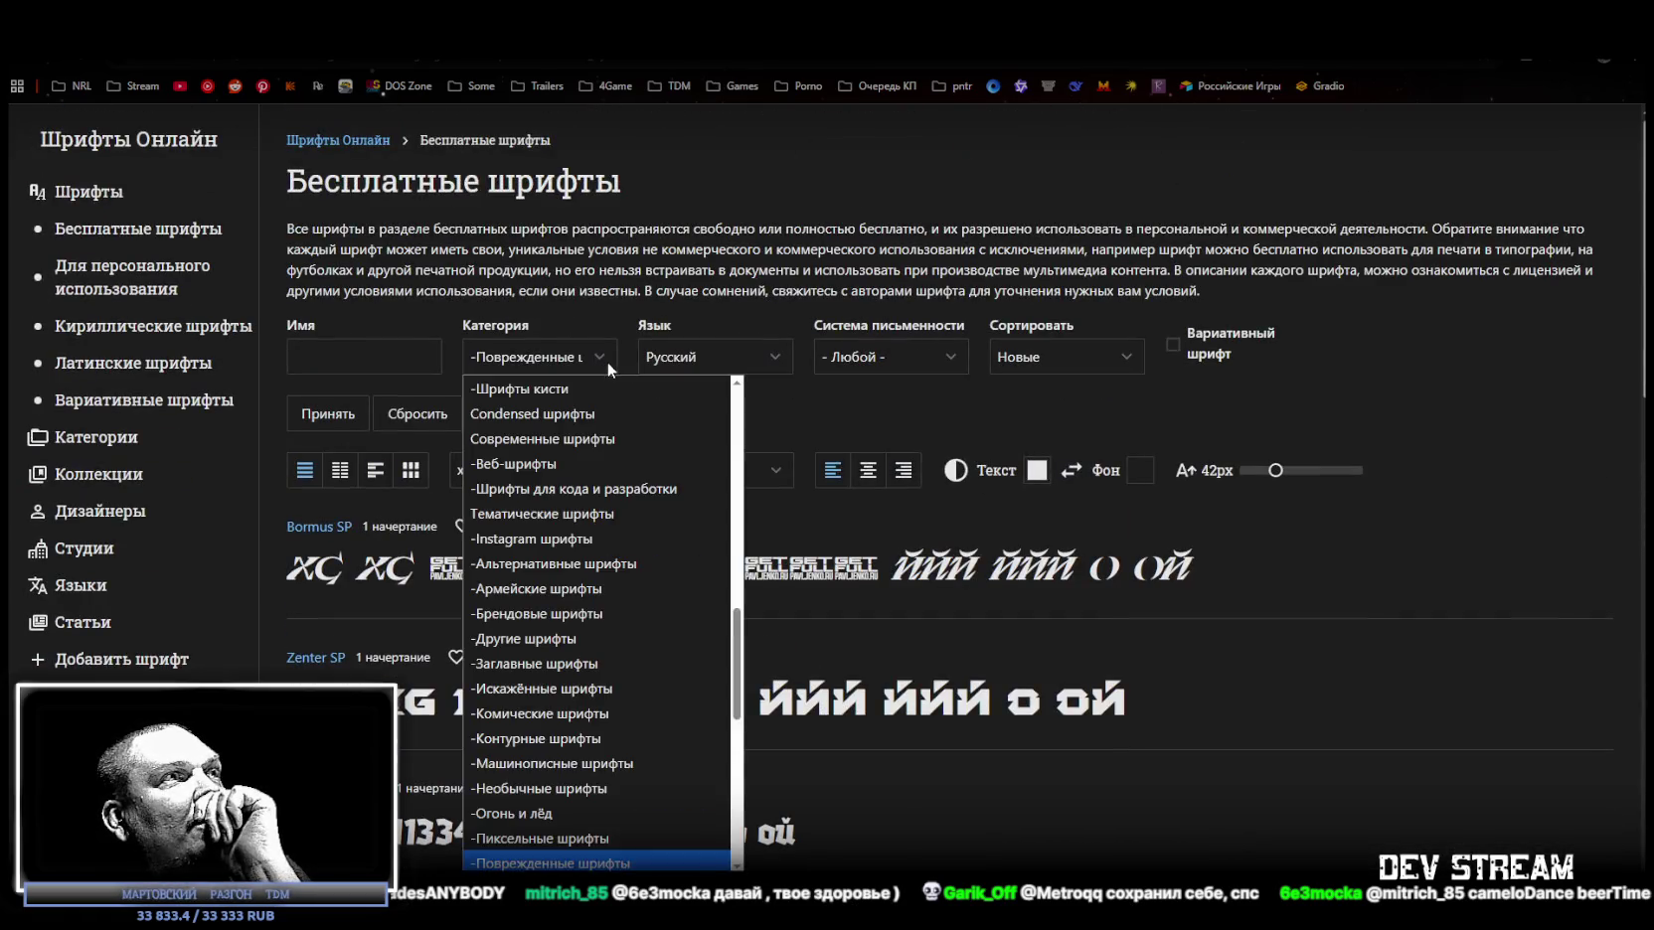
scroll(667, 614, "down", 5)
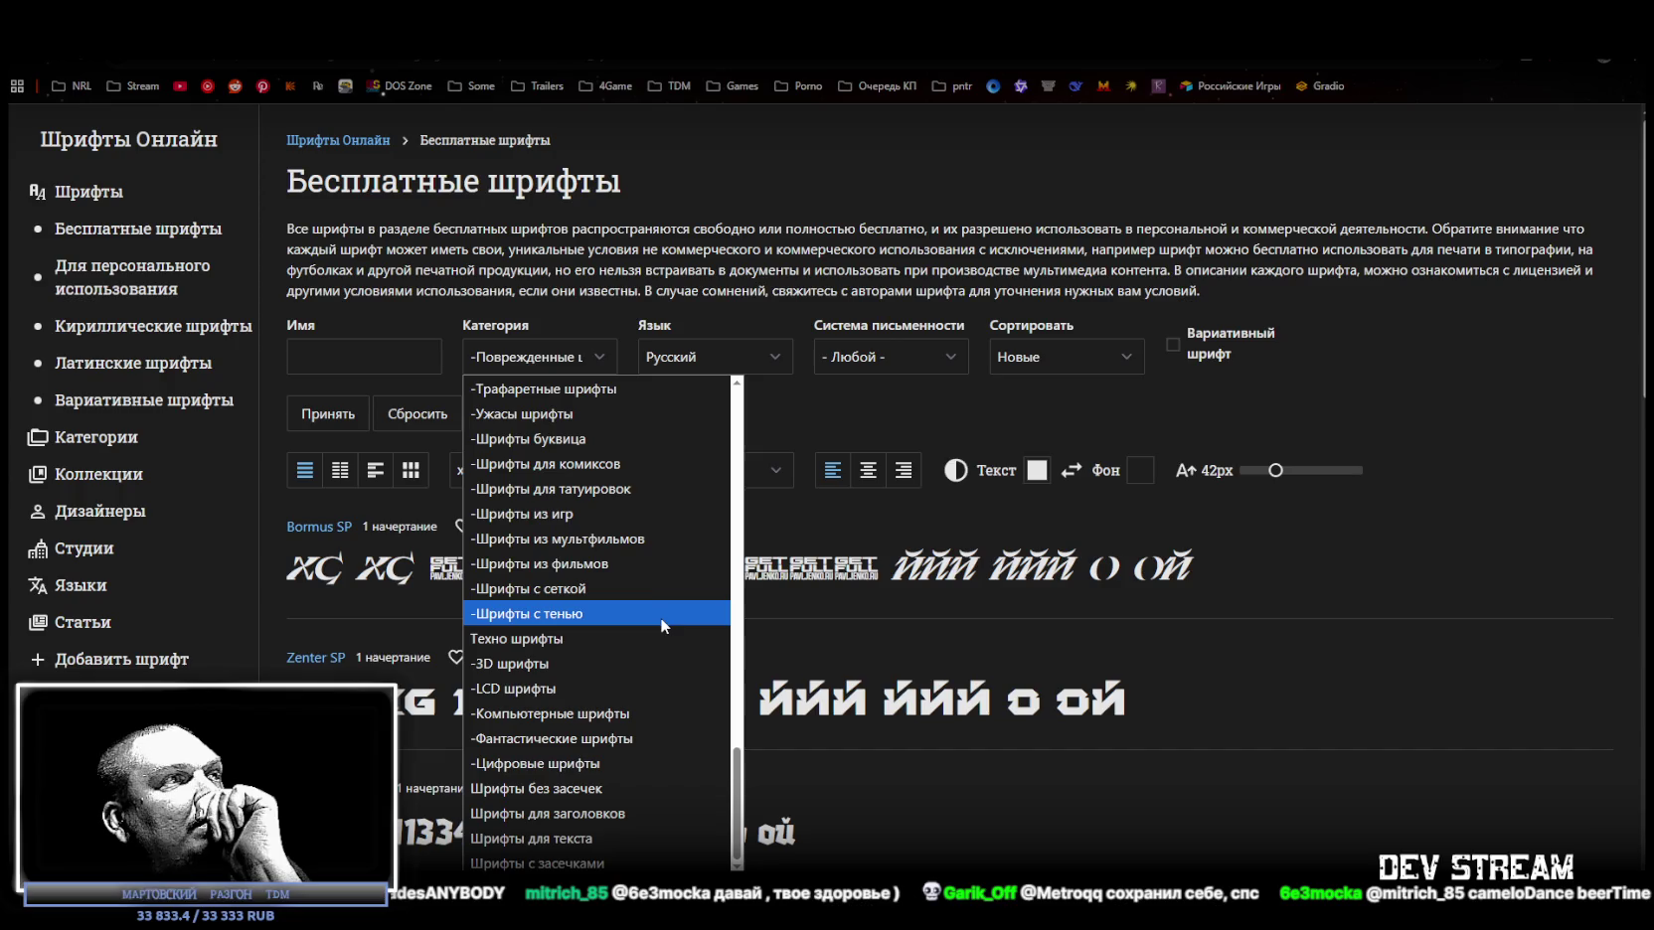
left_click(628, 739)
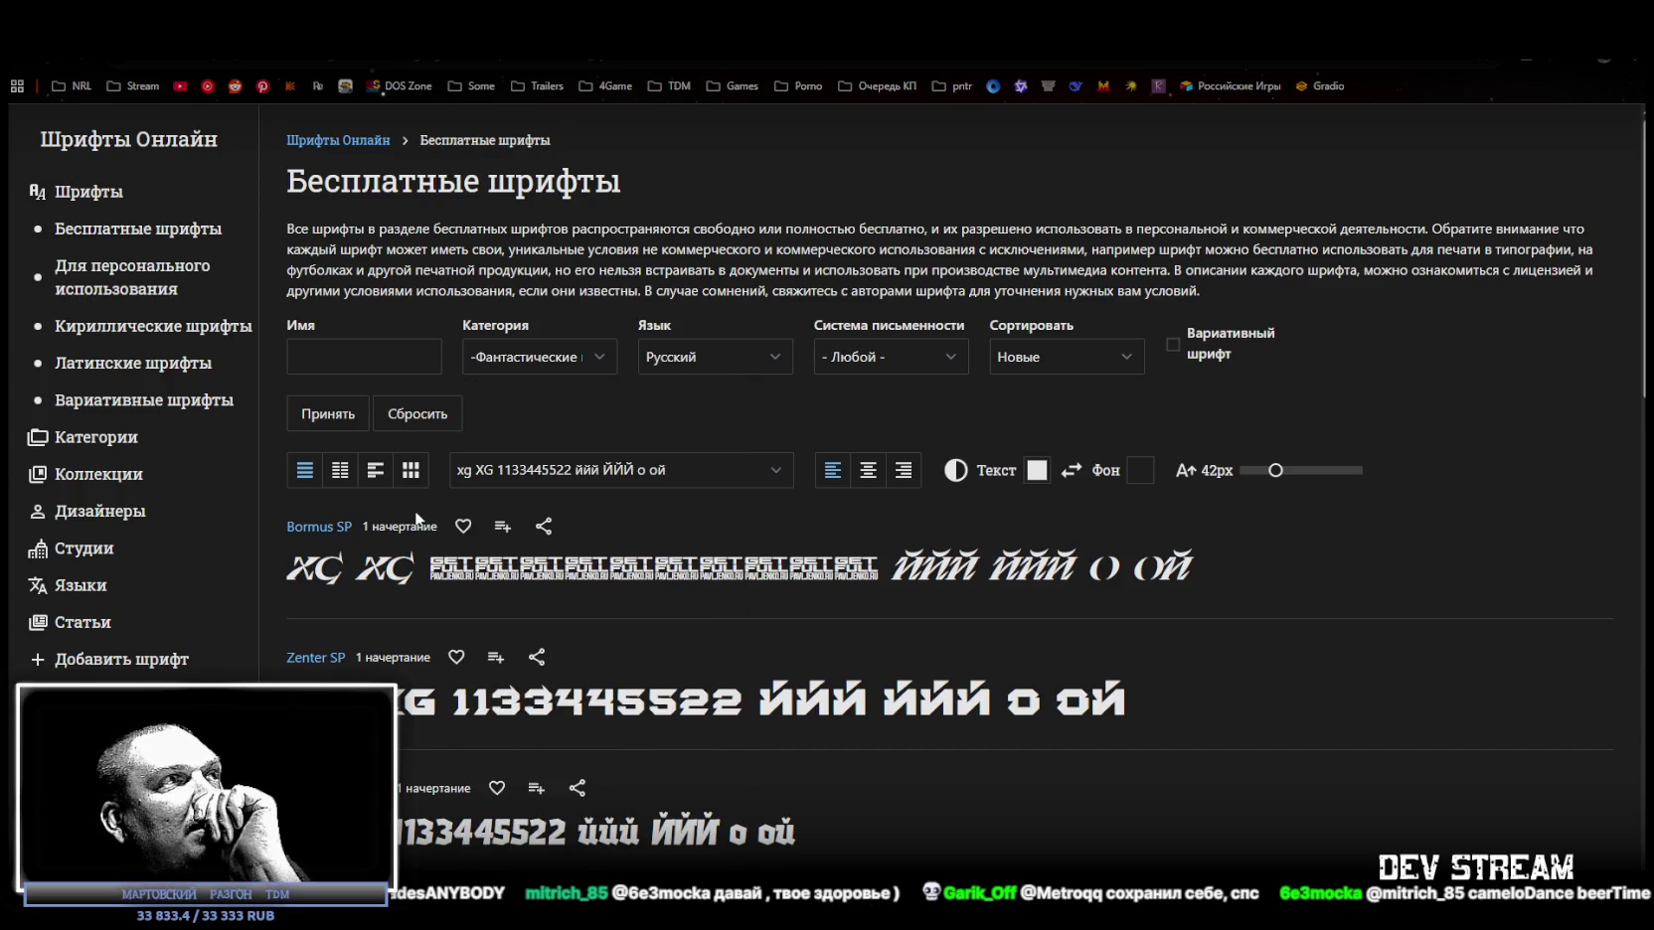
left_click(341, 423)
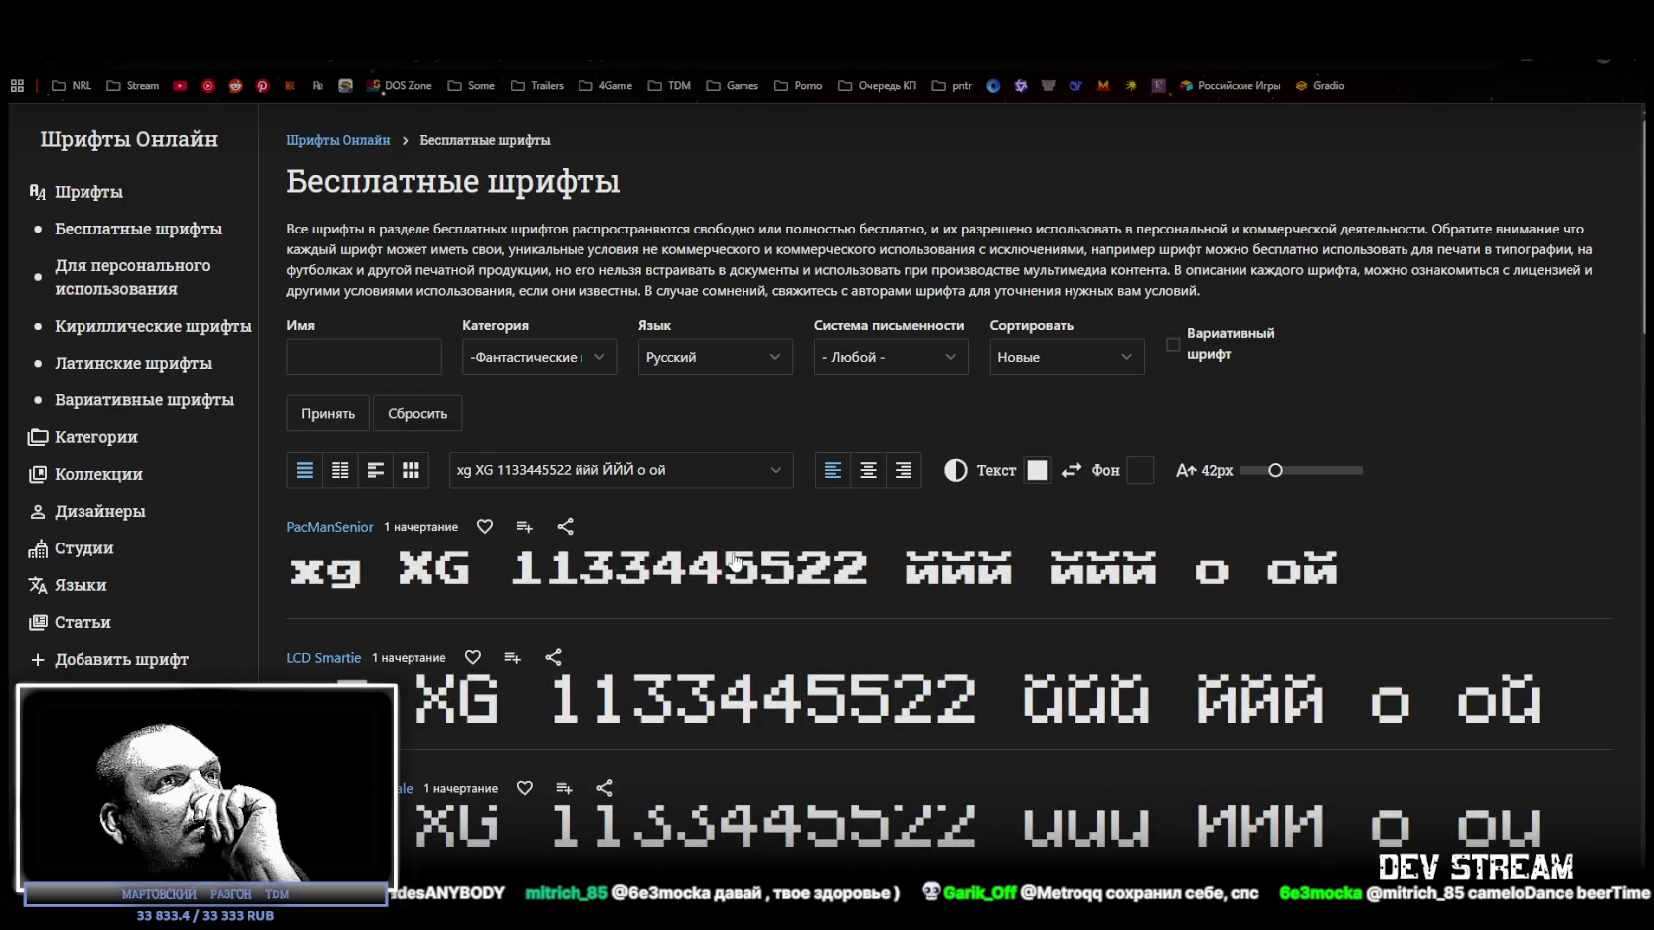
scroll(730, 566, "down", 10)
scroll(726, 575, "down", 15)
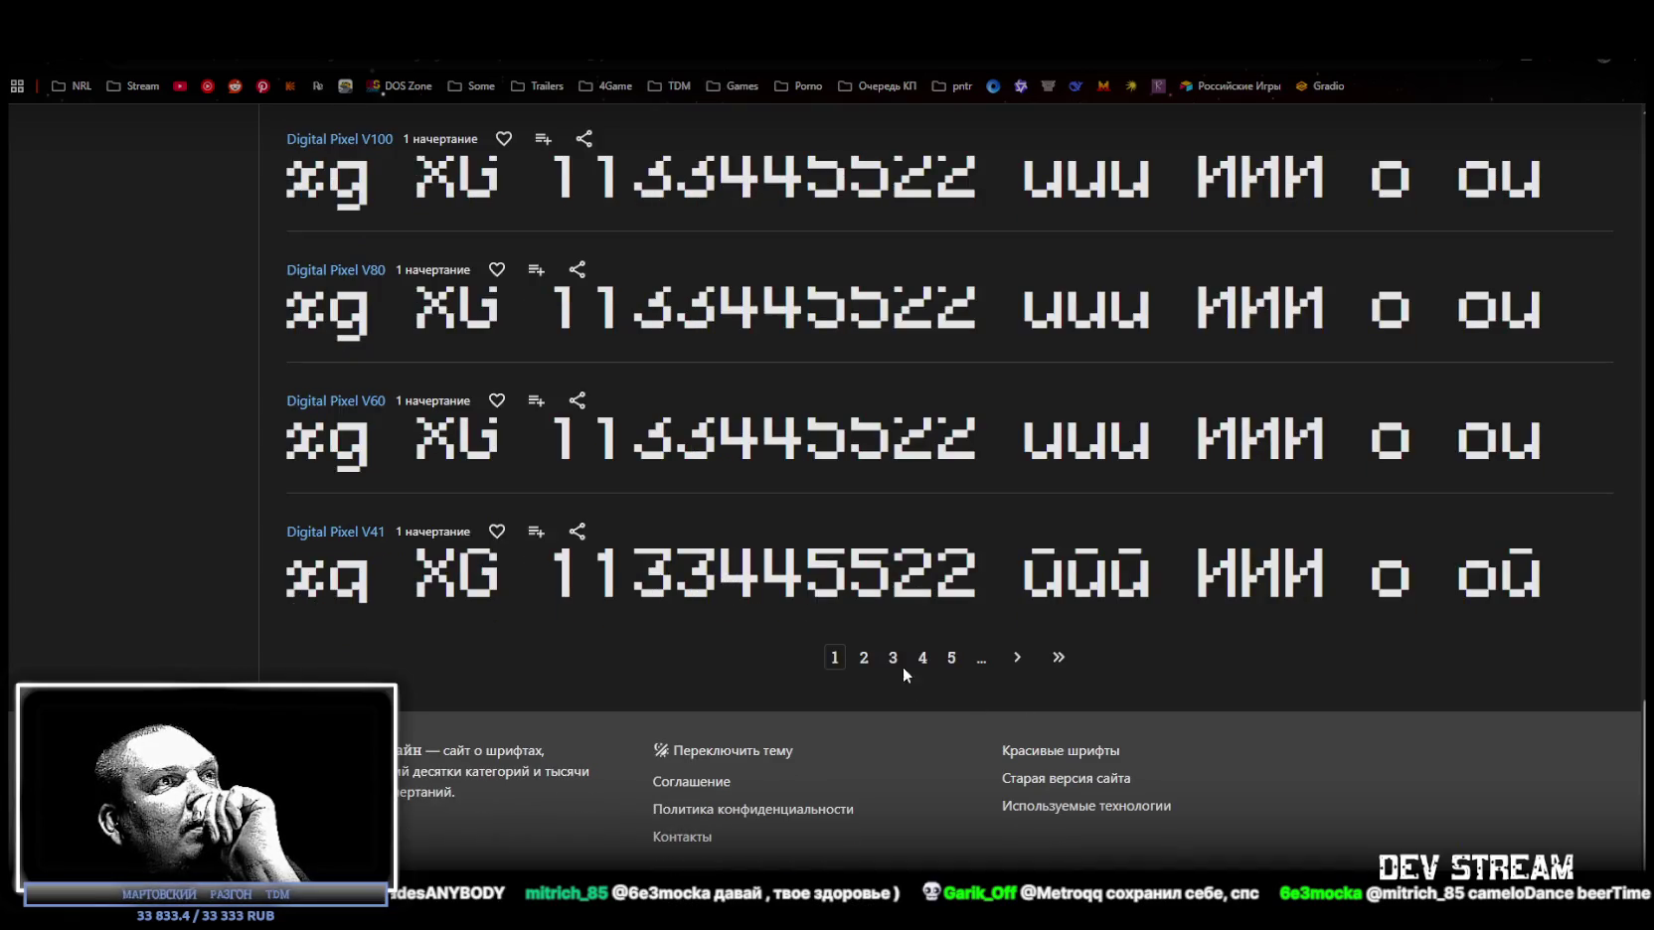
left_click(863, 658)
scroll(865, 655, "down", 5)
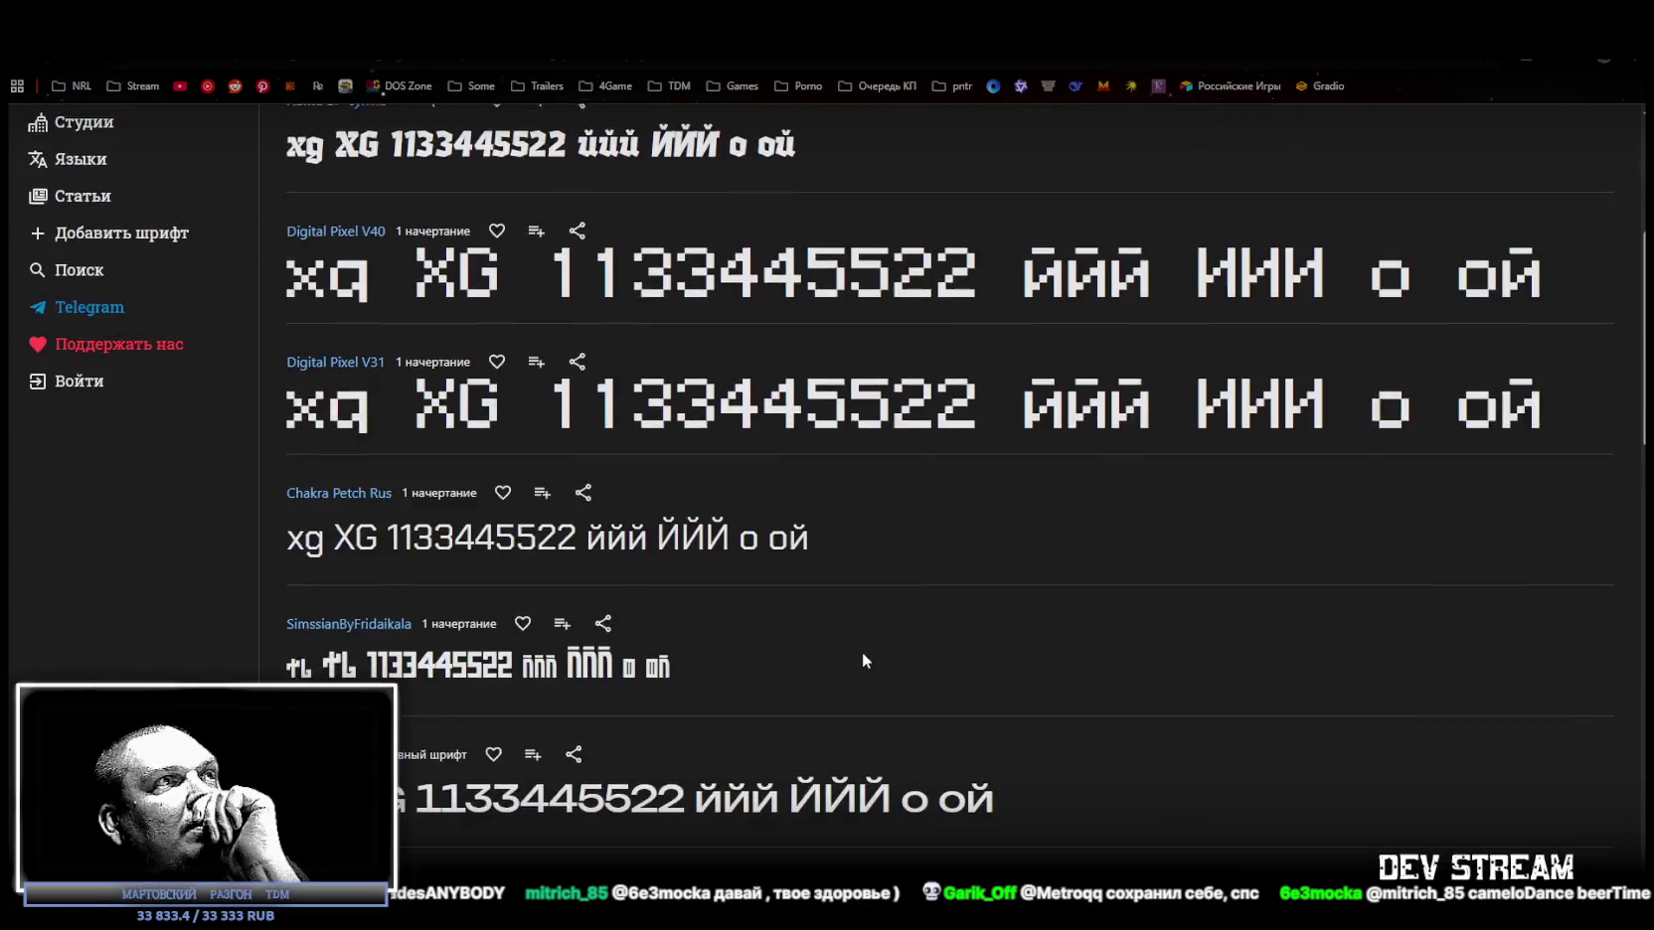
scroll(863, 663, "up", 4)
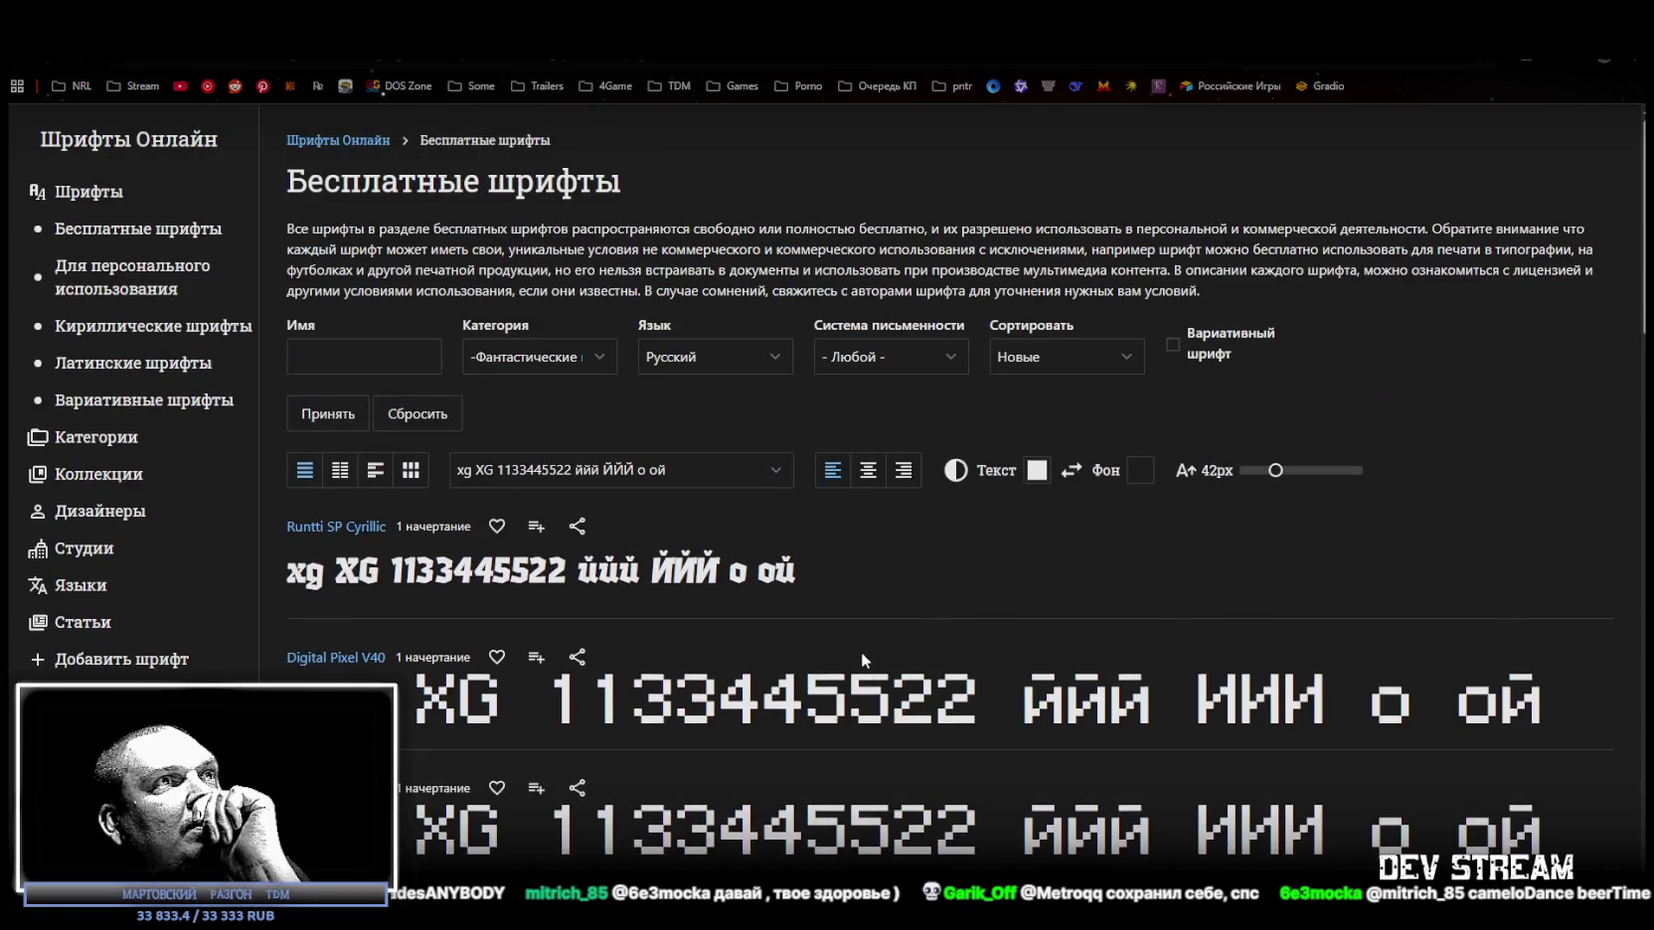
scroll(858, 651, "down", 8)
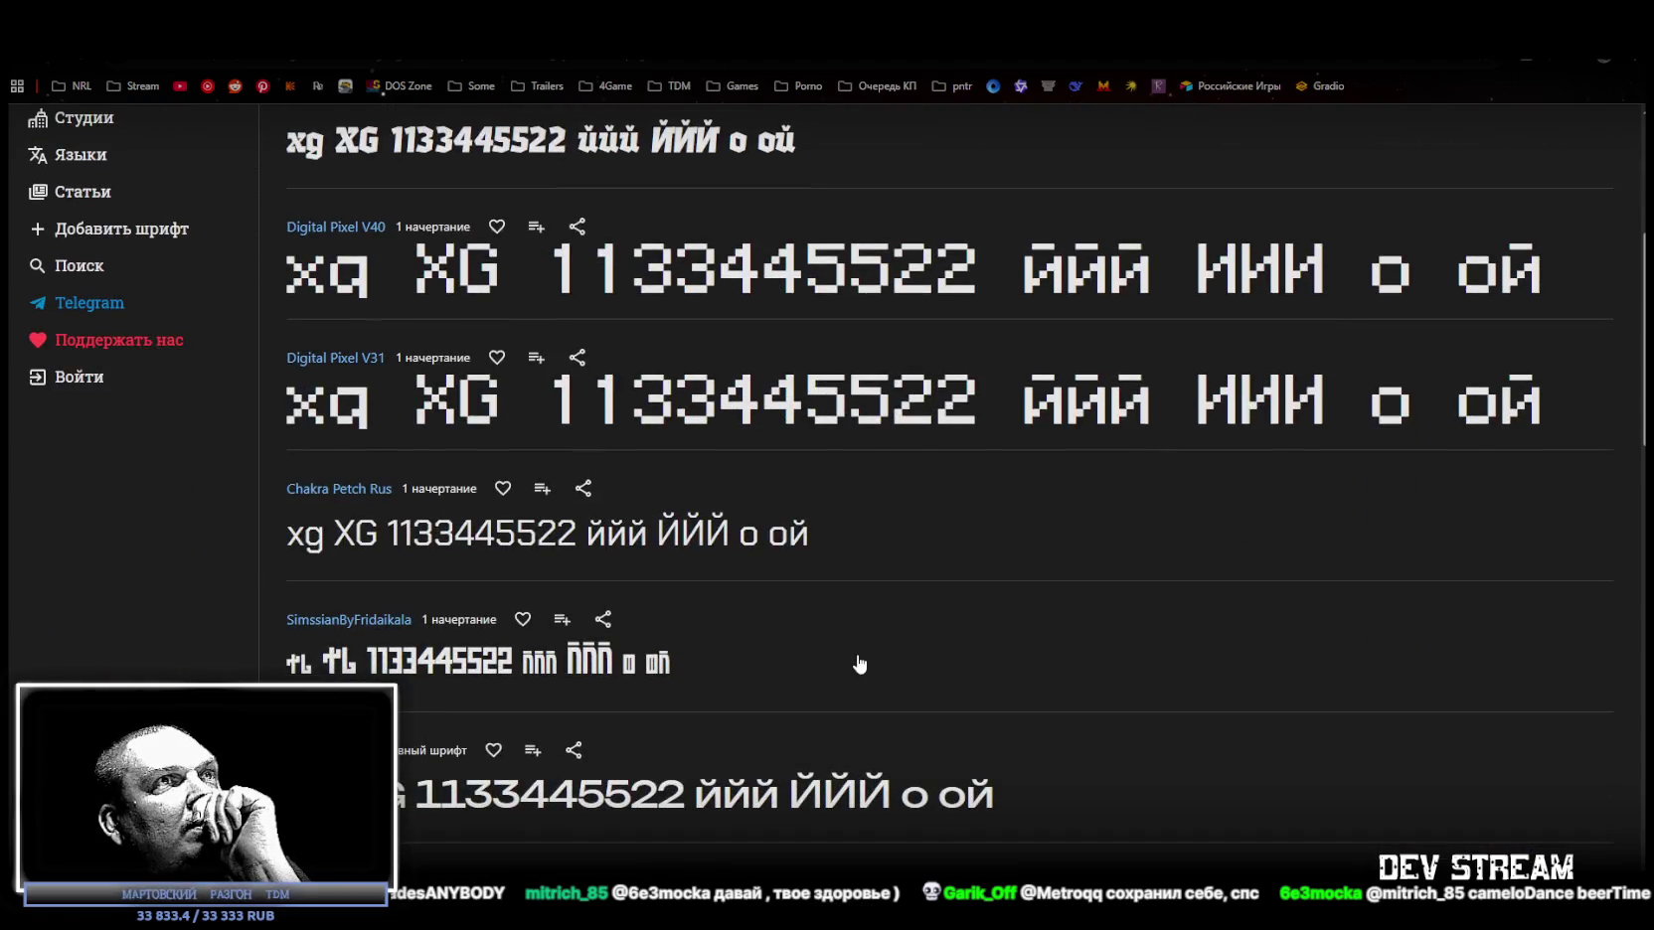
scroll(859, 657, "down", 12)
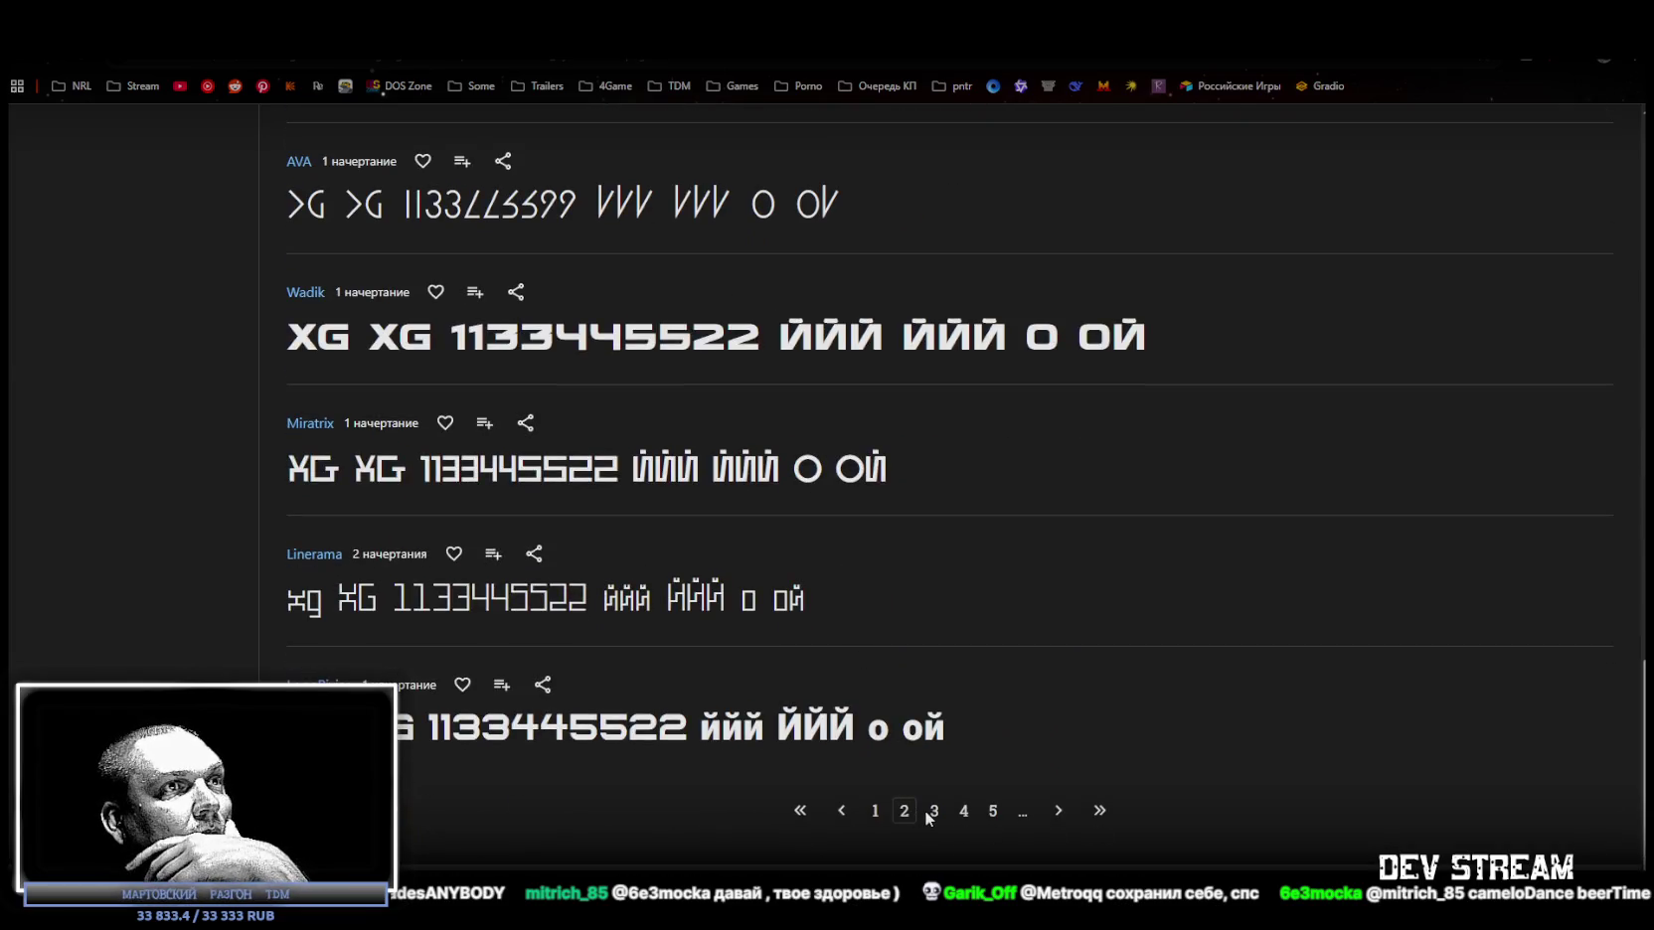
left_click(932, 810)
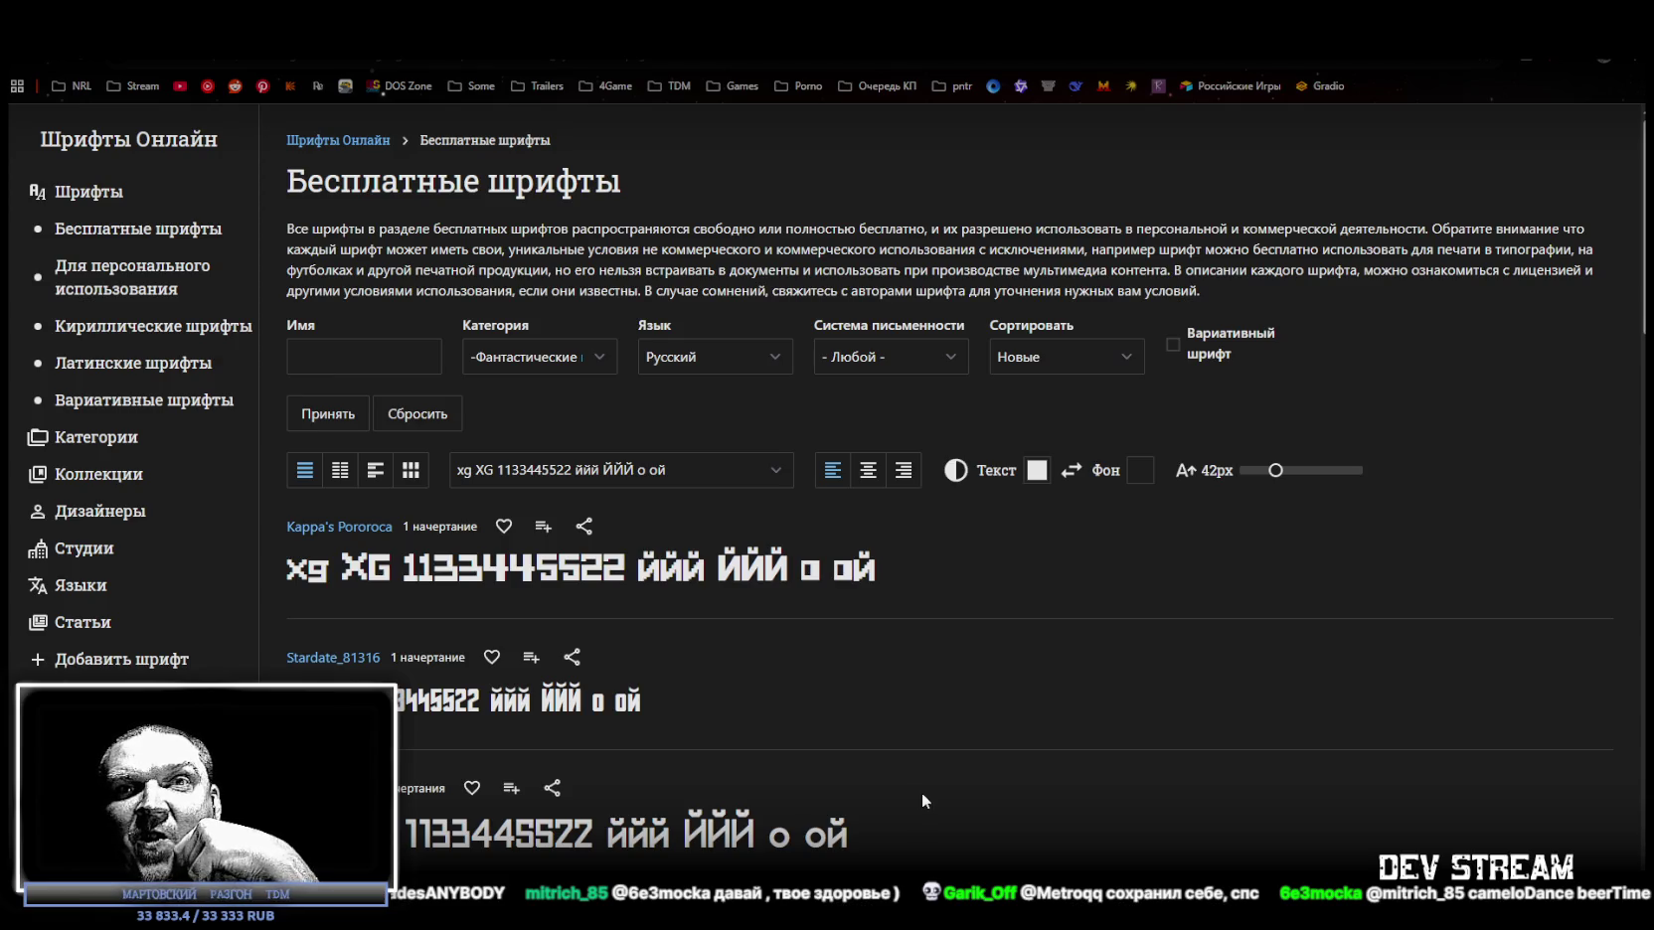
scroll(840, 647, "down", 10)
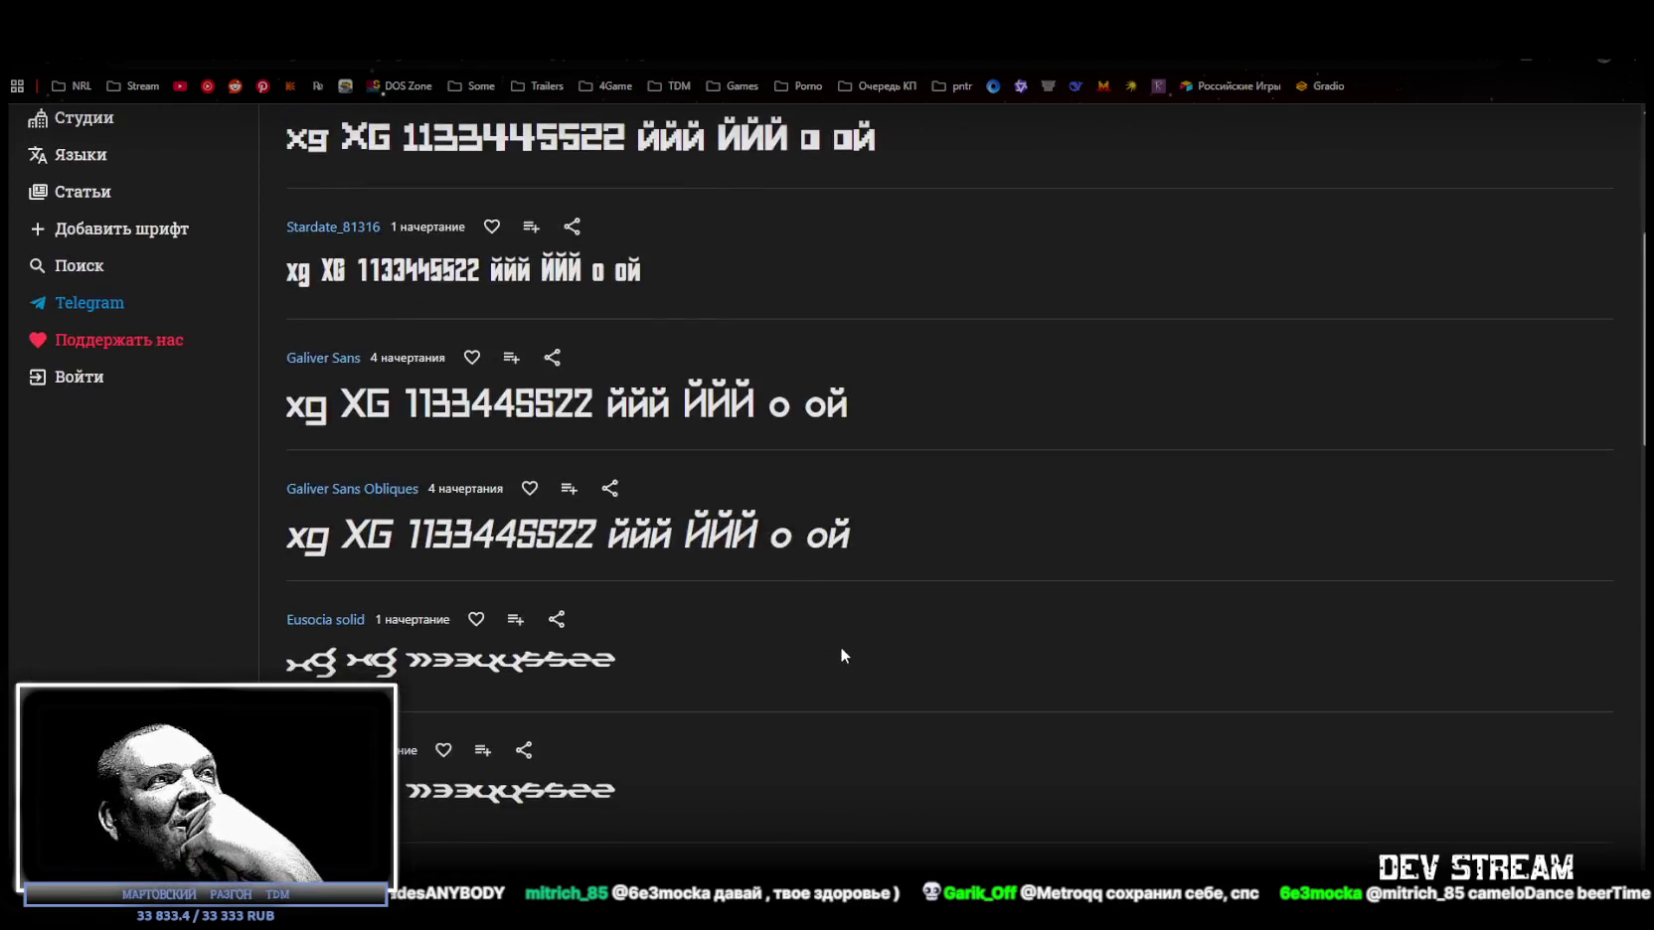
scroll(837, 656, "down", 7)
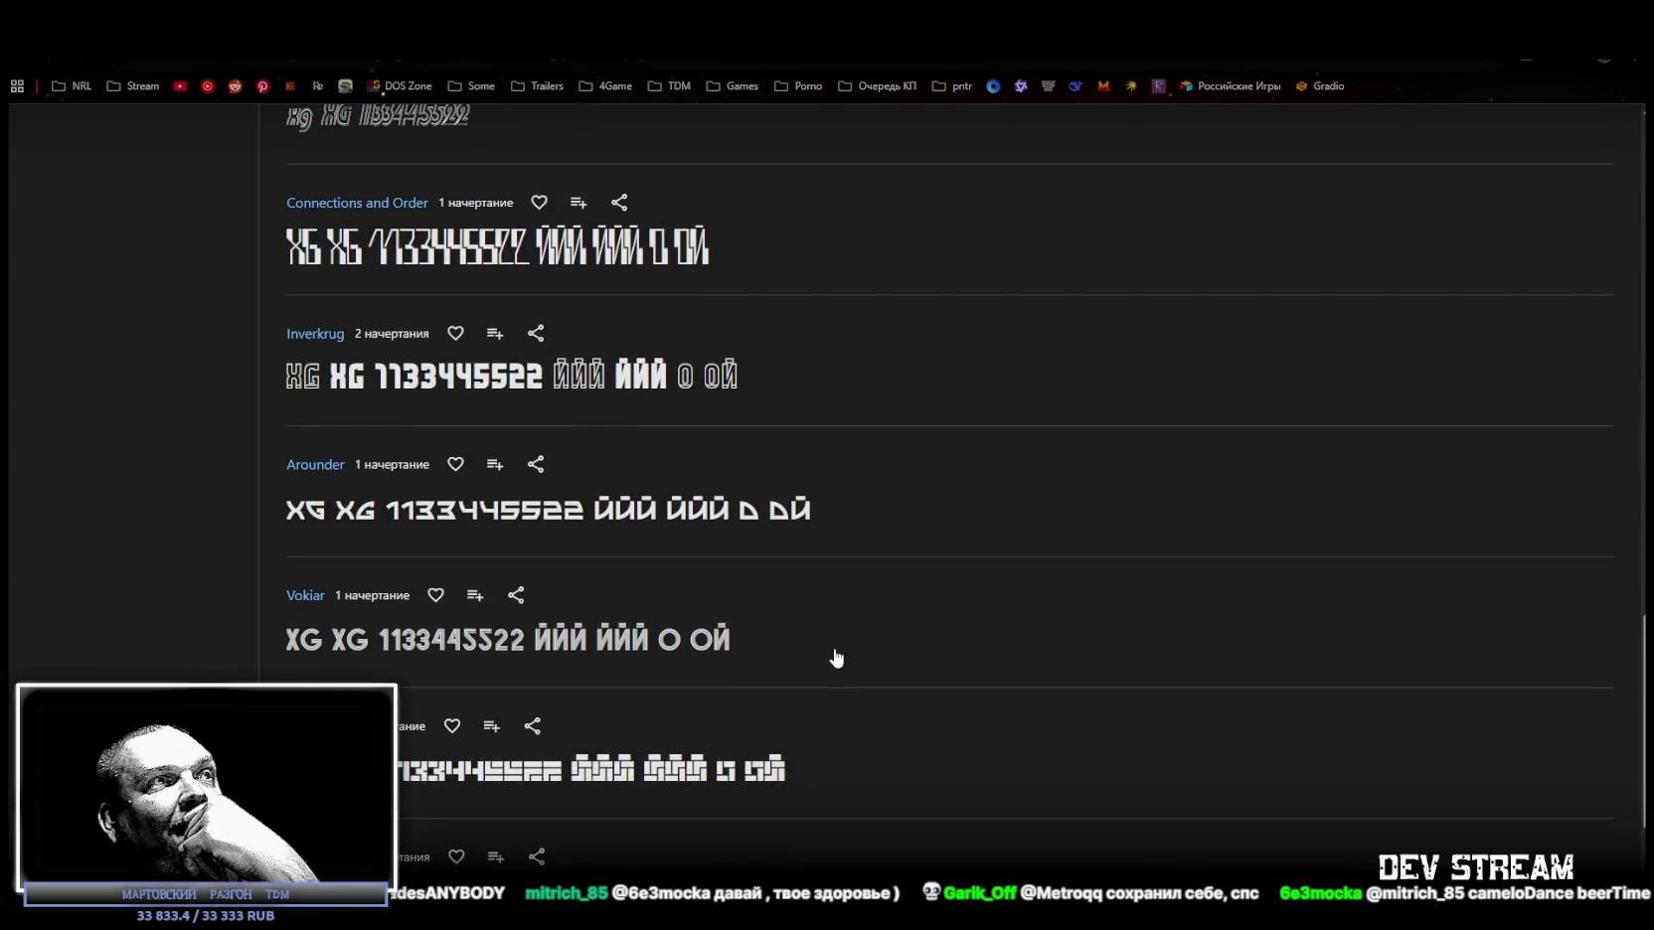
scroll(836, 658, "down", 5)
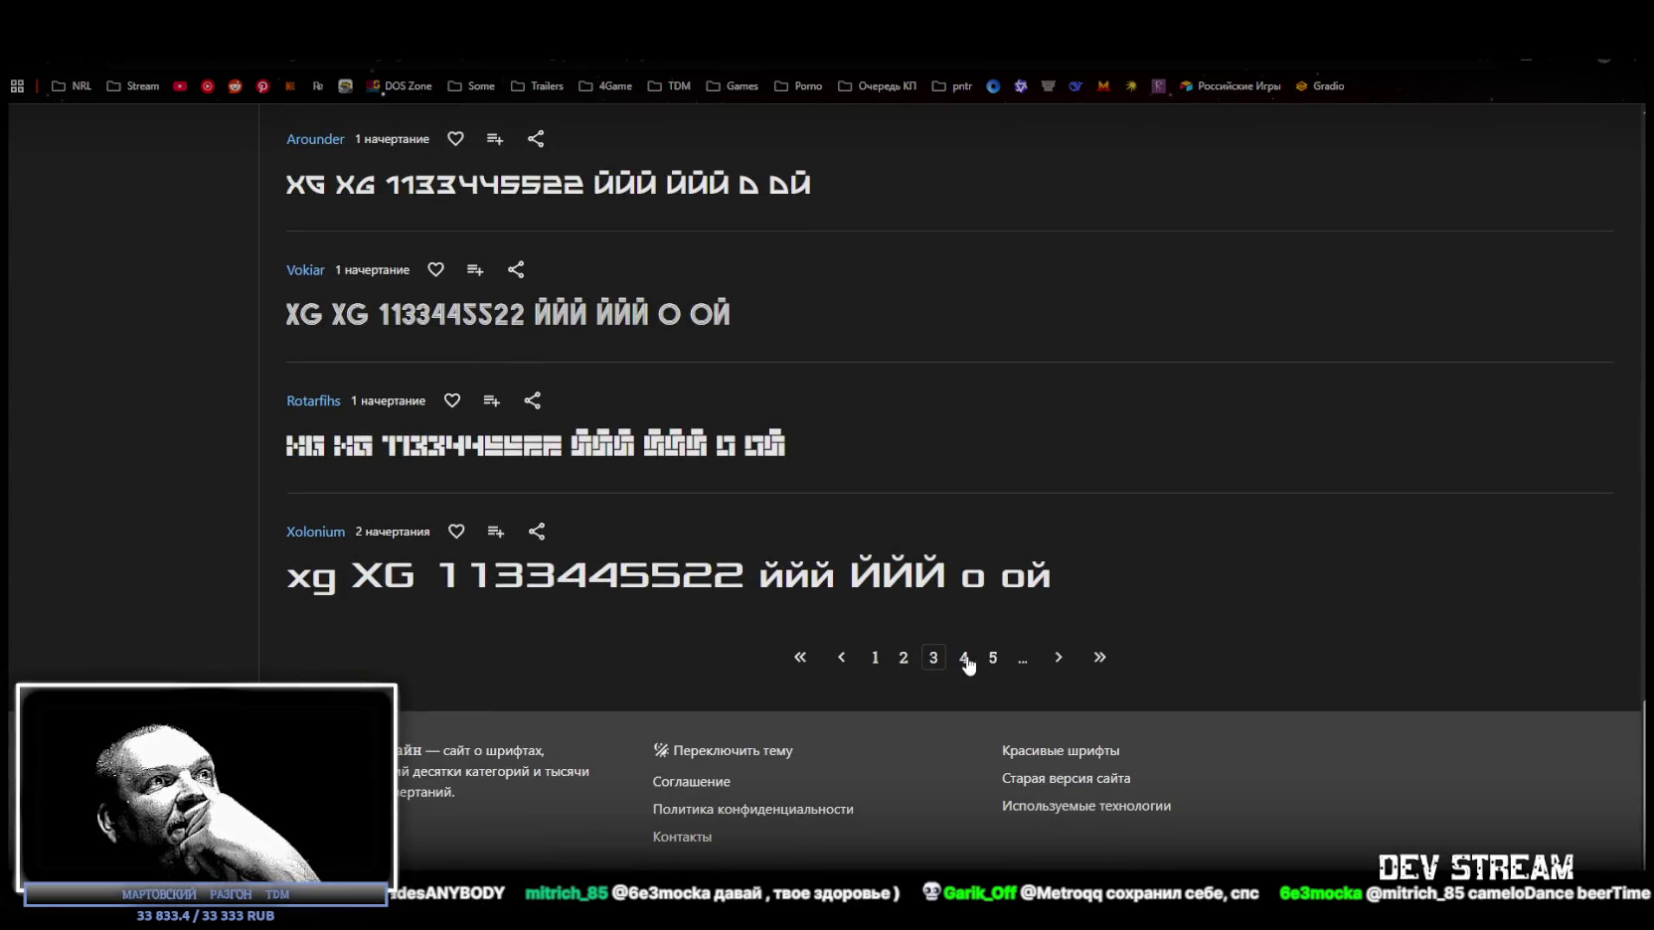
left_click(966, 658)
scroll(954, 656, "down", 8)
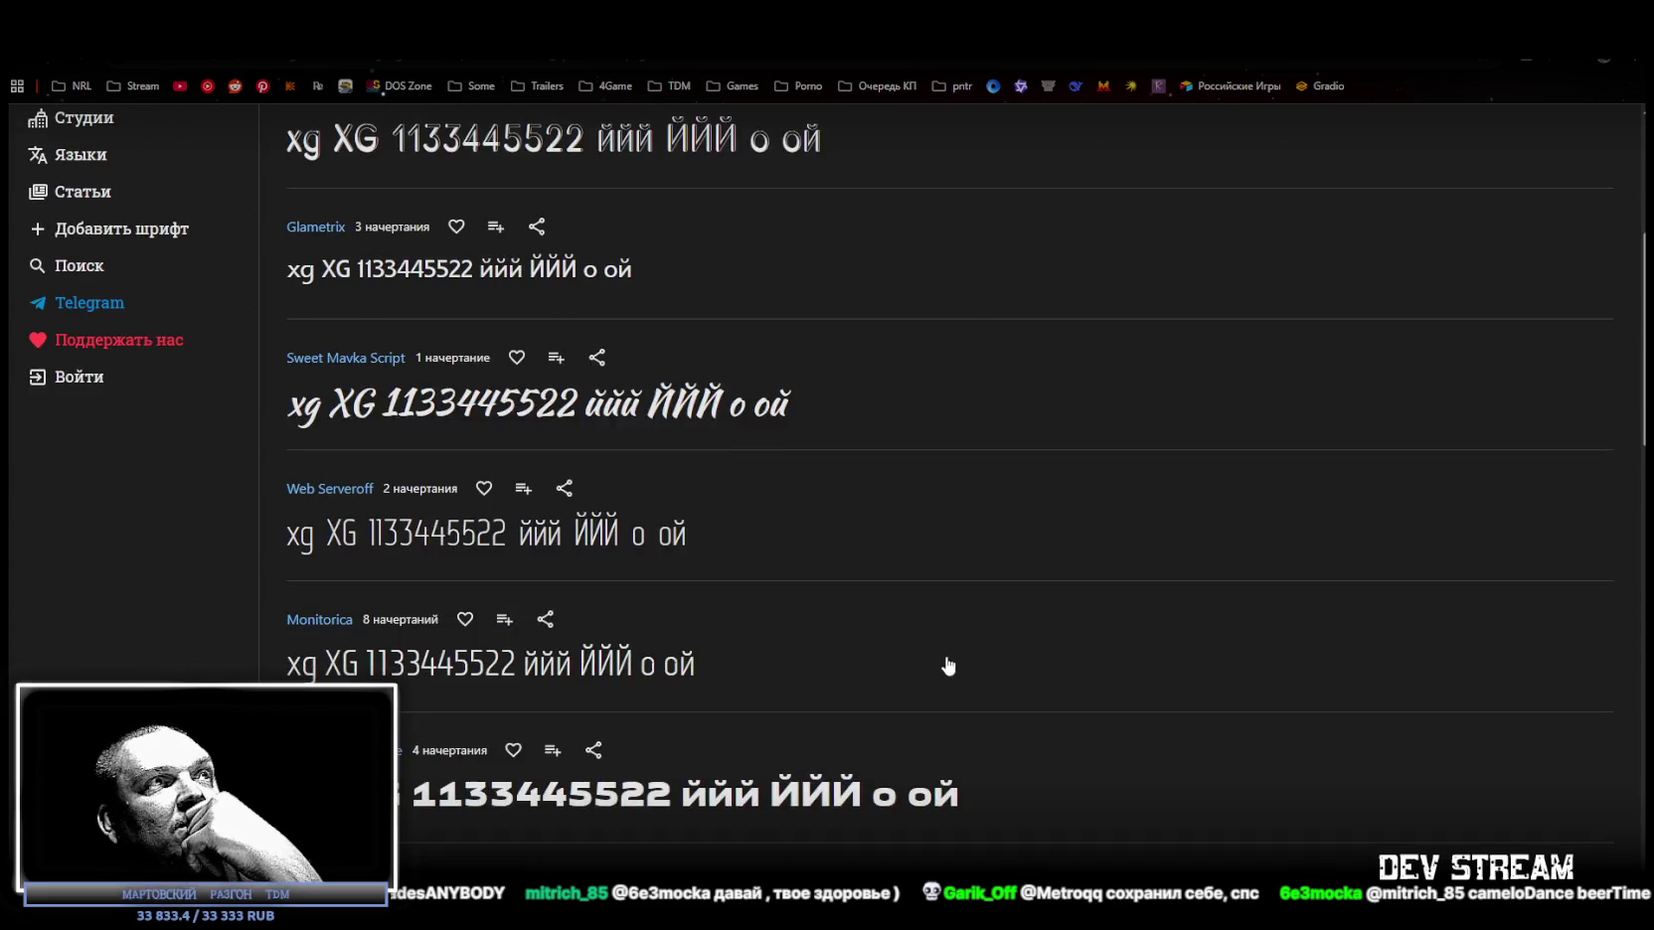
scroll(938, 664, "down", 4)
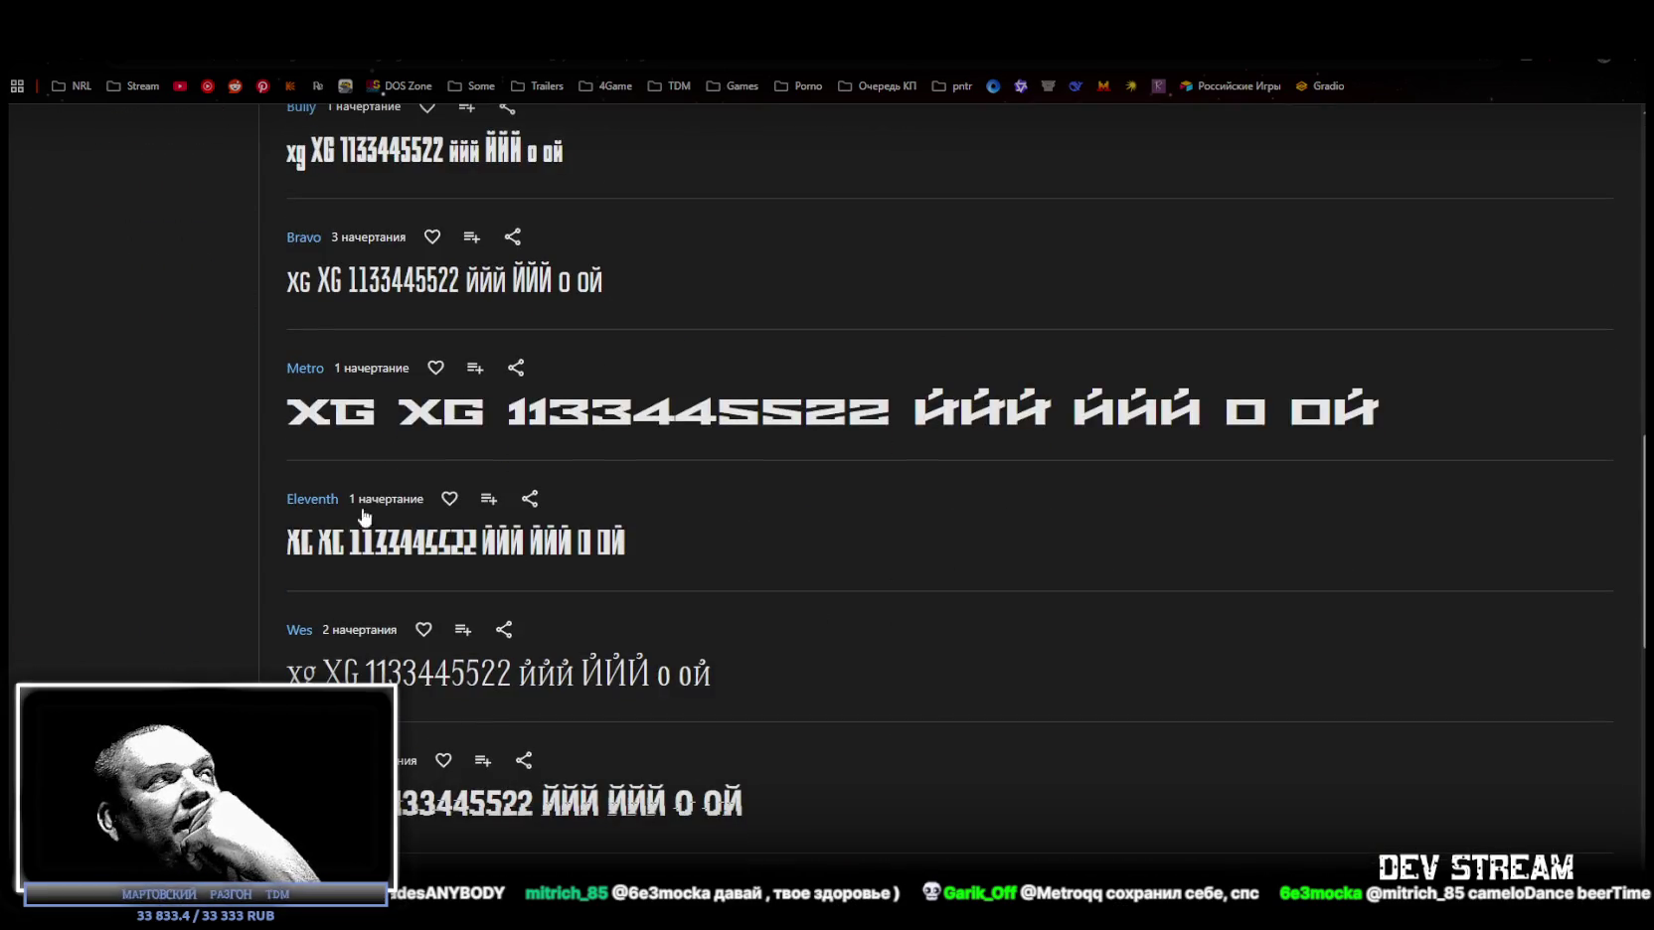
scroll(934, 668, "up", 9)
scroll(97, 434, "up", 3)
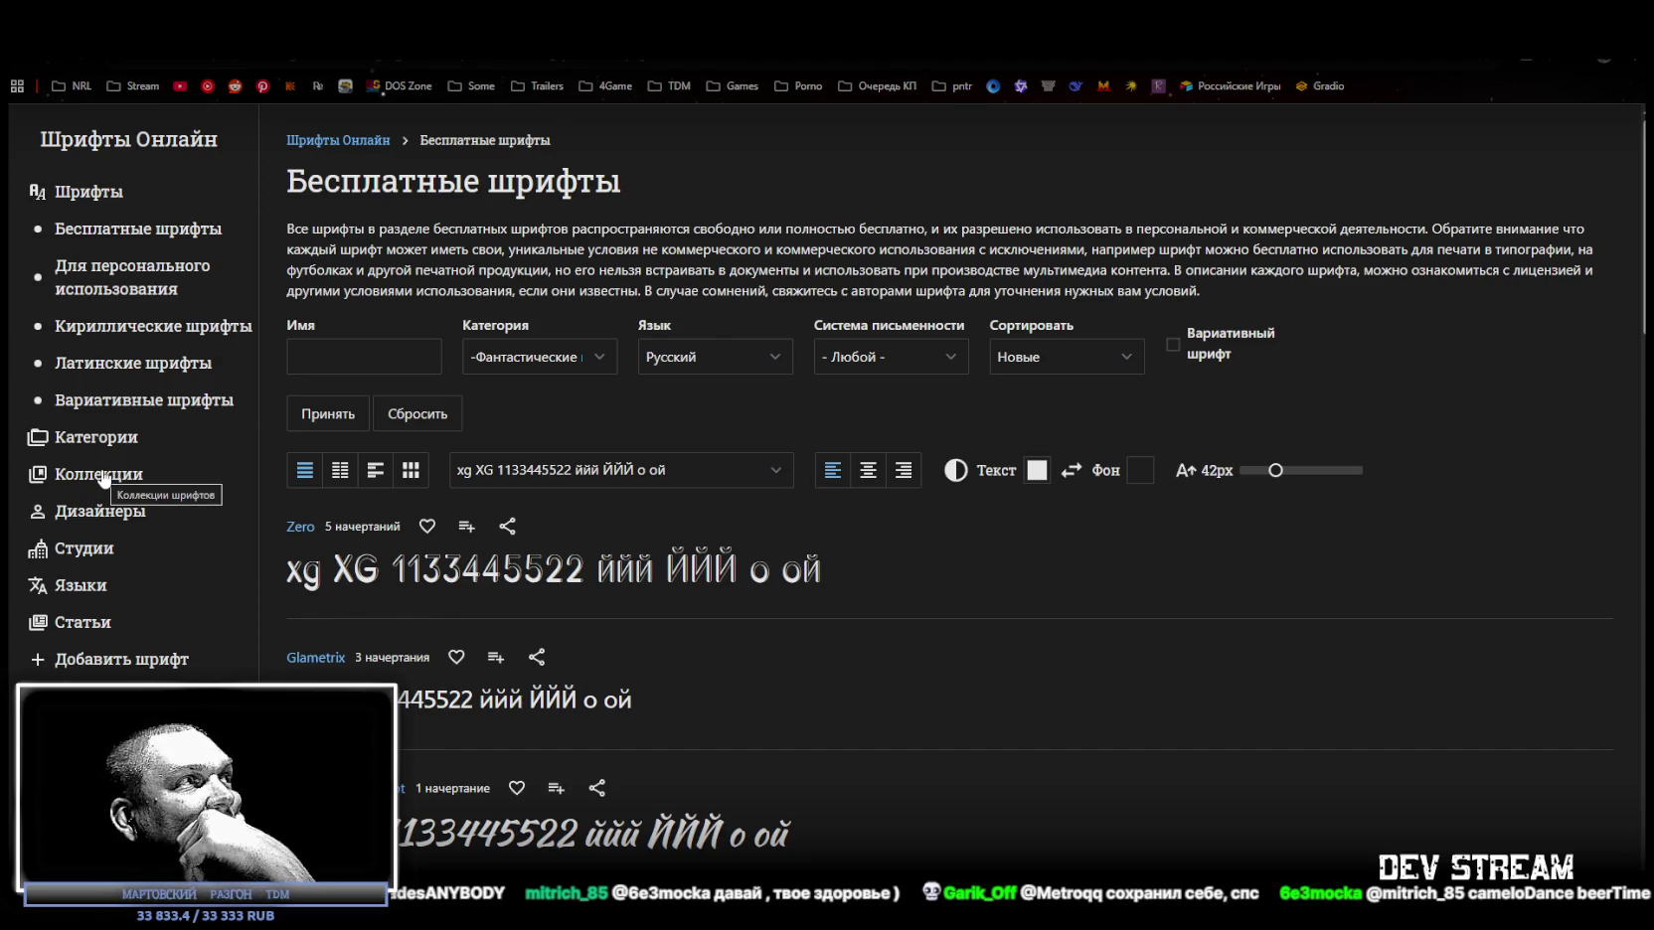
- Scroll through the Категории шрифтов overview and enter the Готические шрифты category
left_click(116, 447)
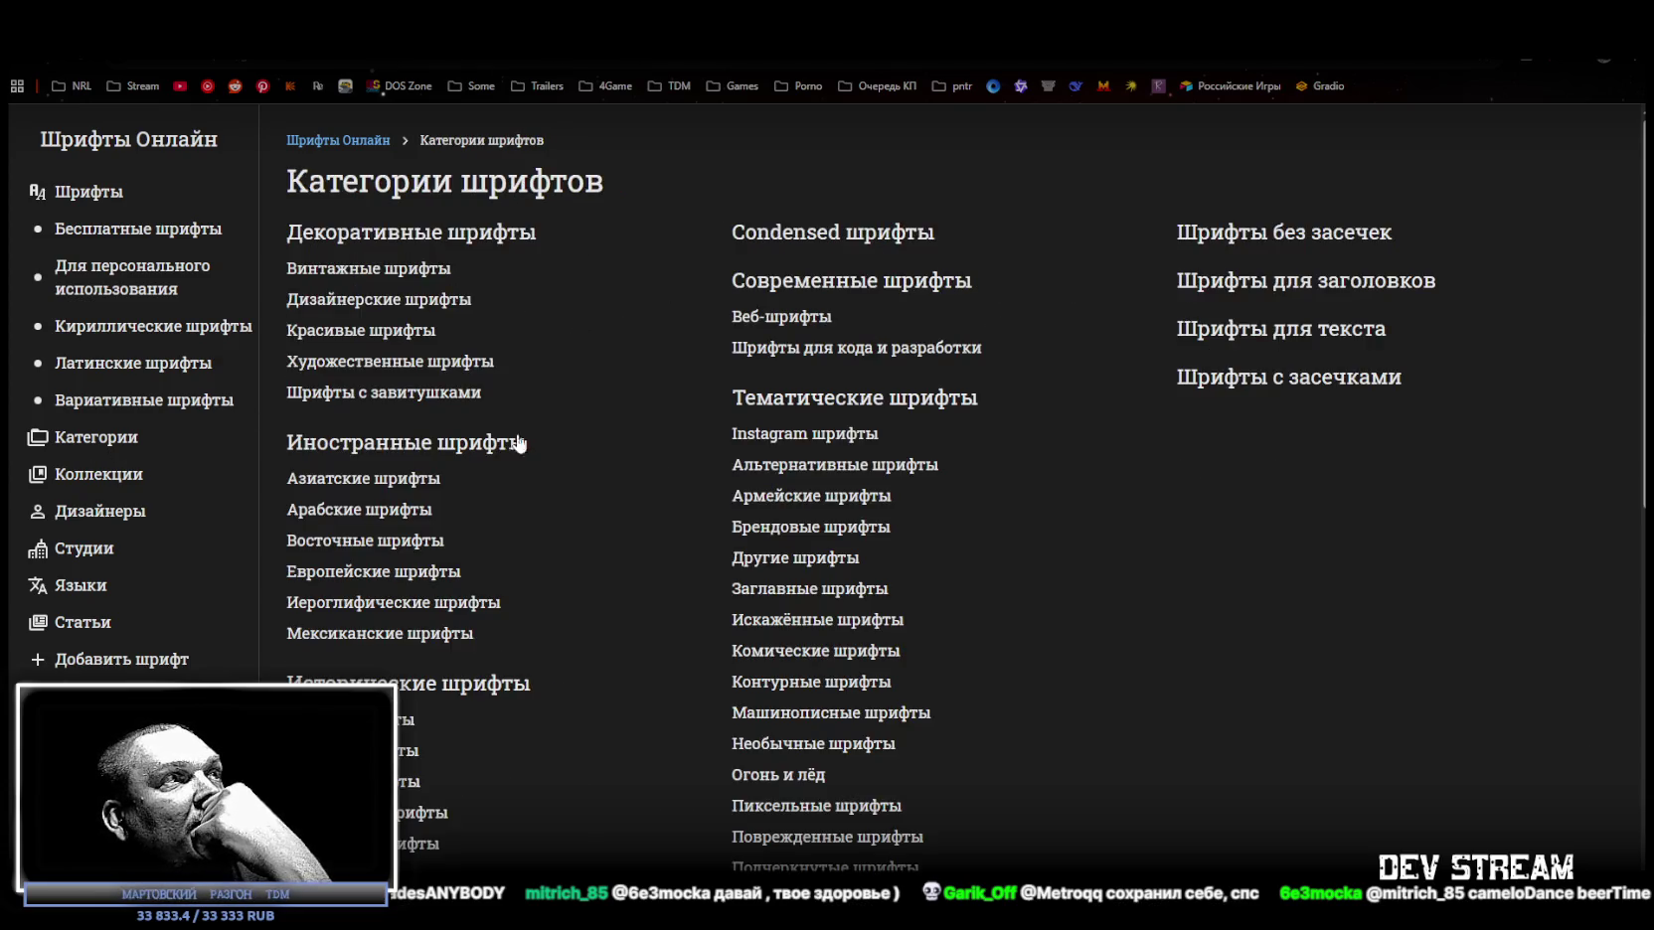
scroll(696, 586, "down", 1)
scroll(795, 557, "up", 1)
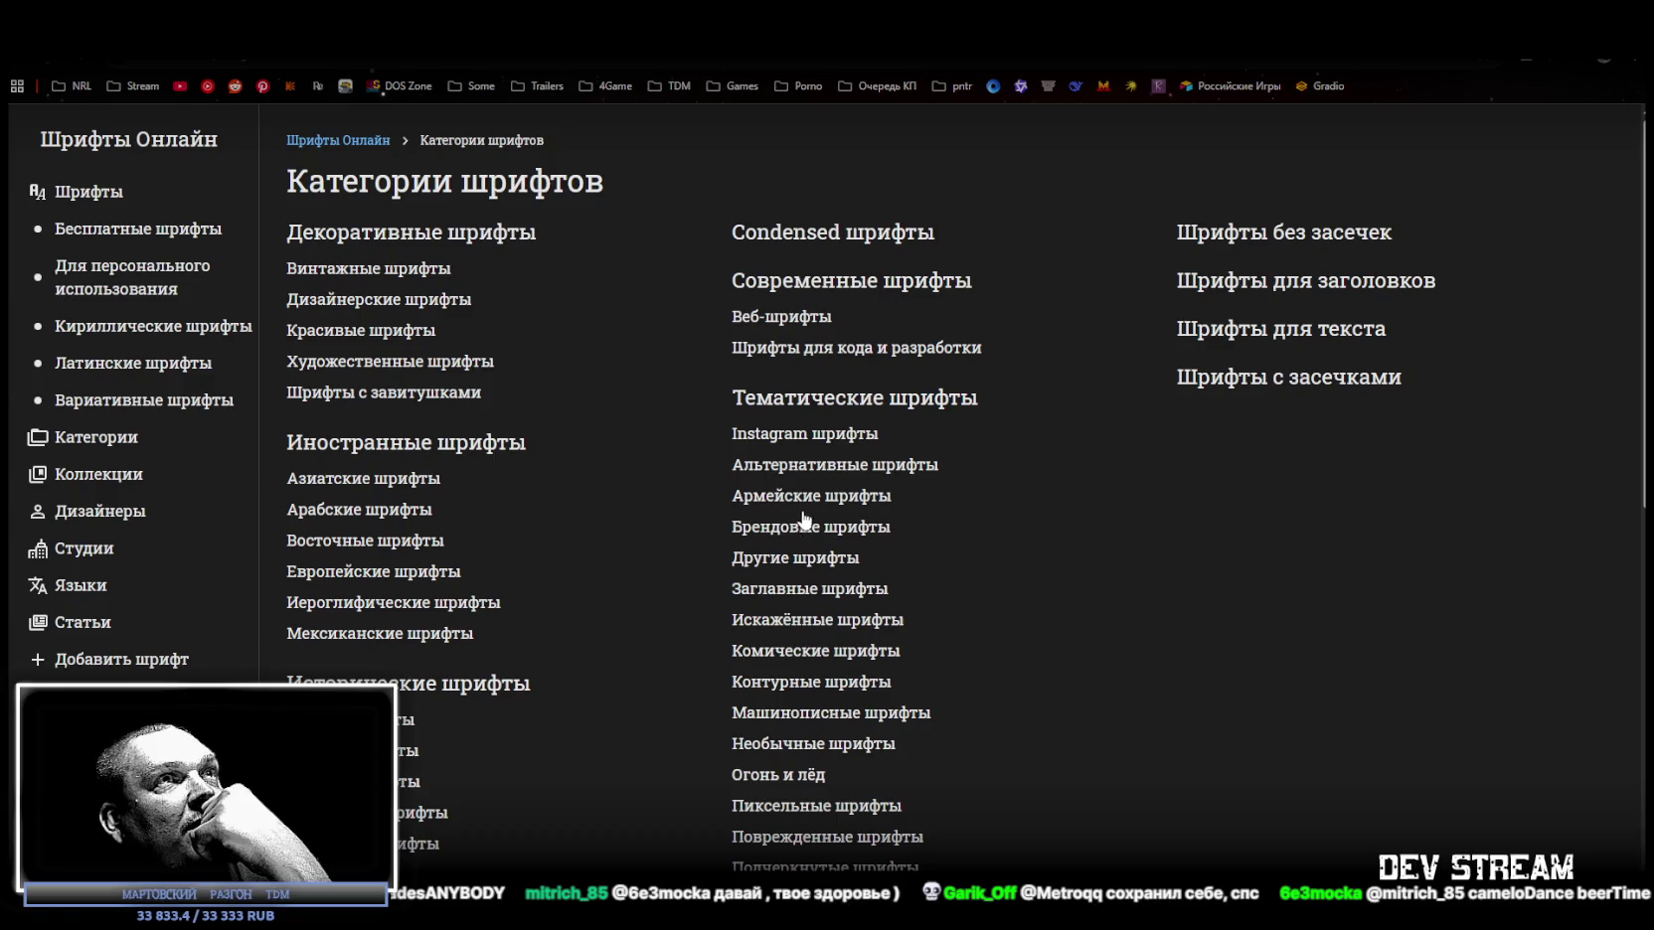
scroll(770, 509, "down", 2)
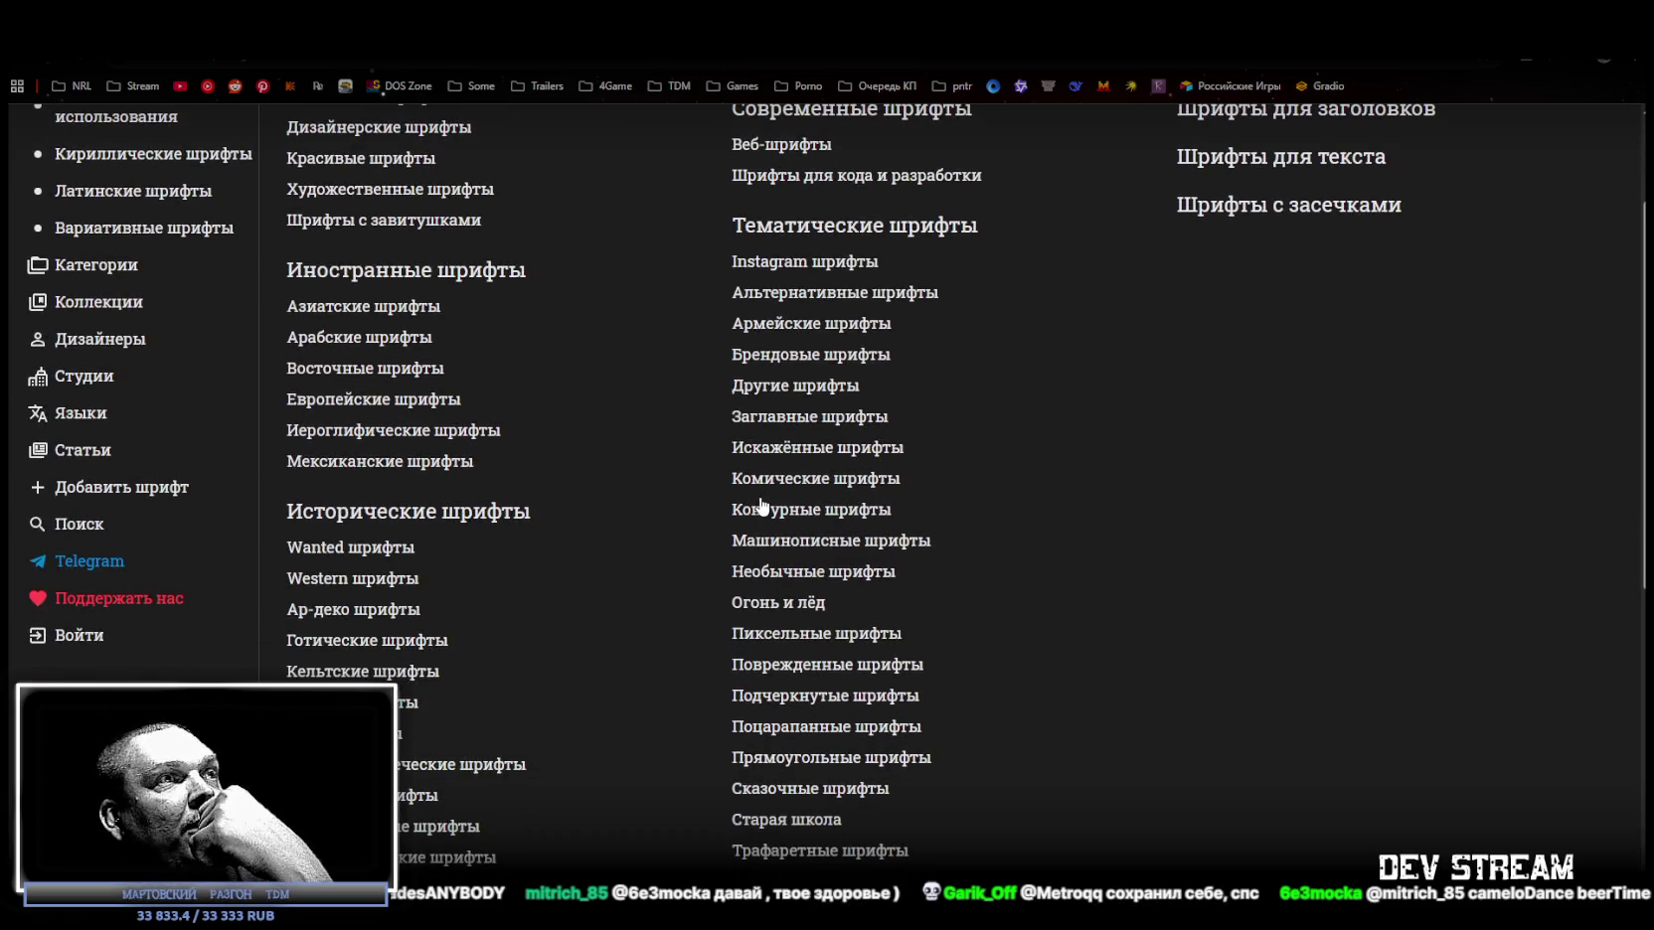
scroll(762, 507, "down", 3)
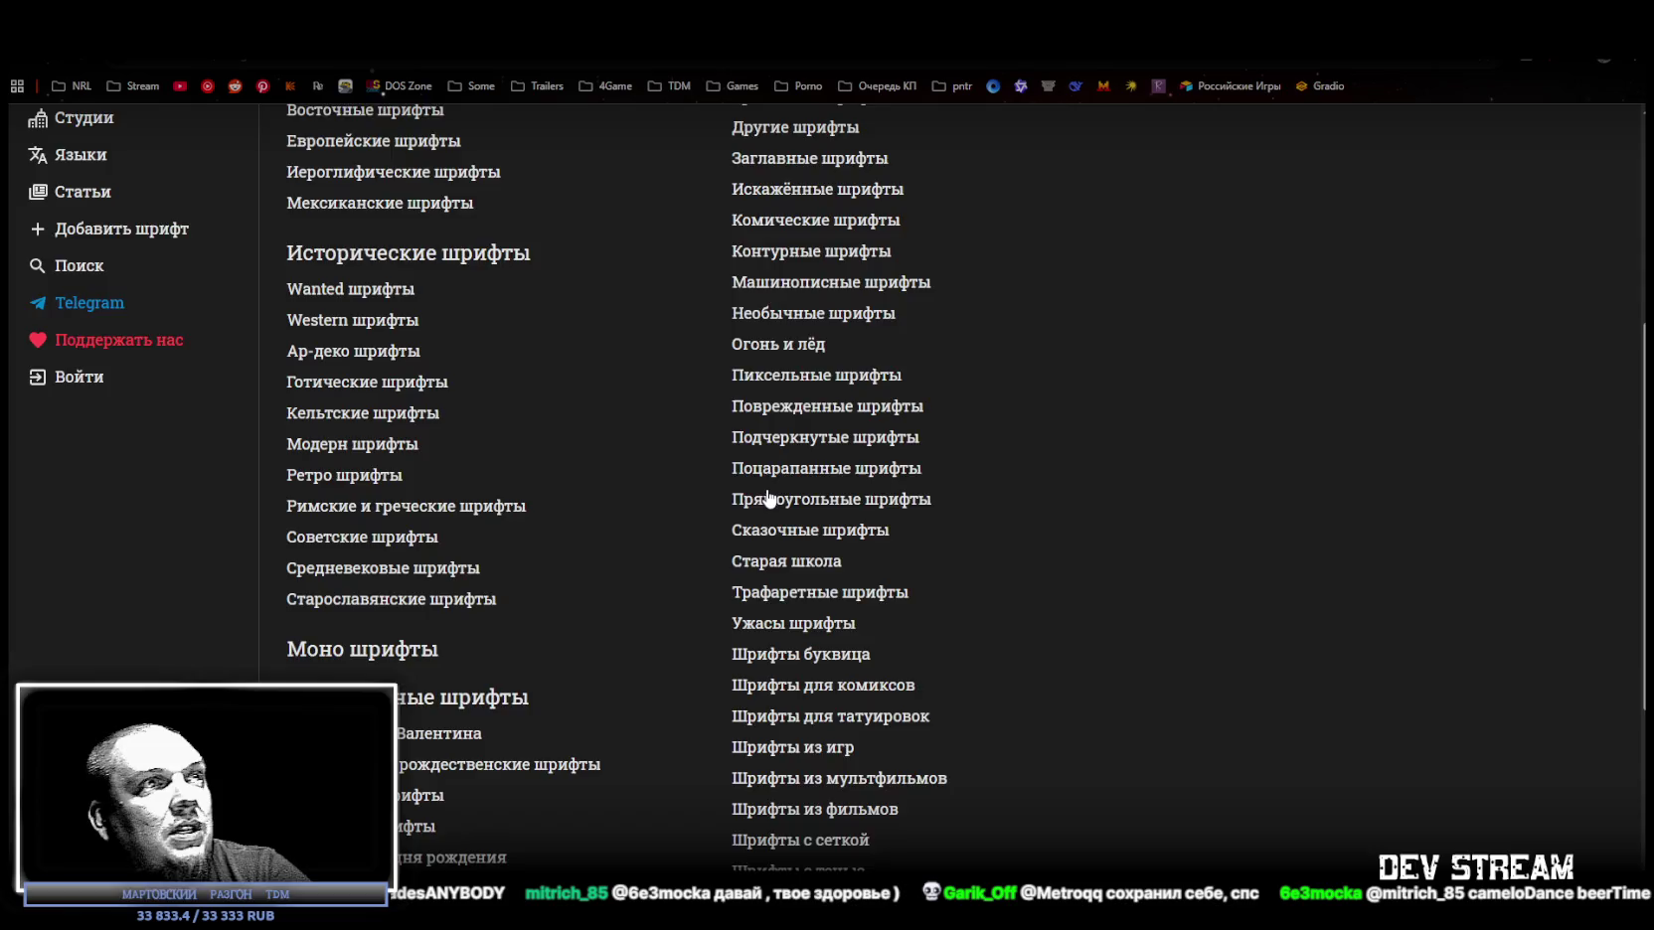
scroll(769, 497, "down", 4)
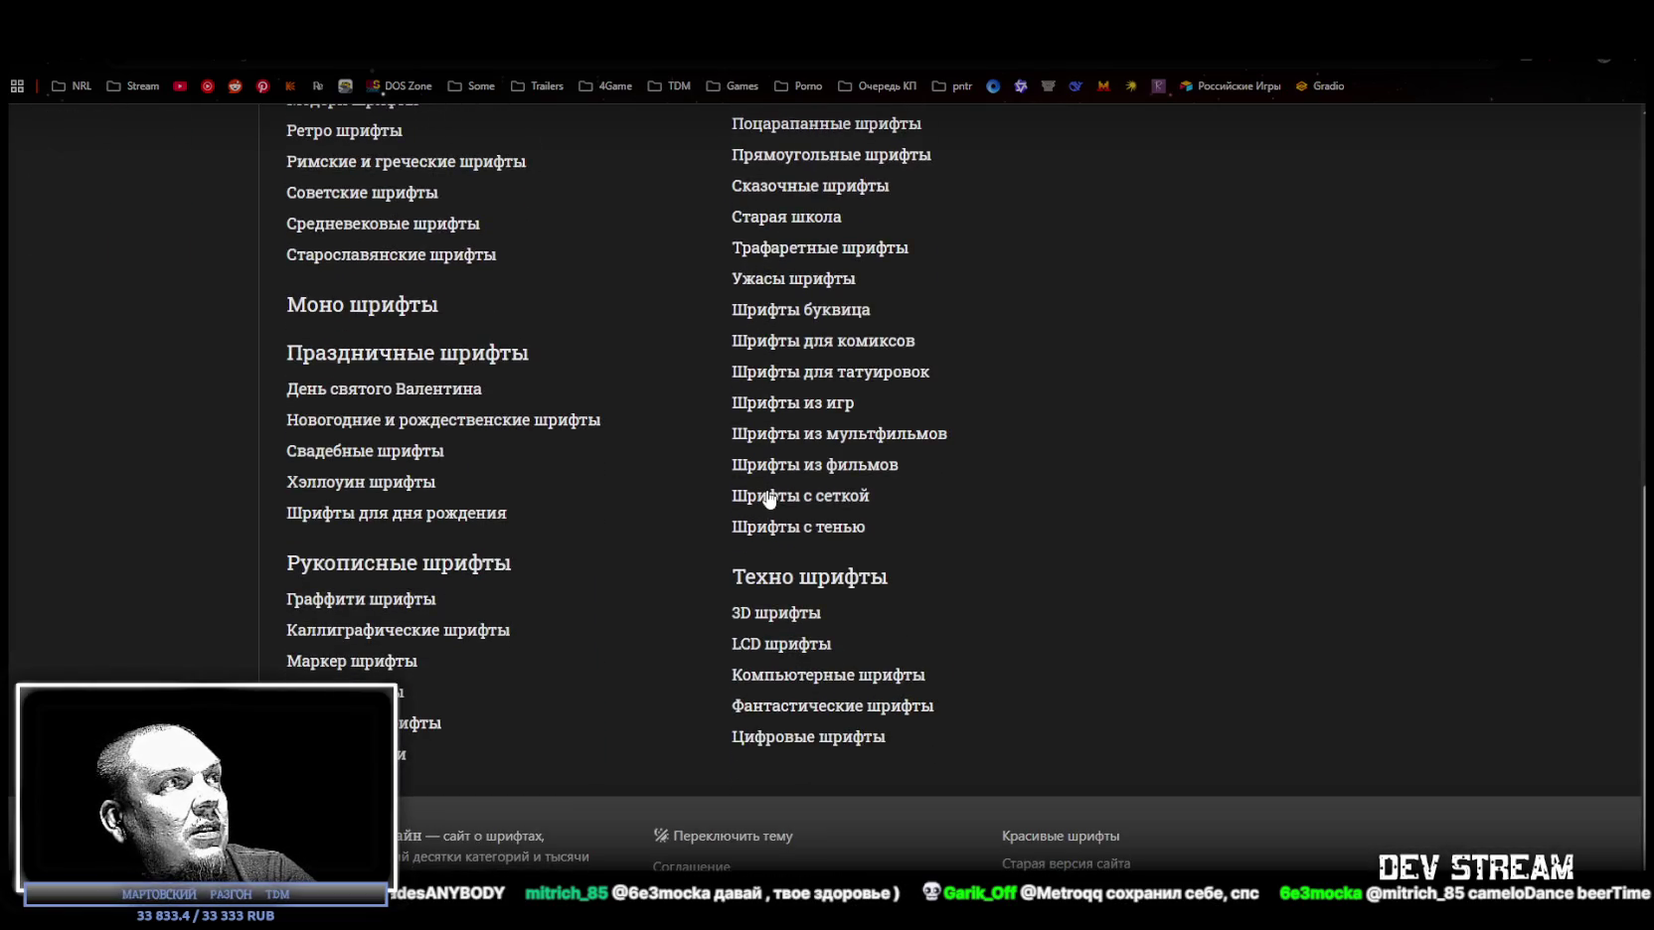
scroll(768, 500, "up", 3)
scroll(773, 495, "up", 4)
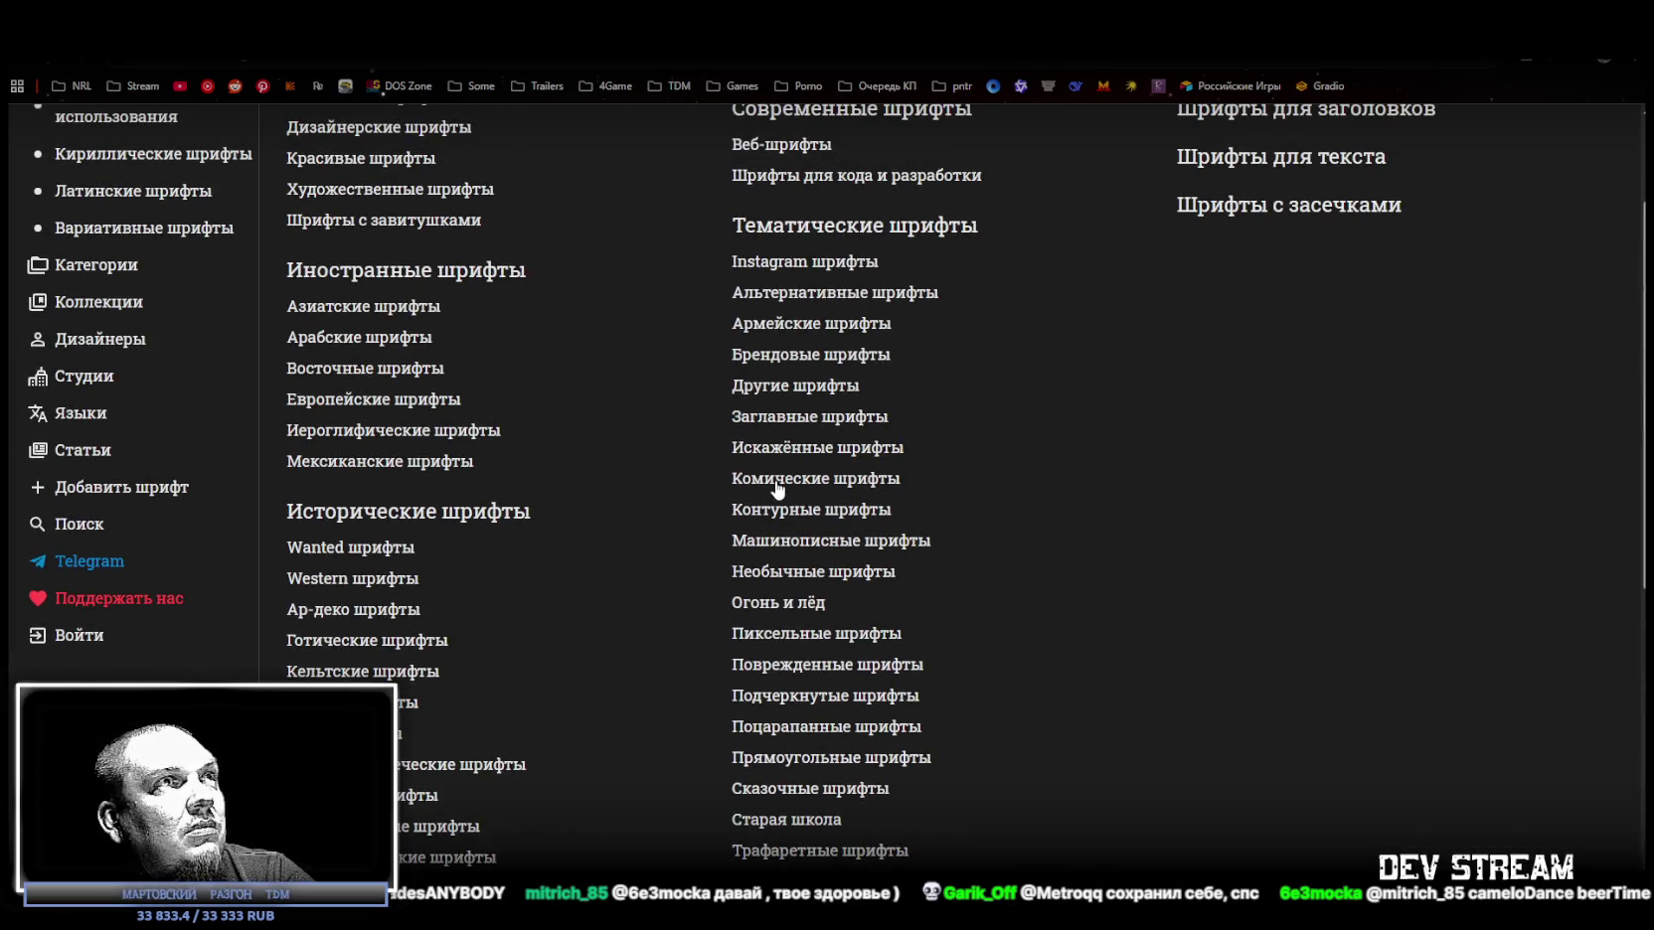
scroll(777, 489, "down", 1)
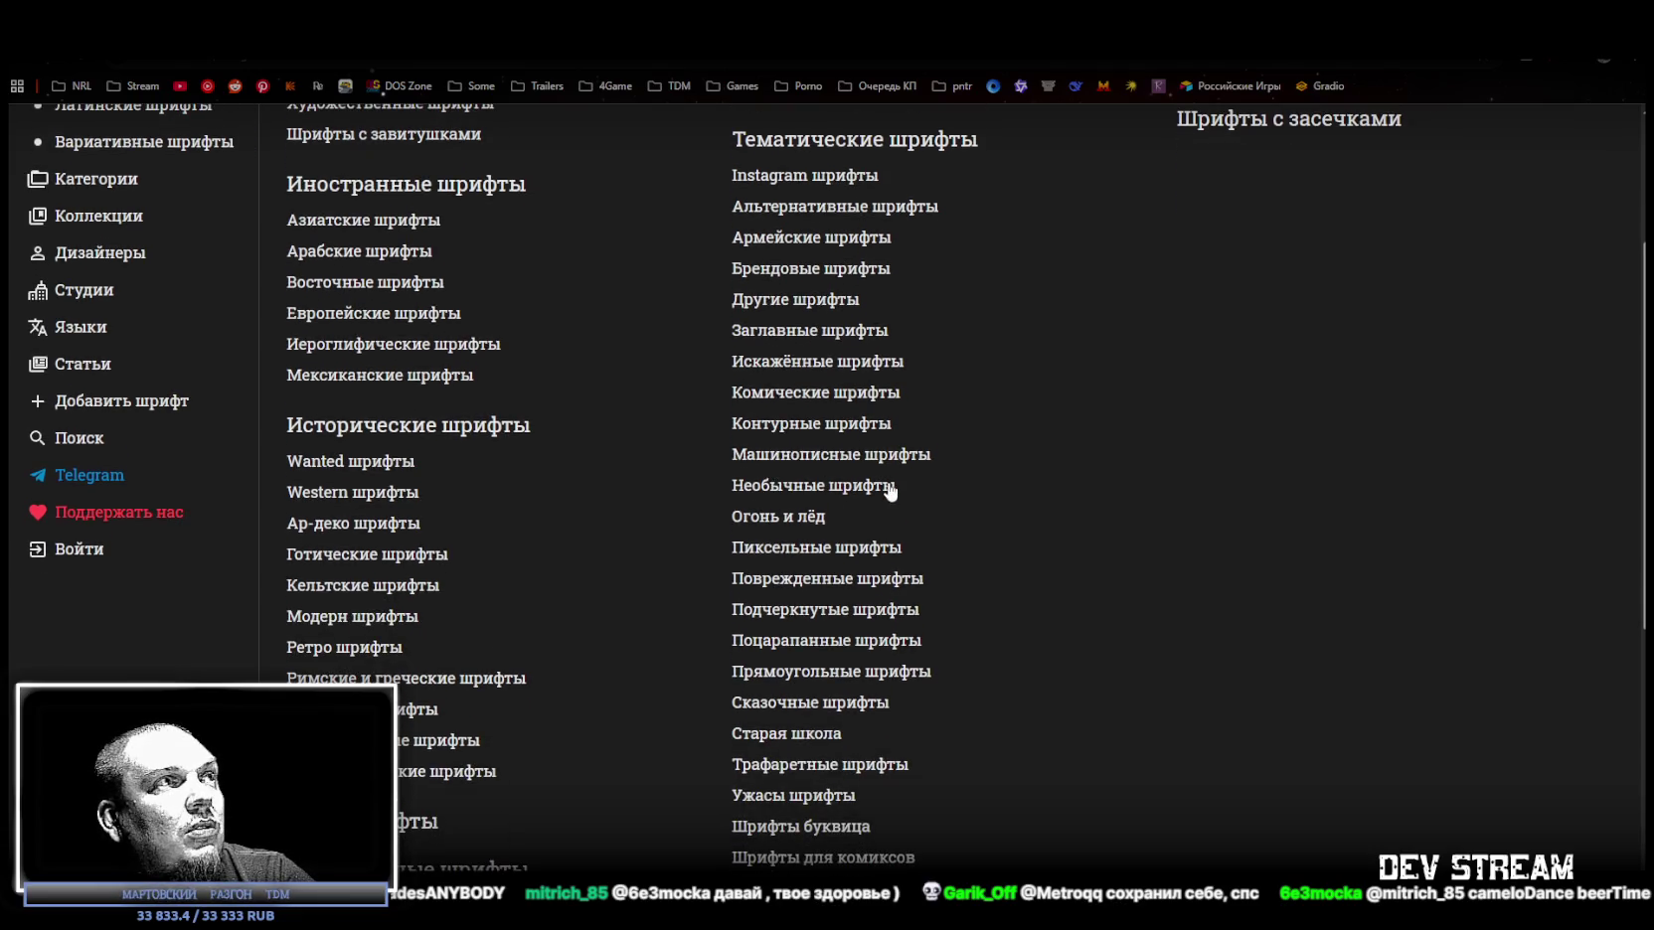
scroll(874, 489, "up", 1)
scroll(871, 491, "up", 1)
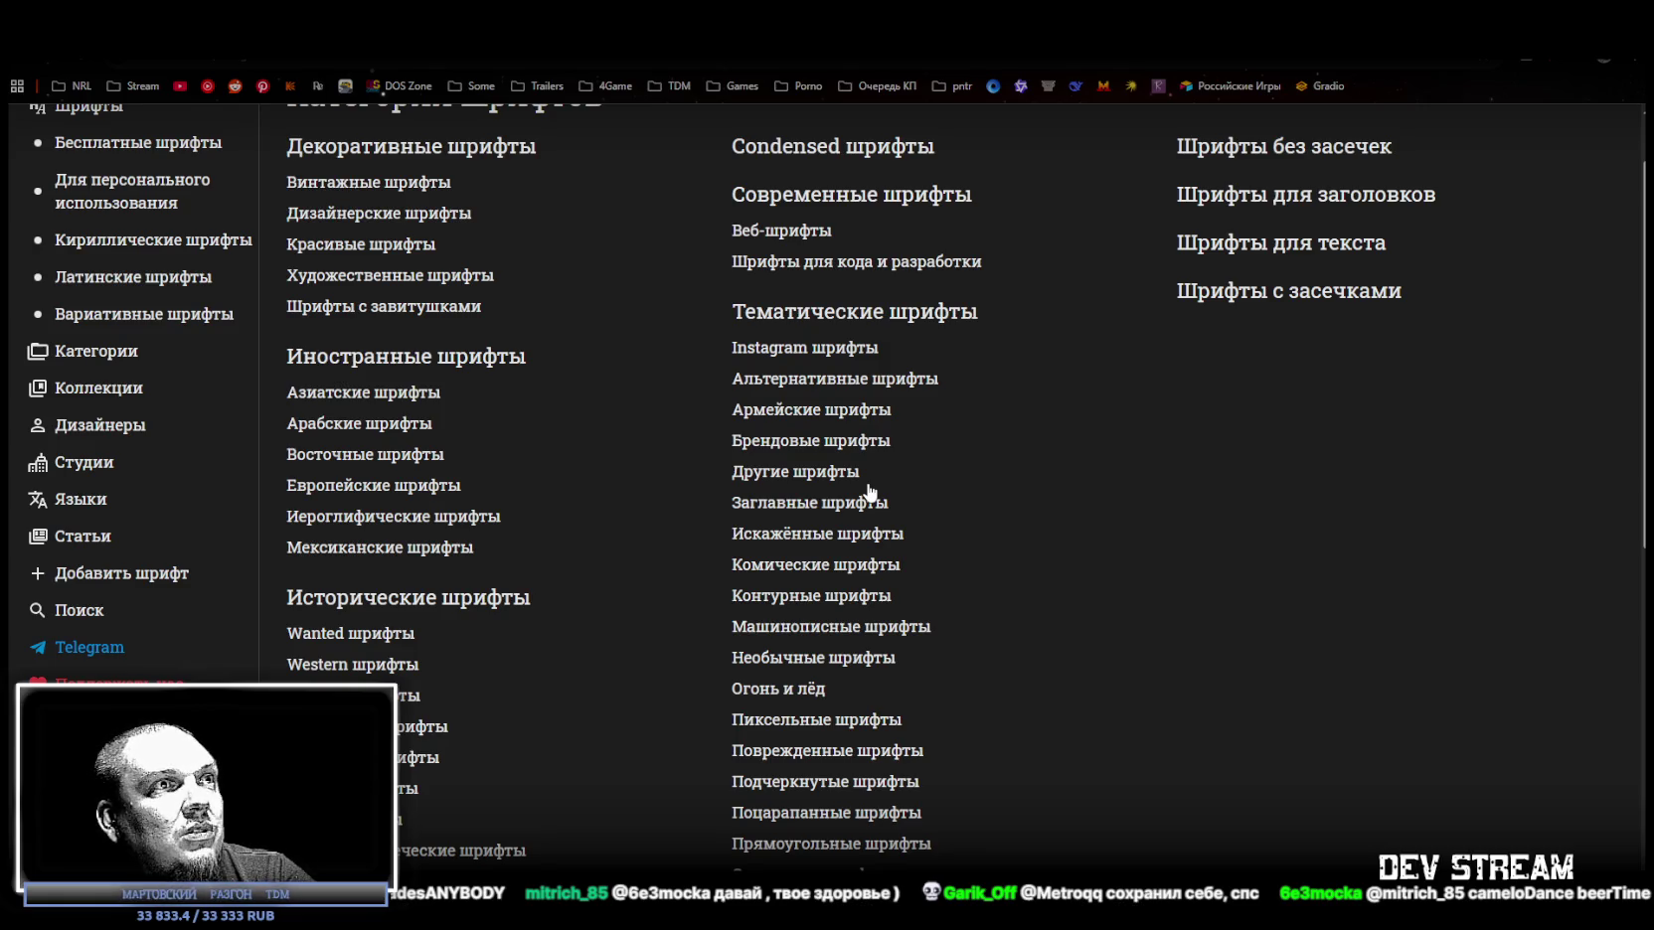
scroll(867, 491, "down", 3)
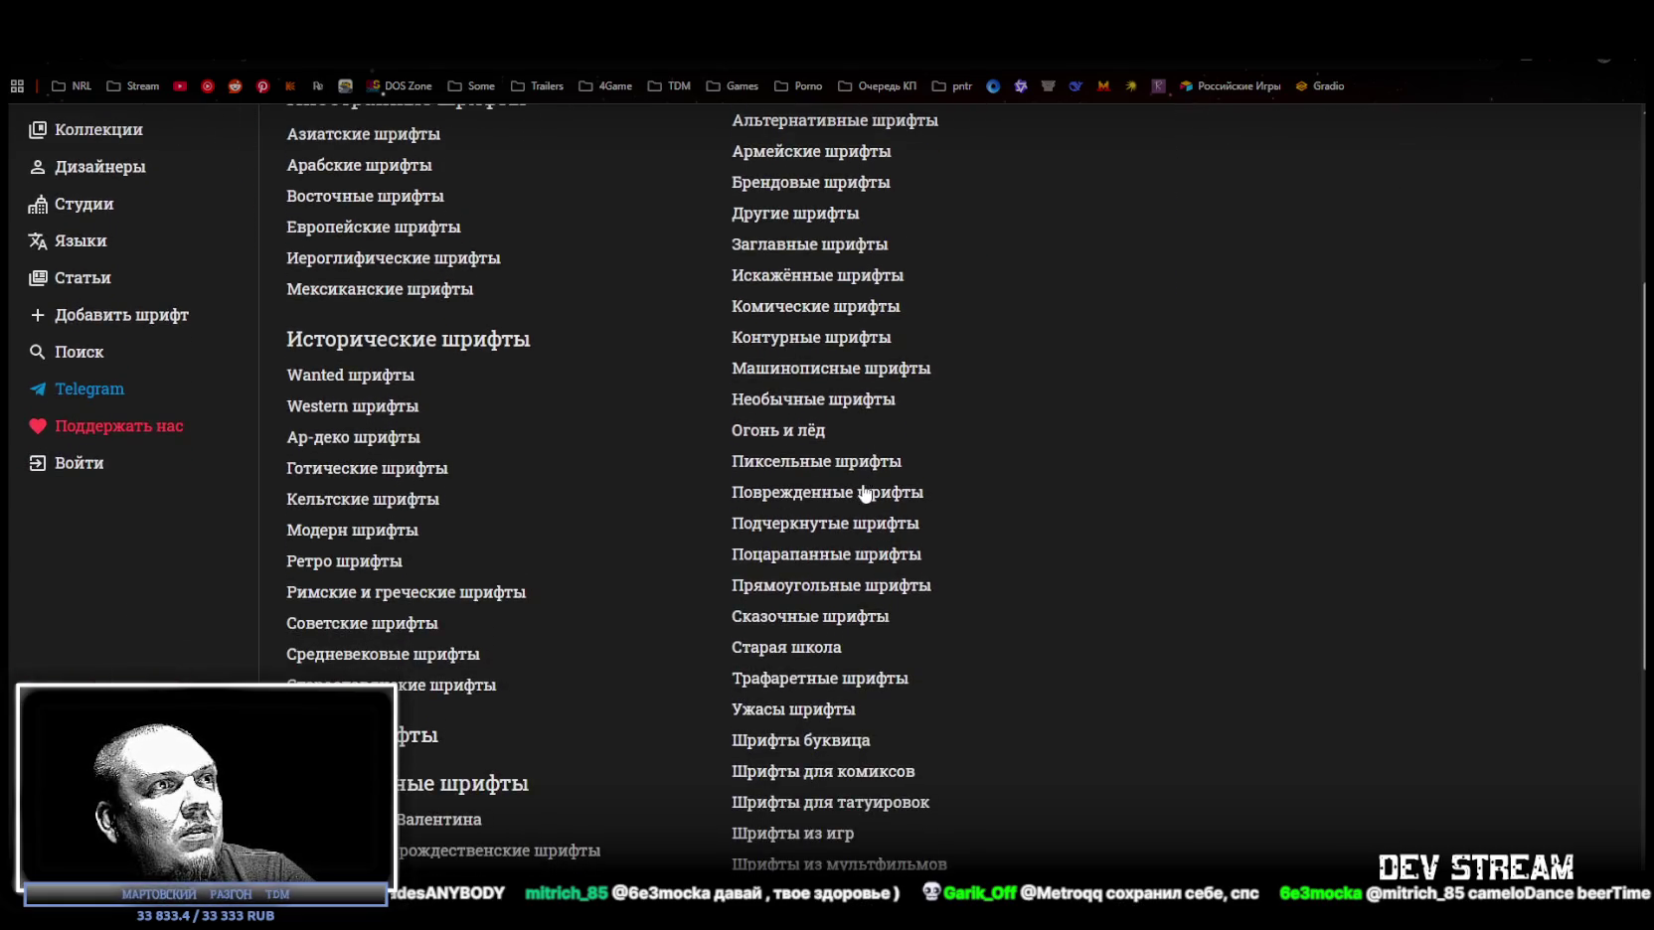
scroll(864, 493, "up", 4)
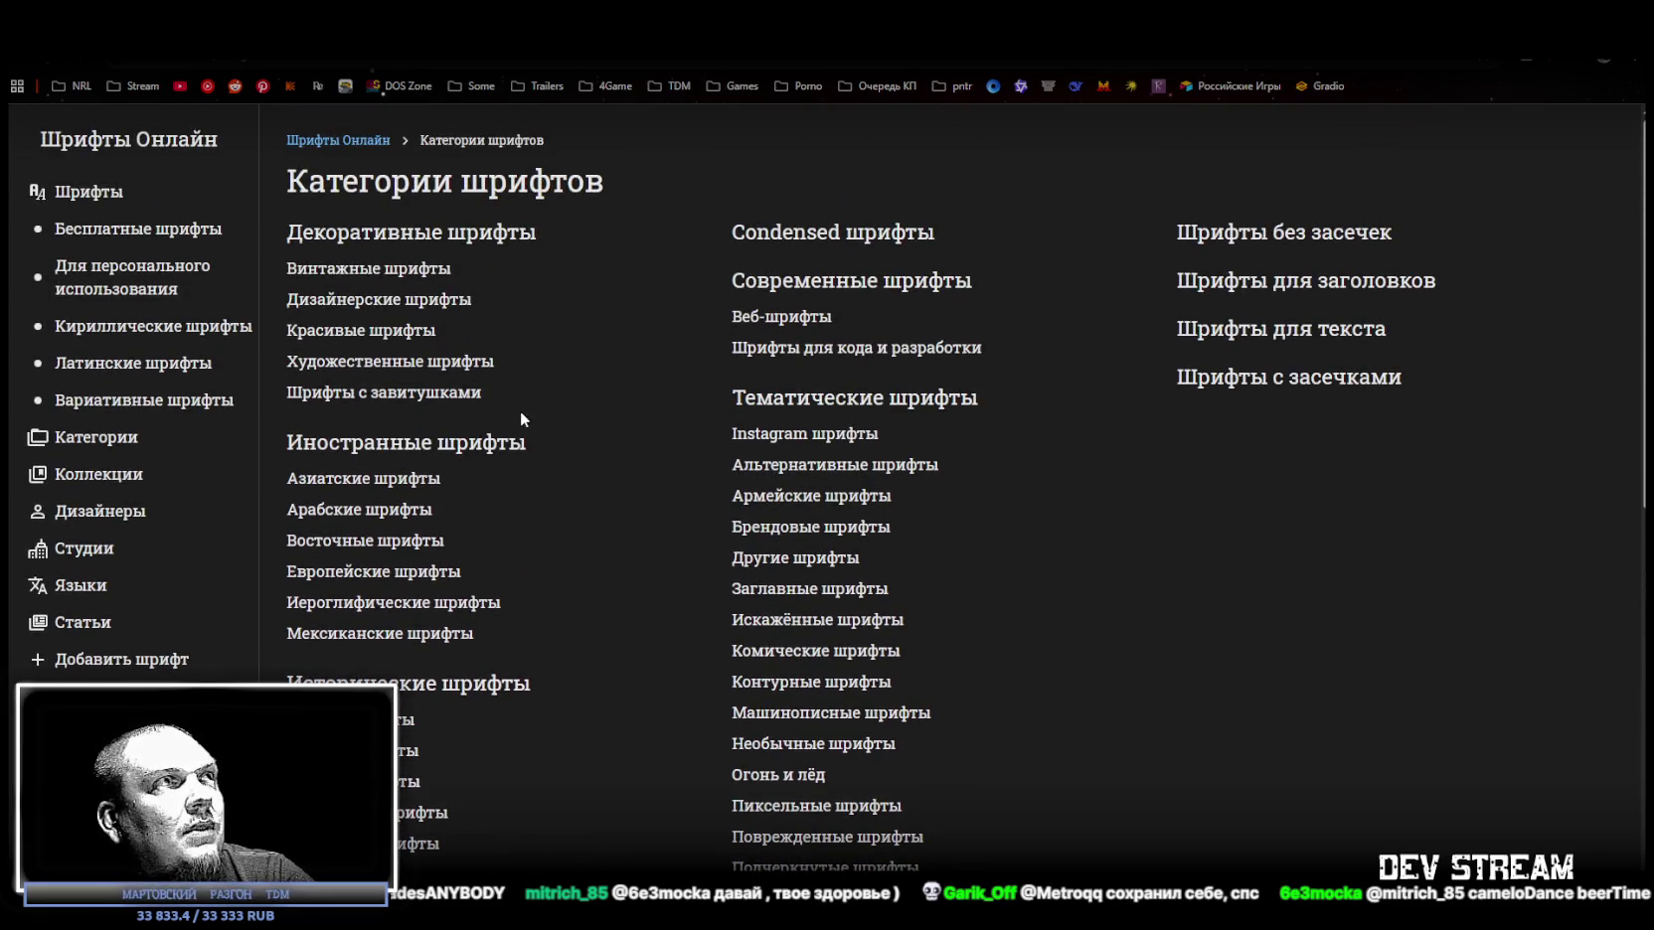
scroll(427, 457, "down", 3)
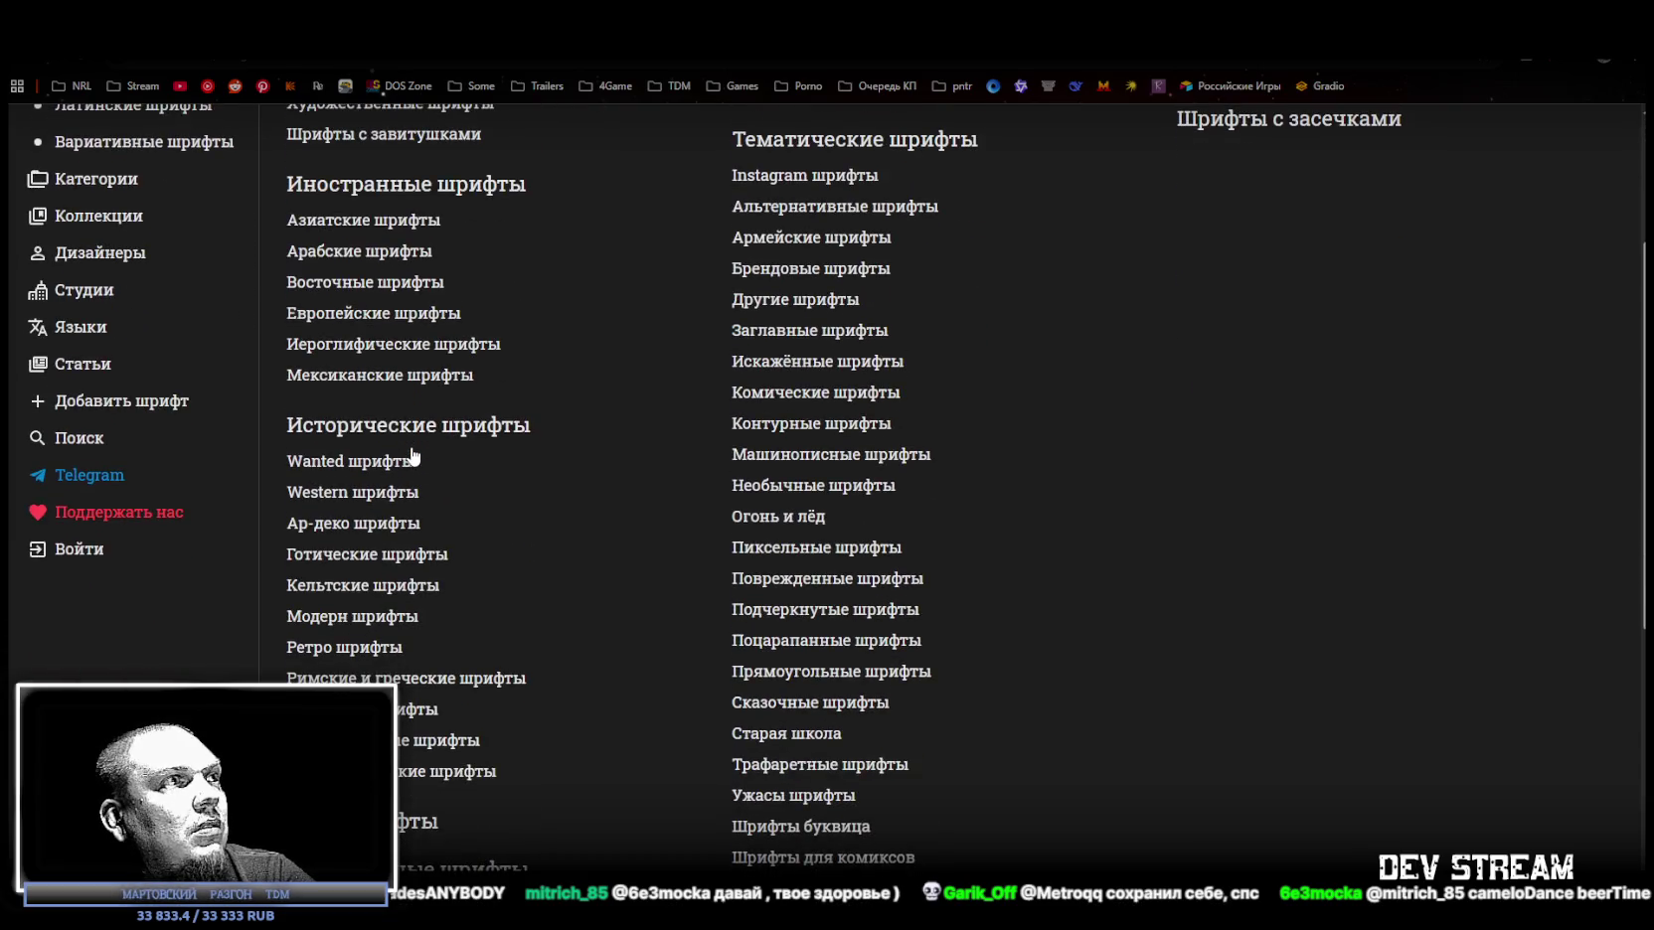
left_click(399, 557)
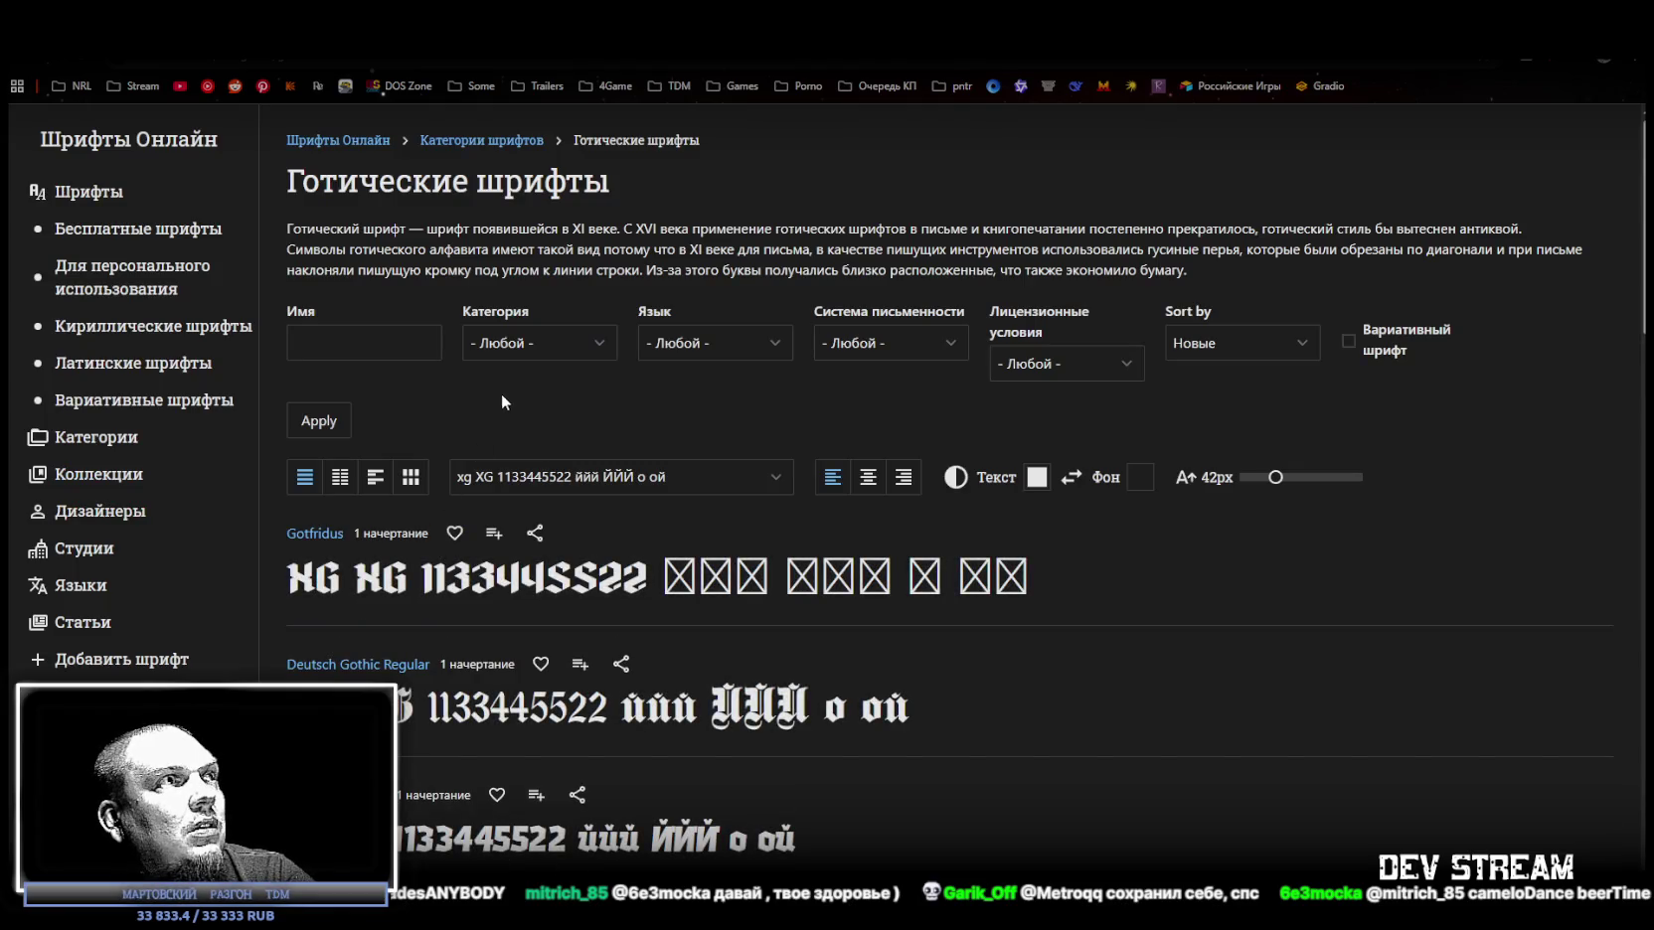
- Set Лицензионные условия to Коммерческое использование, keeping the newest-first sort order
left_click(947, 345)
left_click(1064, 361)
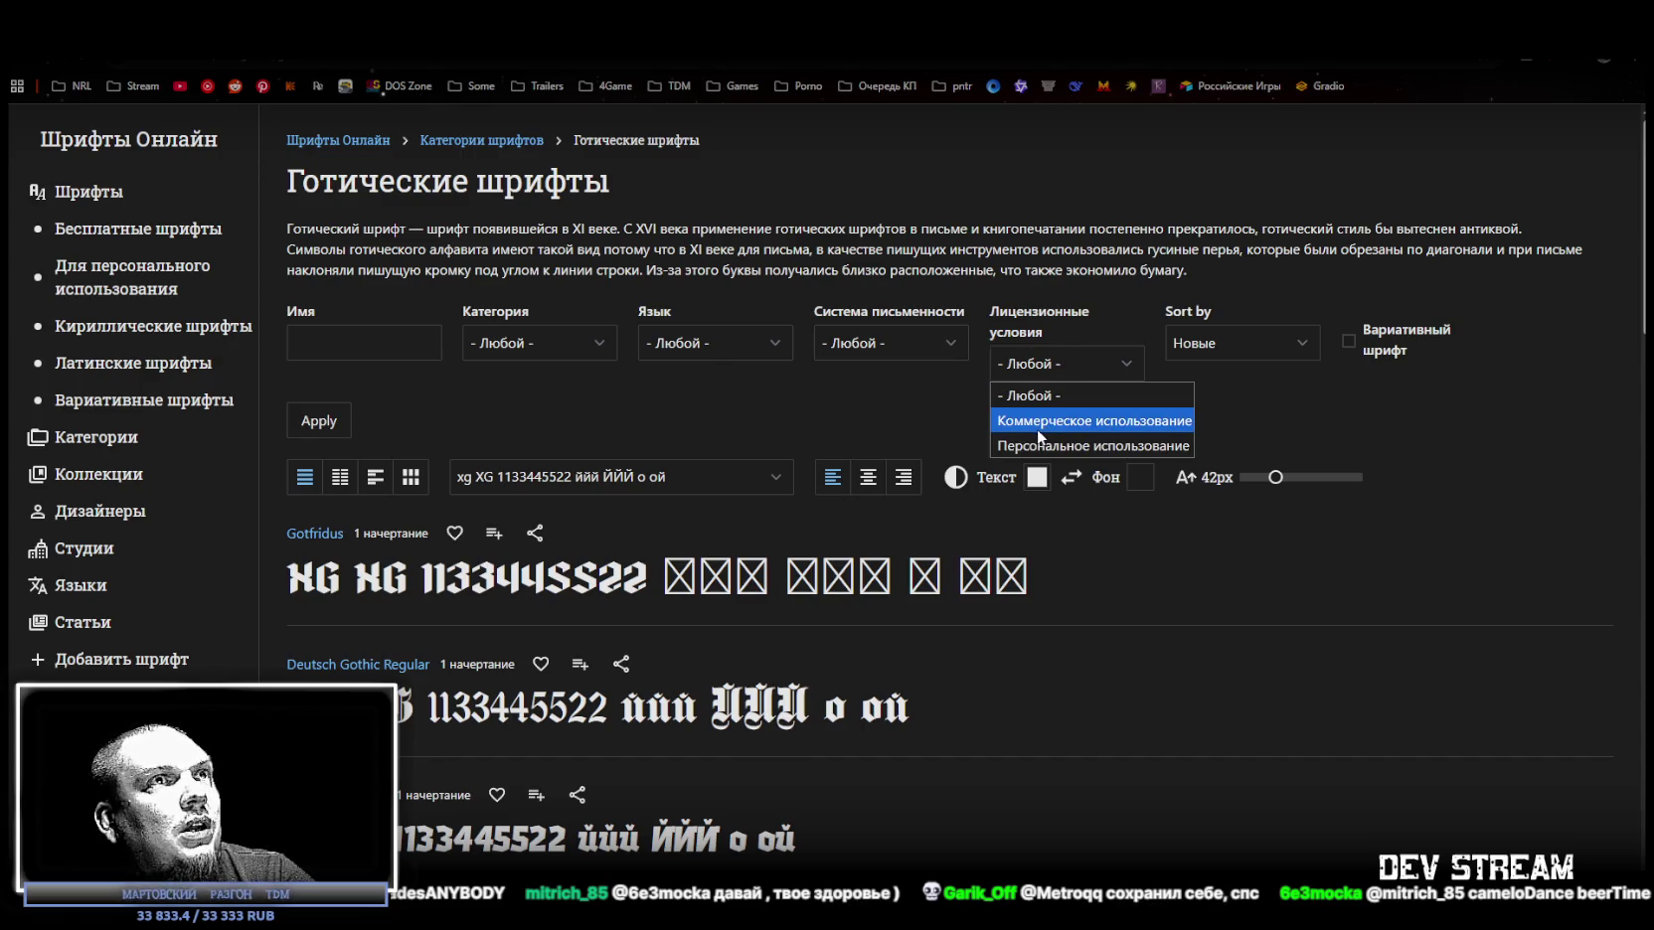
left_click(1064, 422)
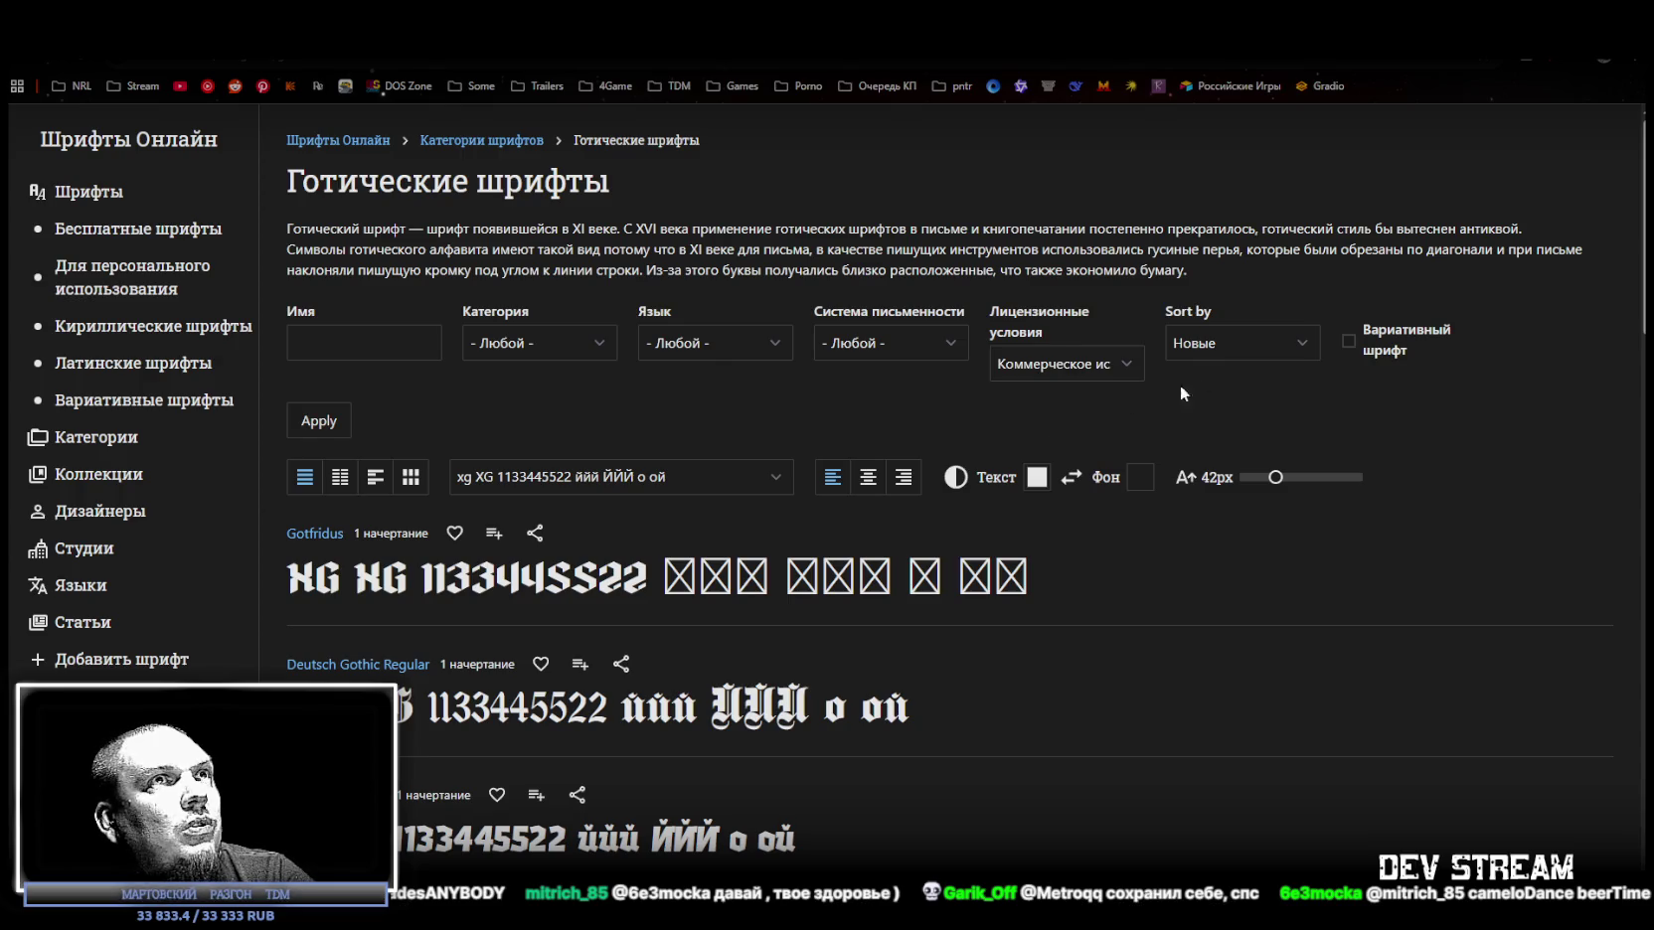
left_click(1272, 344)
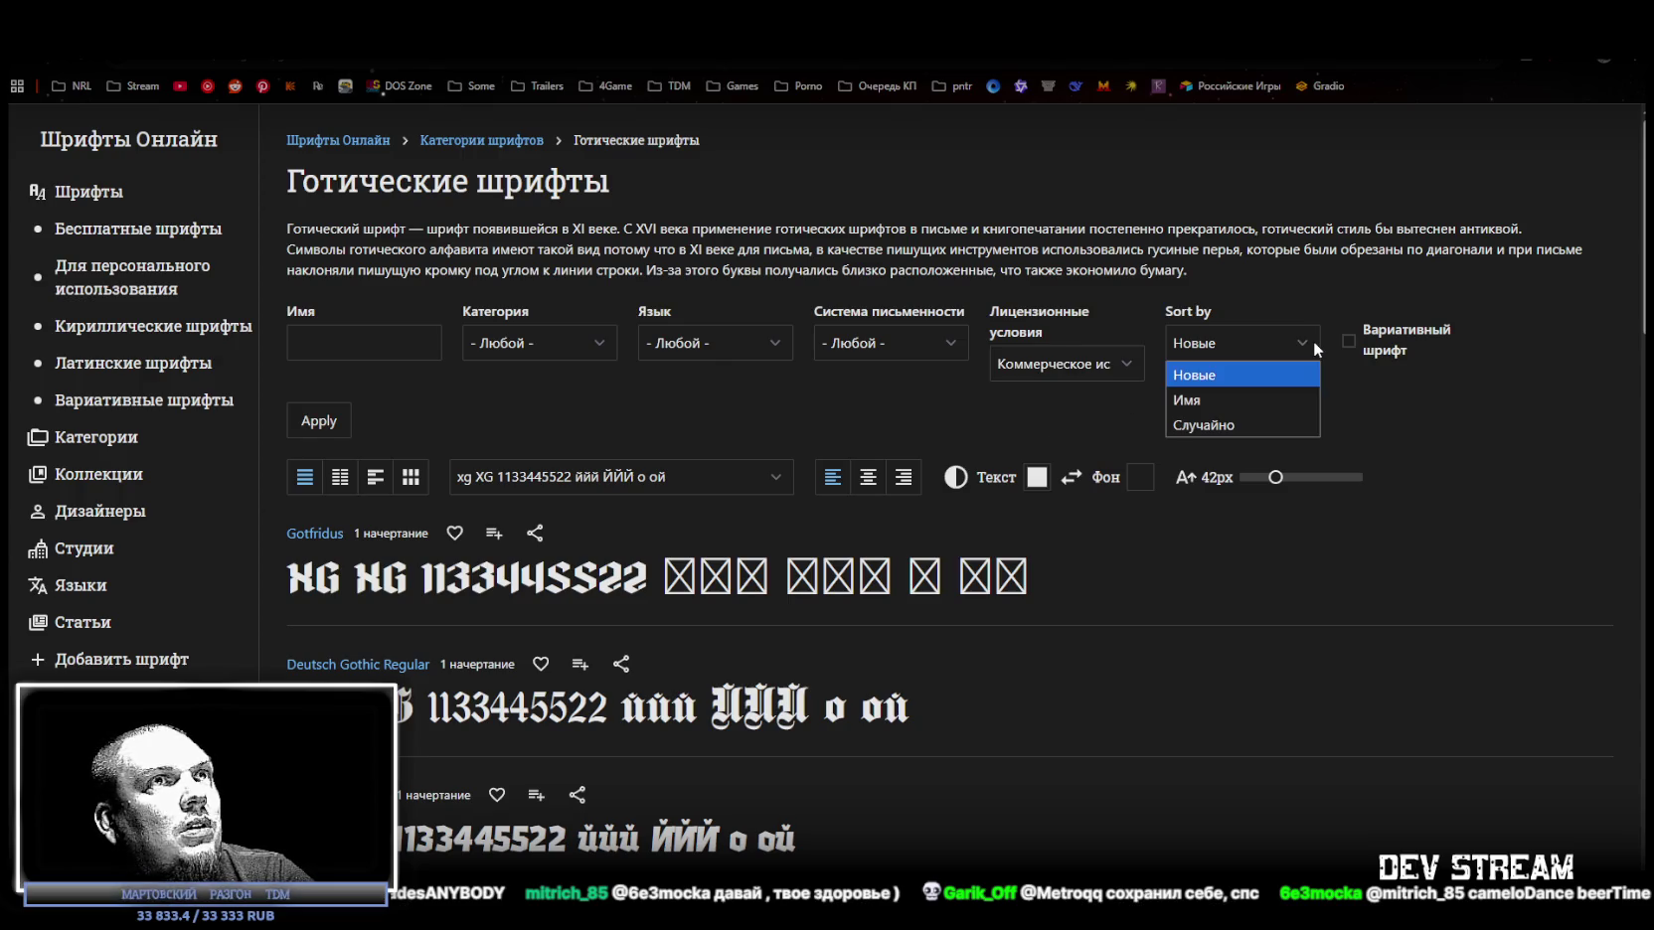
left_click(1237, 337)
left_click(1242, 343)
left_click(1203, 399)
left_click(1221, 362)
left_click(1234, 374)
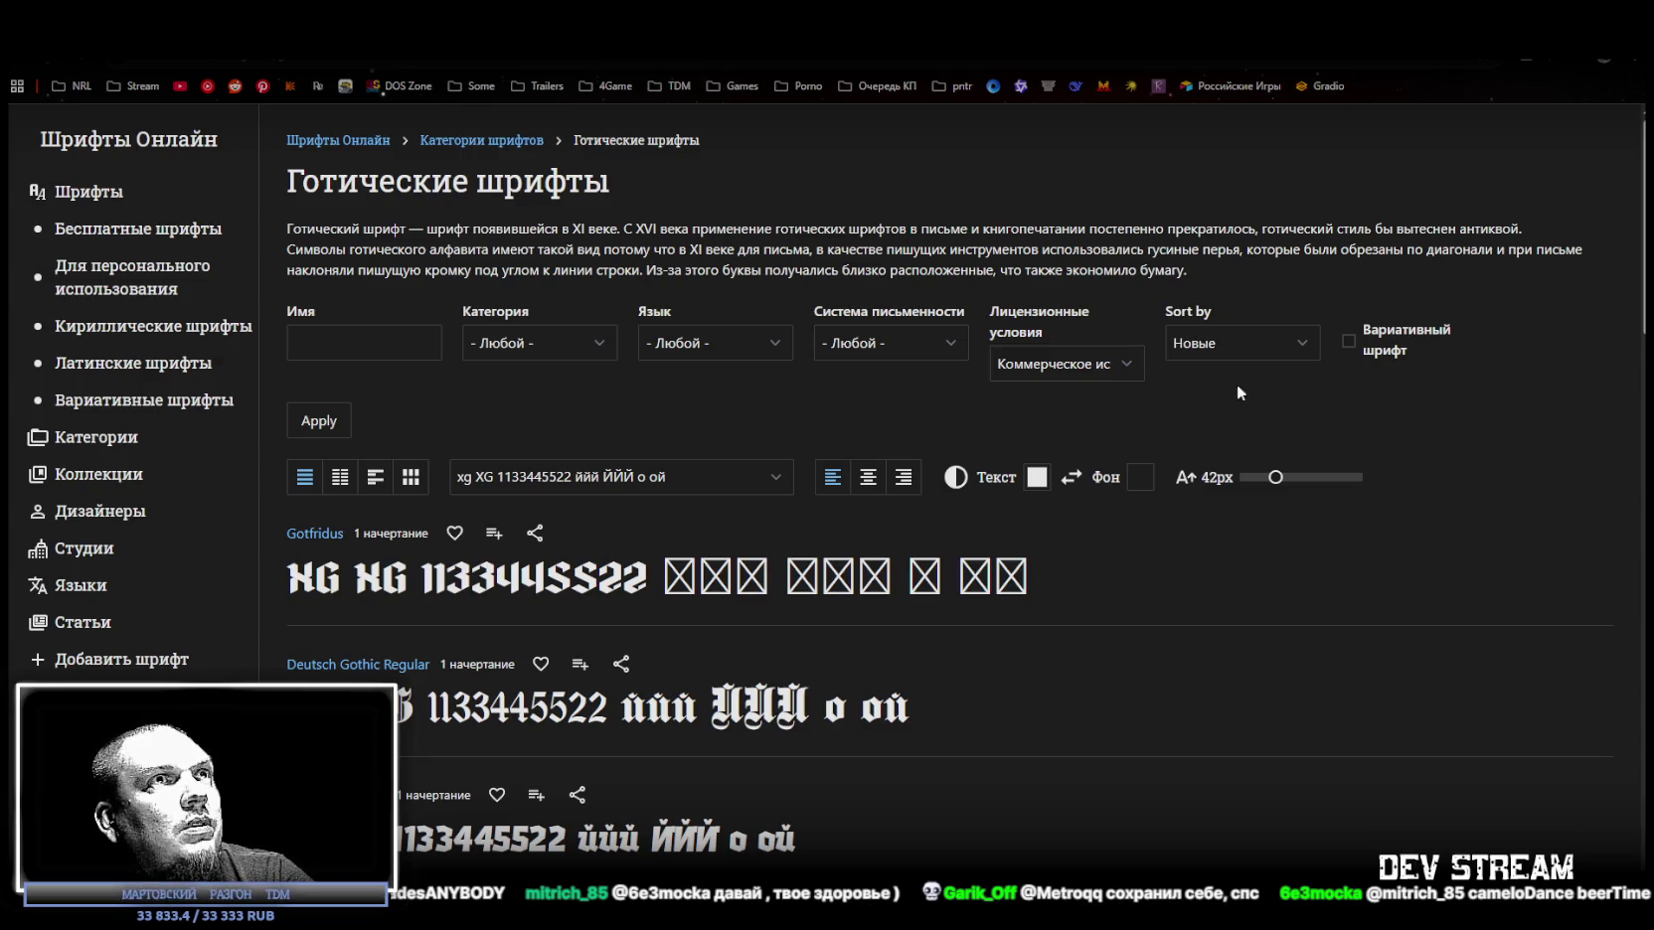
- Keep the writing system at any and set the language filter to Русский
left_click(952, 339)
left_click(711, 397)
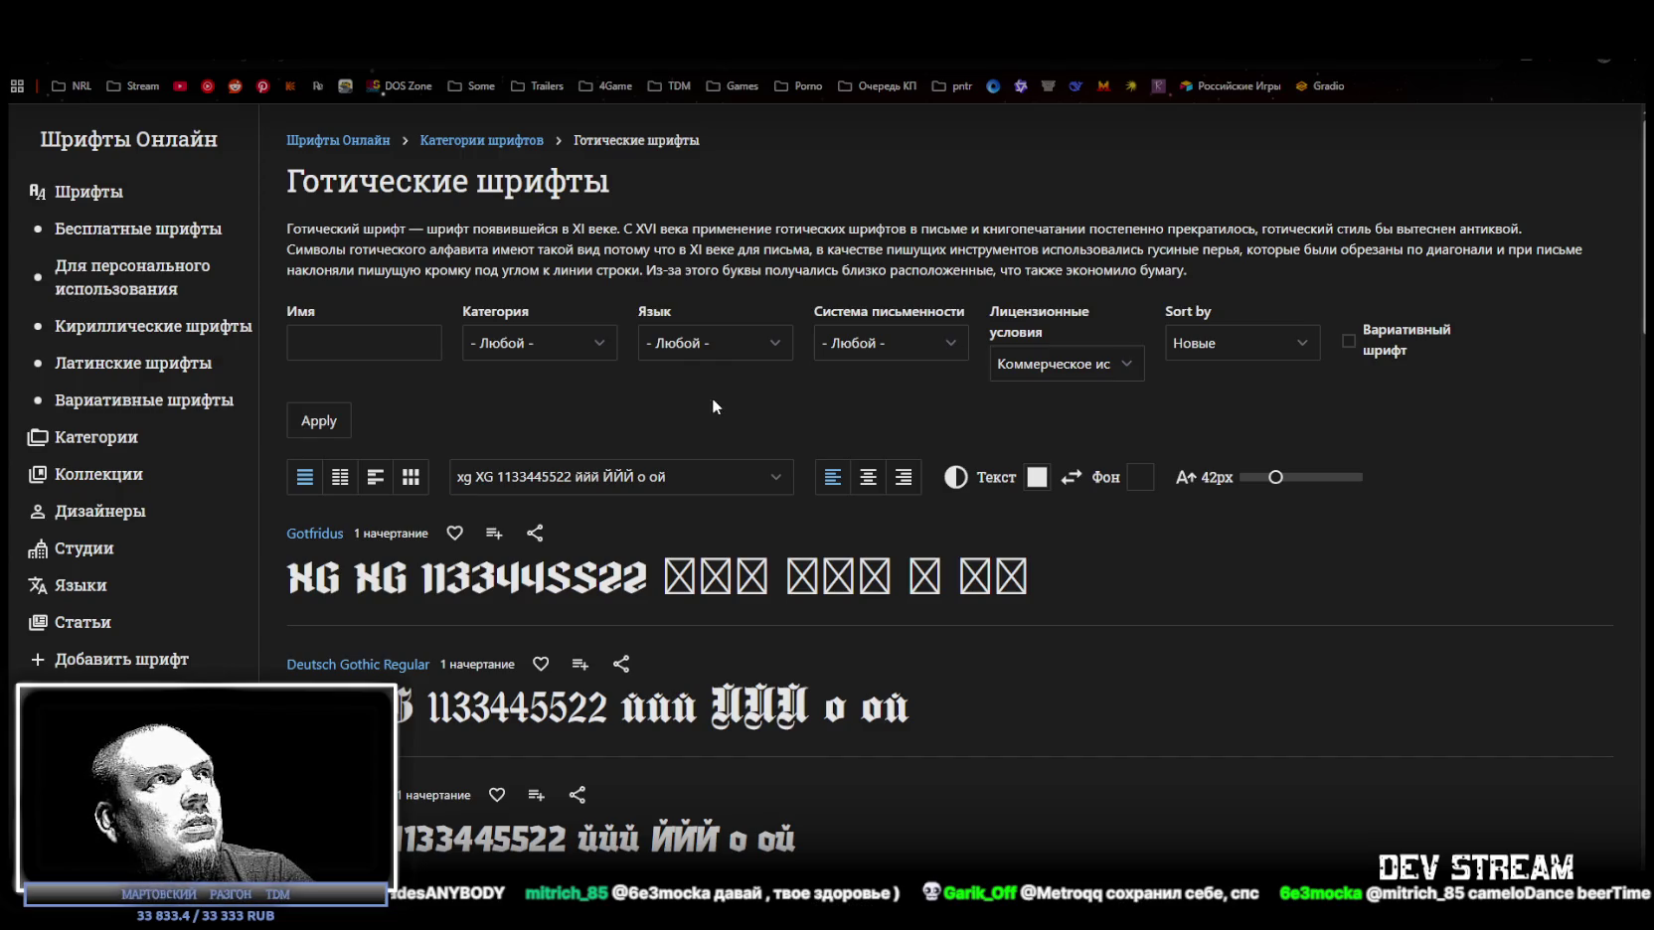
left_click(774, 341)
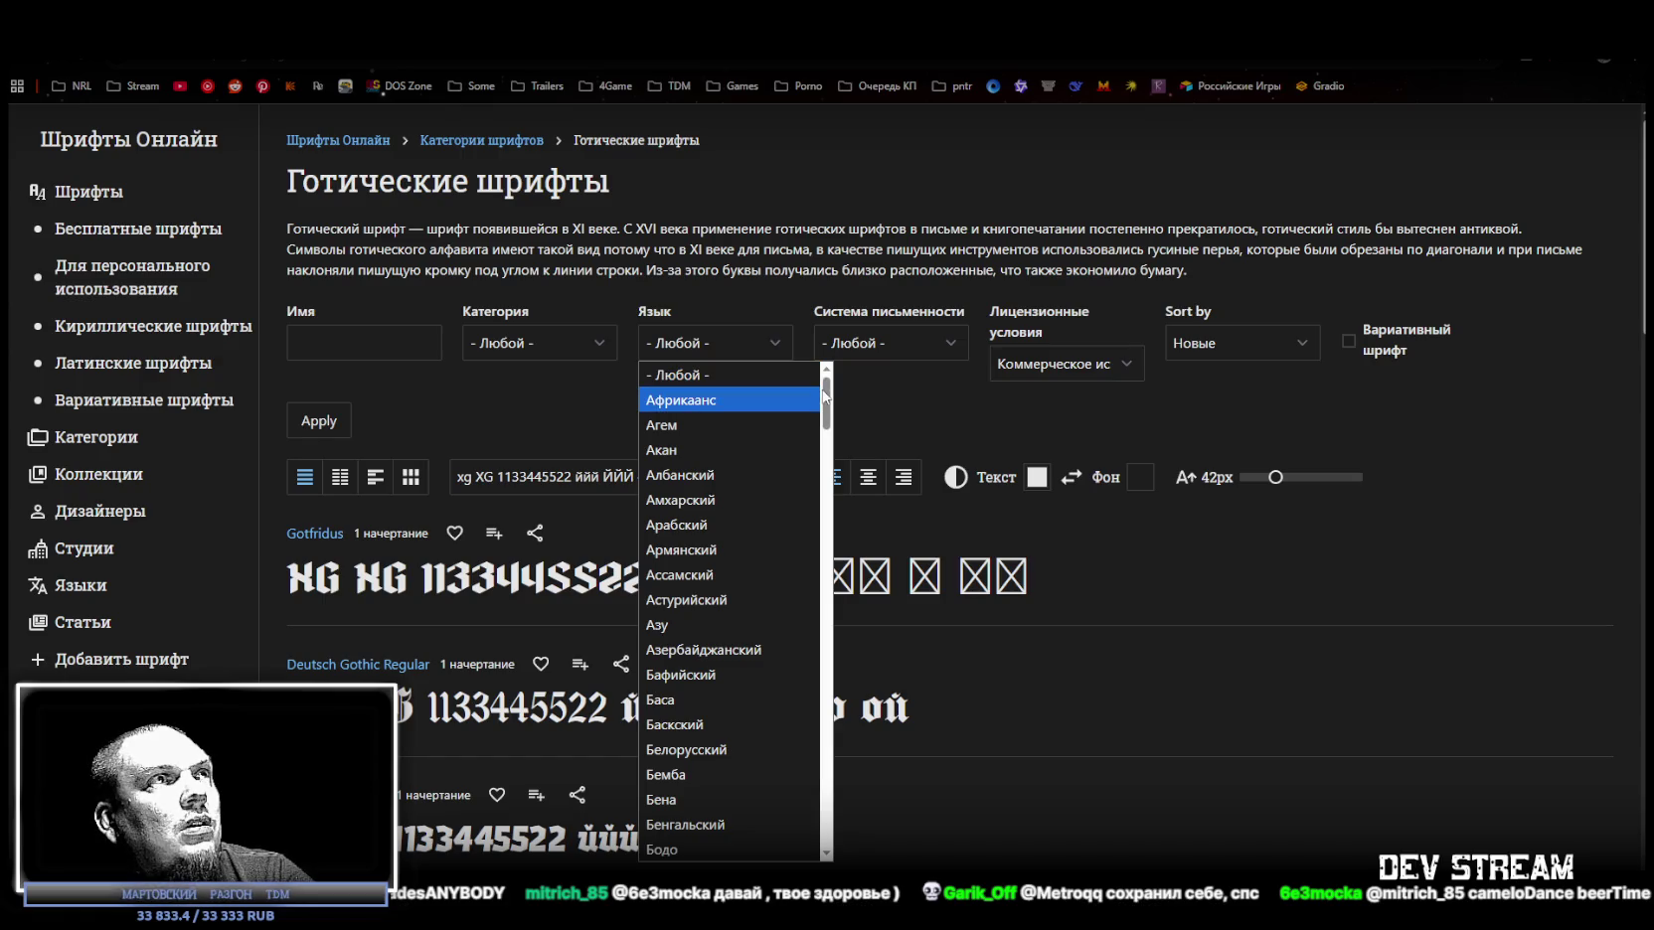
left_click_drag(833, 464, 817, 664)
scroll(734, 676, "down", 5)
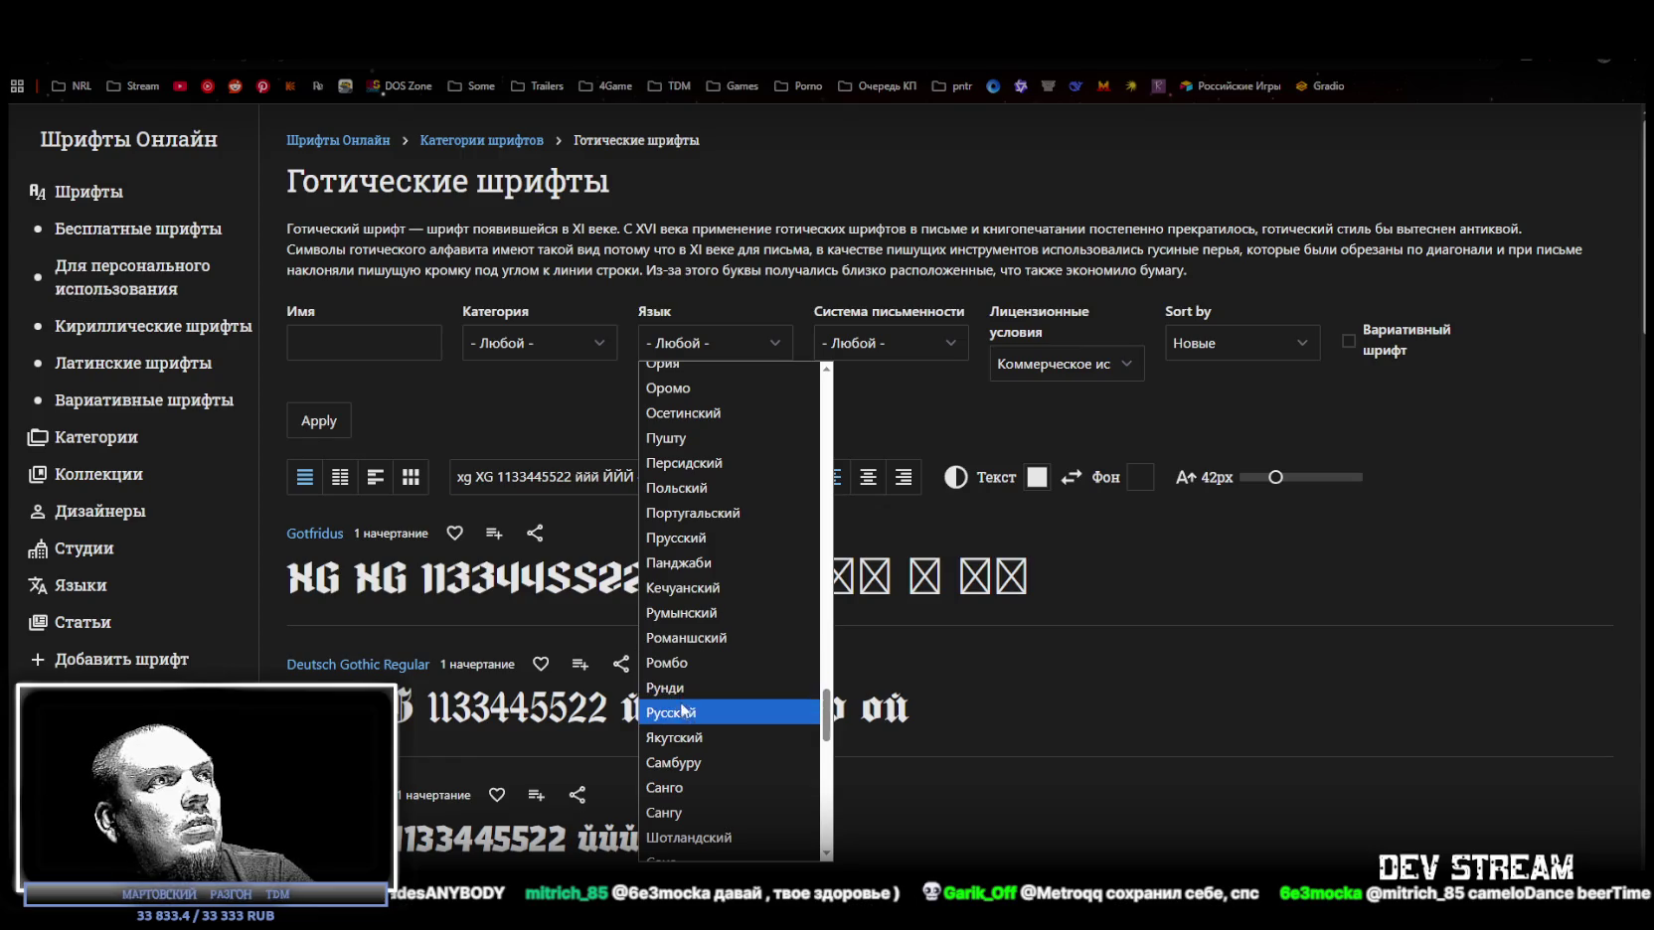
left_click(732, 713)
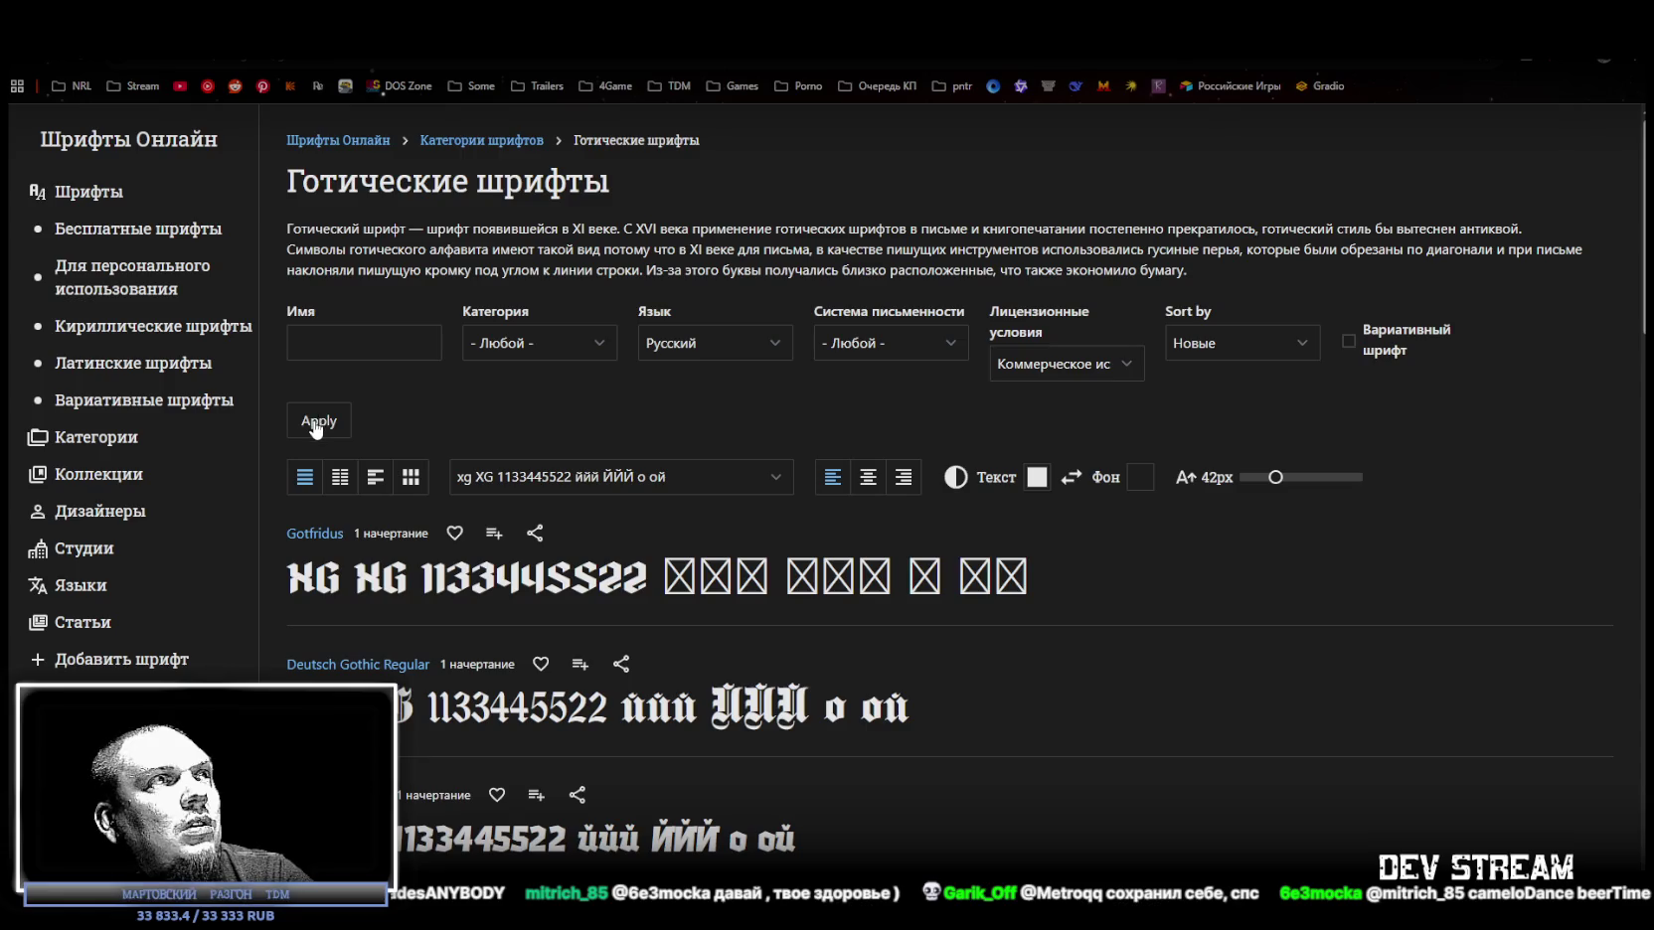
- Set Категория to Готические шрифты and scroll the results, from Runtti SP Cyrillic to Cinzel
left_click(600, 339)
scroll(653, 660, "down", 10)
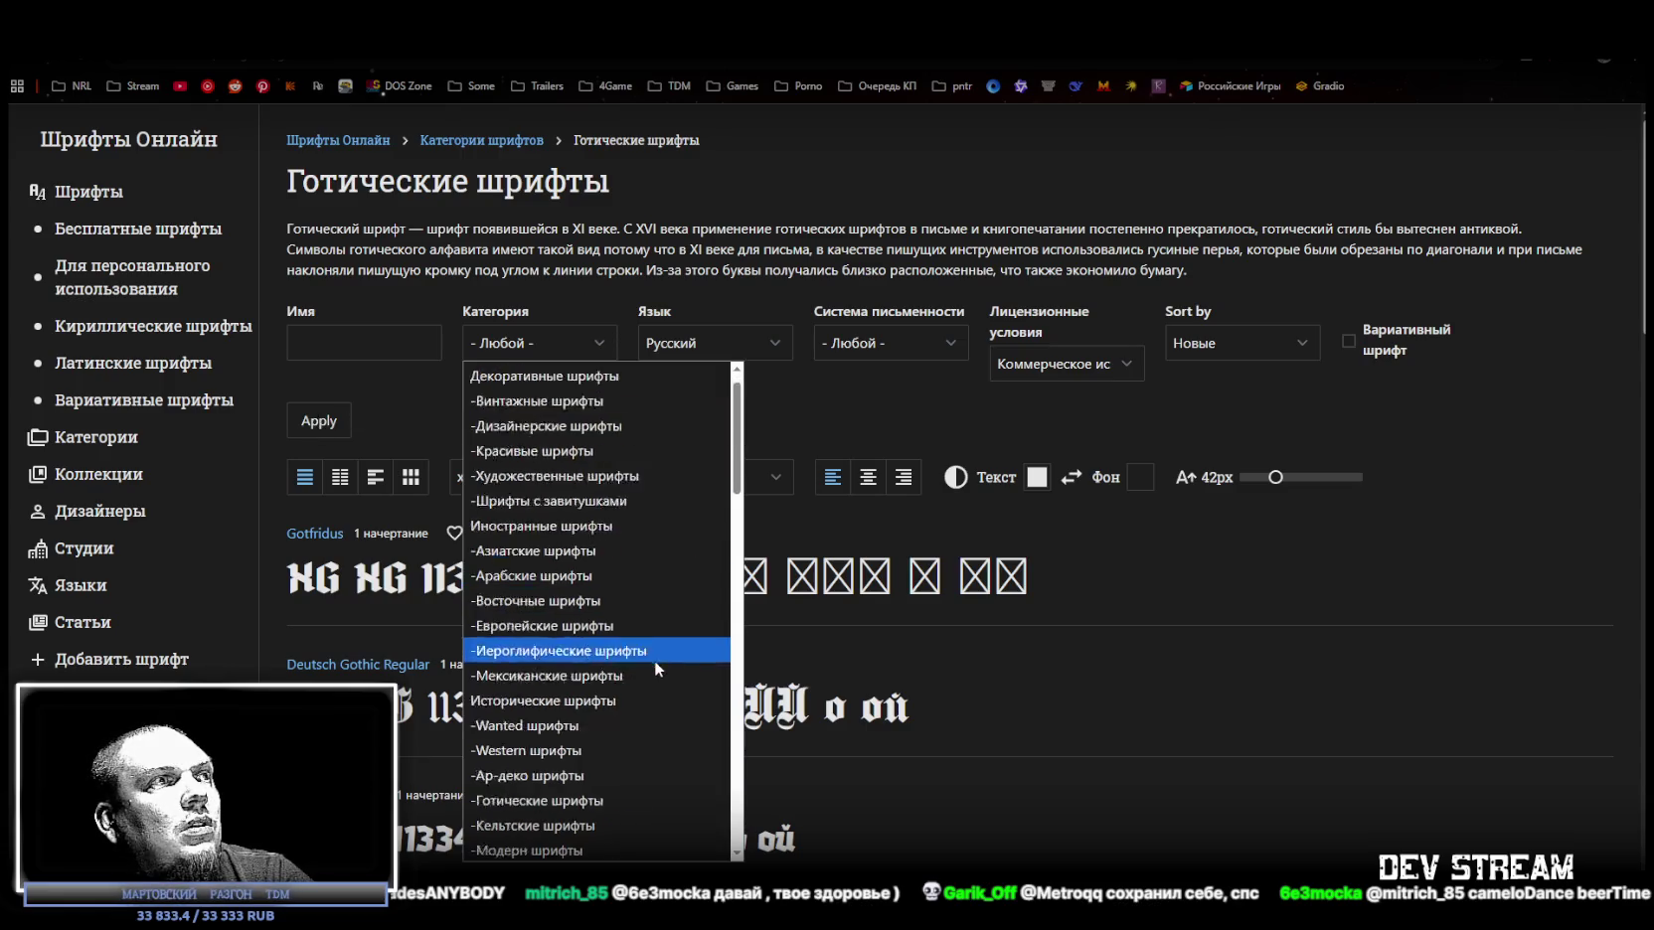
scroll(652, 662, "up", 3)
scroll(651, 662, "down", 3)
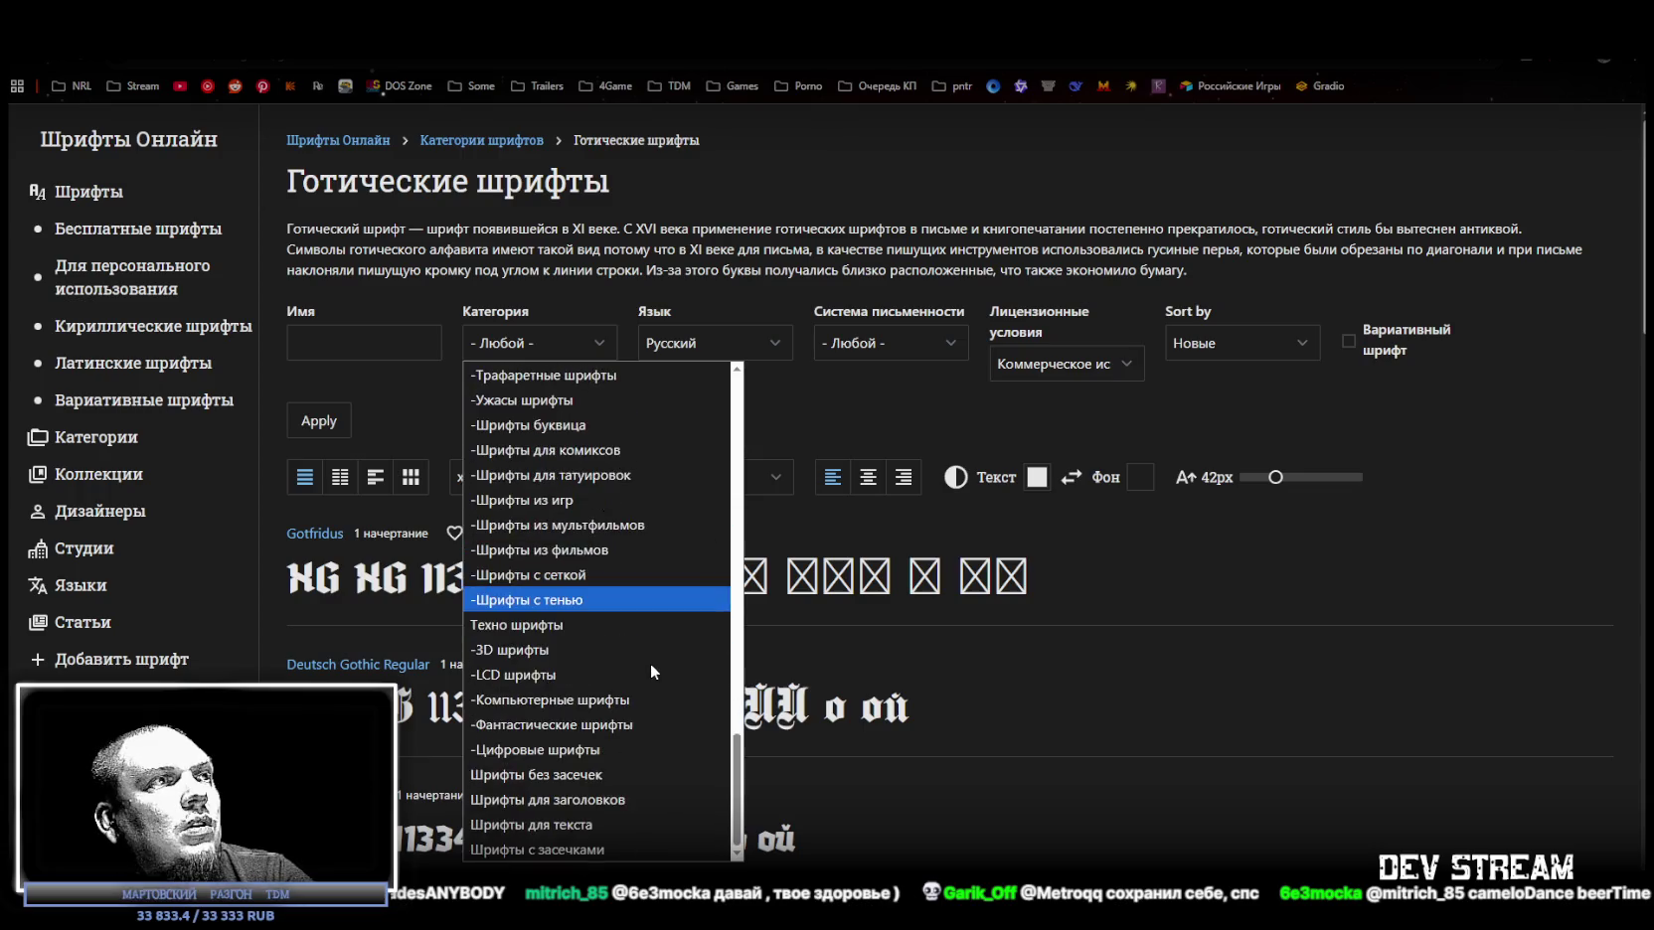
scroll(652, 662, "up", 10)
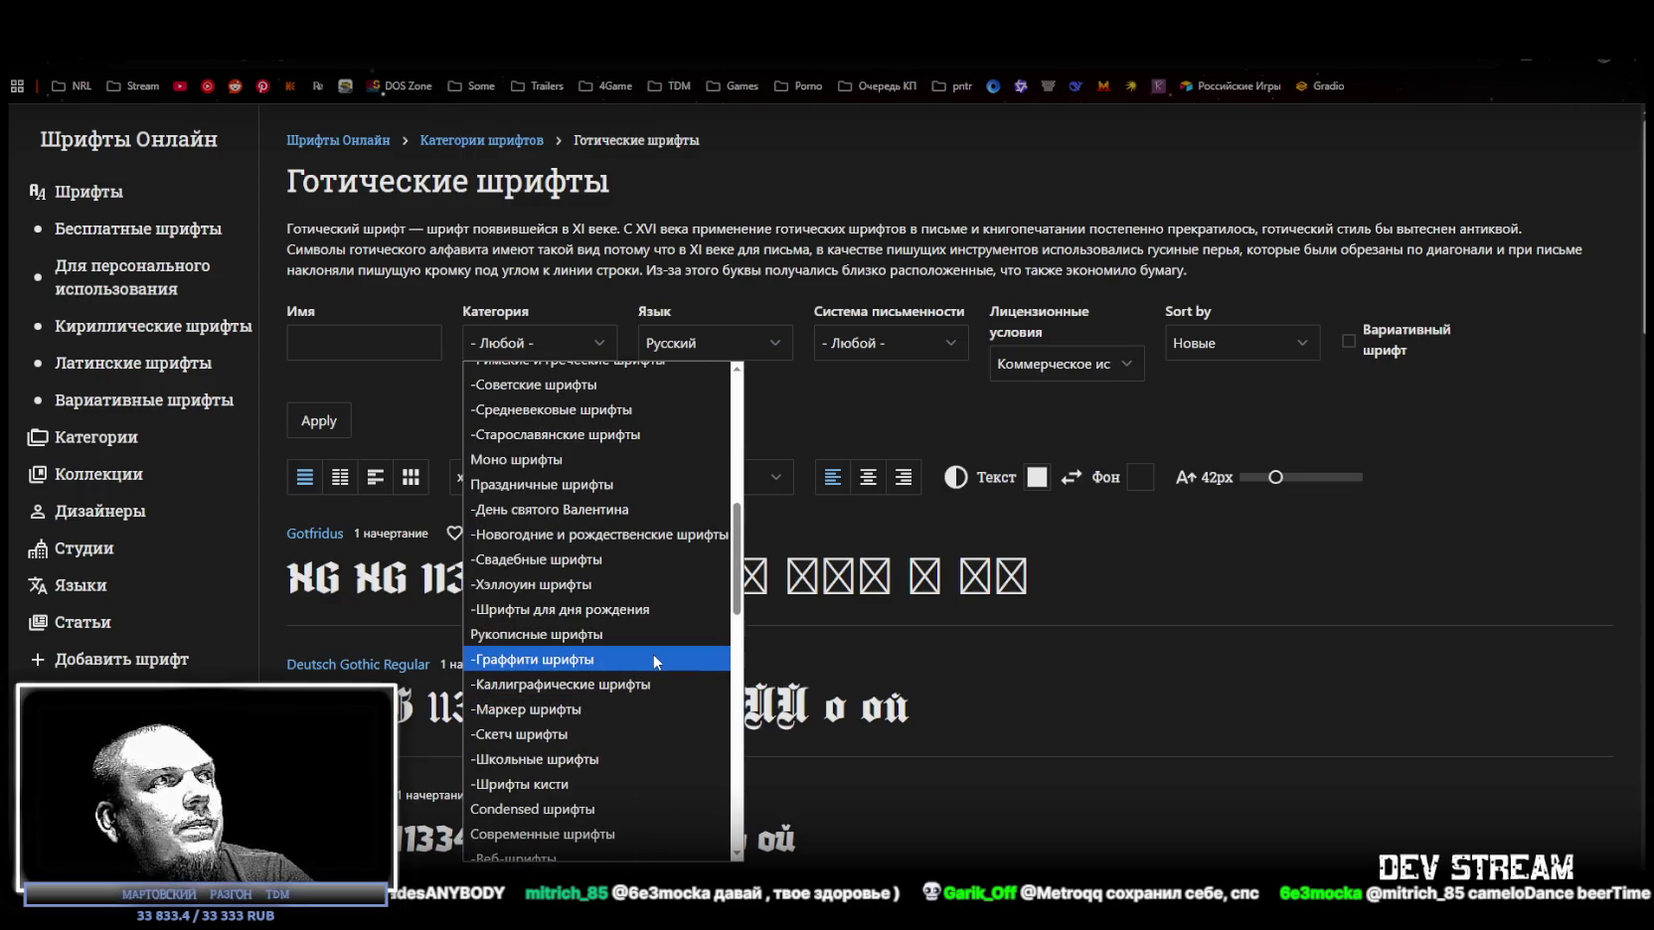
scroll(652, 656, "up", 3)
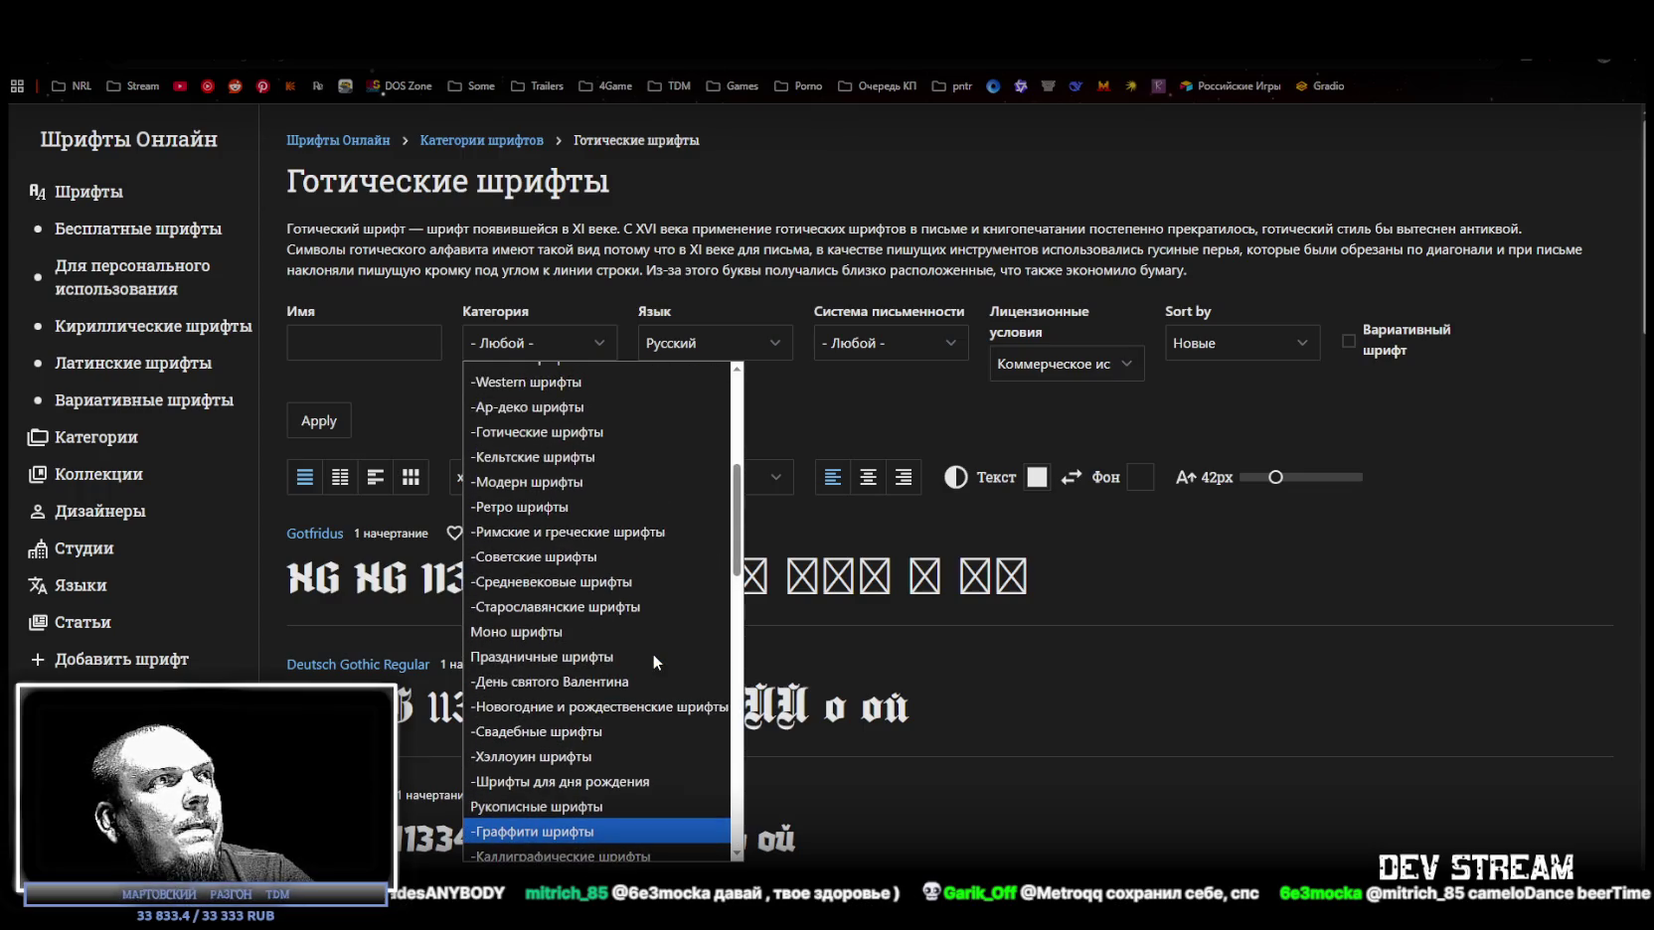
left_click(571, 427)
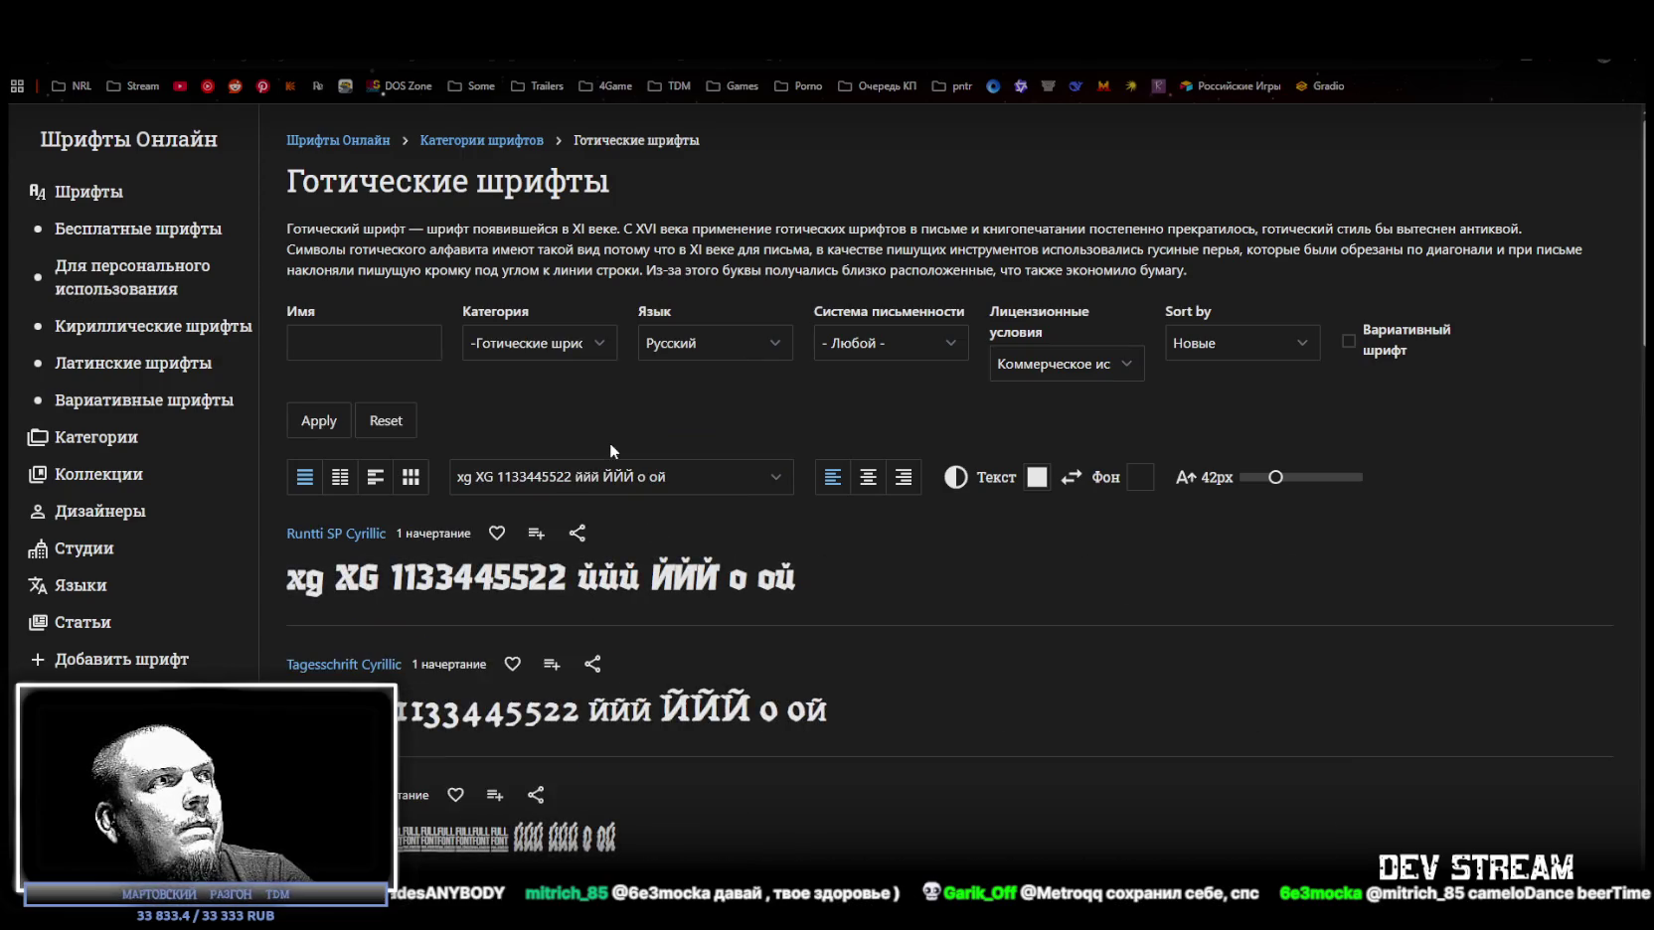
scroll(910, 566, "down", 7)
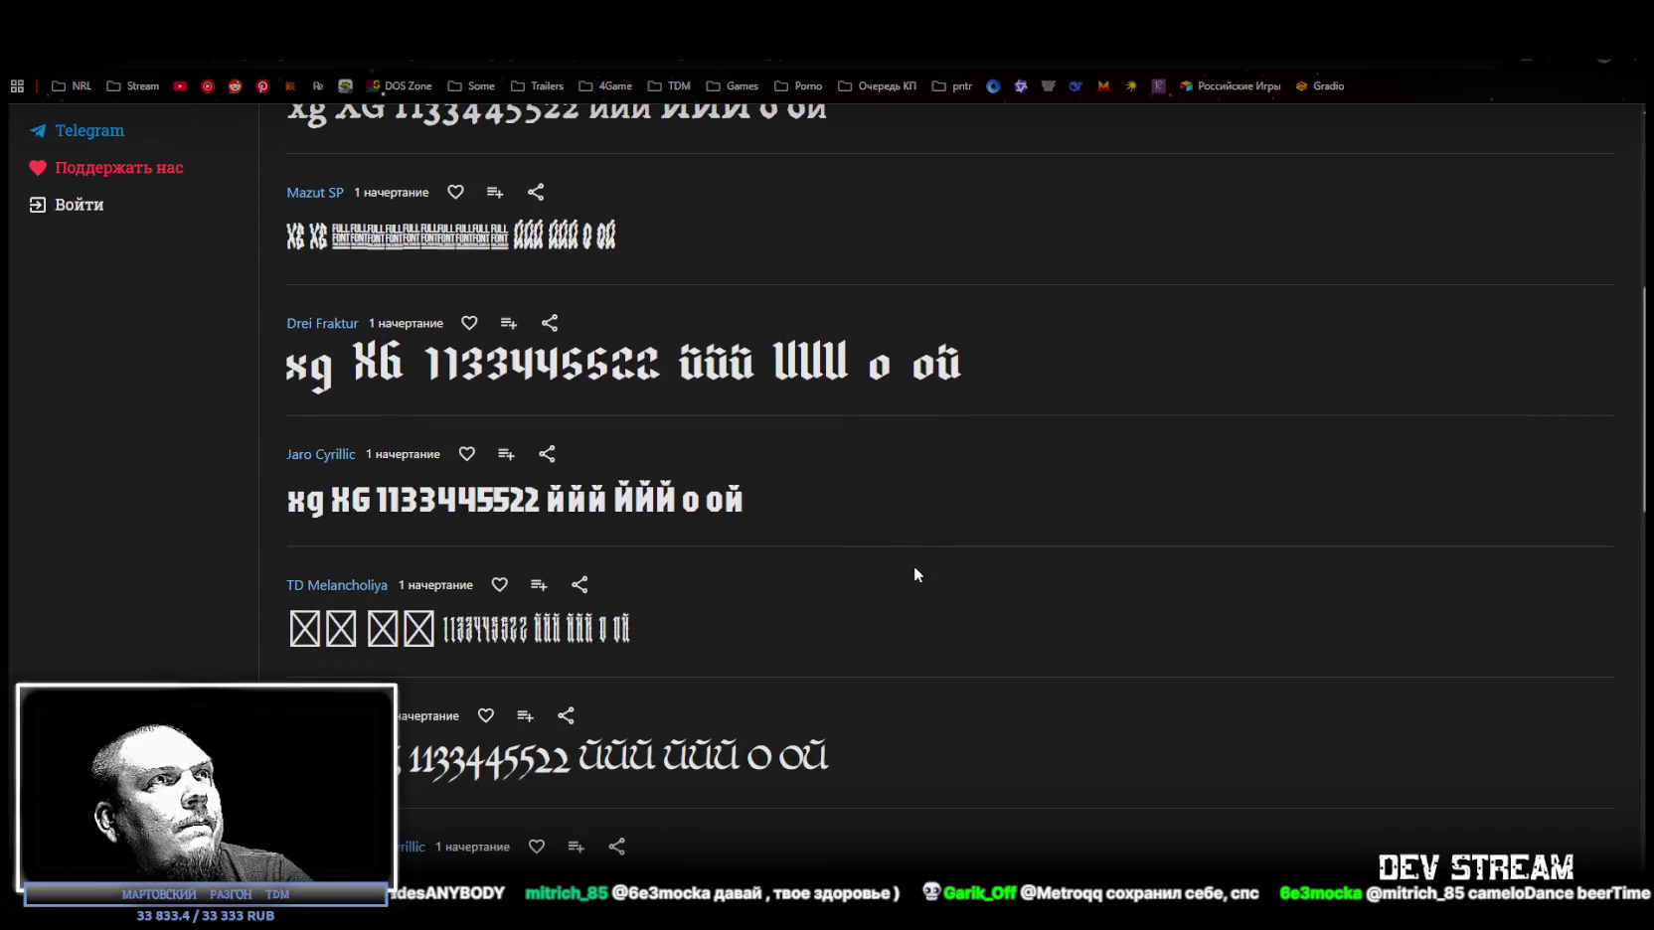
scroll(914, 574, "down", 10)
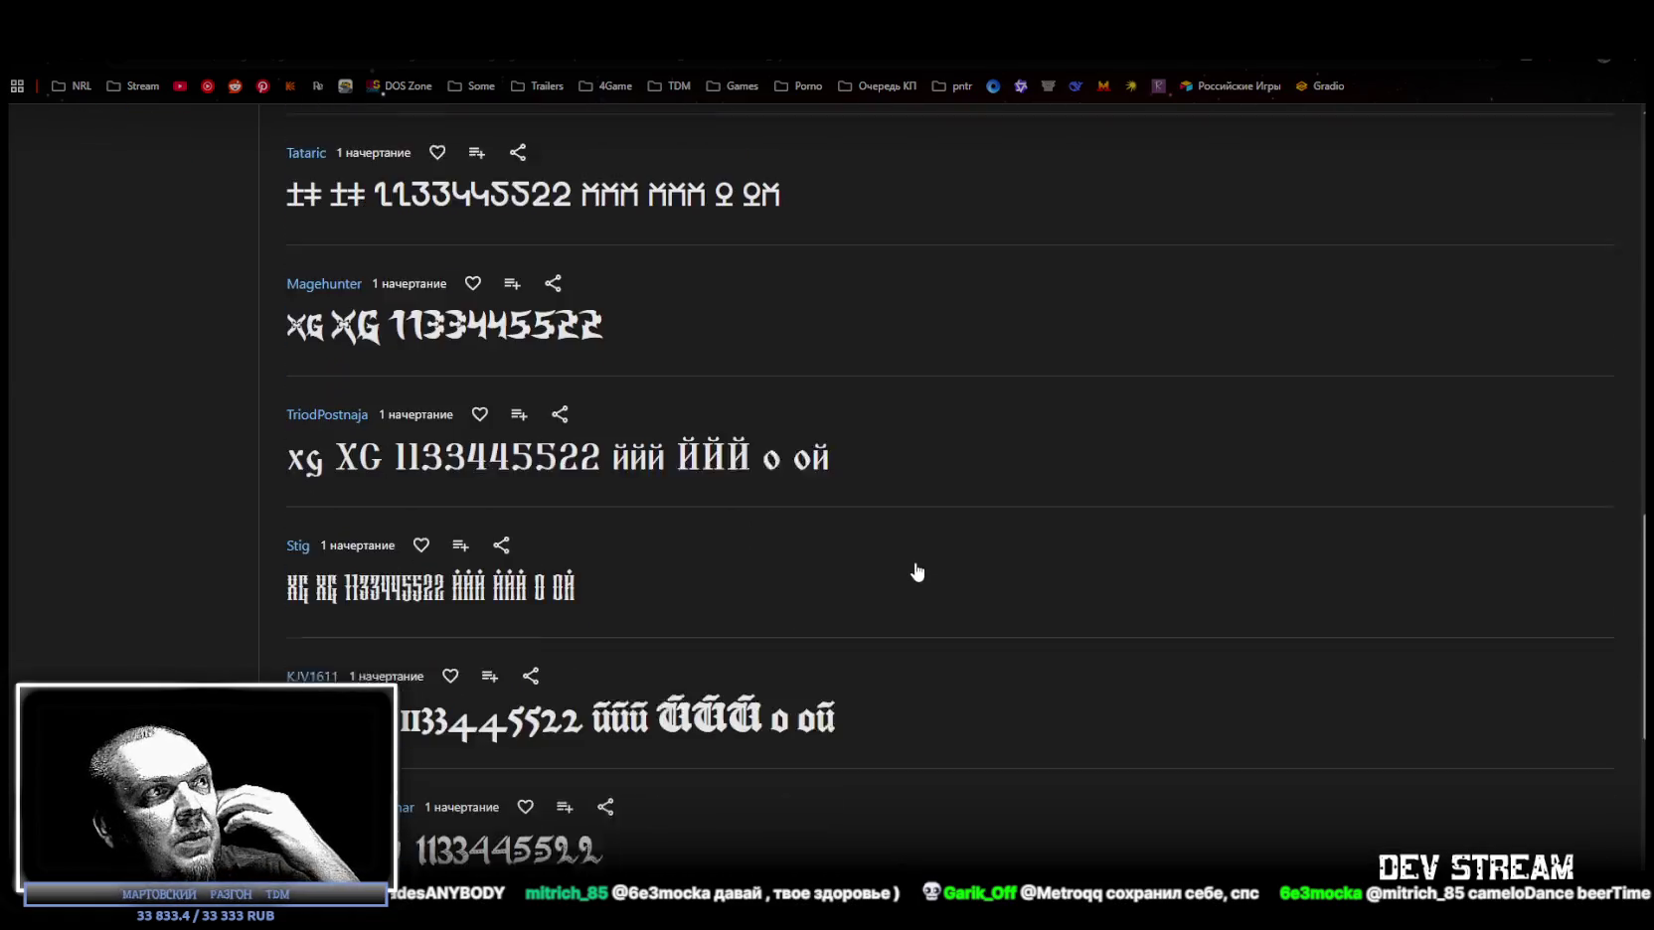
scroll(916, 572, "down", 6)
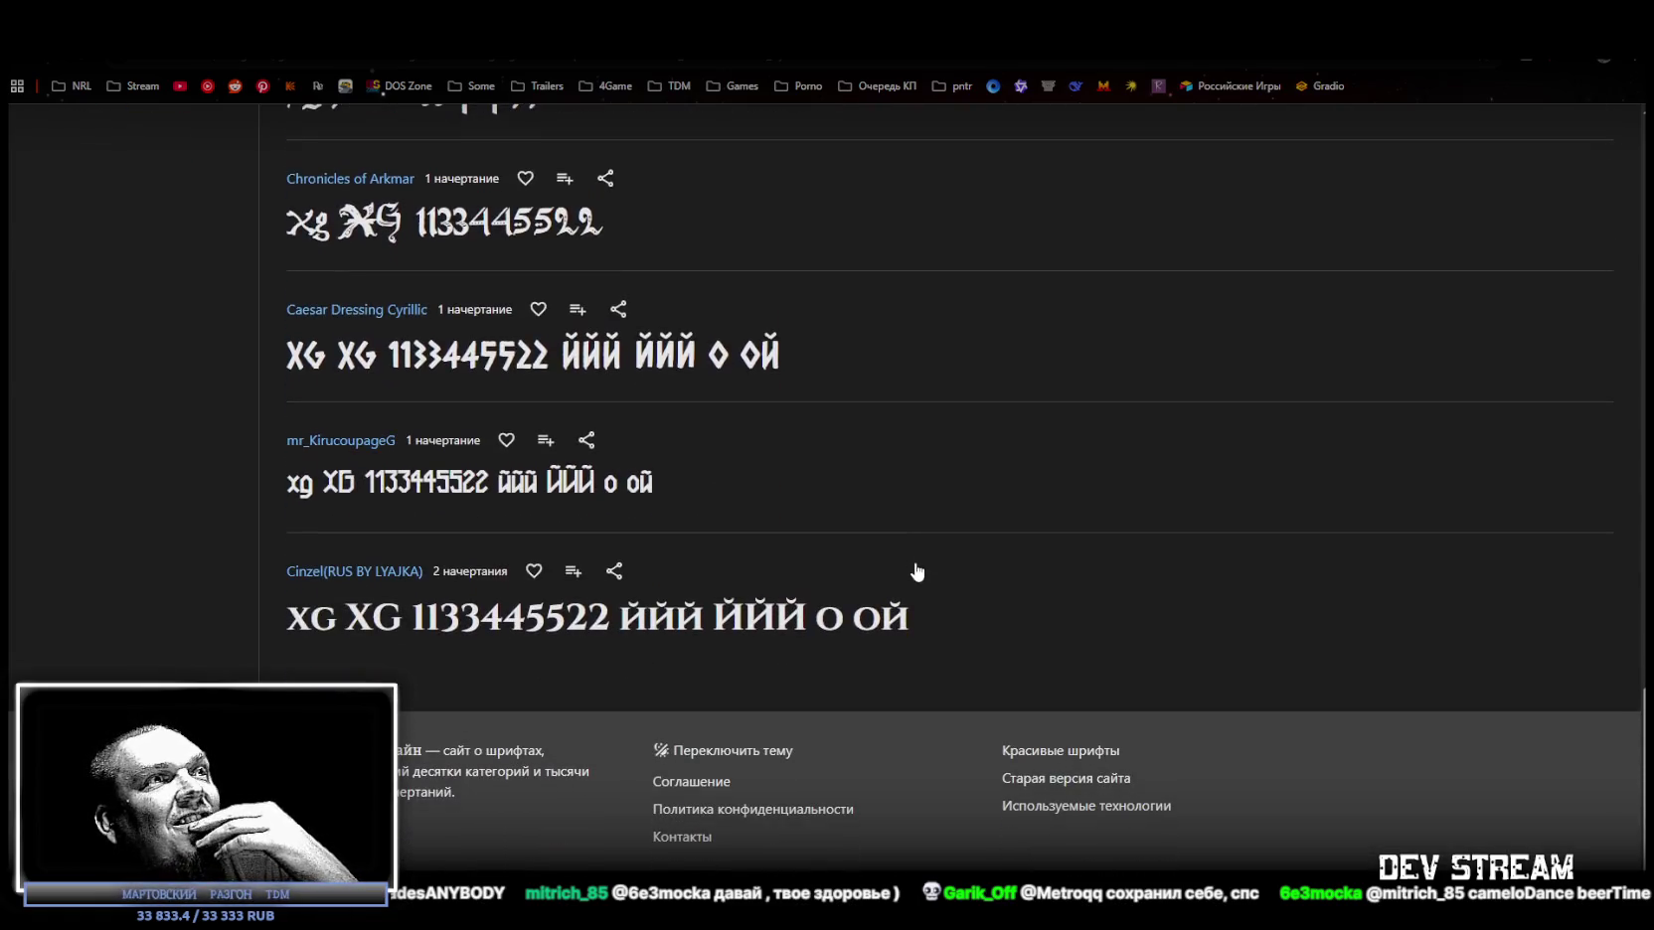
scroll(914, 562, "up", 20)
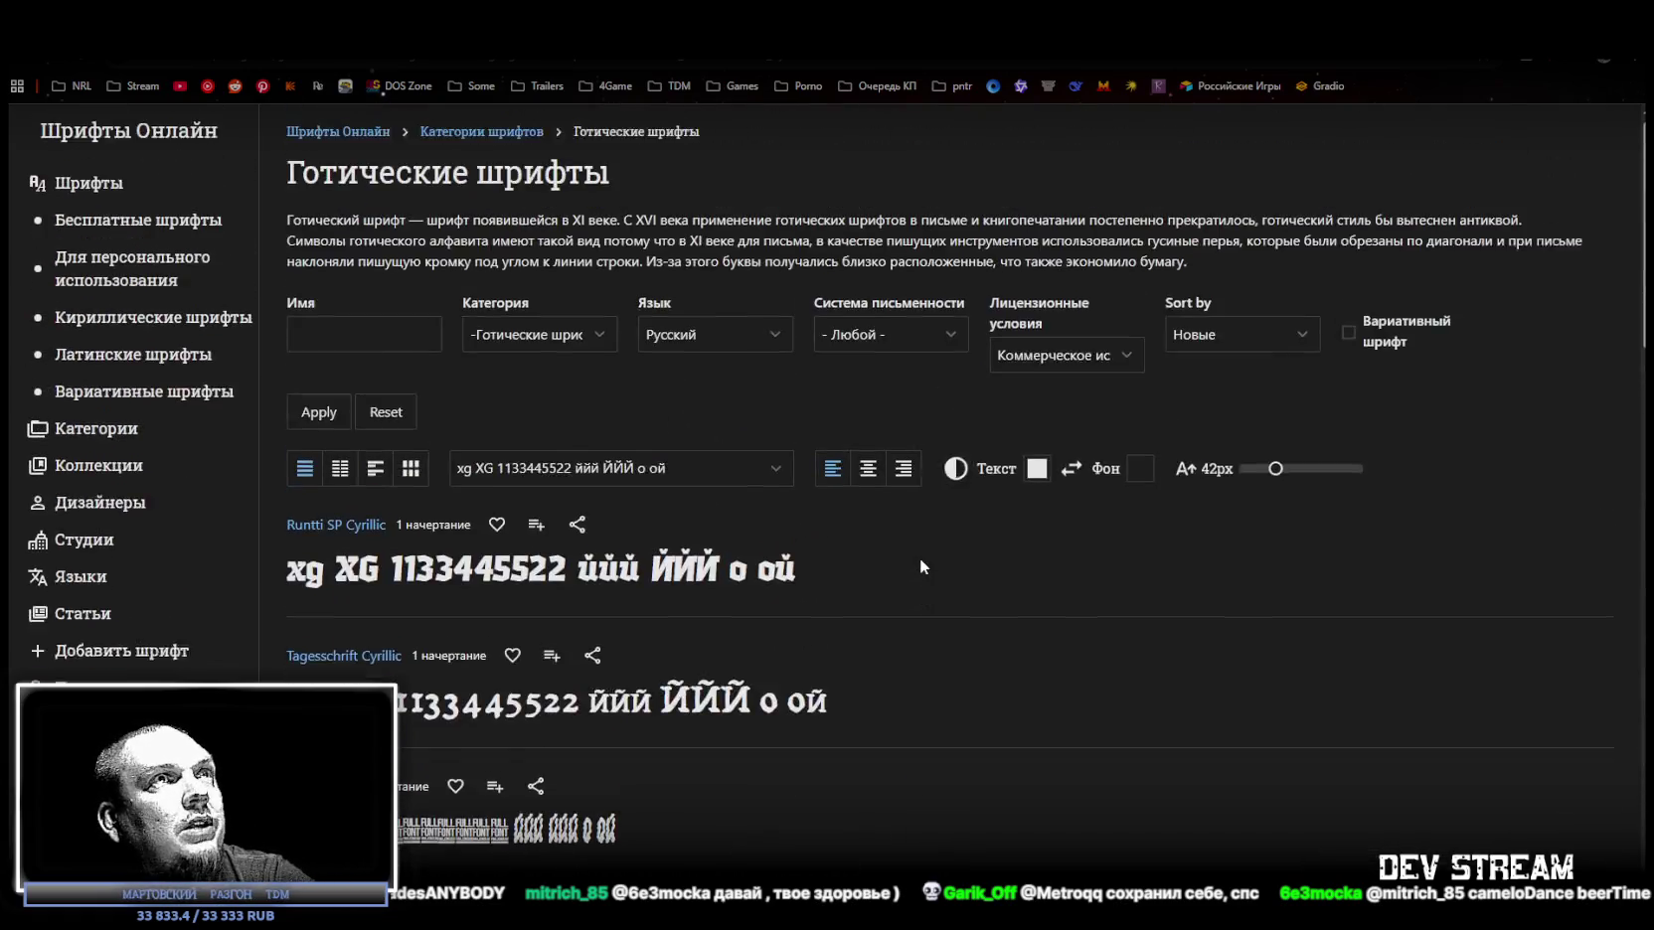
left_click(781, 348)
scroll(785, 401, "down", 10)
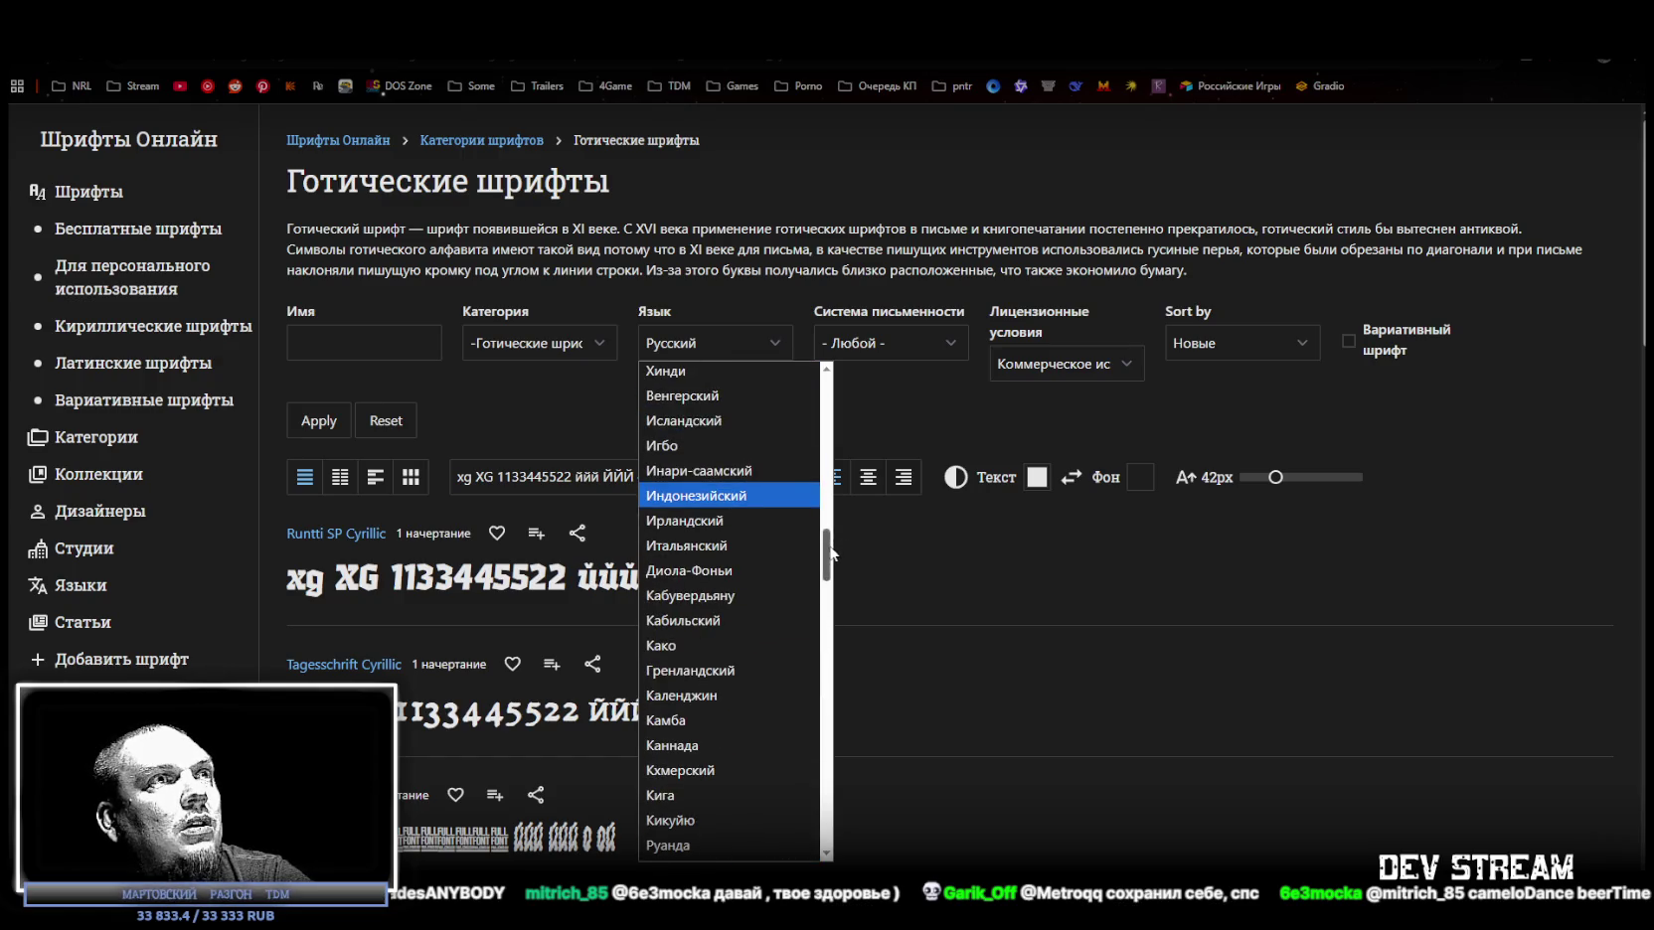
- Reset the language filter to any, apply the filters, and scroll the Gothic results
left_click_drag(831, 547, 840, 361)
left_click(720, 375)
left_click(320, 425)
scroll(879, 529, "down", 3)
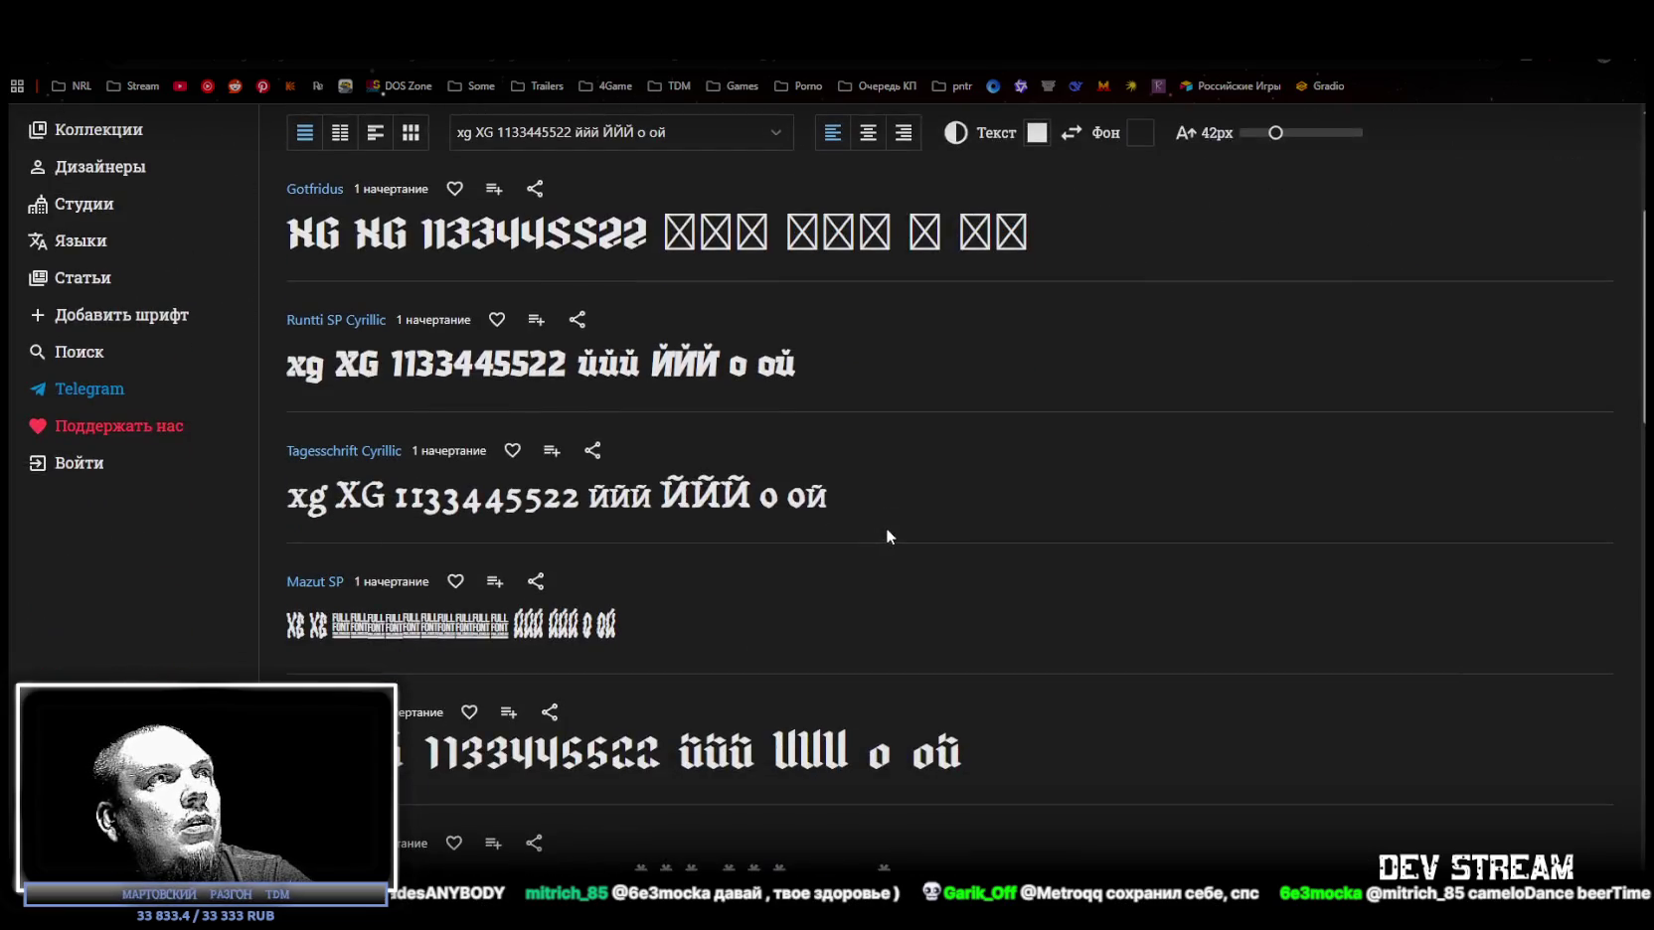
scroll(887, 532, "down", 2)
scroll(823, 343, "down", 2)
scroll(865, 317, "down", 5)
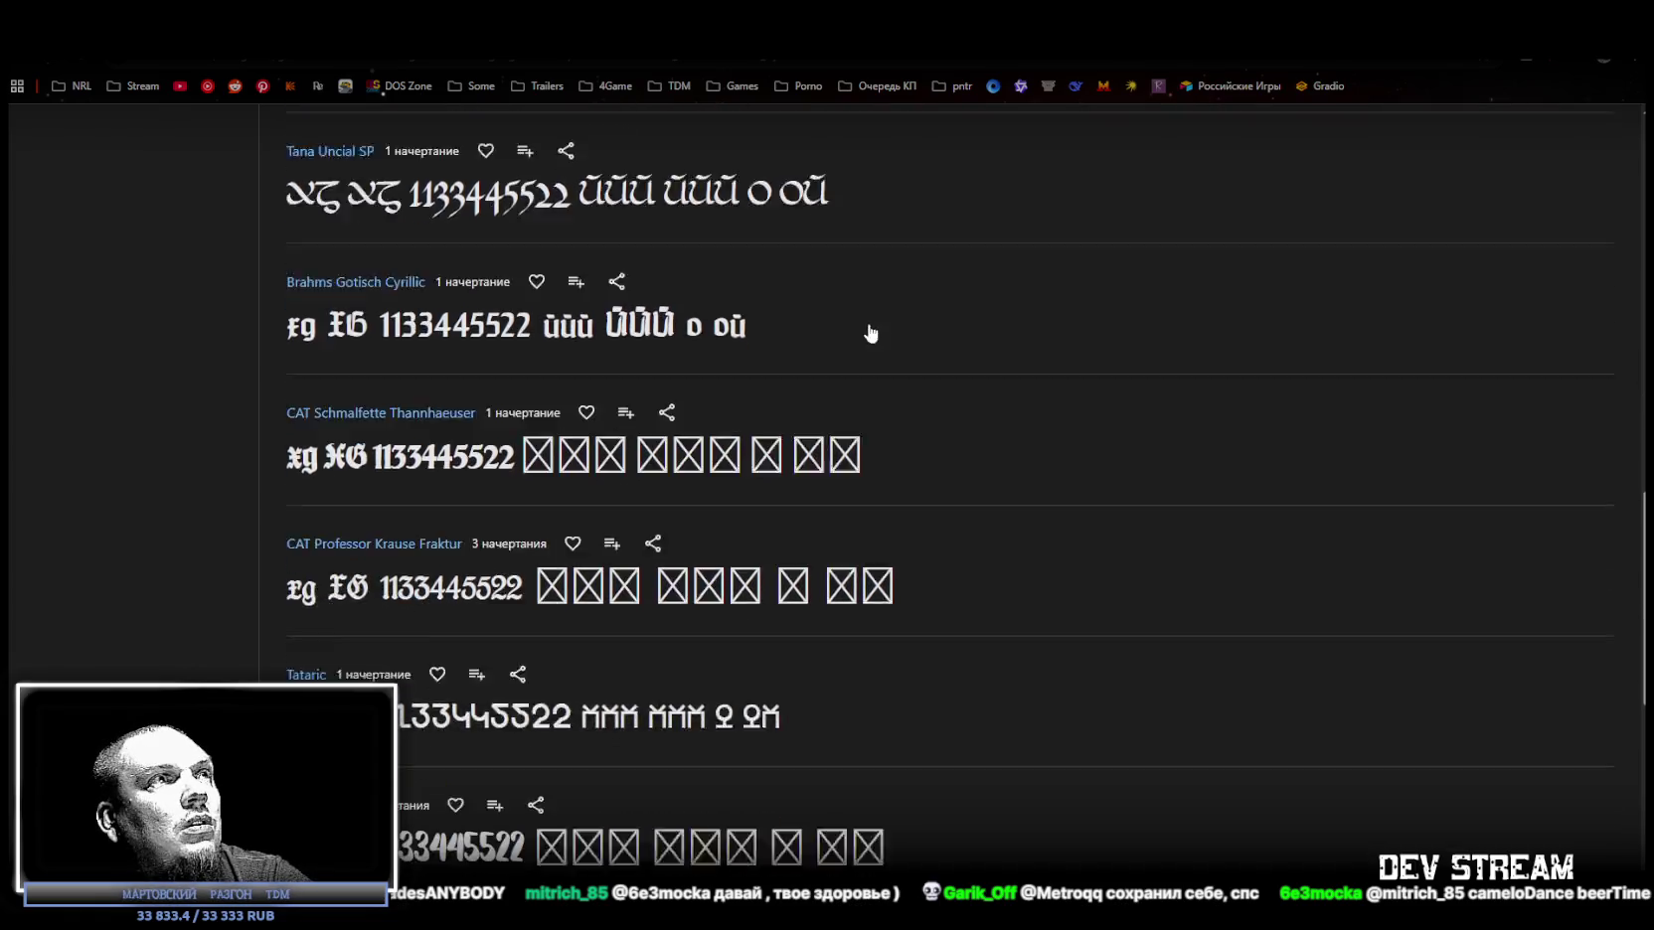
scroll(855, 333, "down", 1)
scroll(337, 352, "down", 1)
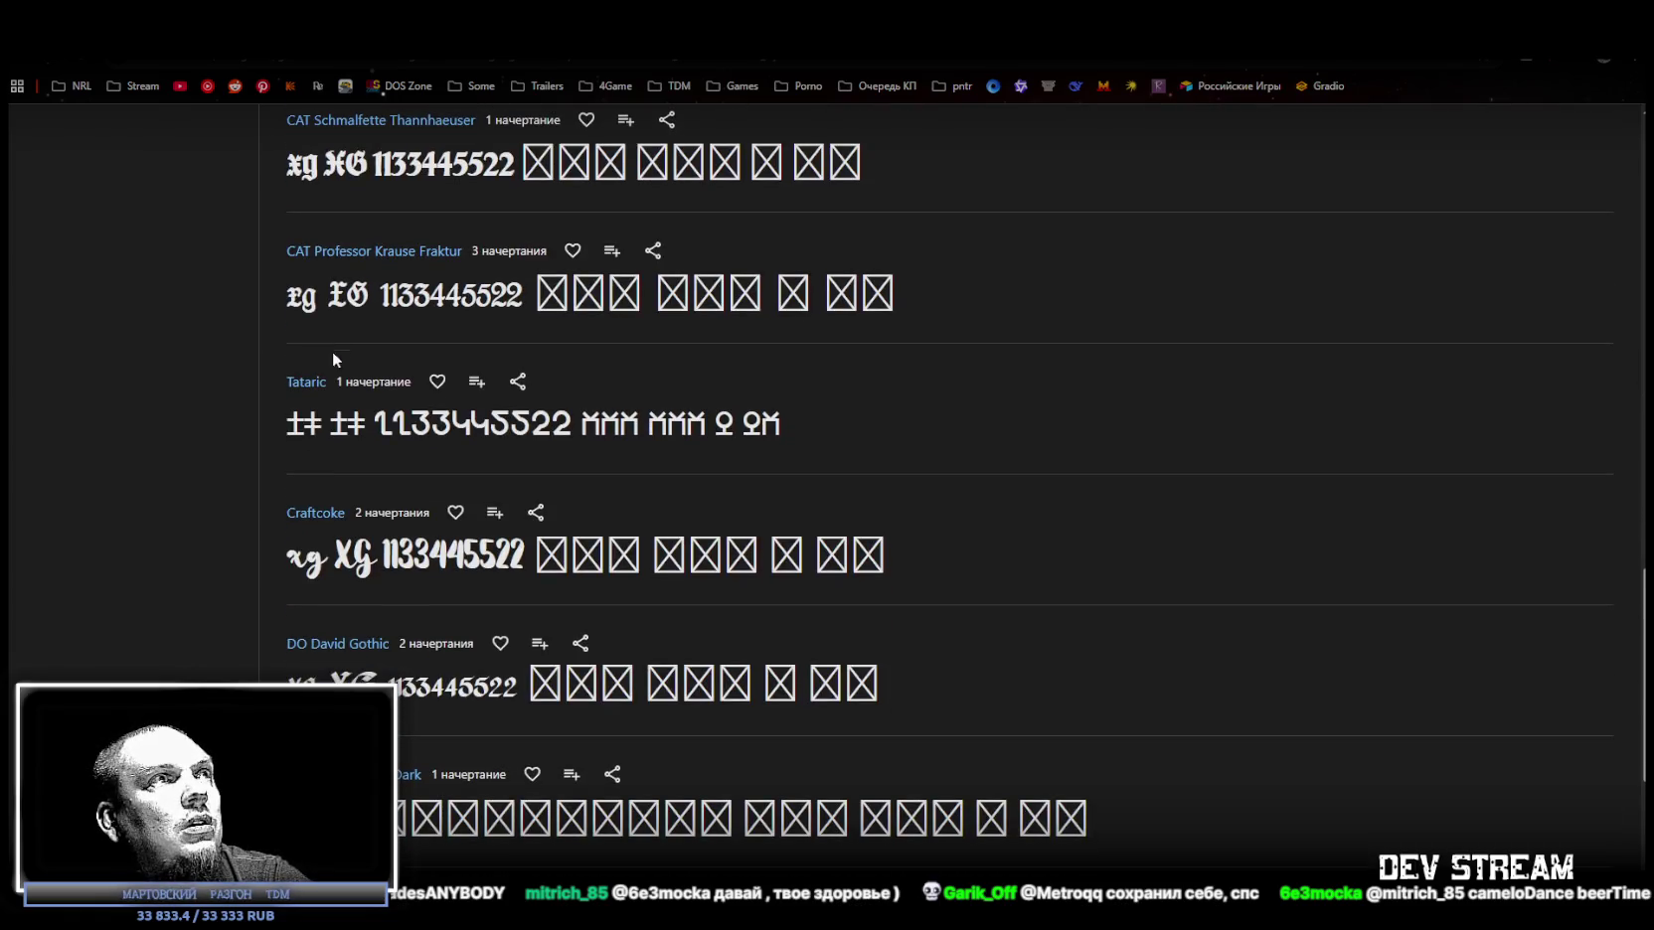
scroll(316, 529, "down", 2)
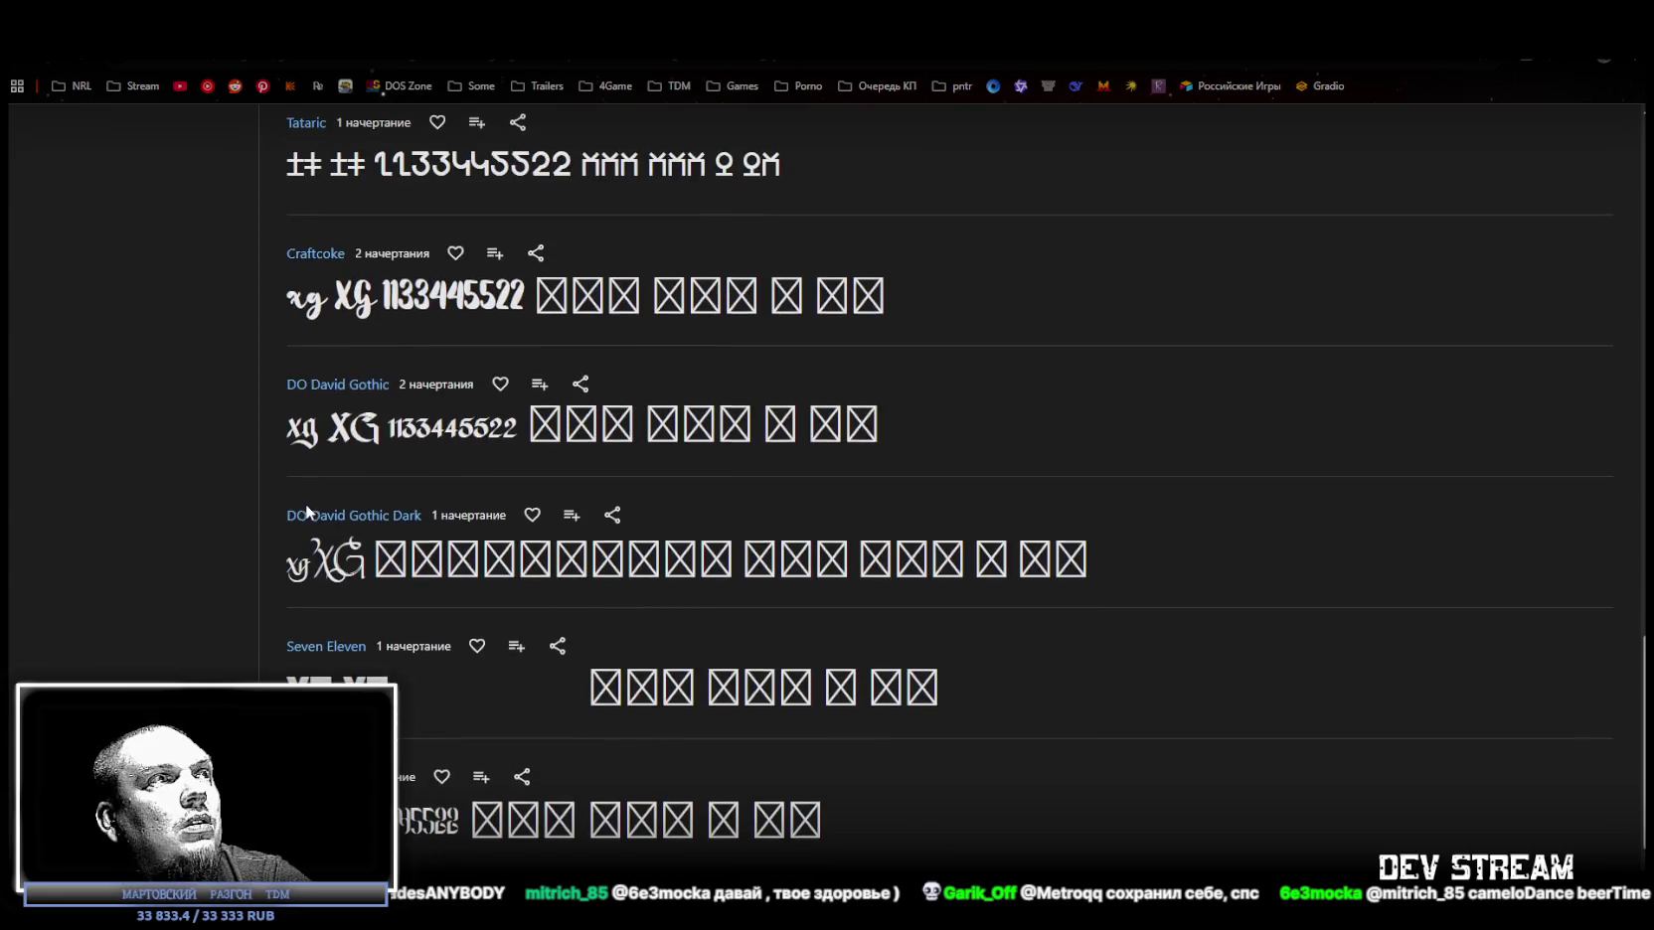
scroll(371, 556, "down", 1)
scroll(802, 616, "down", 1)
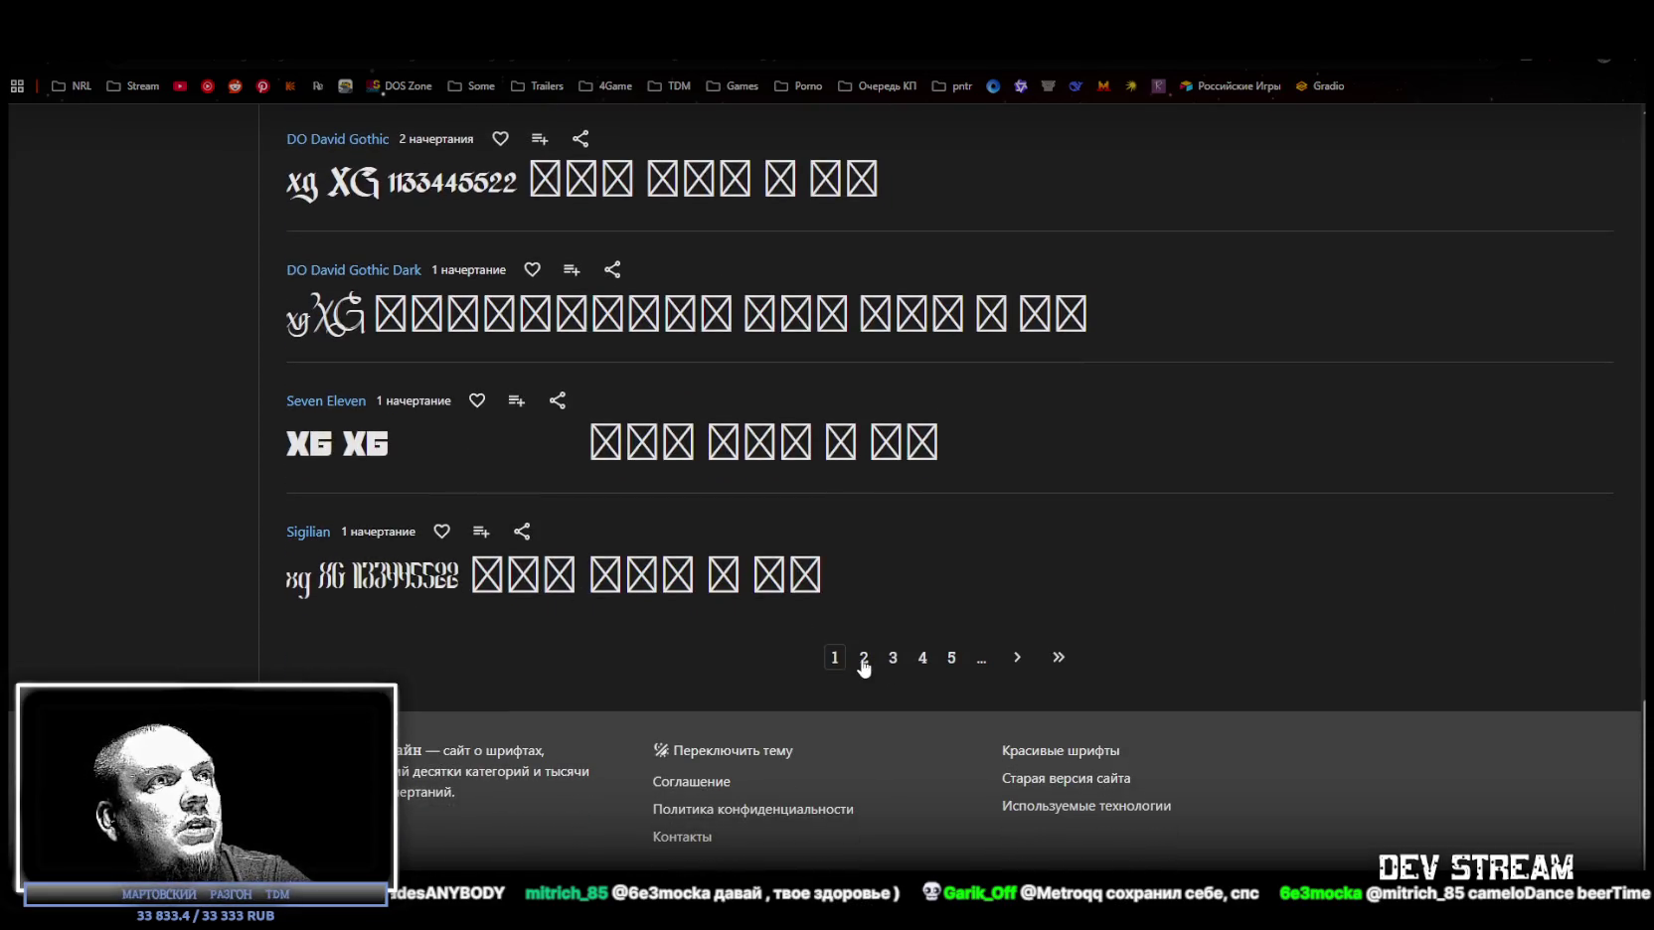
- Go to the second results page, then another page headed by Meyer Gothic NBP
left_click(864, 658)
scroll(853, 625, "down", 15)
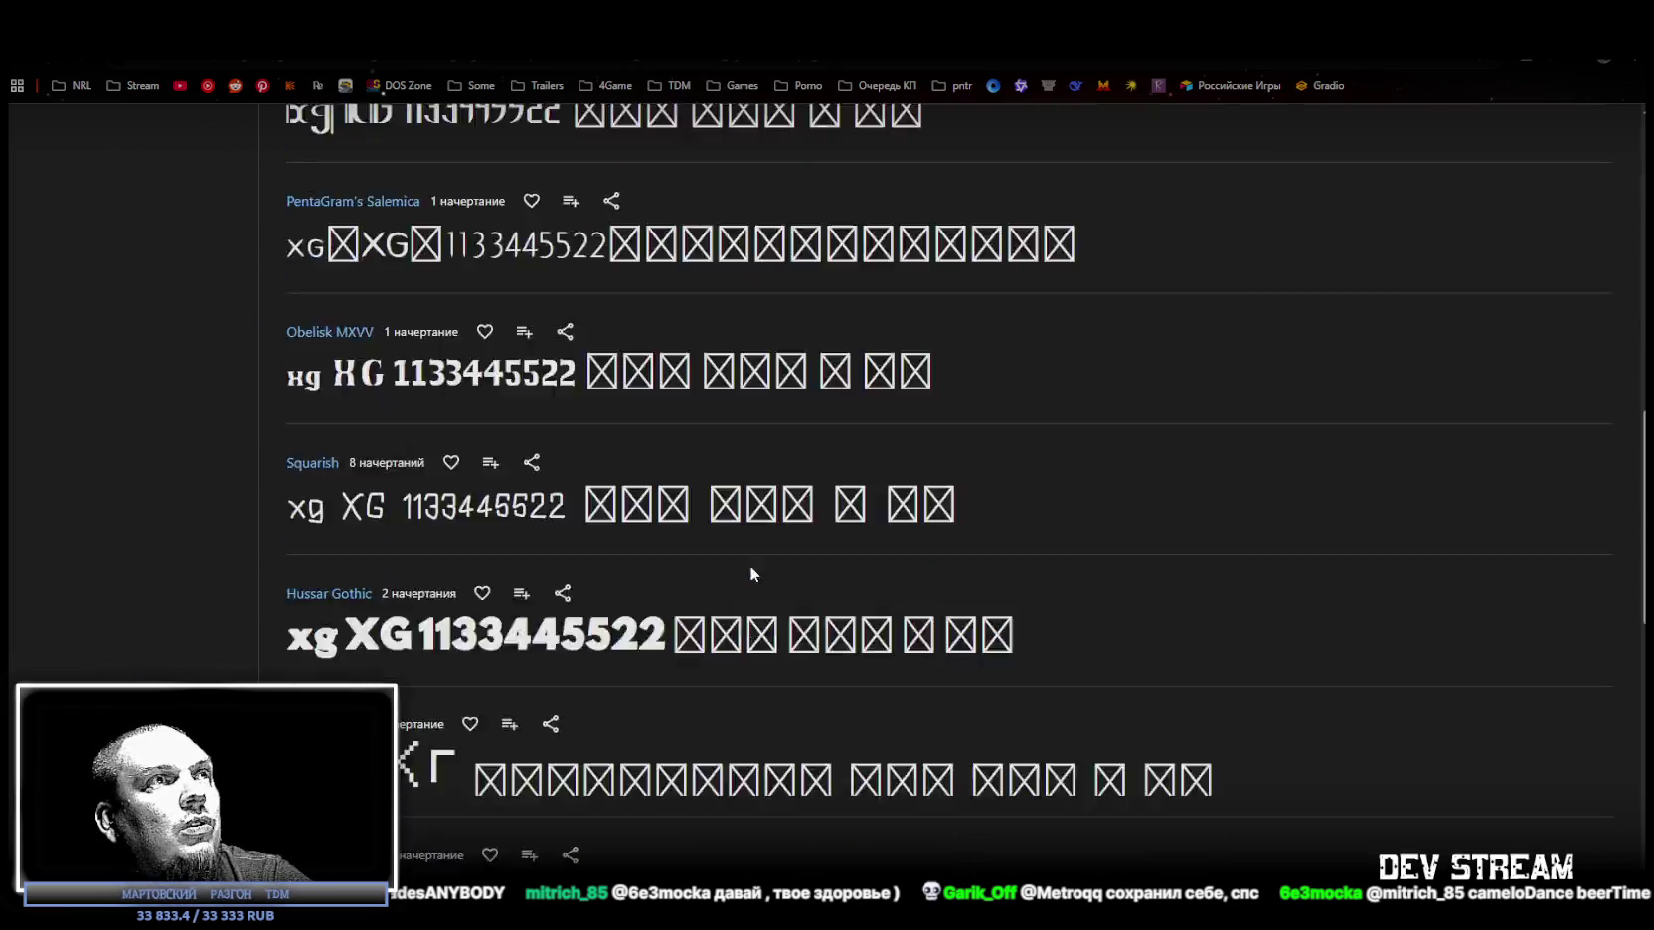
scroll(753, 571, "down", 4)
scroll(596, 437, "up", 2)
scroll(477, 362, "down", 2)
scroll(477, 363, "down", 5)
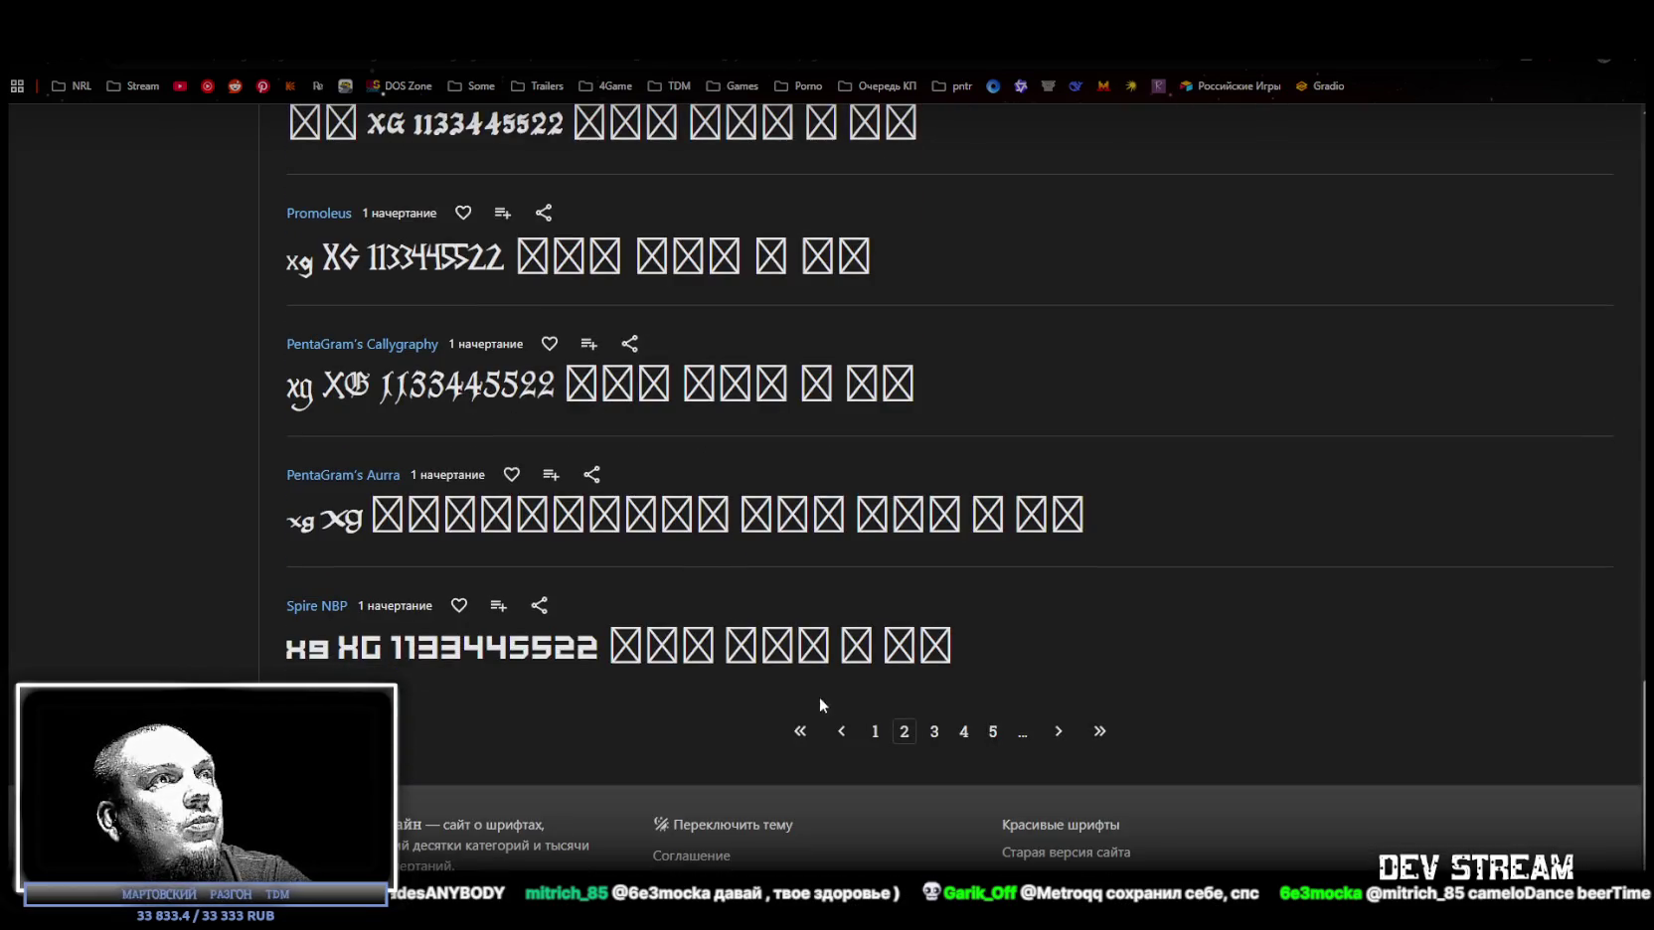
left_click(934, 731)
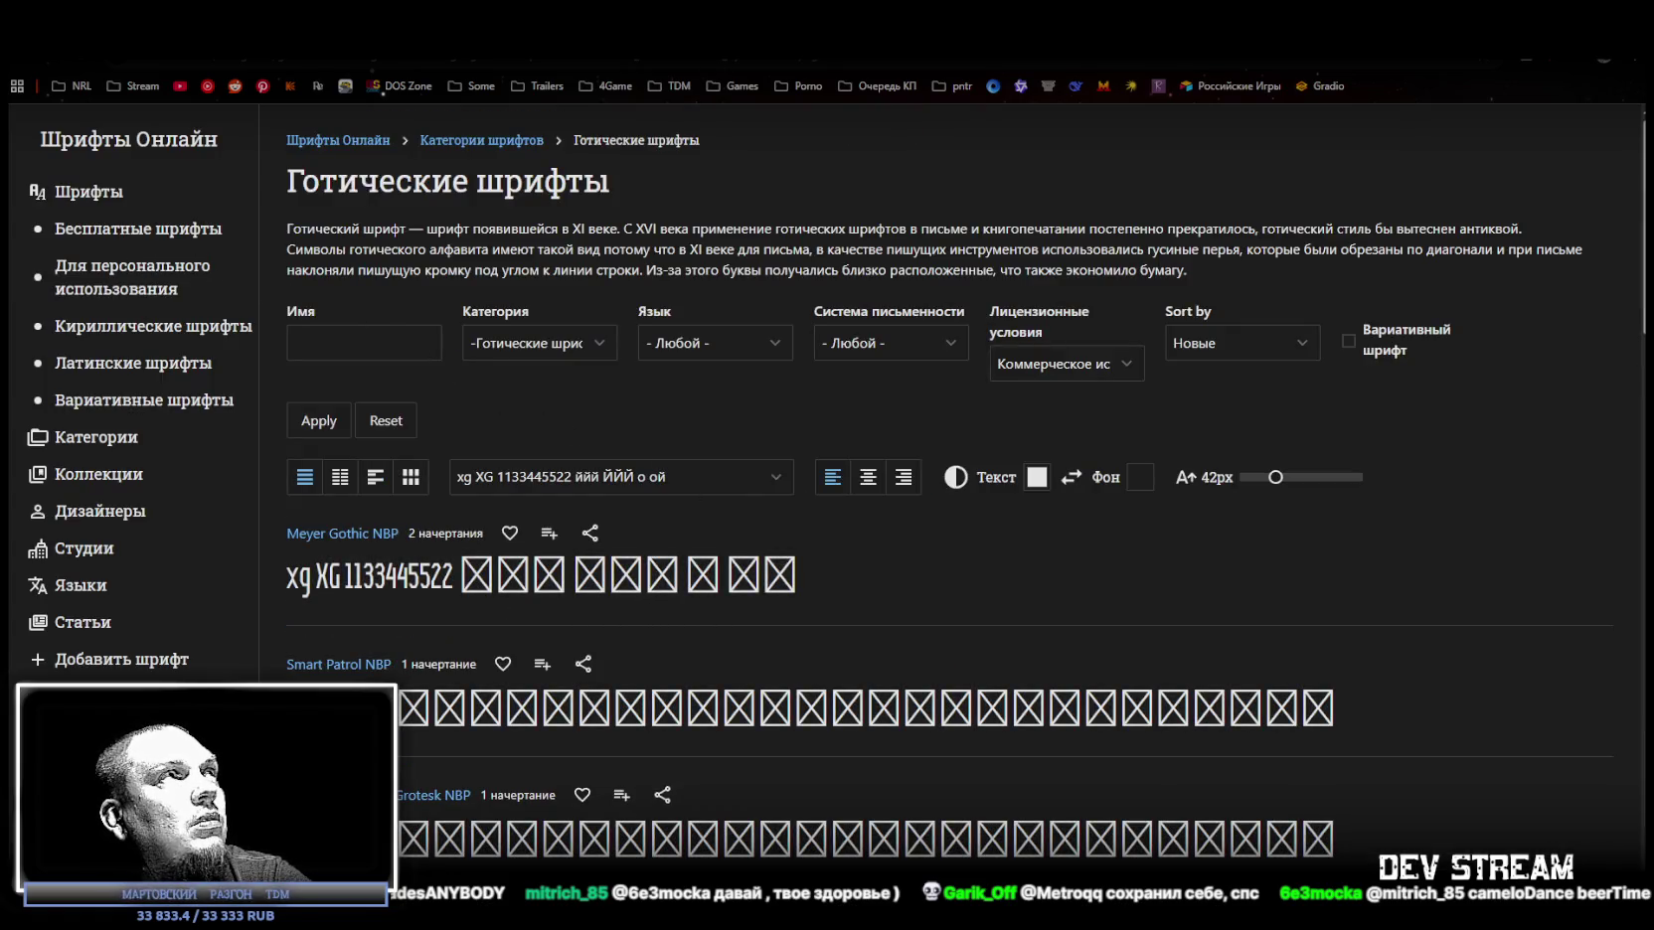
- Go back to the Caesar Dressing Cyrillic page, then switch to the Бесплатные шрифты listing
key("alt+Left")
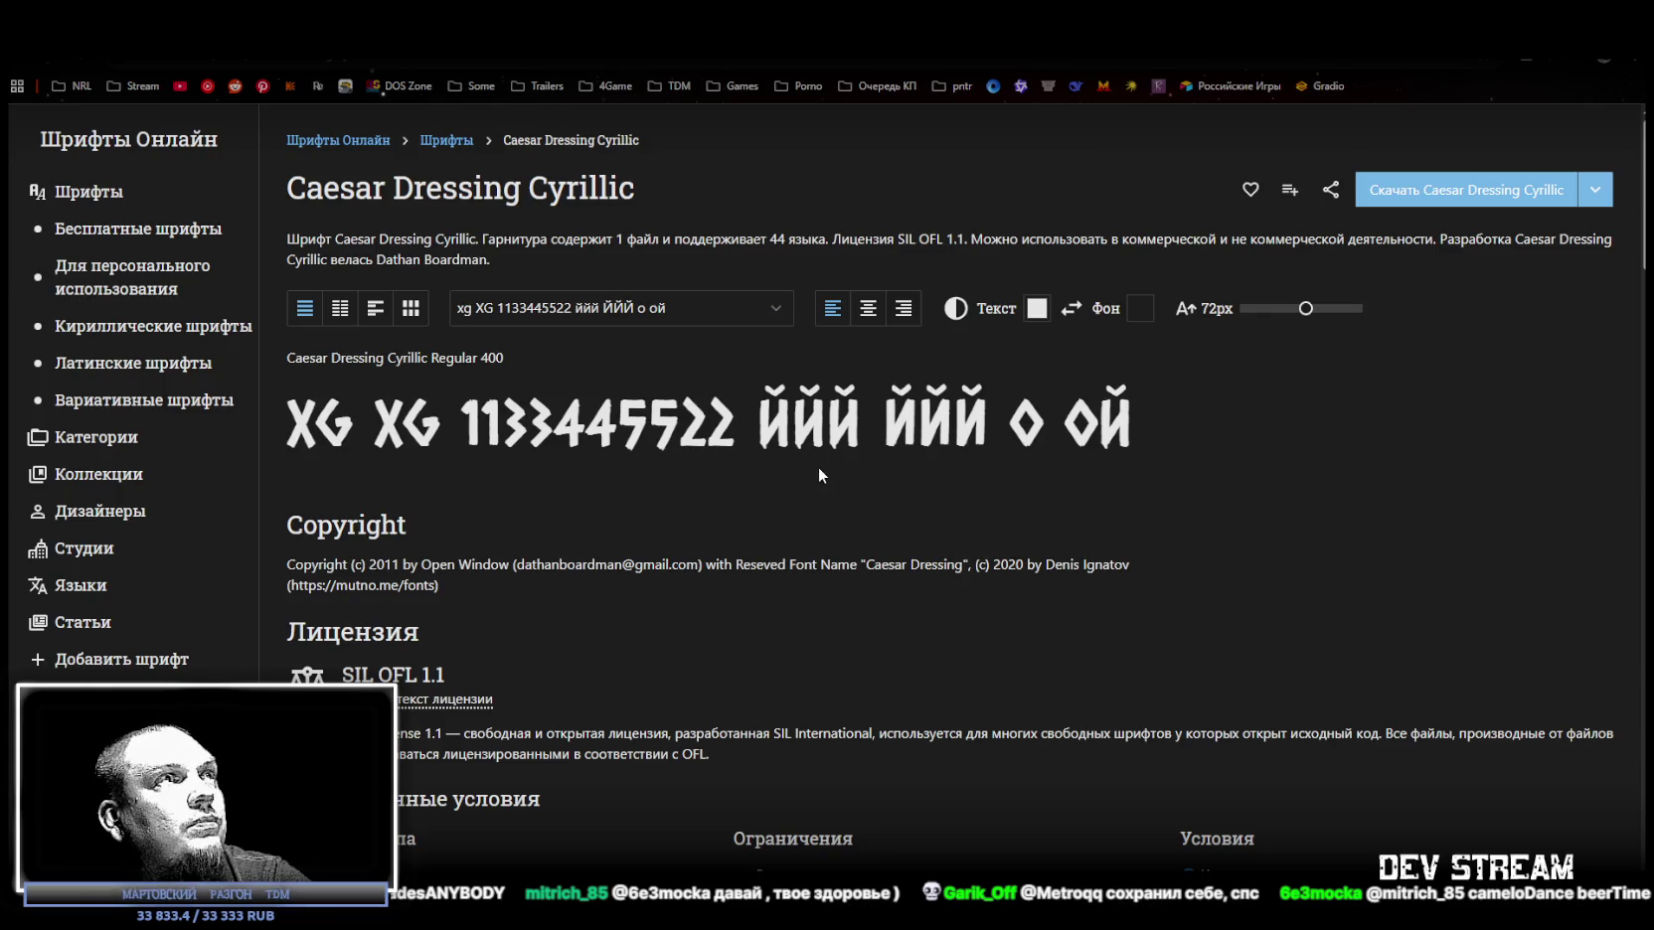
scroll(599, 381, "down", 1)
scroll(757, 459, "up", 1)
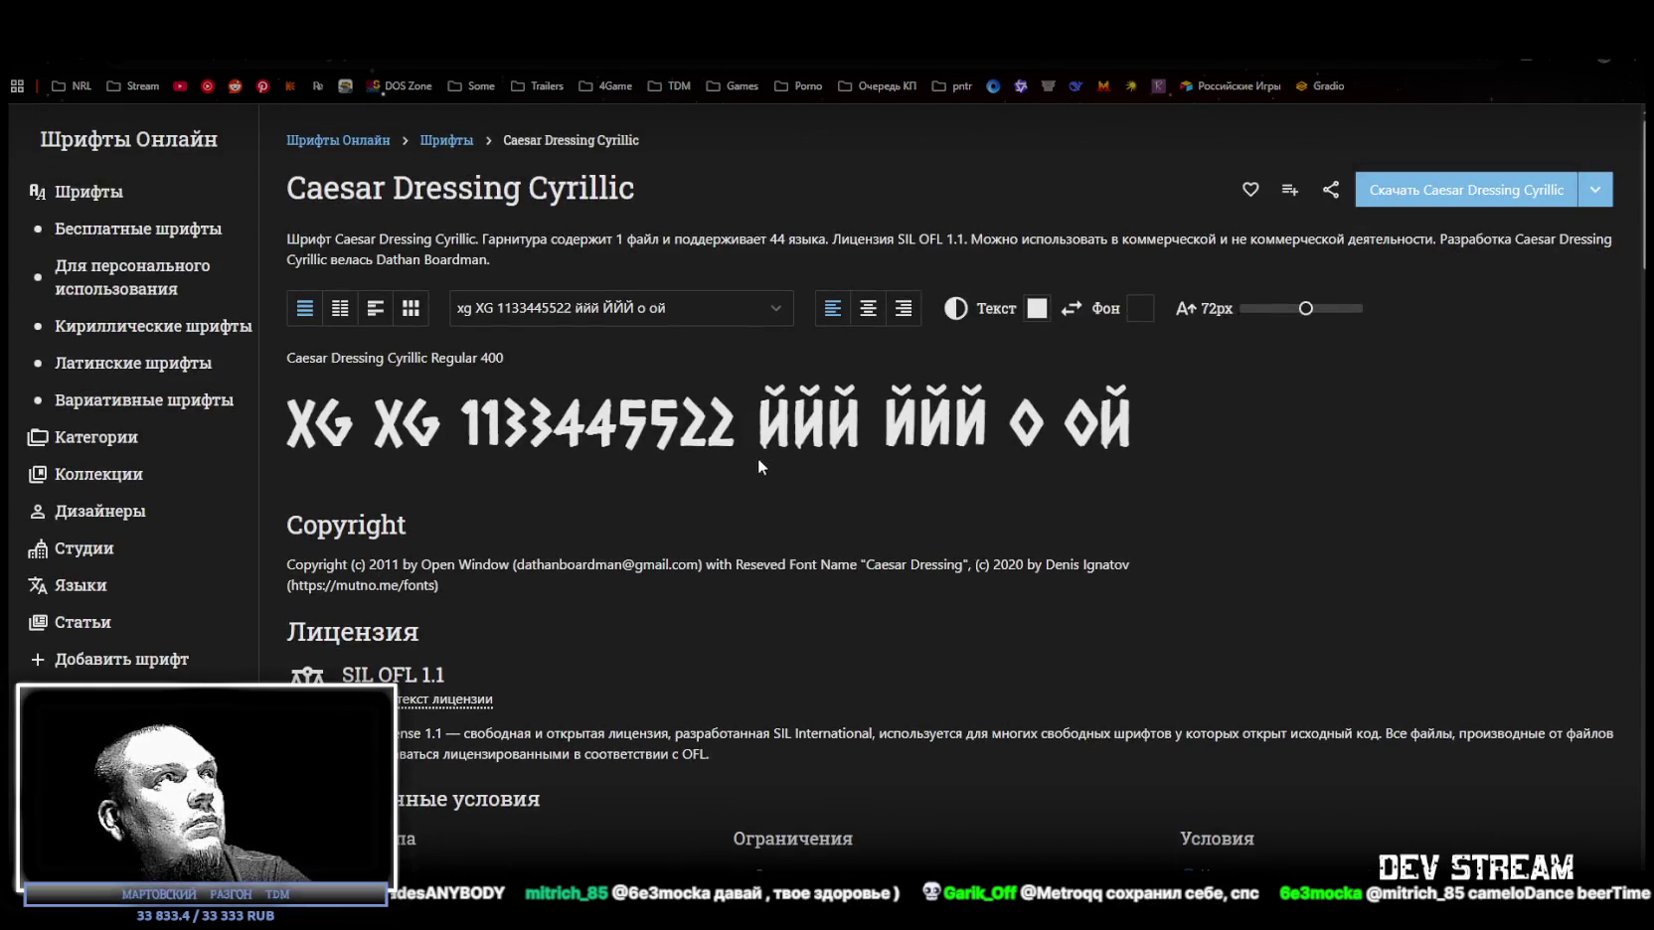
scroll(519, 358, "down", 3)
scroll(543, 385, "up", 3)
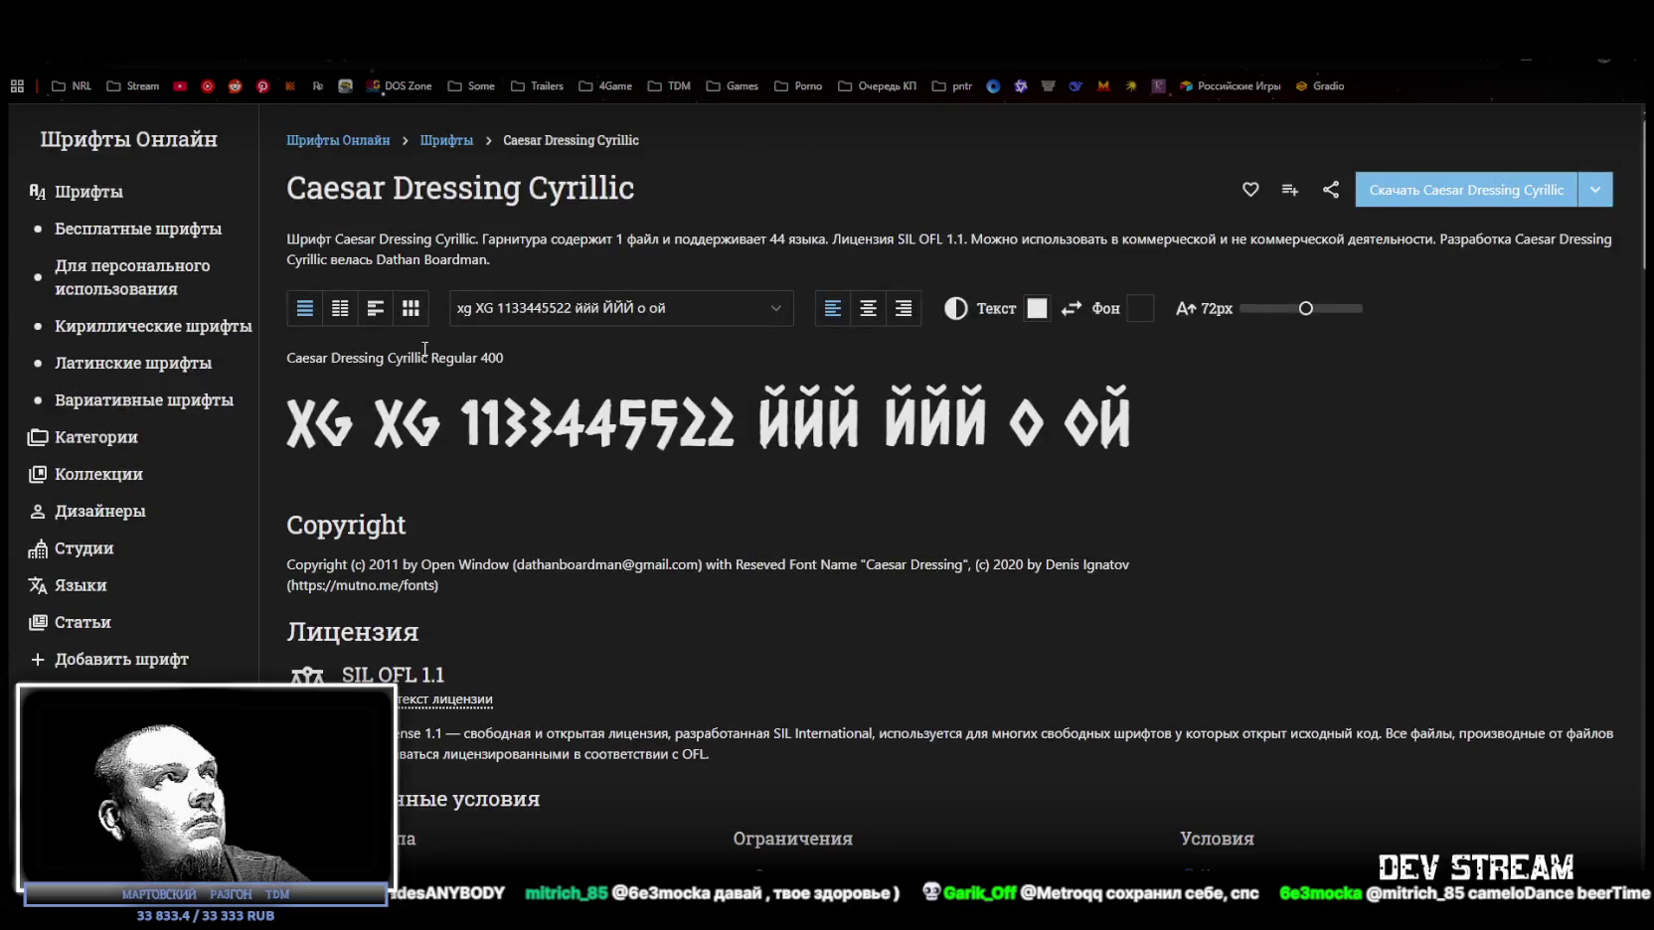
left_click(127, 229)
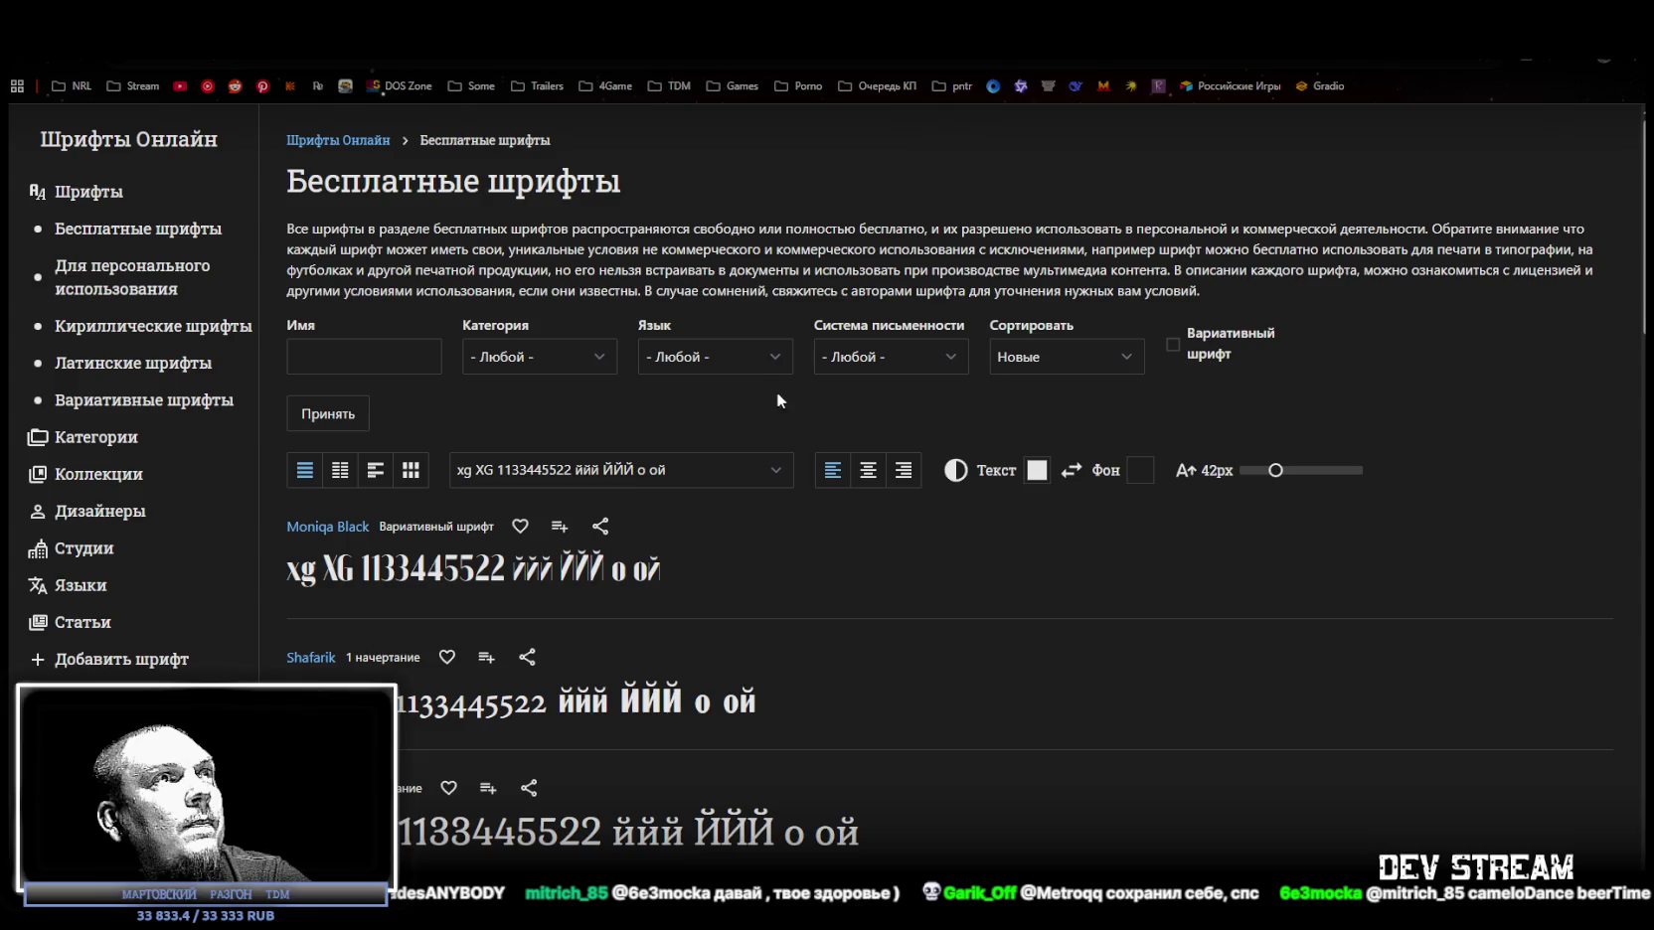
- Keep the sort order at newest and filter free fonts to the -Ужасы шрифты category
left_click(933, 352)
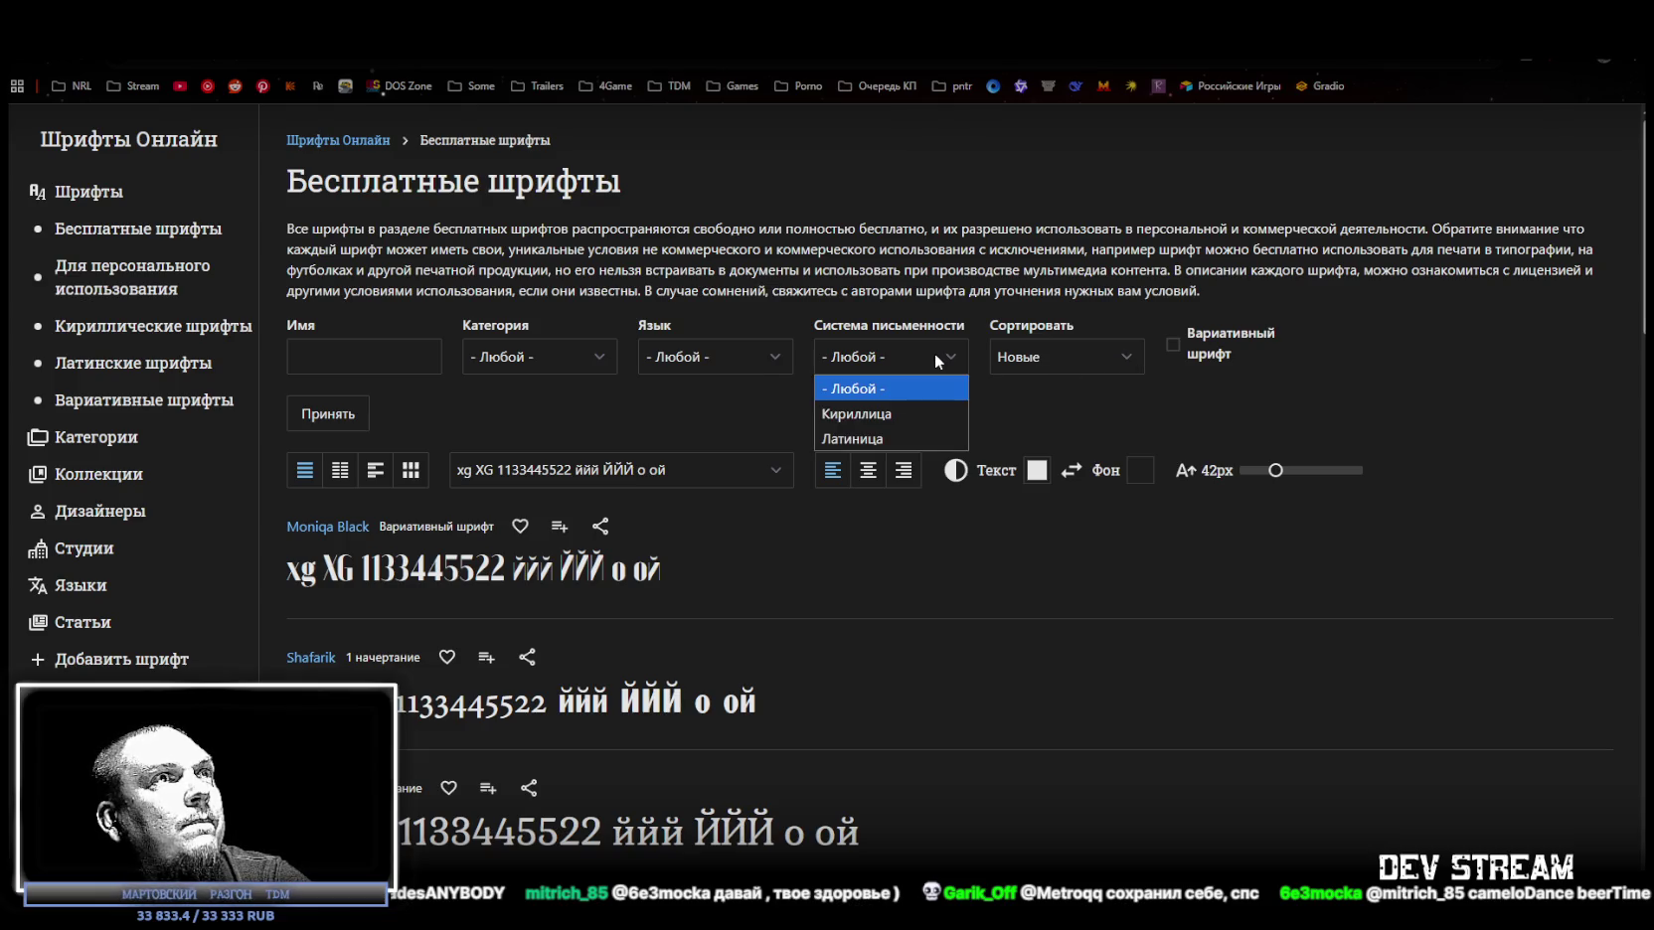
left_click(1123, 361)
left_click(1319, 384)
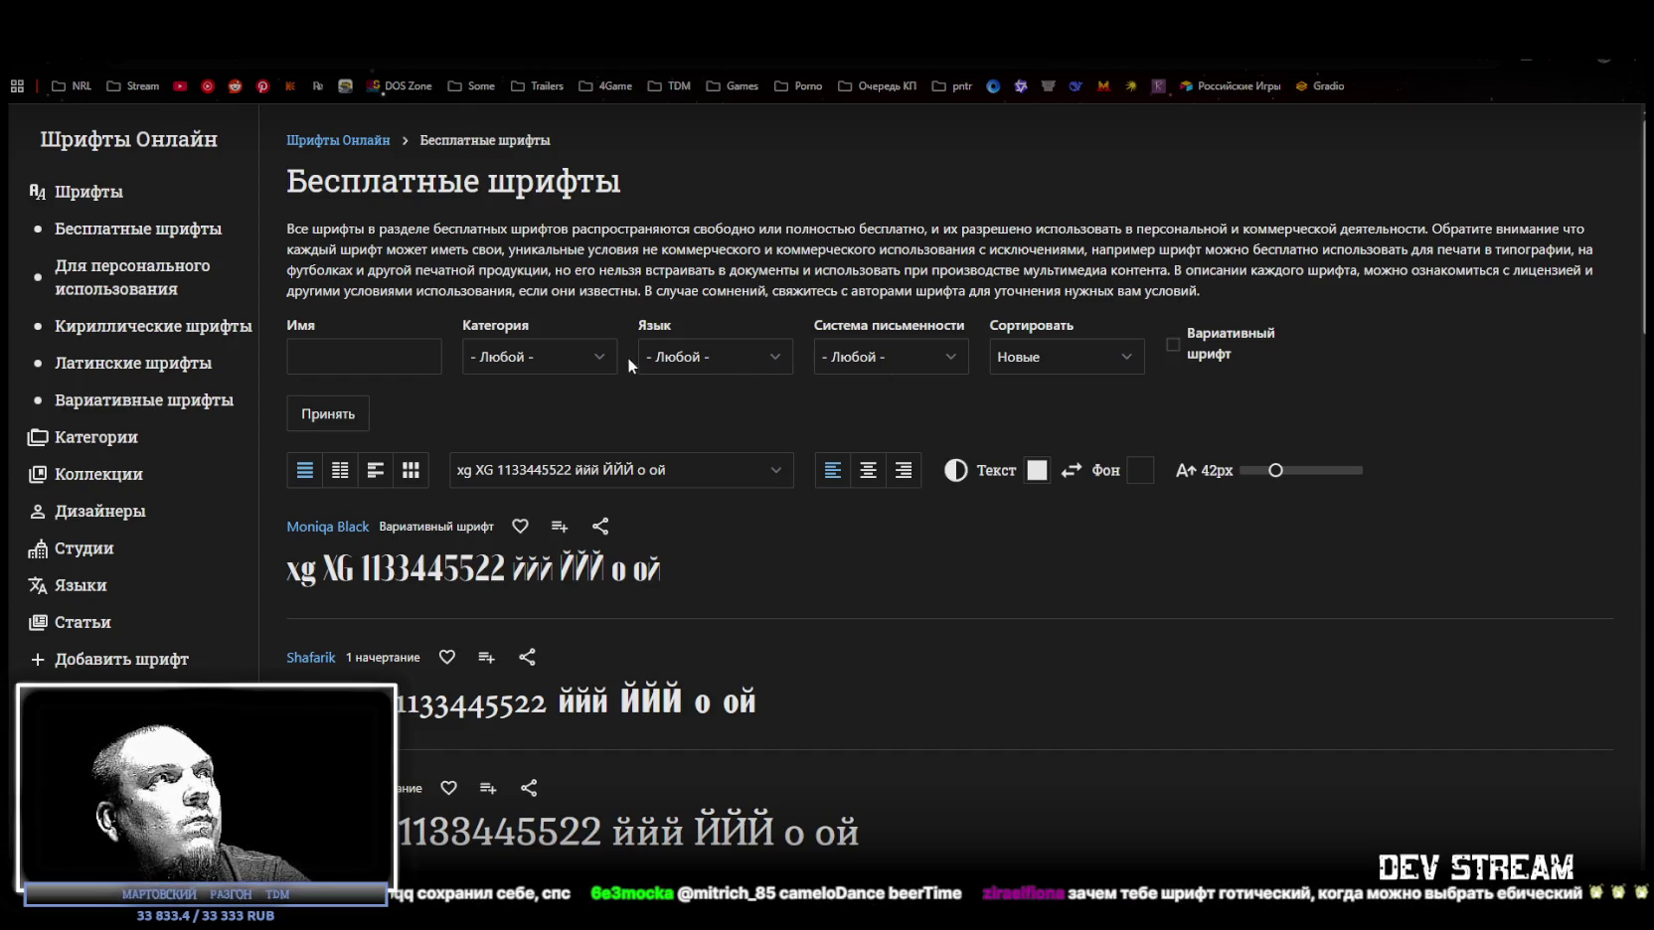
left_click(599, 360)
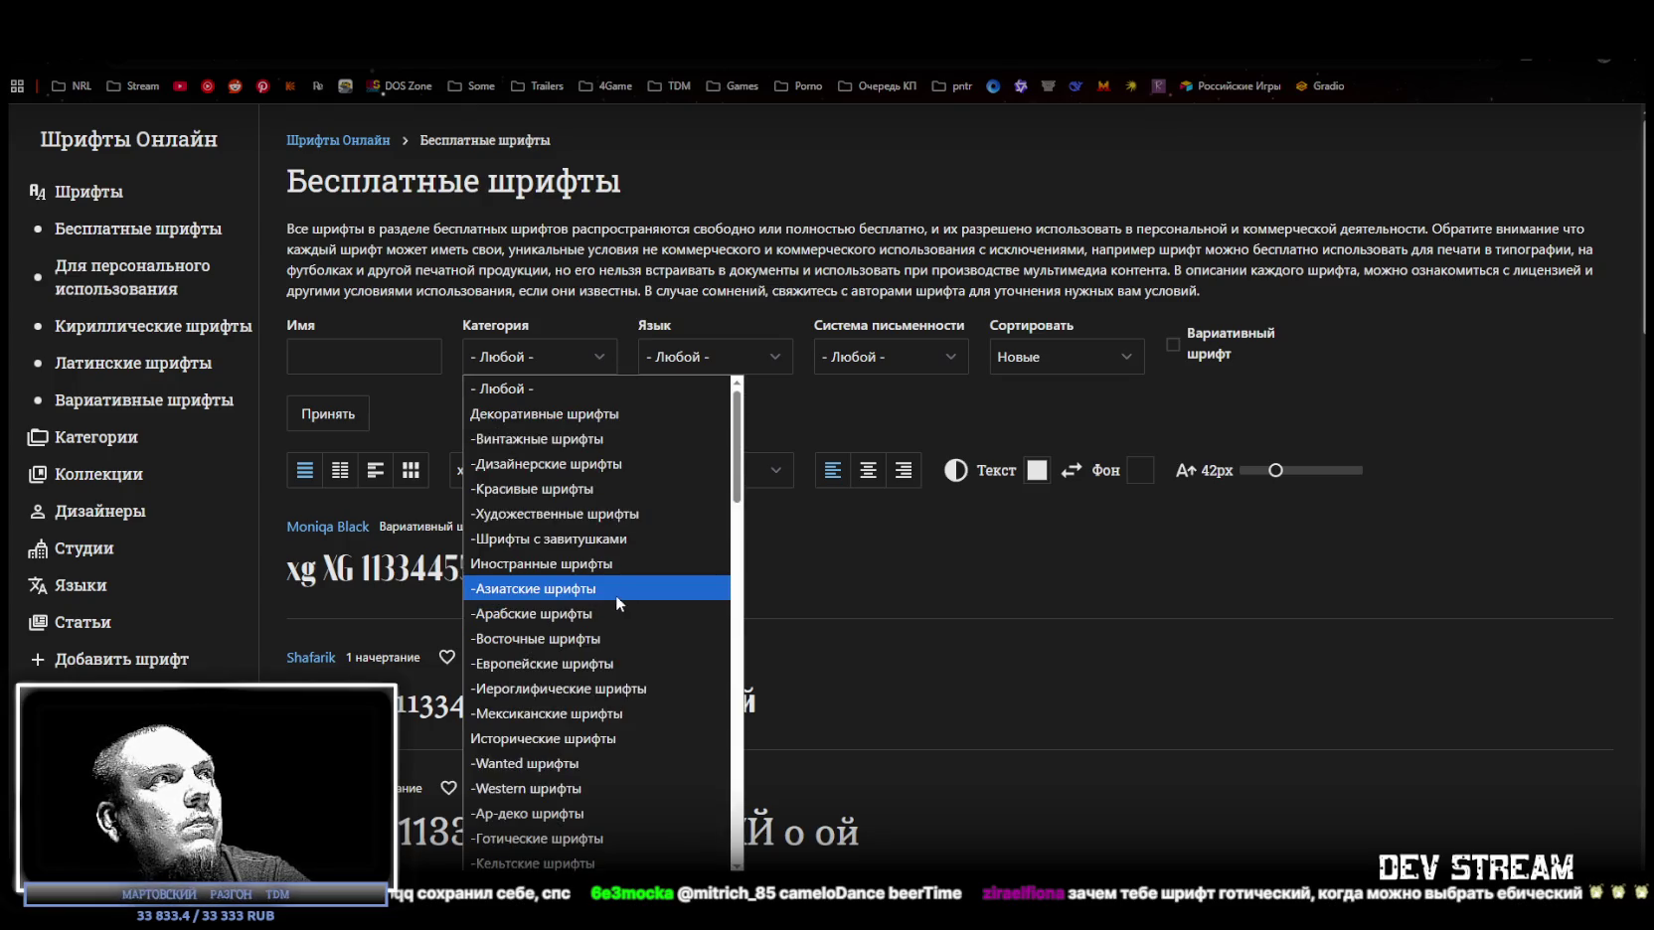
scroll(615, 599, "down", 8)
scroll(613, 603, "down", 7)
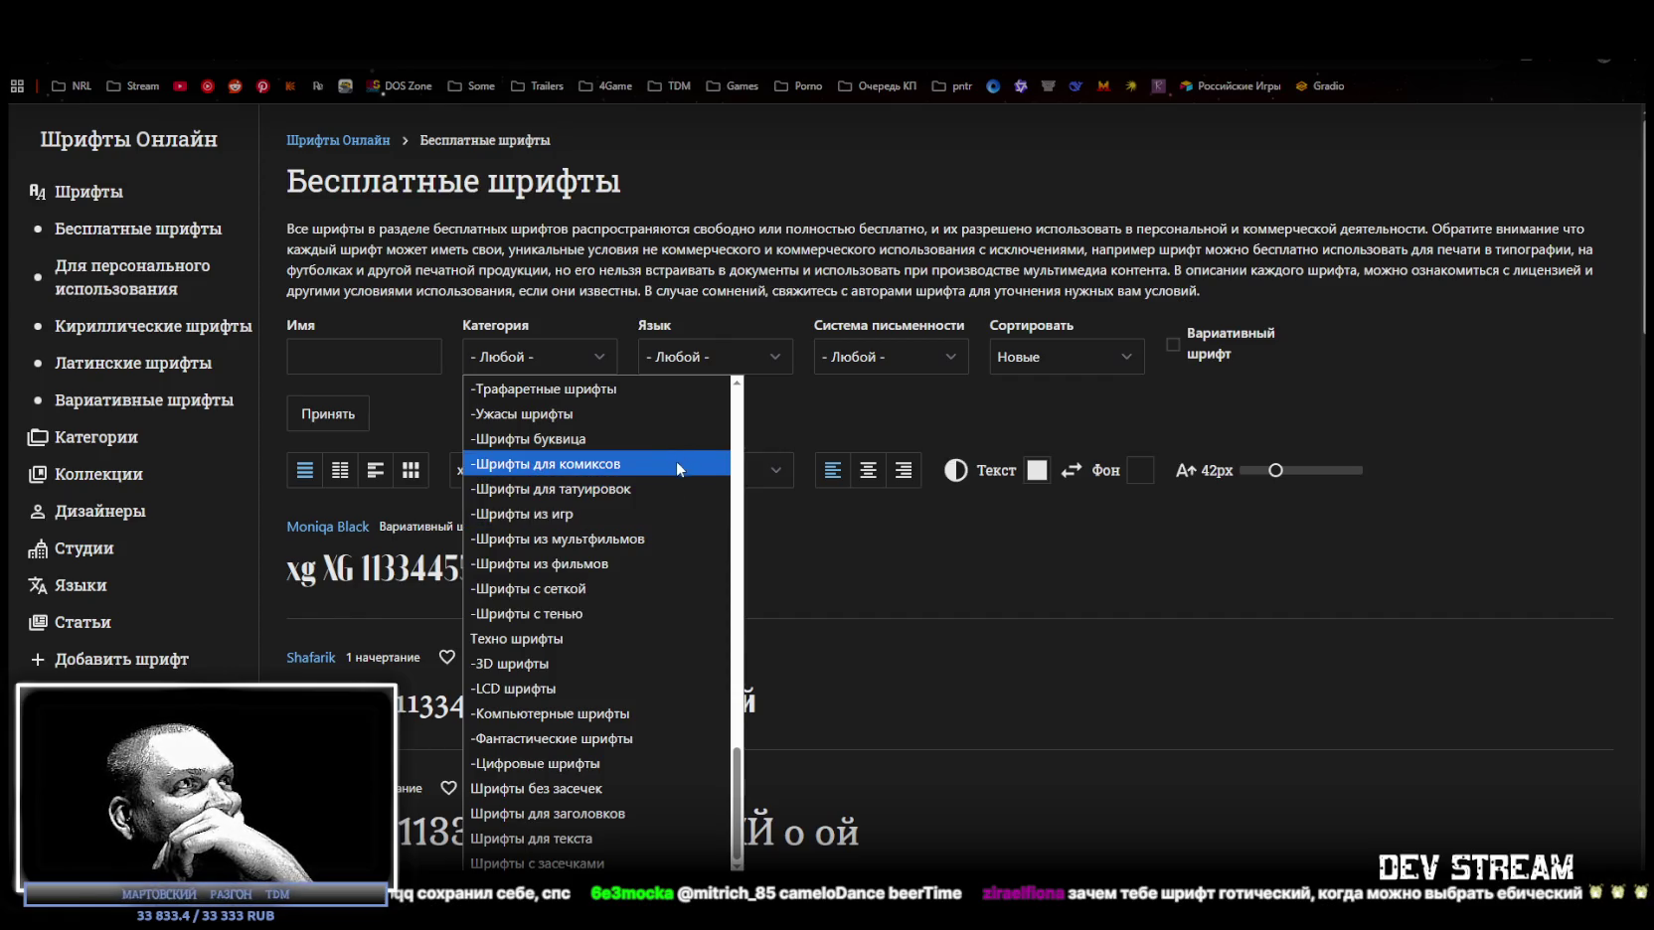
left_click(632, 411)
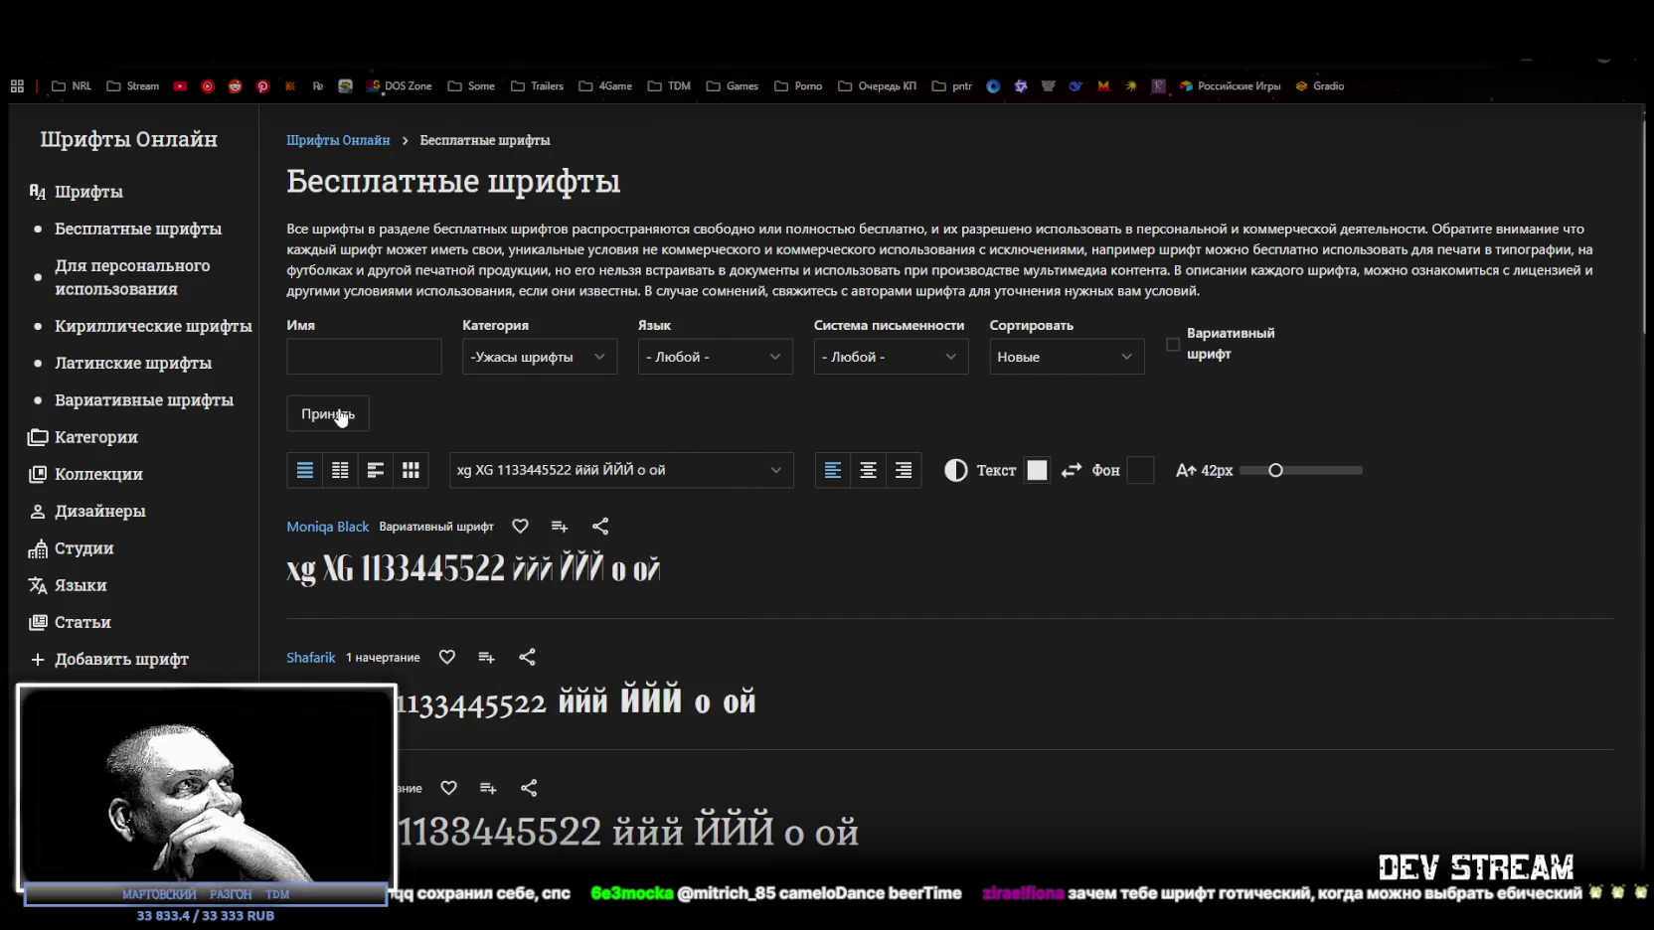
- Browse two pages of horror fonts, then return to the Caesar Dressing Cyrillic page
scroll(877, 565, "down", 10)
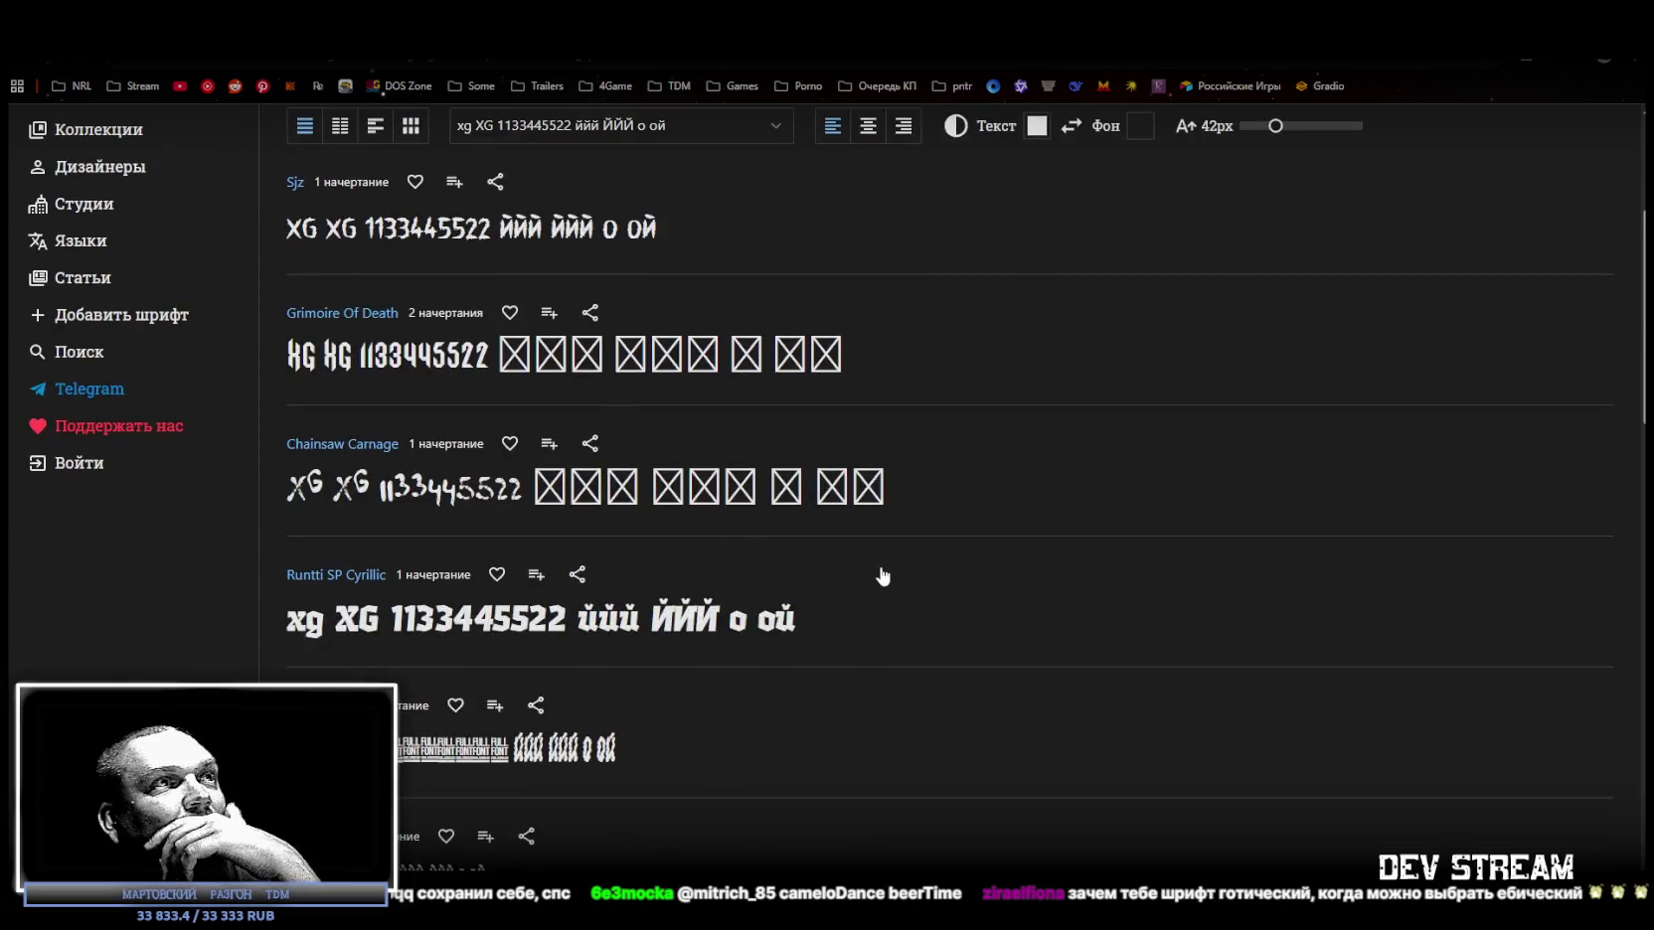
scroll(877, 566, "down", 7)
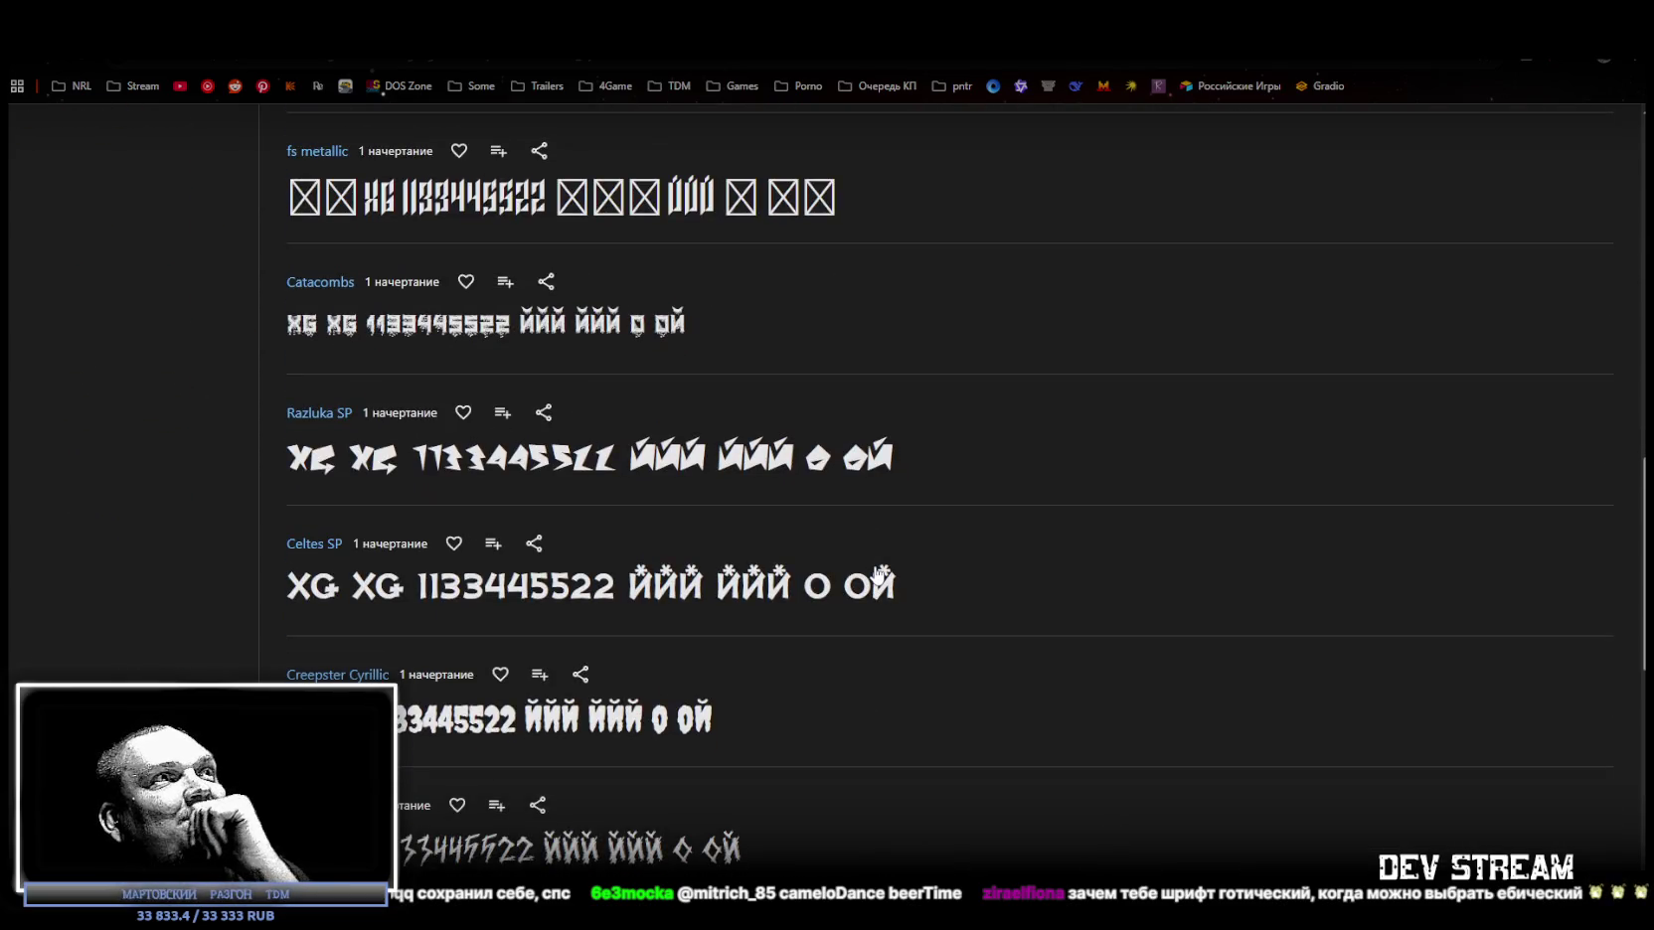
scroll(874, 575, "down", 4)
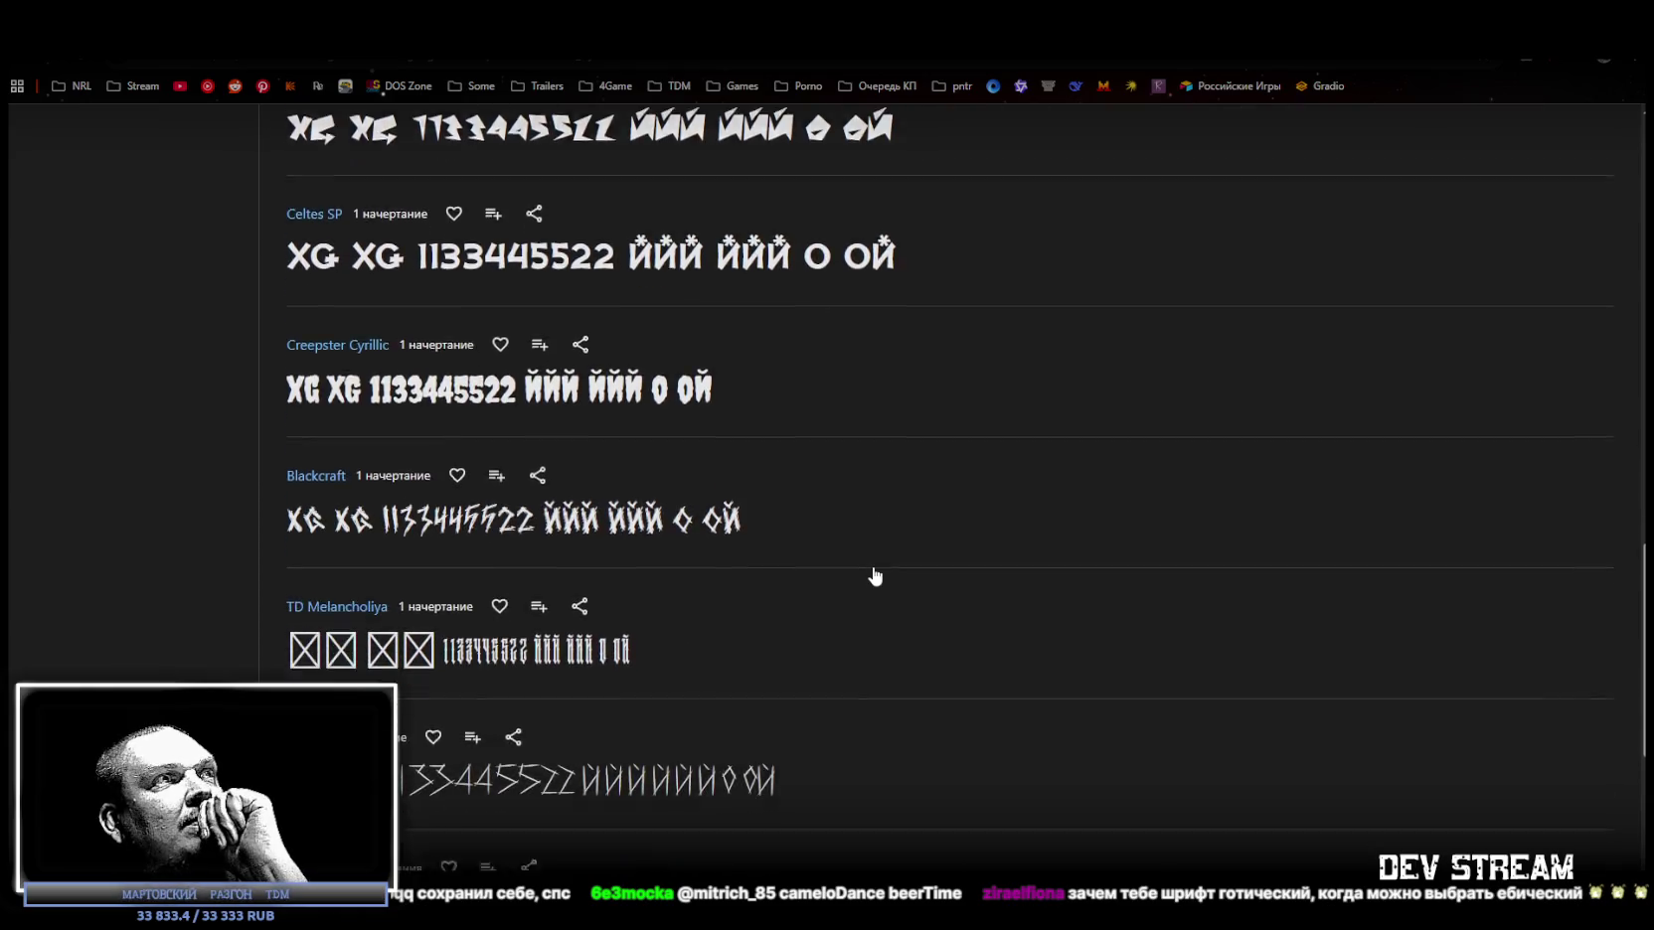
scroll(874, 574, "down", 5)
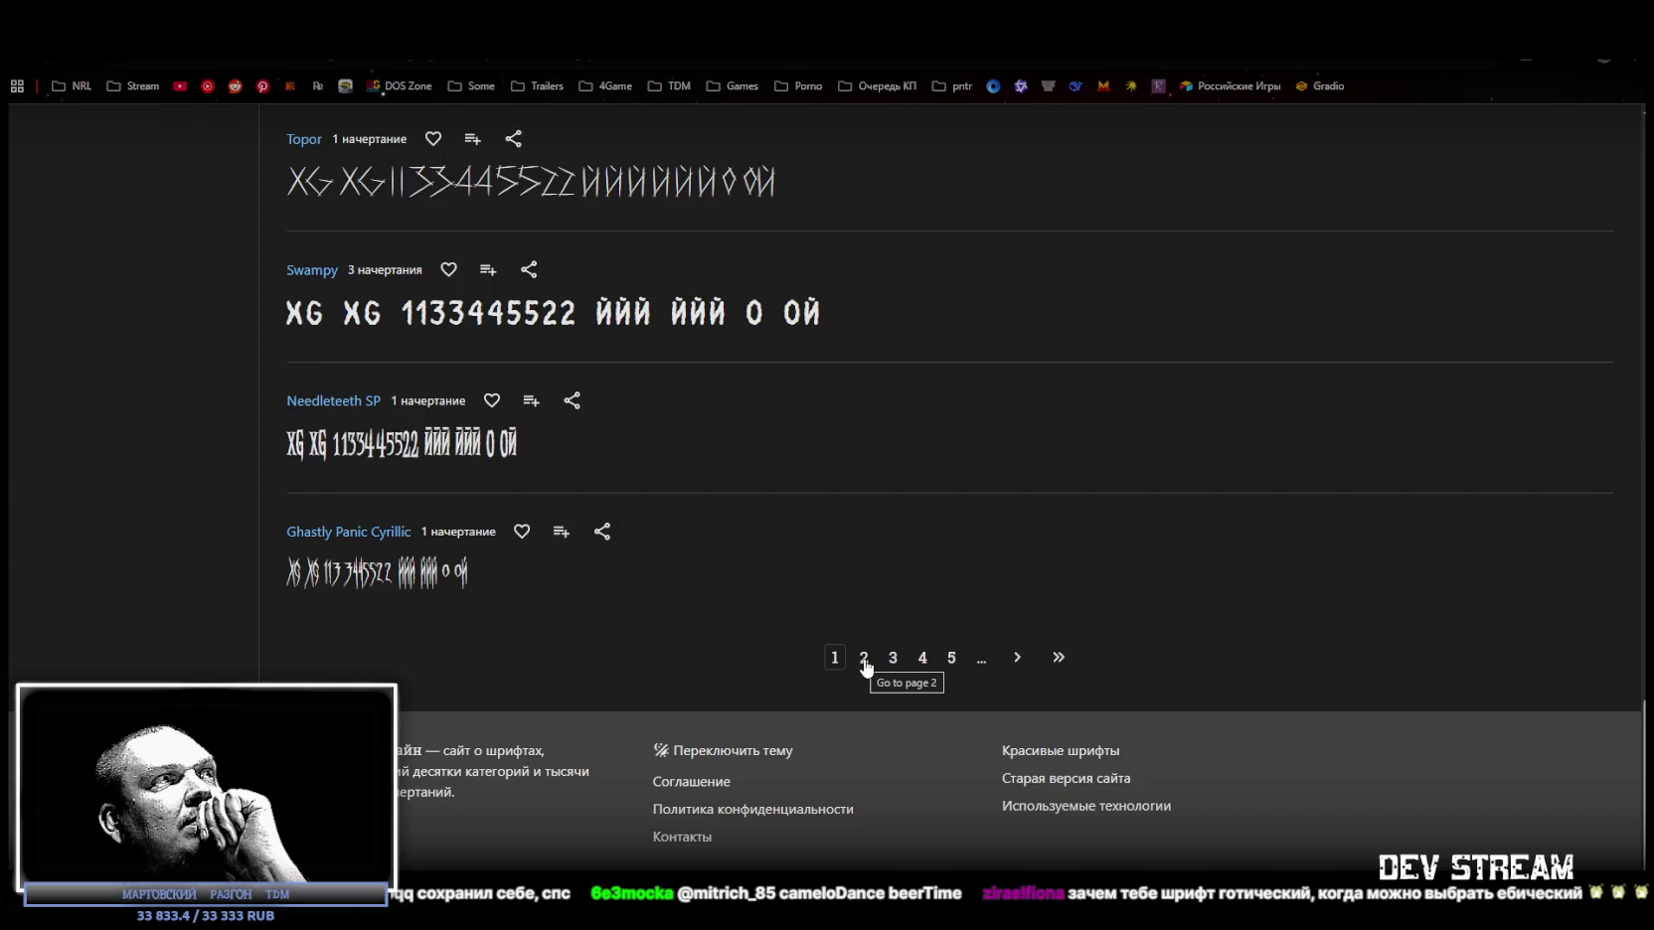
left_click(863, 658)
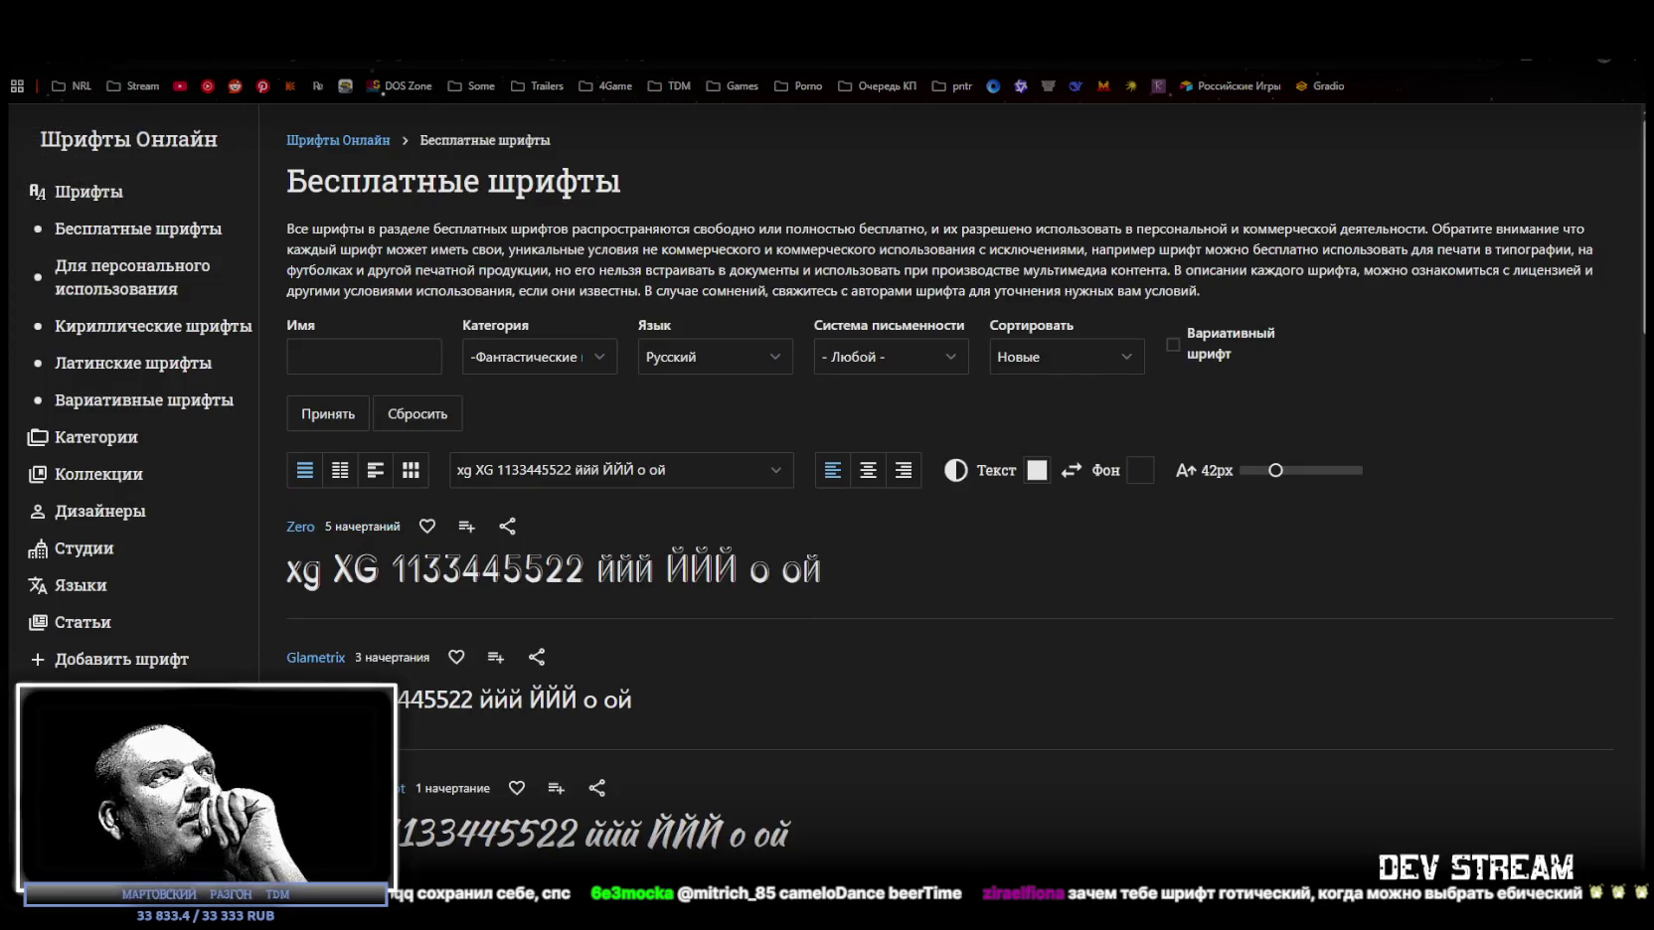
key("alt+Left")
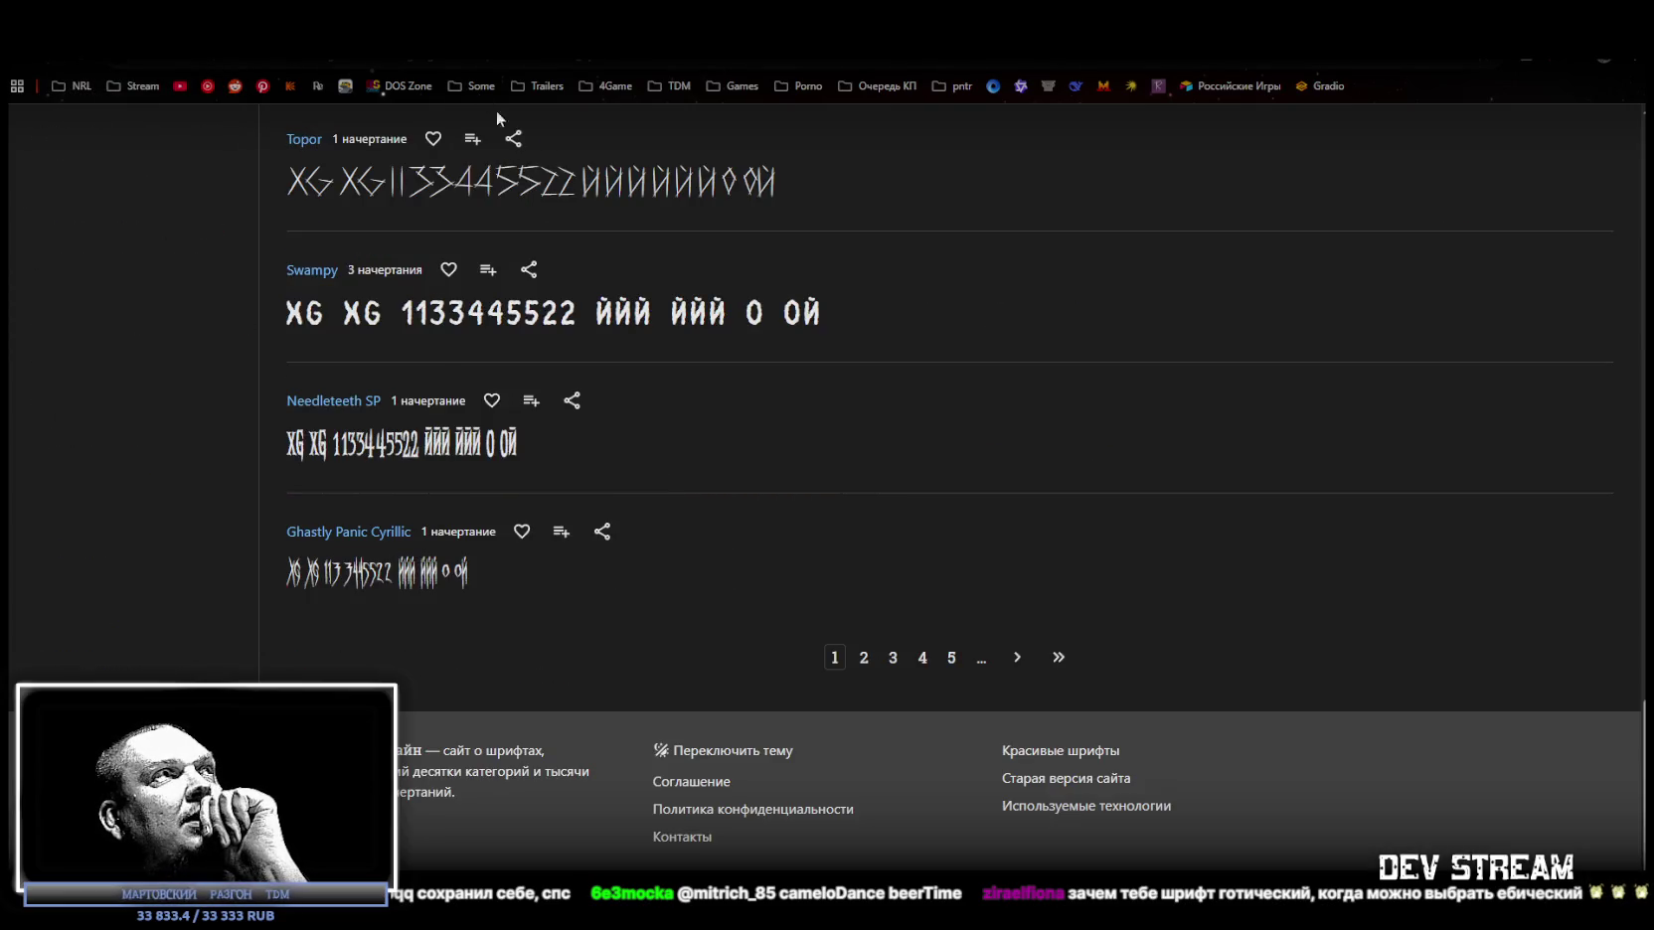
key("alt+Left")
key("alt+Left")
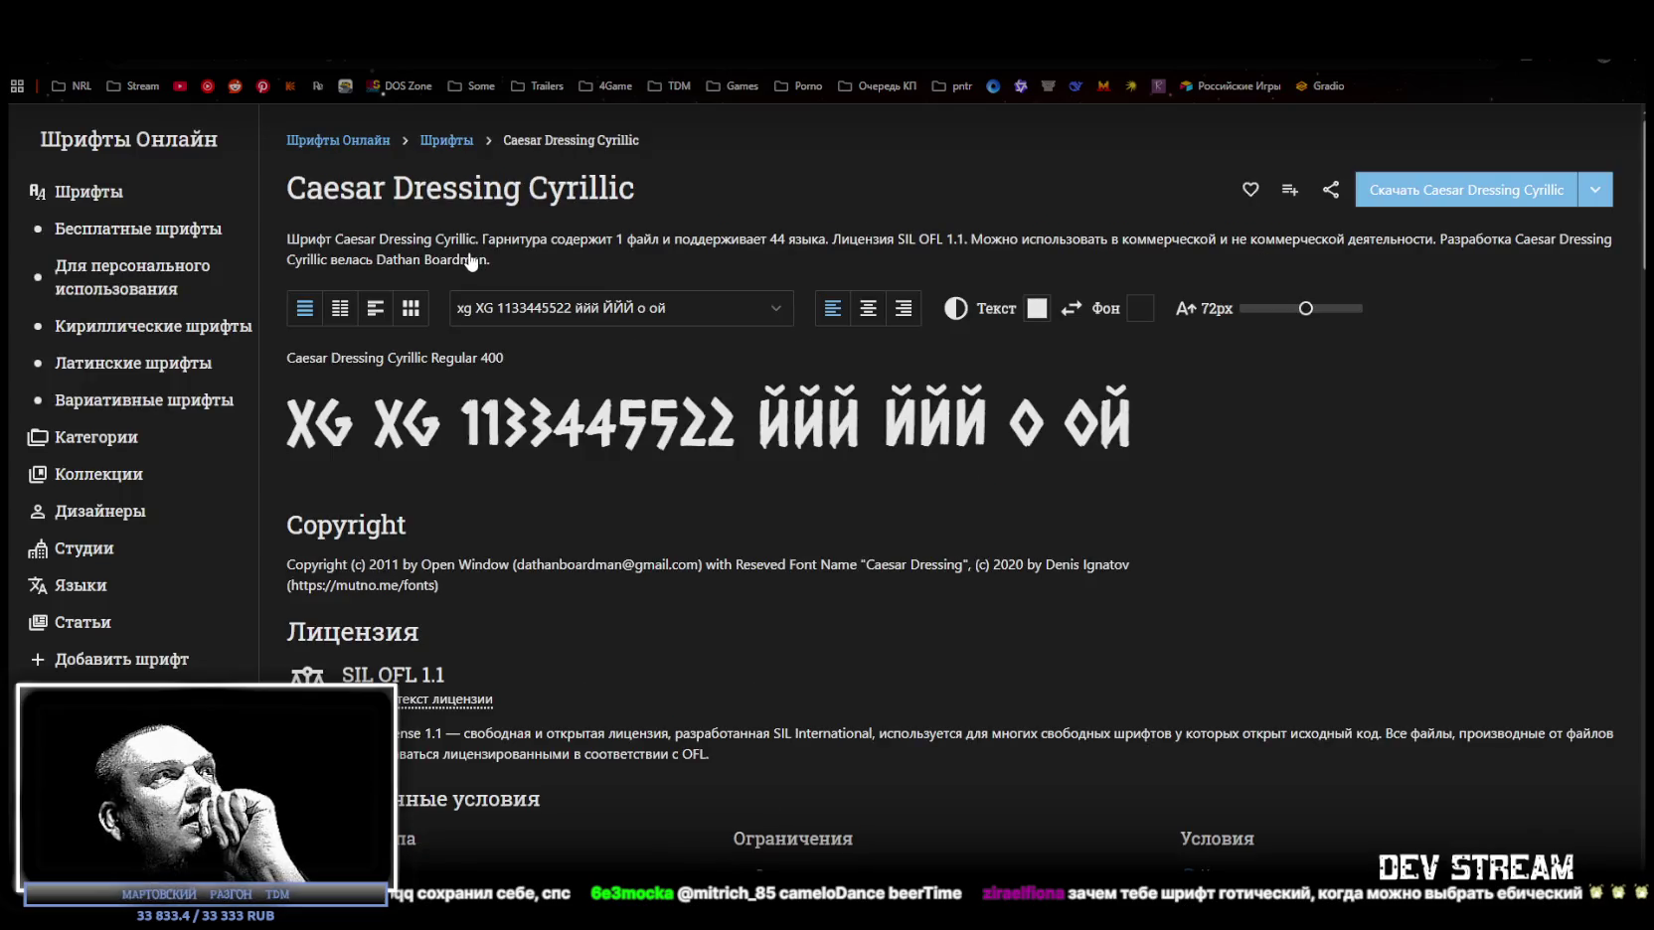
- Look over the download button's extra options for Caesar Dressing Cyrillic without choosing one
scroll(936, 451, "down", 2)
scroll(936, 452, "up", 2)
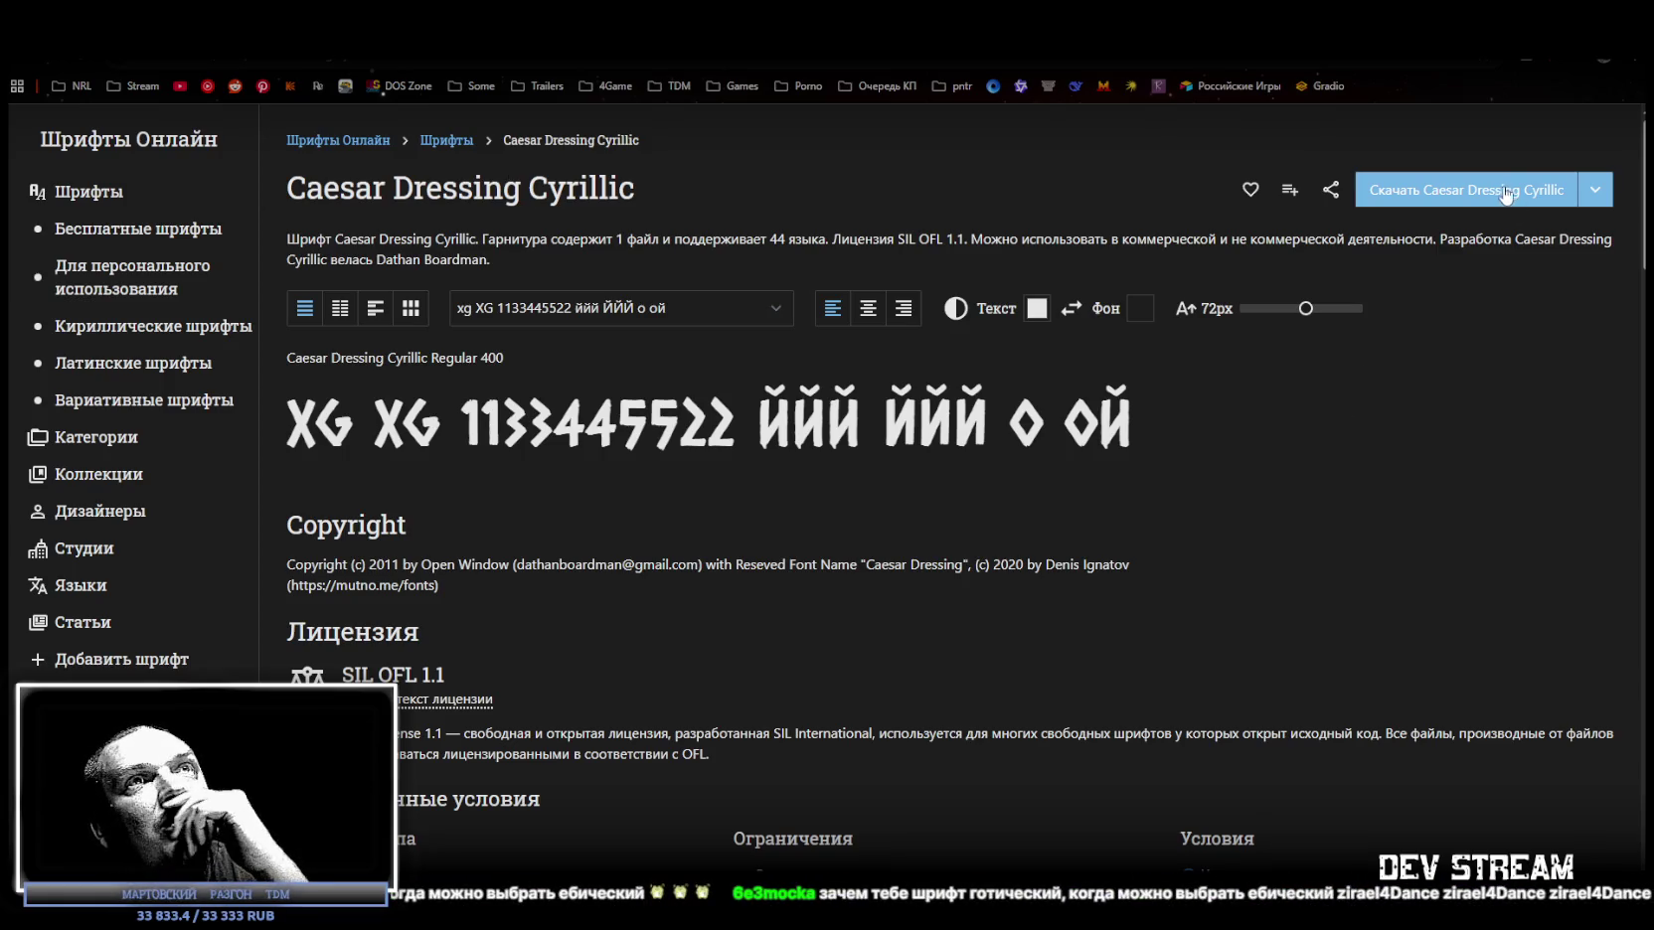
left_click(1594, 195)
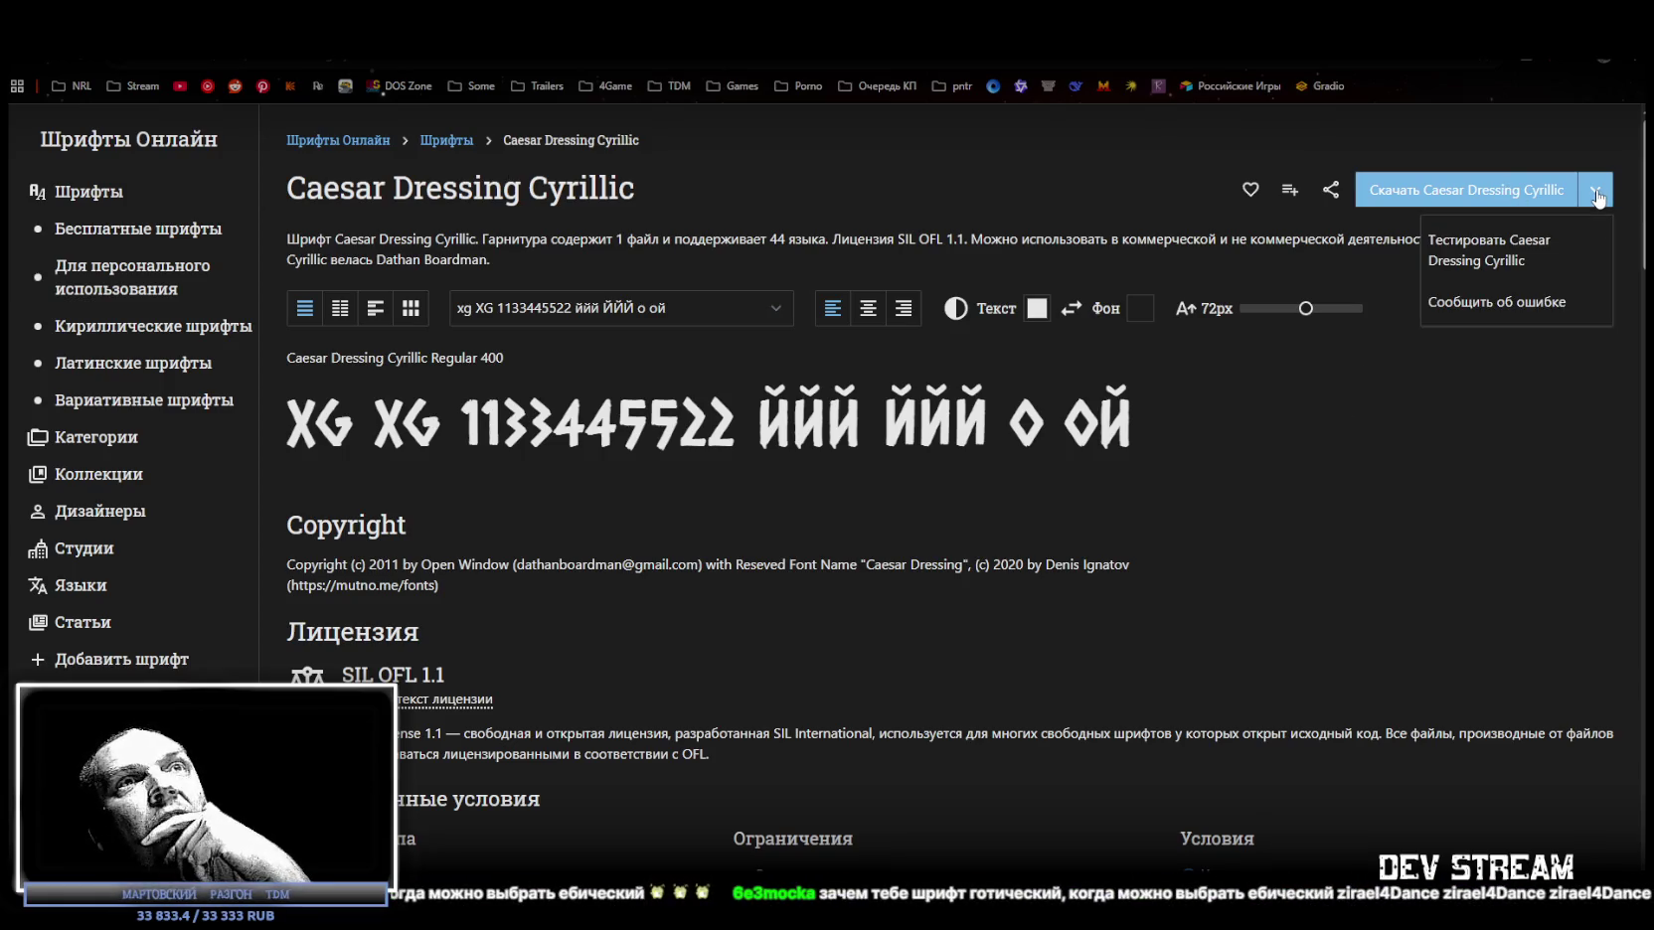
left_click(1068, 467)
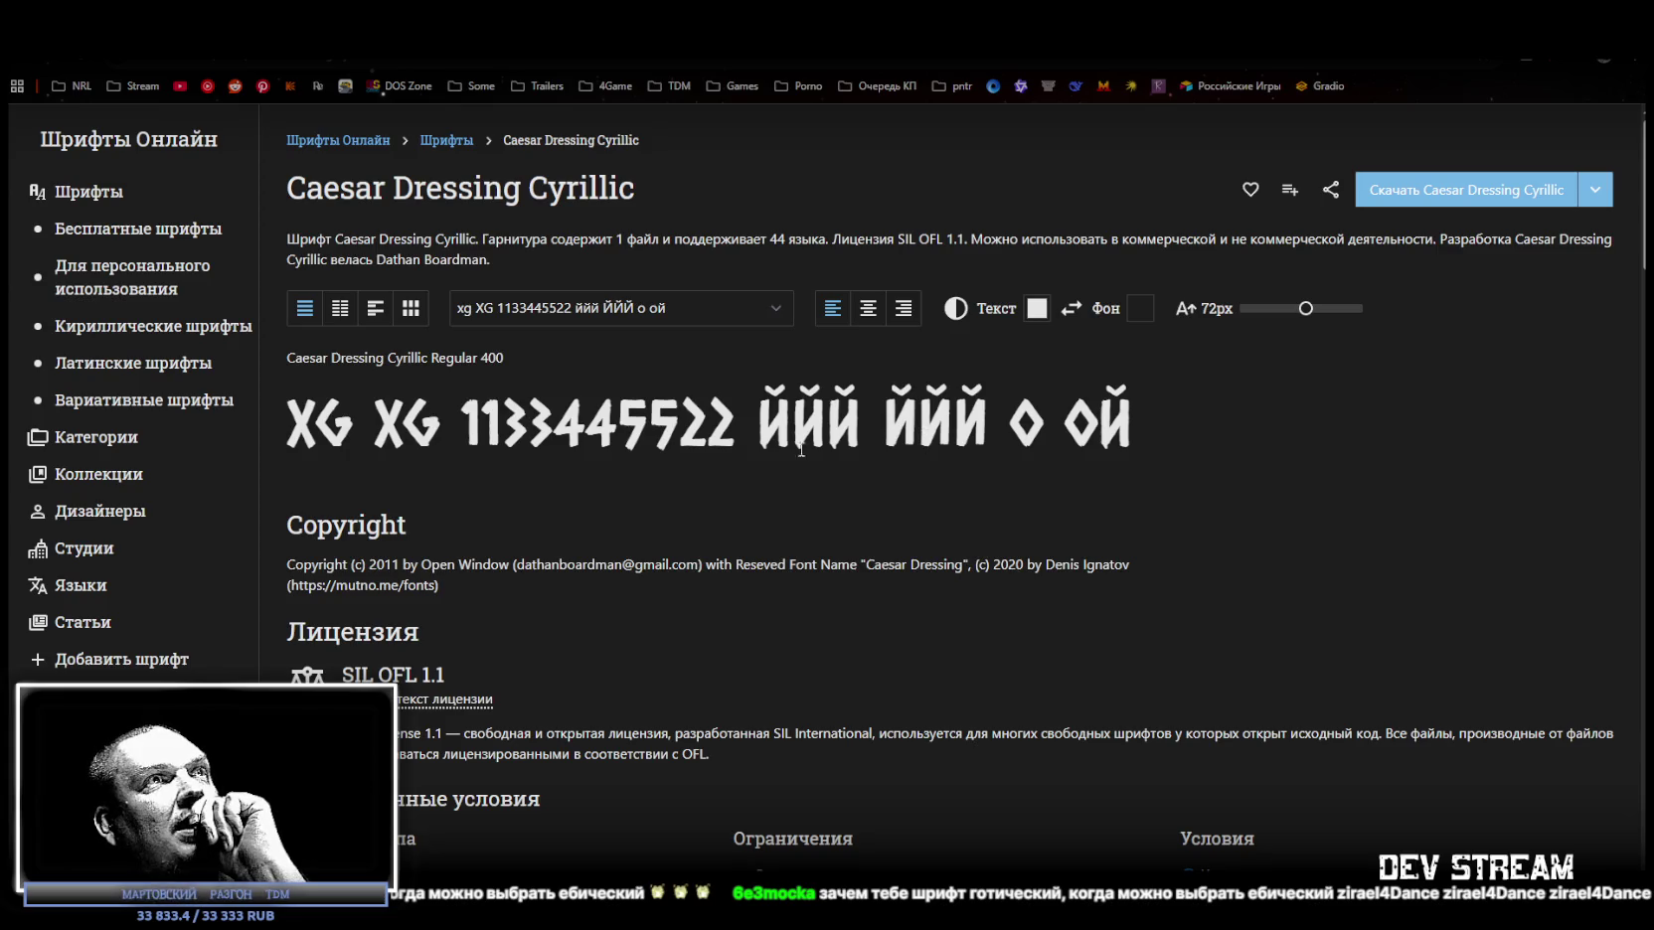
- Append '~Ё' to the preview sample text to check that the font draws Ё
left_click_drag(838, 450, 861, 442)
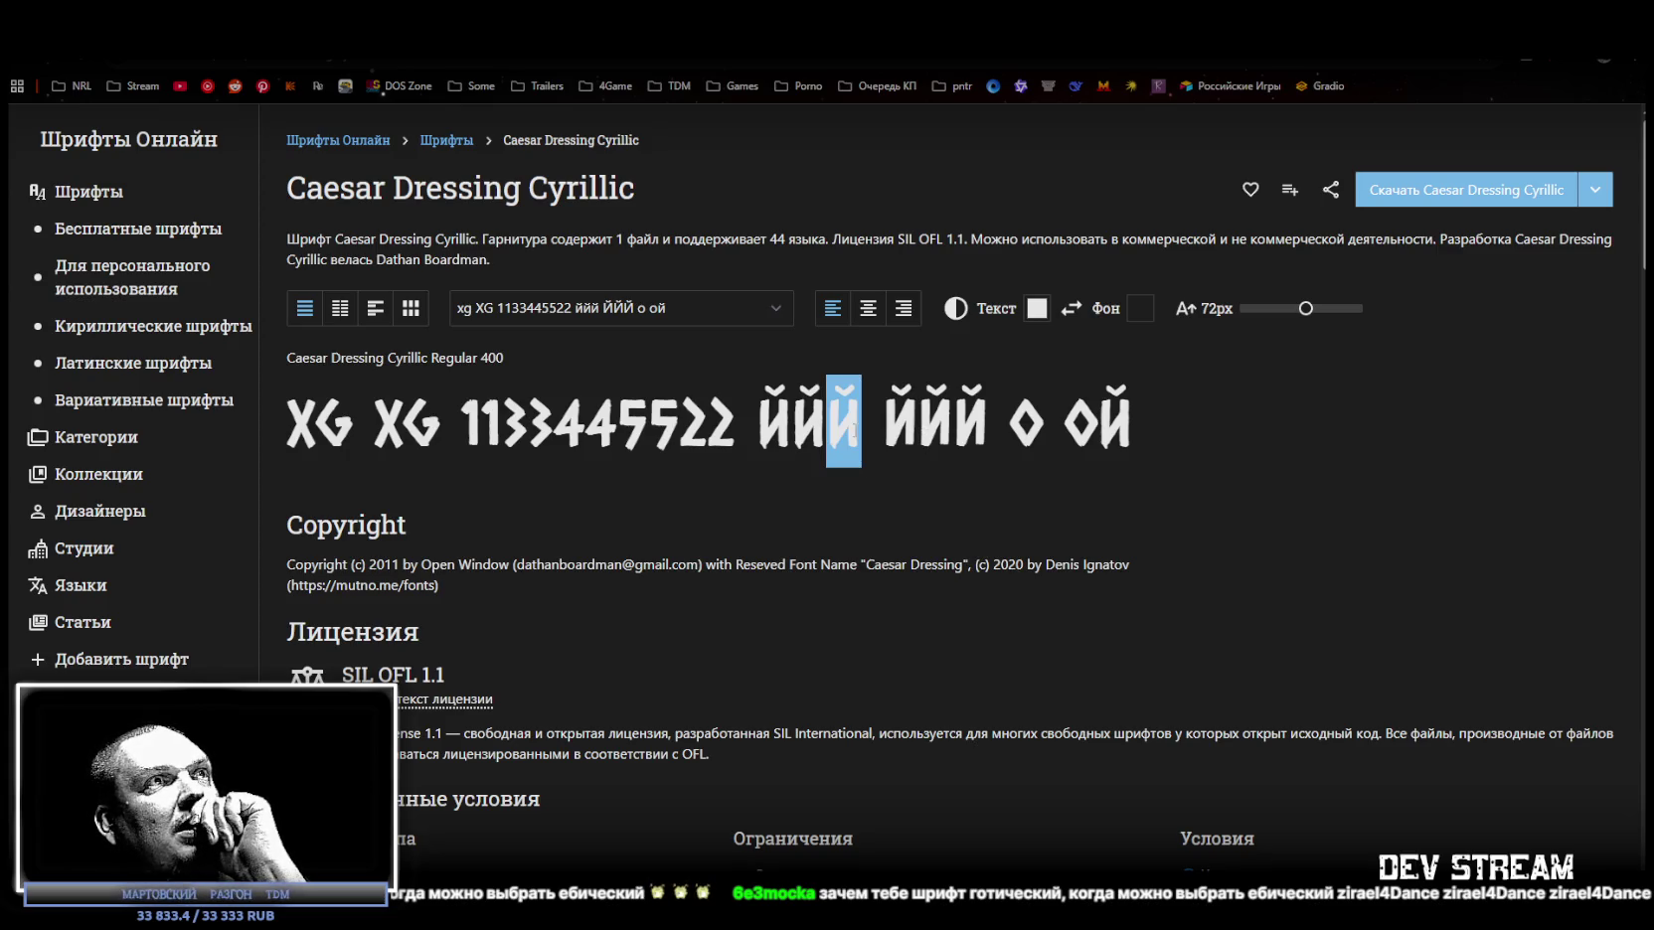
left_click(829, 450)
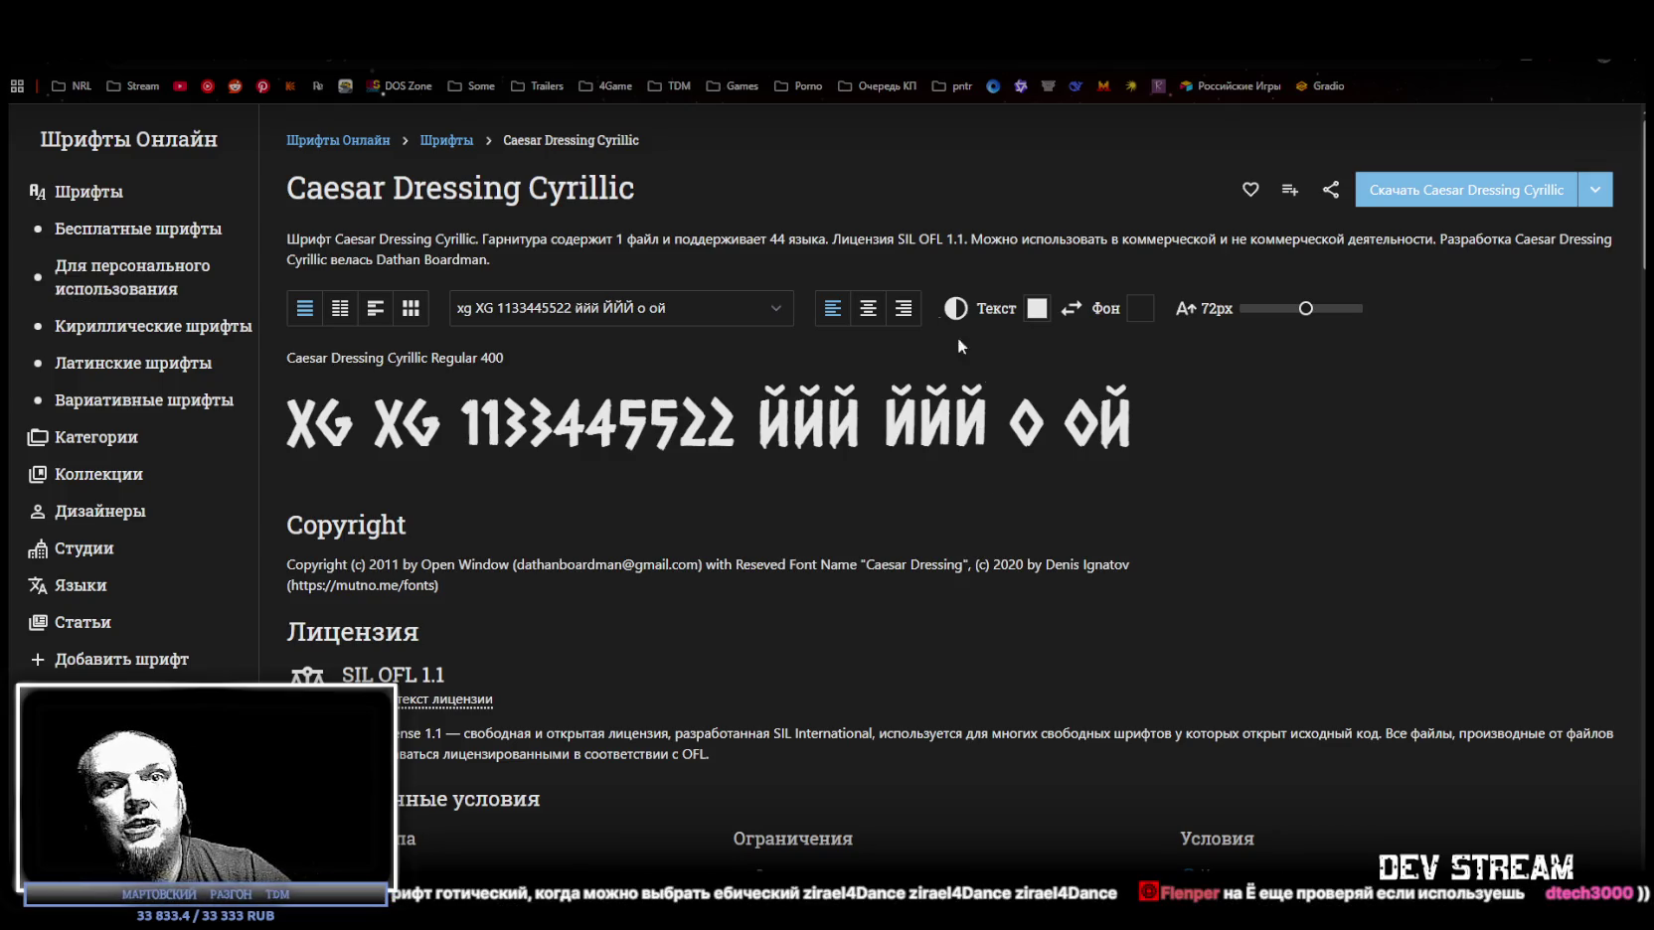
left_click(691, 301)
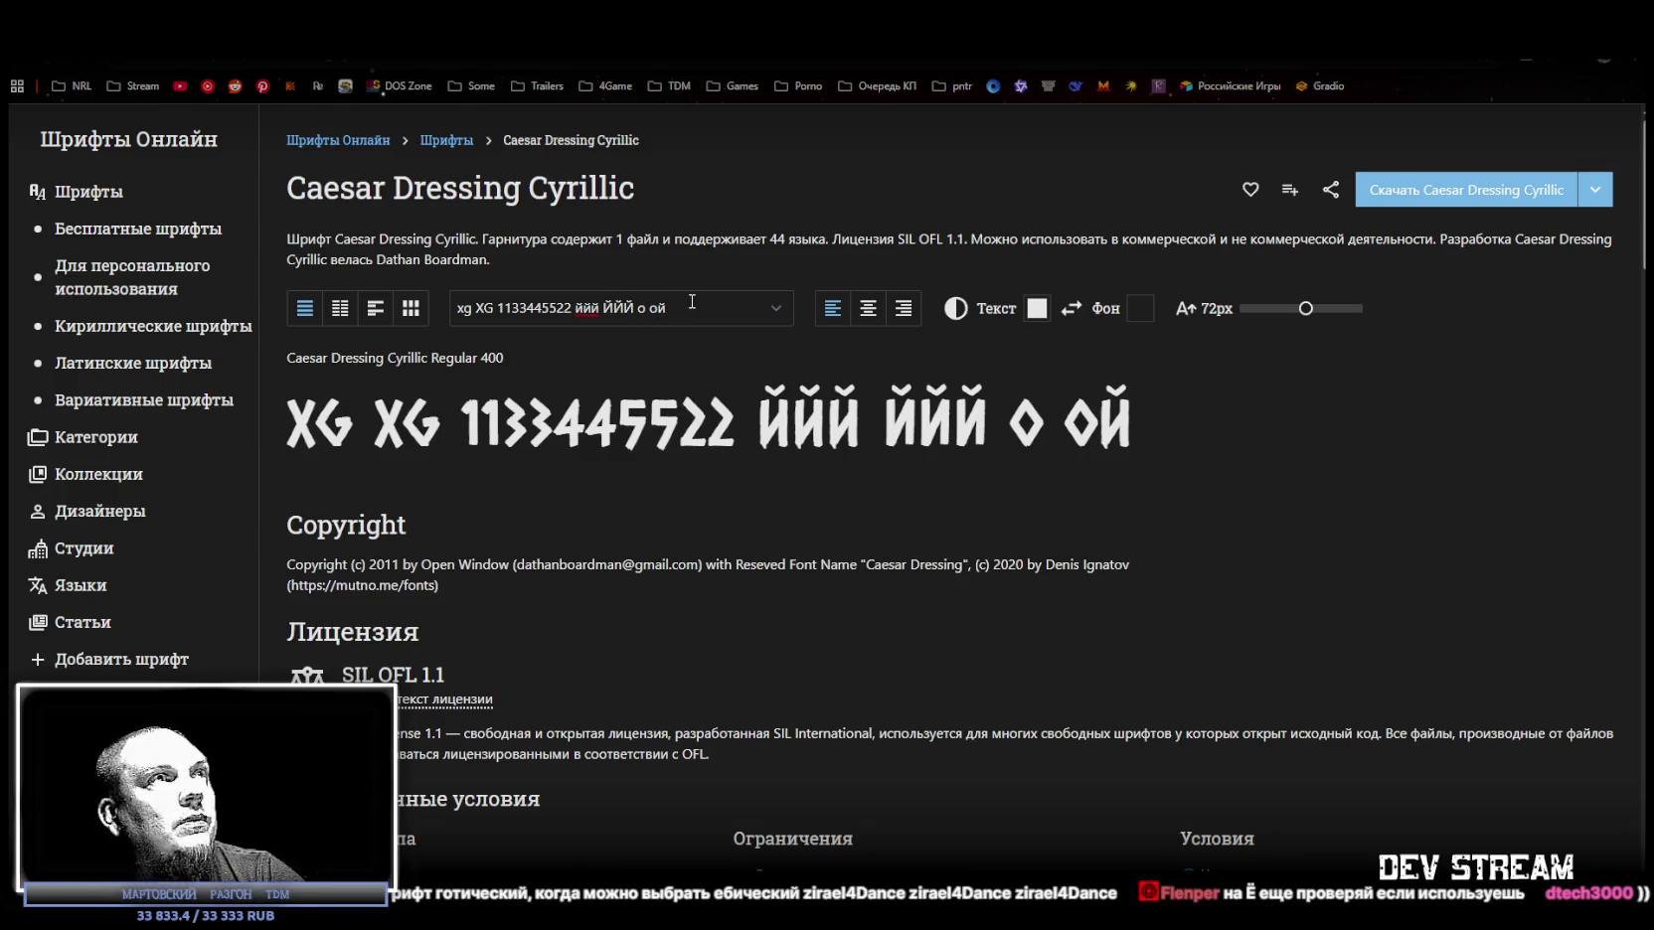
type("~")
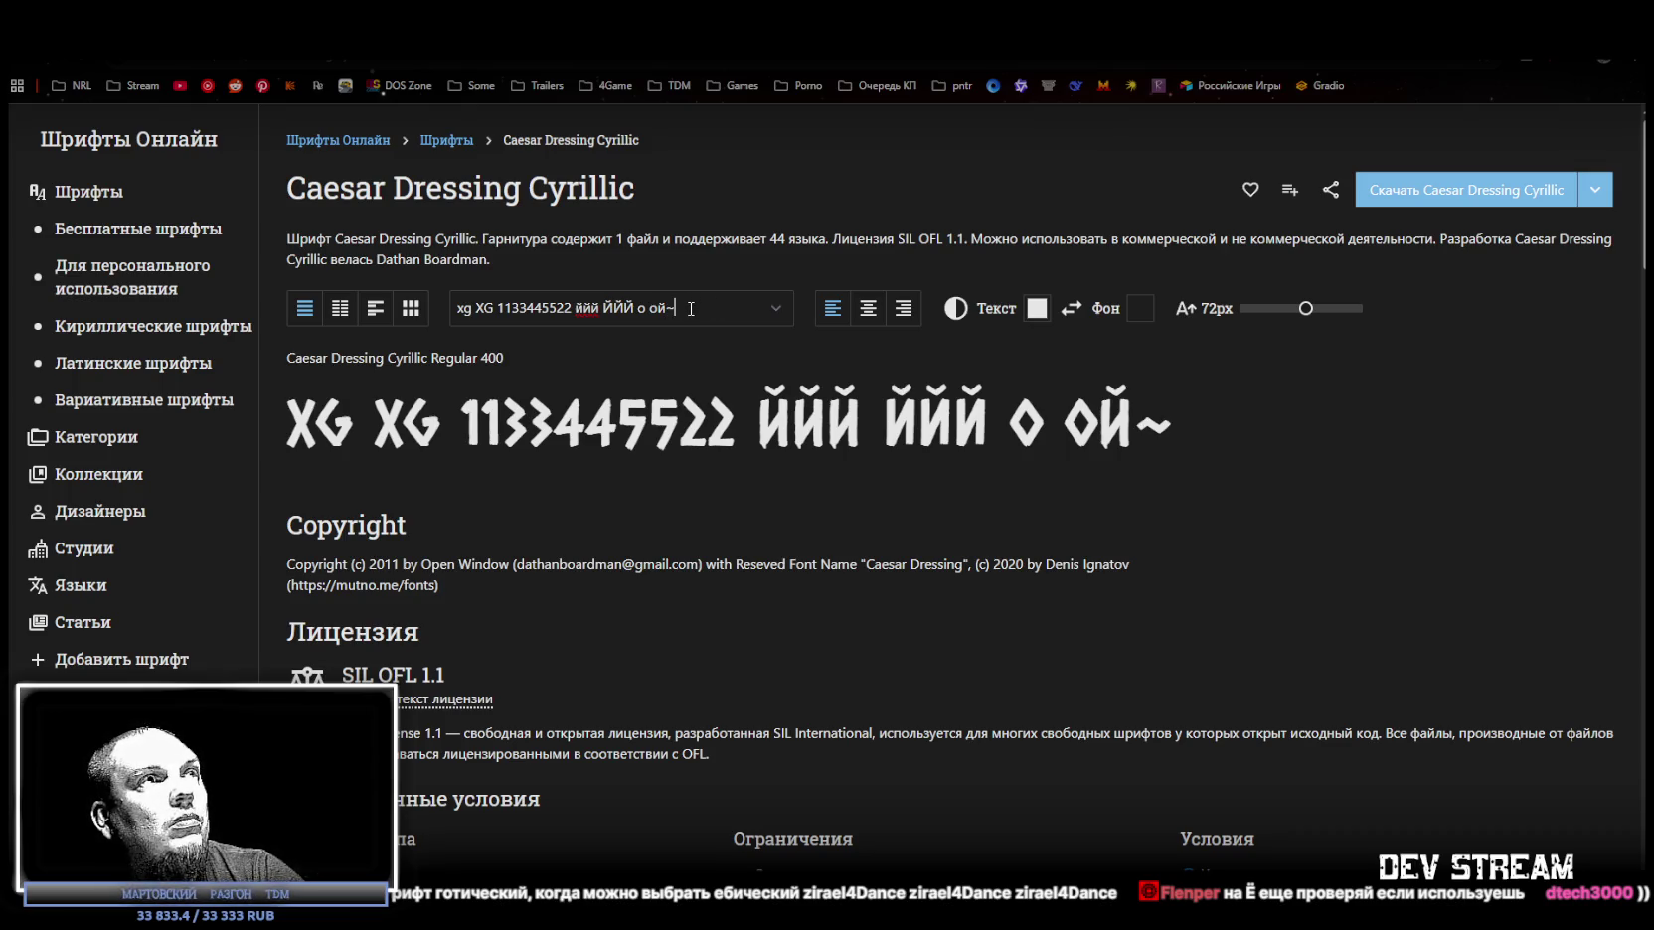
type("Ё")
left_click(1360, 446)
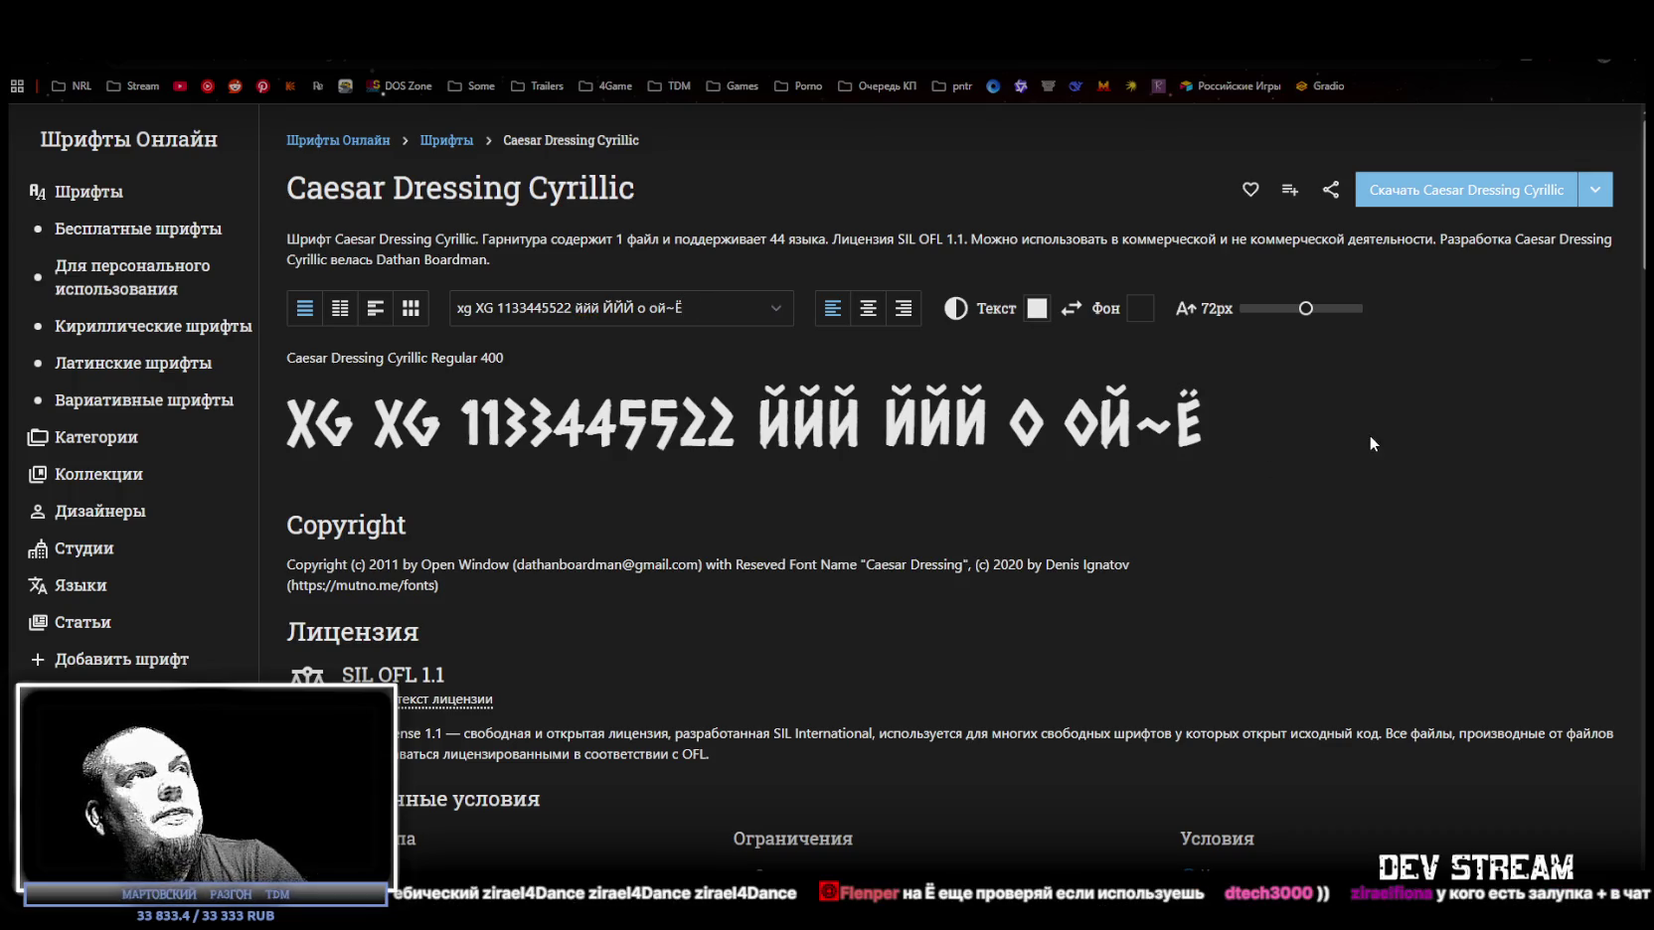
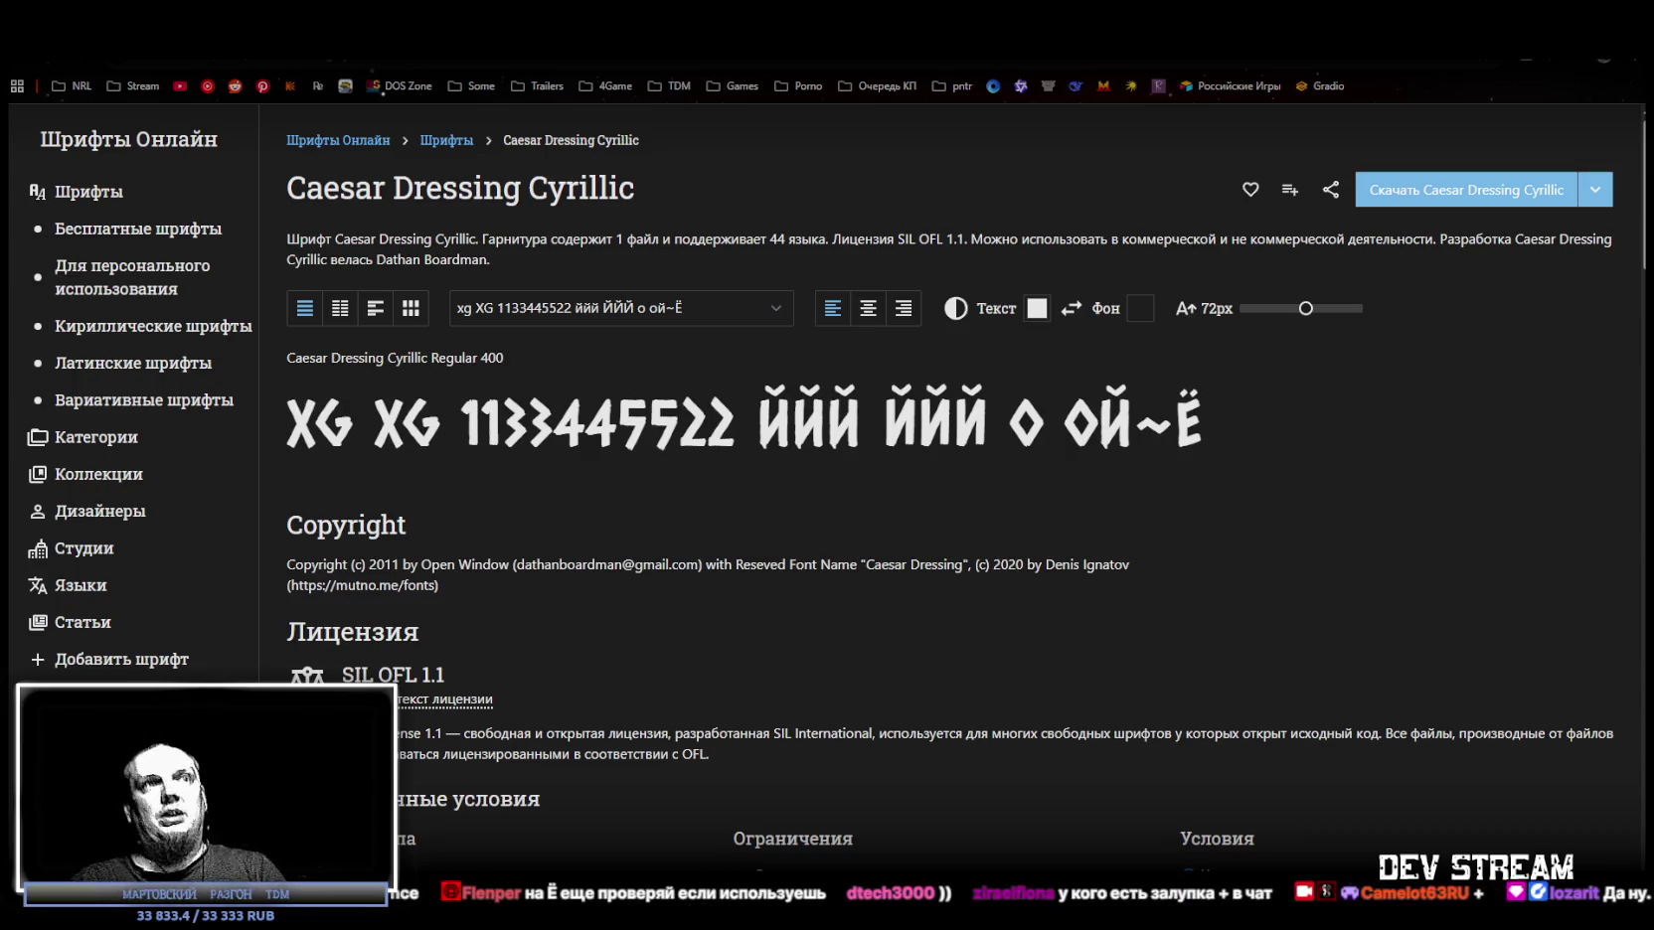
- Go back to the Zero font page, empty its sample preview text, and open the free fonts catalogue
key("alt+Left")
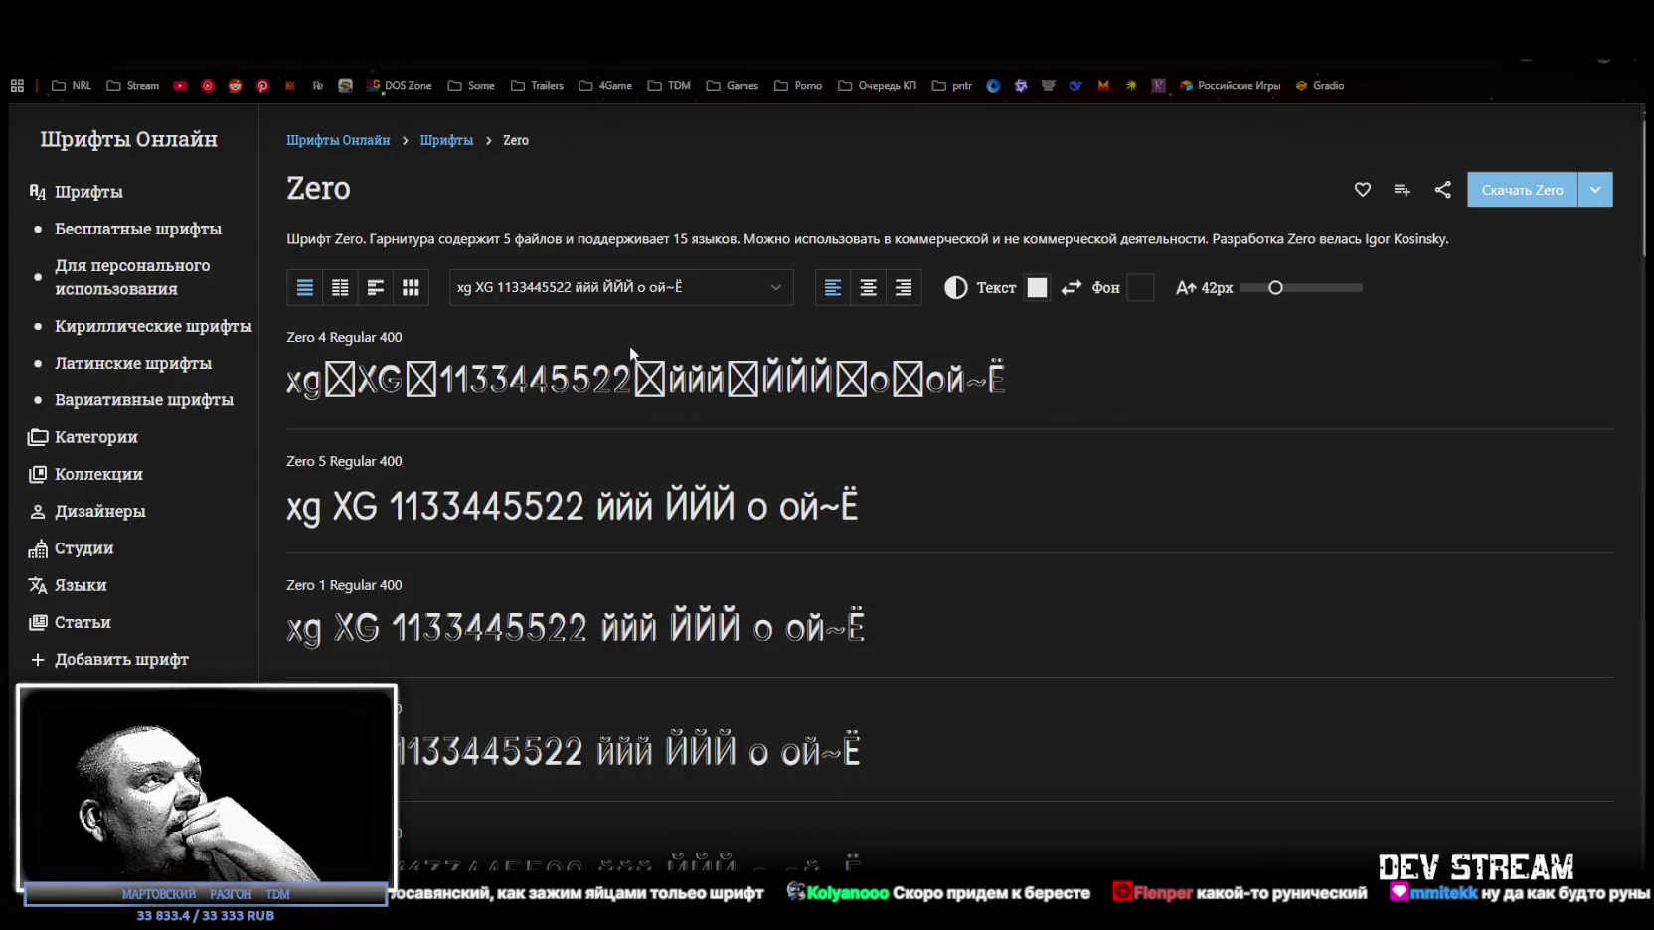
left_click(745, 286)
key("ctrl+a")
key("BackSpace")
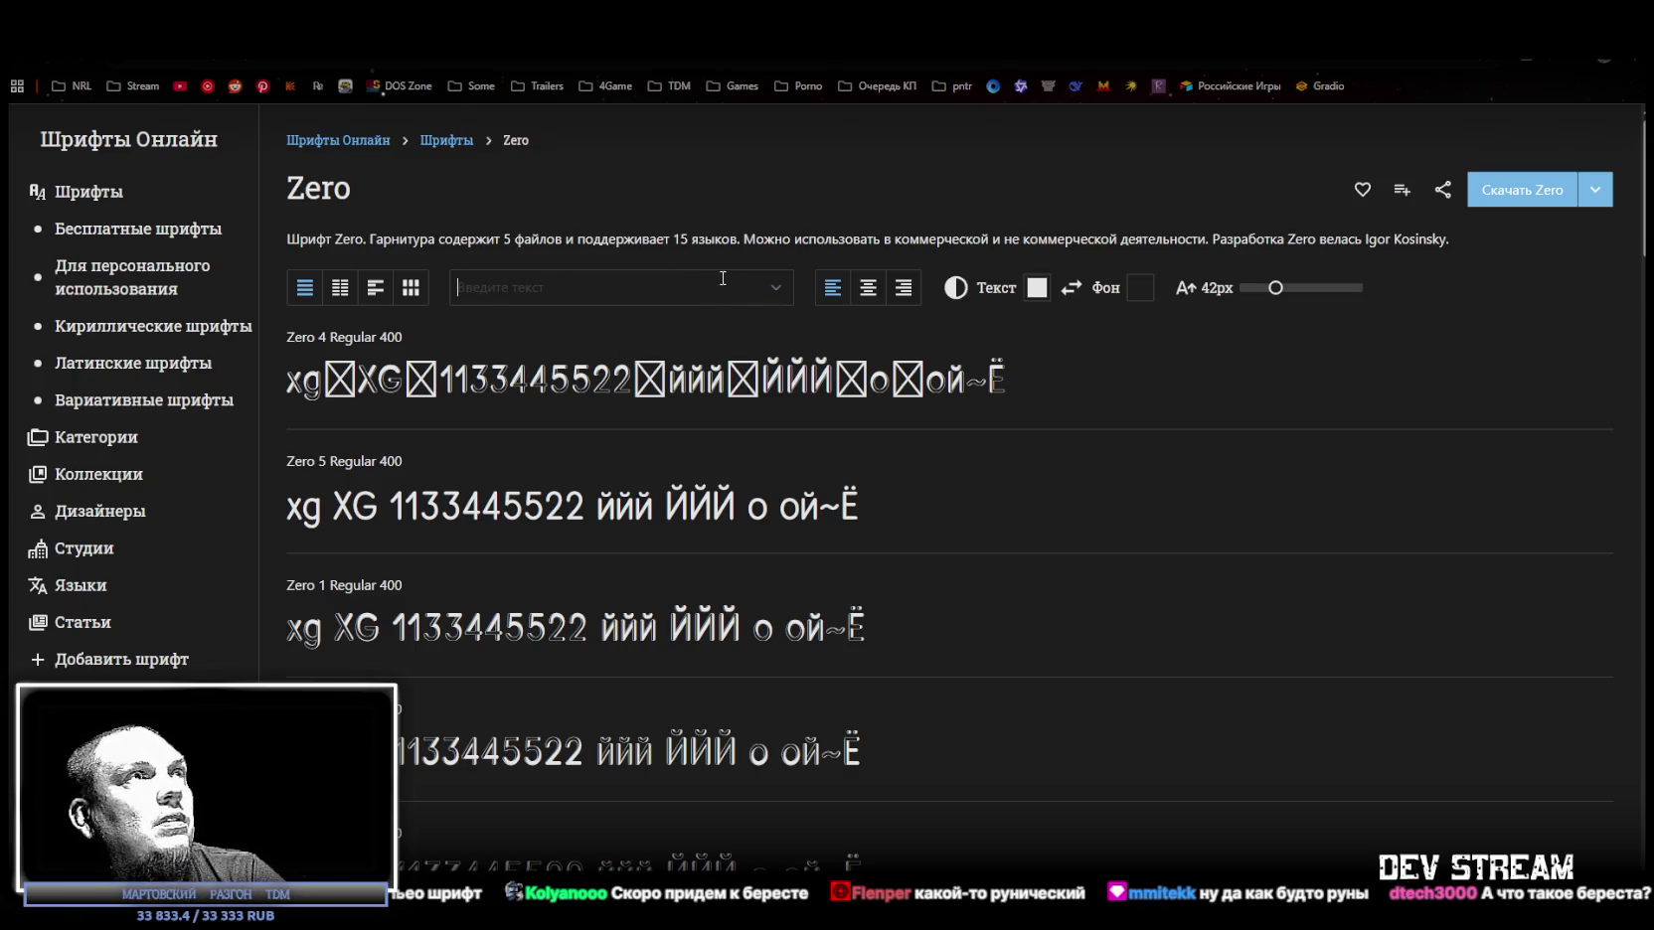
left_click(105, 195)
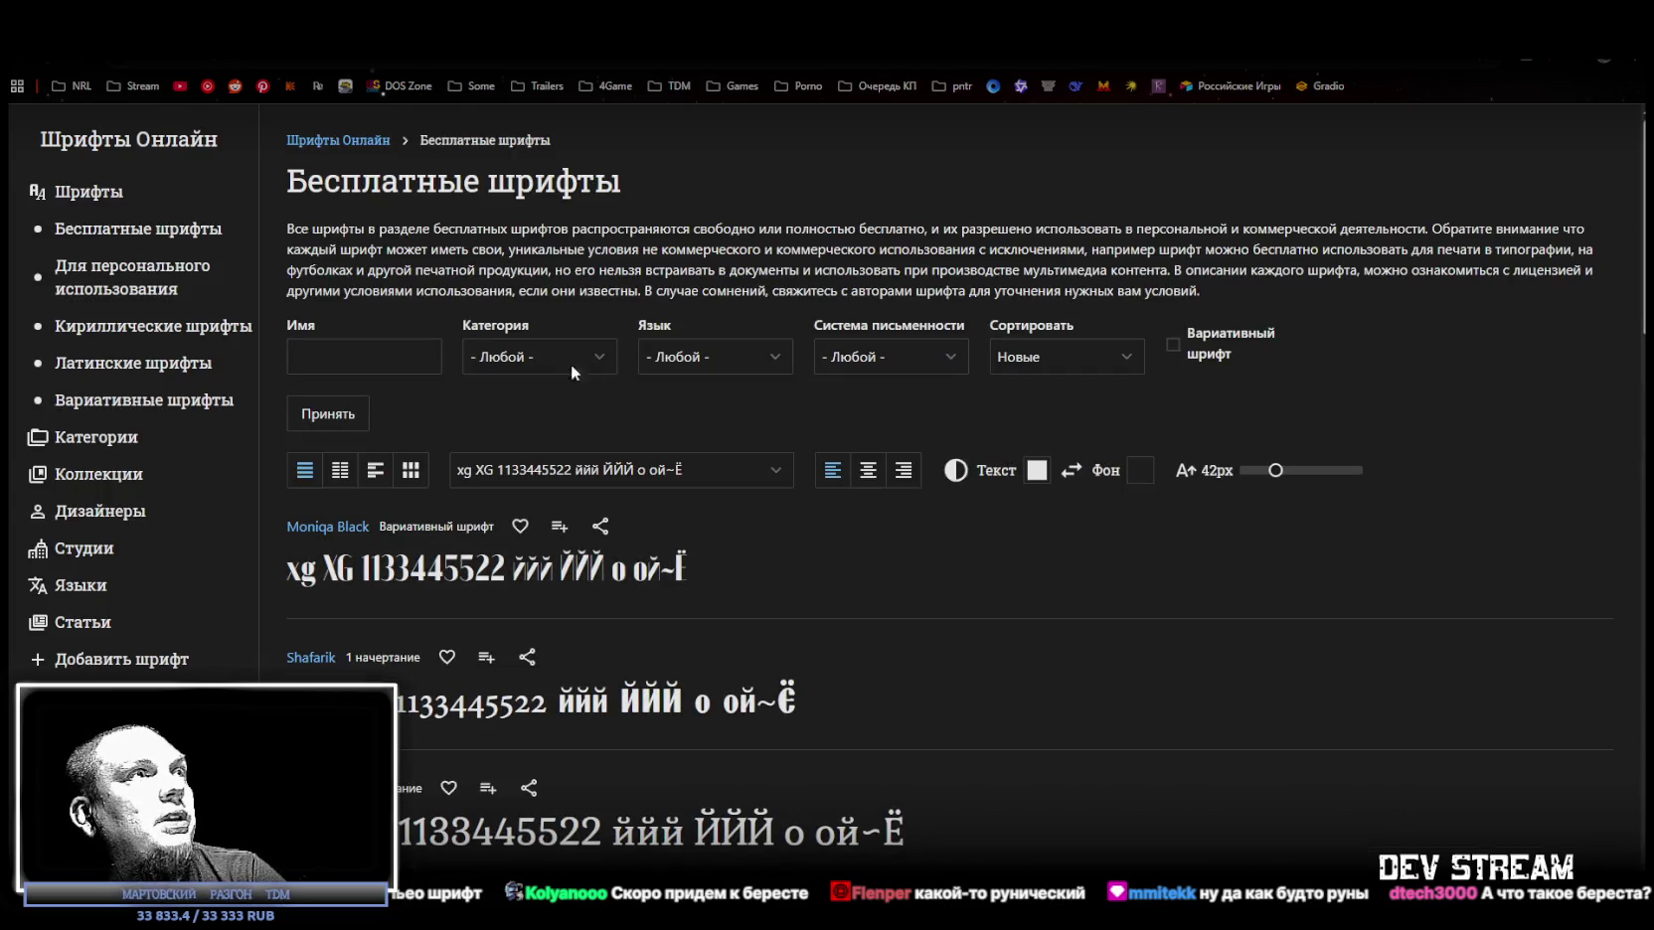
- Filter the free fonts listing to the Готические шрифты category and apply the filter
left_click(728, 466)
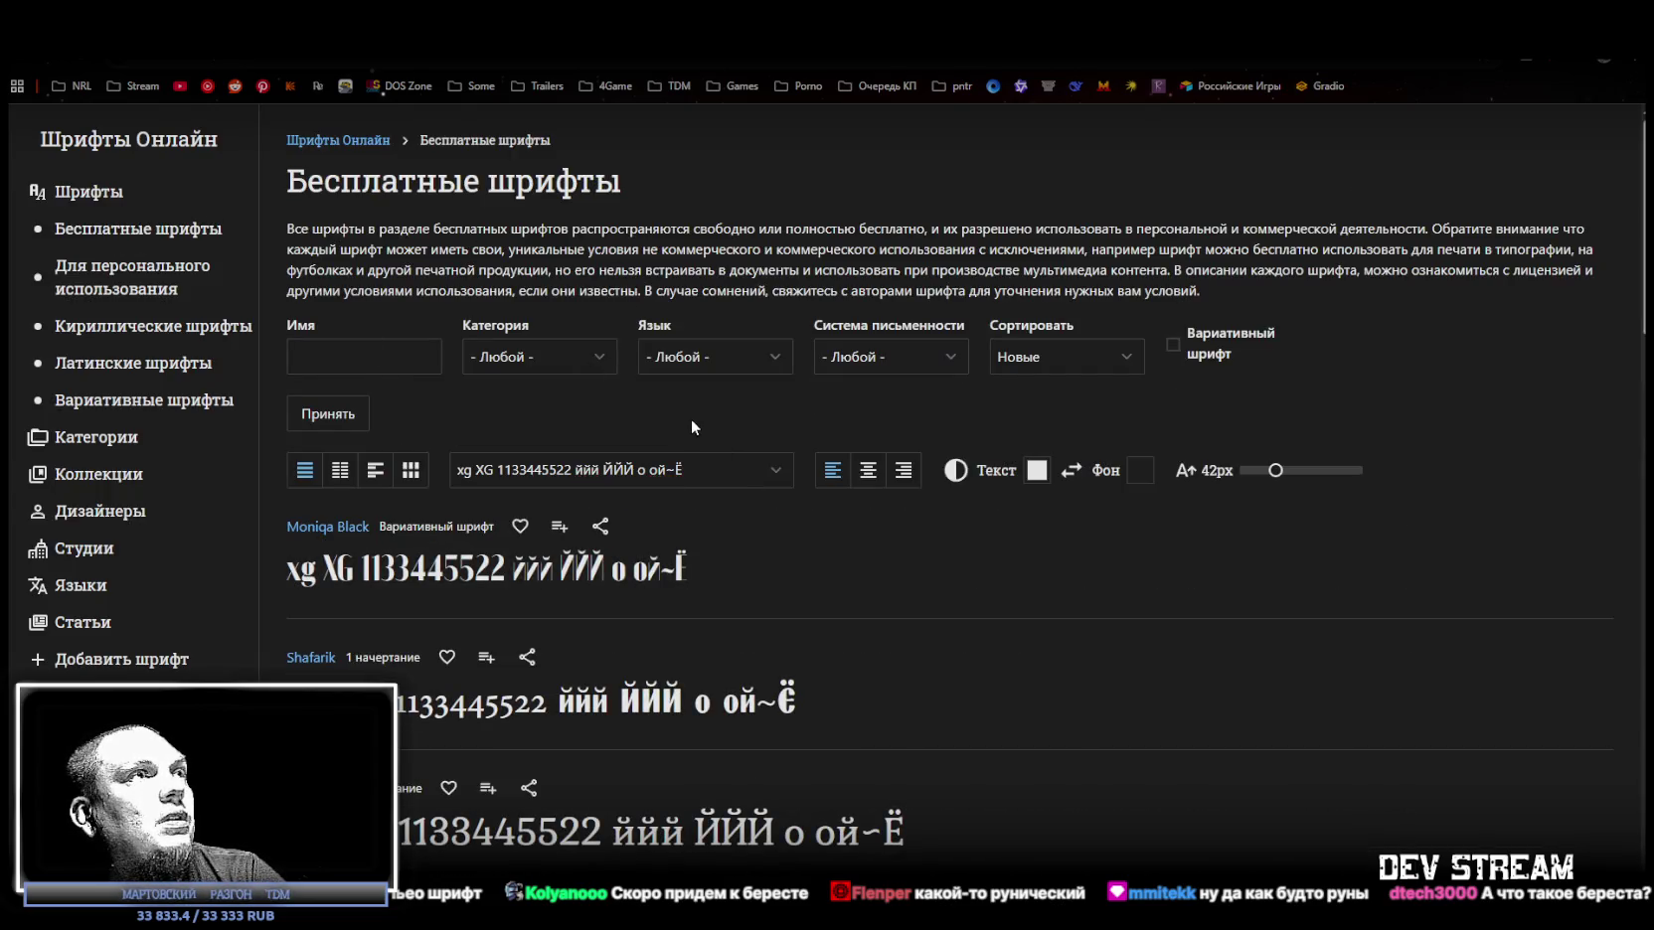
left_click(594, 355)
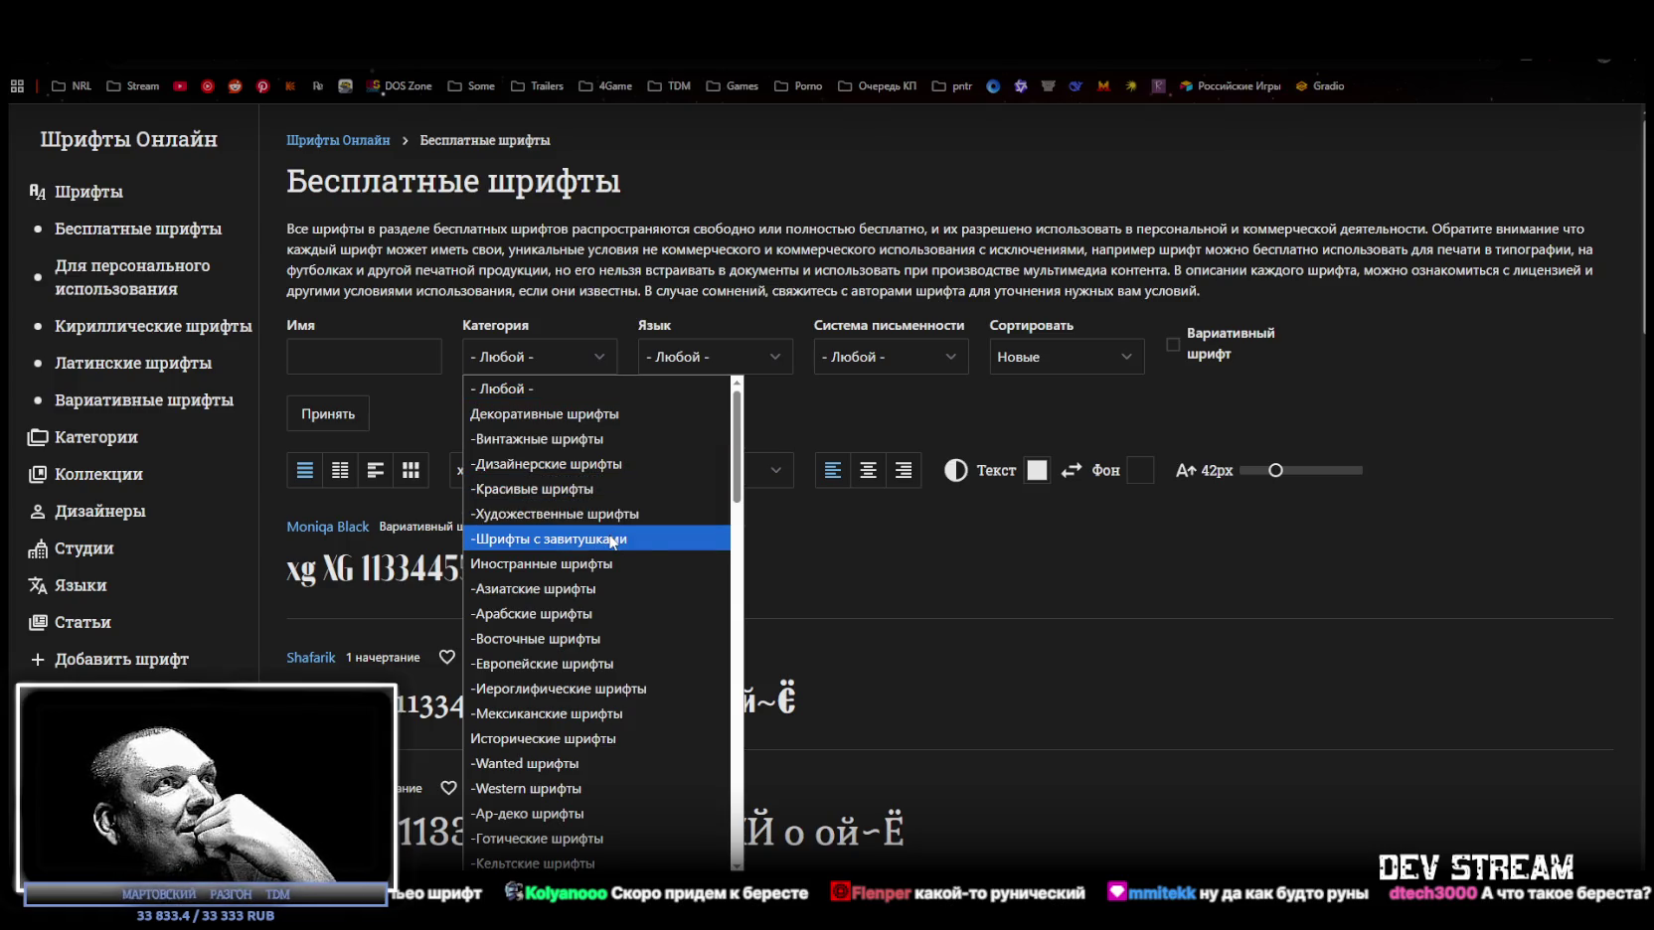
left_click(776, 350)
mouse_move(825, 408)
left_mouse_down()
mouse_move(825, 517)
mouse_move(833, 413)
left_mouse_up()
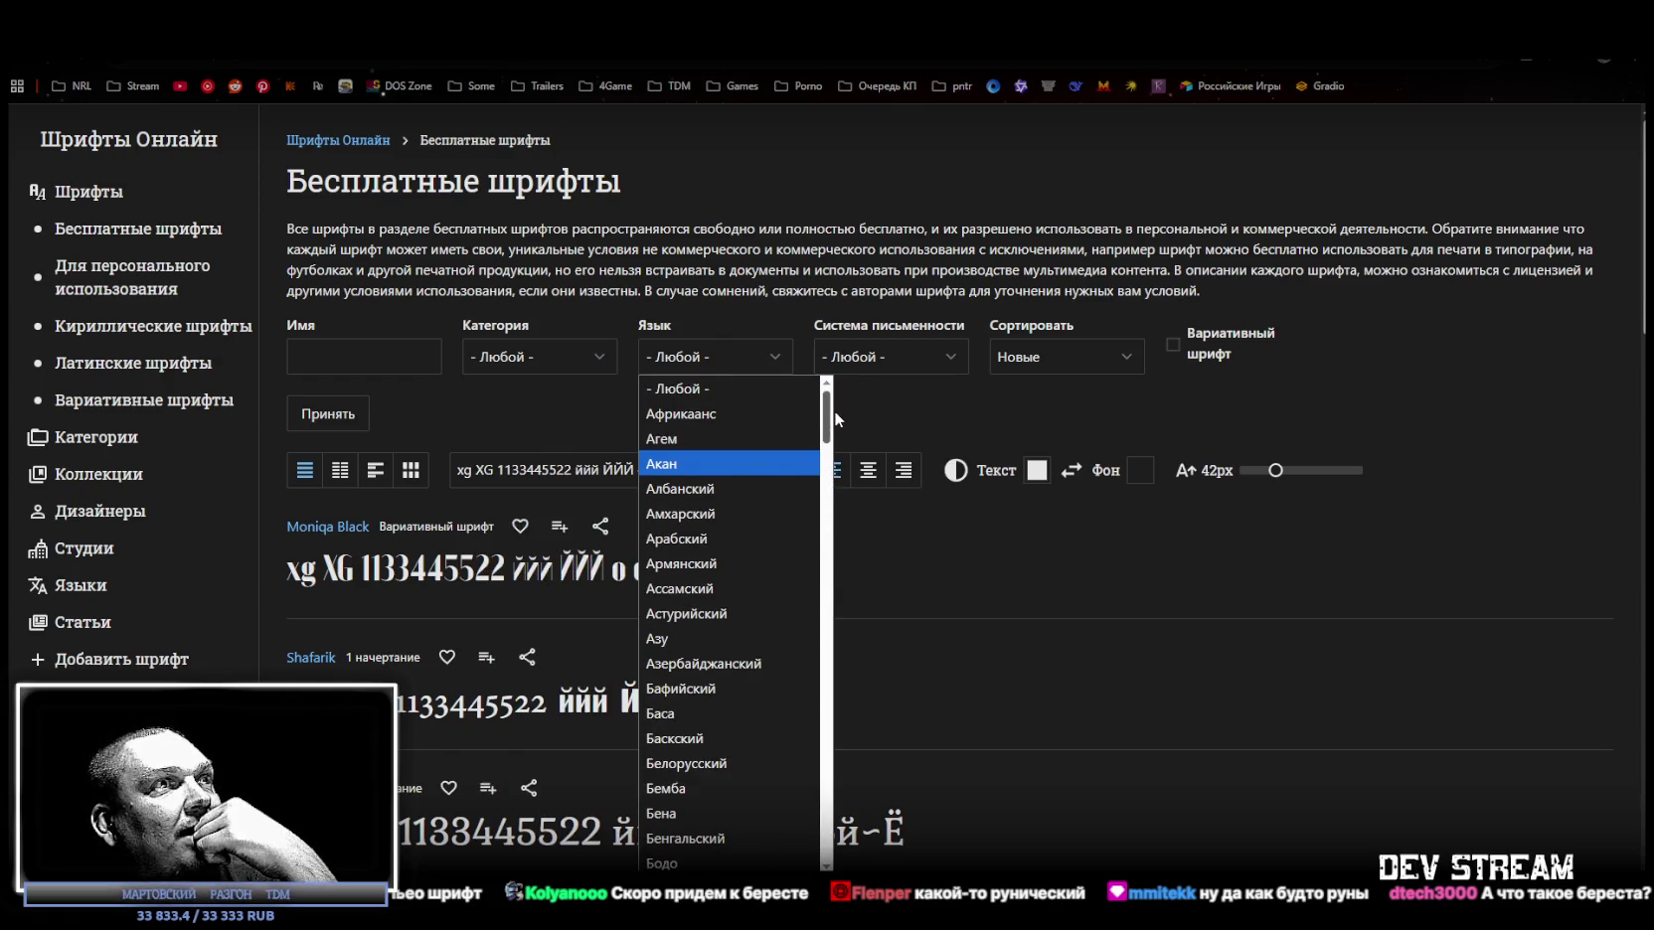
left_click(961, 404)
left_click(600, 356)
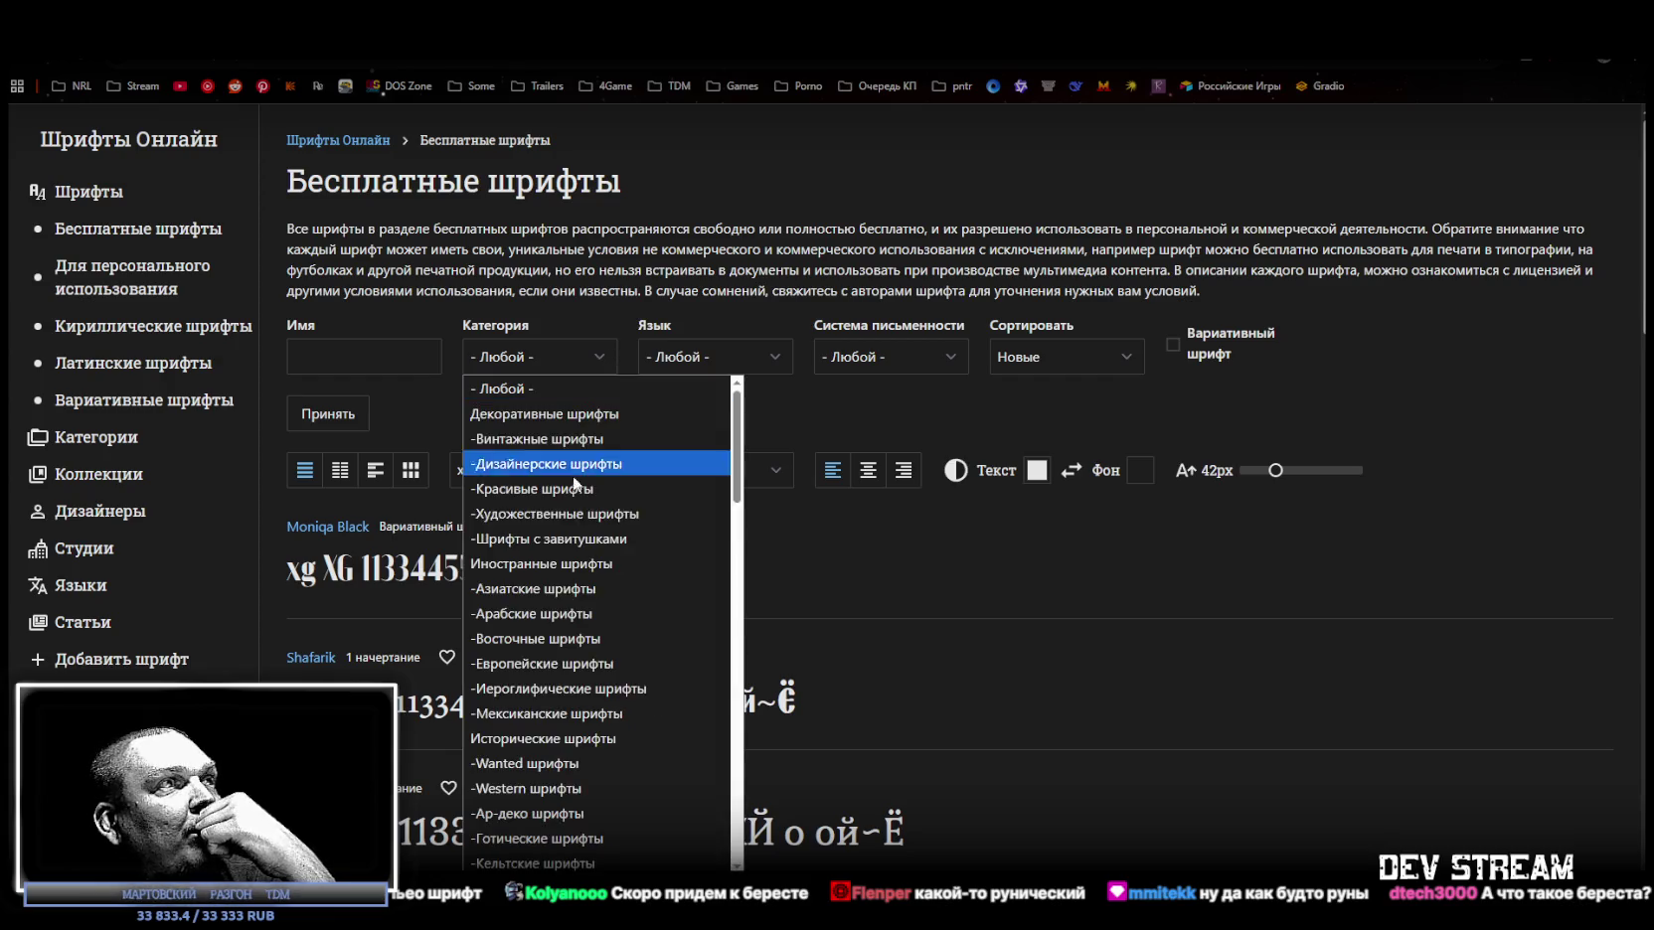
scroll(606, 701, "down", 1)
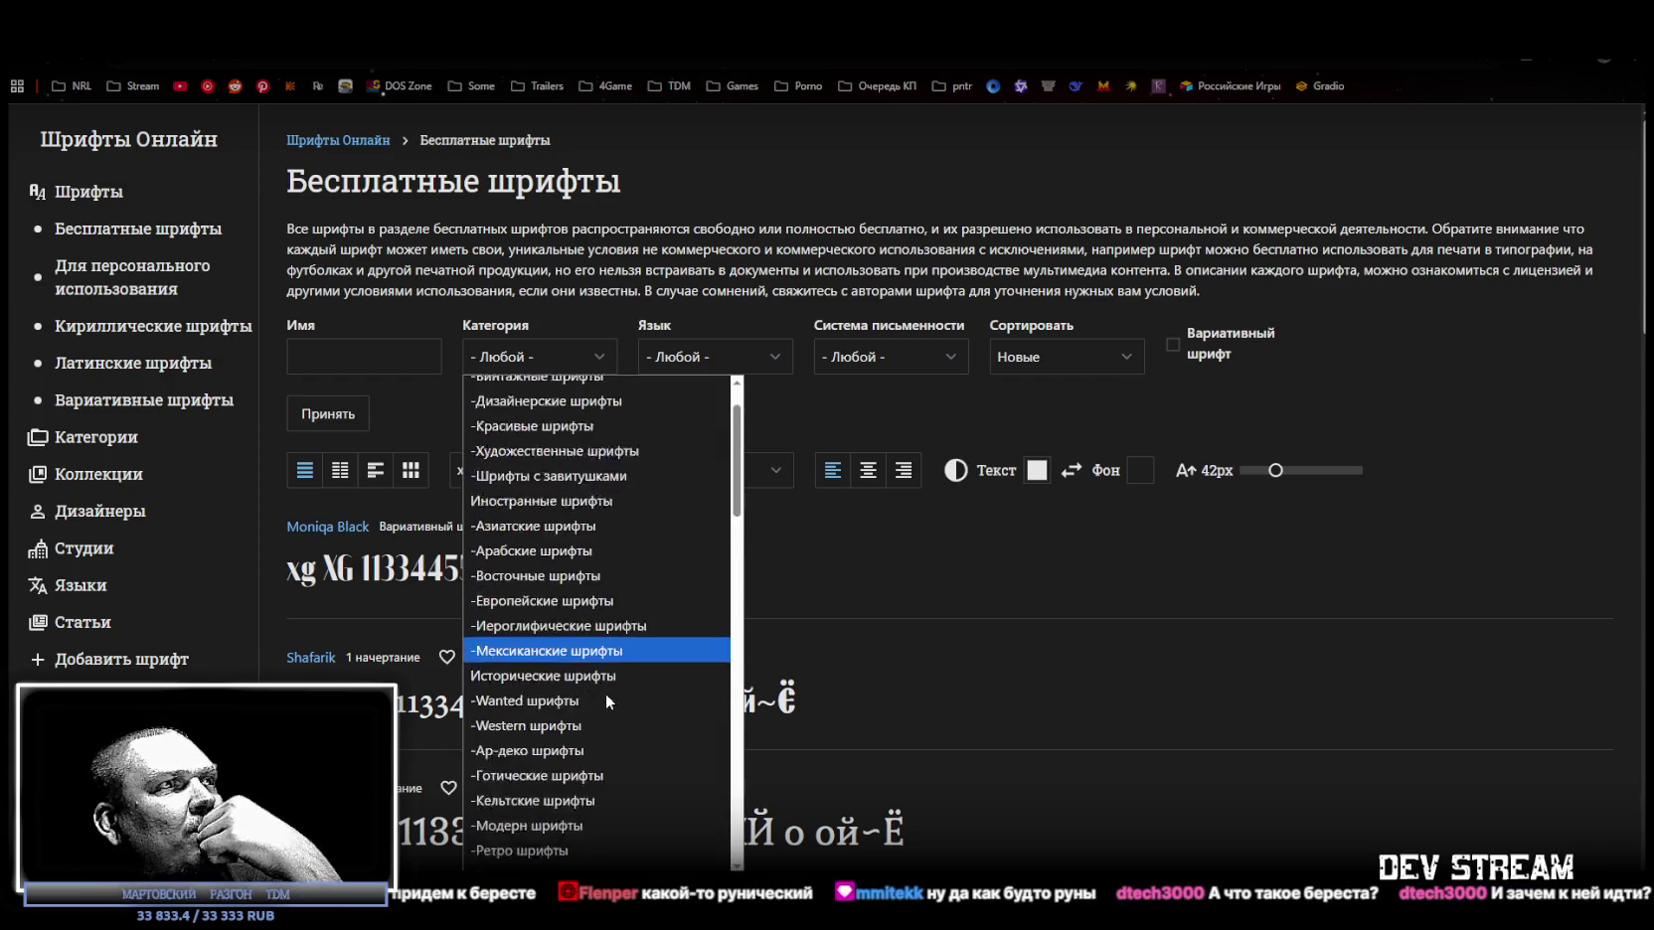
scroll(604, 693, "down", 2)
left_click(604, 664)
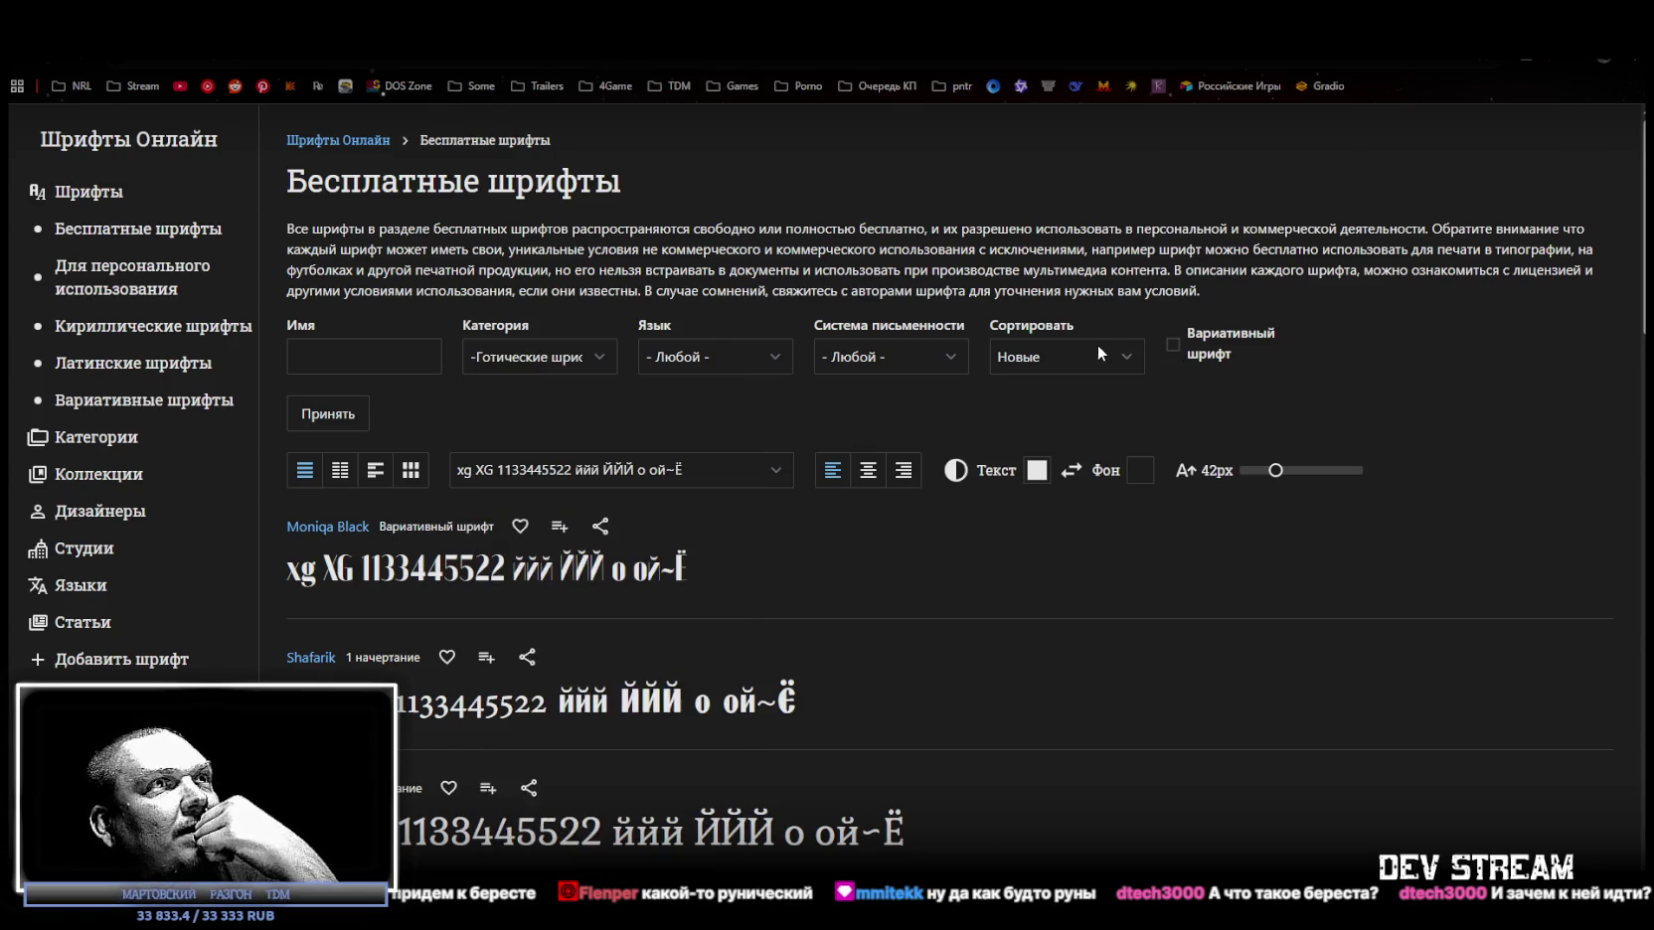
left_click(323, 413)
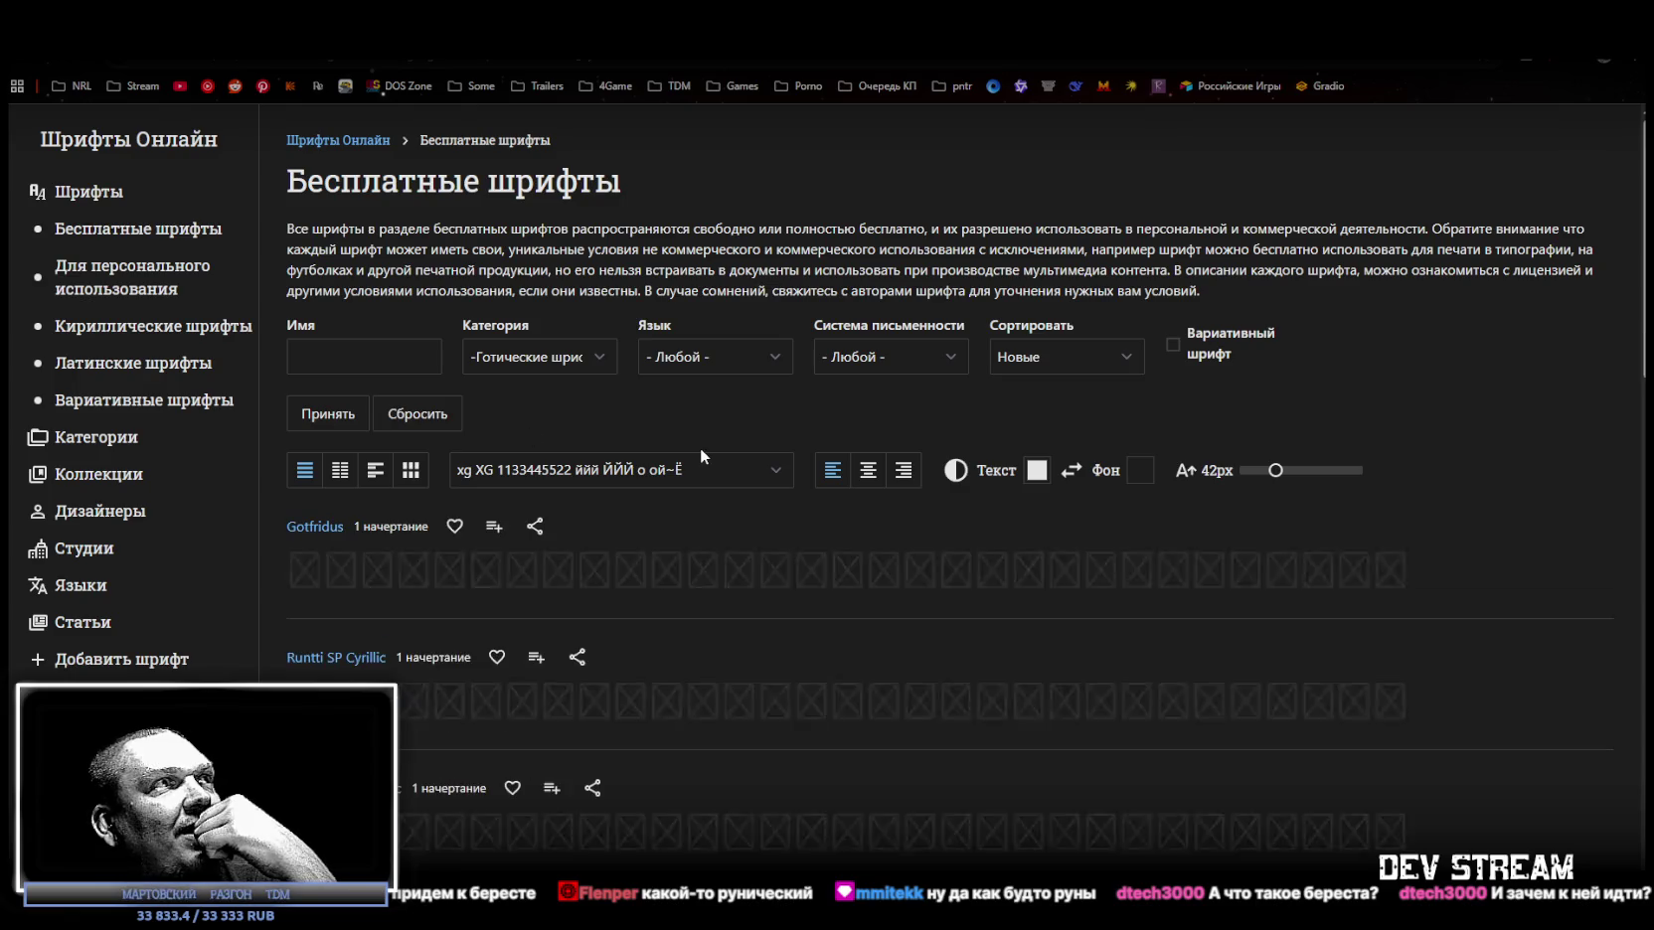
- Scroll through the Gothic results and move on to pages 2 and 3
scroll(686, 541, "down", 2)
scroll(686, 541, "down", 4)
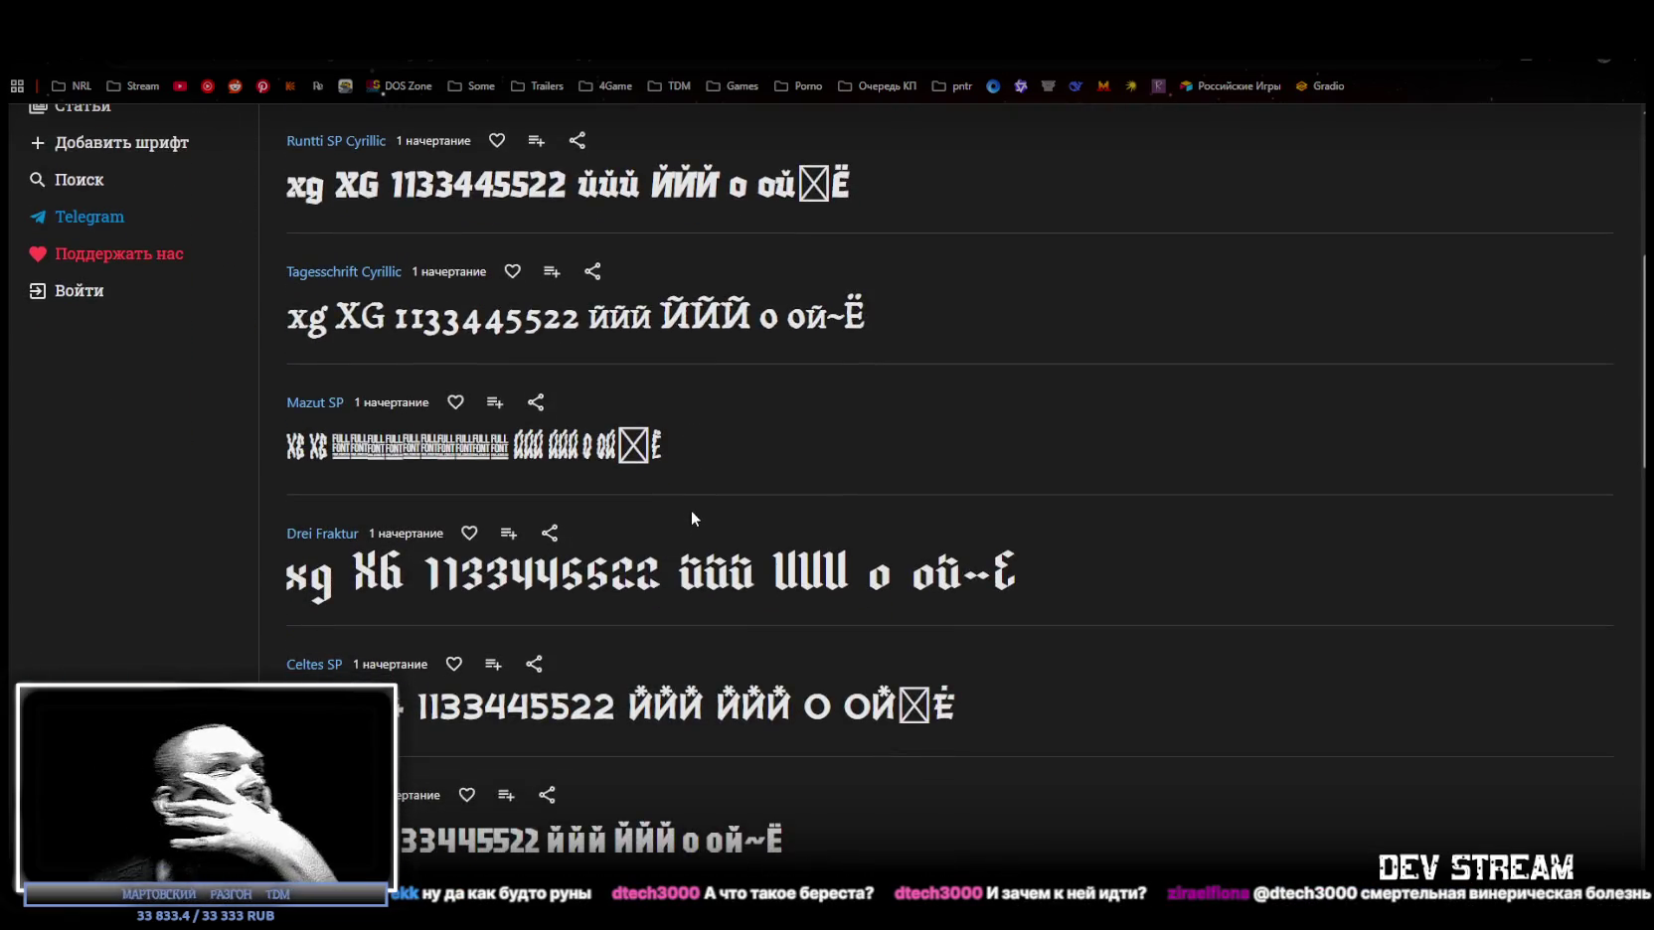
scroll(695, 502, "down", 8)
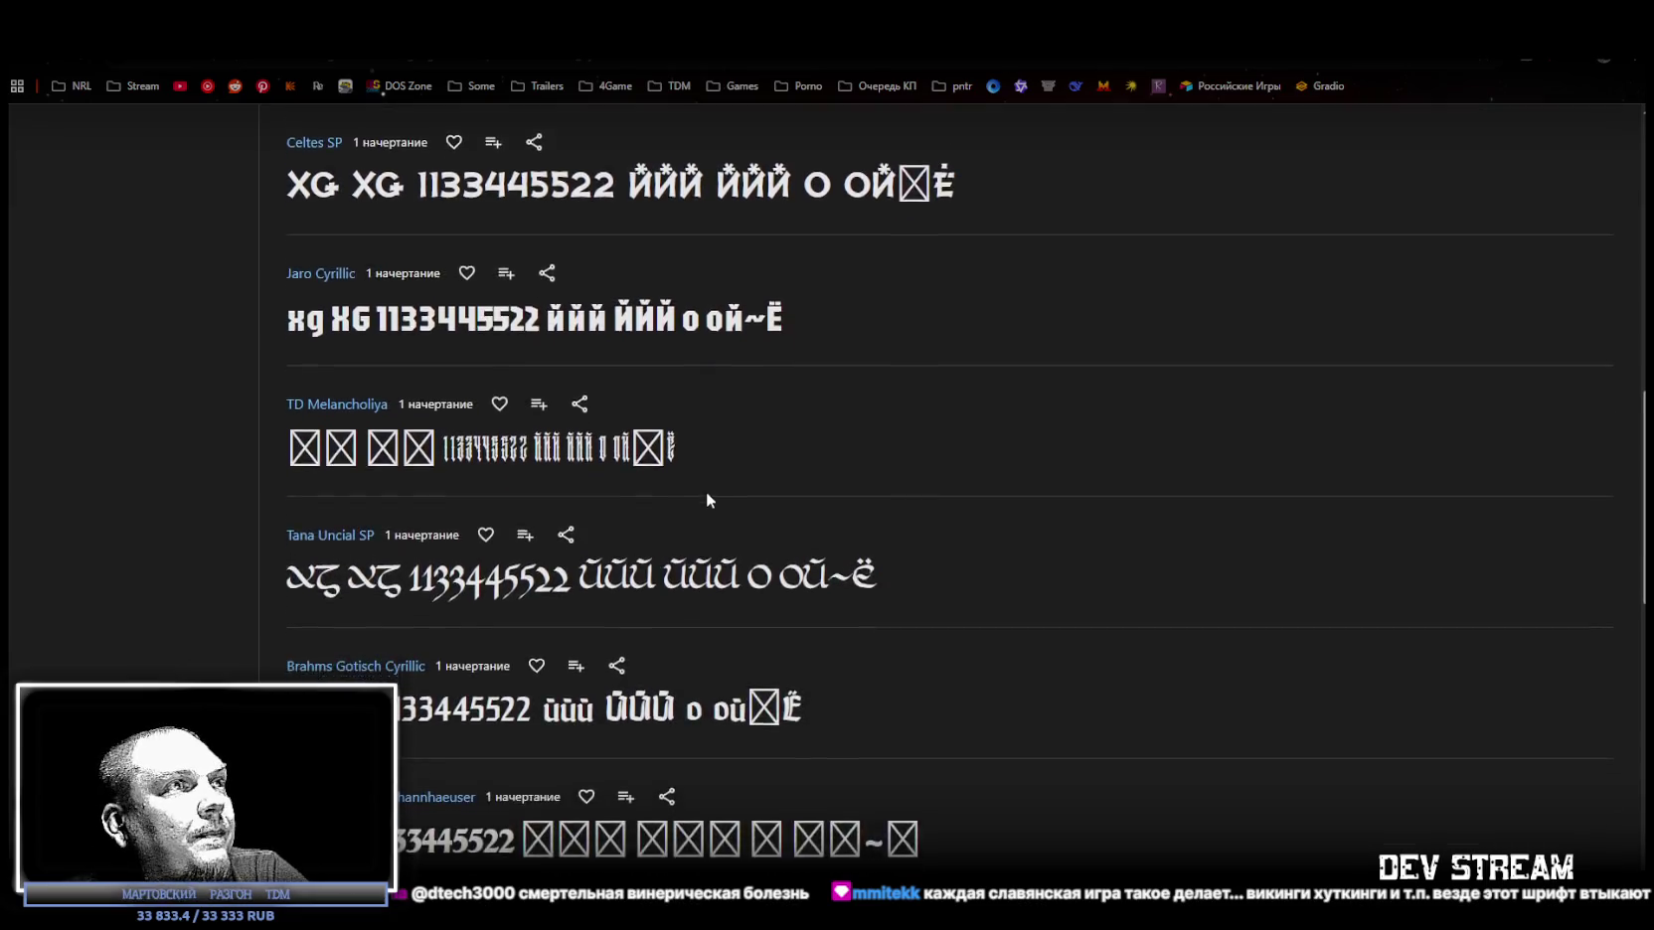
scroll(710, 492, "down", 8)
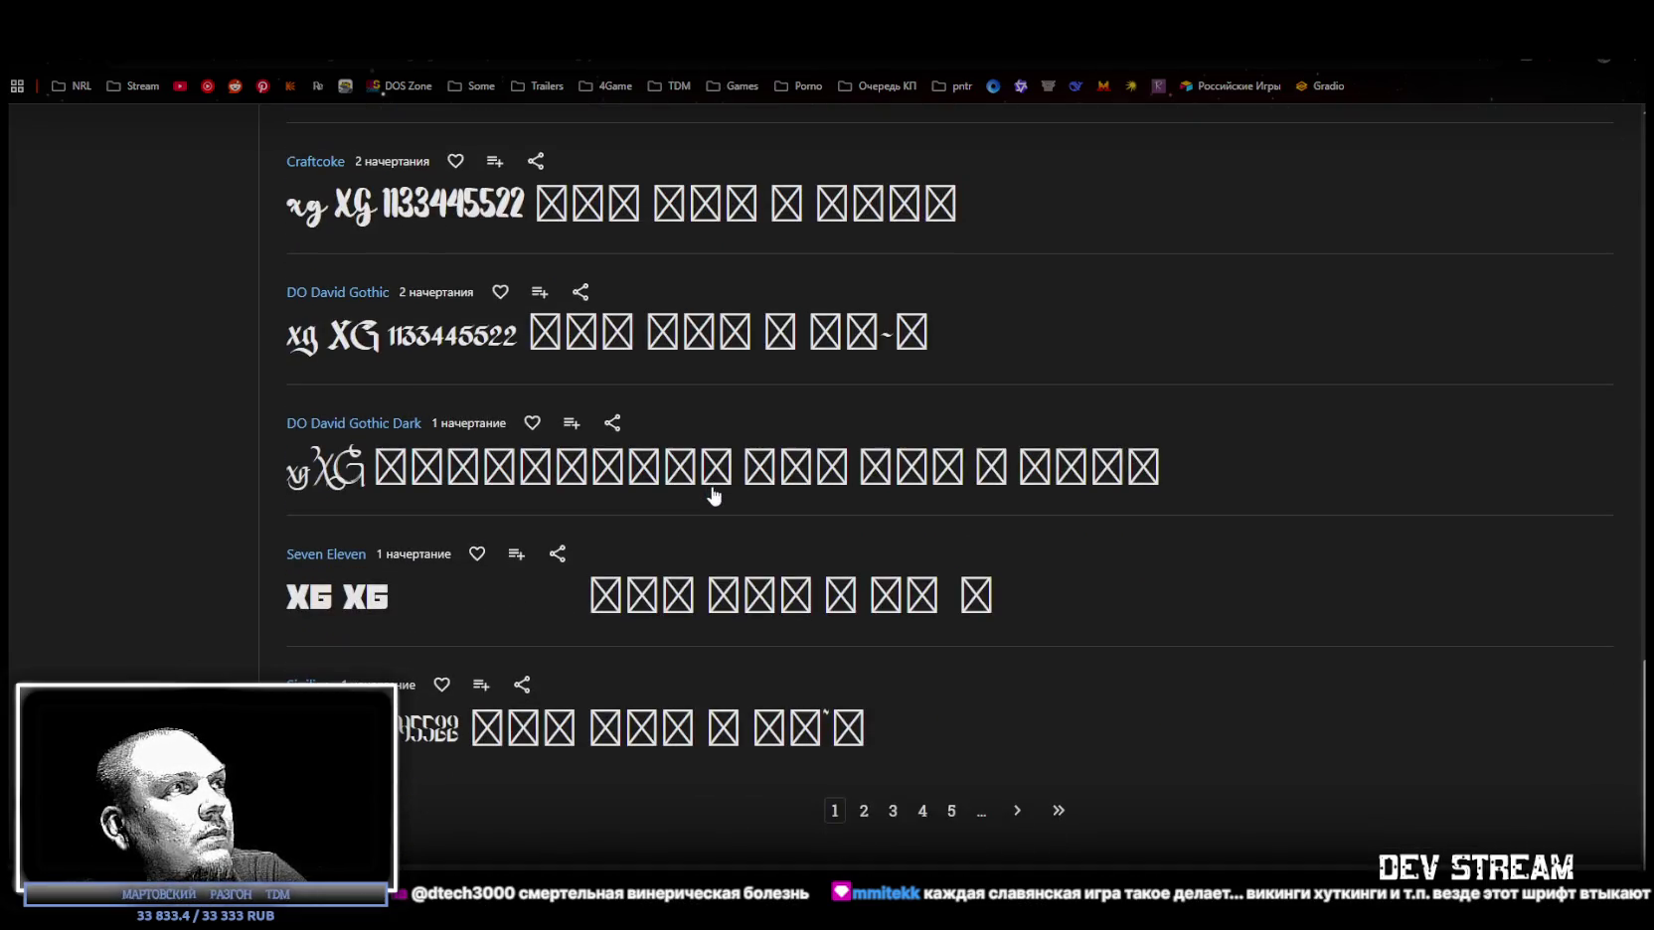
left_click(864, 811)
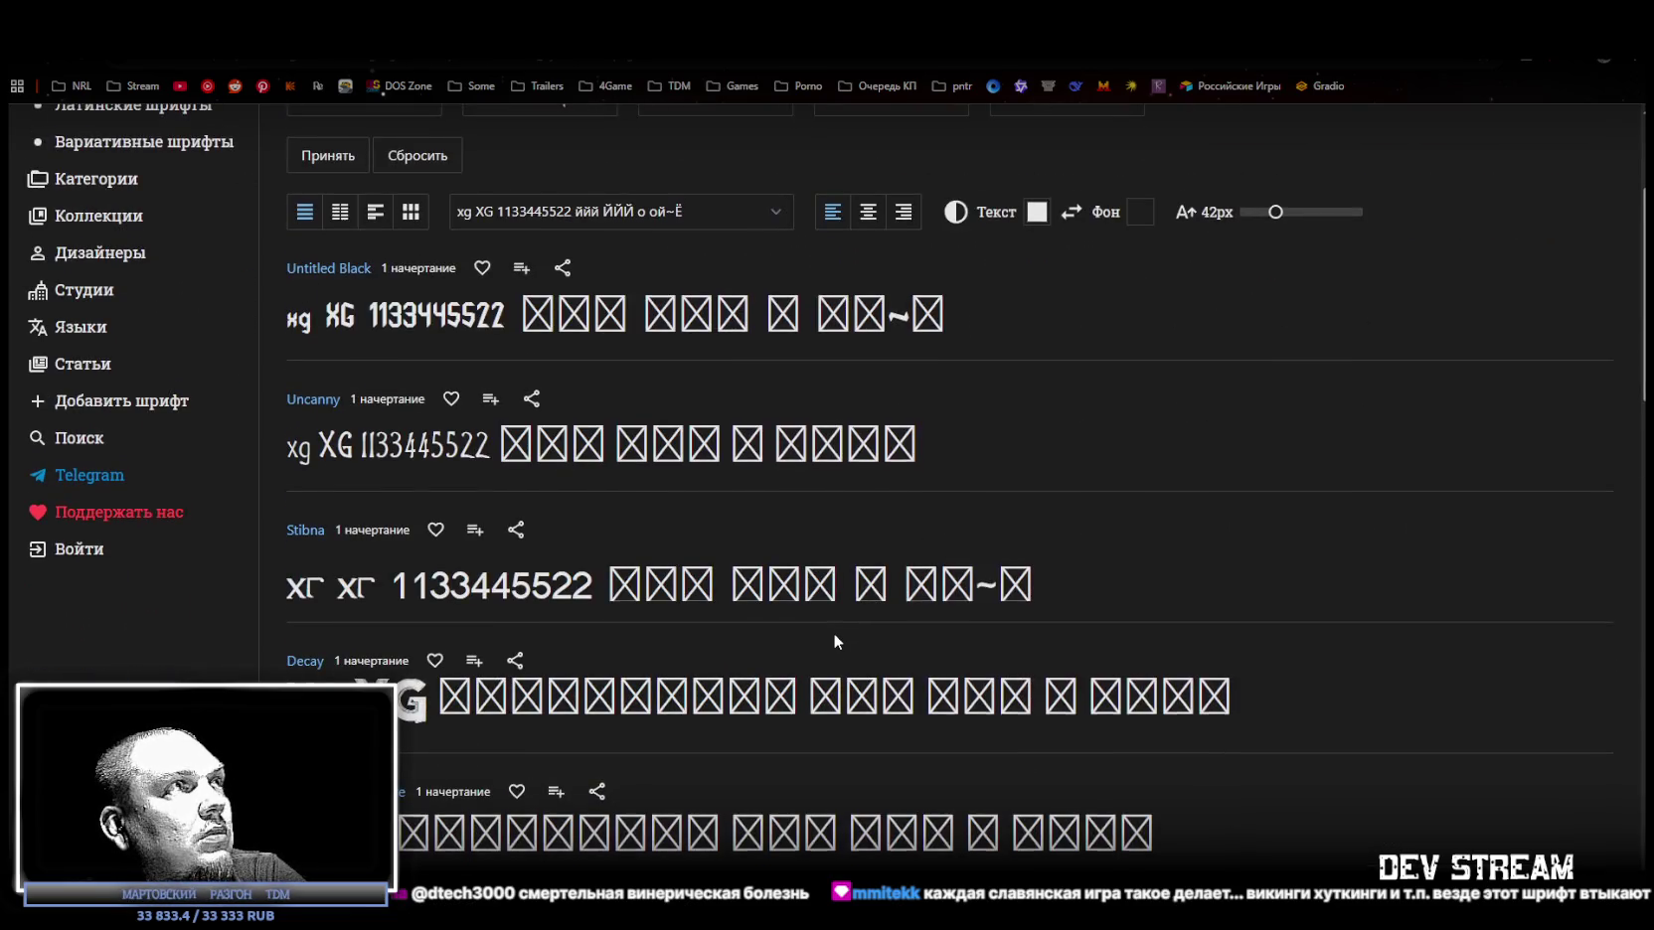
scroll(833, 641, "down", 3)
scroll(833, 646, "down", 8)
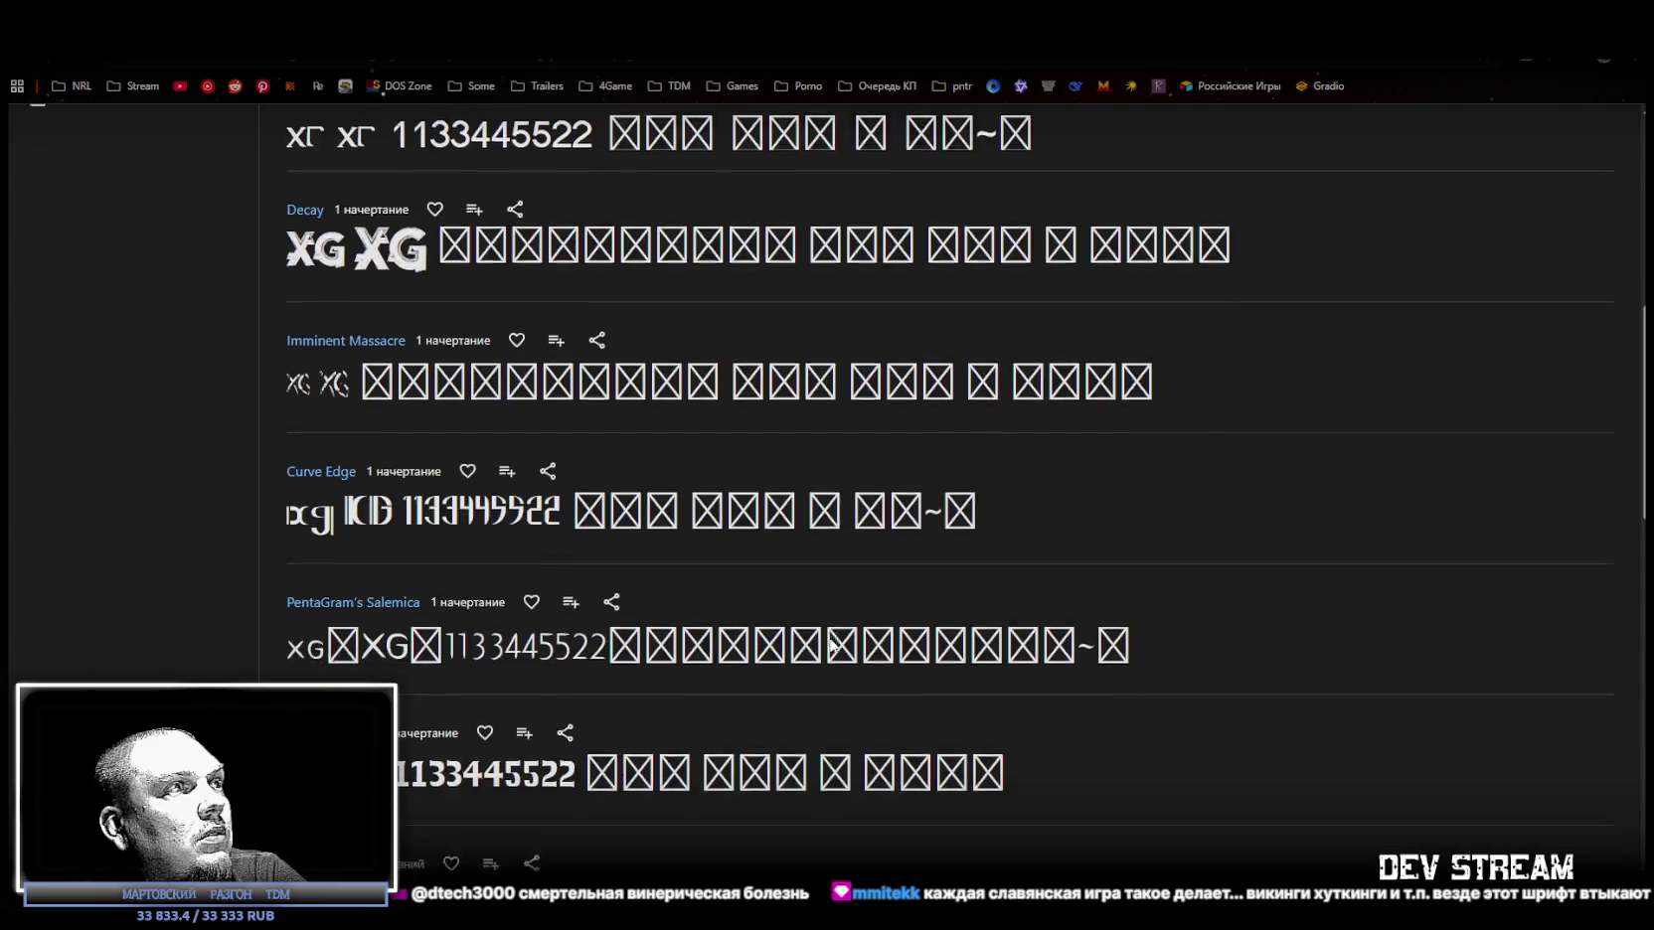
scroll(830, 645, "down", 9)
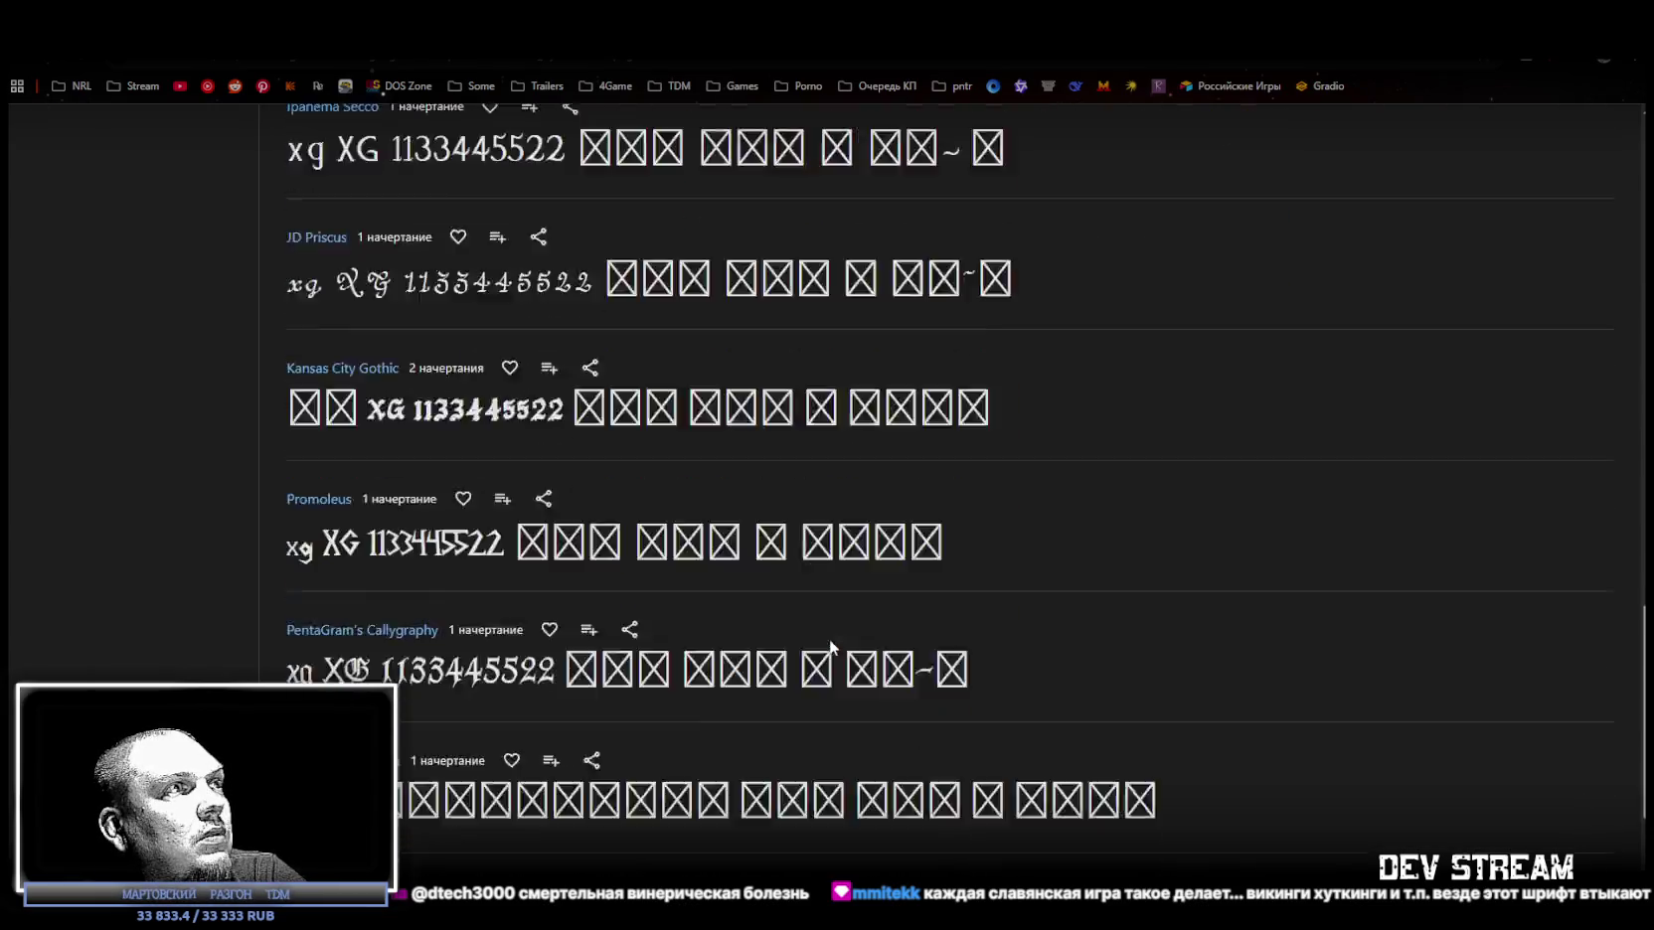
left_click(935, 810)
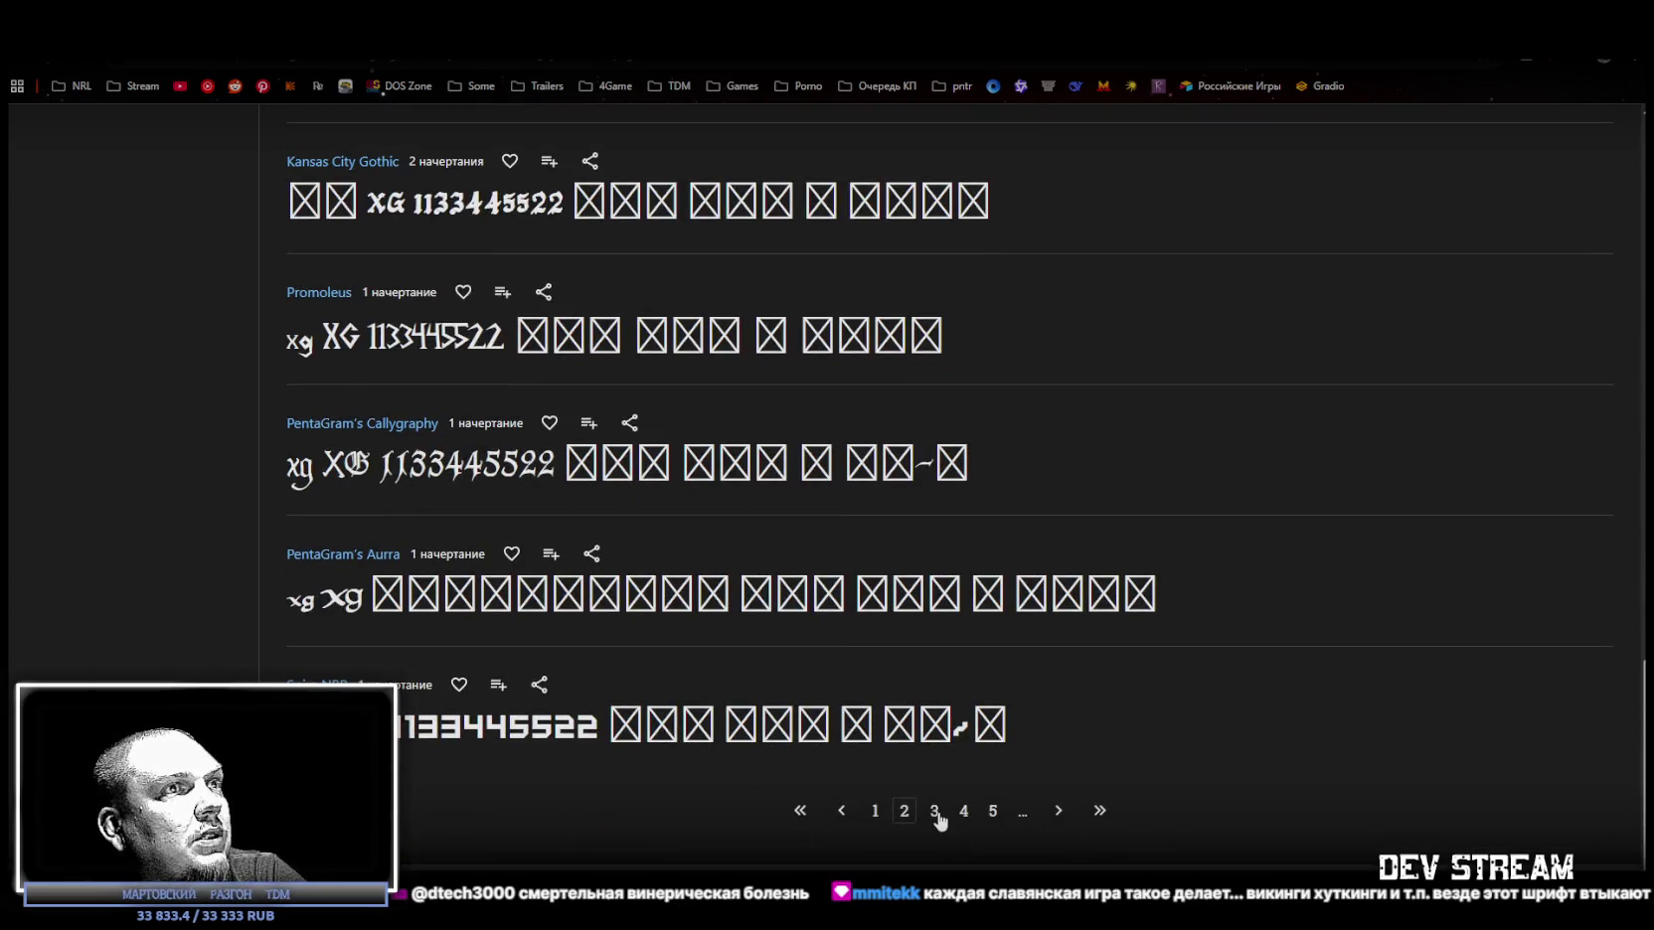
- Browse the rest of page 3, then go to page 4 of the Gothic results
scroll(849, 599, "down", 3)
scroll(844, 600, "down", 4)
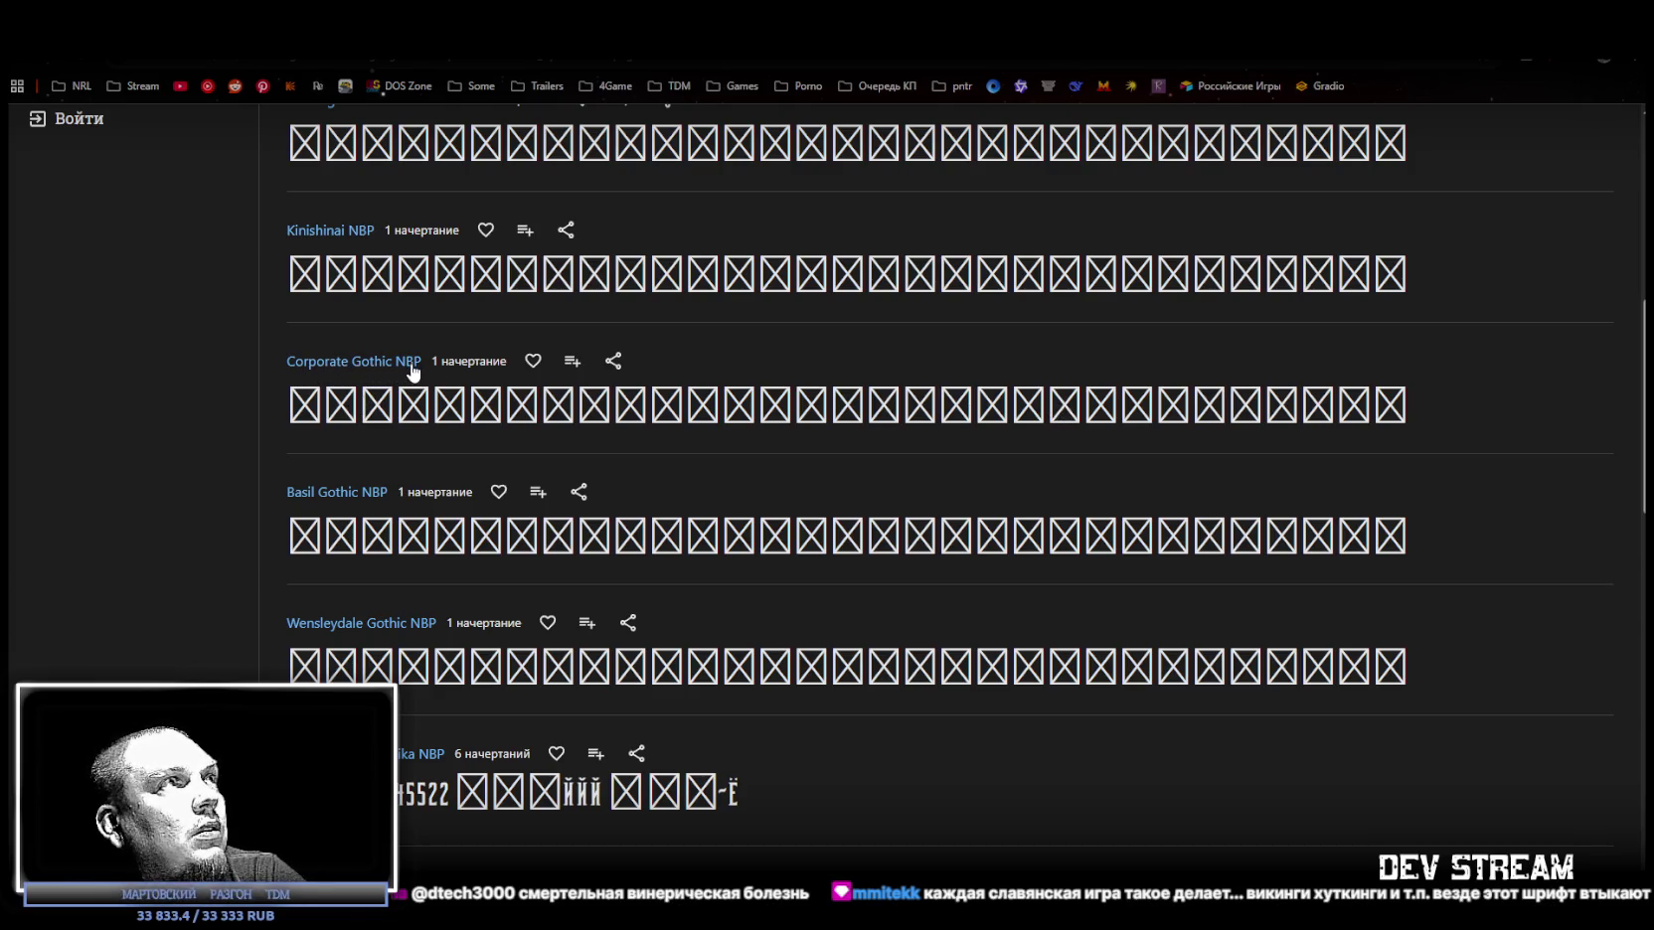
scroll(516, 464, "down", 3)
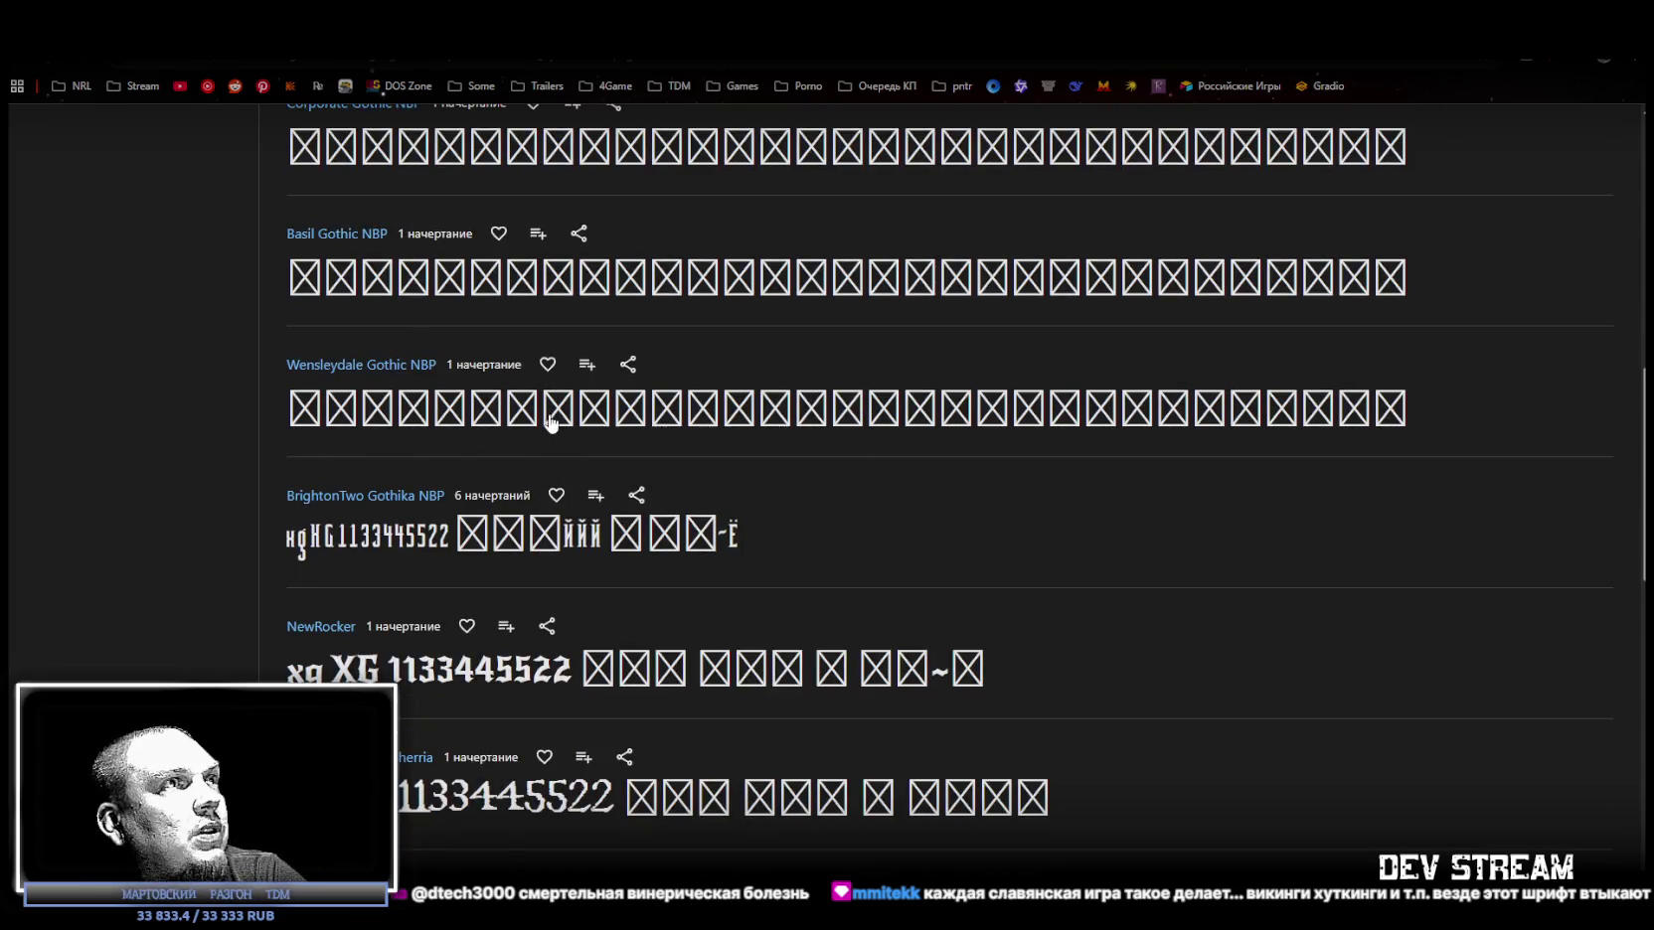
scroll(517, 437, "down", 3)
scroll(488, 436, "down", 3)
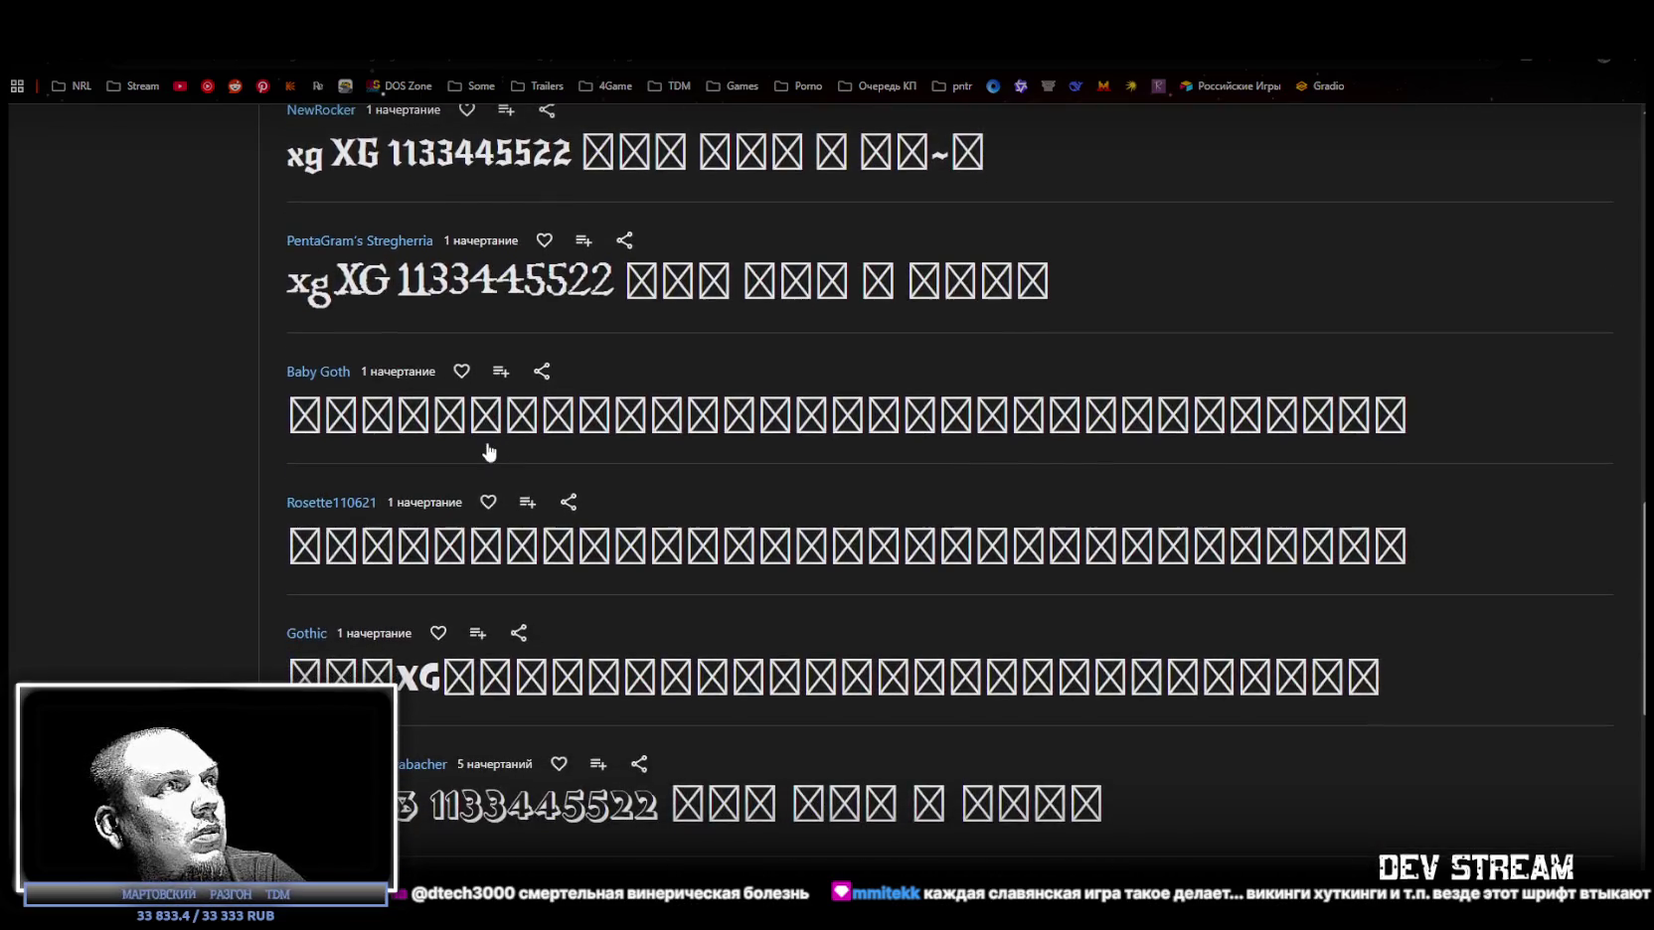
scroll(437, 496, "down", 3)
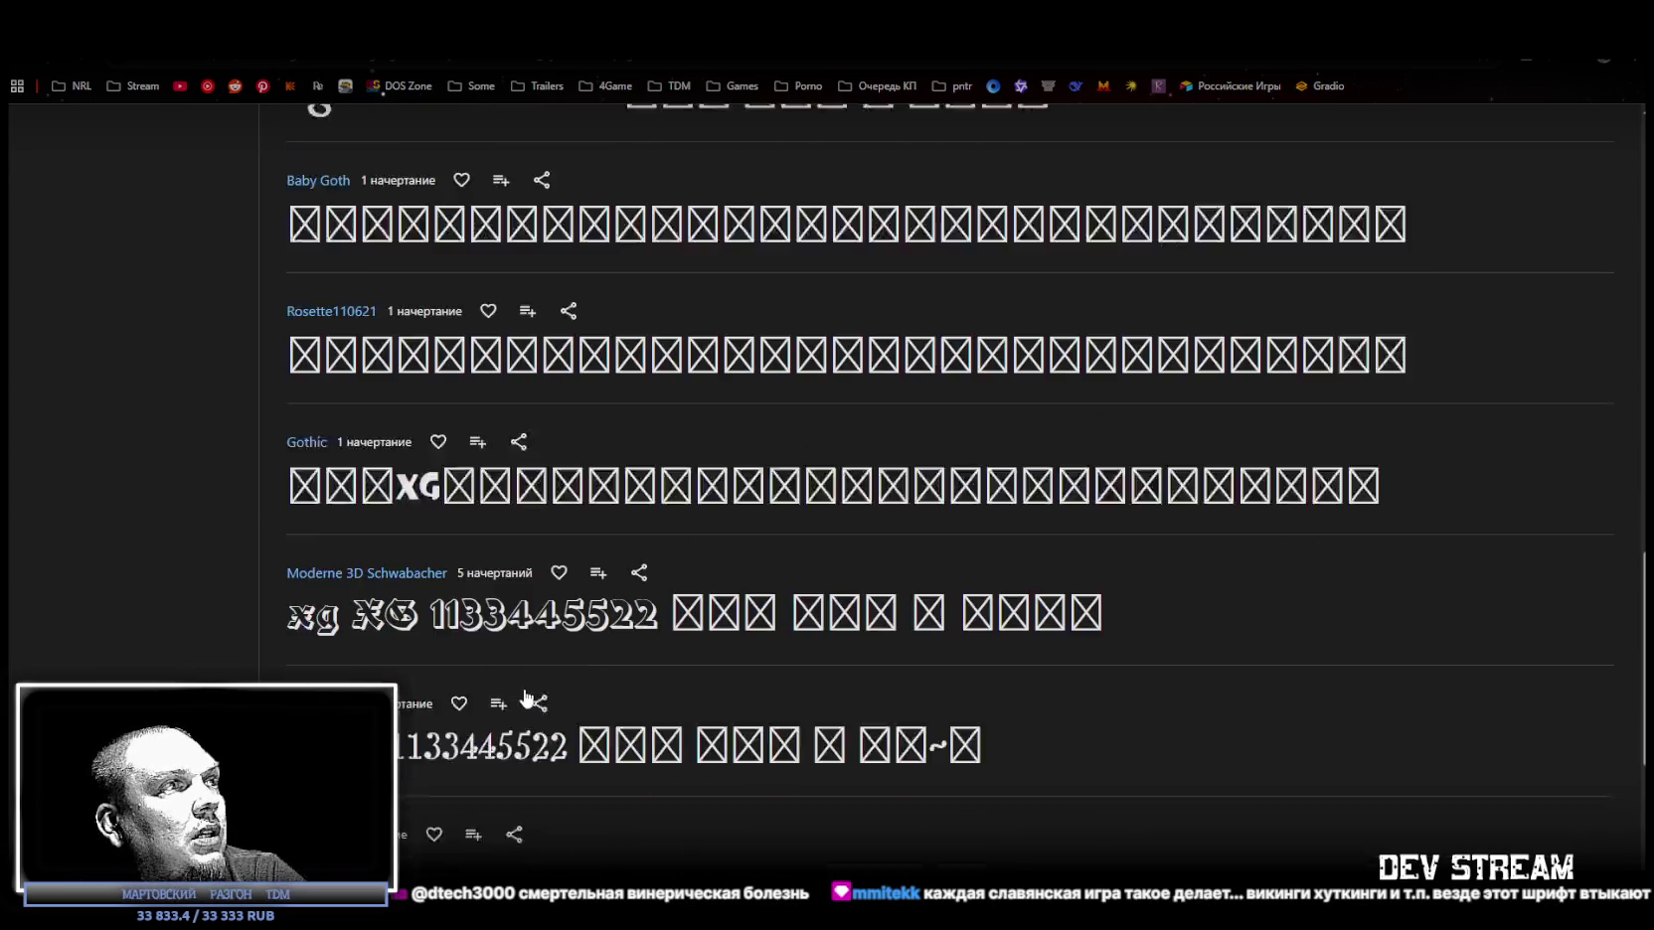
scroll(765, 708, "down", 3)
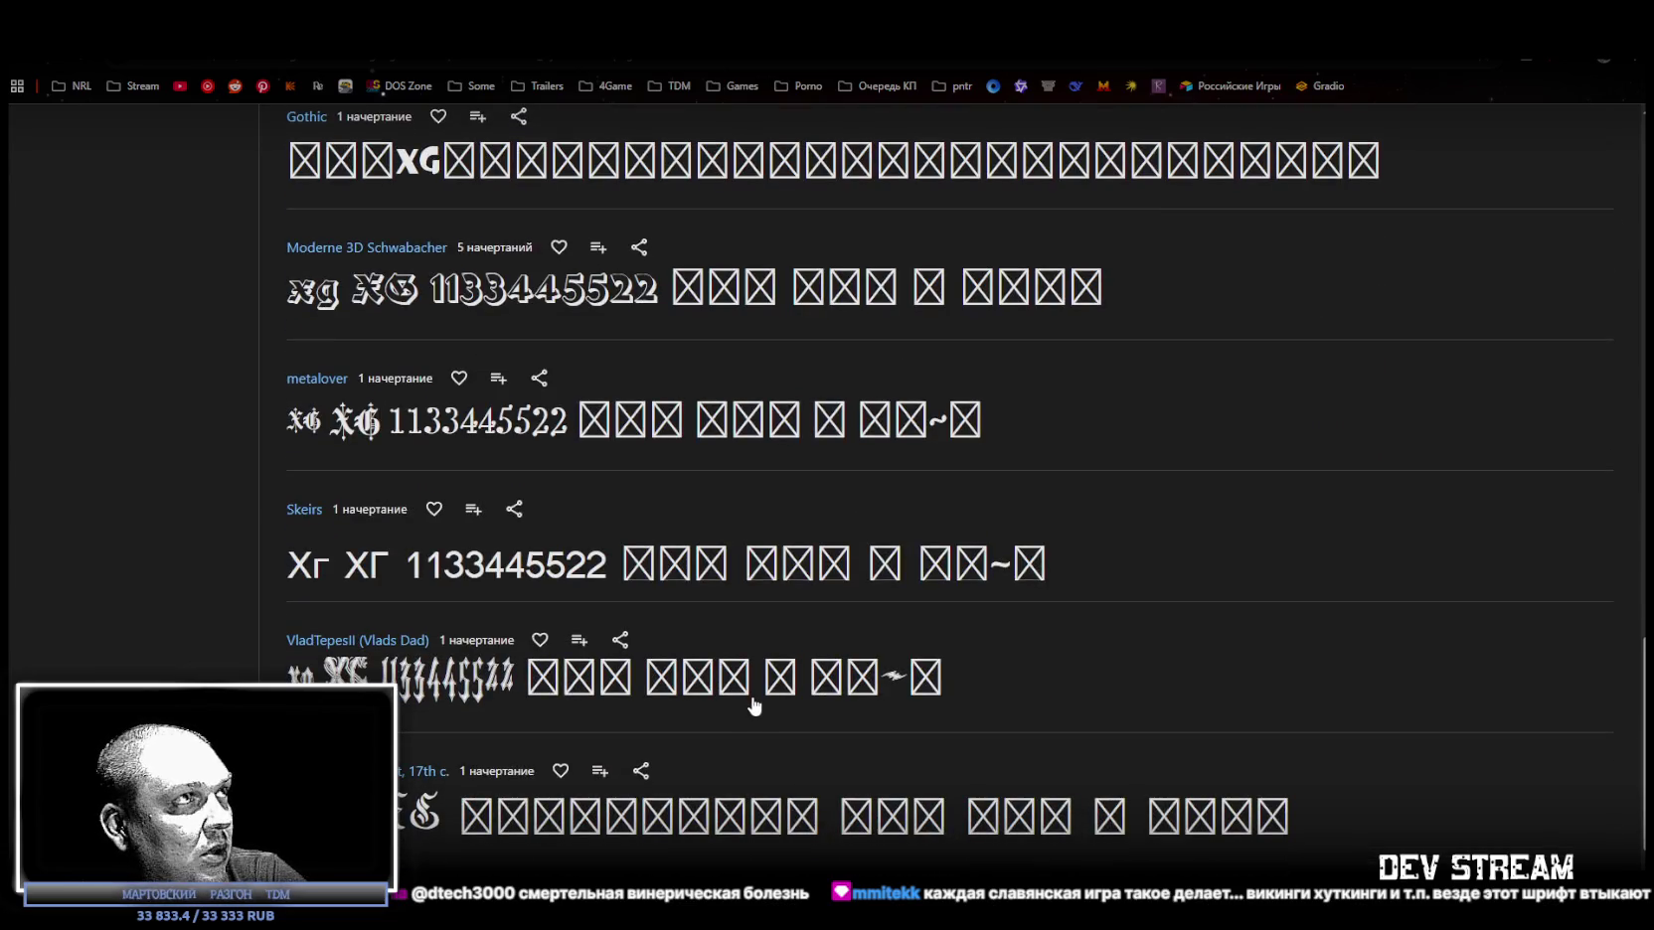
scroll(706, 790, "down", 3)
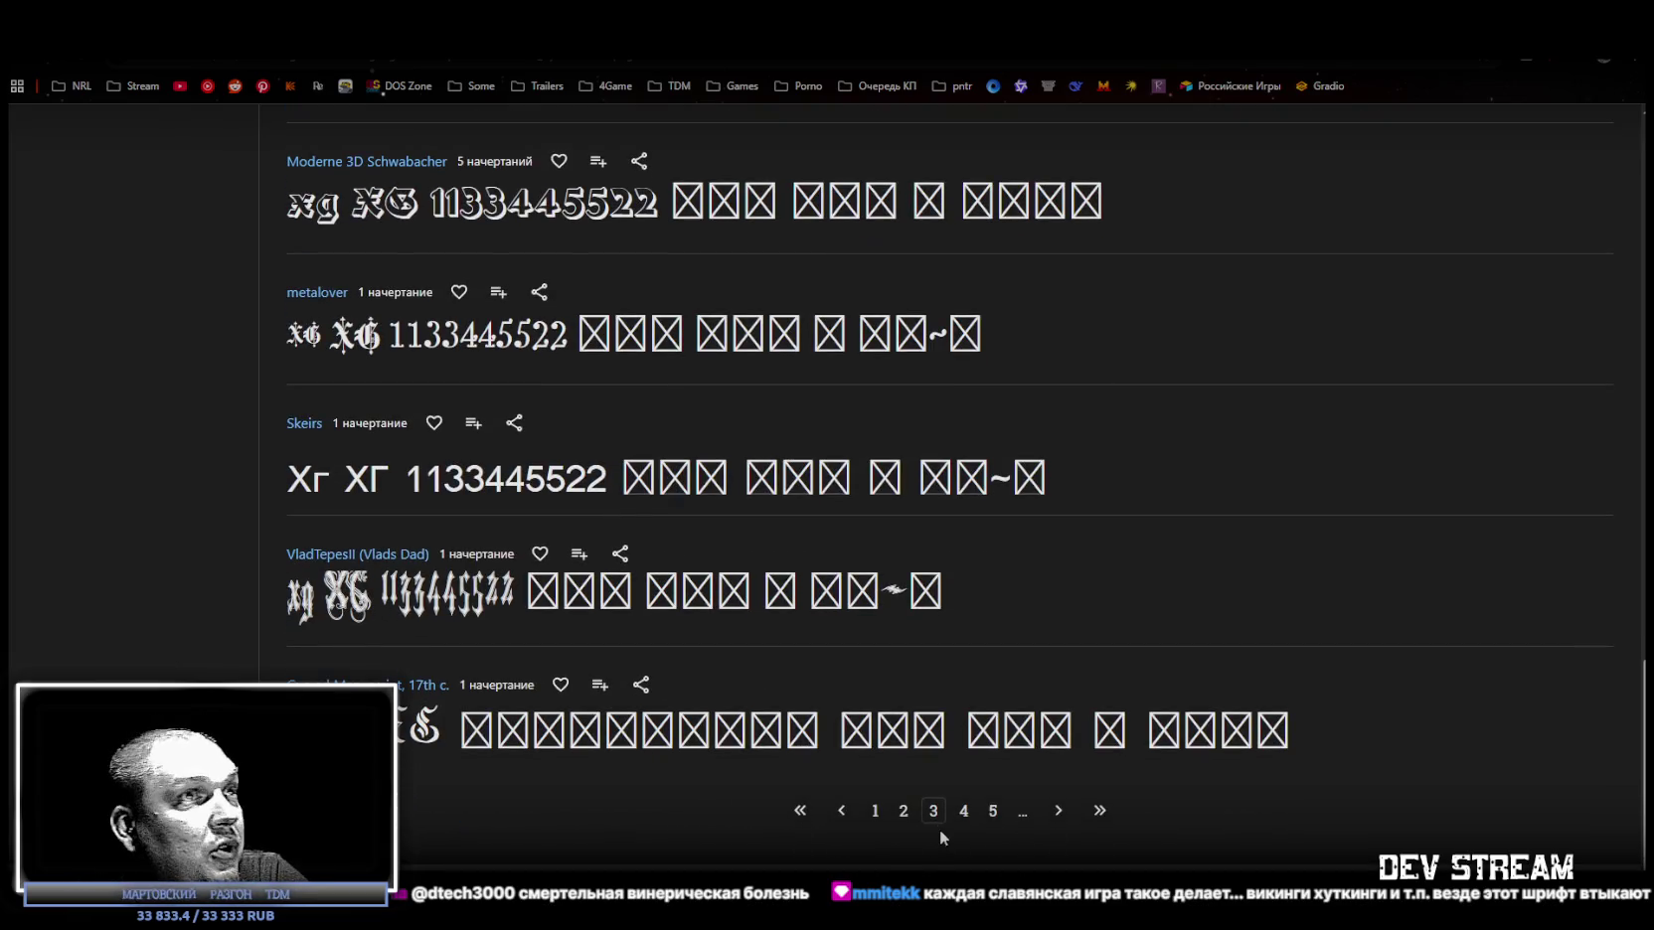
left_click(964, 810)
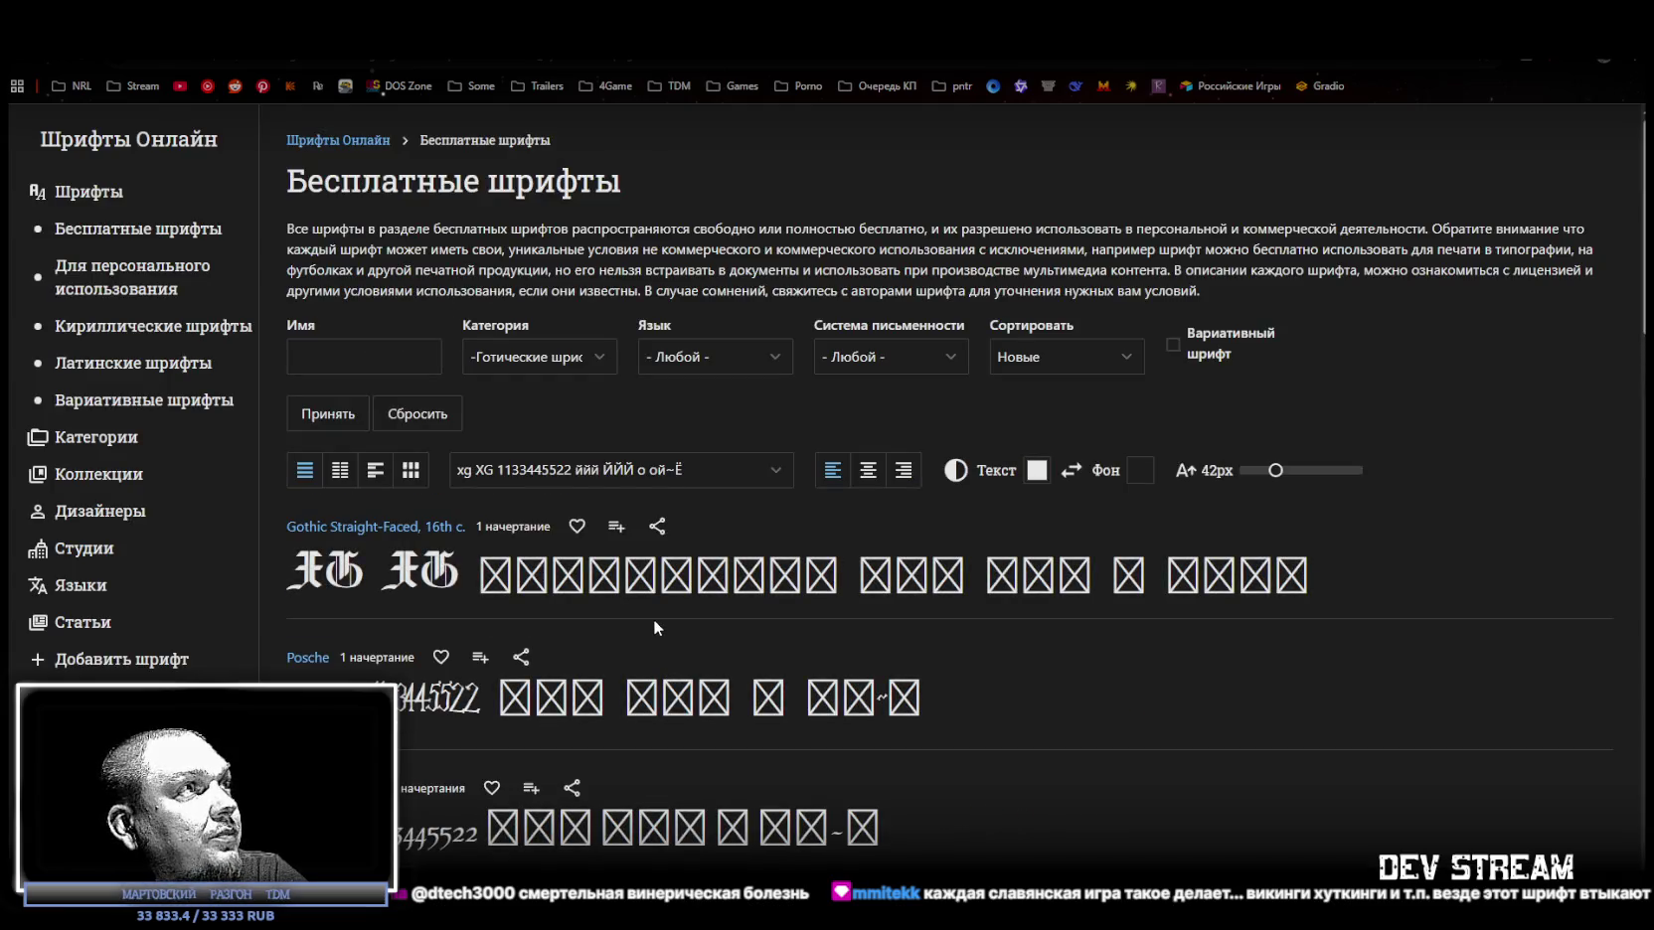
scroll(653, 624, "down", 1)
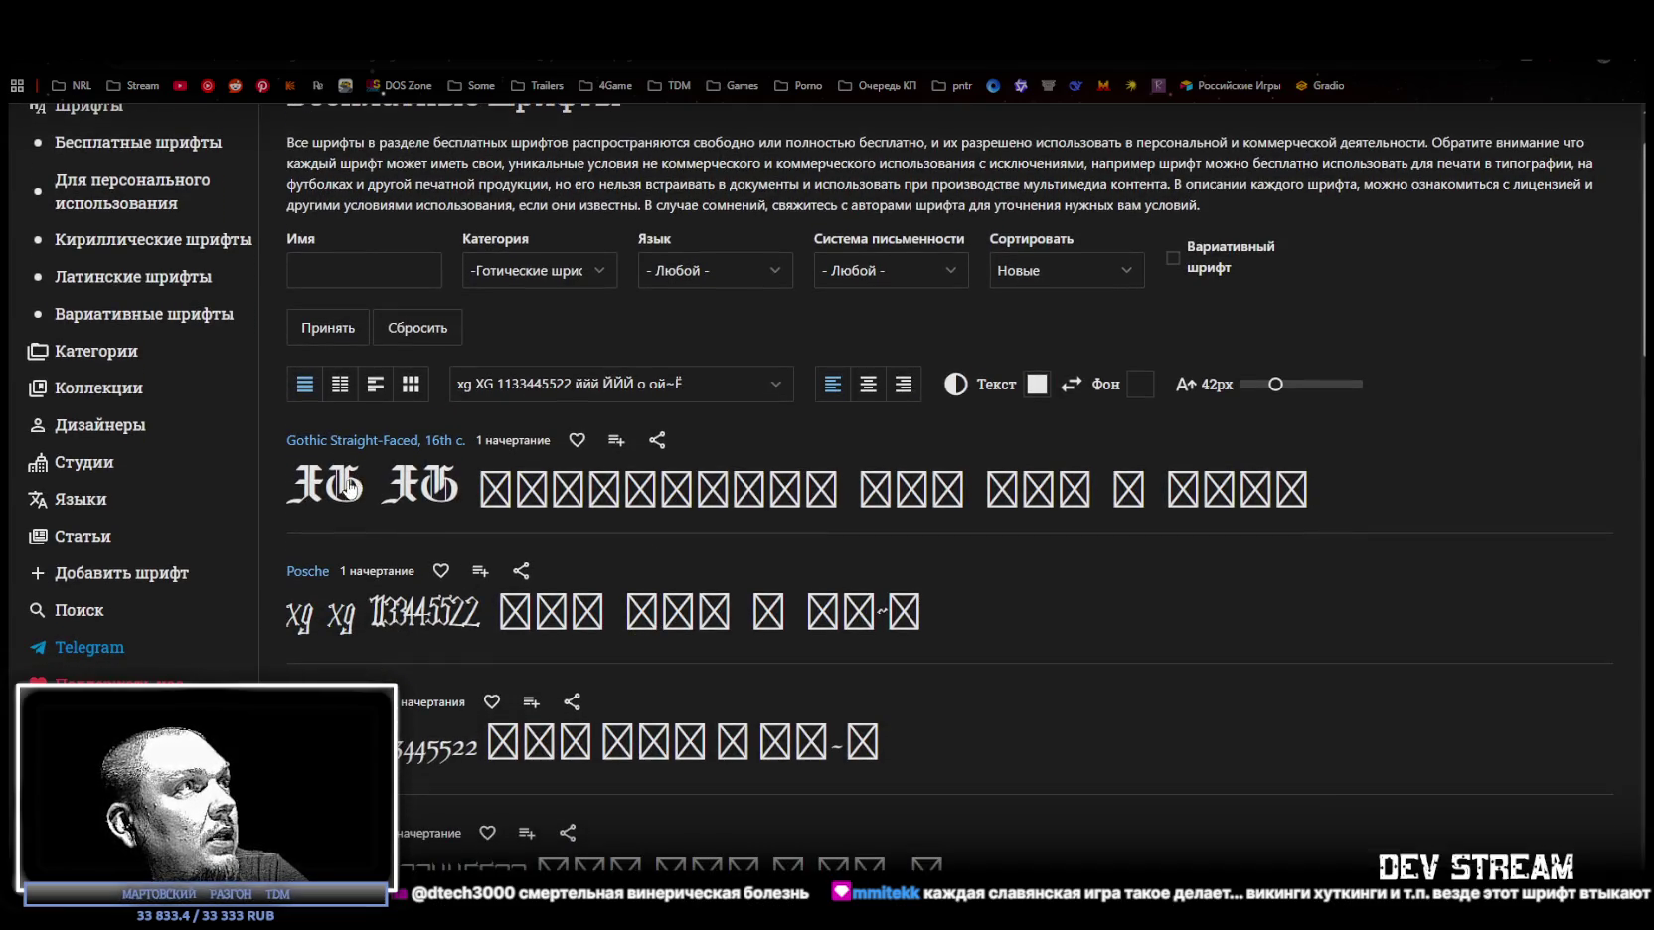
scroll(347, 536, "up", 1)
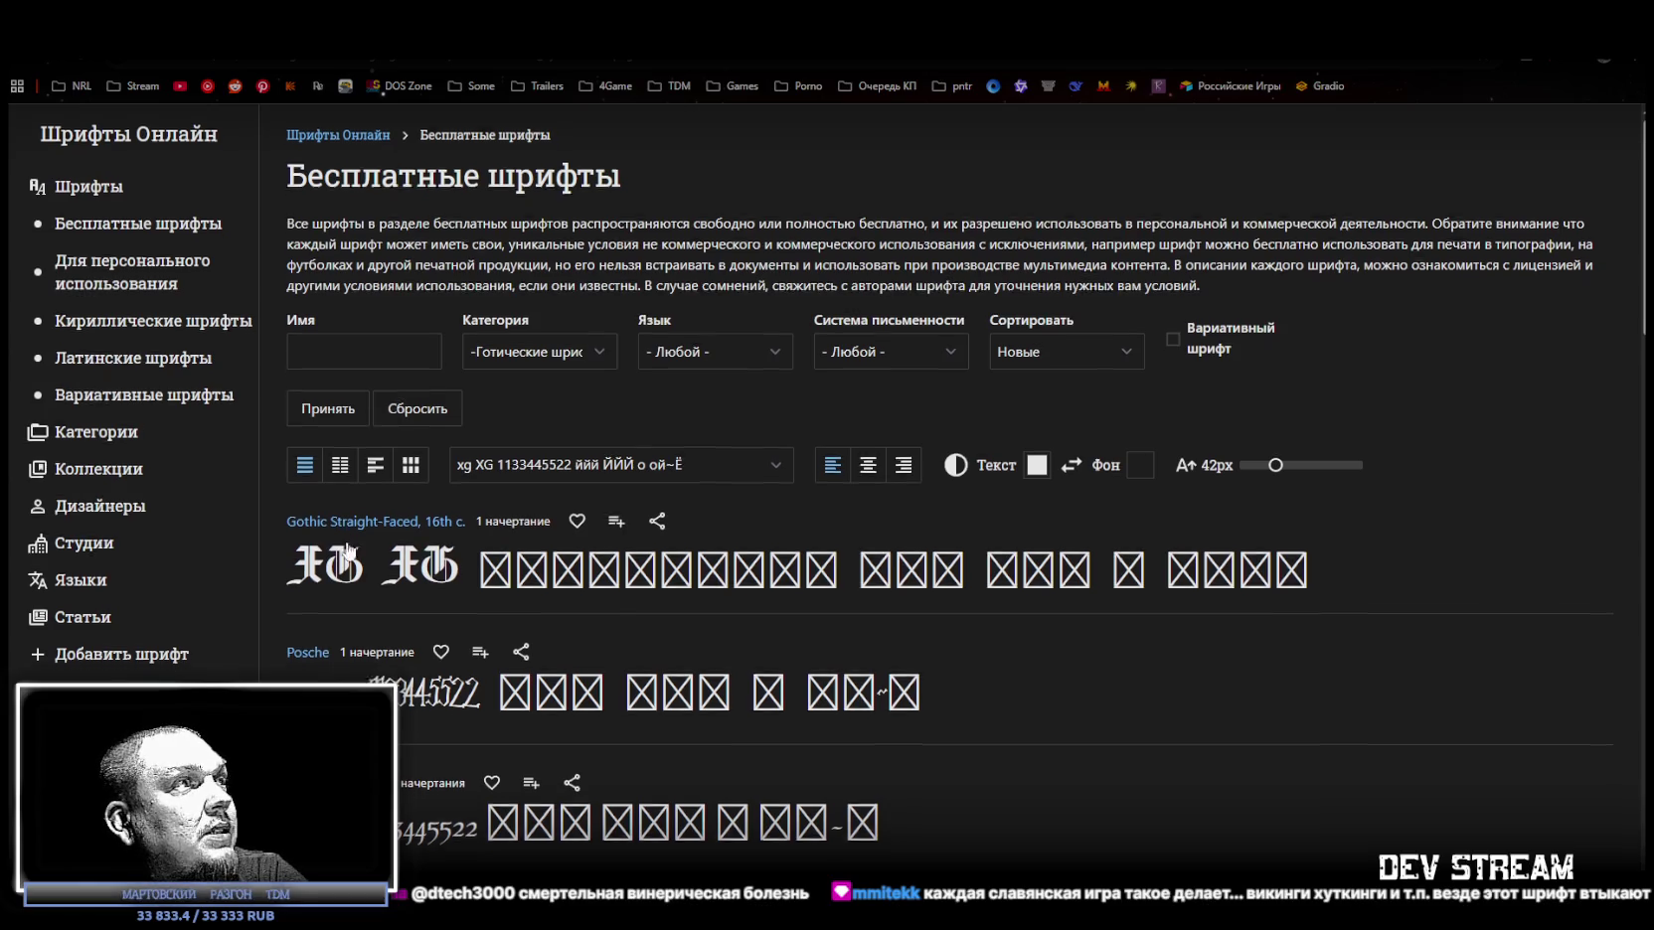
scroll(348, 548, "down", 1)
scroll(350, 542, "down", 6)
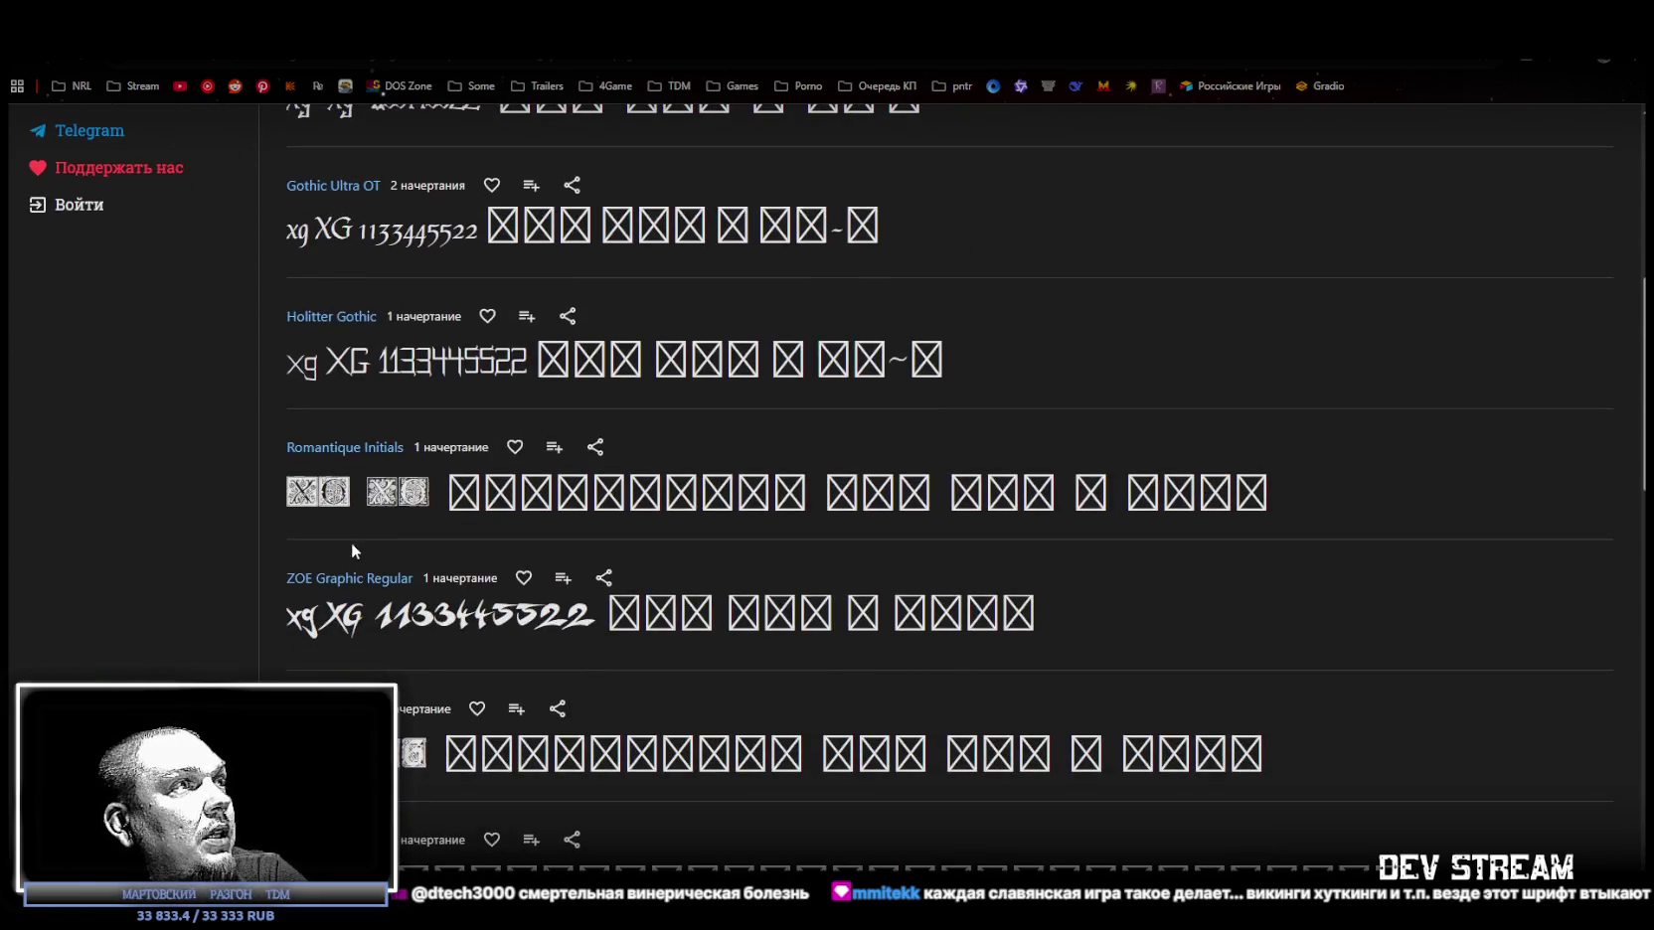
scroll(373, 343, "up", 4)
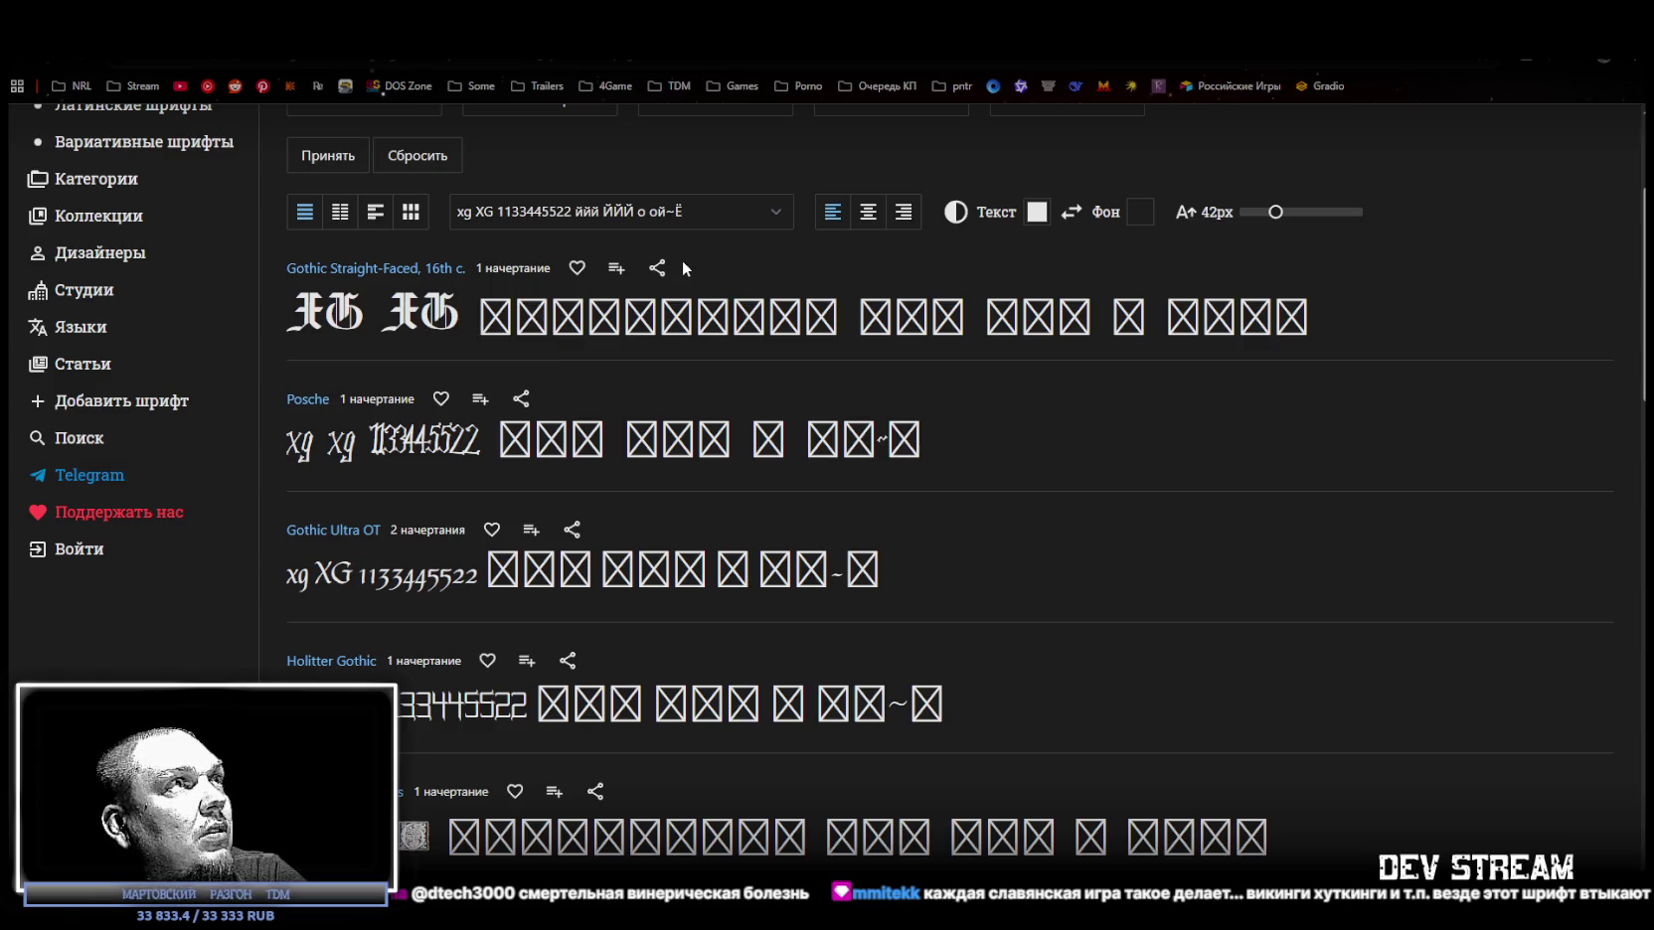
left_click(507, 210)
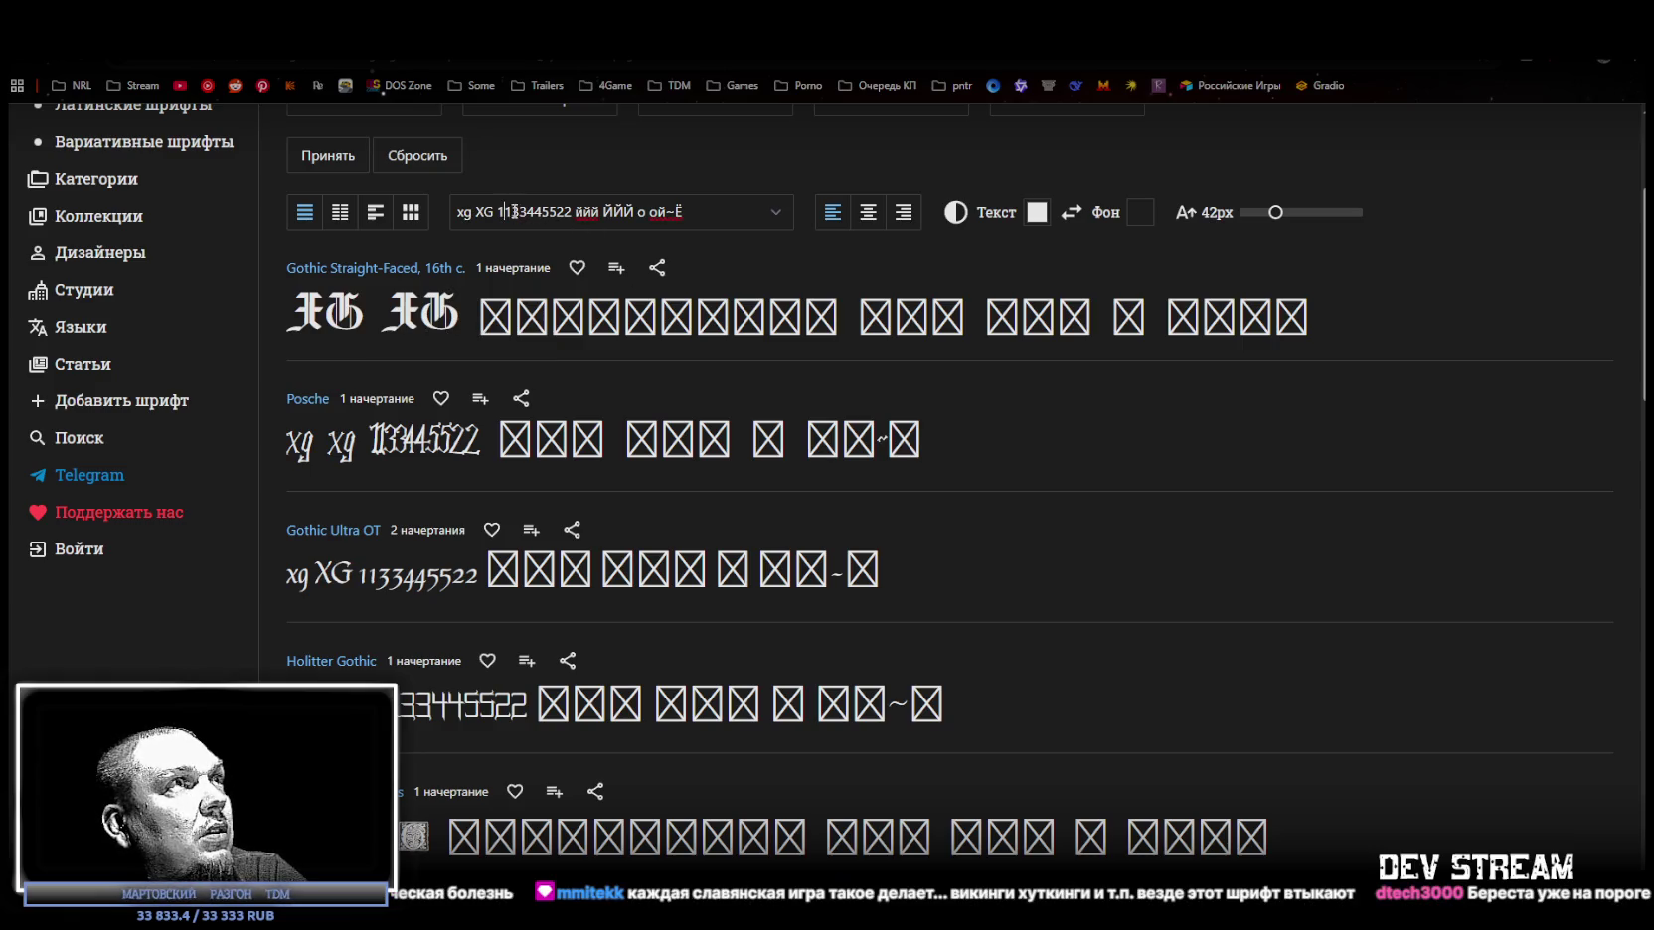
- Change the preview sample text to 'Dungeon Sasouls 123'
left_click_drag(507, 211, 572, 211)
type("23")
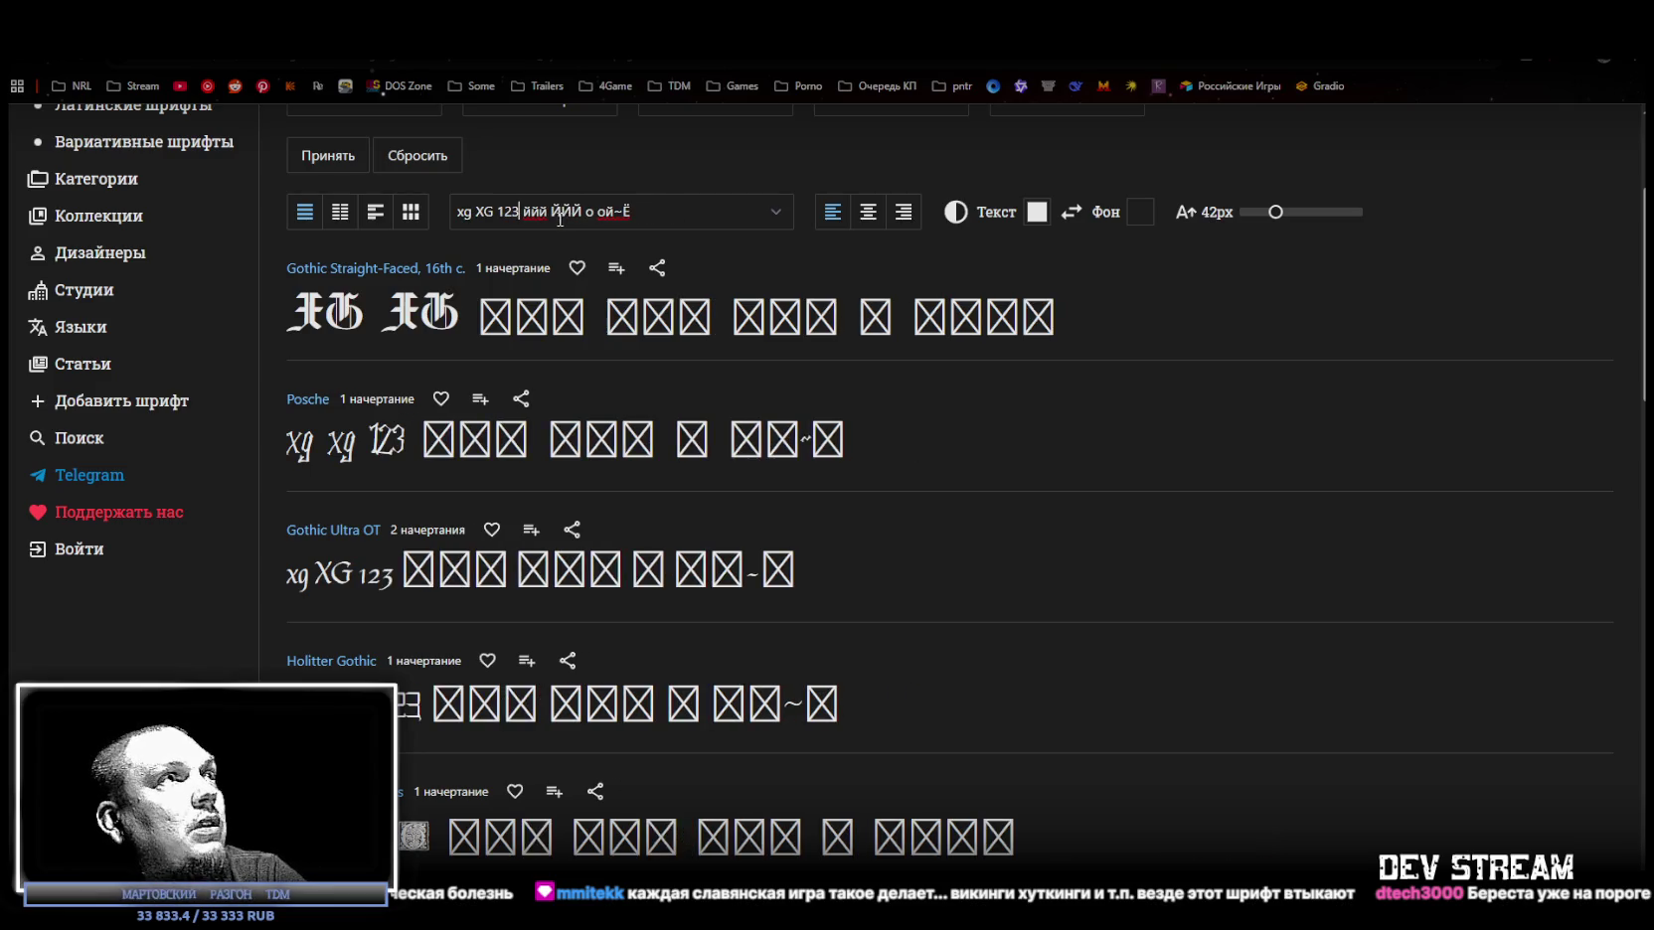
key("shift+Home")
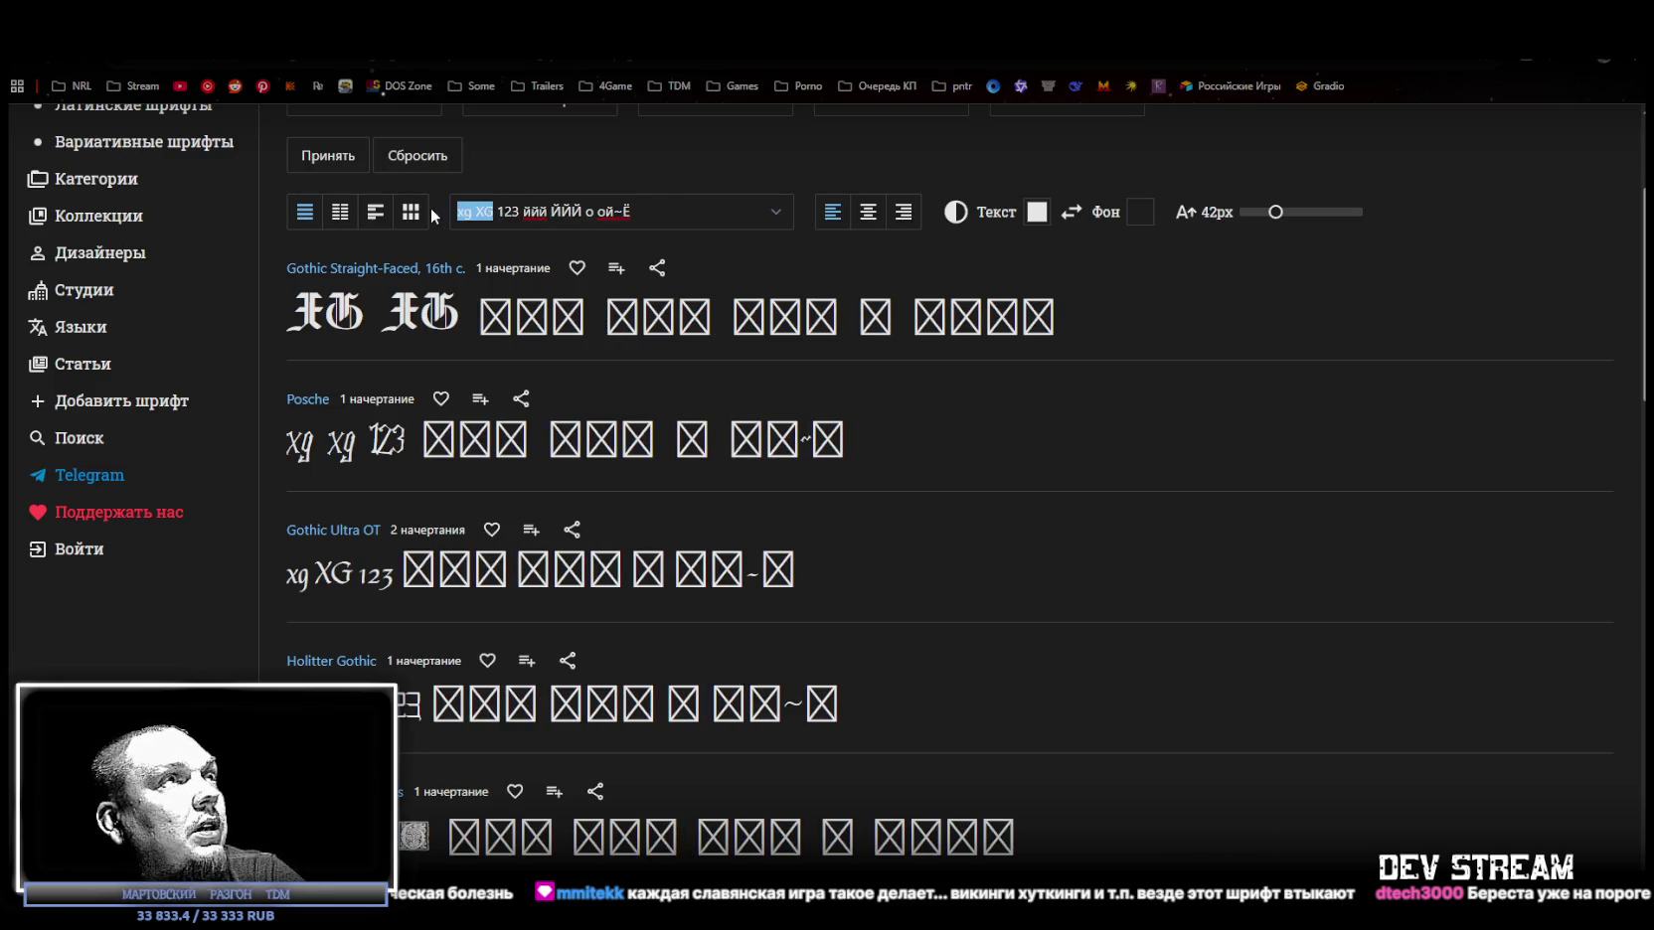
key("BackSpace")
type("Du ngeon")
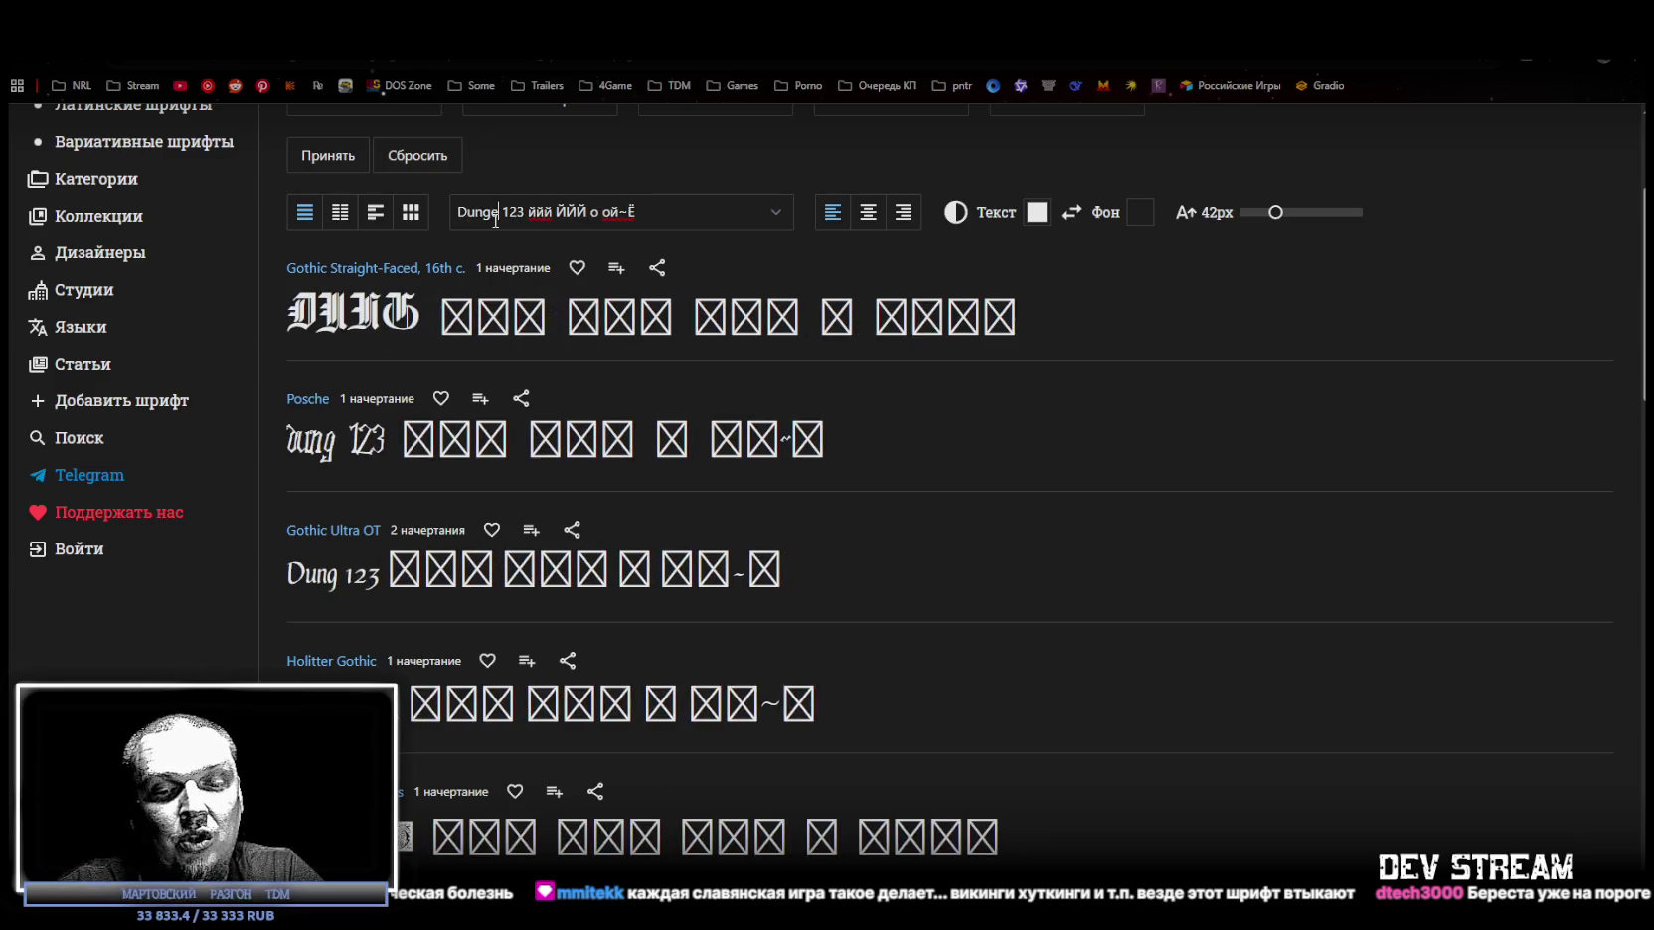
type(" Souls")
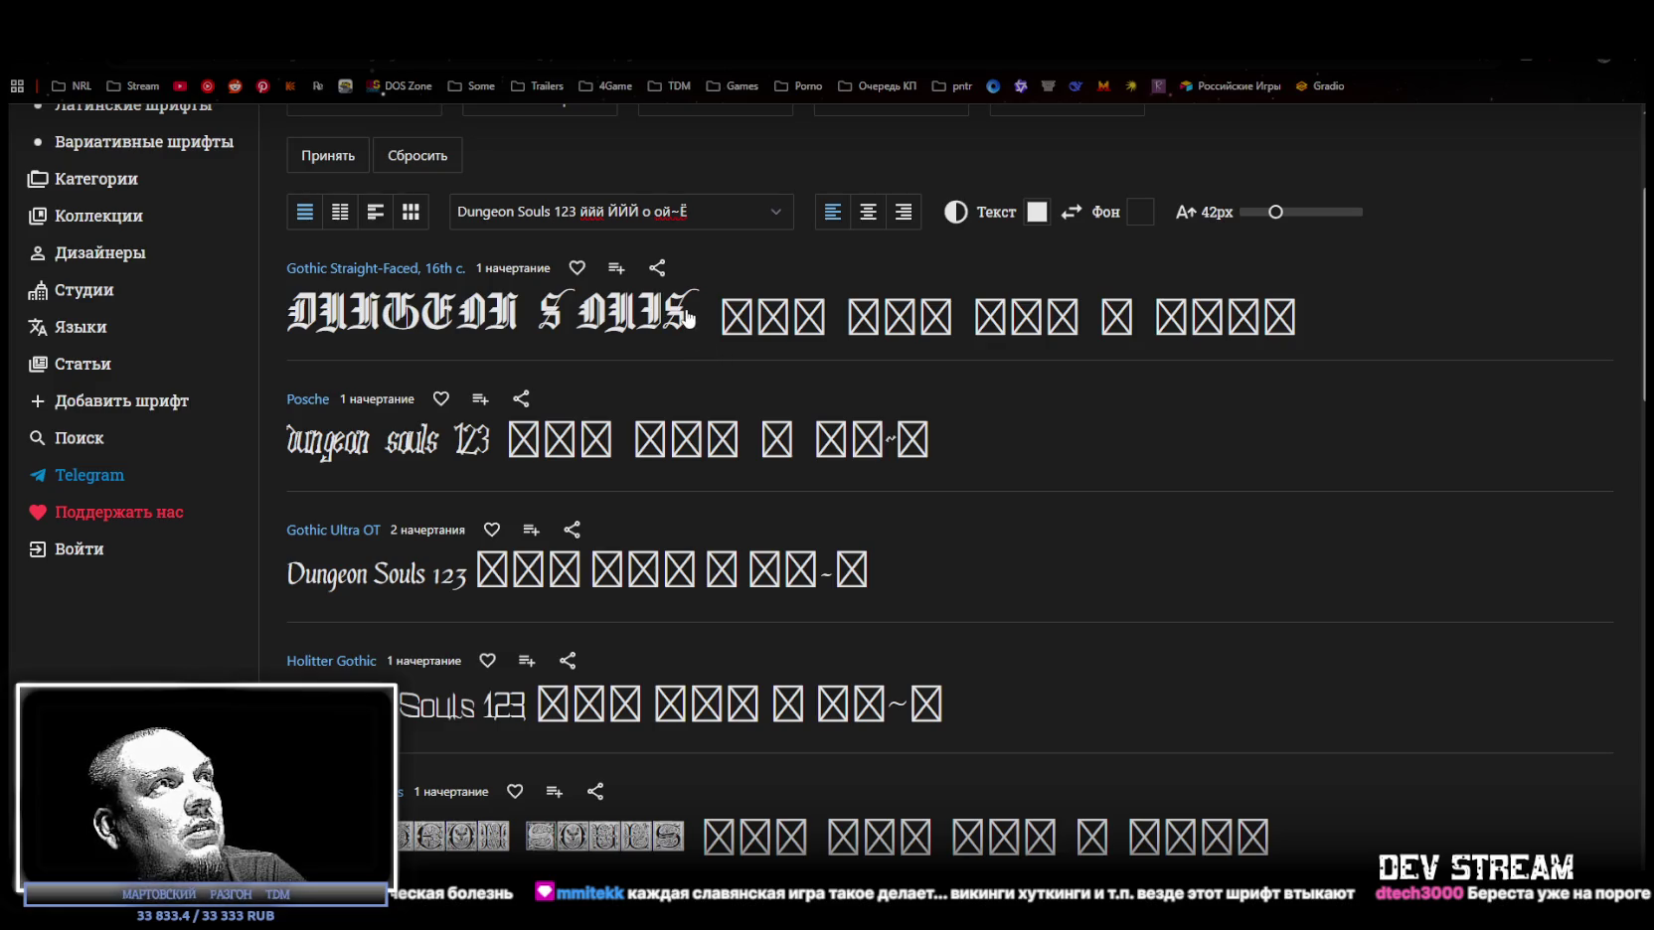
left_click(543, 211)
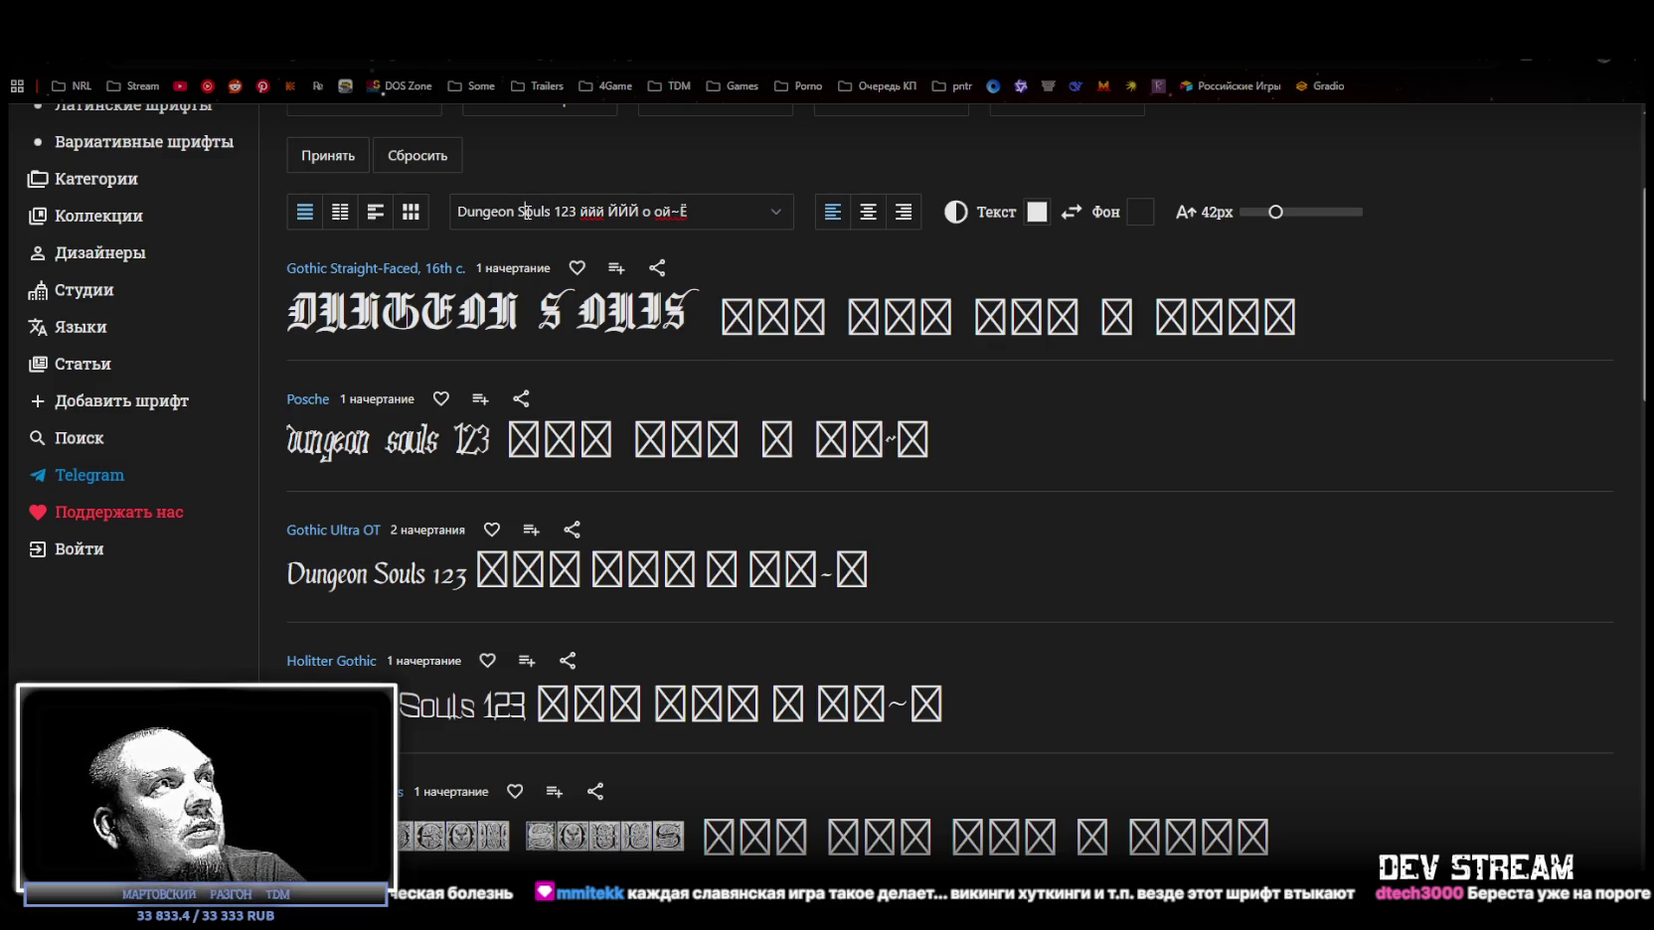
type("as")
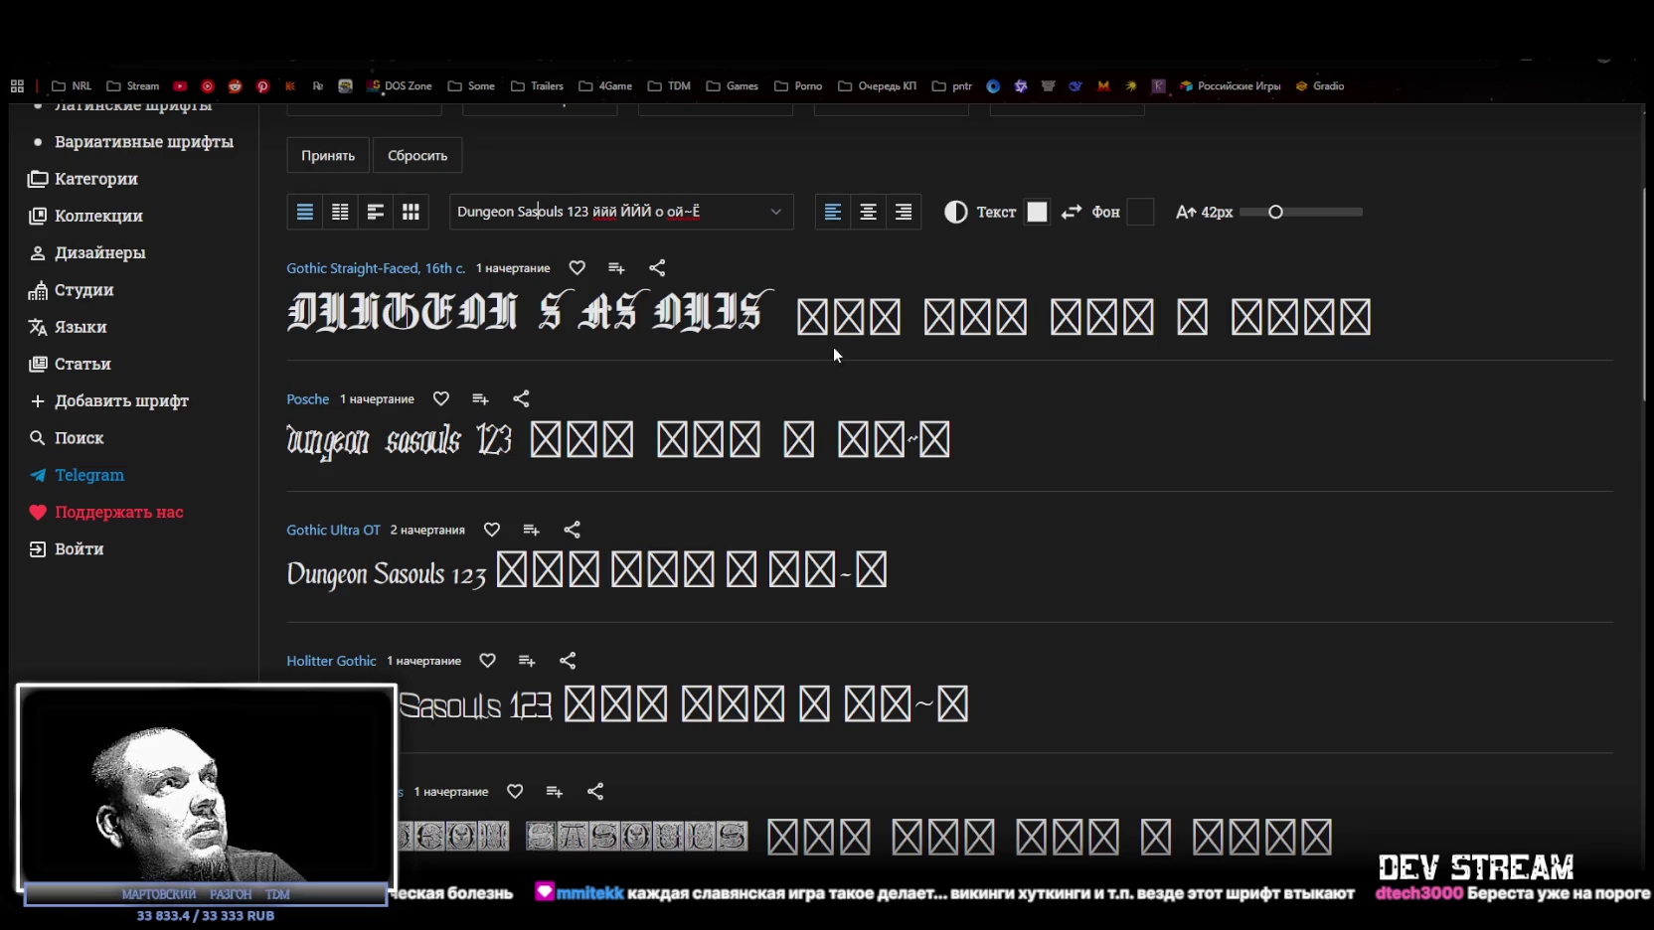
- Scroll through the gothic font previews to the page end and back up
scroll(830, 342, "down", 5)
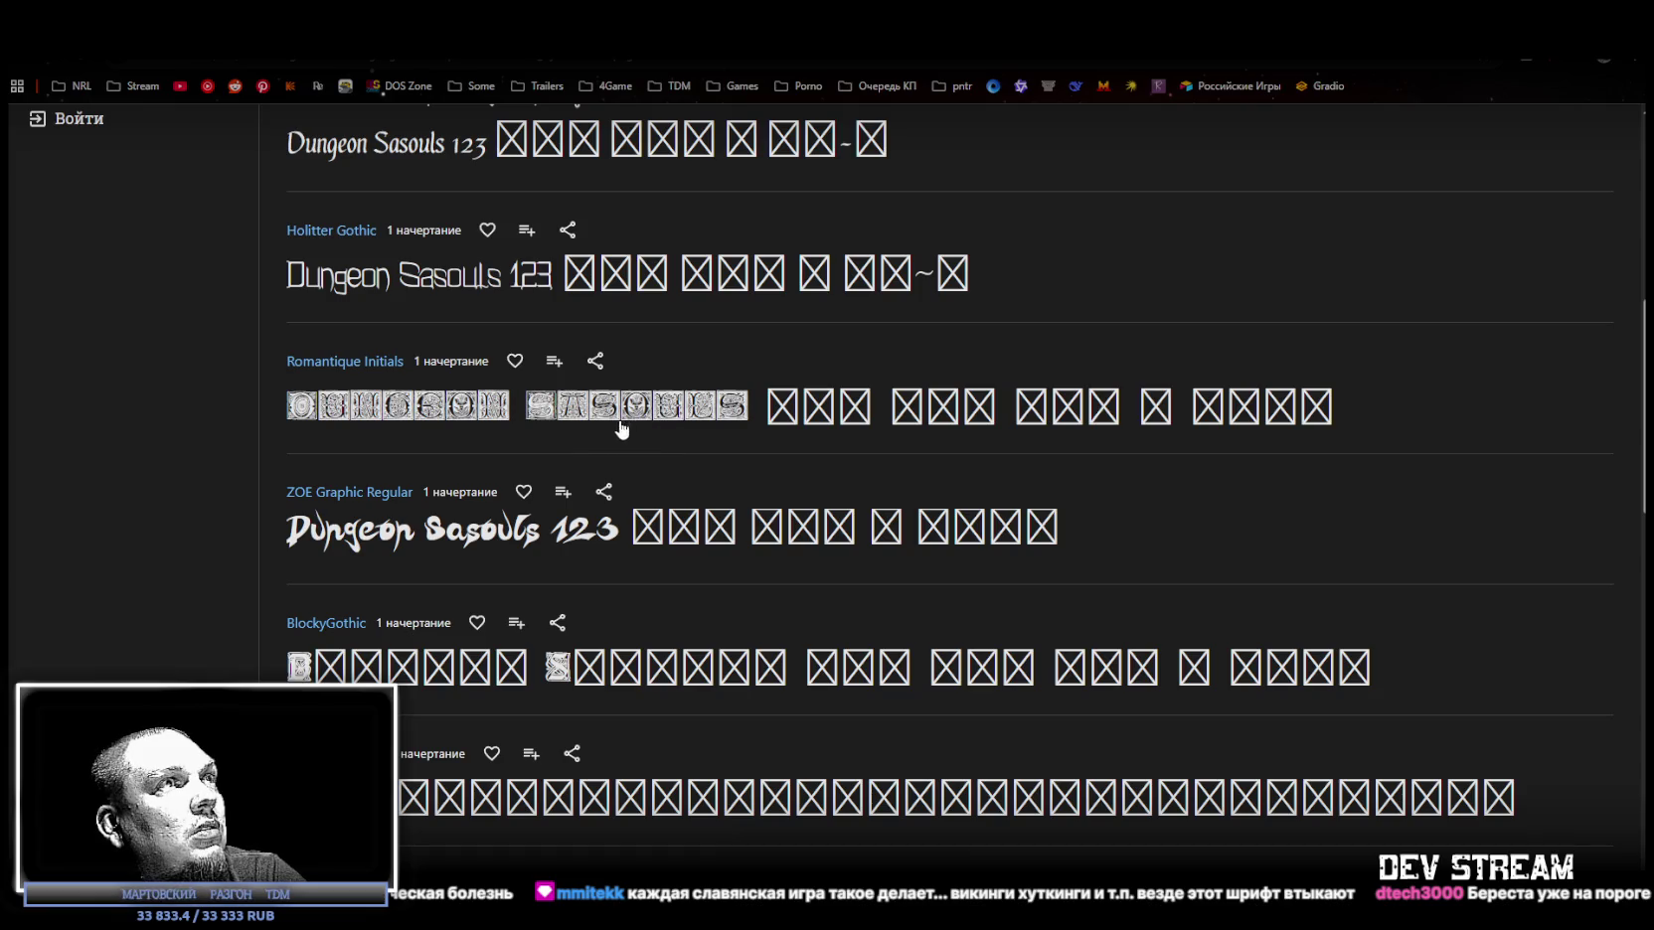
scroll(611, 435, "down", 5)
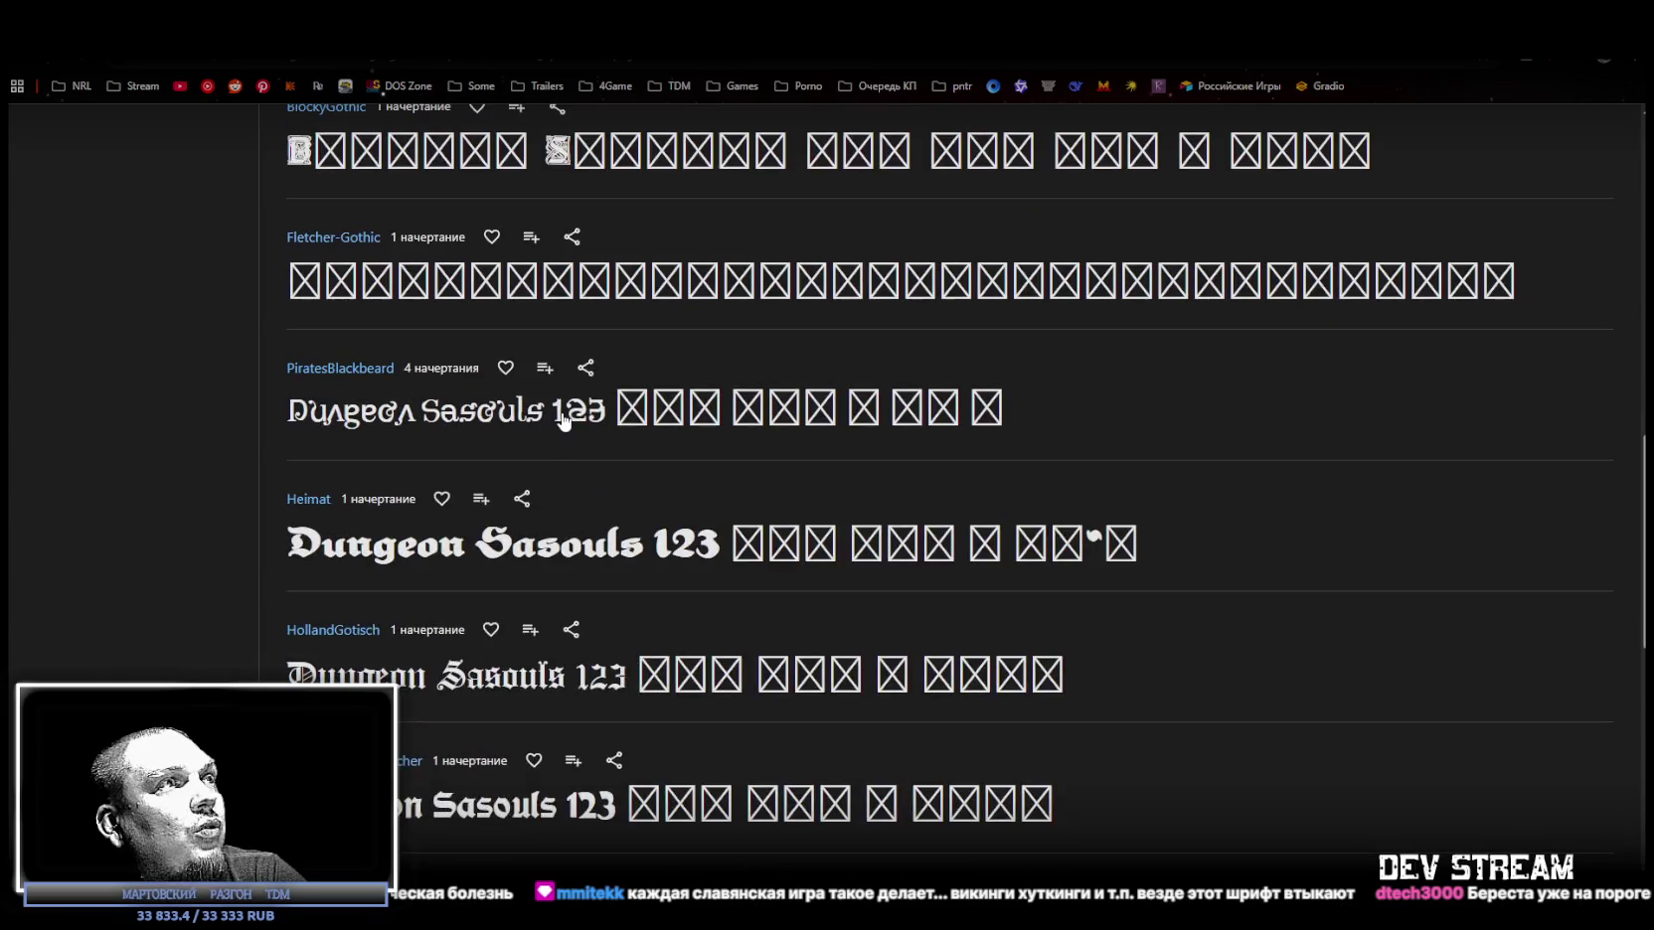
scroll(564, 427, "down", 3)
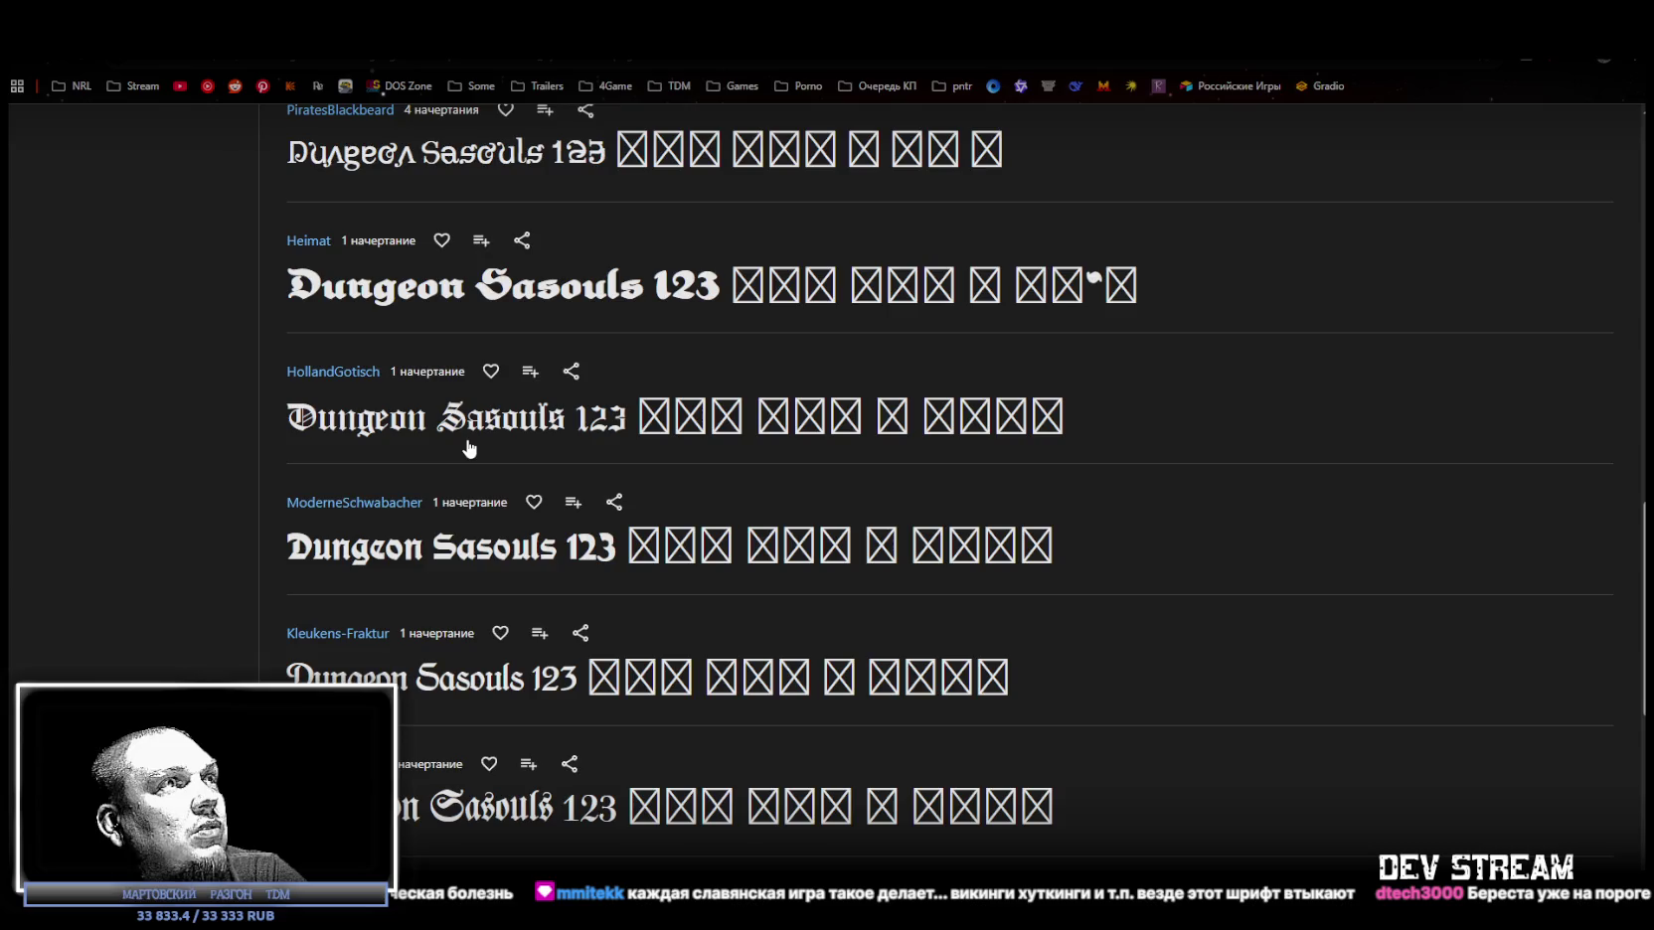
scroll(469, 449, "down", 2)
scroll(487, 437, "down", 2)
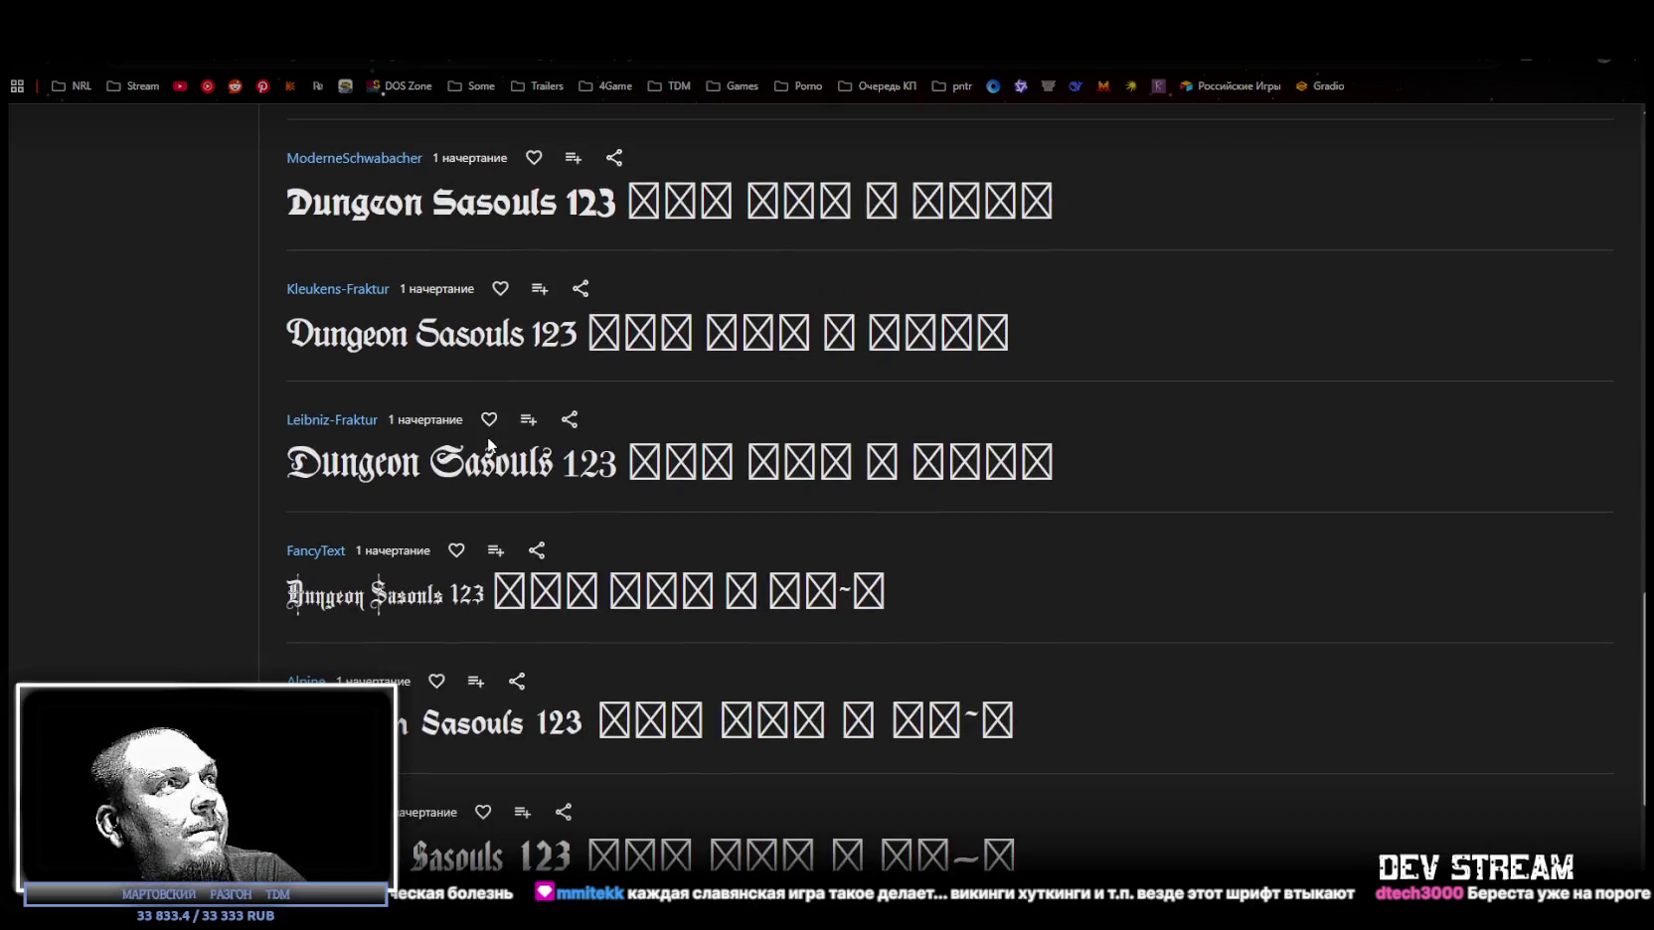
scroll(421, 472, "down", 2)
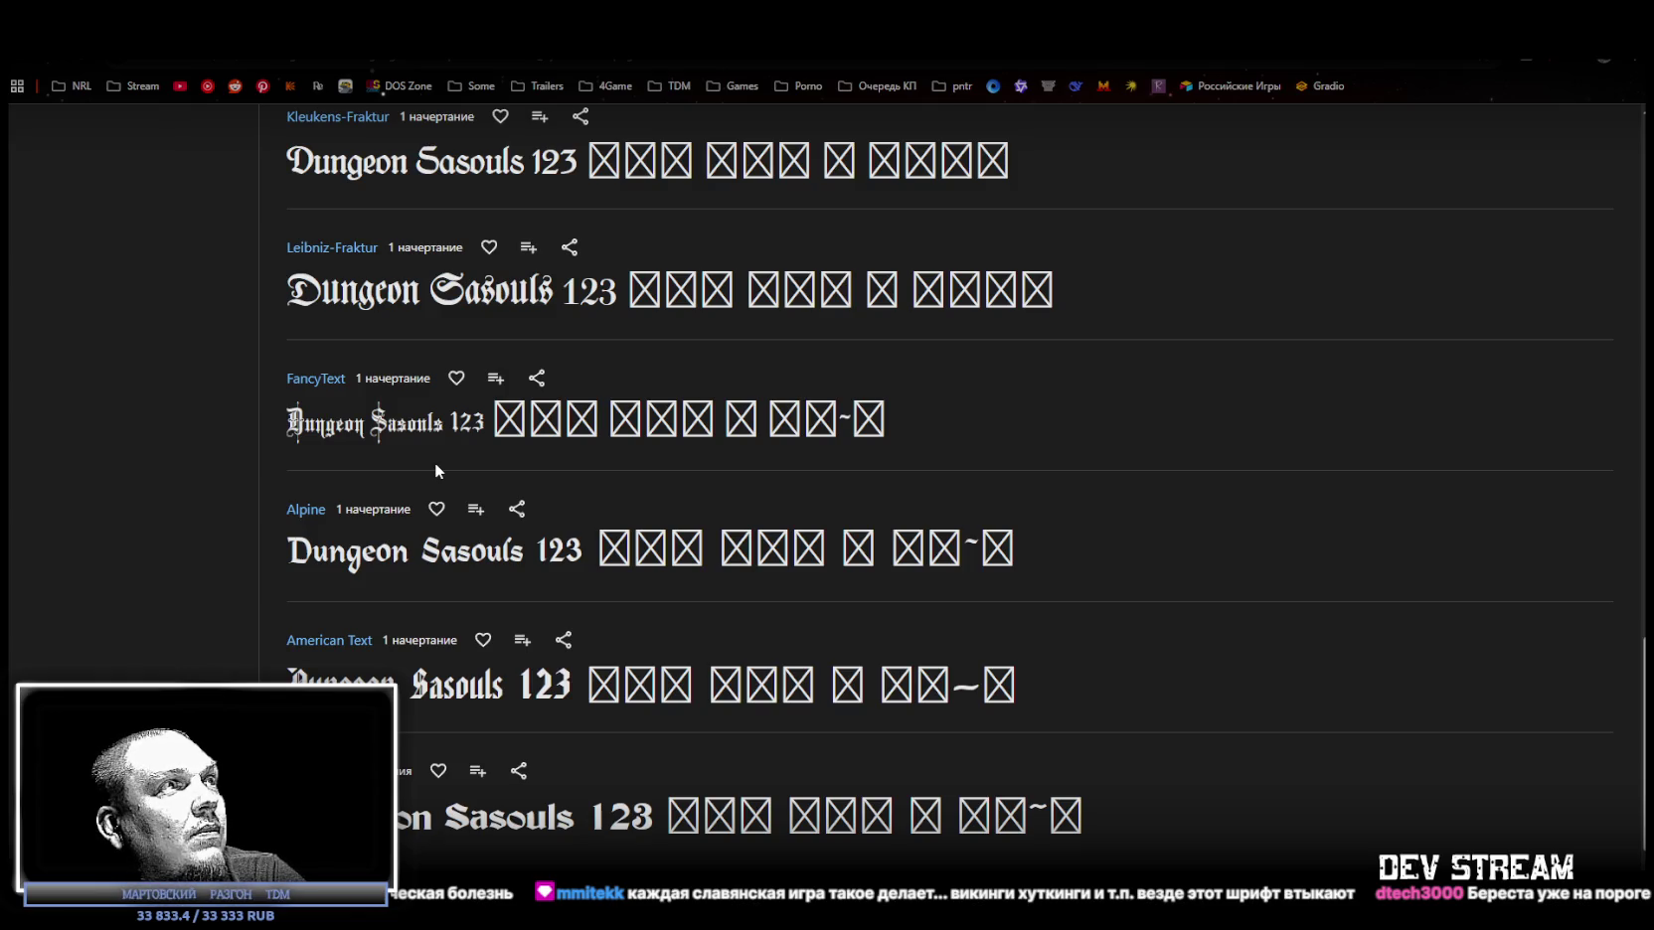
scroll(429, 461, "down", 3)
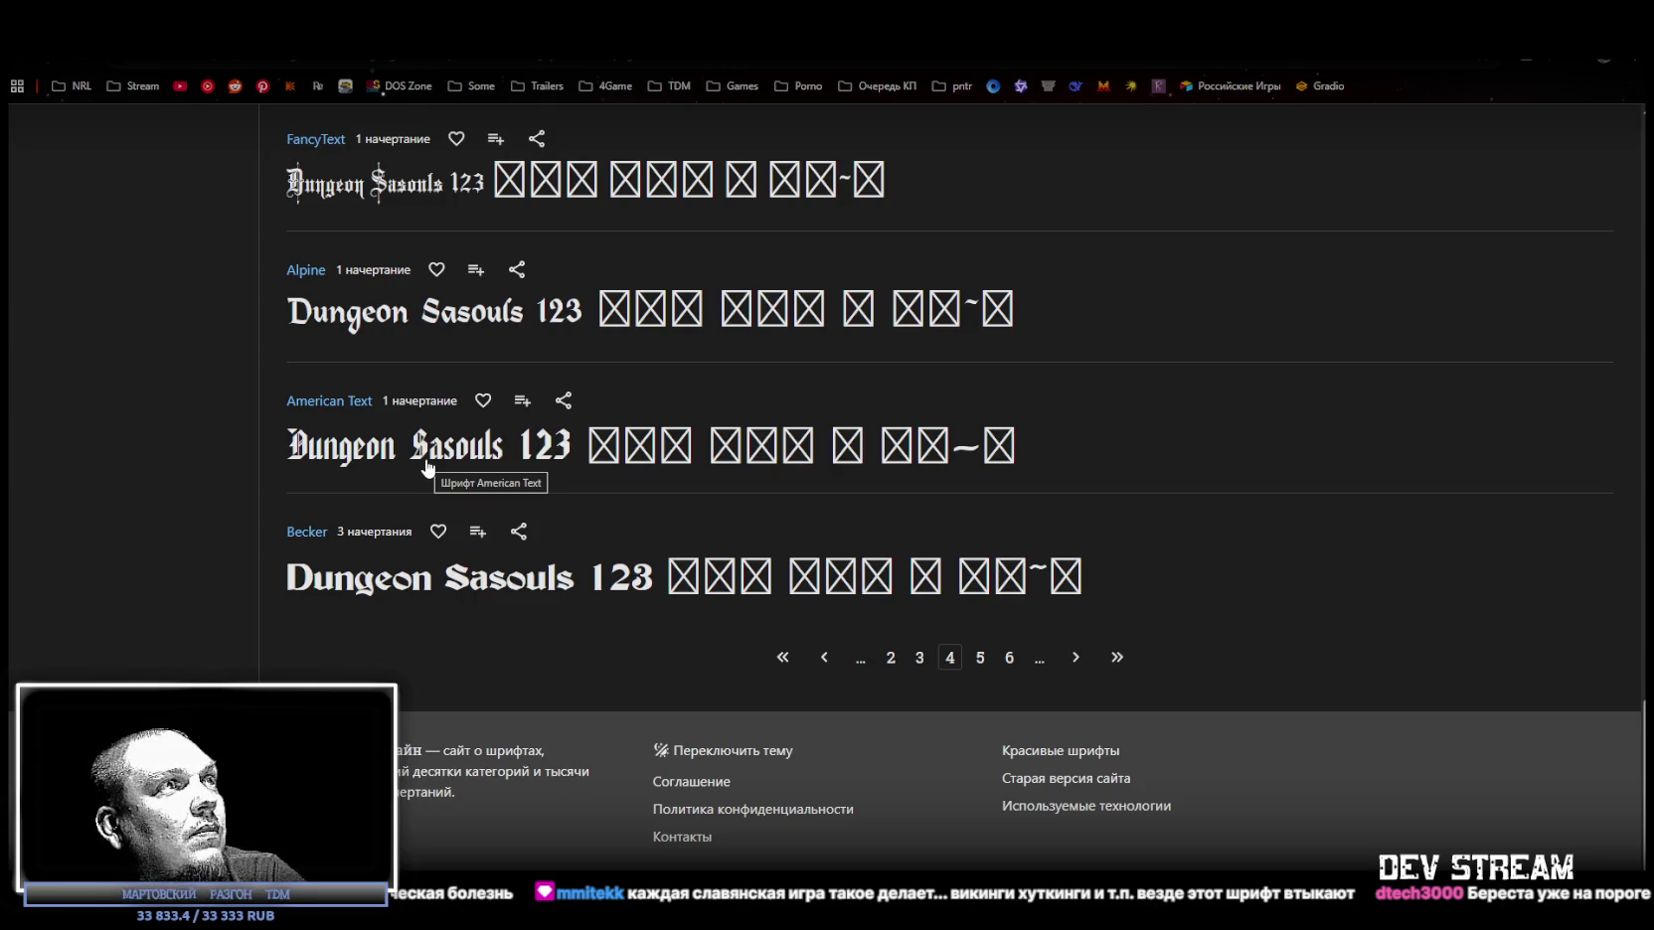
scroll(427, 466, "up", 20)
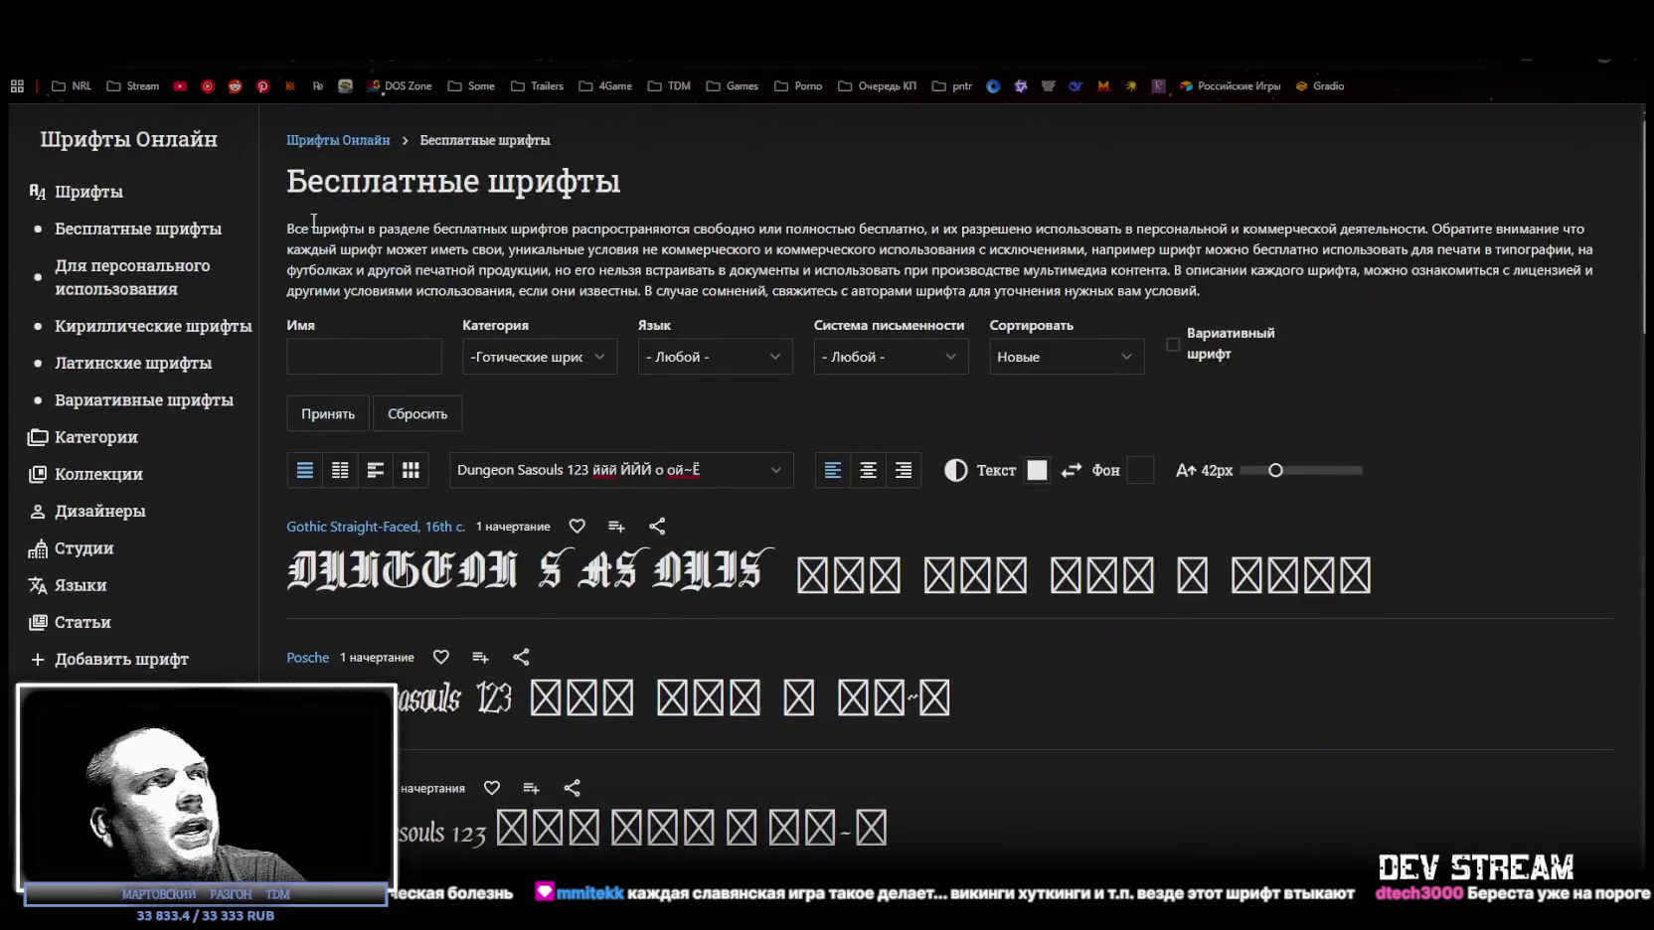
left_click_drag(563, 469, 410, 476)
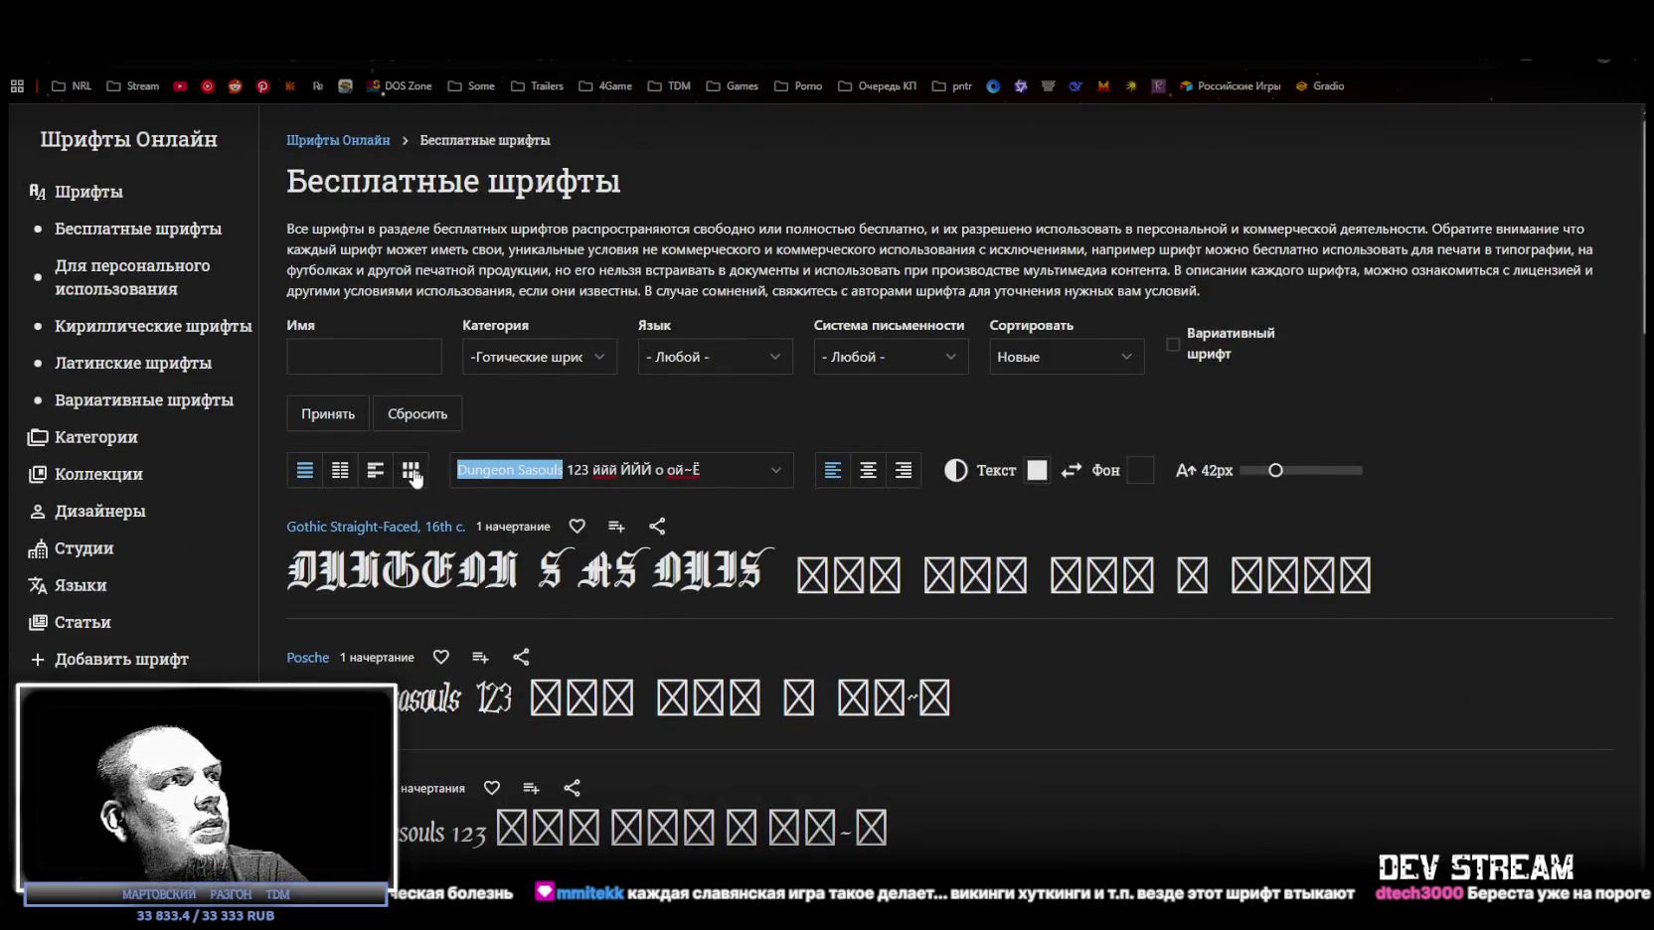
- Replace the sample wording with 'Rooneland' and scroll through the previews
type("Roon")
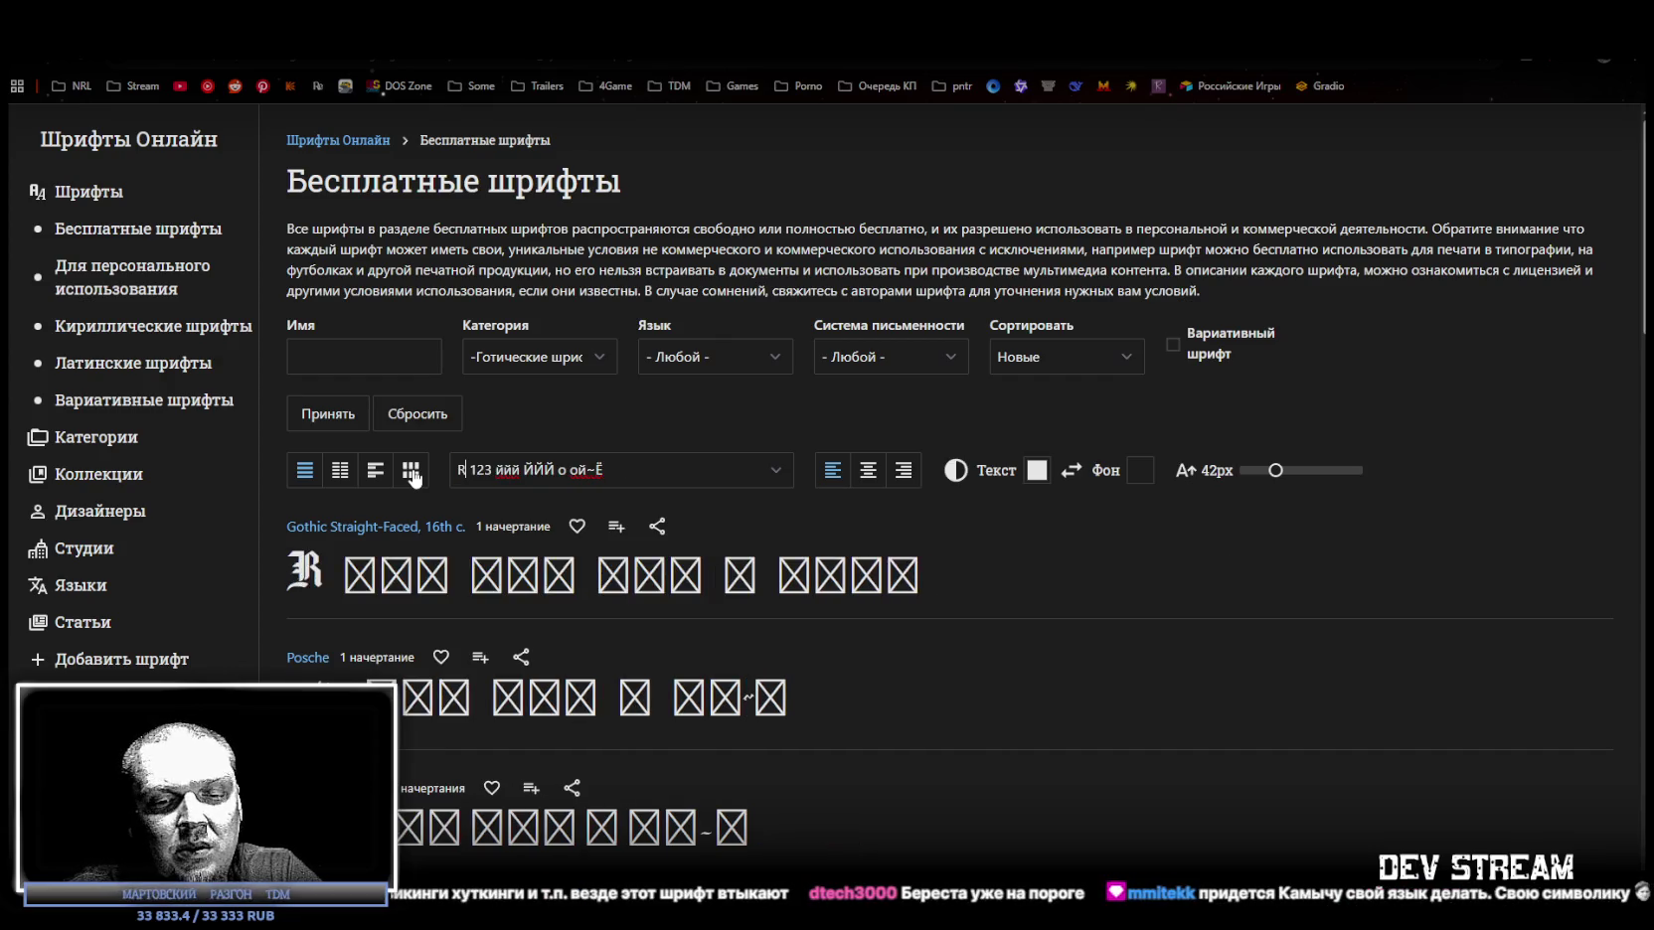
type("eland")
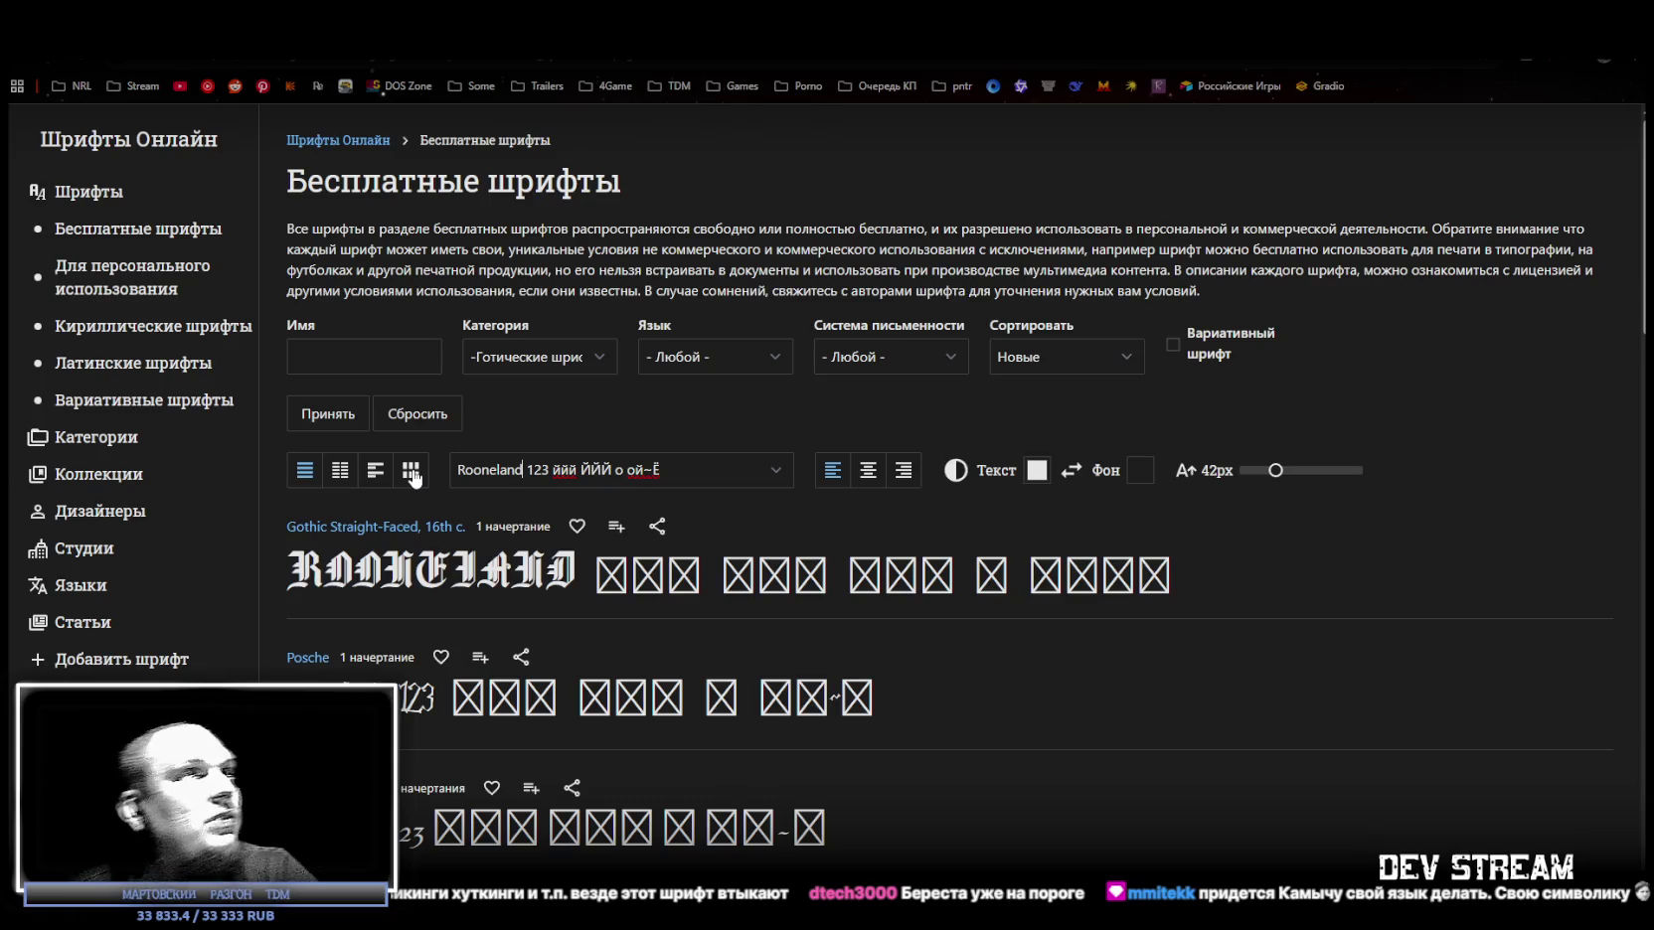
scroll(663, 545, "down", 3)
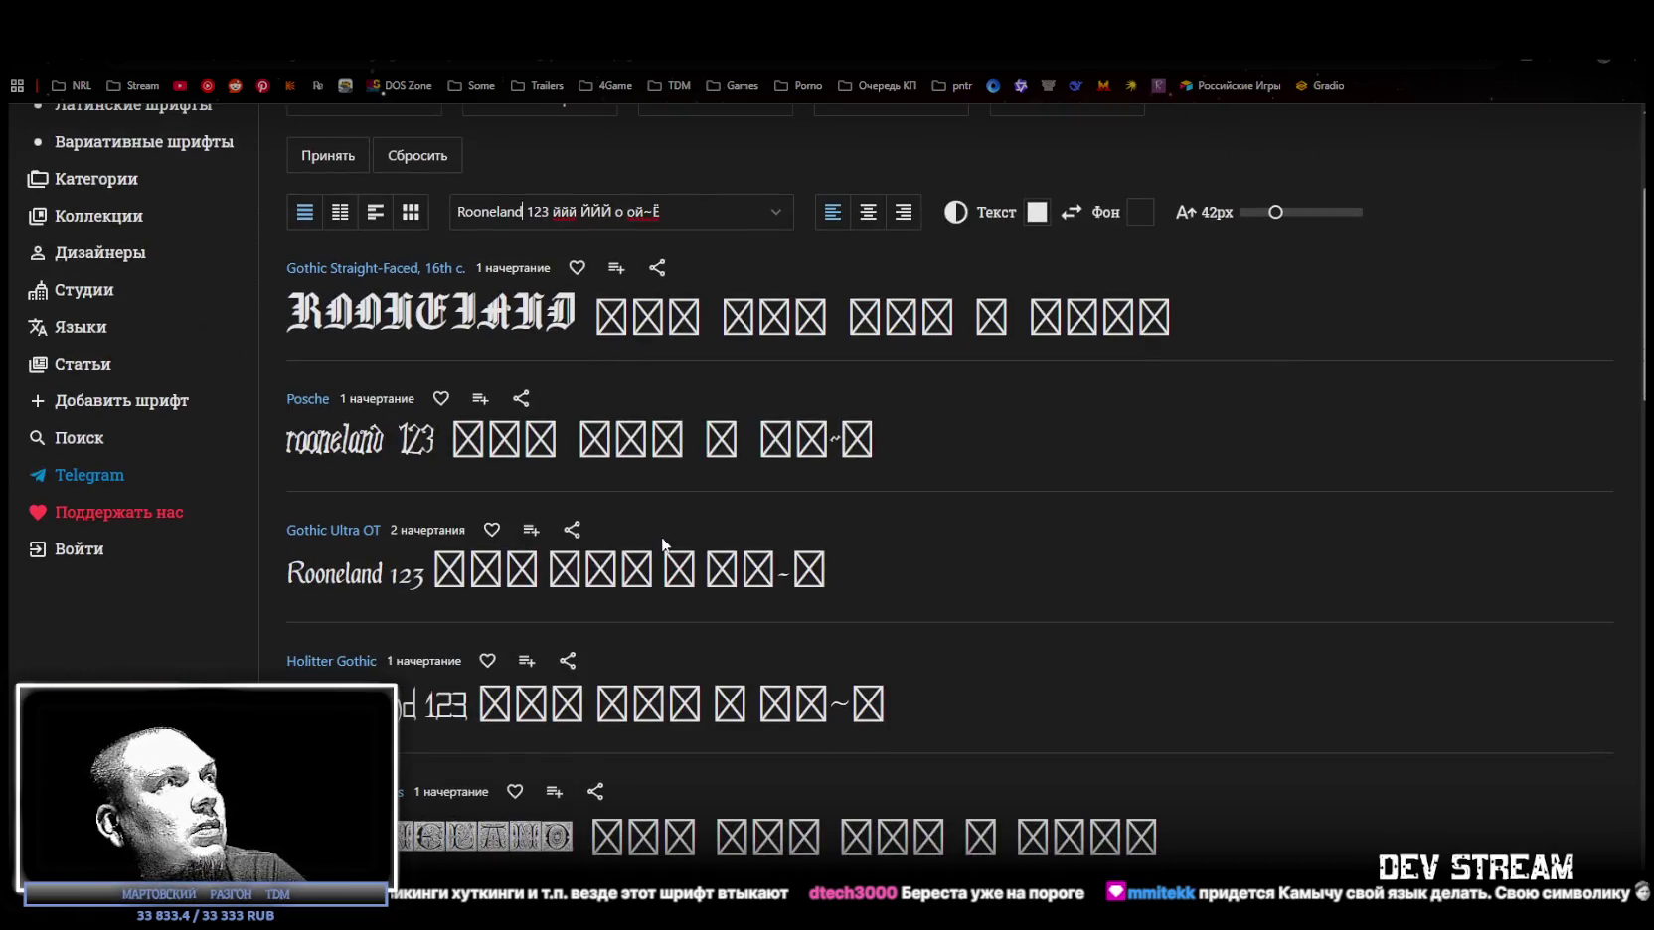
scroll(641, 531, "down", 10)
scroll(637, 538, "down", 8)
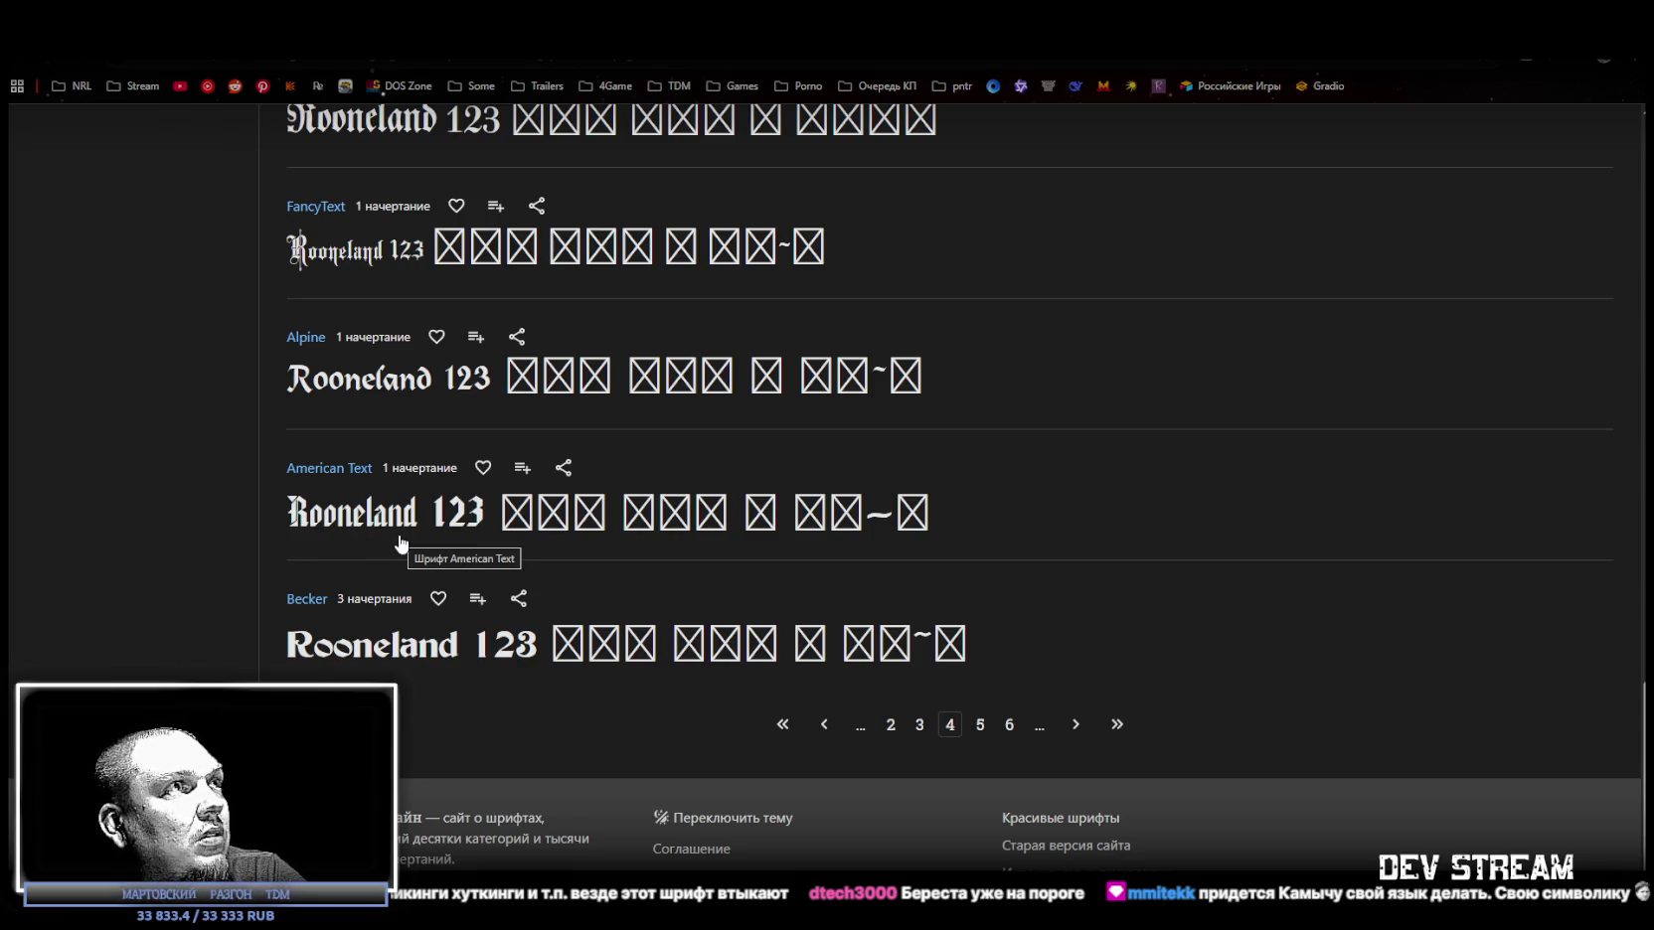
scroll(400, 543, "up", 20)
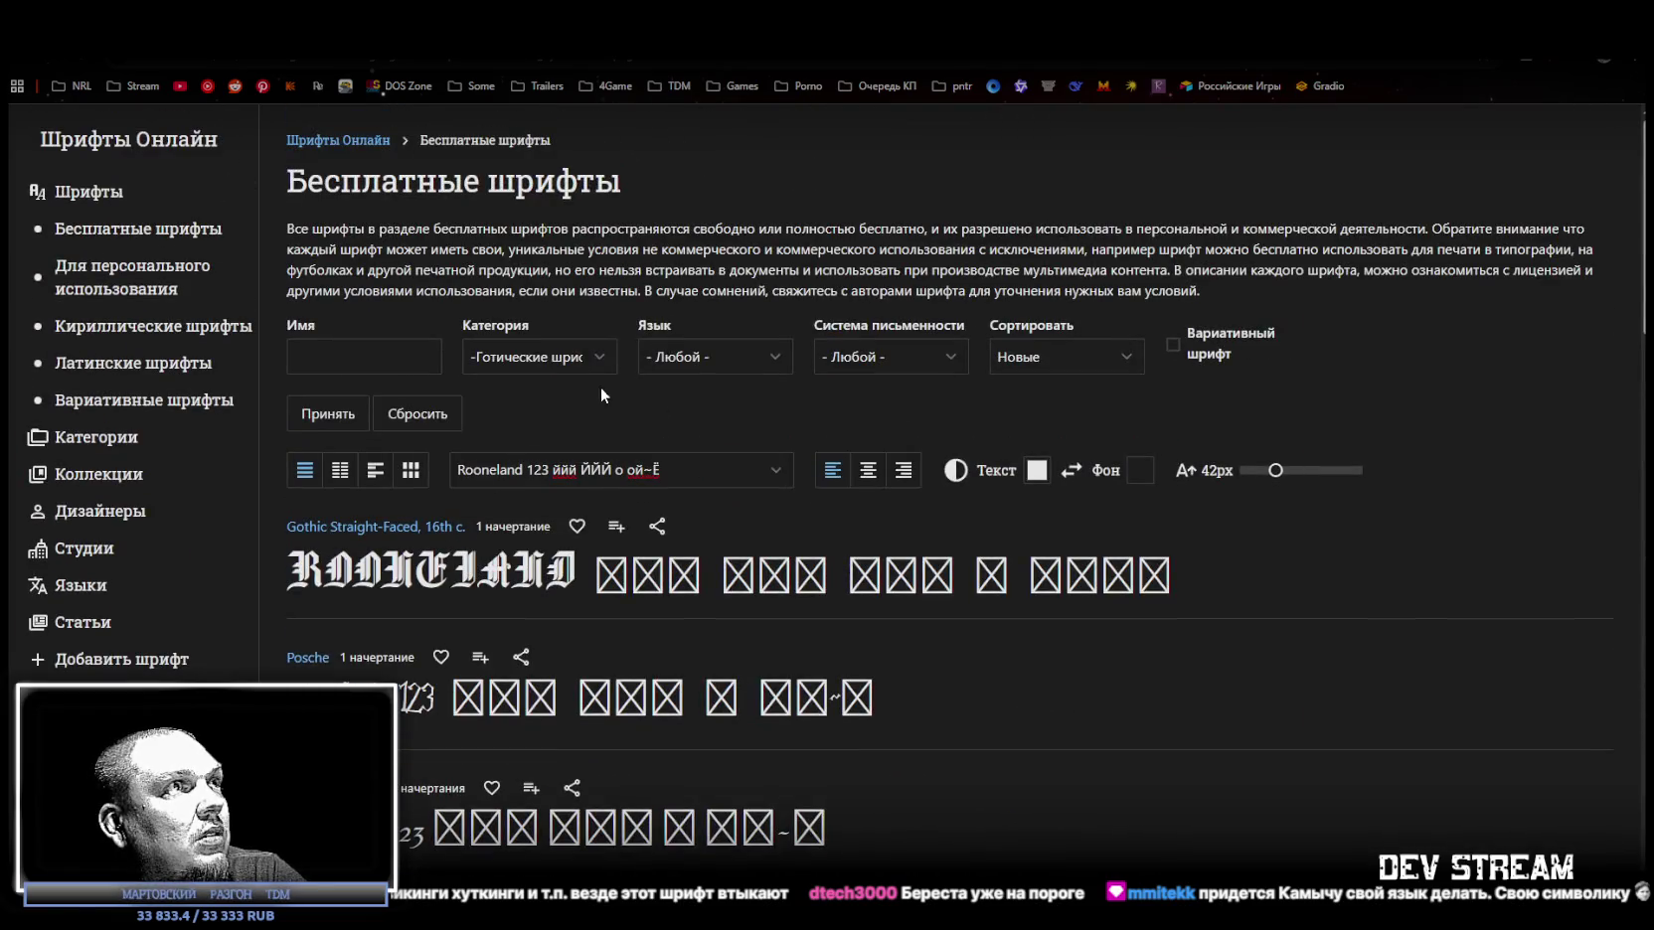
- Change the sample's '123' to '38' so it reads 'Rooneland 38'
left_click_drag(528, 468, 546, 467)
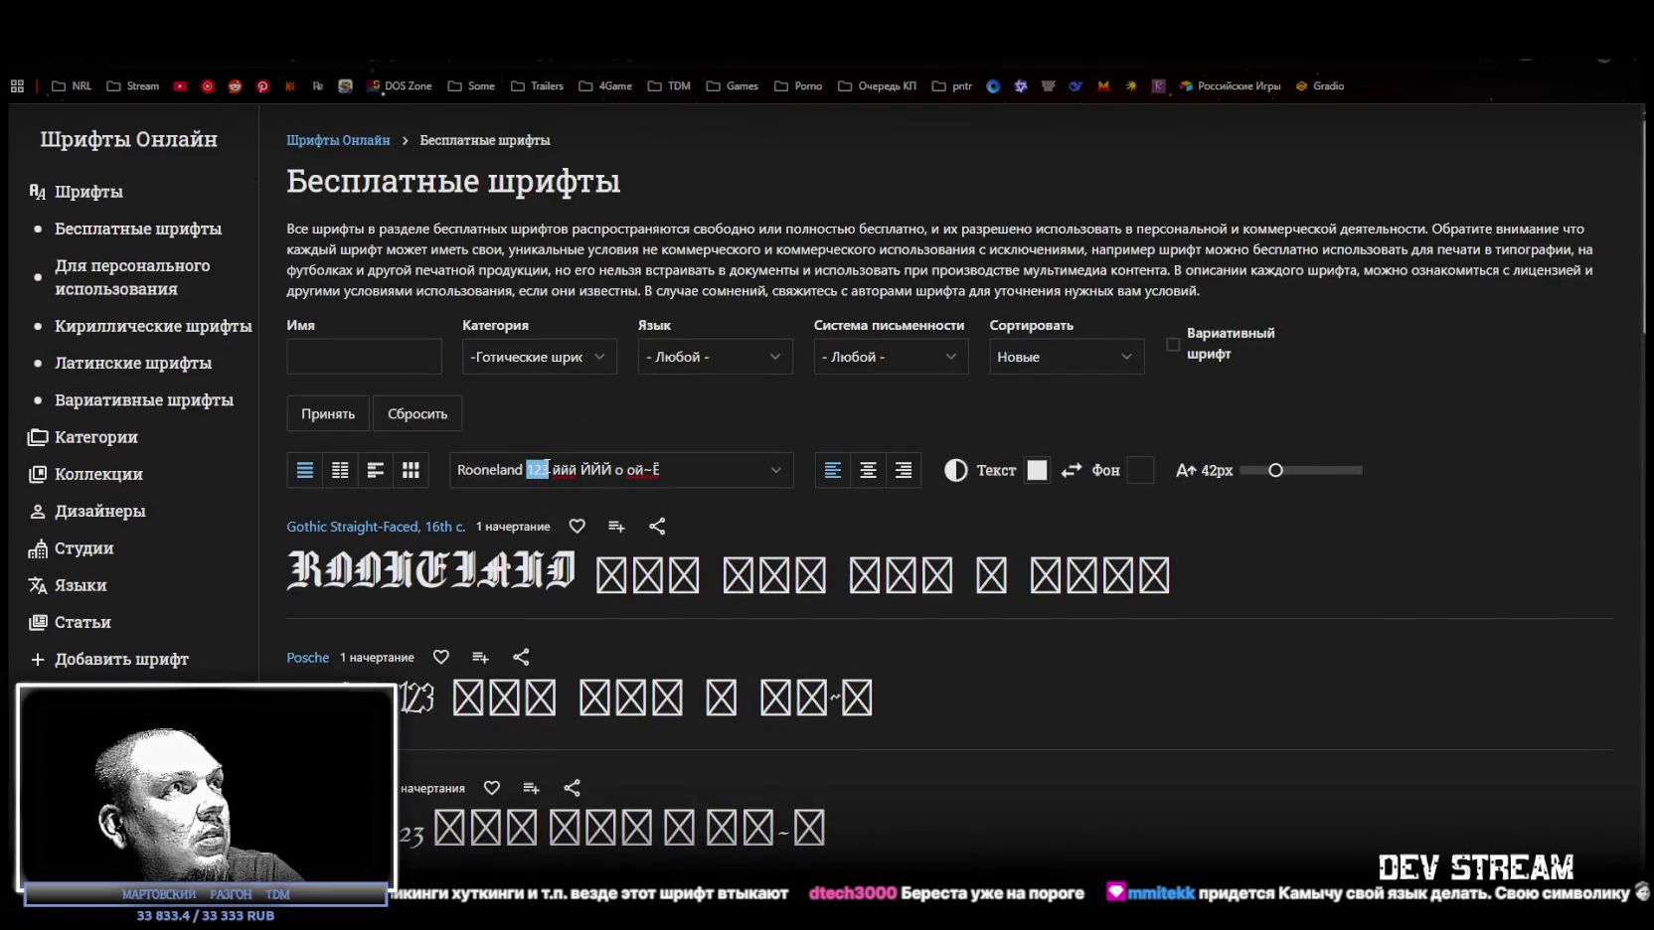
type("44")
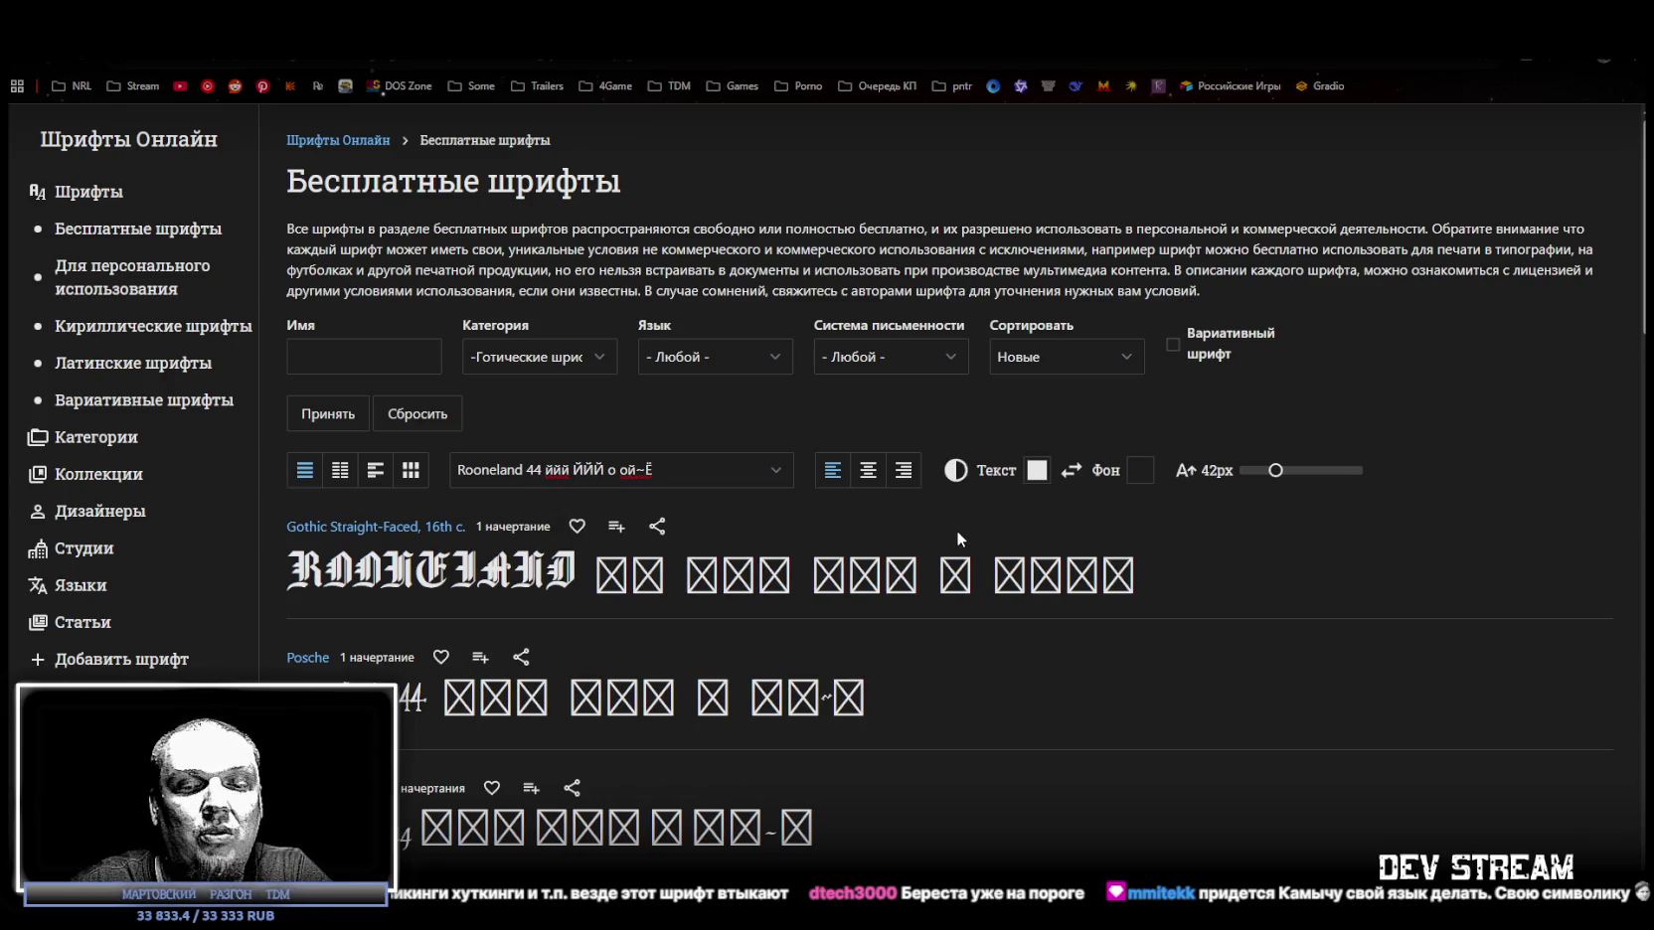
key("BackSpace")
key("BackSpace")
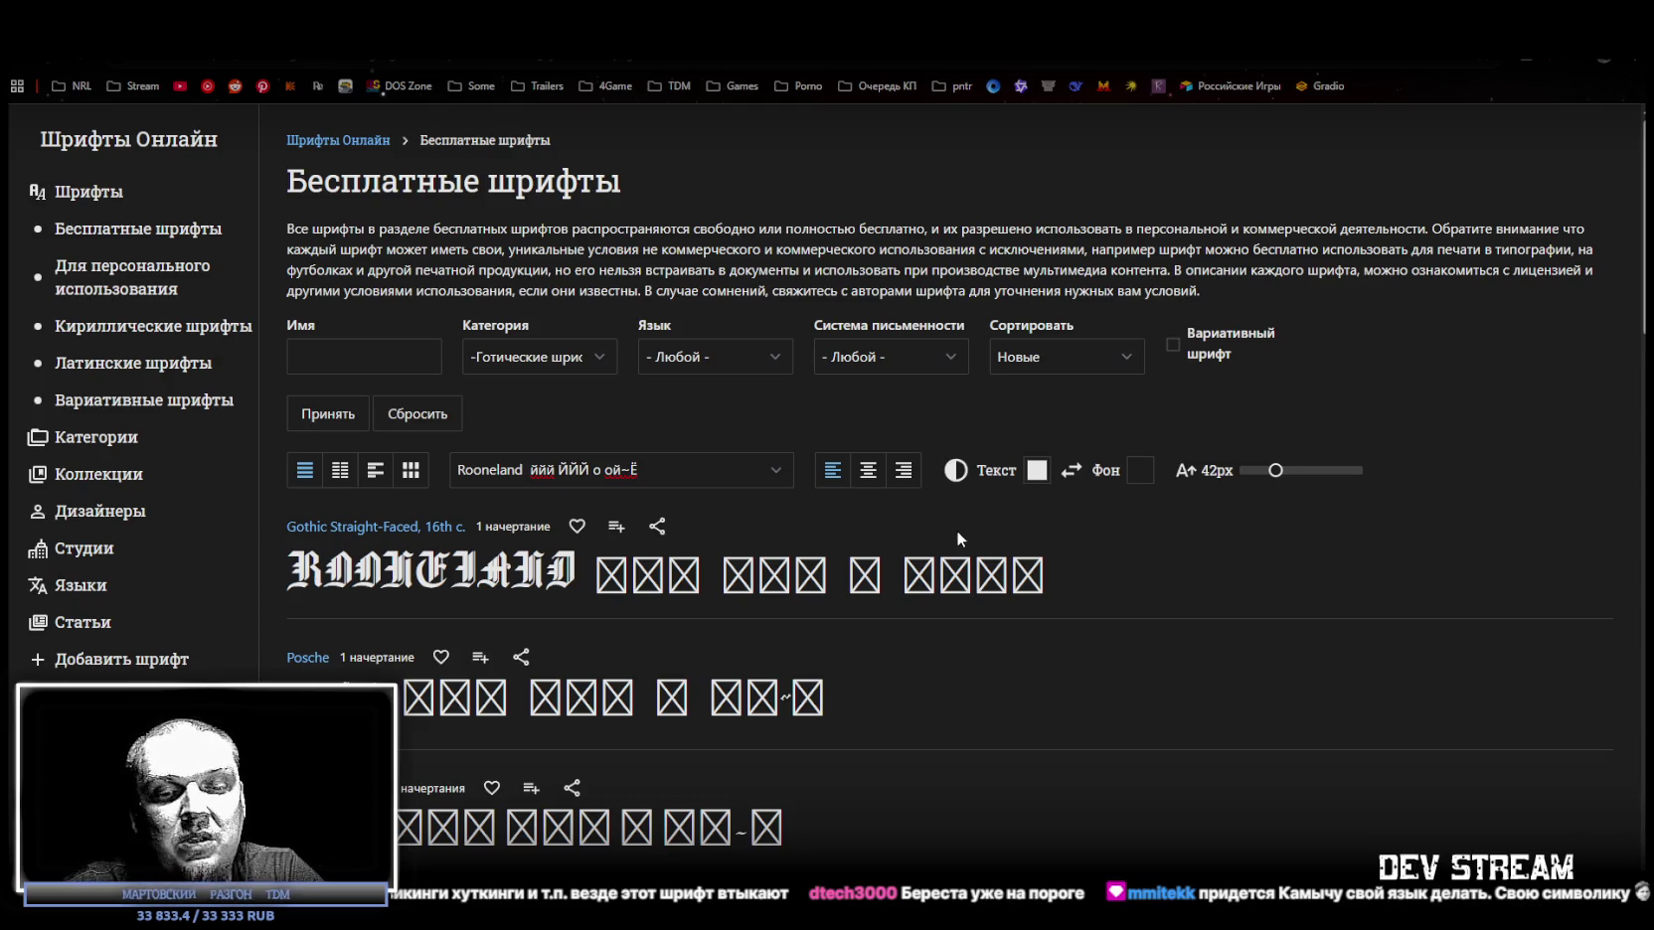
type("38")
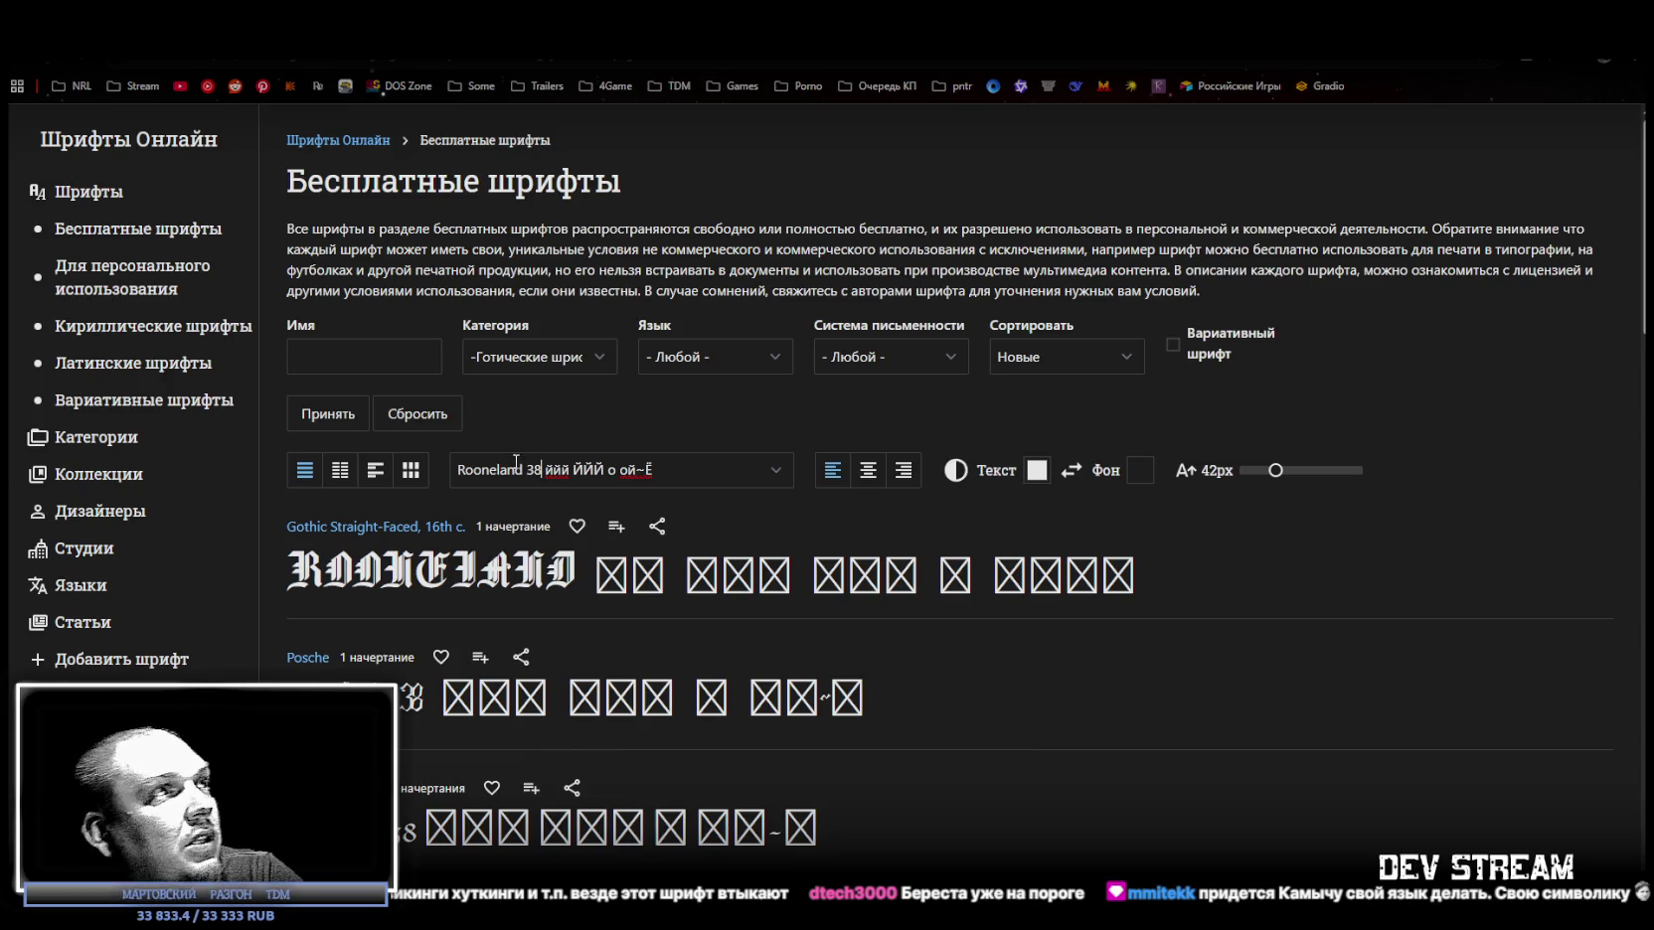
left_click_drag(542, 468, 396, 475)
- Check the Gothic Straight-Faced, 16th c. page, then return and open American Text's page
left_click(573, 494)
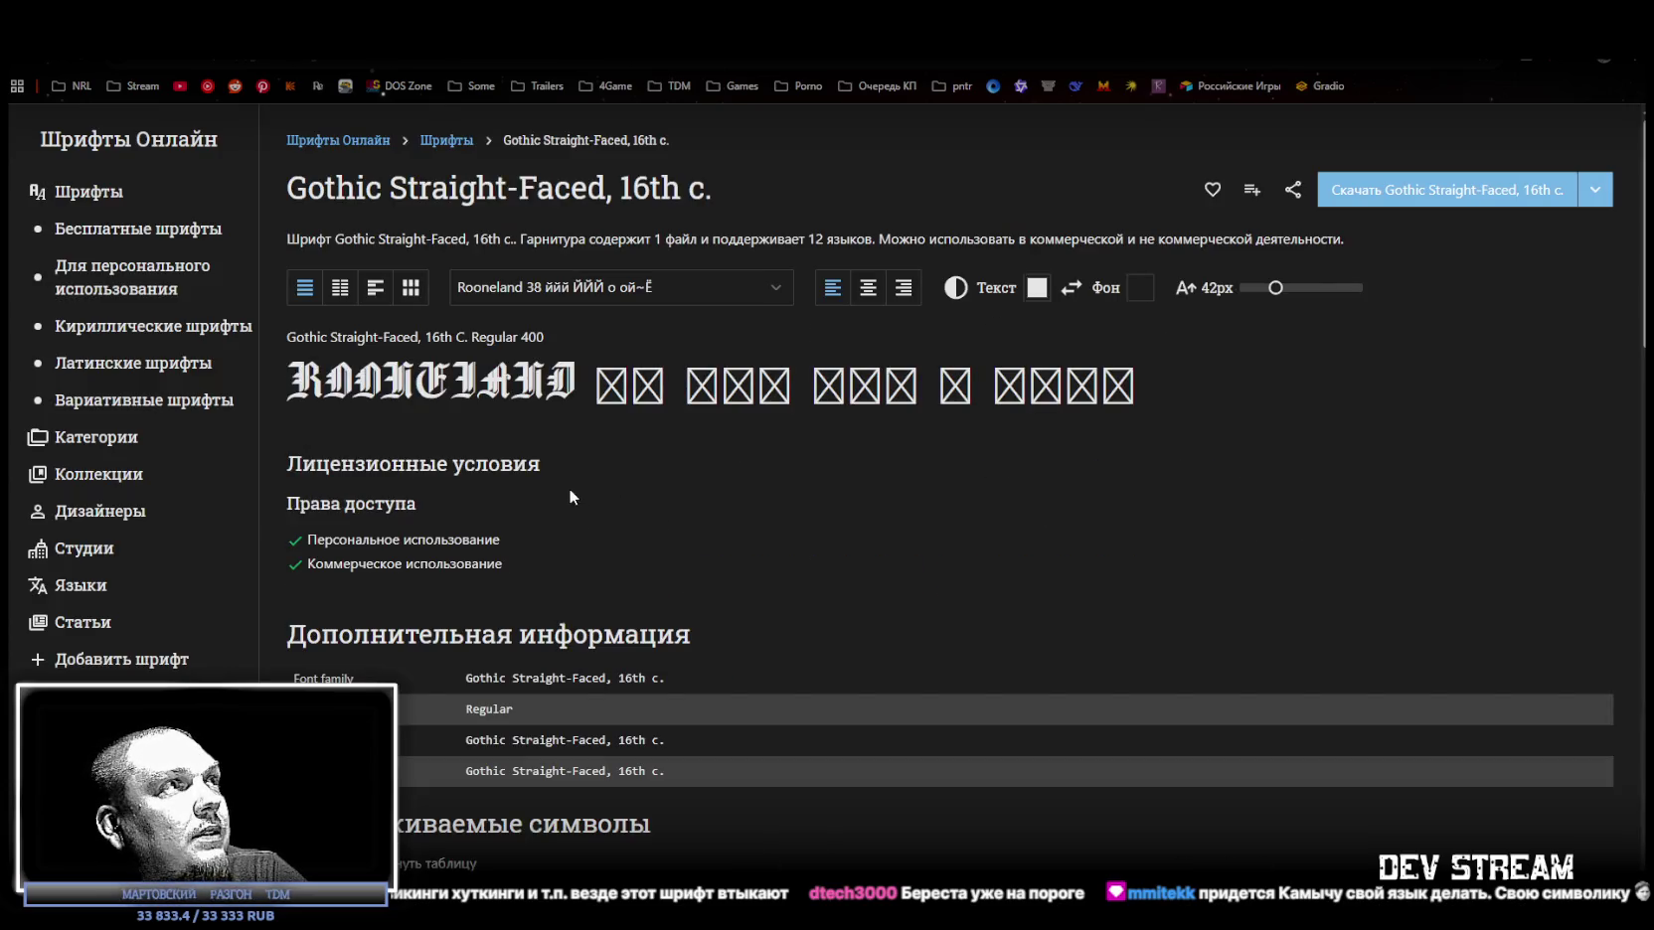
scroll(562, 470, "down", 4)
scroll(543, 509, "up", 4)
key("alt+Left")
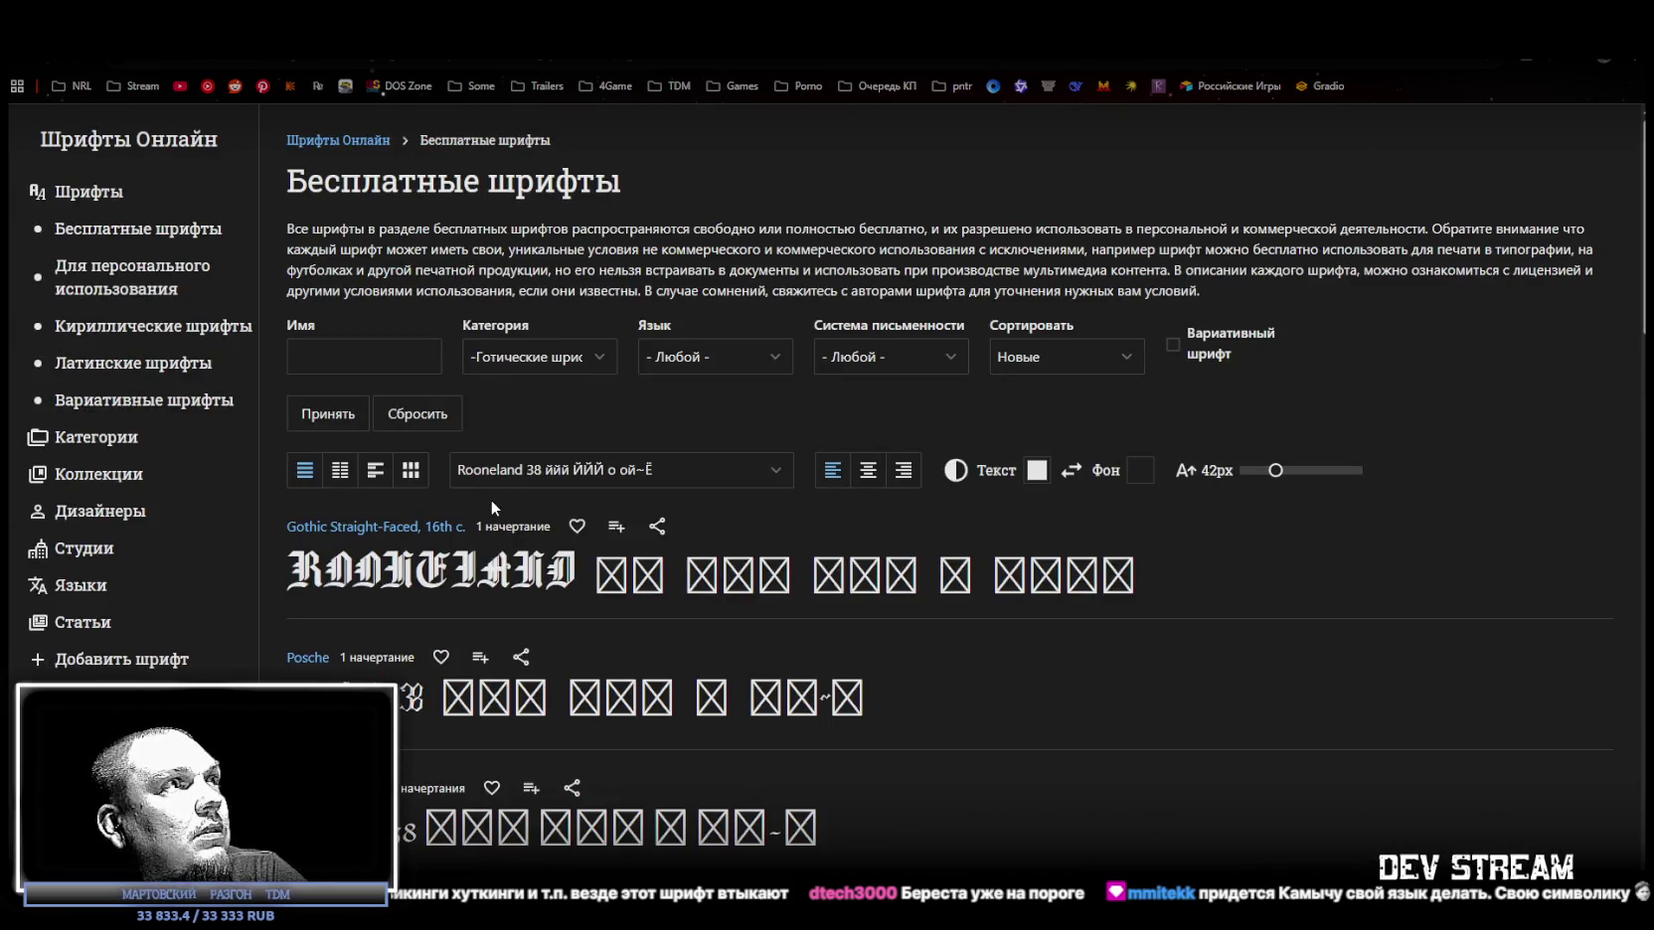
scroll(502, 512, "down", 10)
scroll(500, 514, "down", 8)
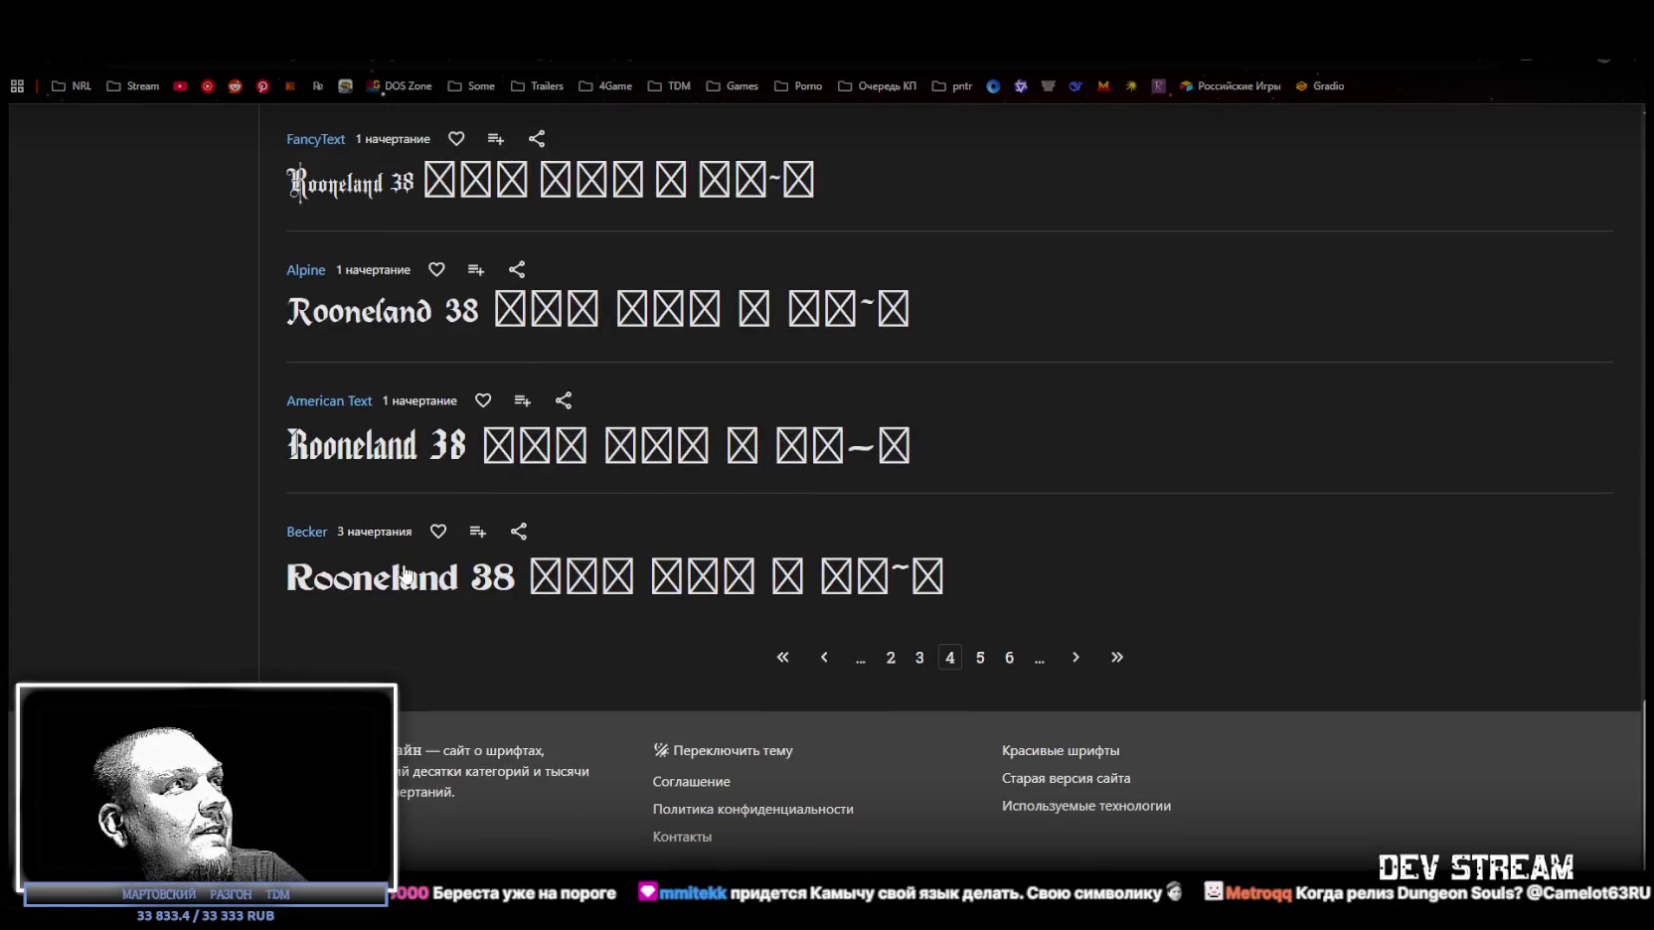
left_click(420, 430)
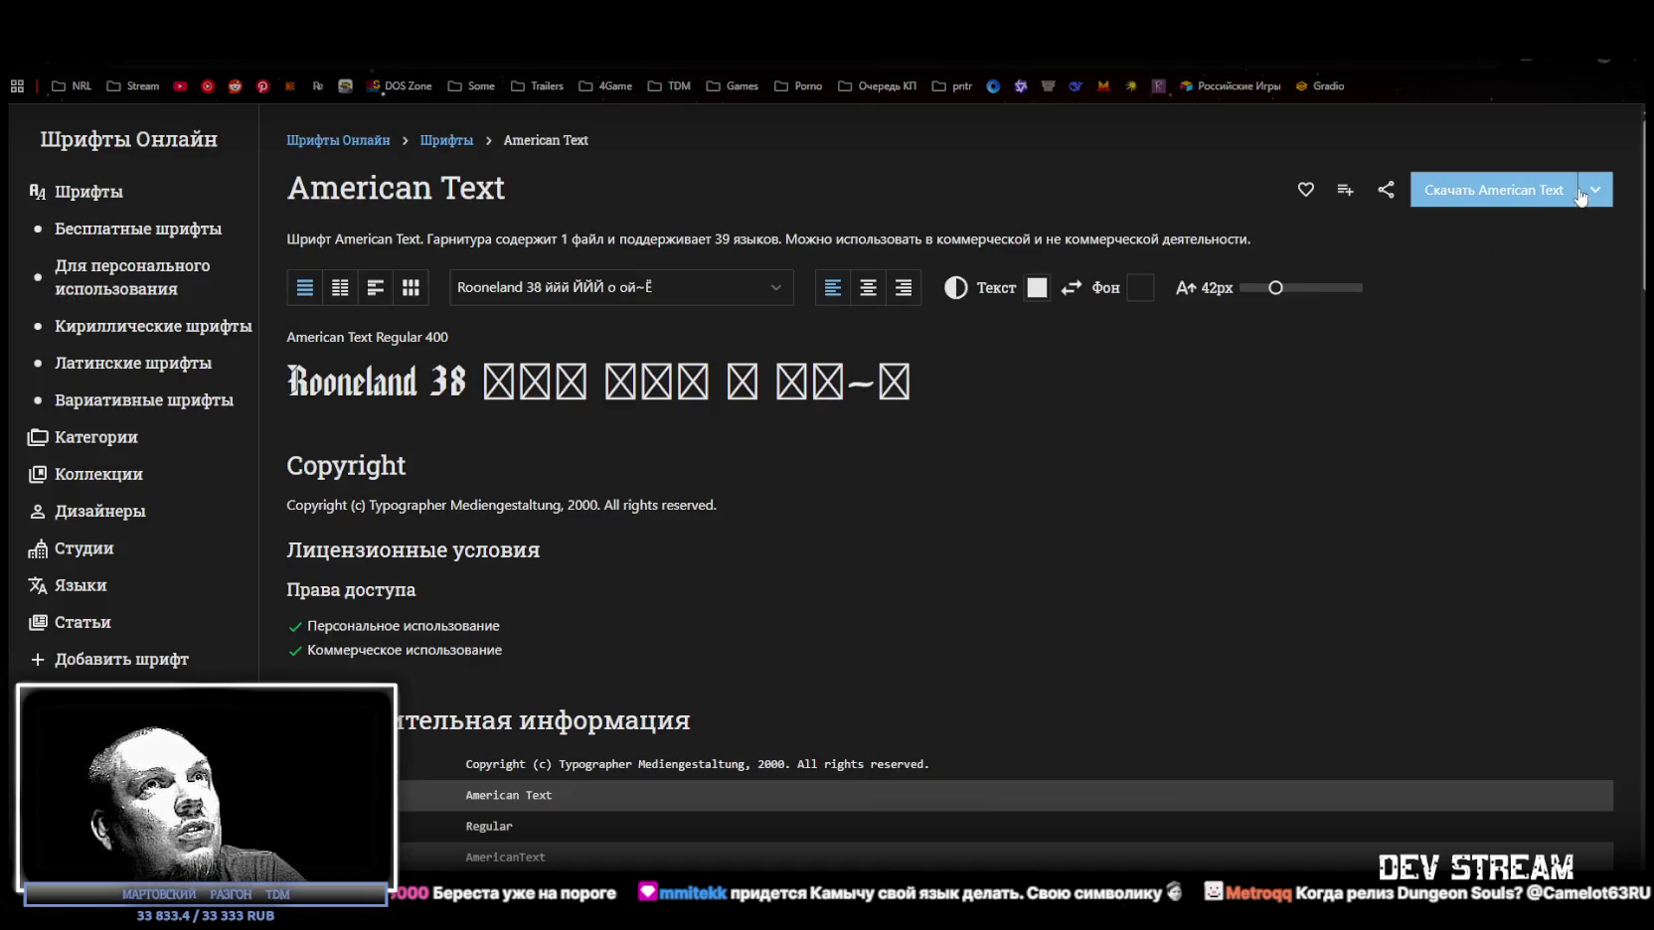
- Enter the image verification code on the American Text download page and download the font
left_click(1500, 196)
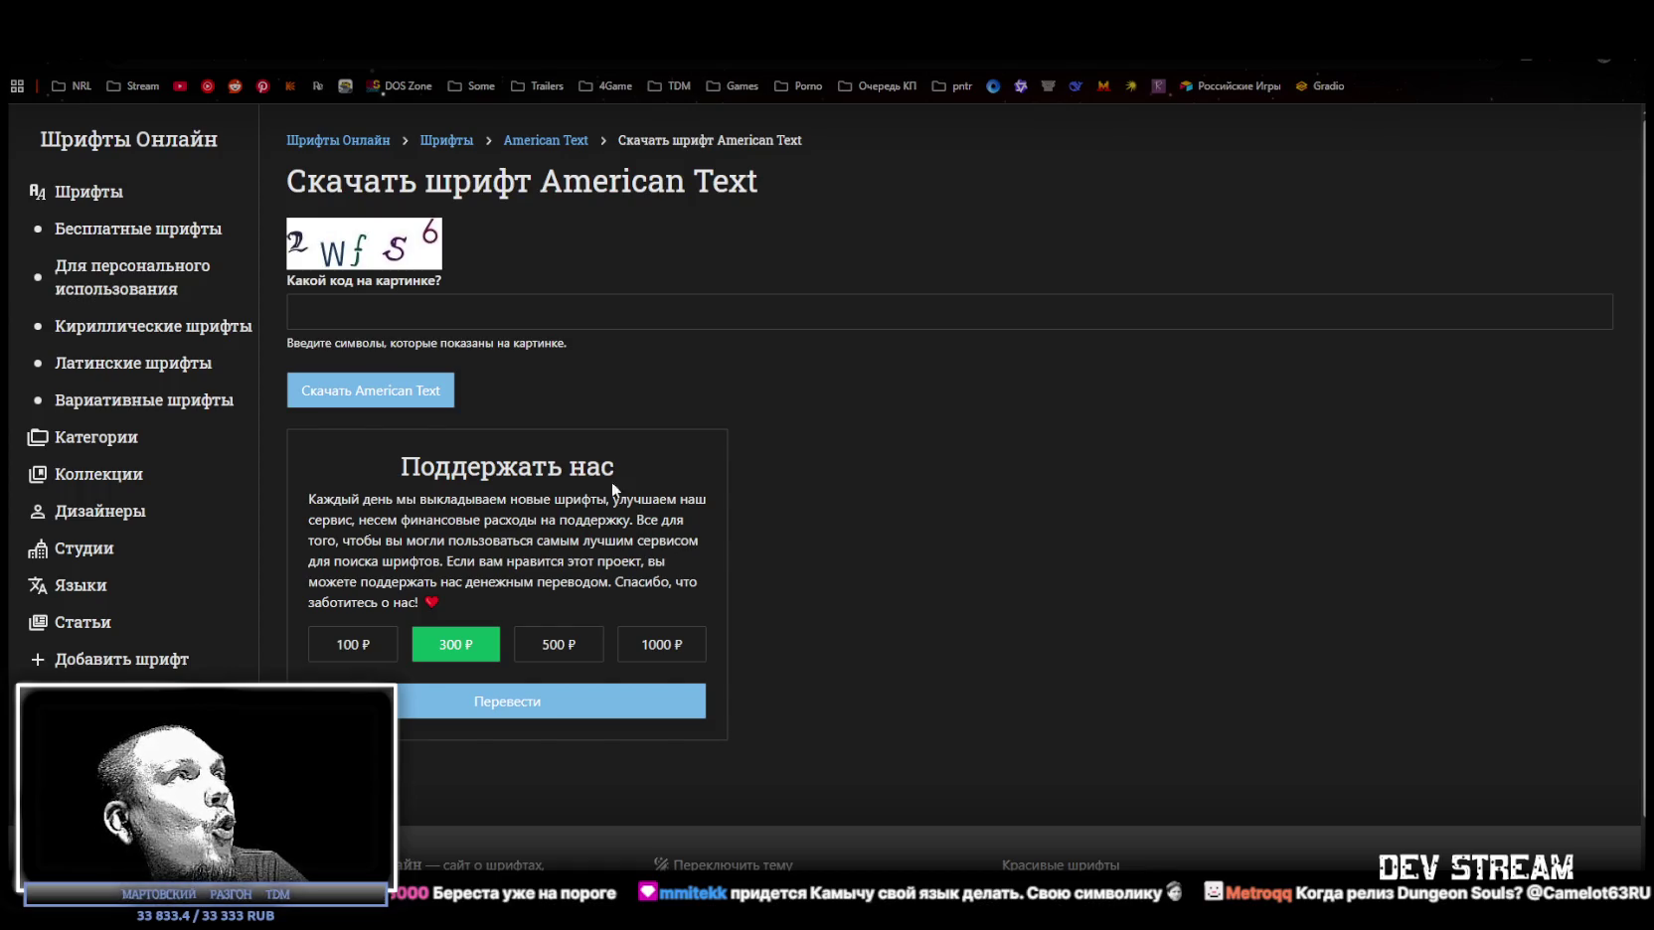
left_click(396, 308)
type("2wfs")
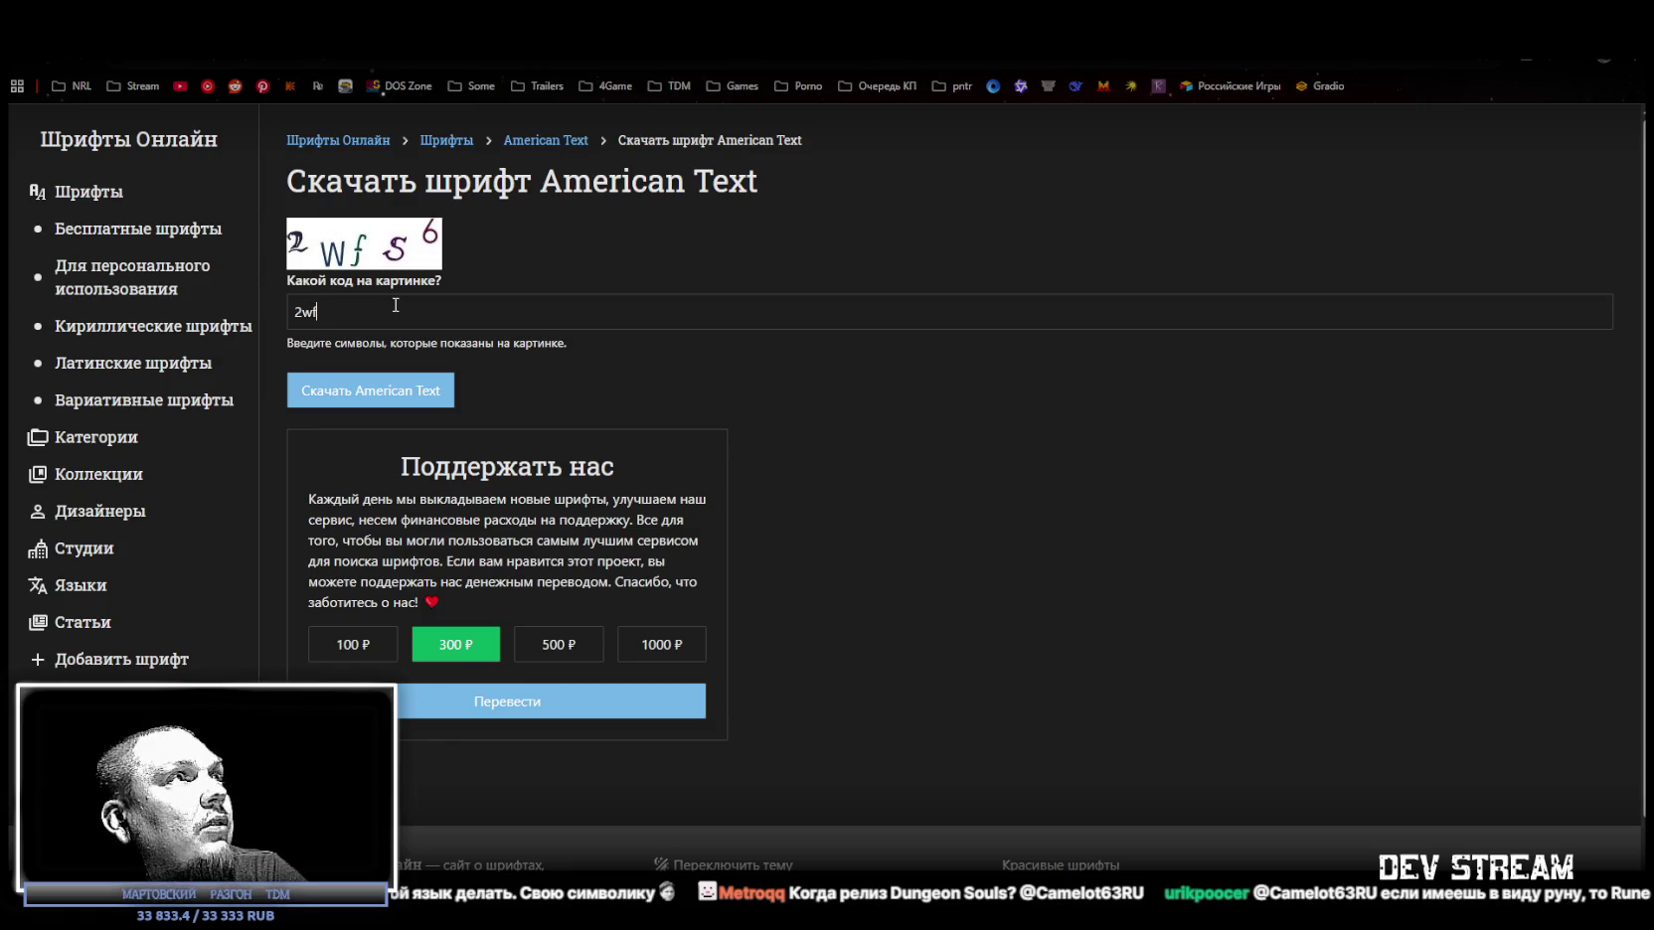
type("6")
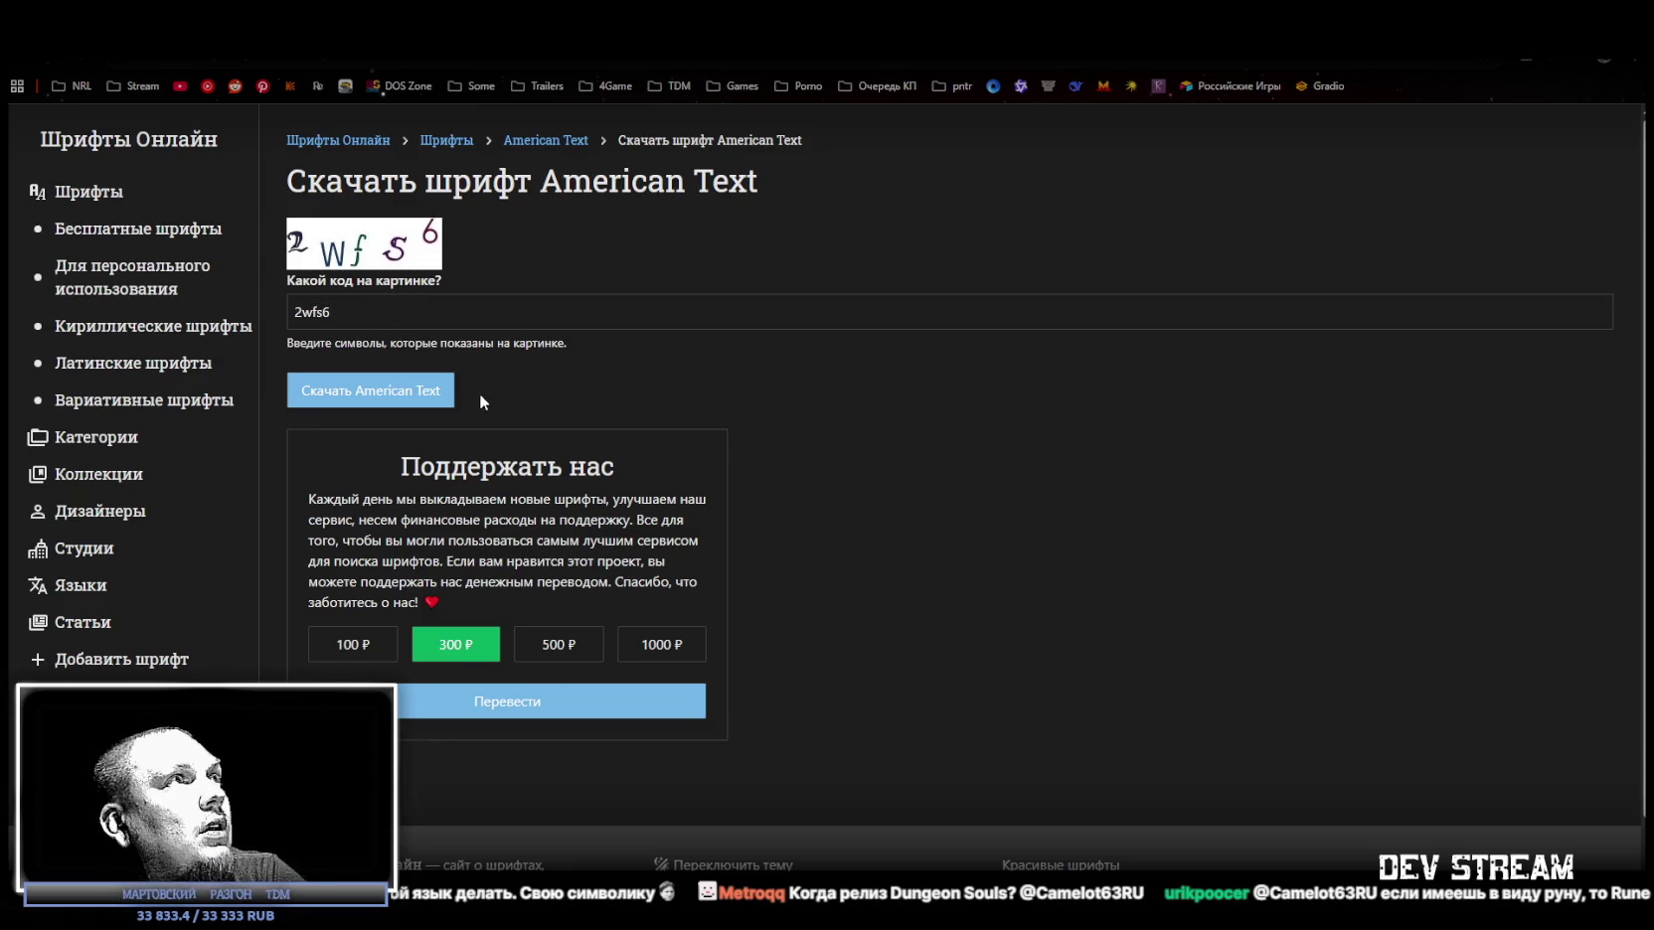
left_click(408, 392)
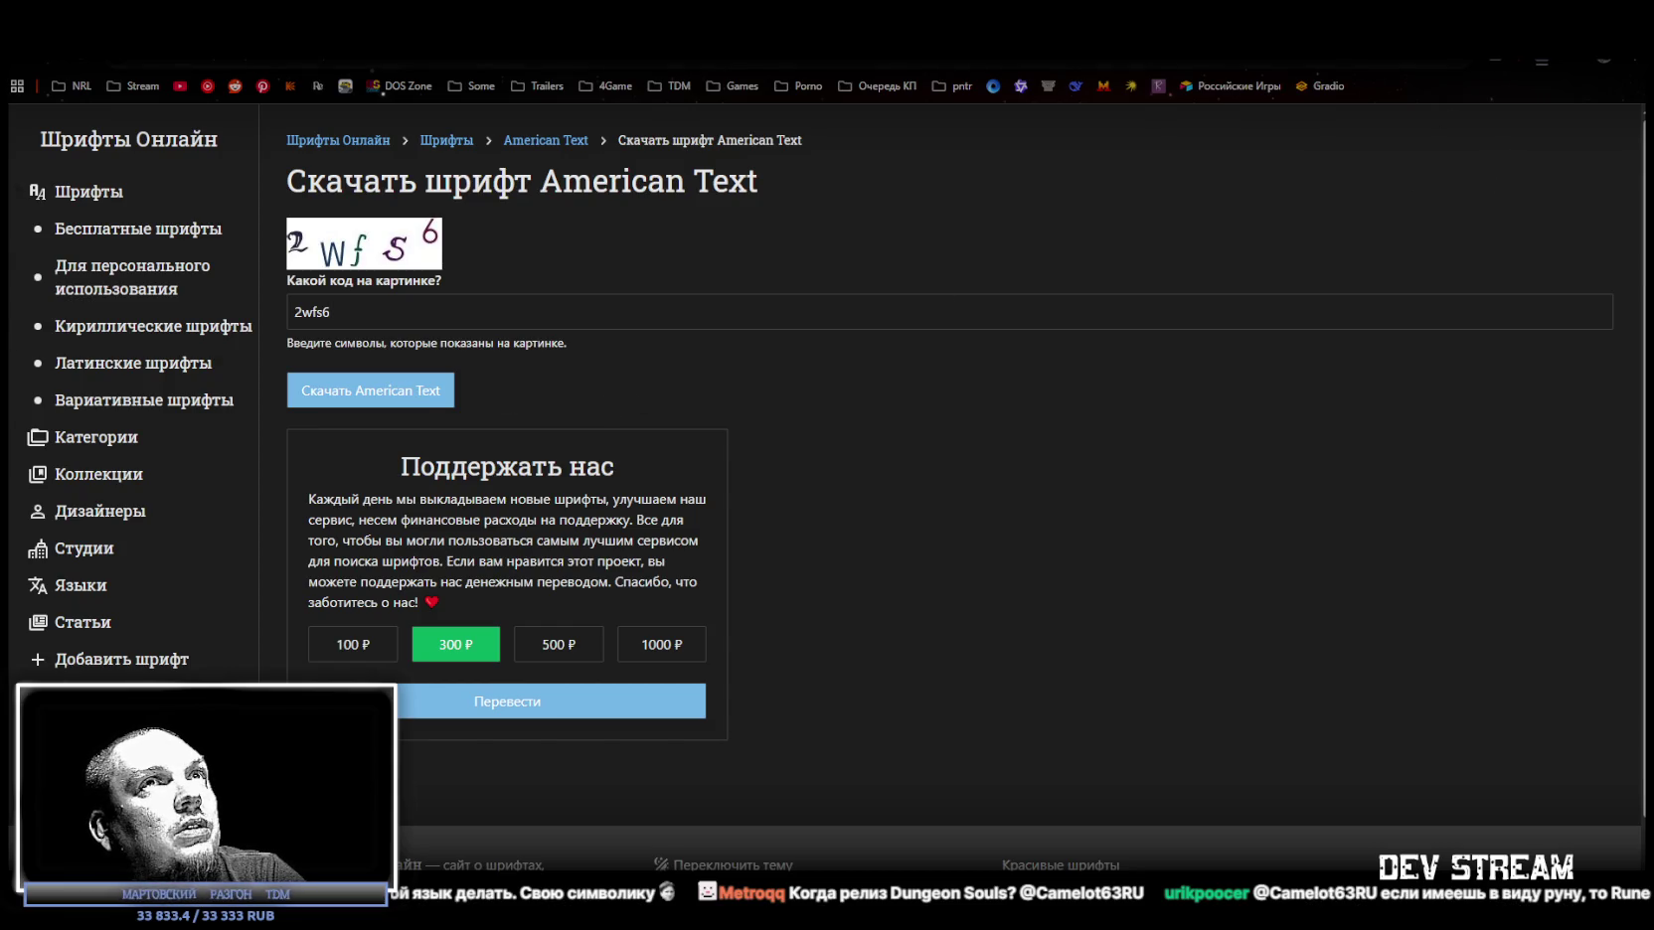
key("alt+Tab")
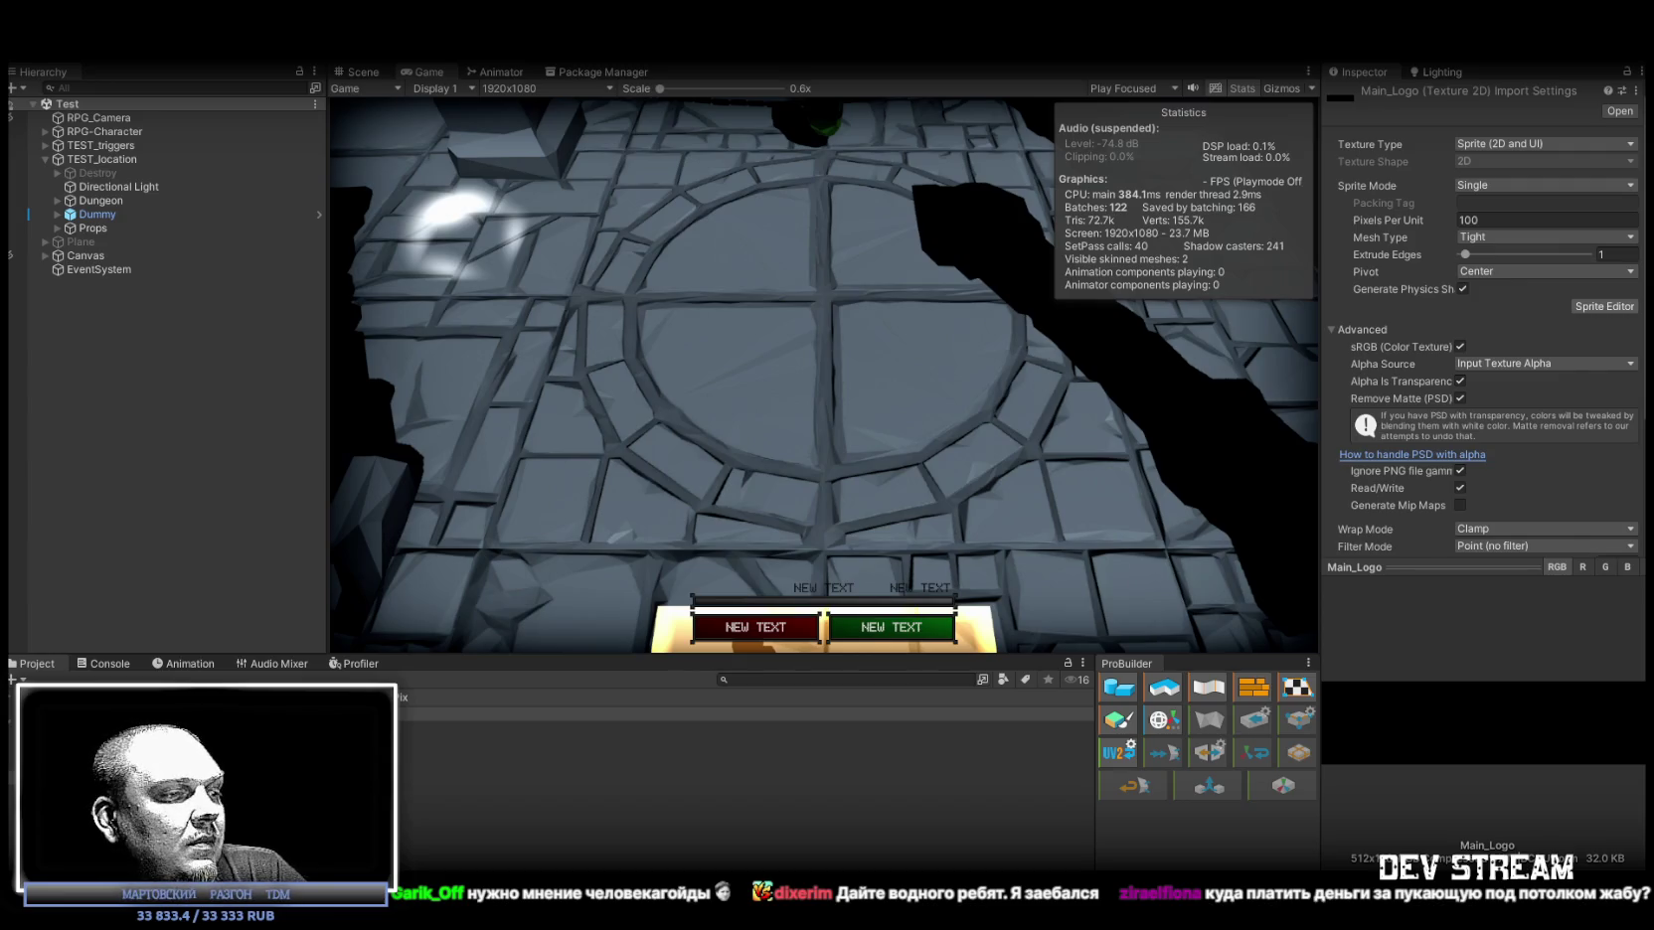
- Place a new text layer on the black Main_Logo banner
key("alt+Tab")
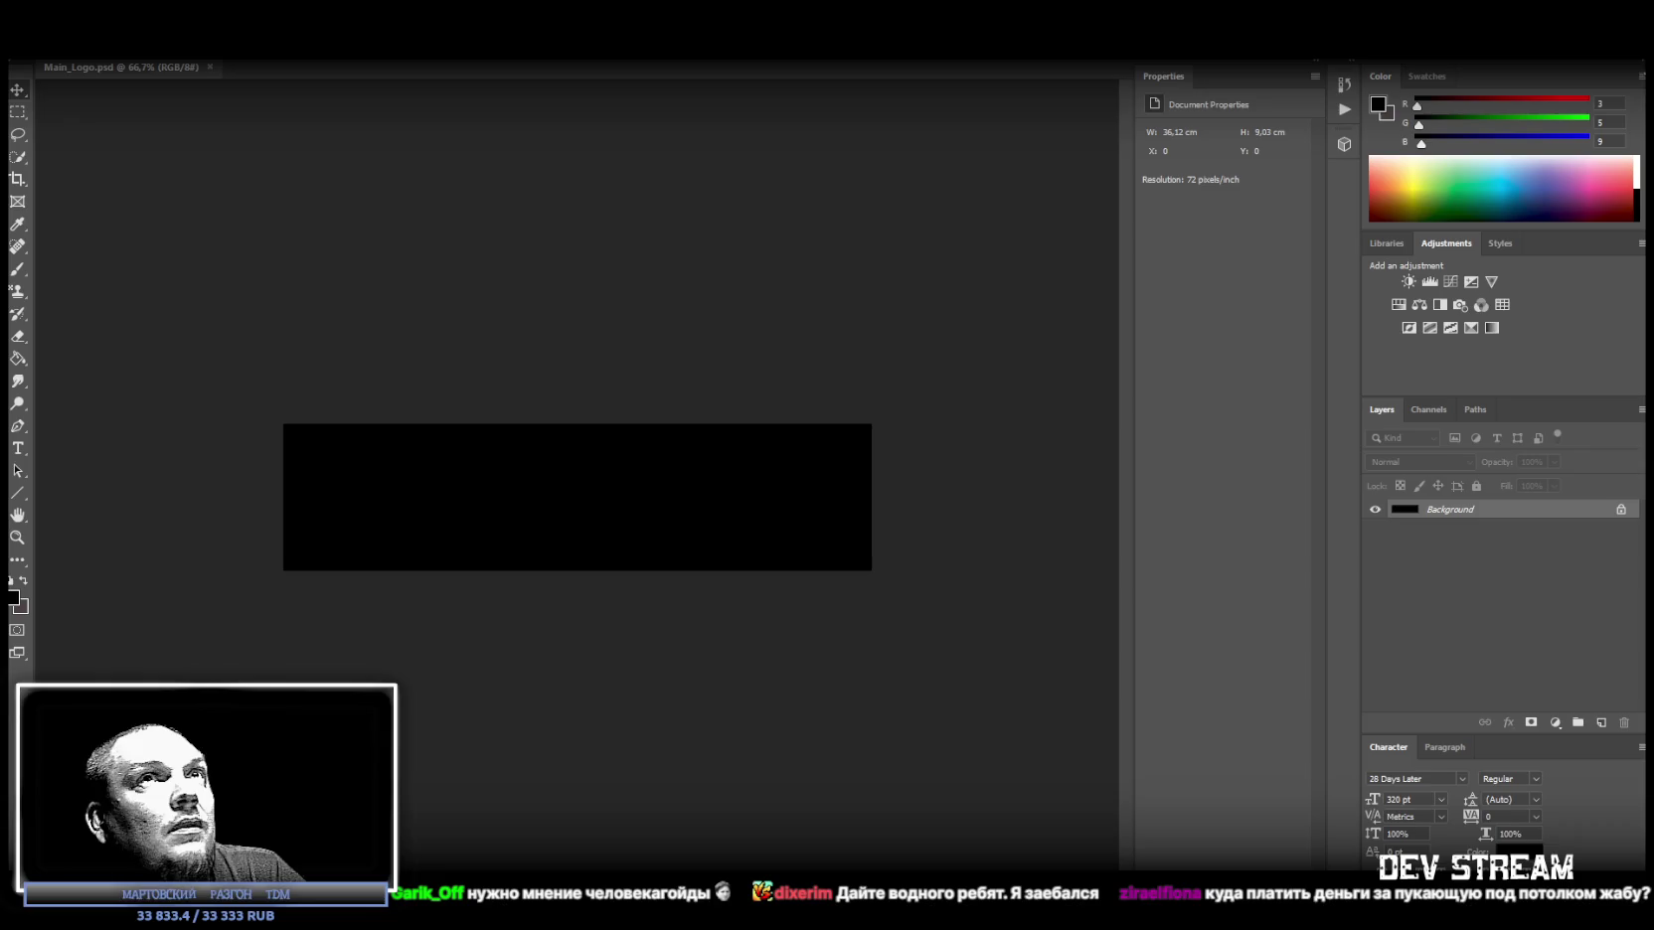
key("alt+Tab")
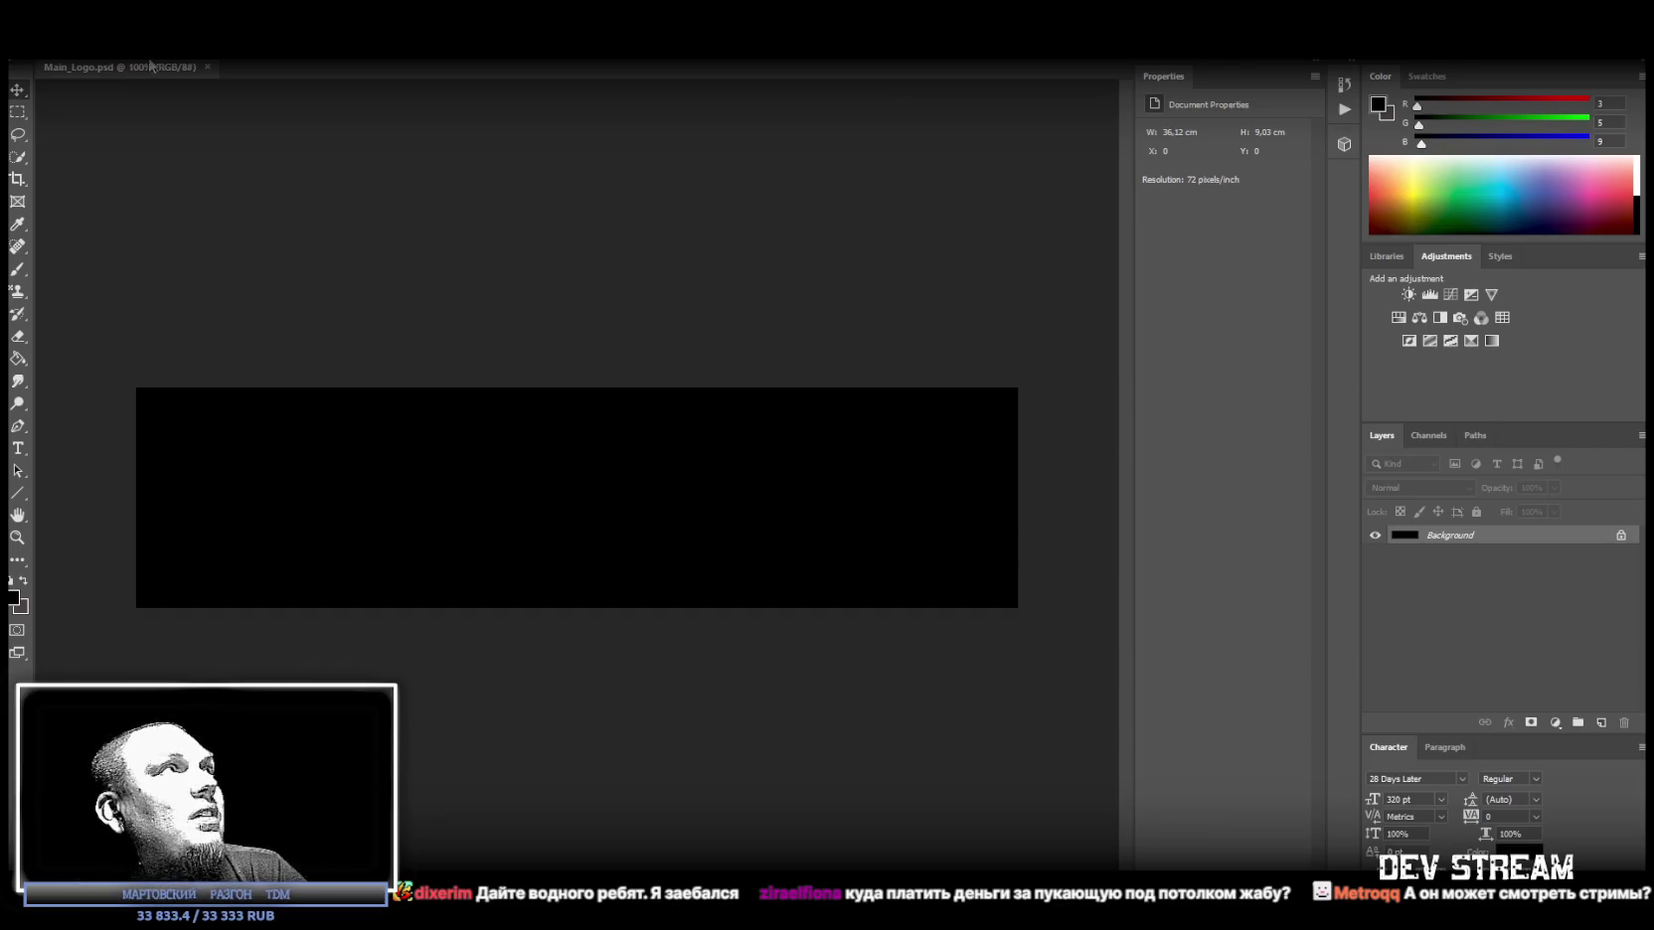
left_click(18, 448)
left_click(579, 555)
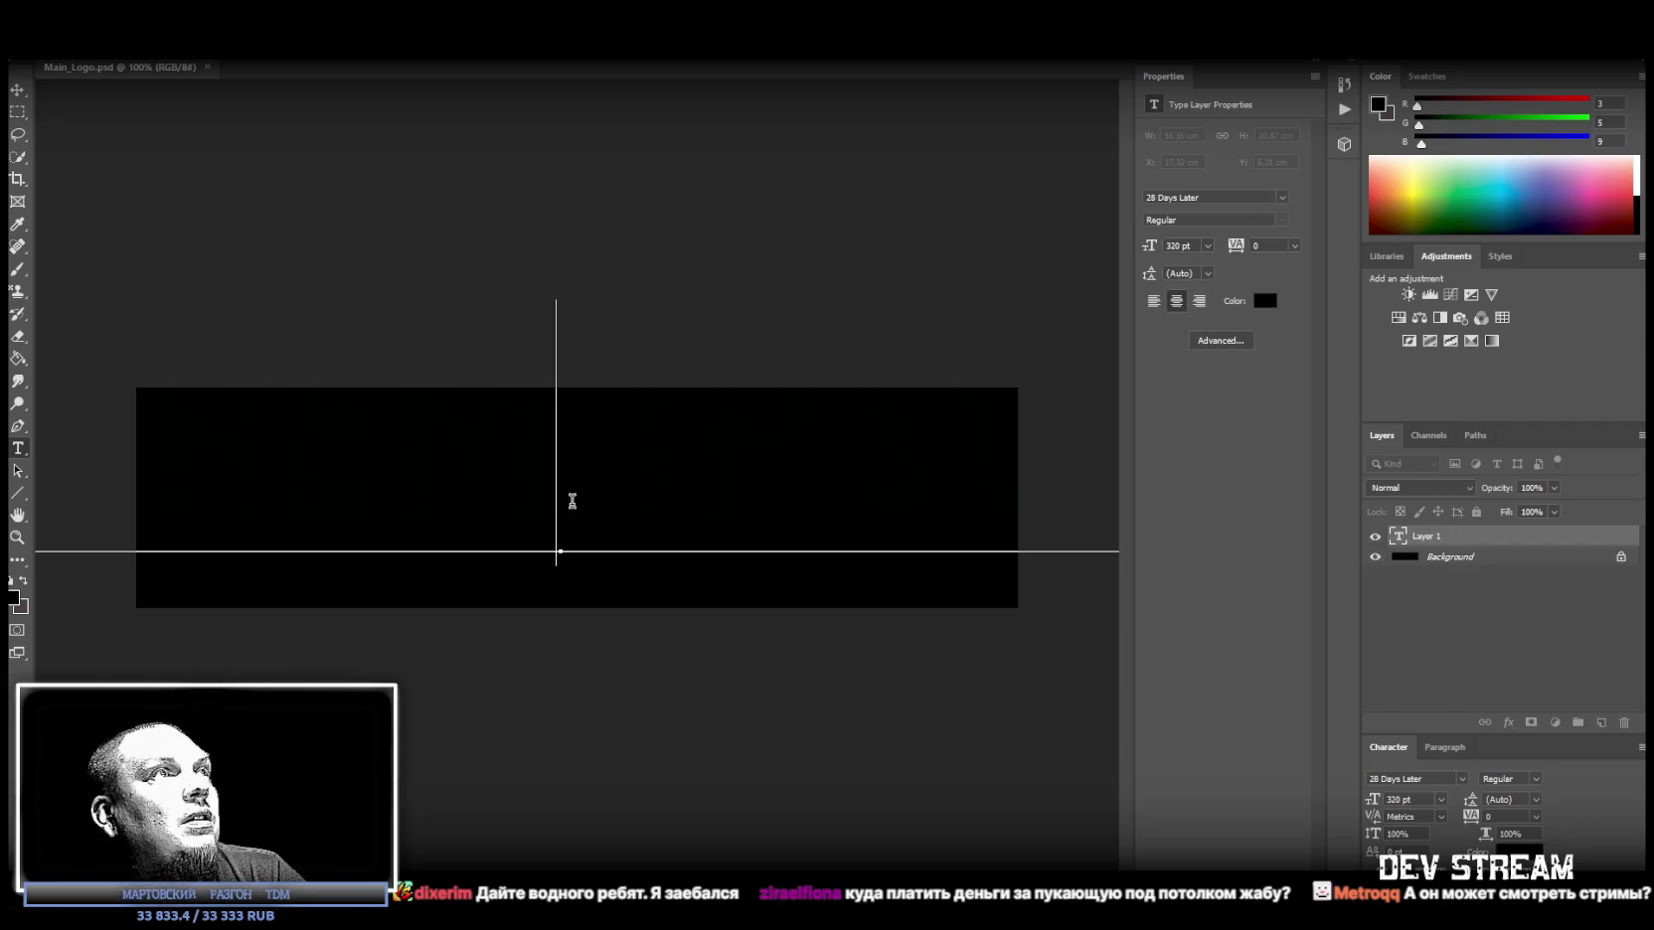
- Set the text layer in the American Text font at 120 pt
left_click(199, 47)
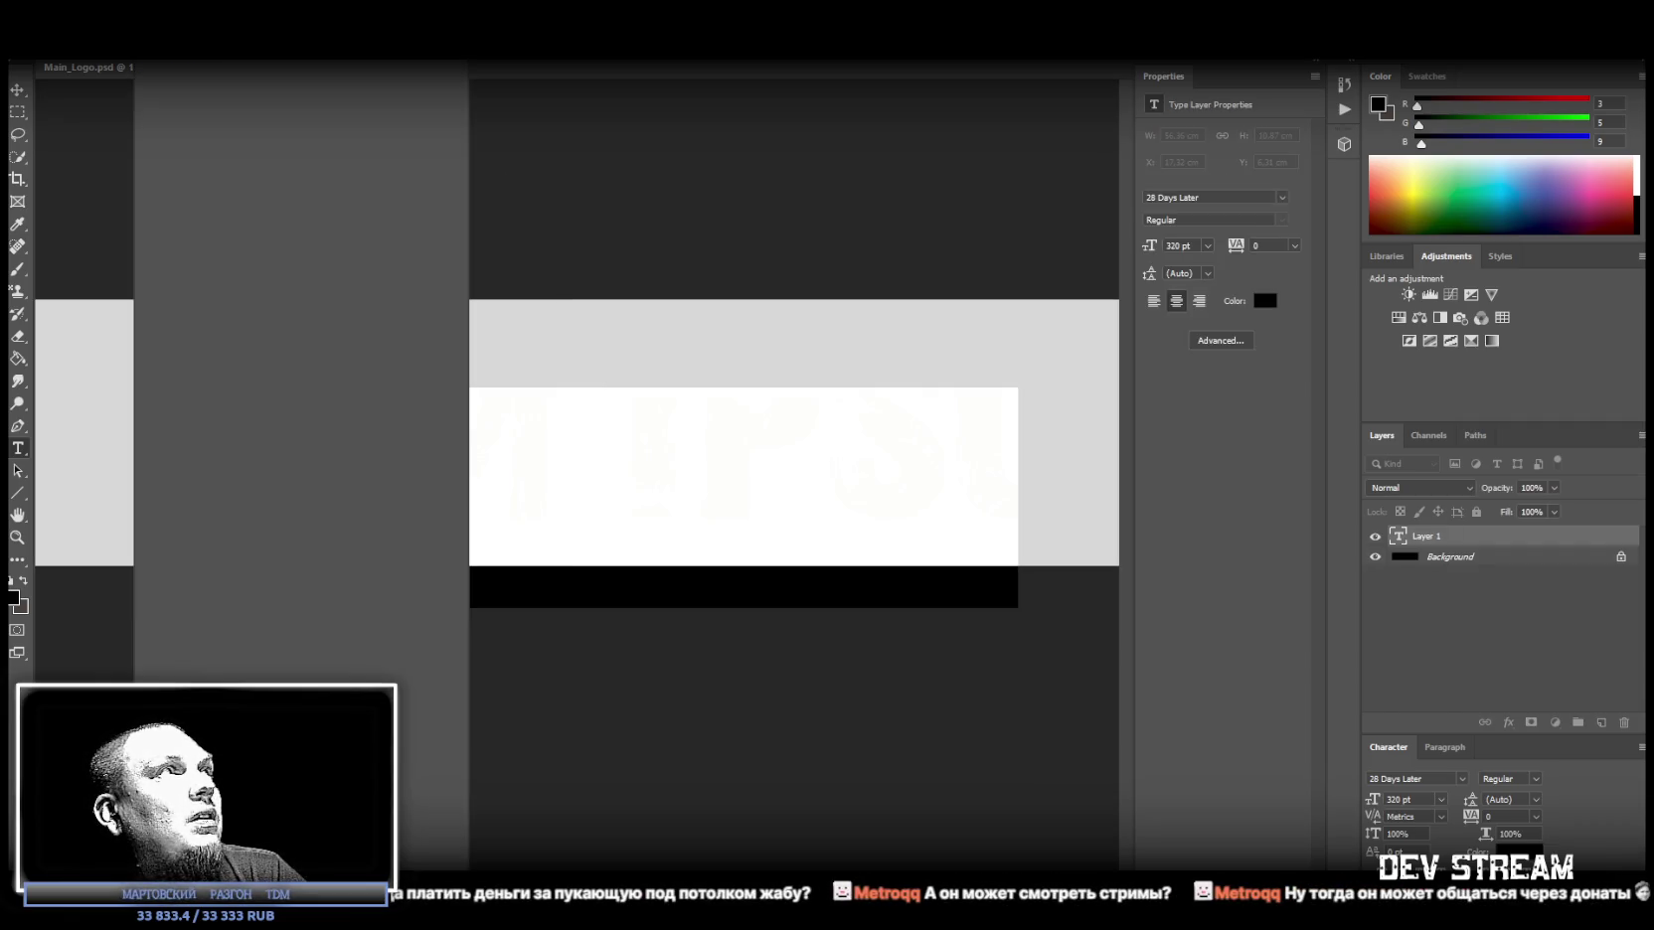
key("Down")
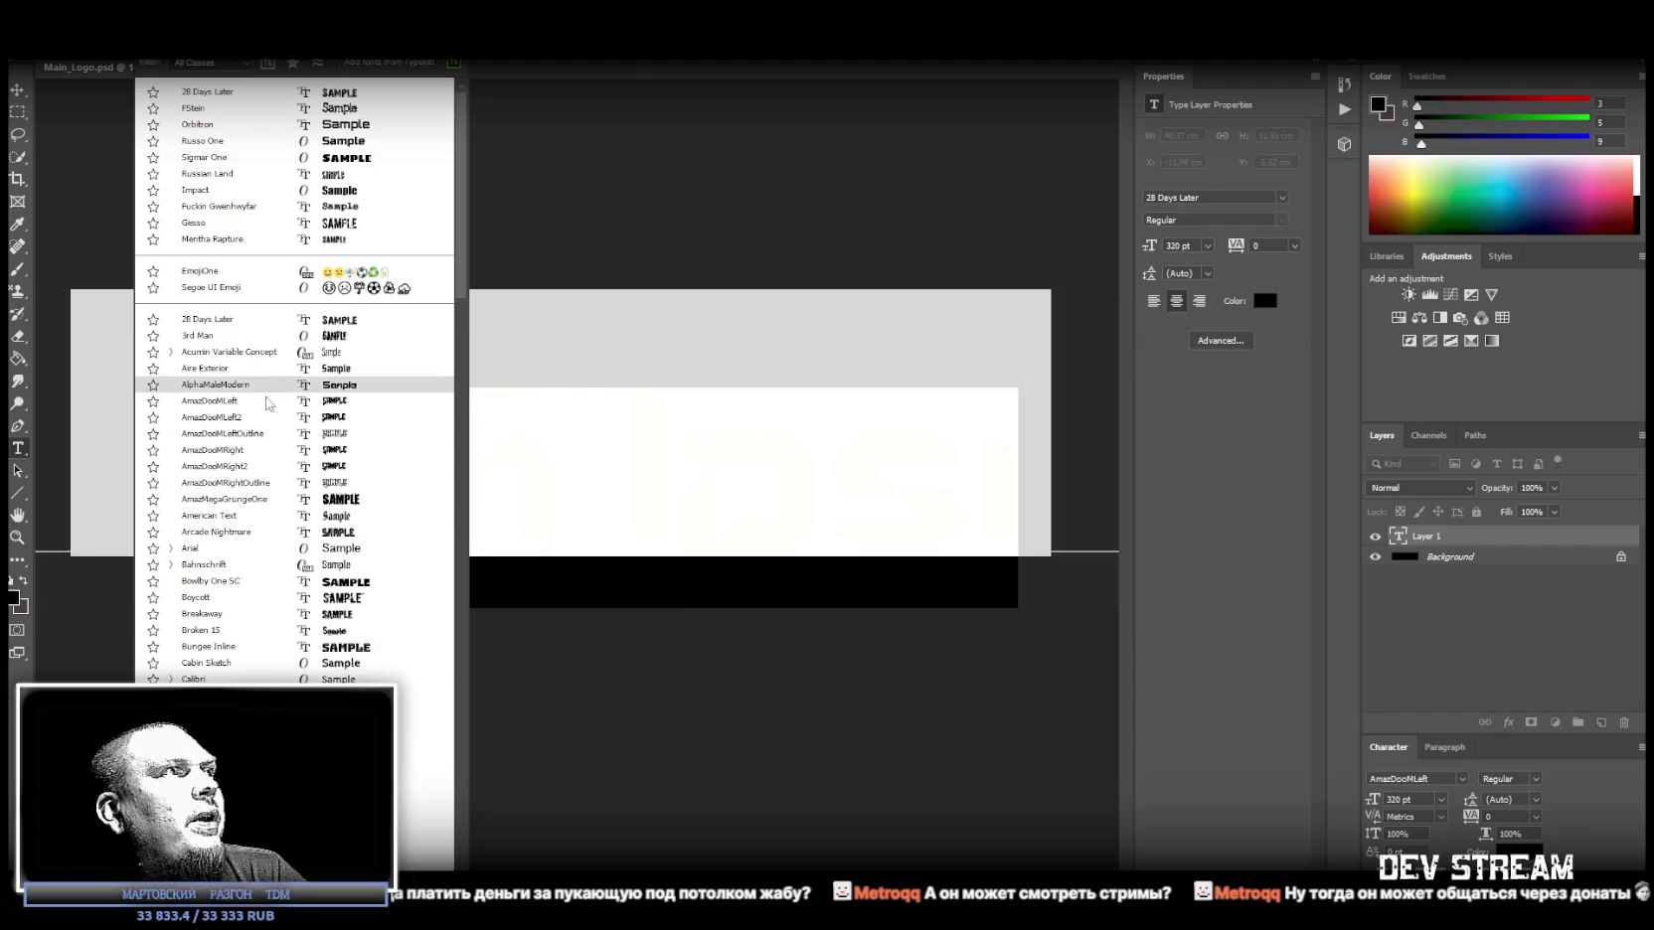
left_click(218, 516)
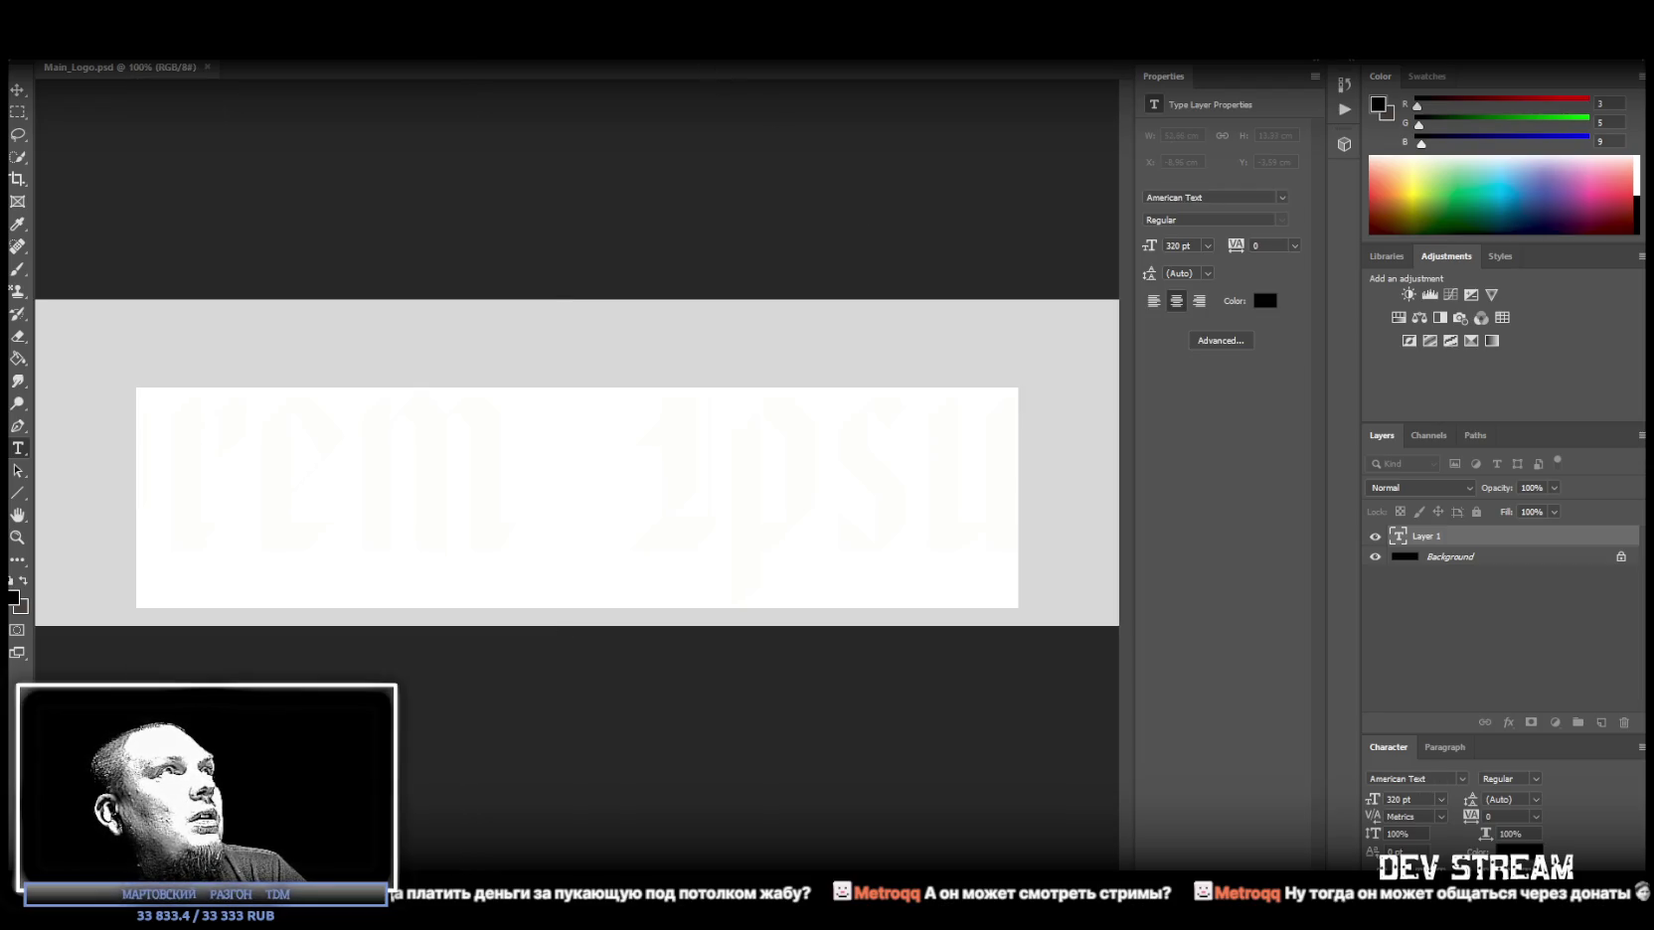
type("120")
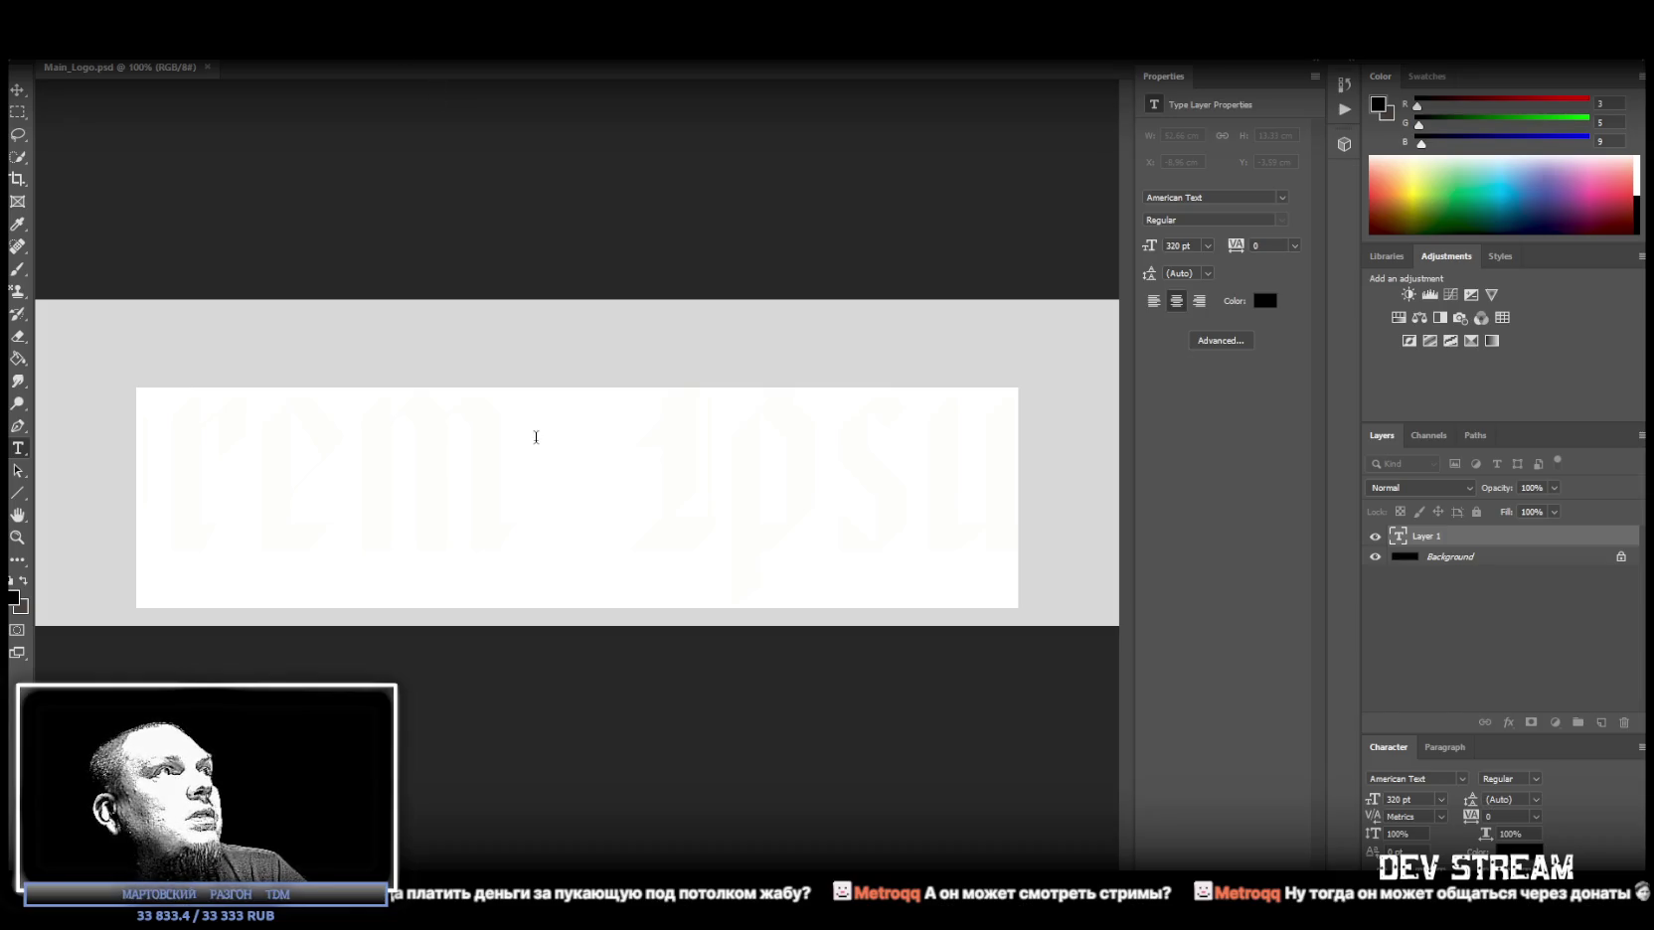
triple_click(545, 508)
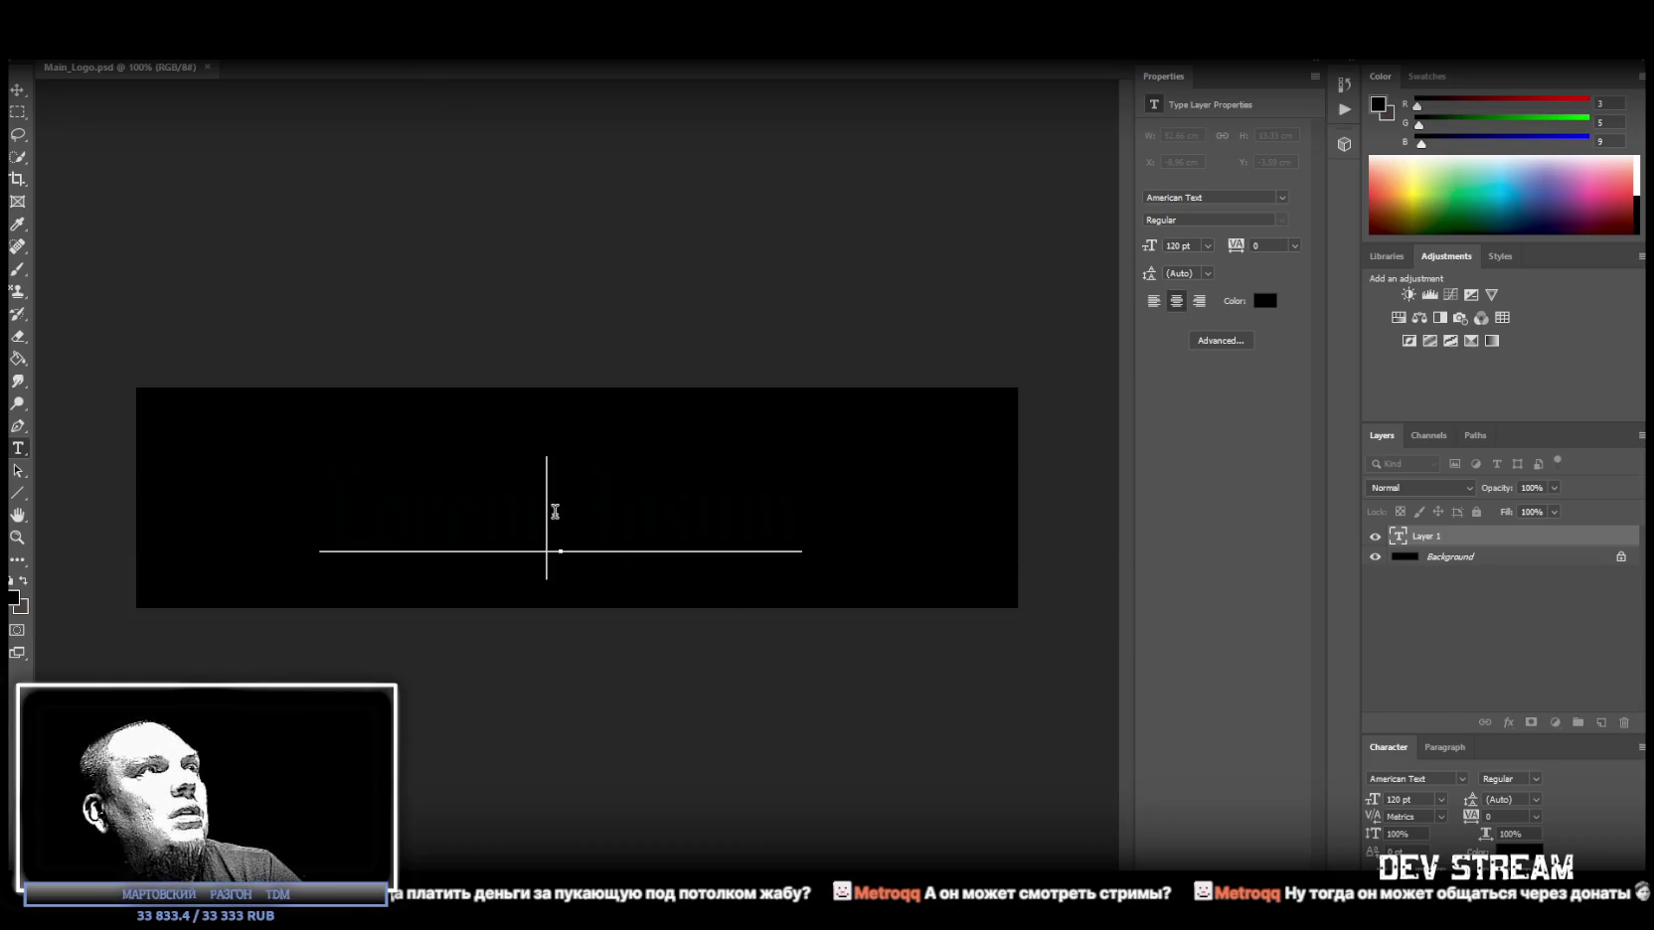
- Replace the placeholder with 'Roonland 38' in a brown text colour
key("BackSpace")
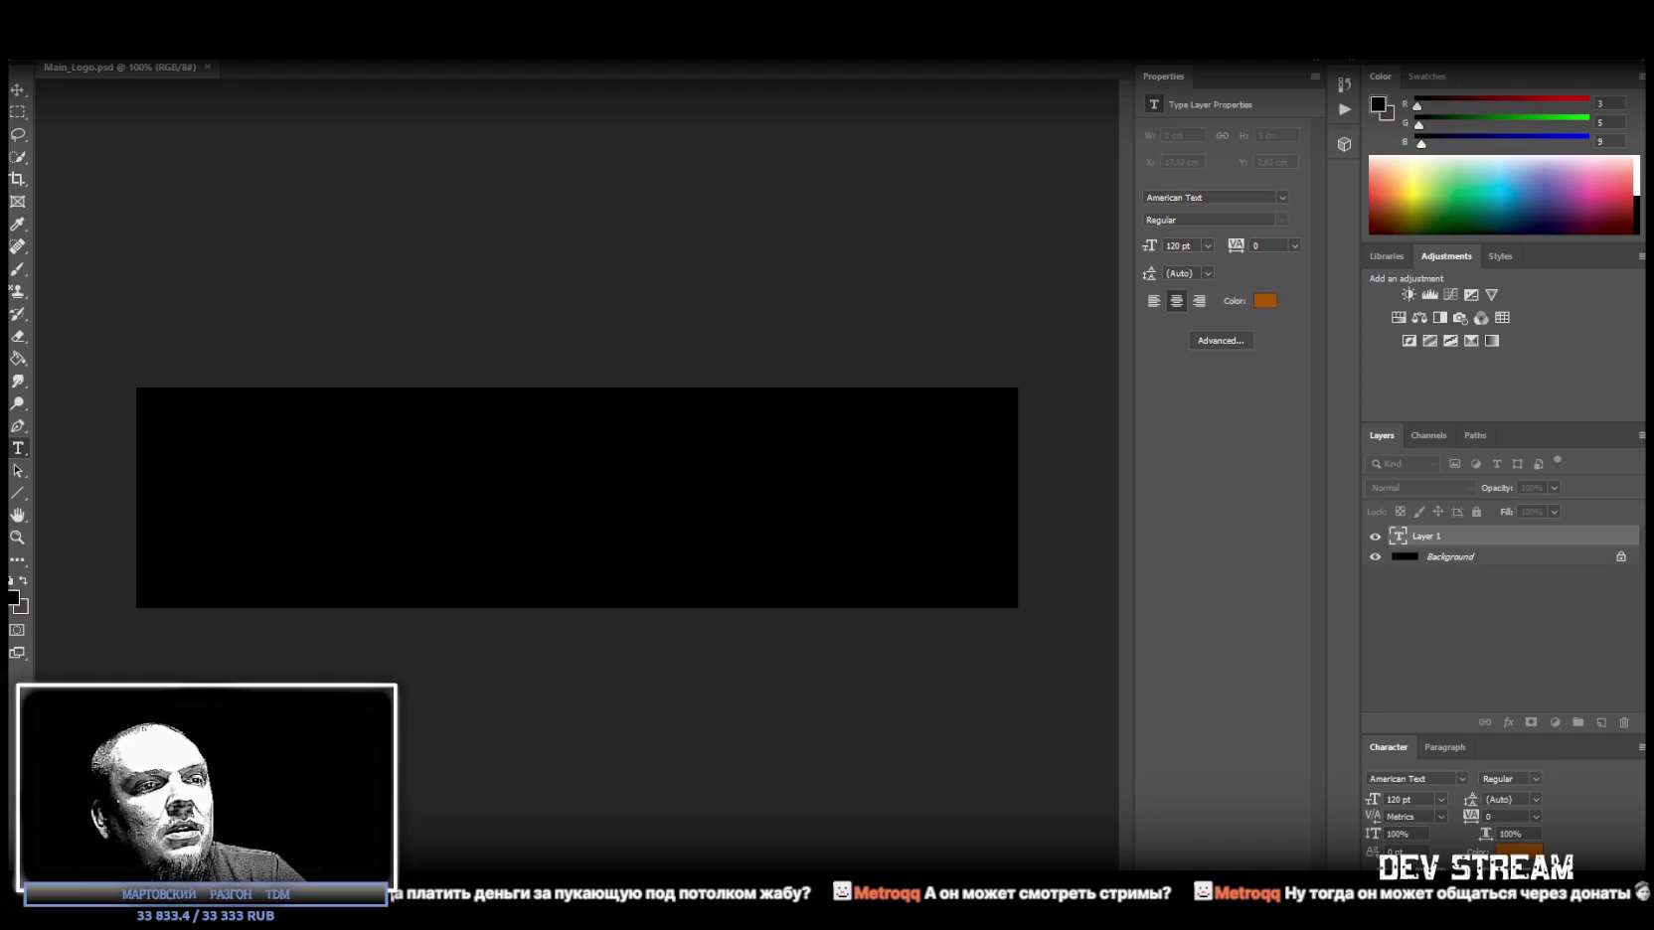
key("Return")
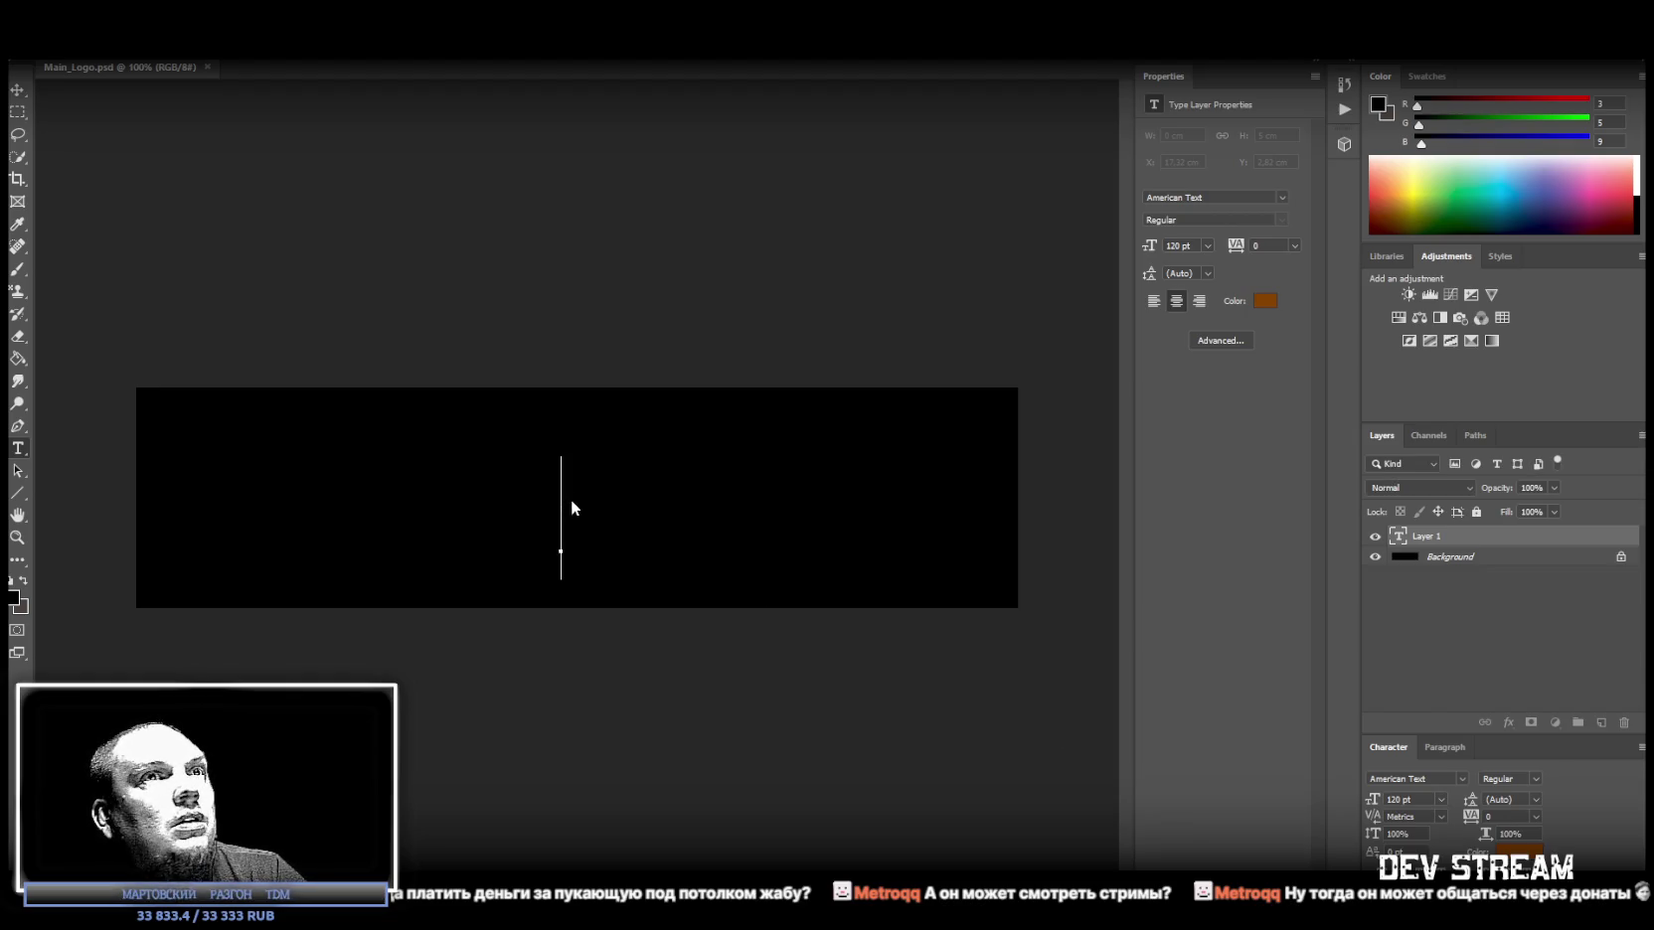
type("R")
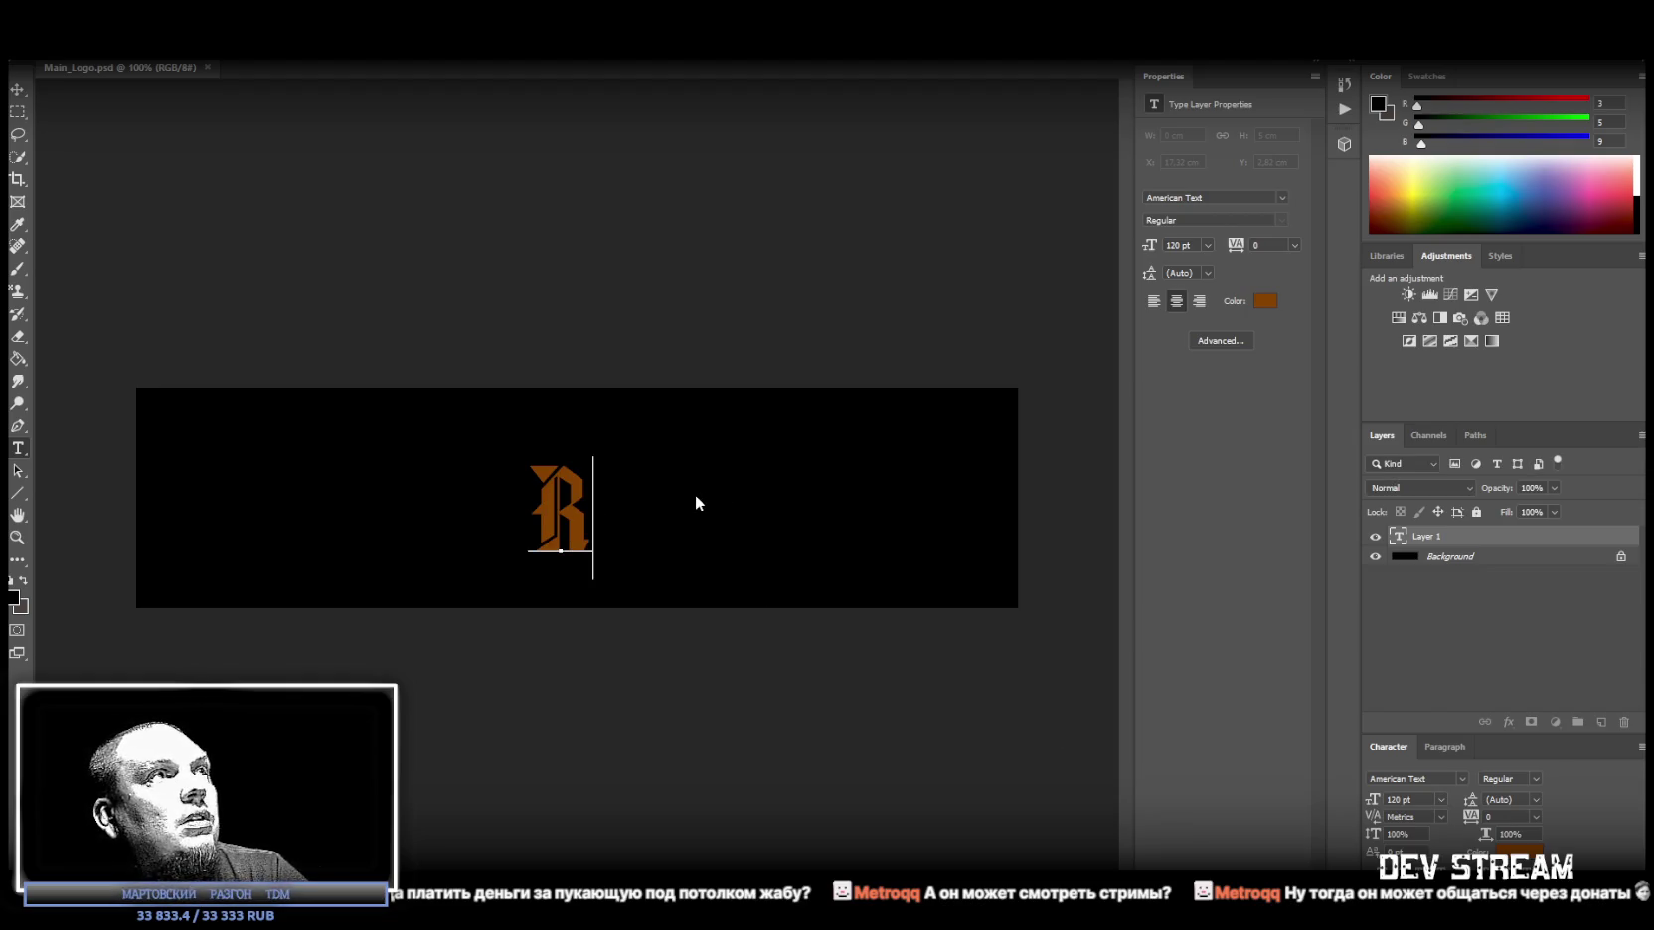
type("oo")
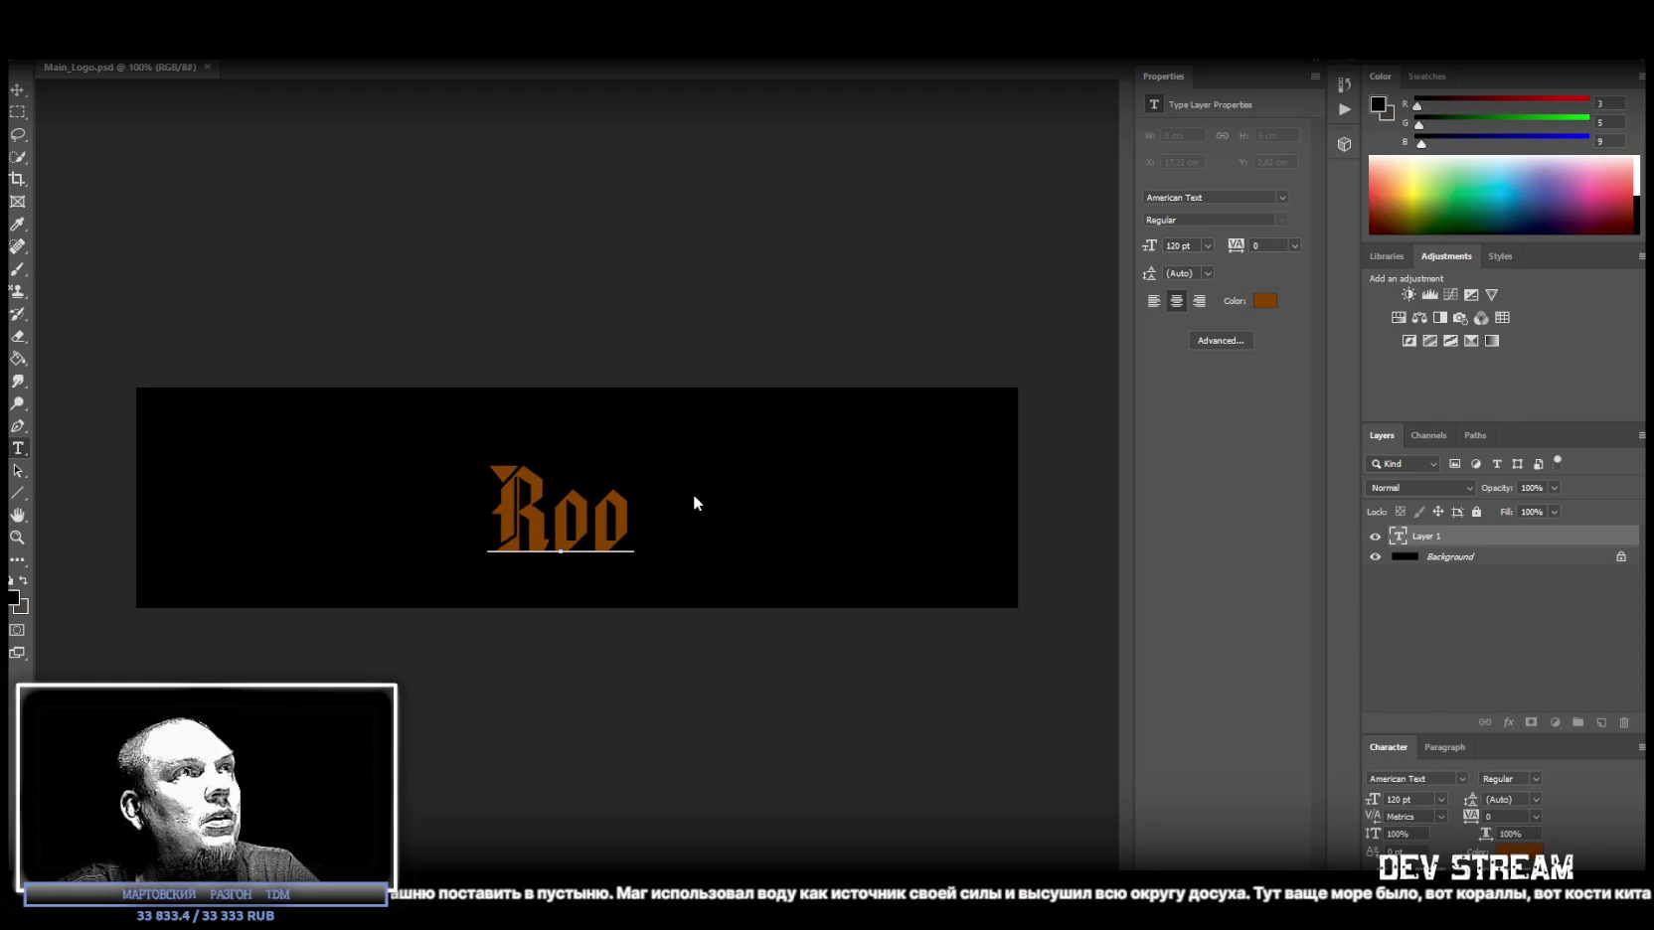
type("nland 38")
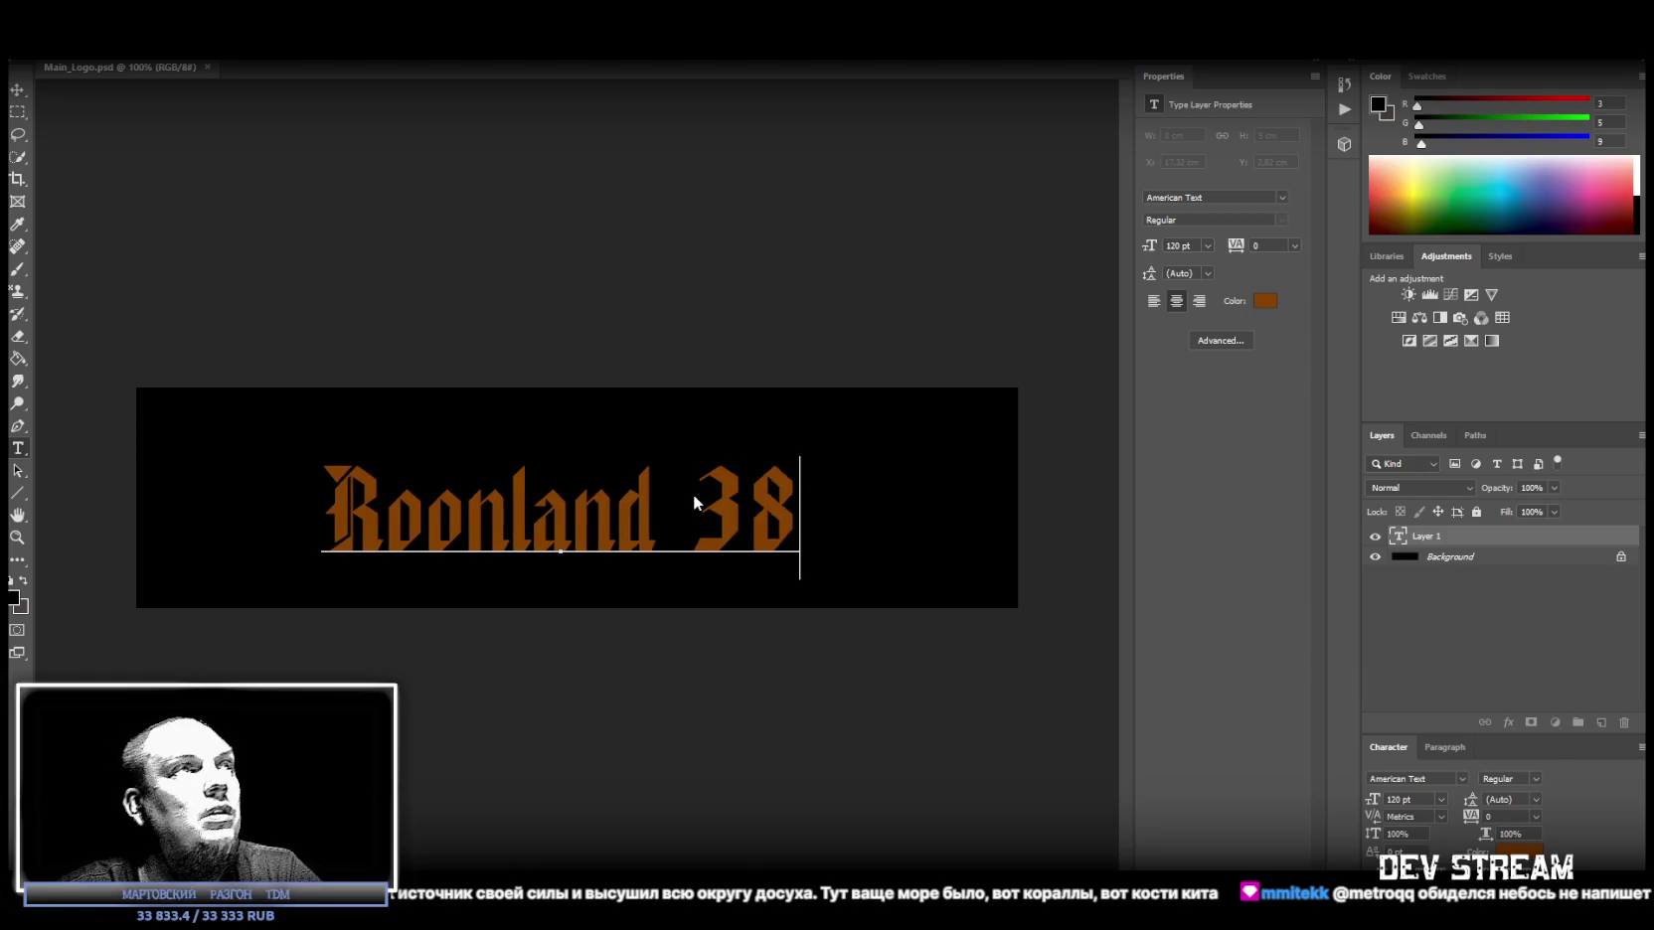
left_click(737, 736)
- Resize the Roonland 38 title to 220 pt, then down to 180 pt
key("ctrl+a")
left_click(552, 530)
key("ctrl+a")
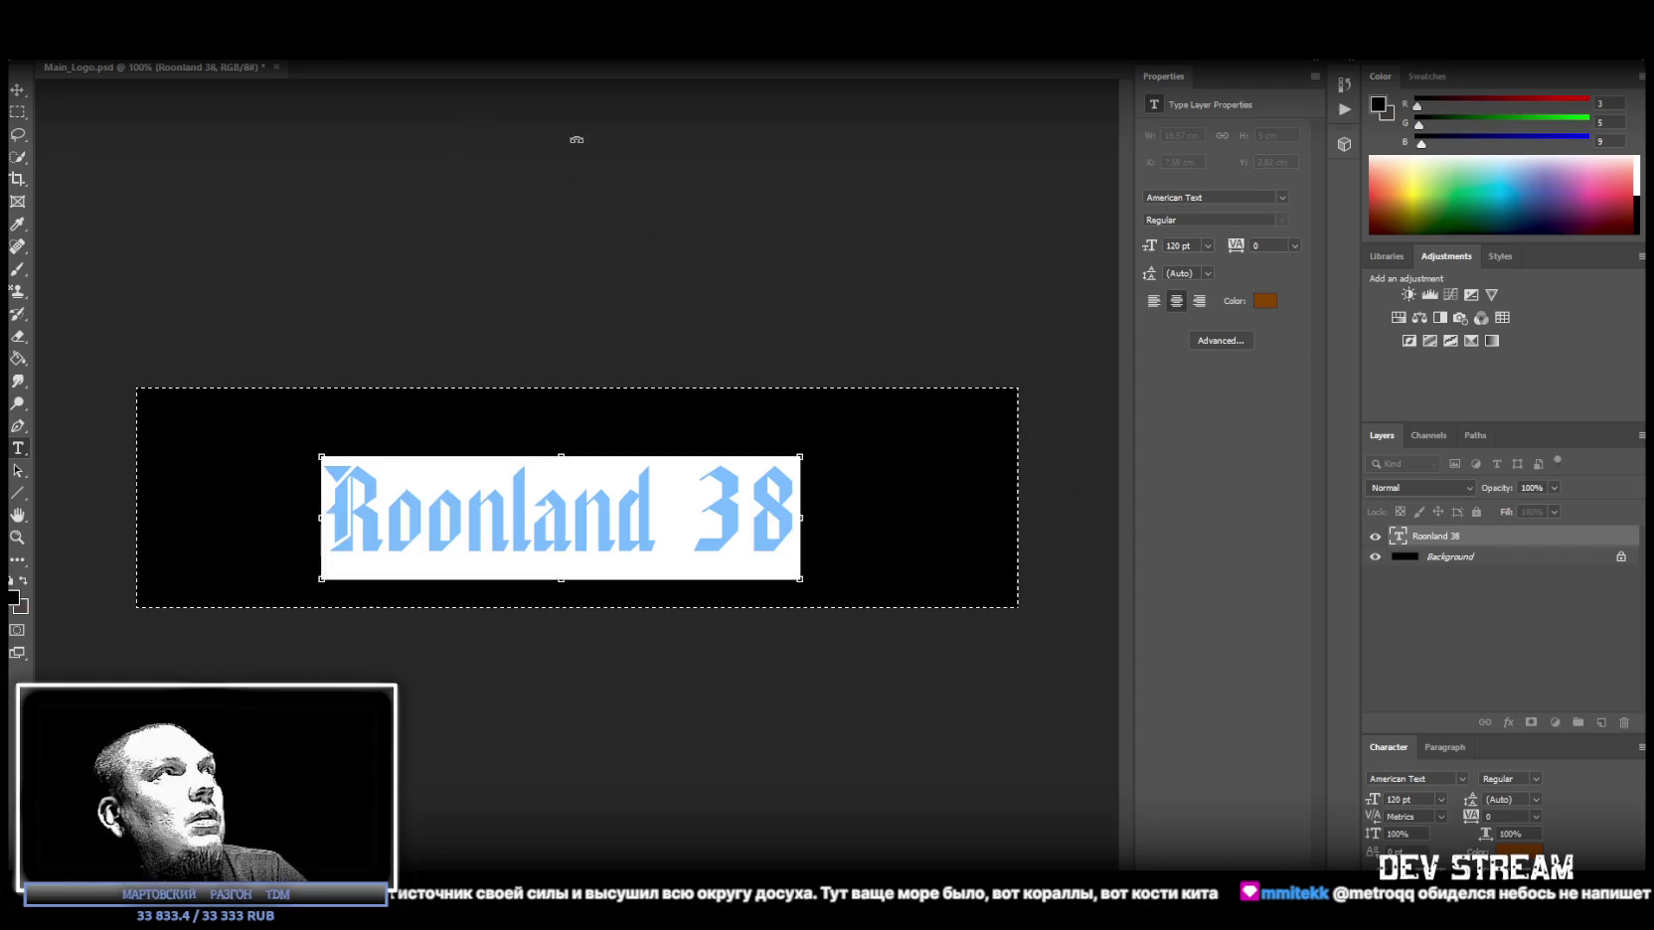
left_click(489, 45)
left_click(489, 45)
type("220")
left_click(573, 171)
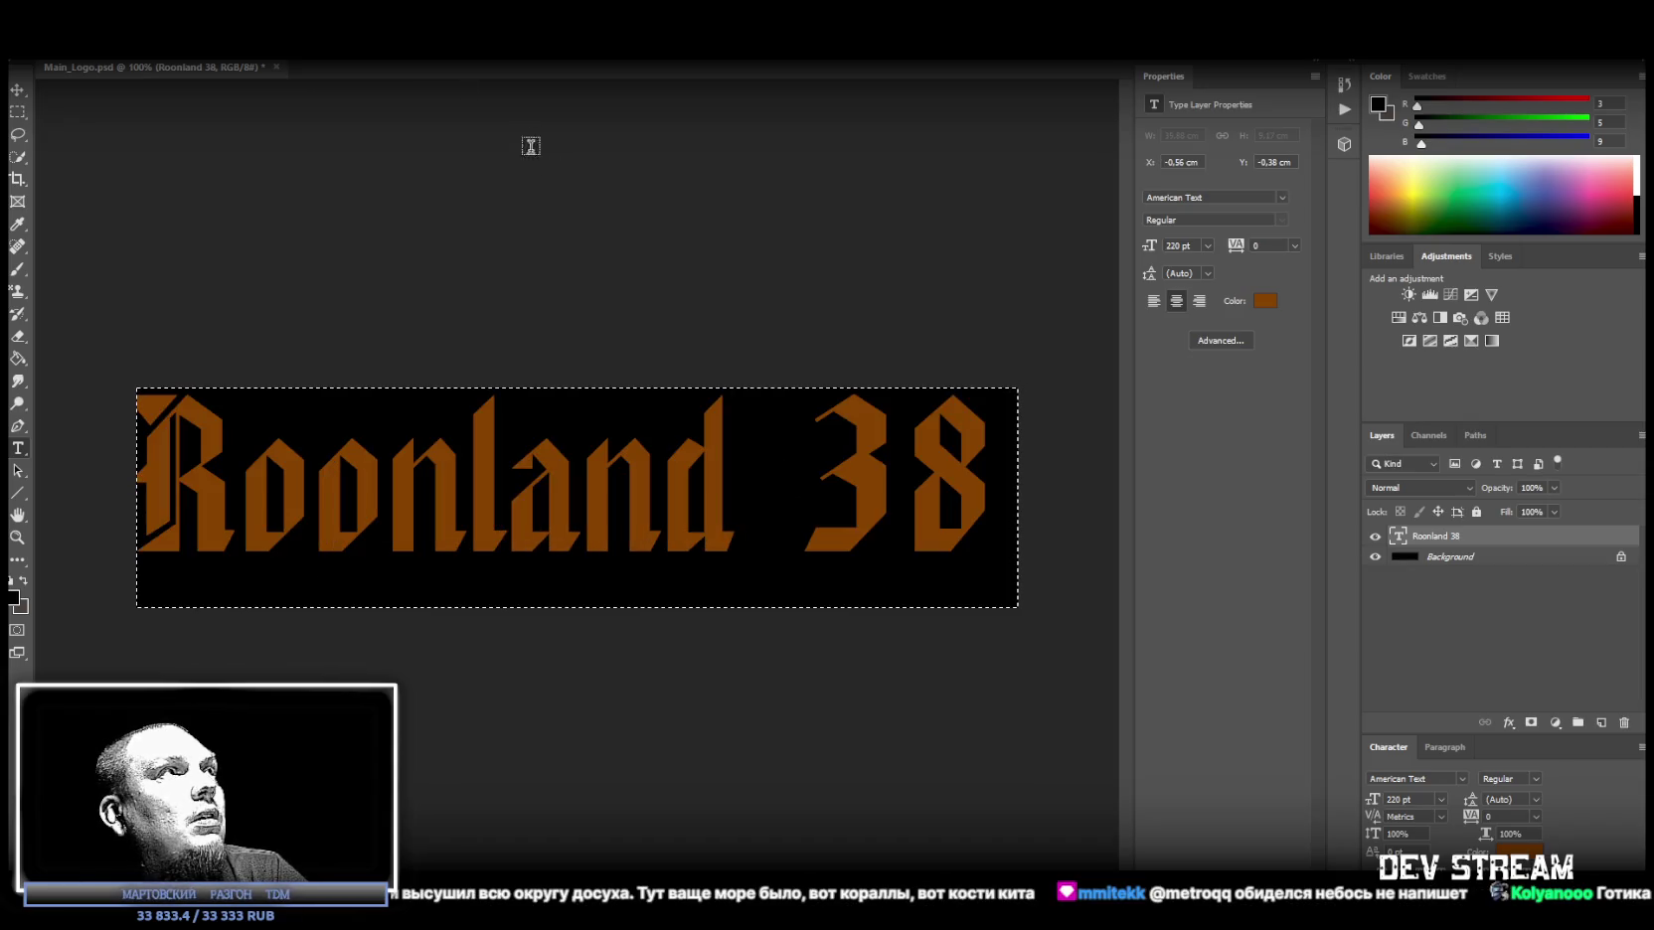
left_click(522, 487)
key("ctrl+a")
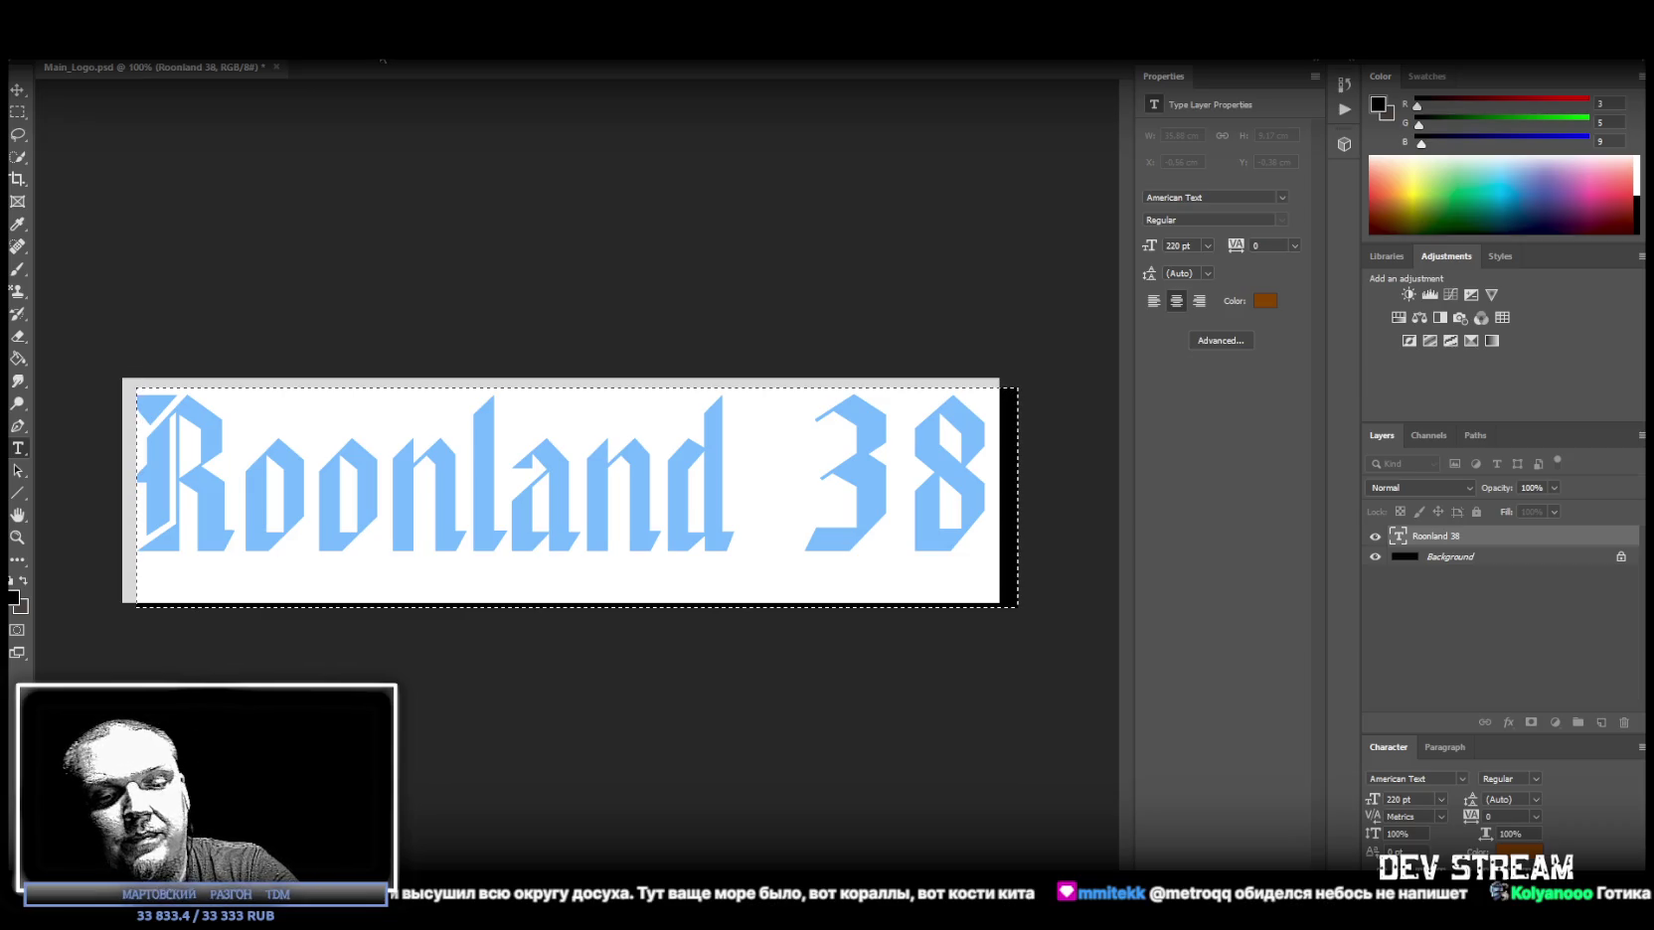
type("180")
left_click(371, 181)
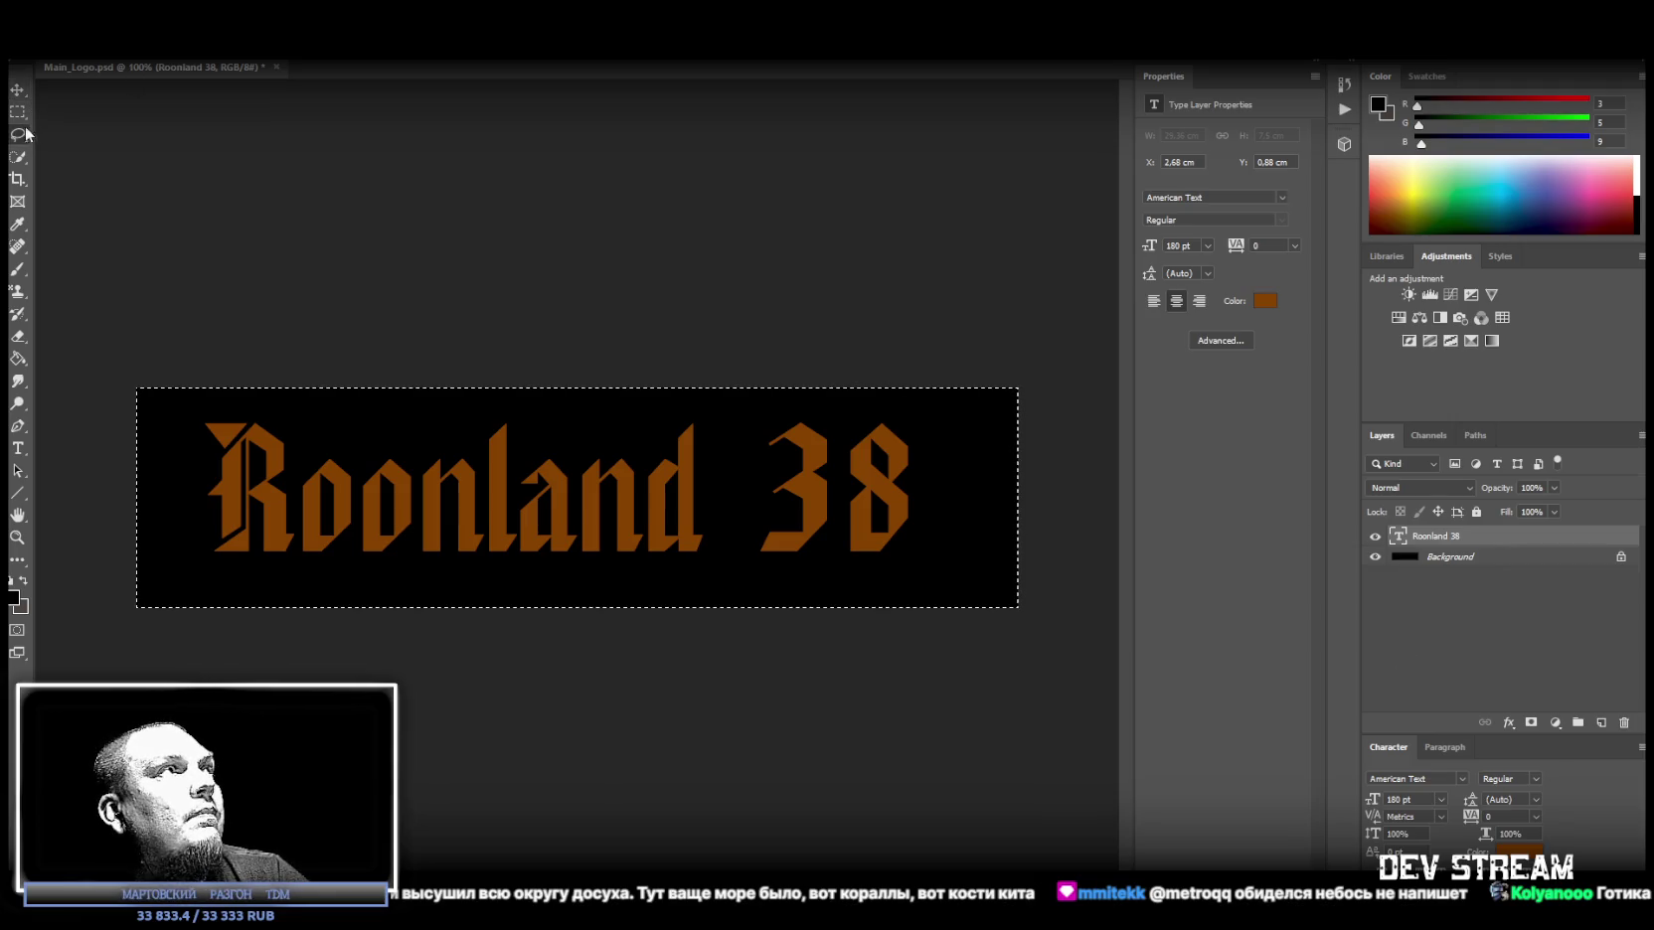
- Nudge the title right to centre it and fill it with dark grey
left_click(553, 517)
left_click_drag(552, 517, 576, 529)
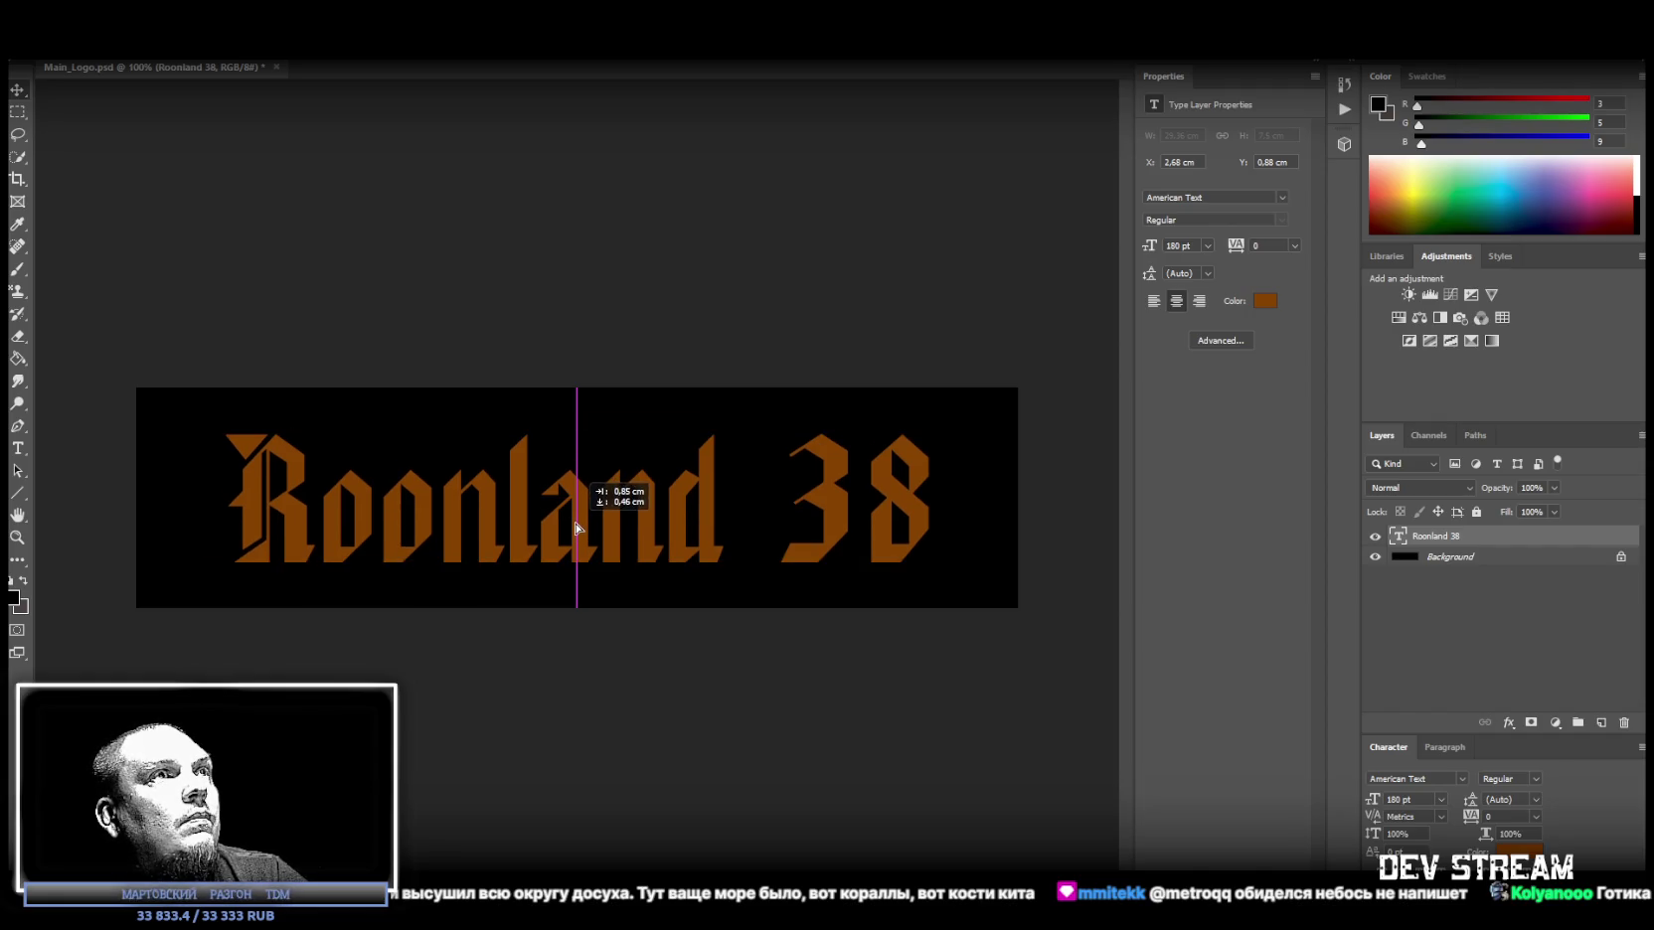
left_click(18, 448)
left_click(626, 437)
left_click(888, 445)
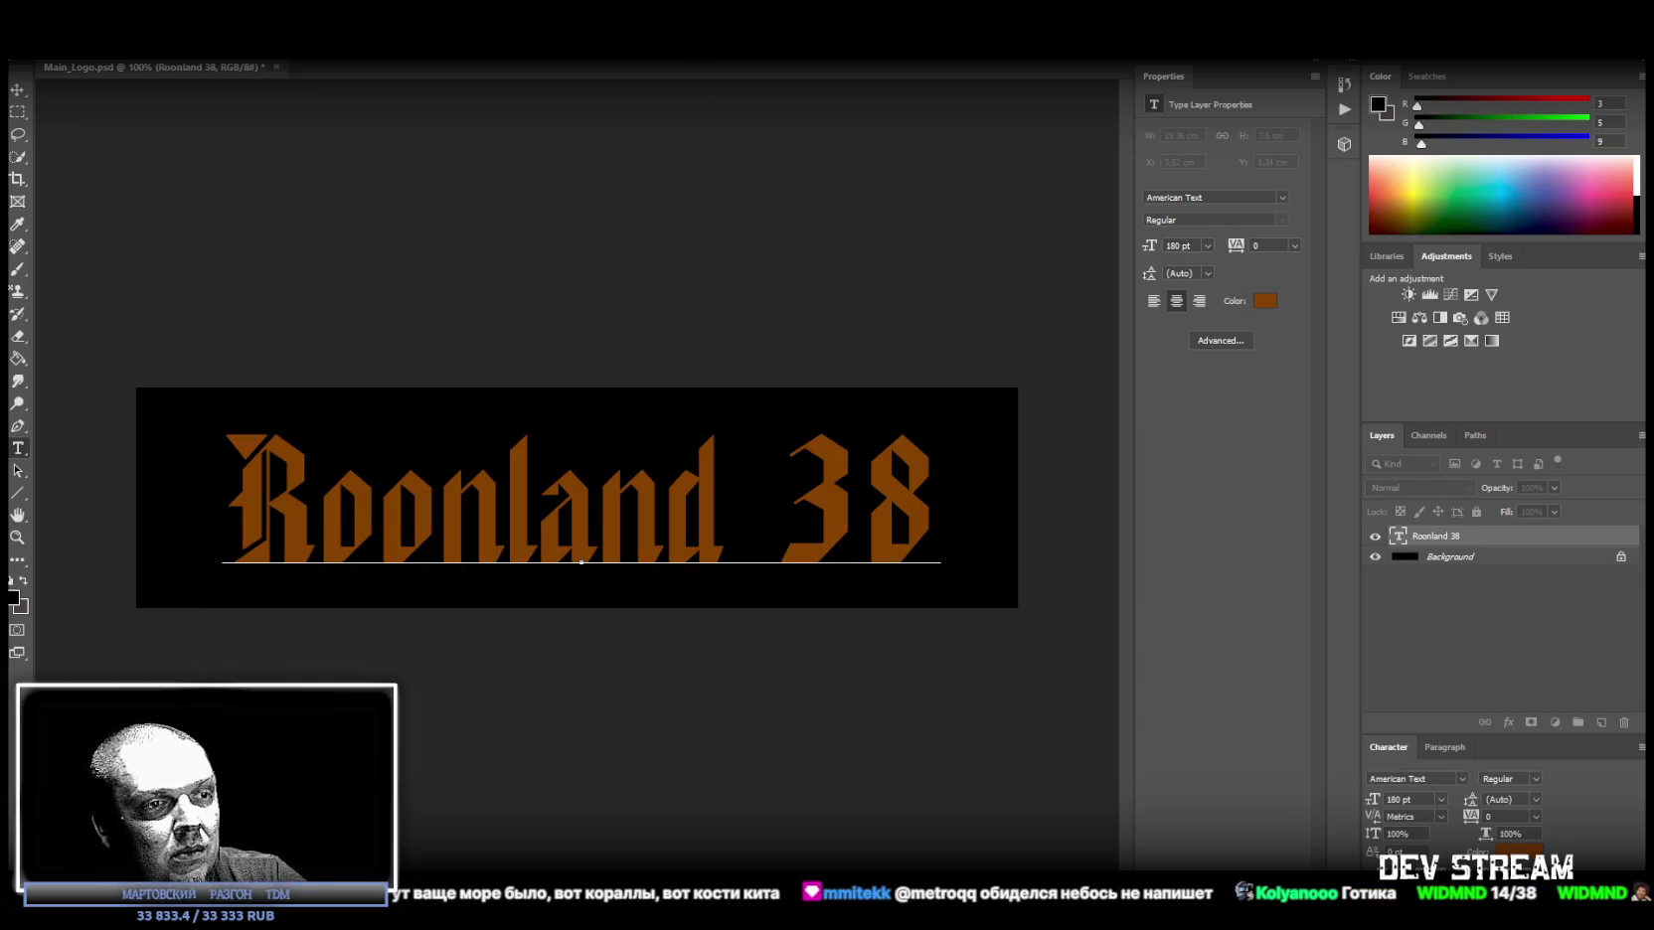
key("alt+BackSpace")
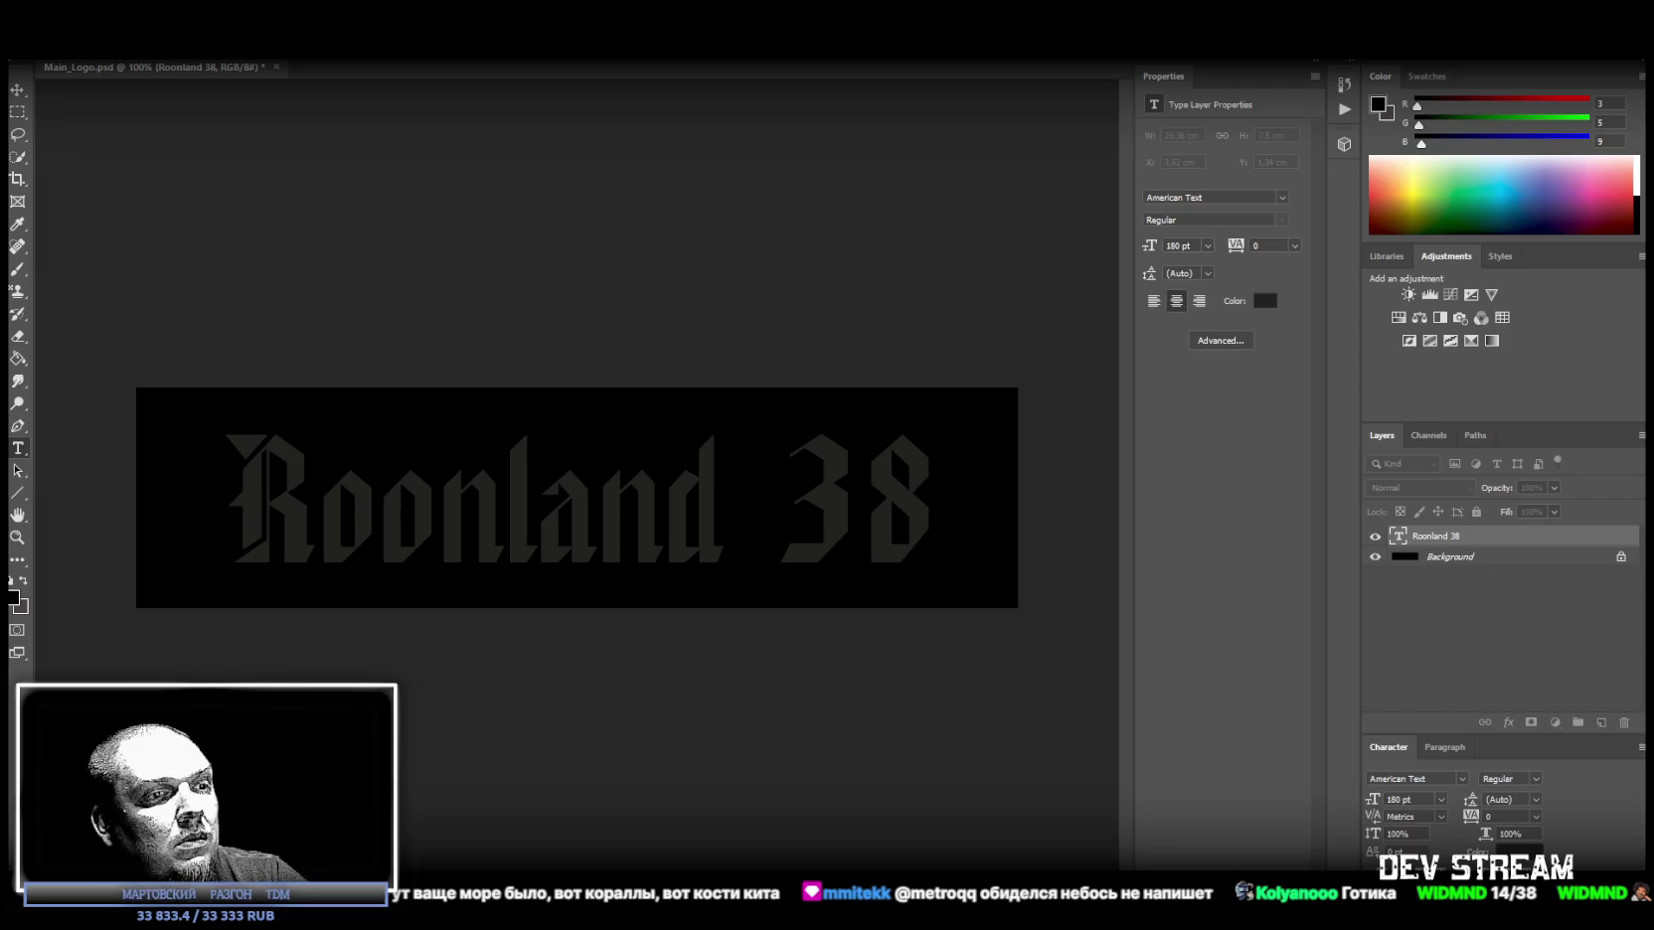
- Commit the dark grey title colour and hide the black Background layer
key("ctrl+a")
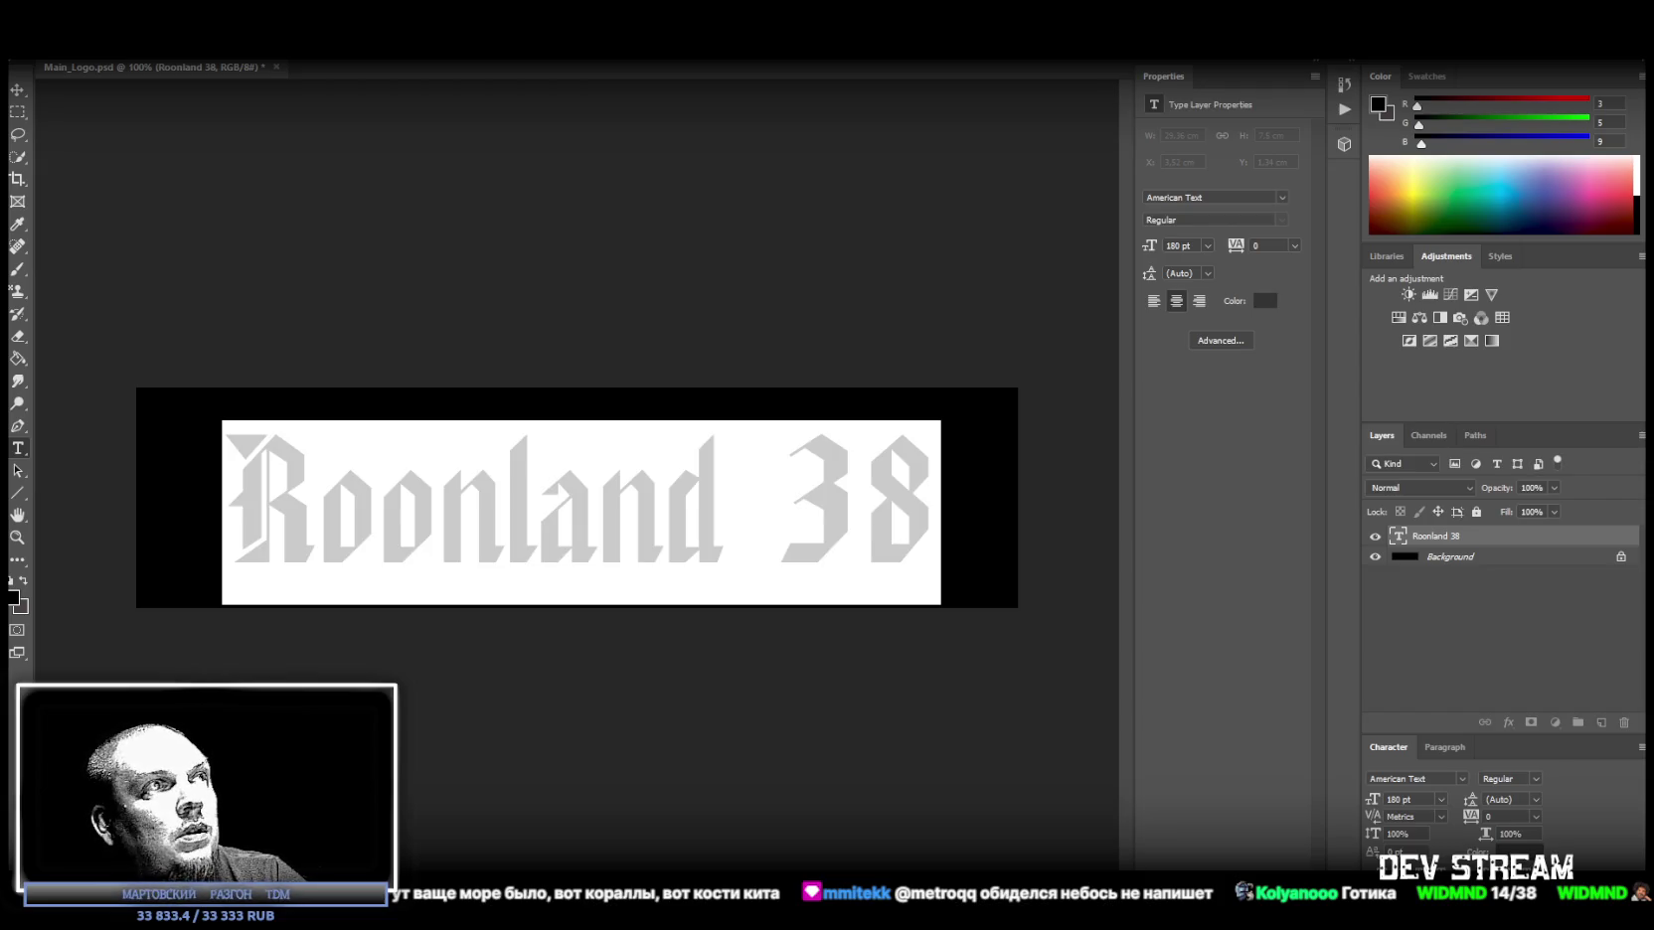
left_click(604, 505)
left_click(1460, 542)
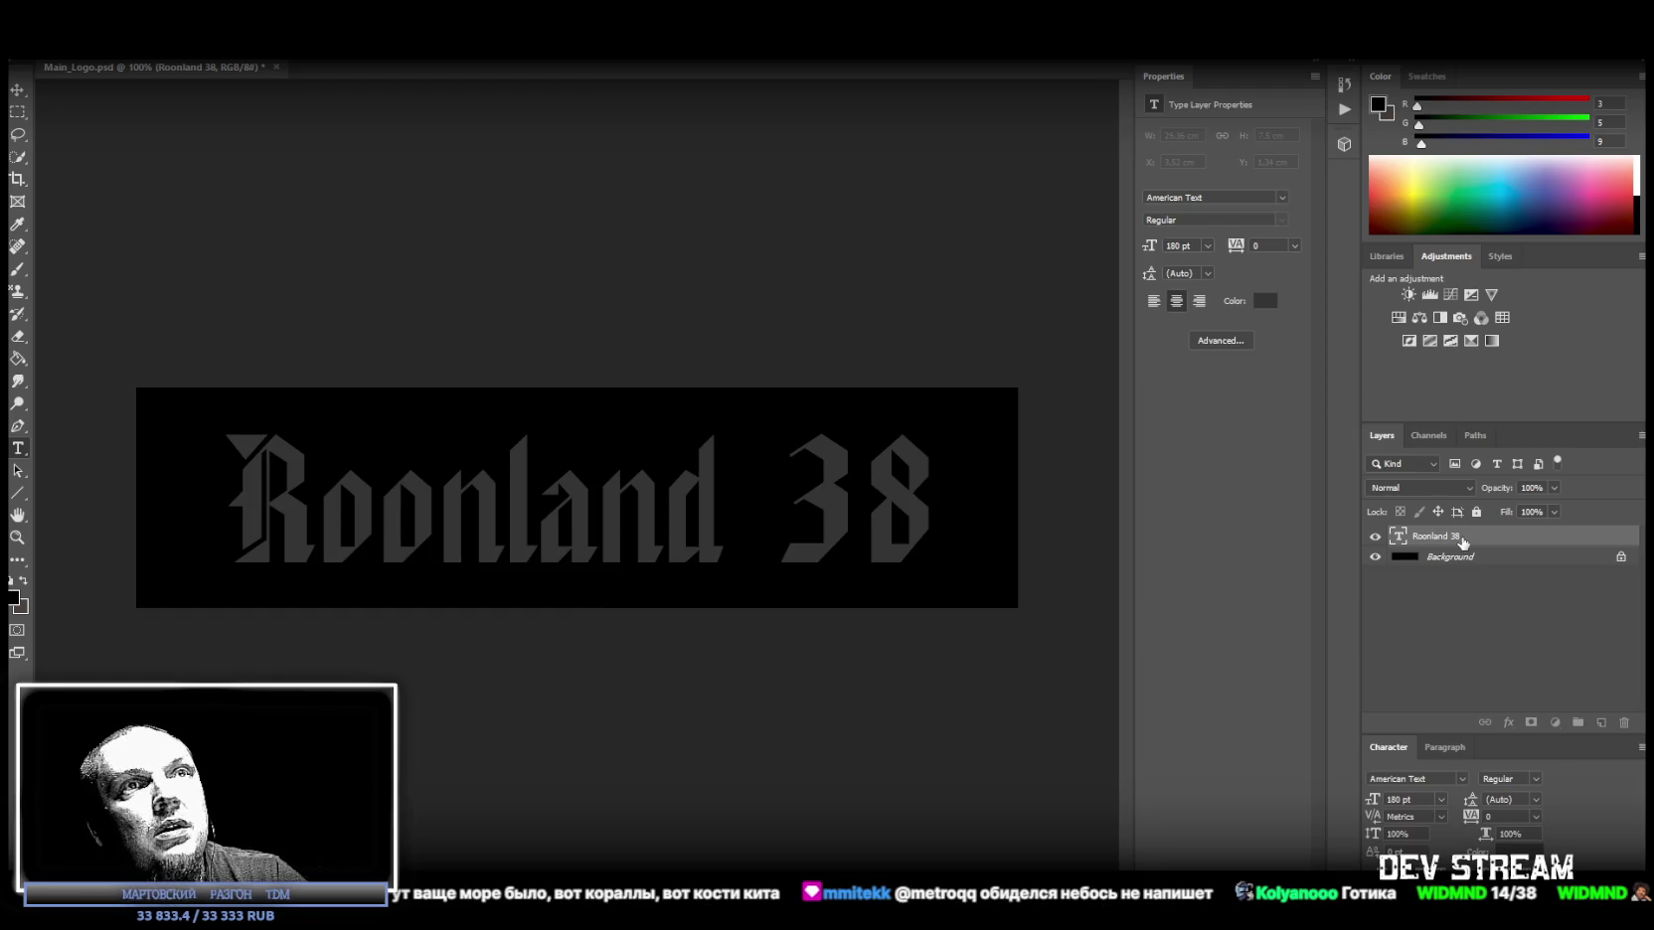
right_click(1463, 542)
left_click(1535, 570)
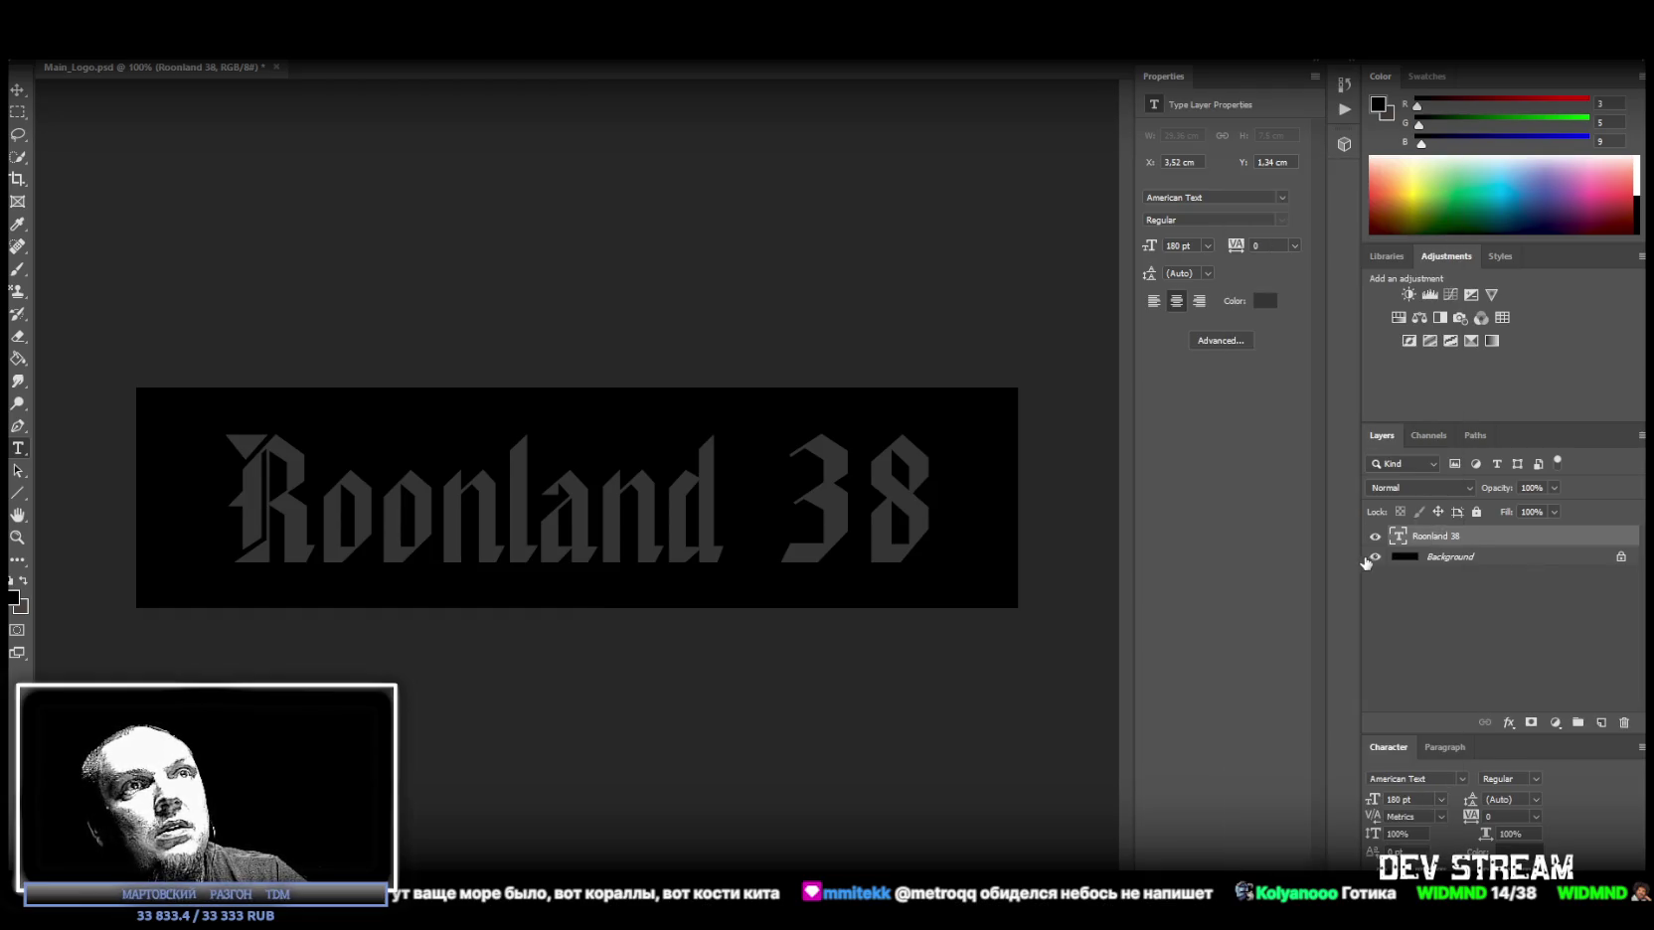
left_click(1374, 558)
- Duplicate the Roonland 38 layer as 'Roonland 38 copy' and reselect the original layer
right_click(1421, 547)
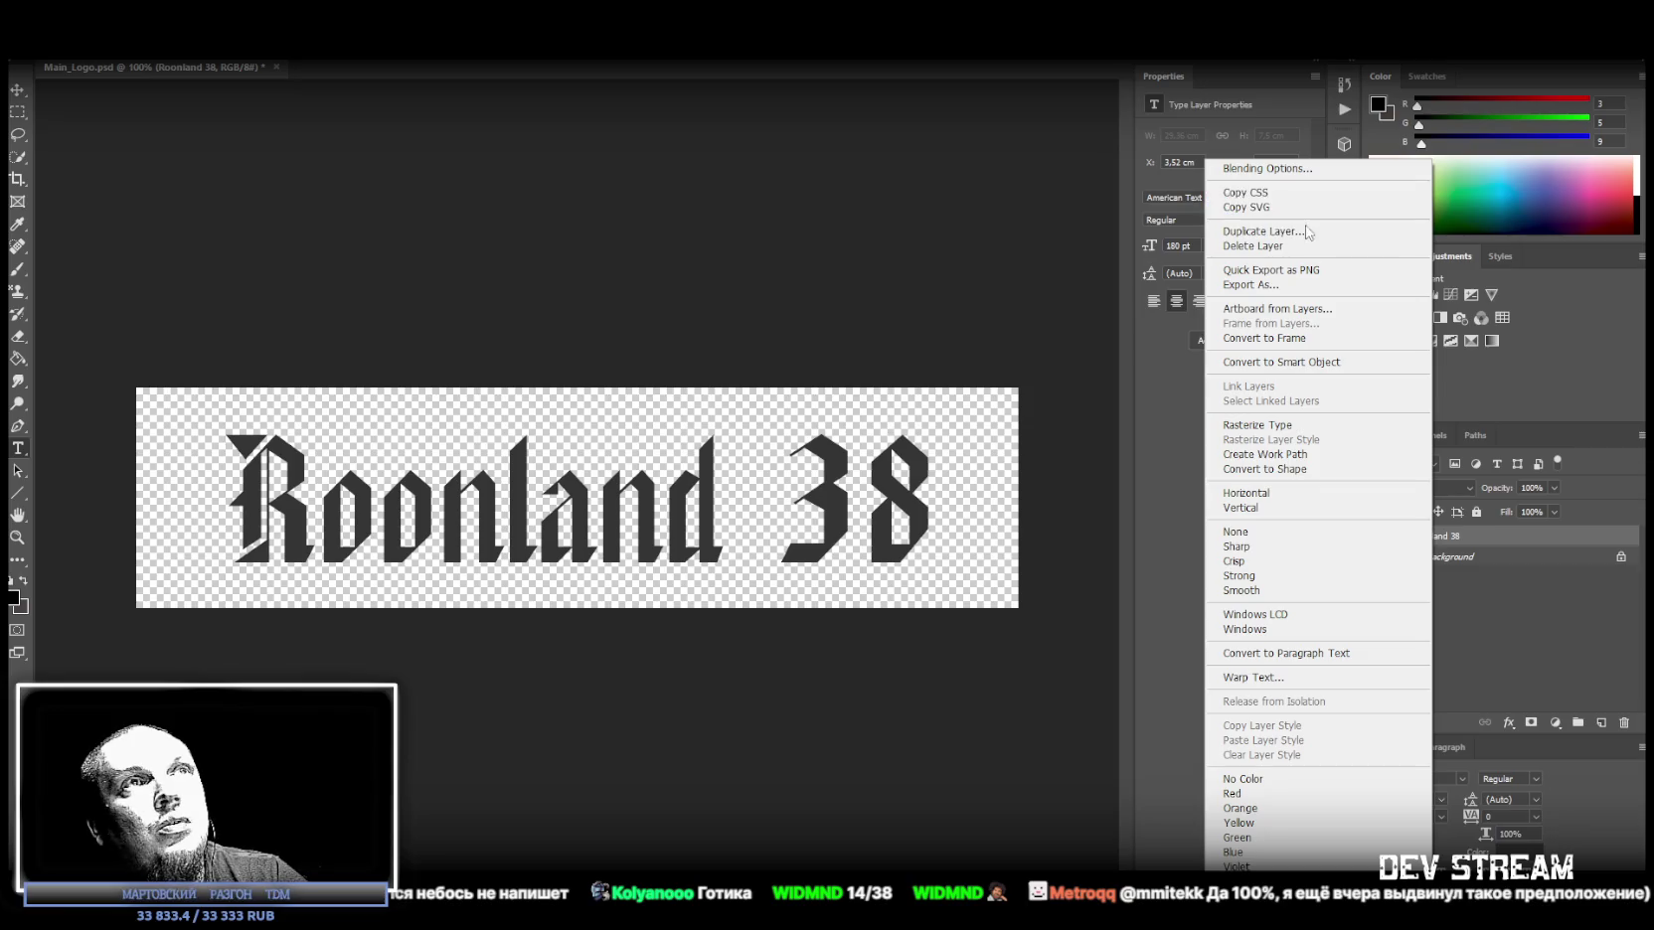
left_click(1262, 230)
key("Return")
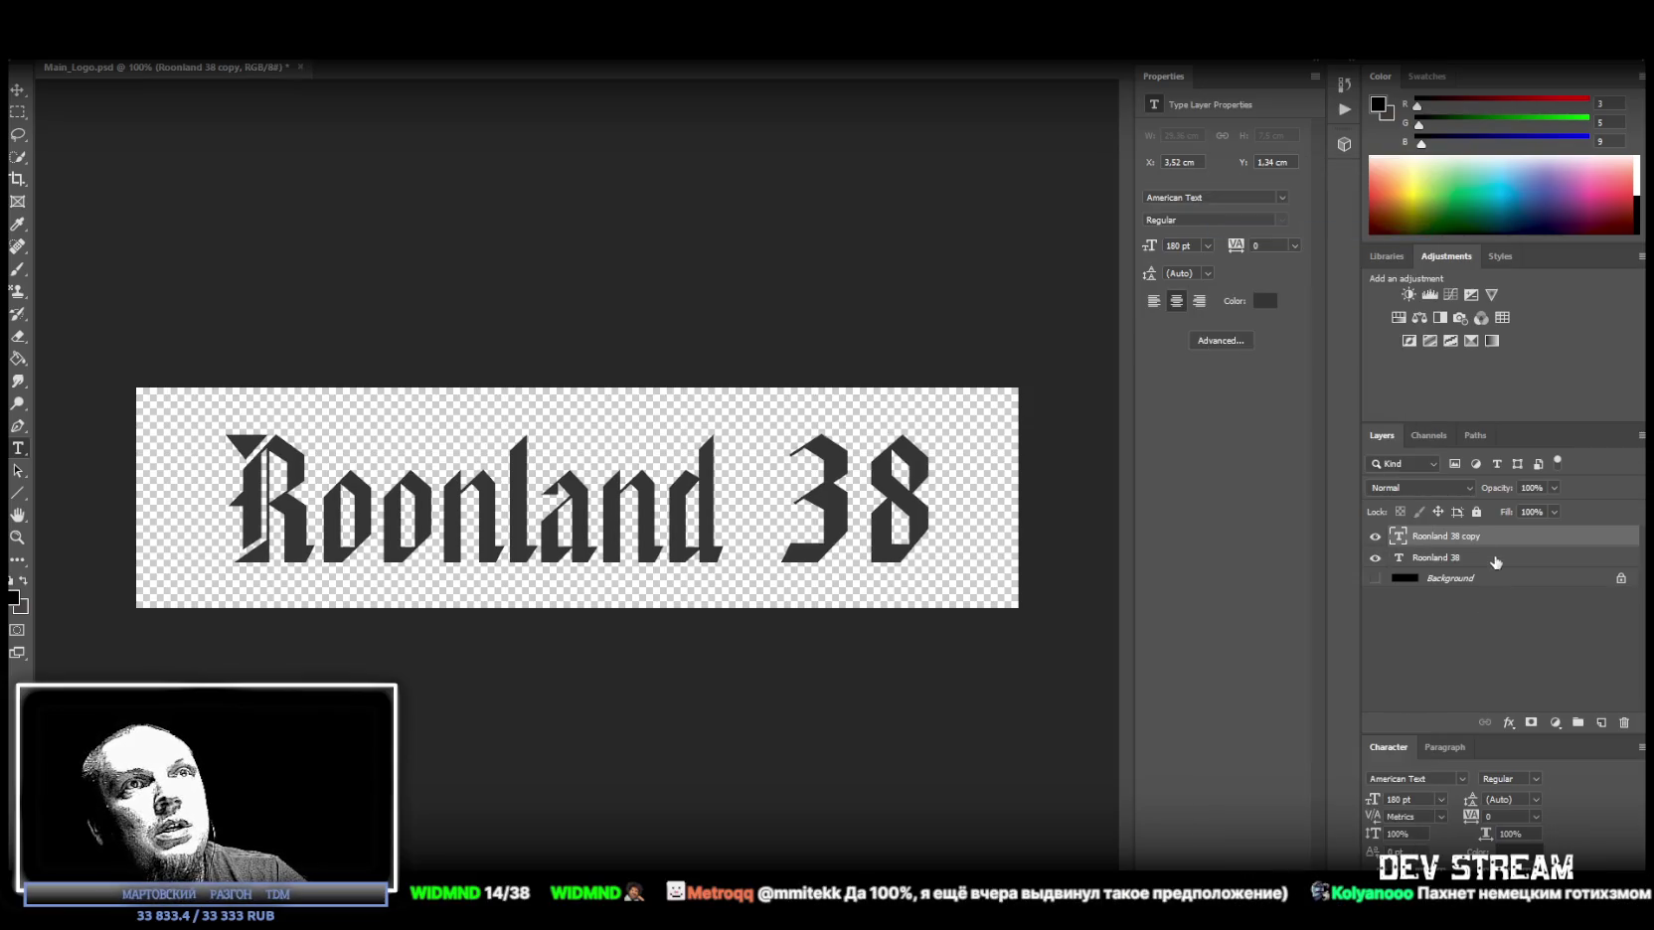
left_click(1453, 558)
left_click(1500, 256)
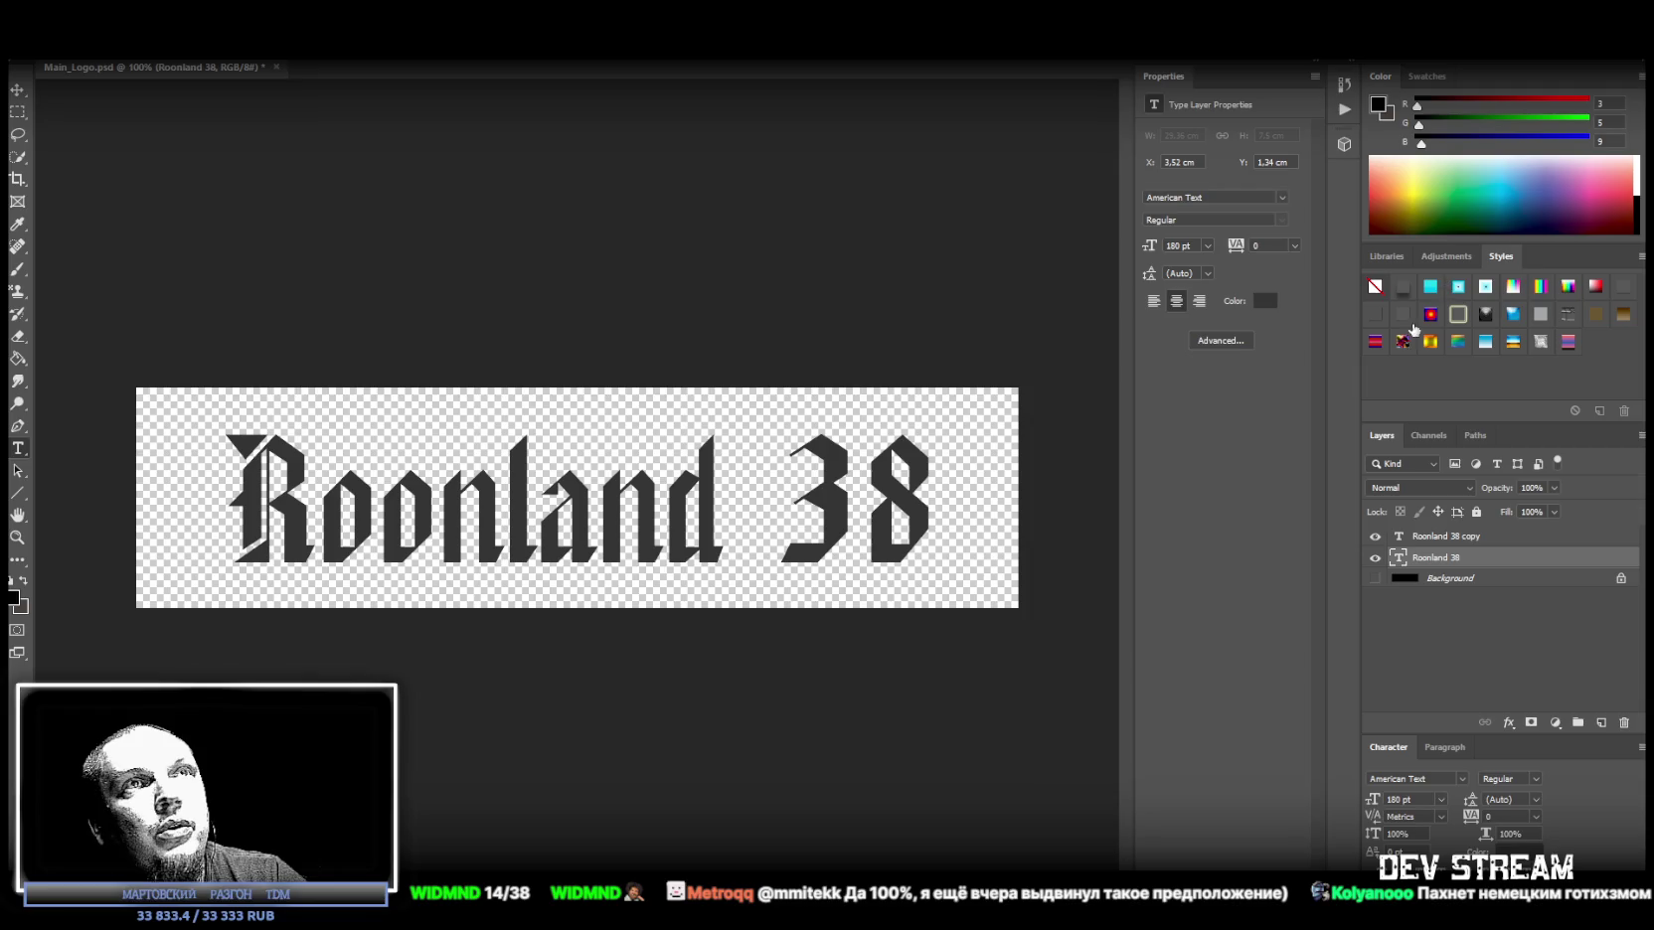
- Apply a preset style to Roonland 38, then toggle its Bevel & Emboss and Stroke effects
left_click(1402, 287)
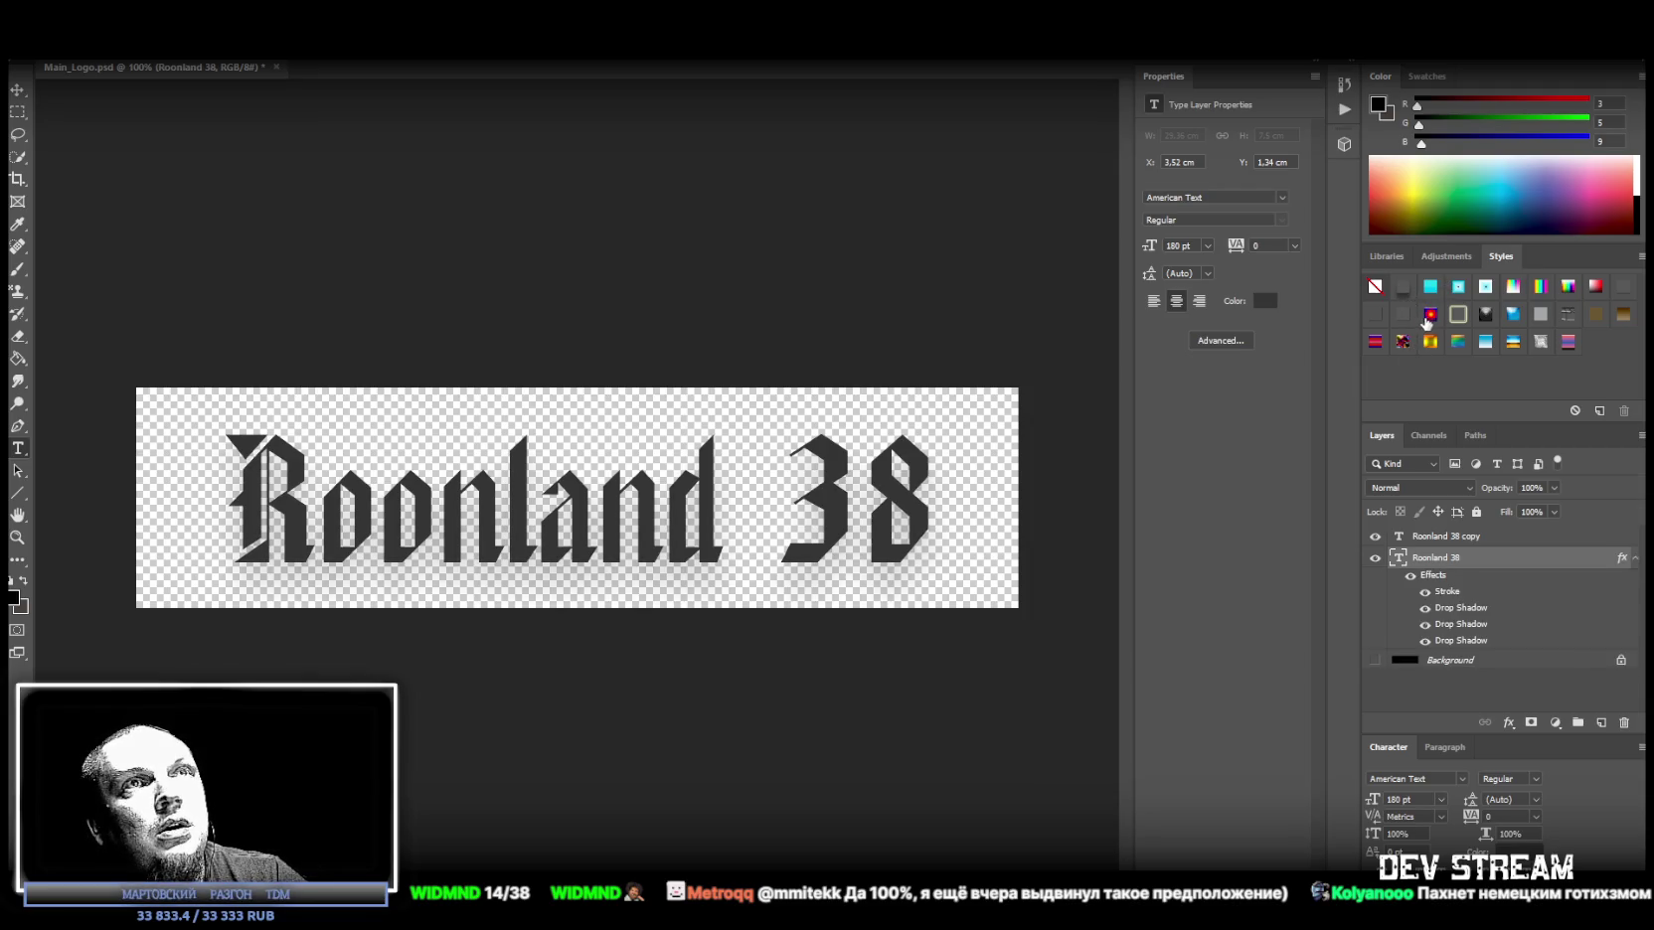
left_click(1424, 591)
left_click(1424, 607)
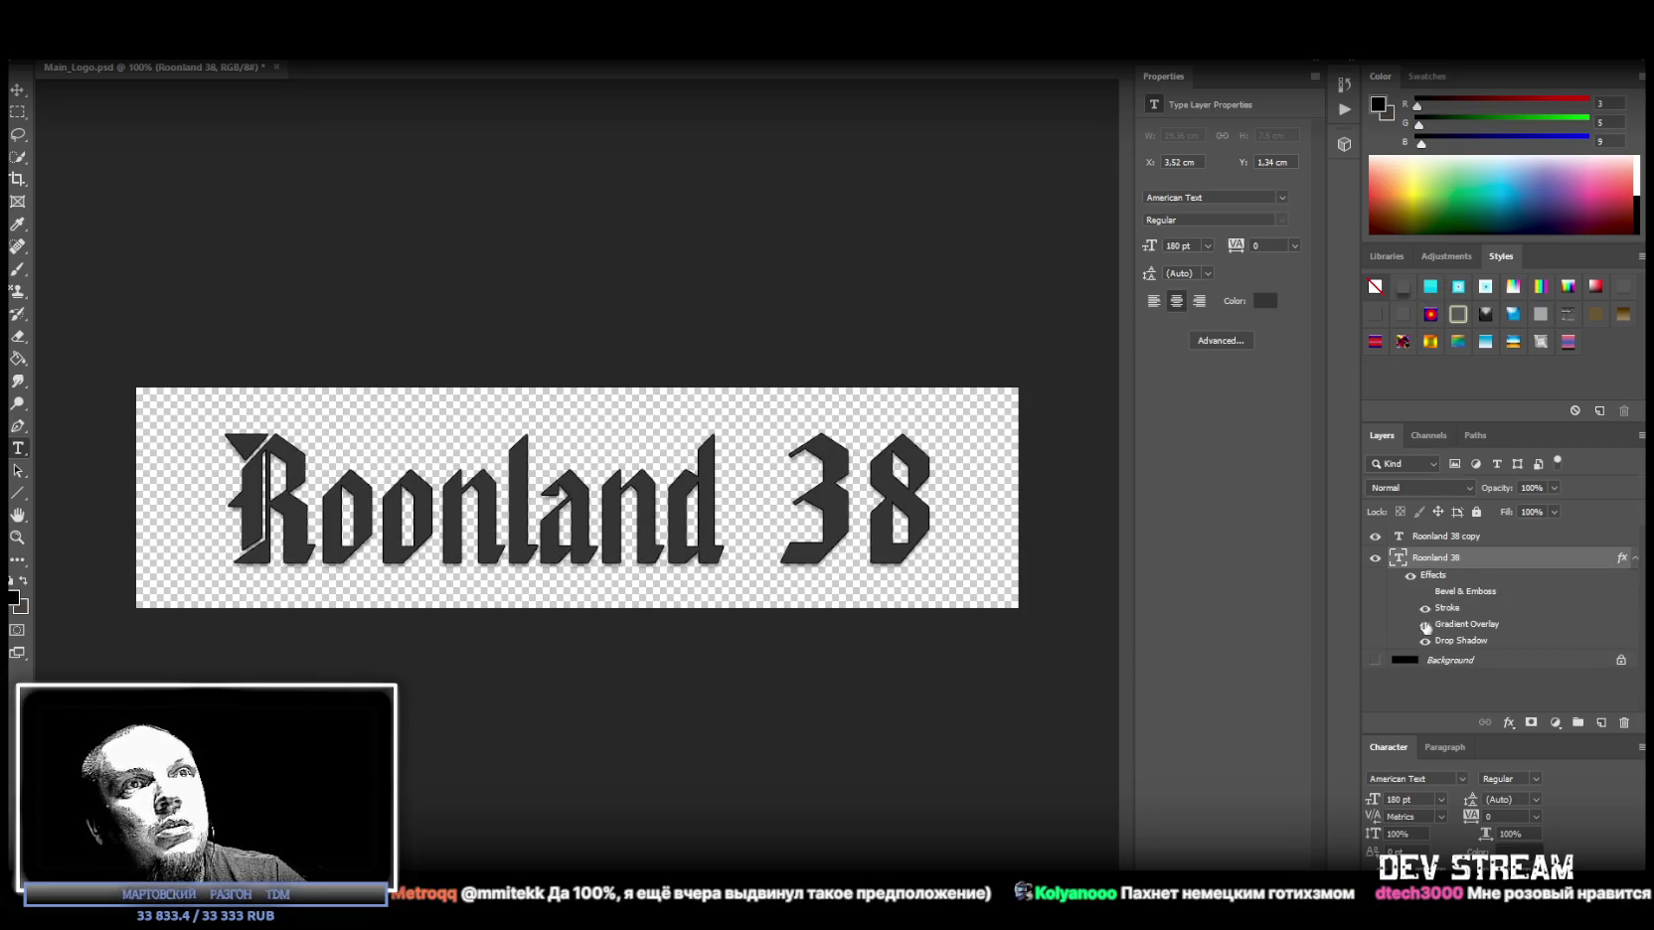
left_click(1424, 607)
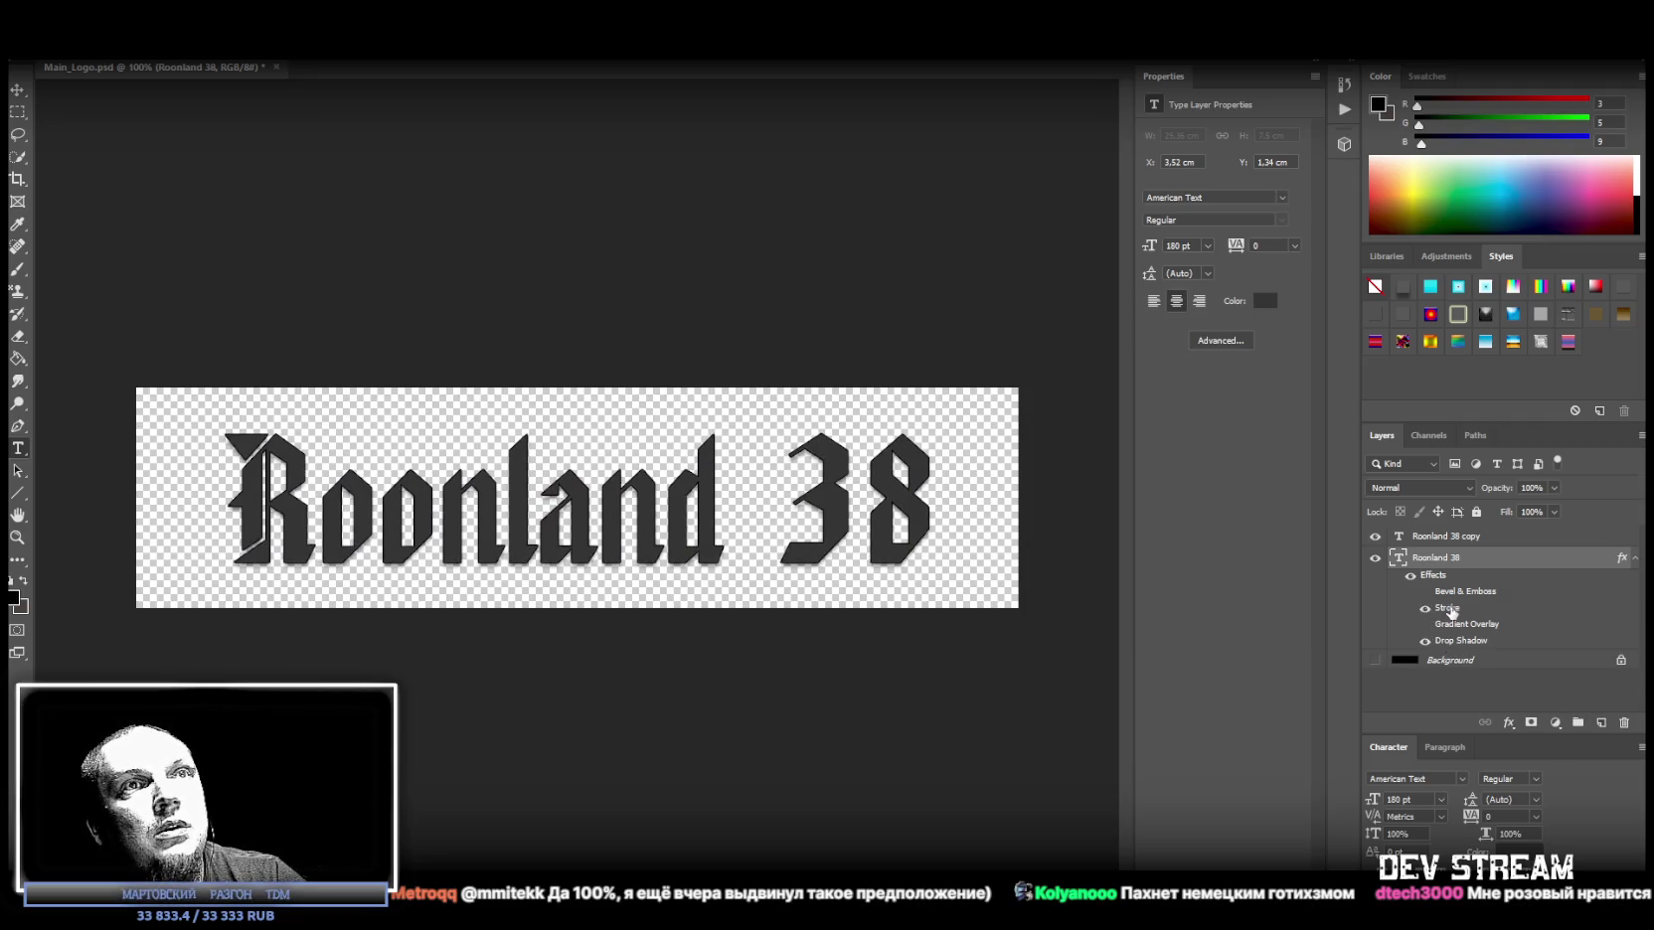
- Review the styled title on the canvas and select the Roonland 38 copy layer
key("h")
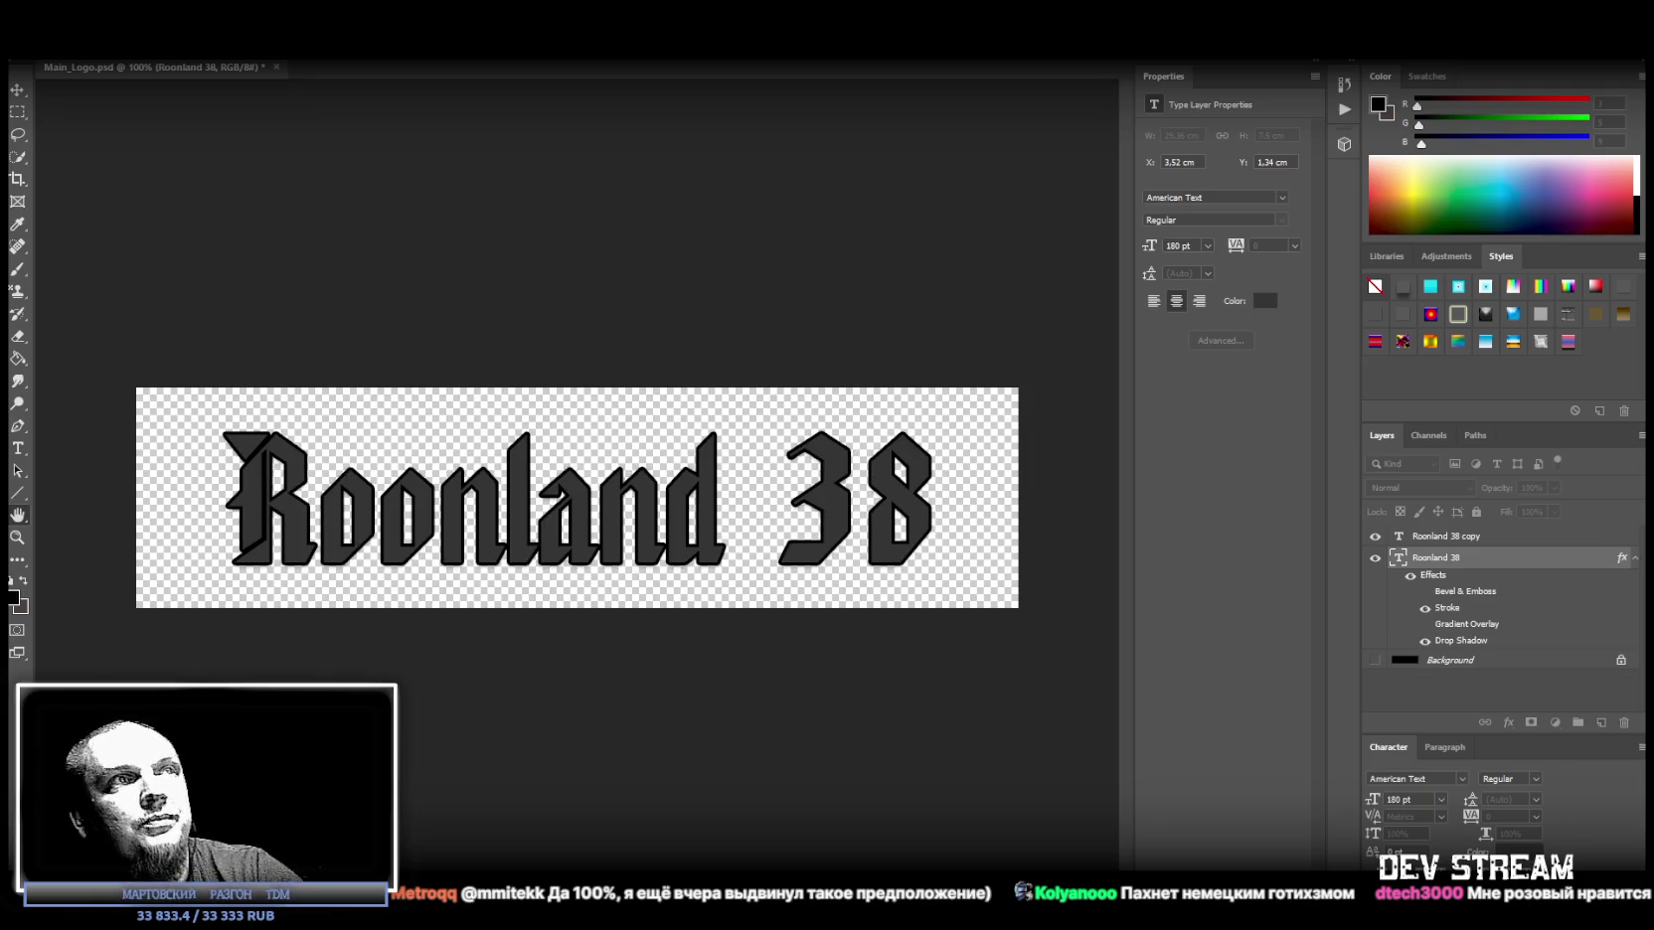
key("t")
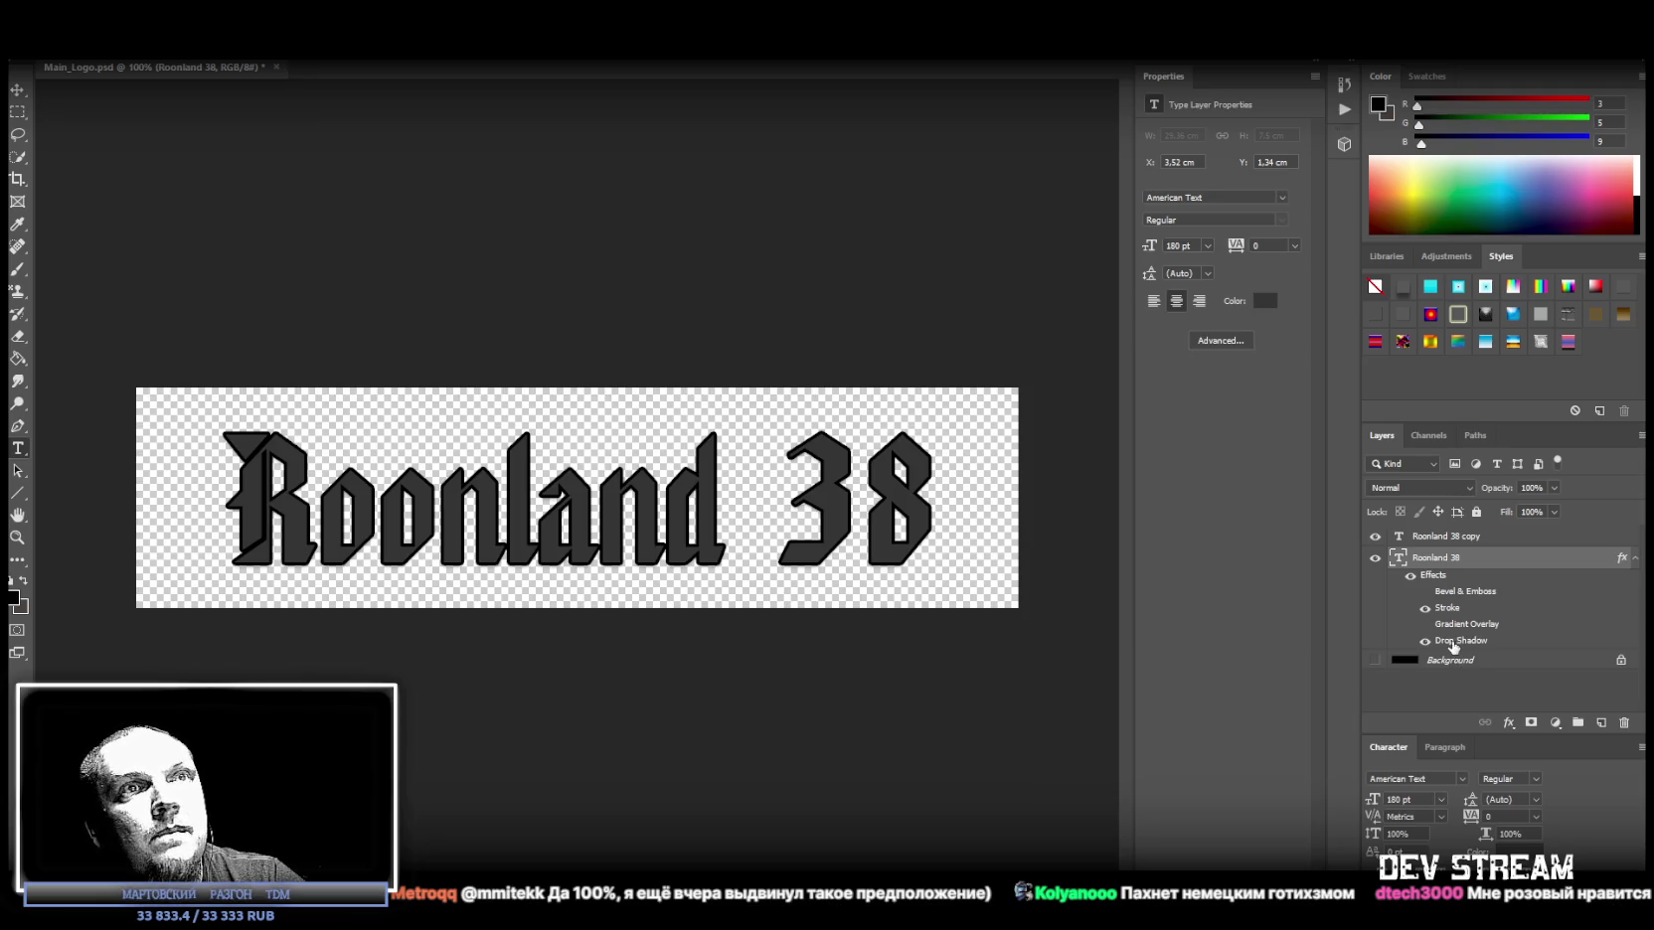
key("h")
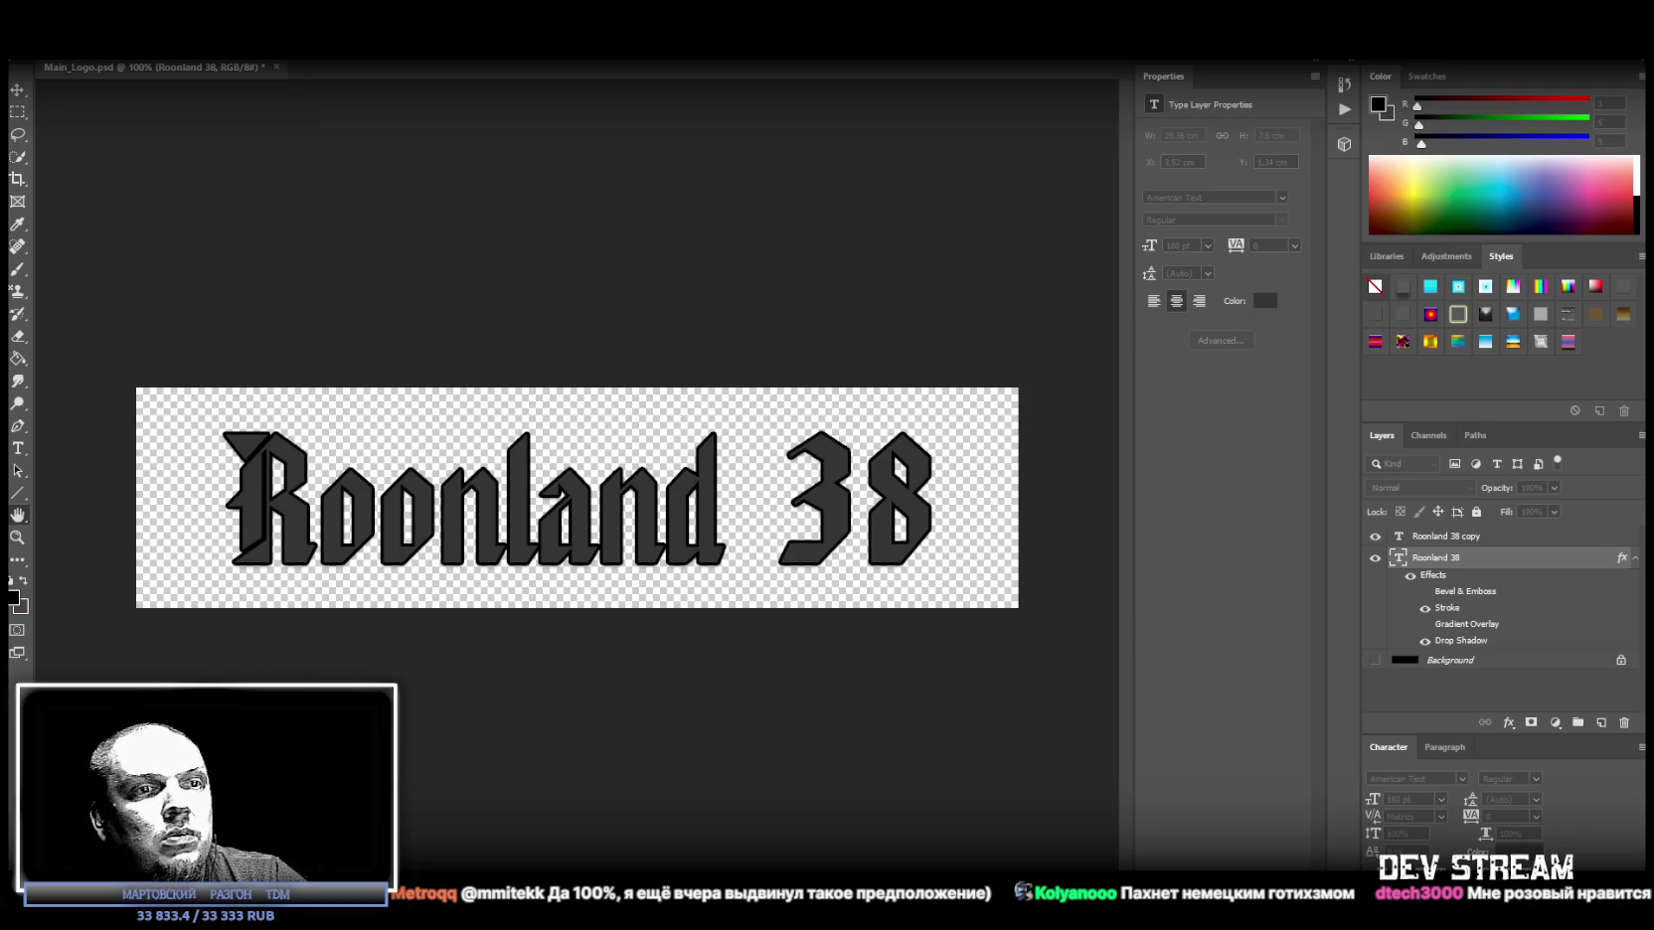
key("i")
key("t")
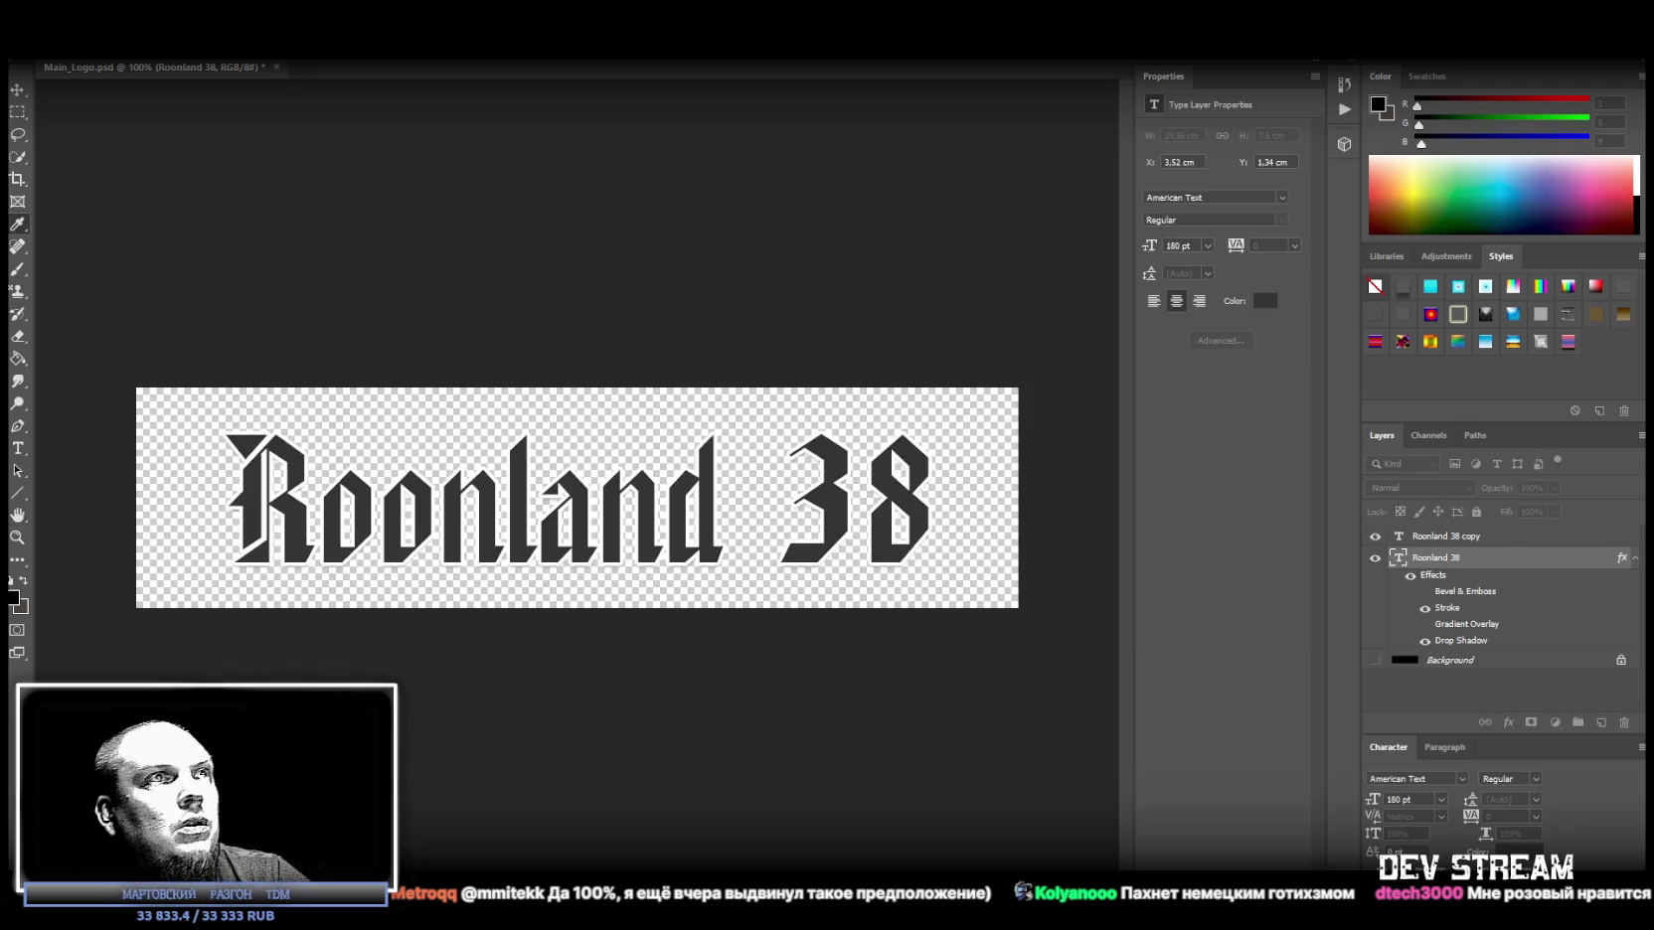
key("t")
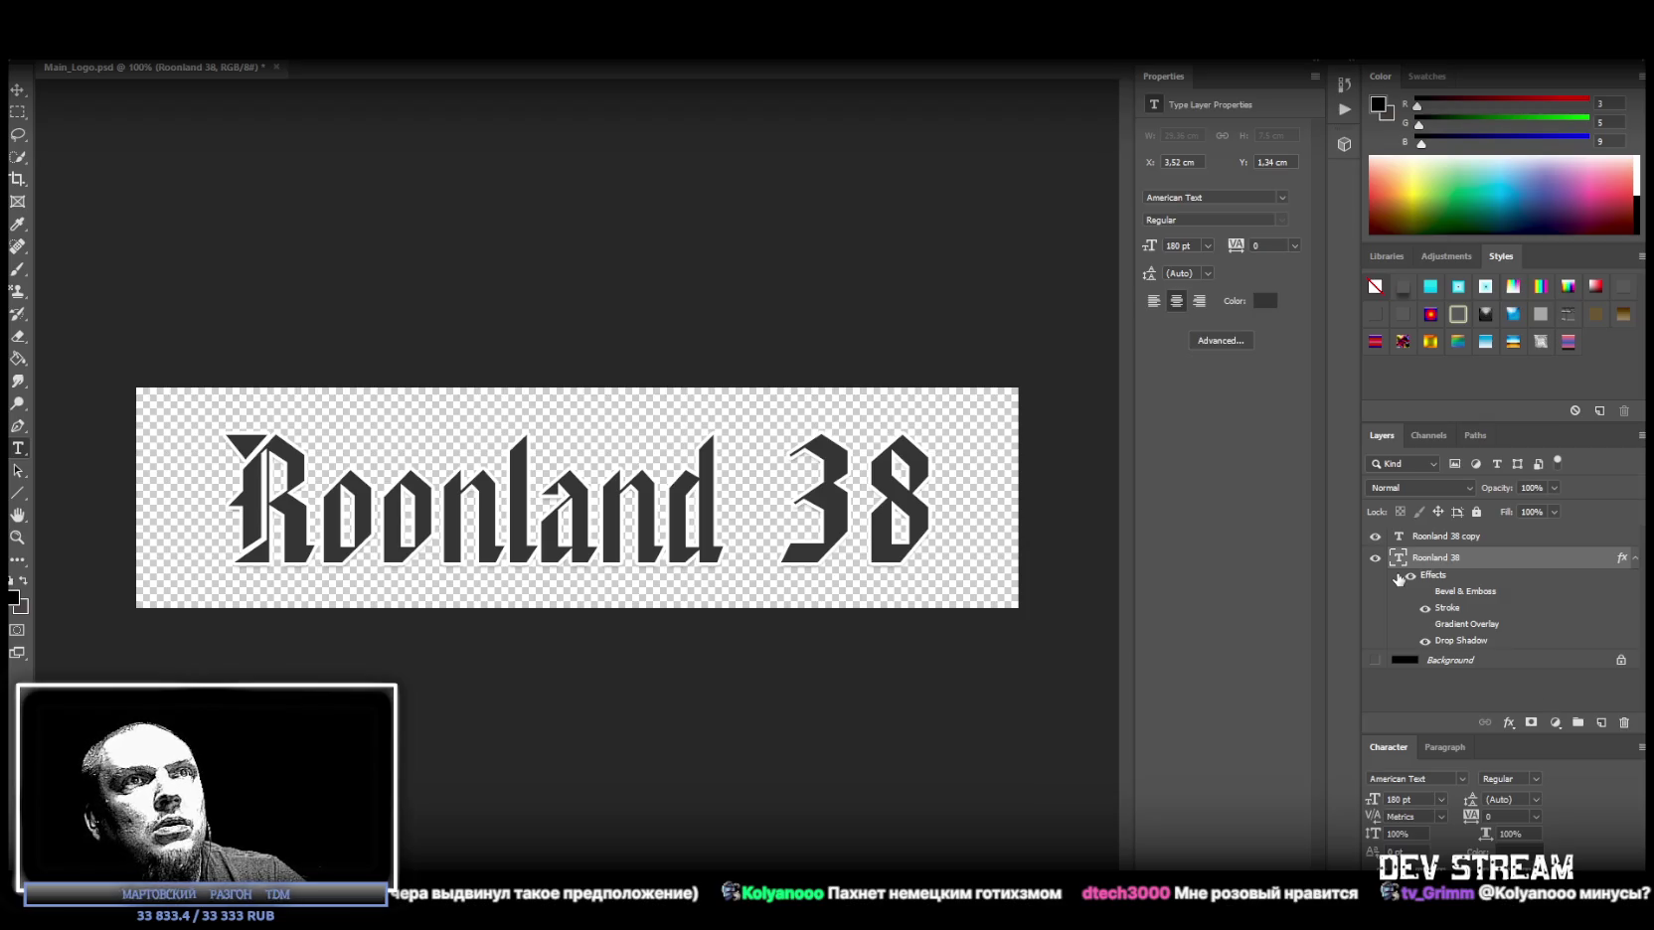
left_click(1634, 567)
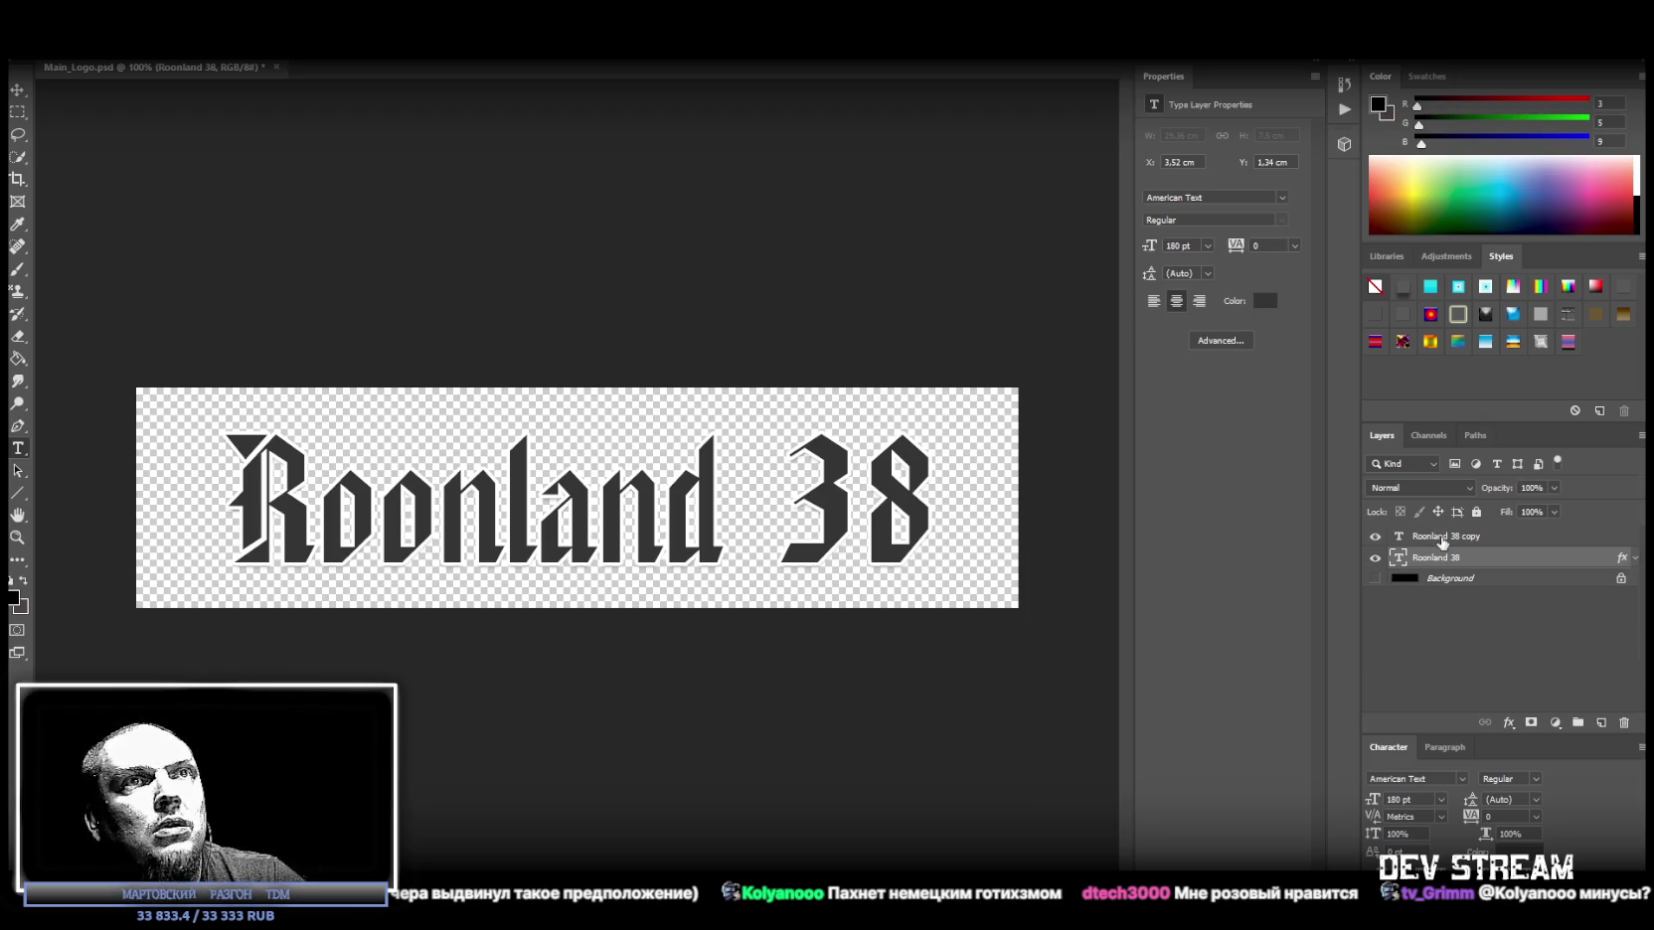
- Duplicate the Roonland 38 copy layer as 'Roonland 38 copy 2'
right_click(1443, 539)
left_click(1303, 238)
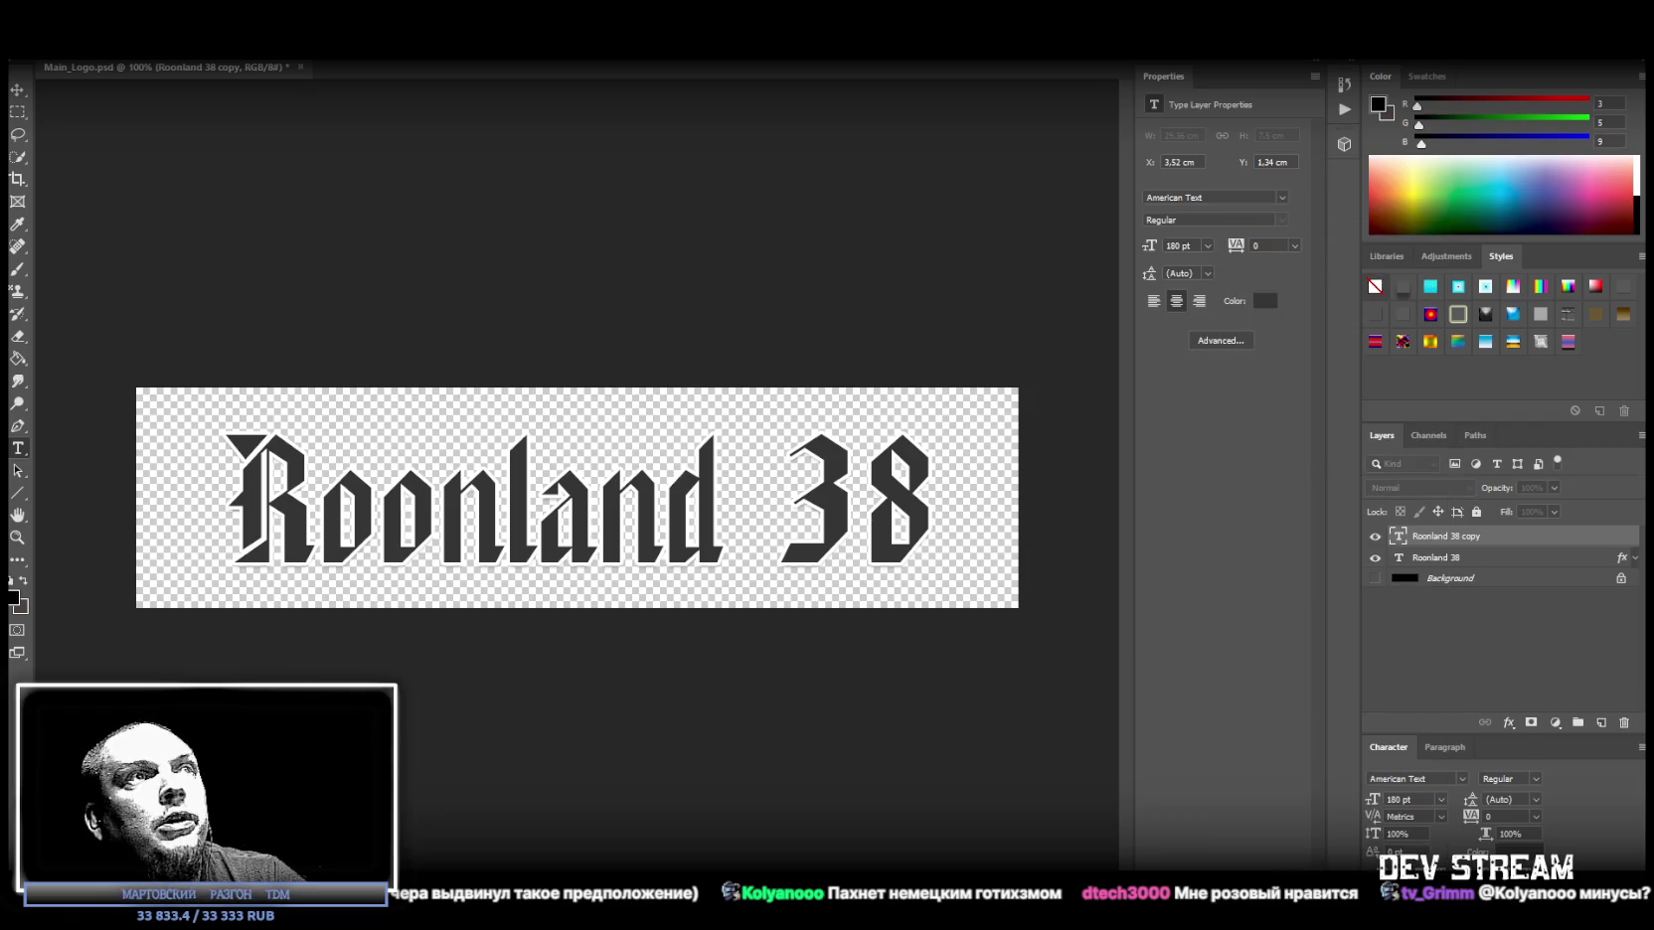
left_click(1475, 439)
left_click(1429, 435)
left_click(1381, 435)
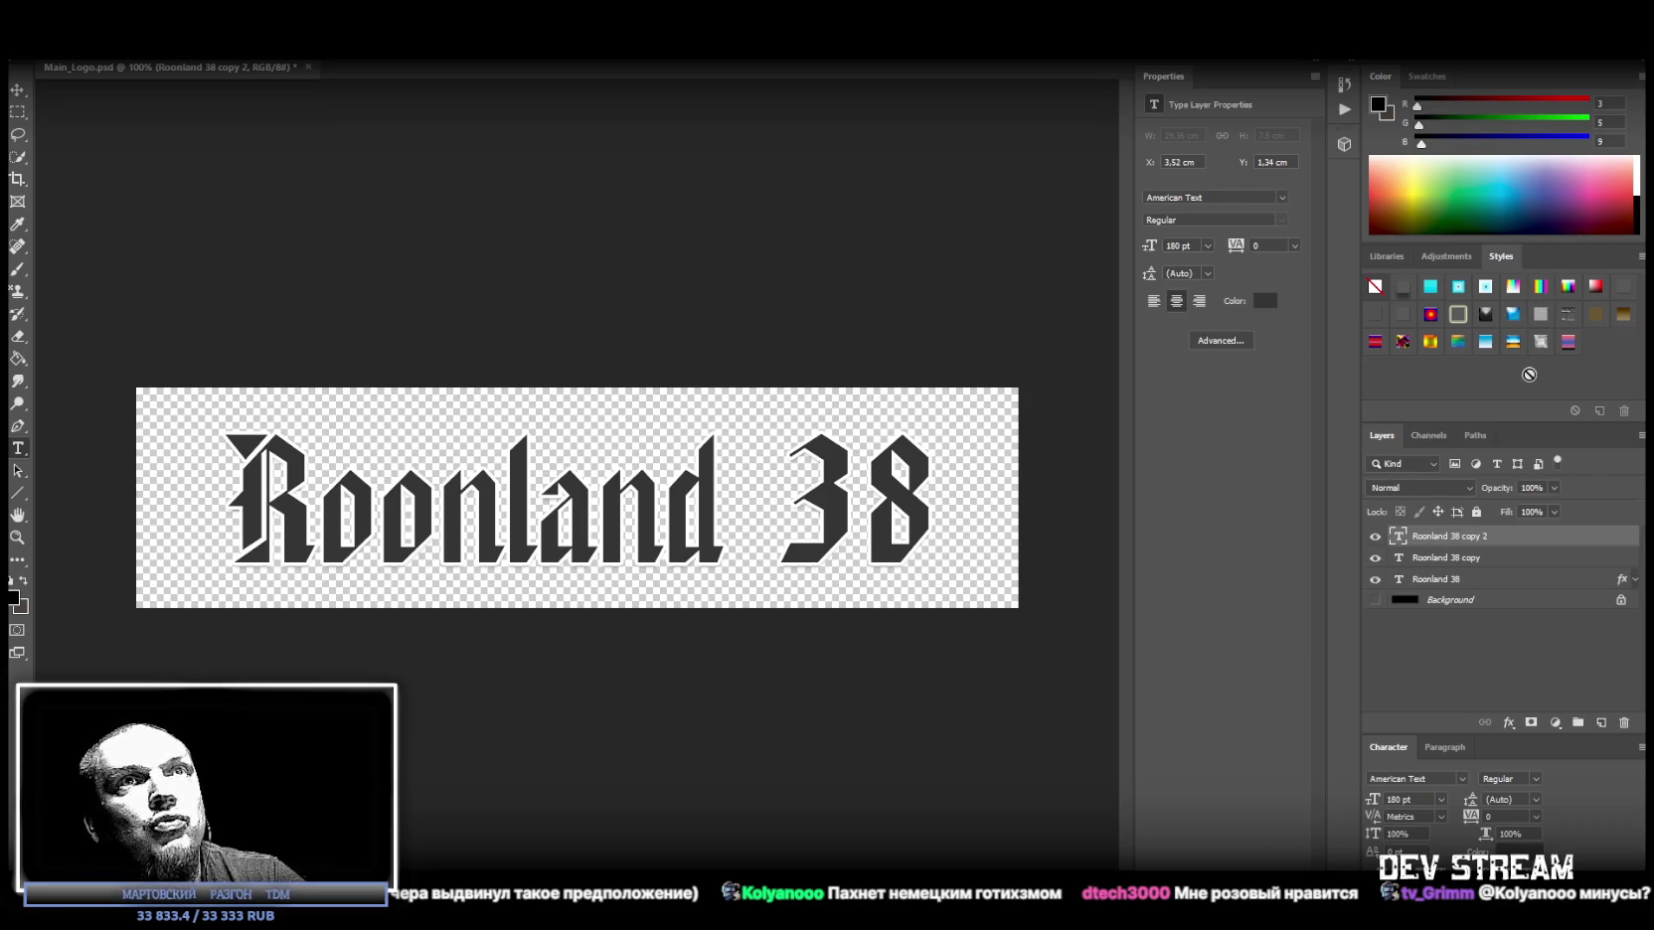
- Apply a gradient preset style to copy 2 and make its Gradient Overlay black-to-grey
left_click(1622, 316)
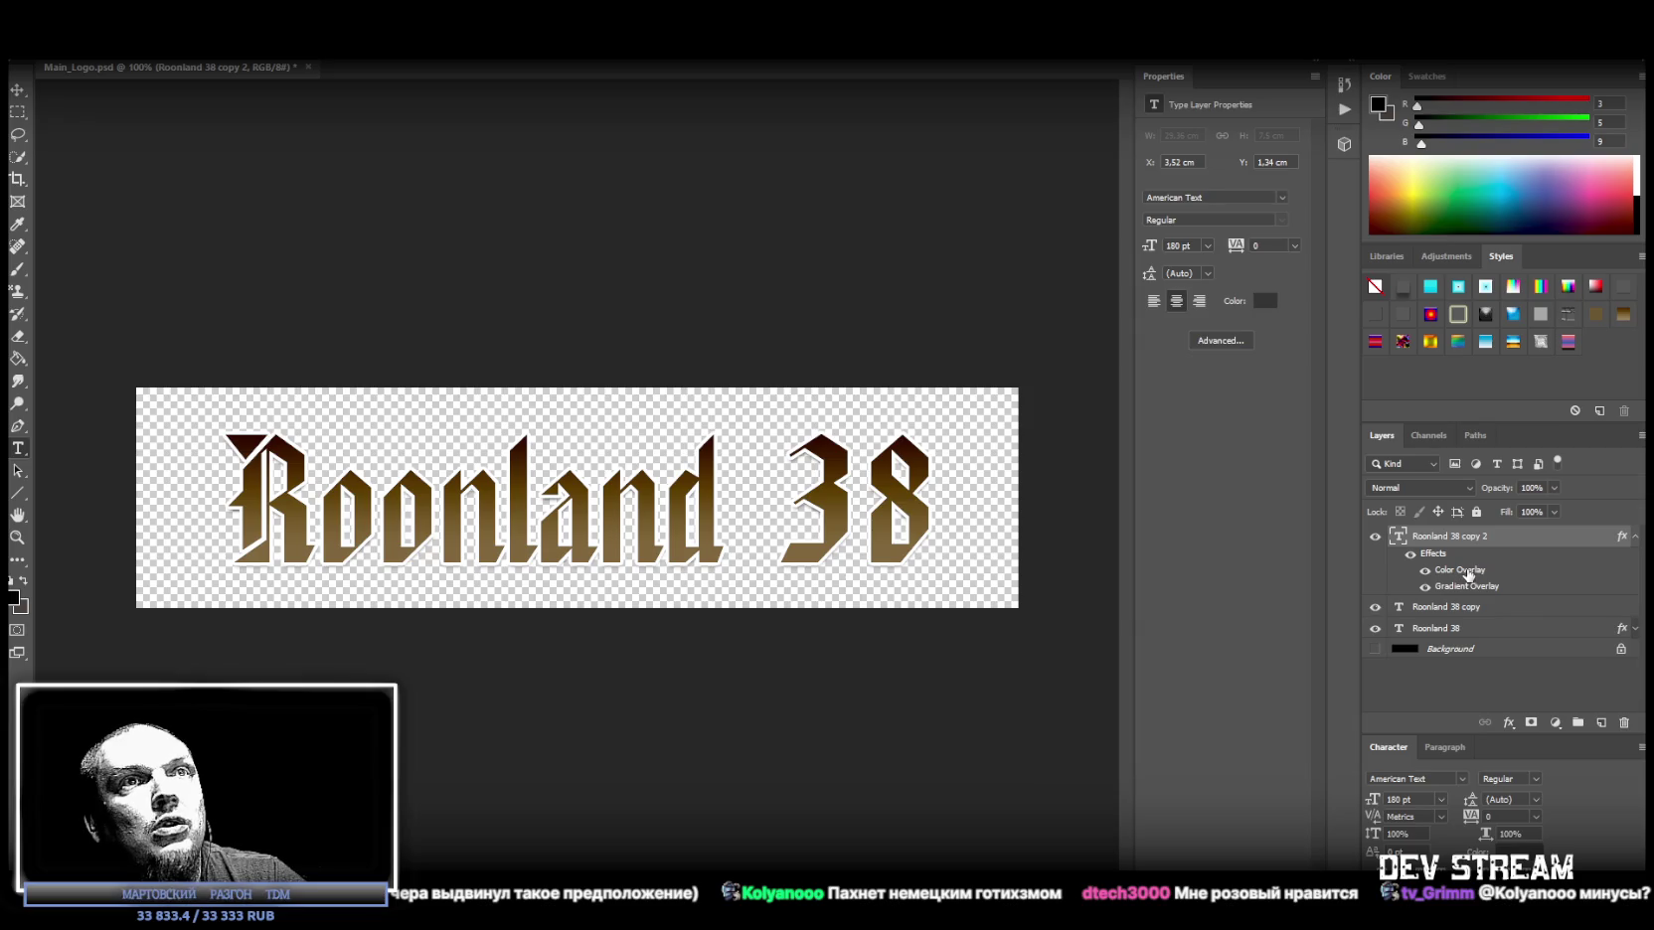
key("h")
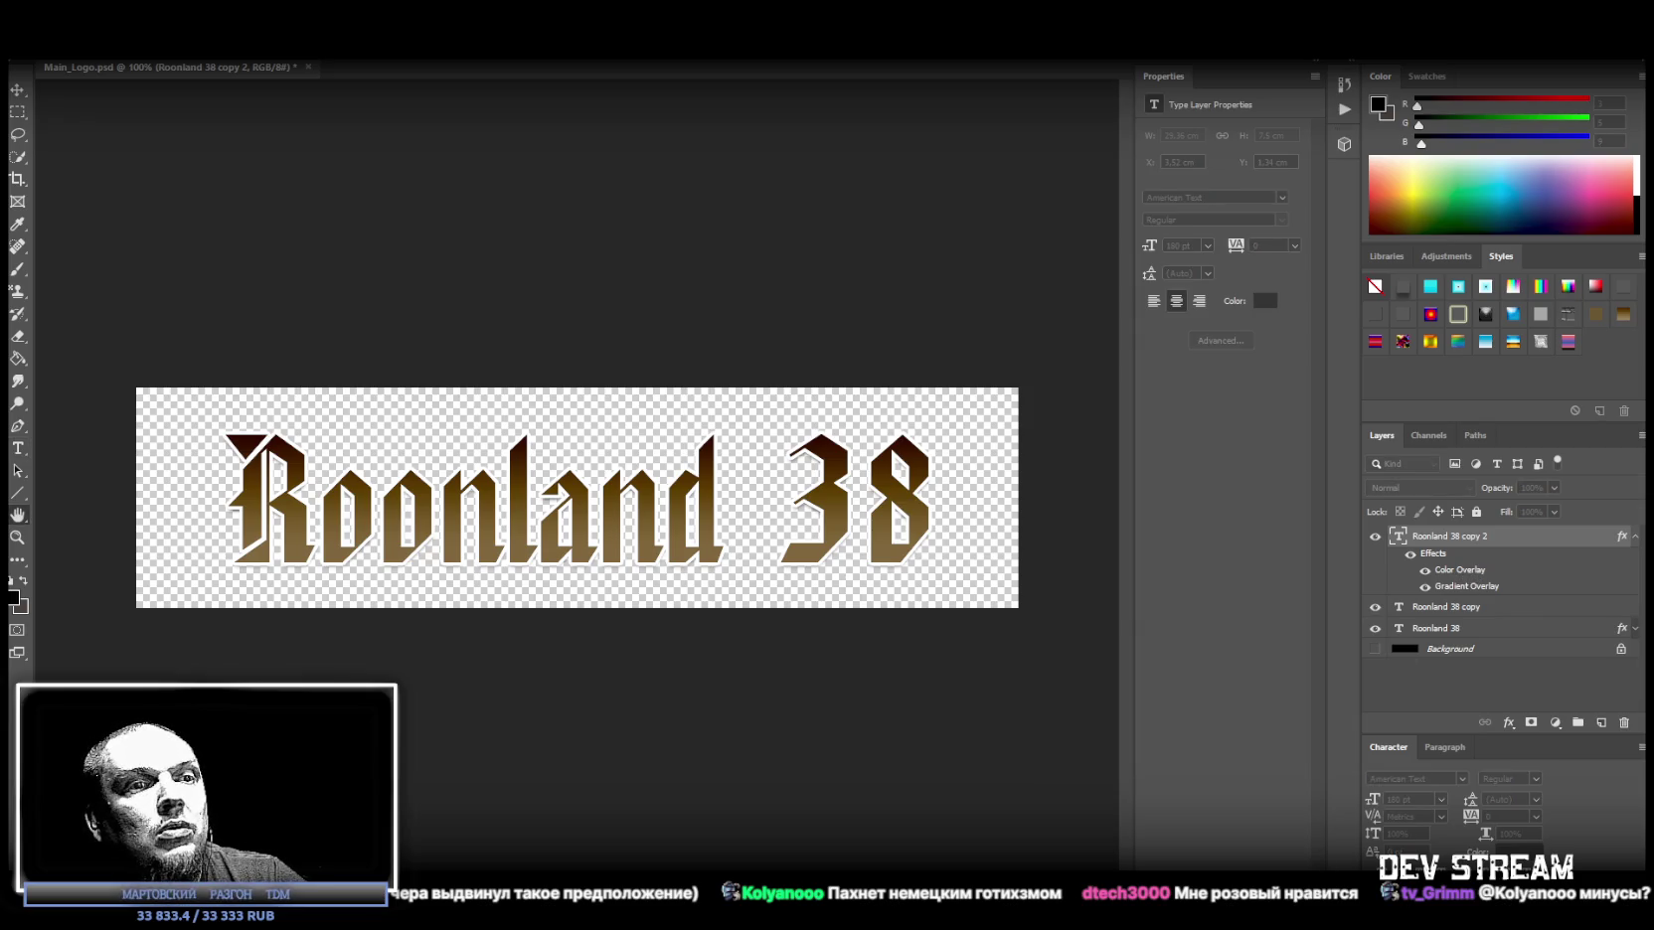
key("i")
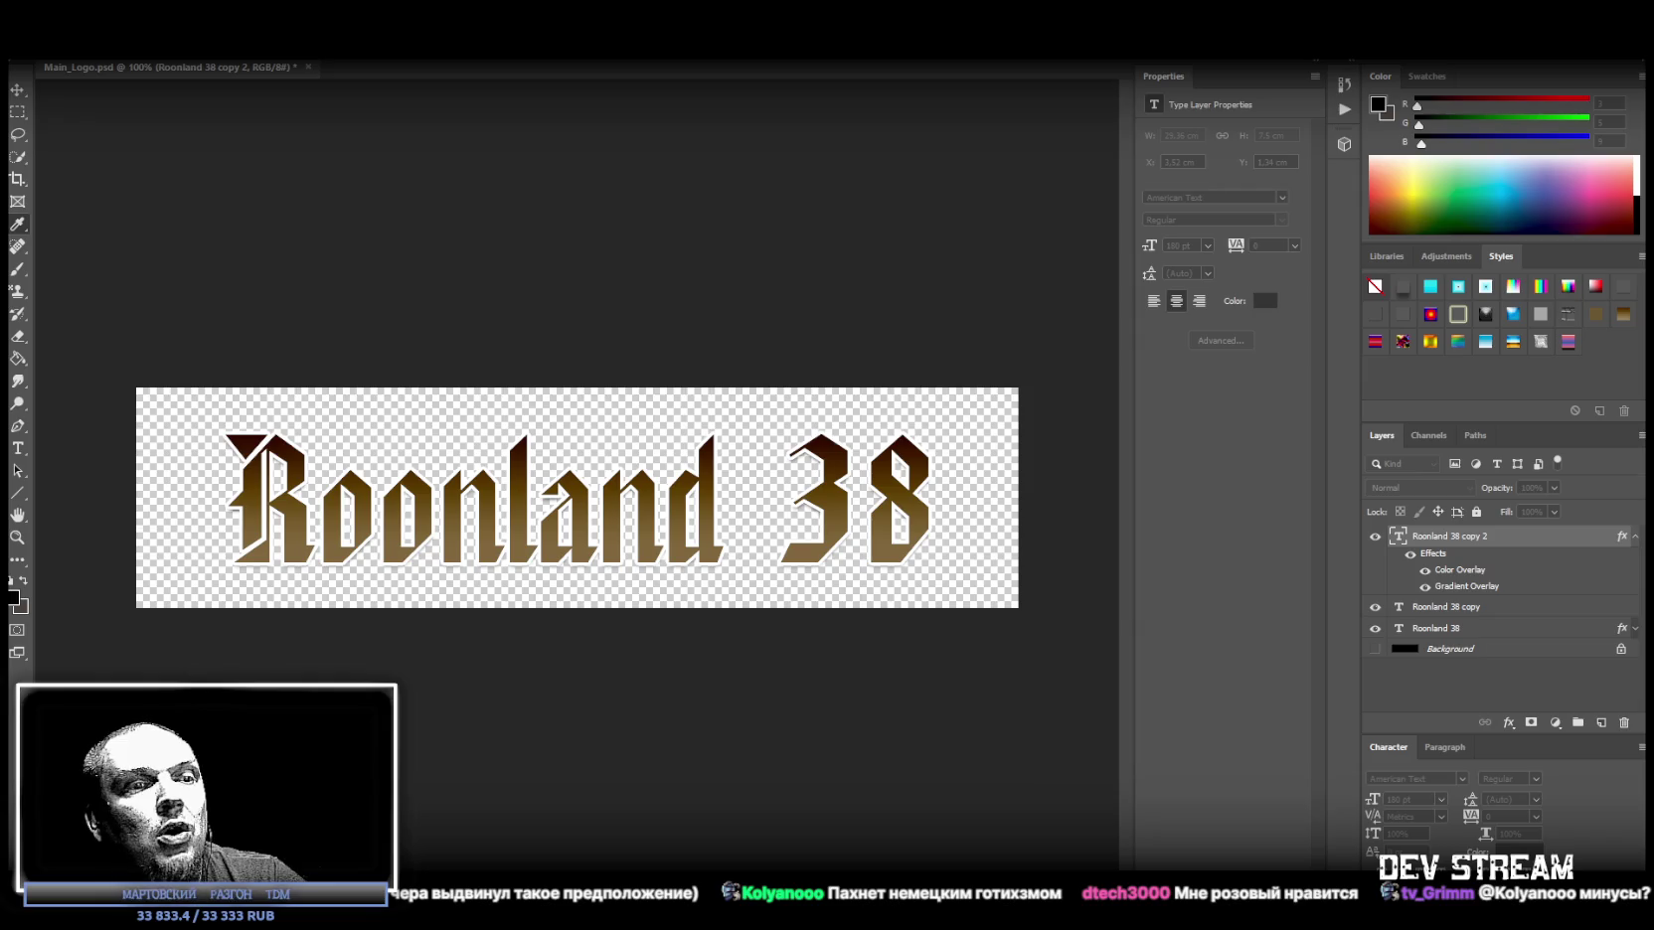
key("ctrl+z")
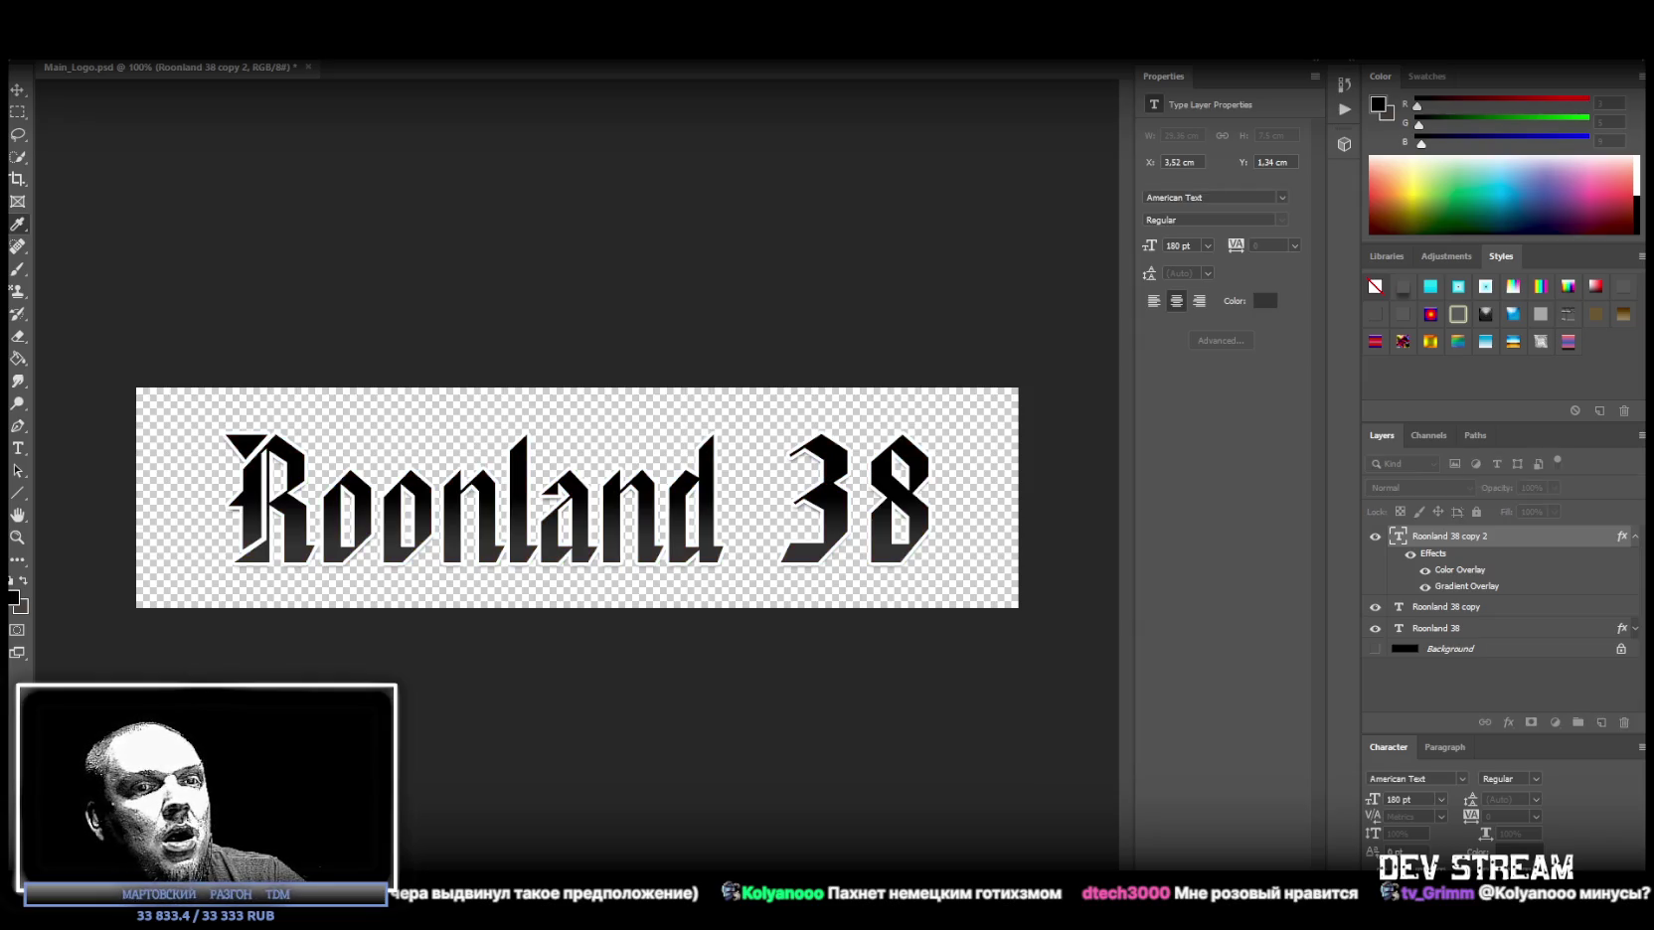
key("ctrl+z")
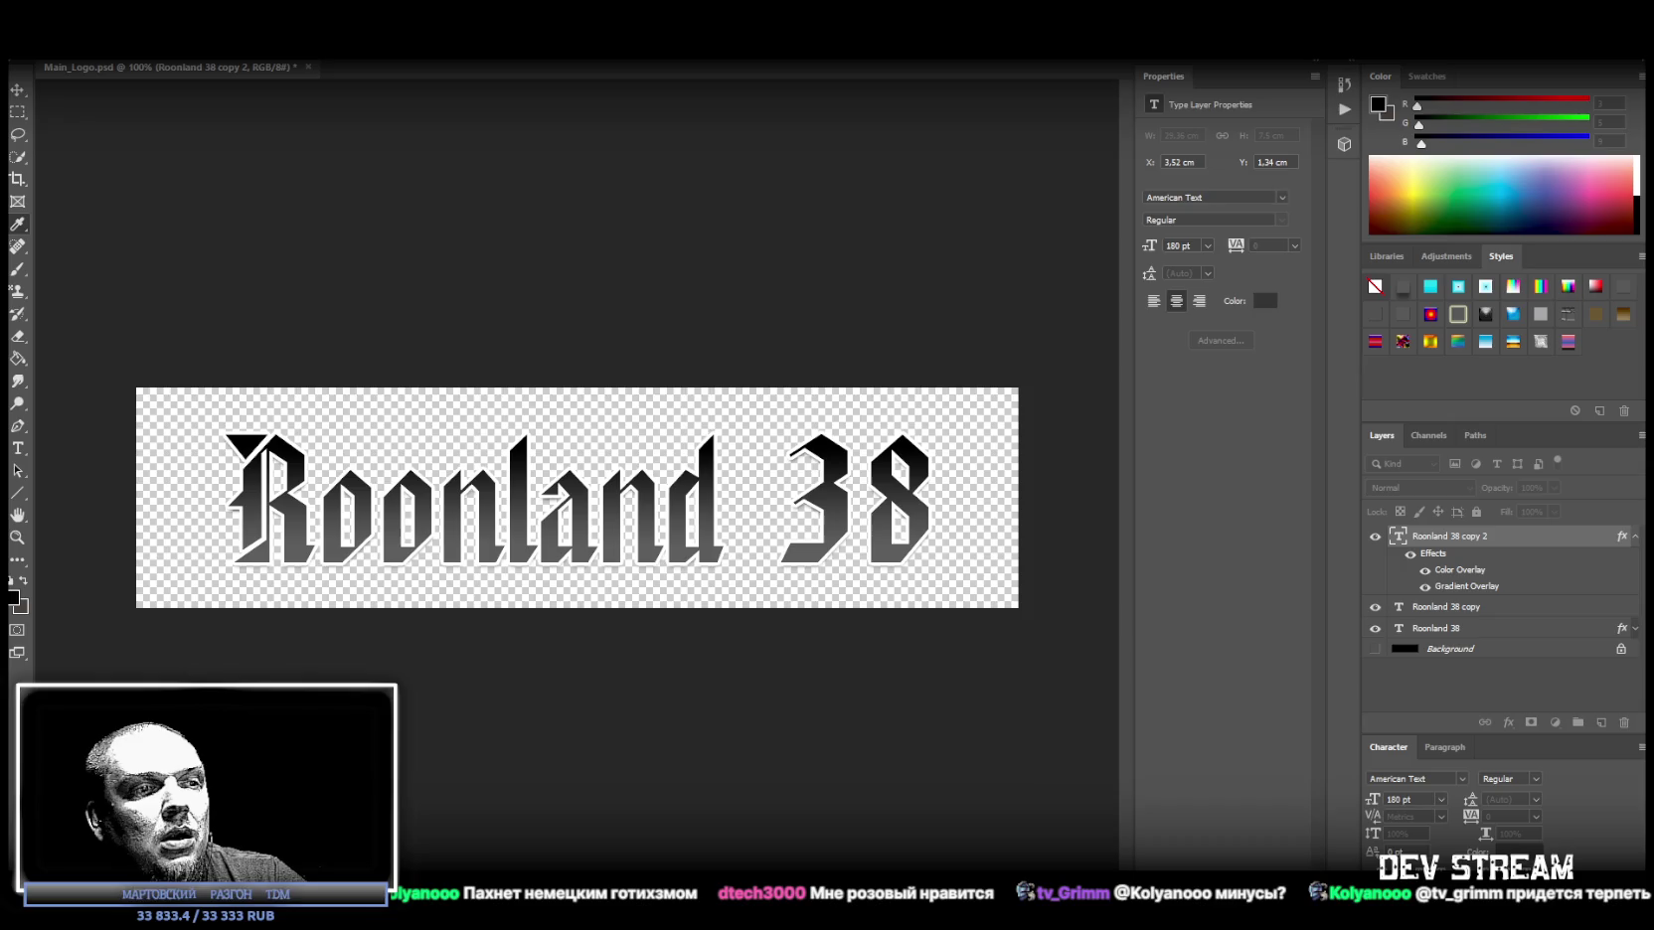
key("h")
key("t")
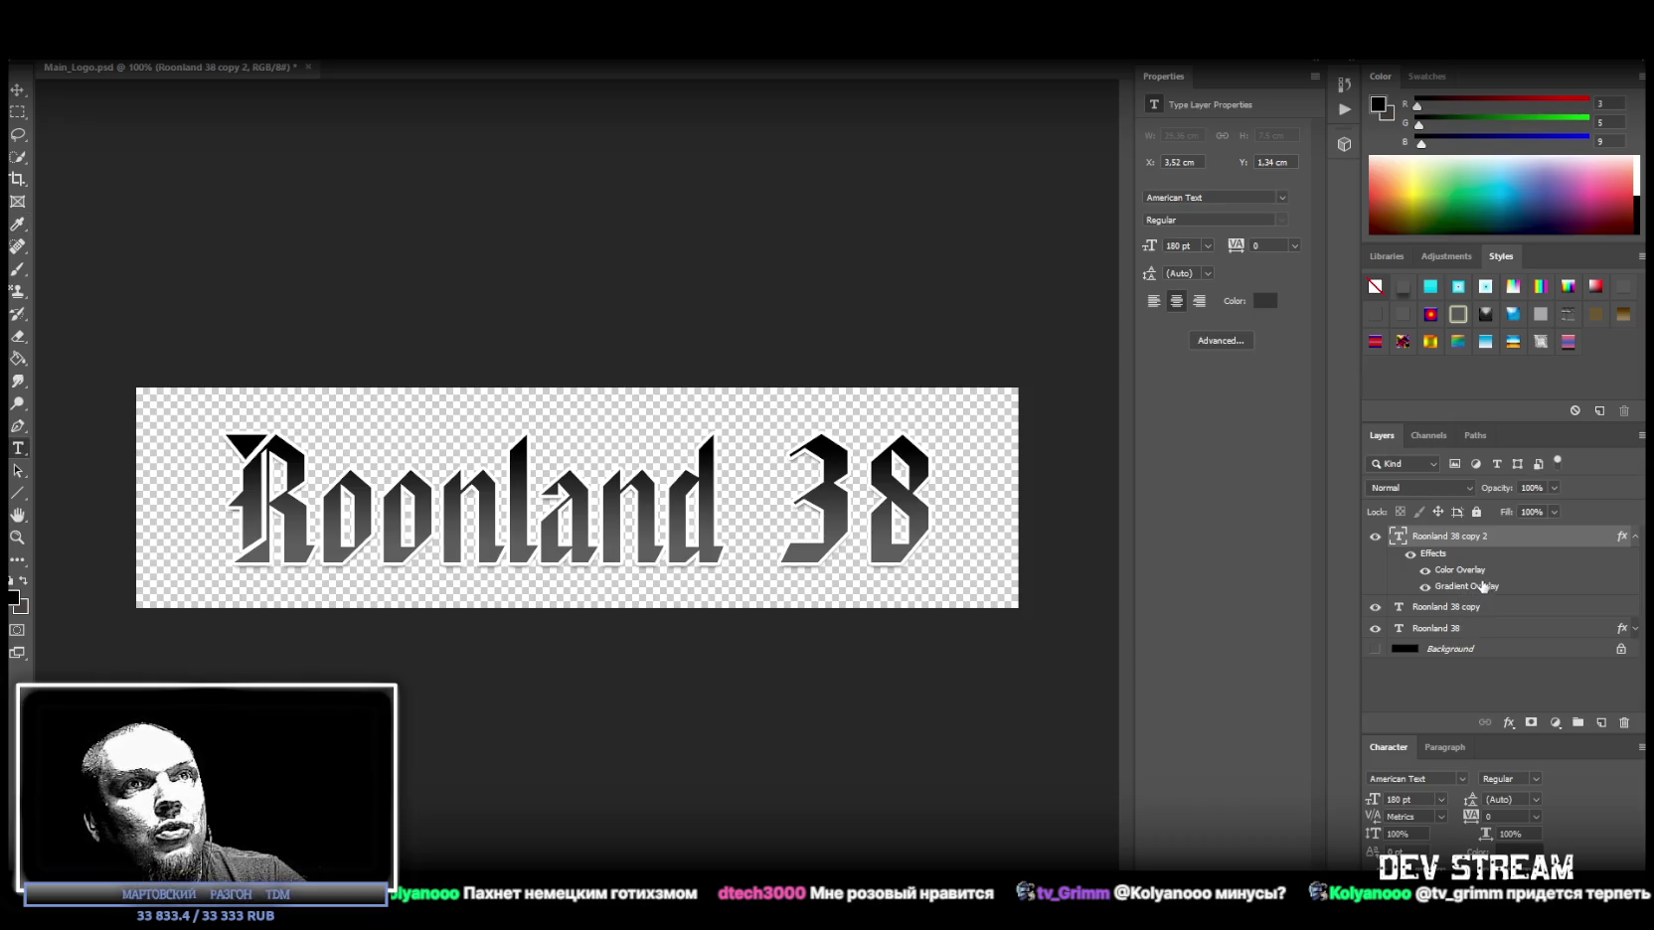
double_click(1482, 586)
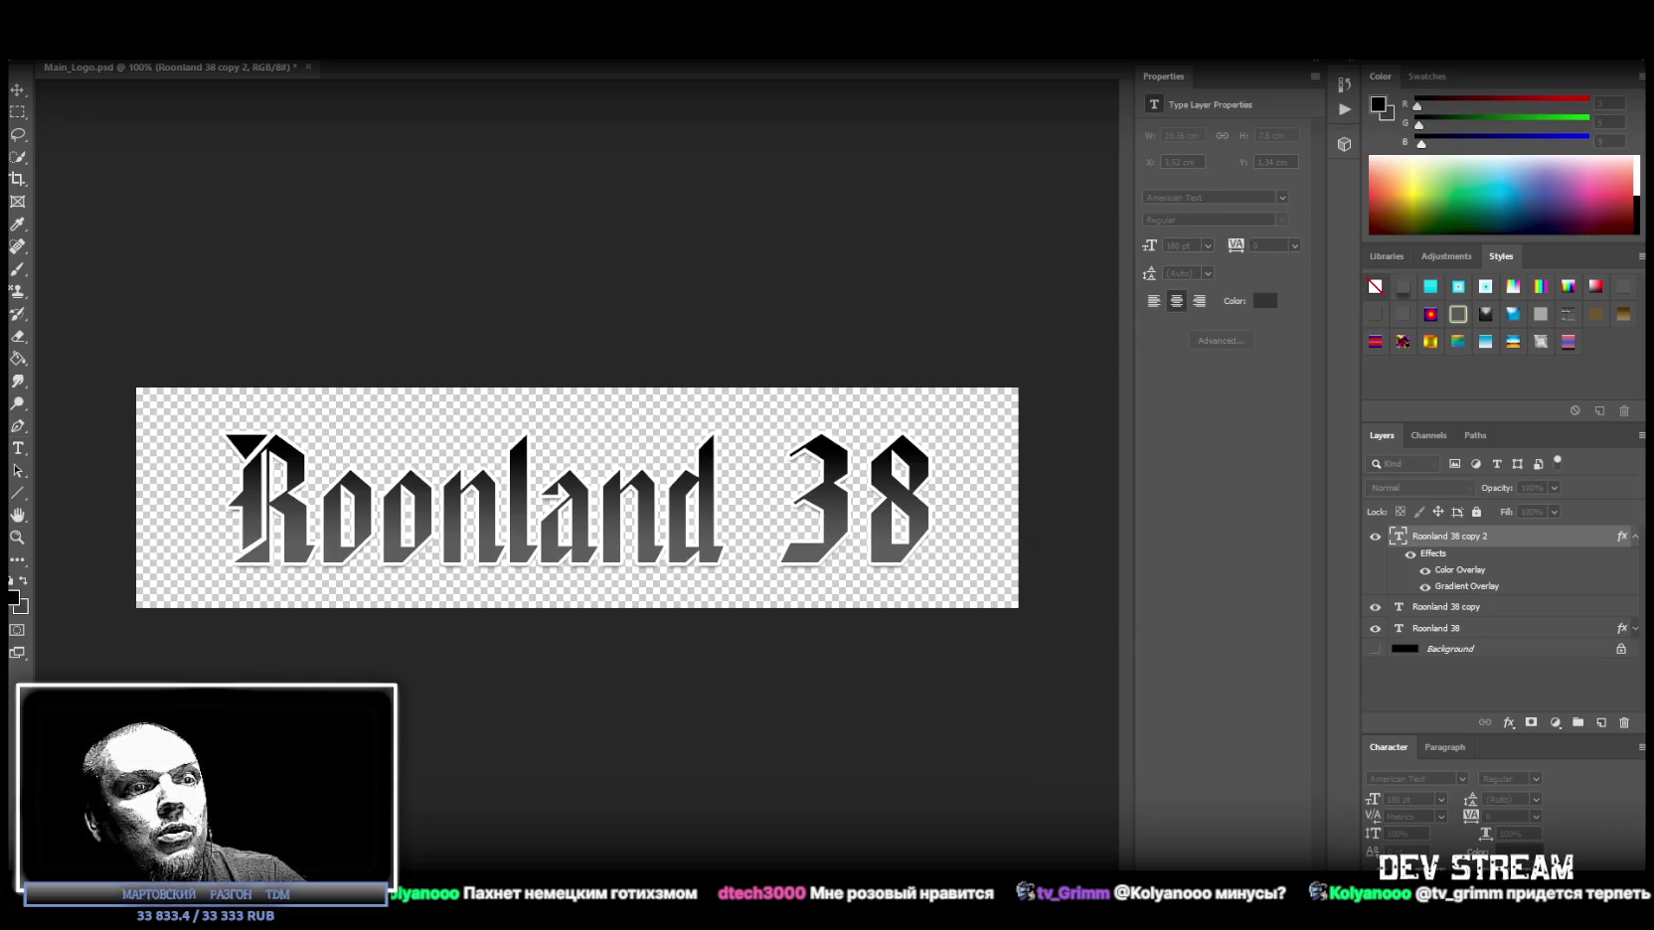
key("Return")
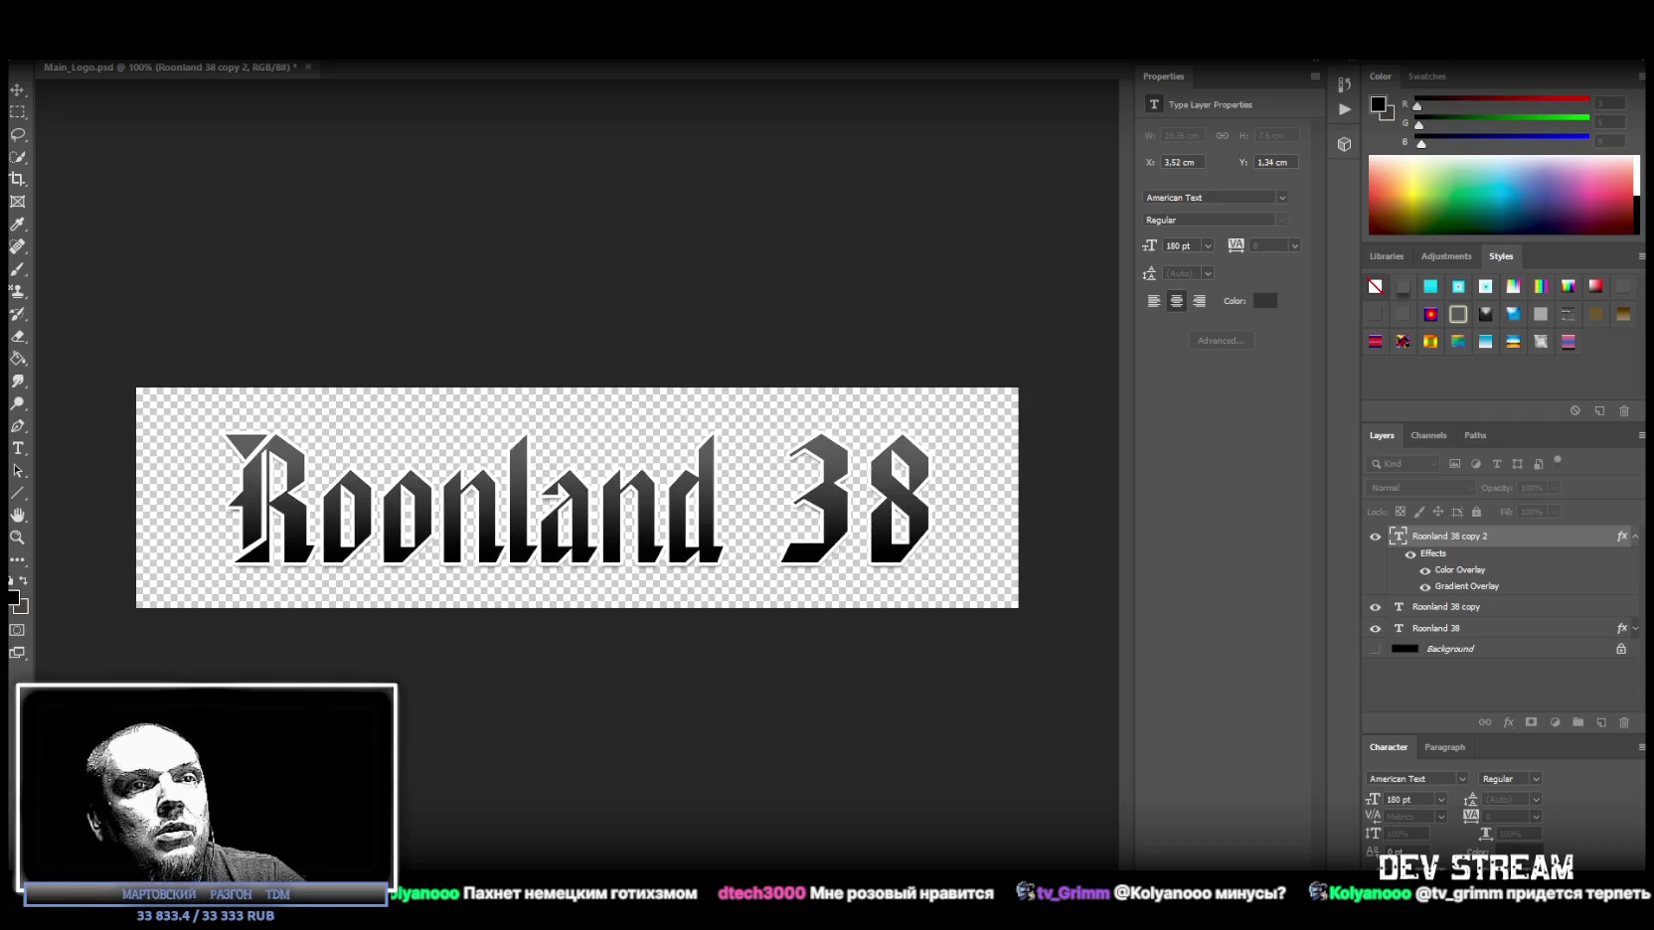
key("t")
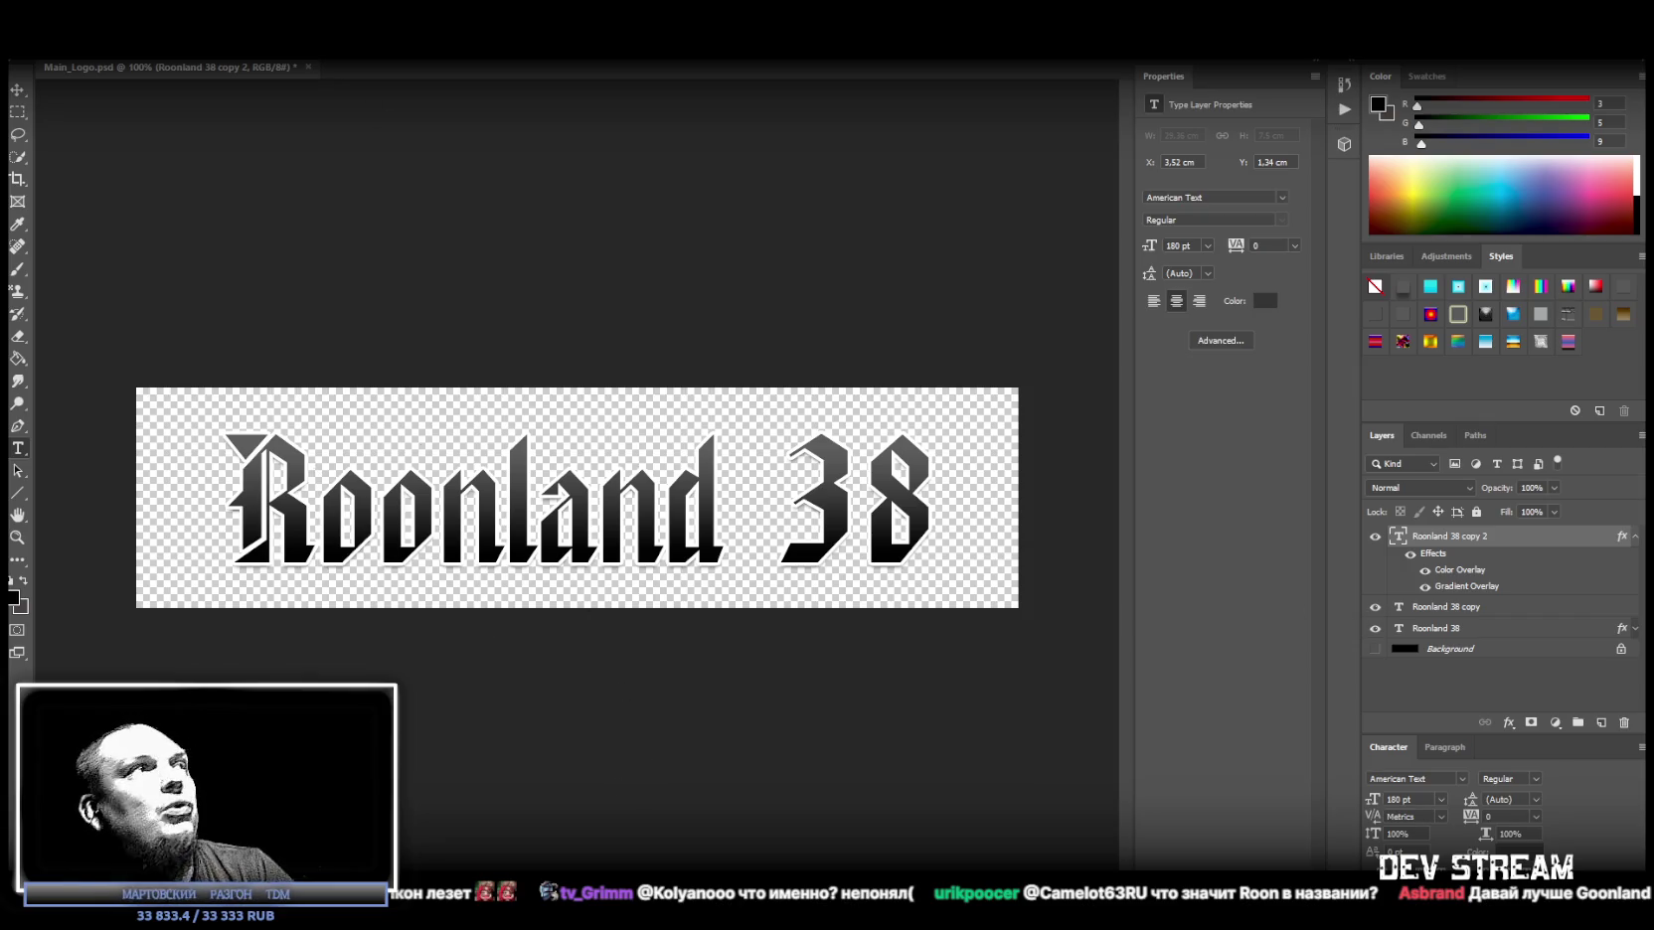
left_click(18, 452)
- Correct the title text on the layers to read 'Rooneland 38', hiding and re-showing layers
left_click(507, 504)
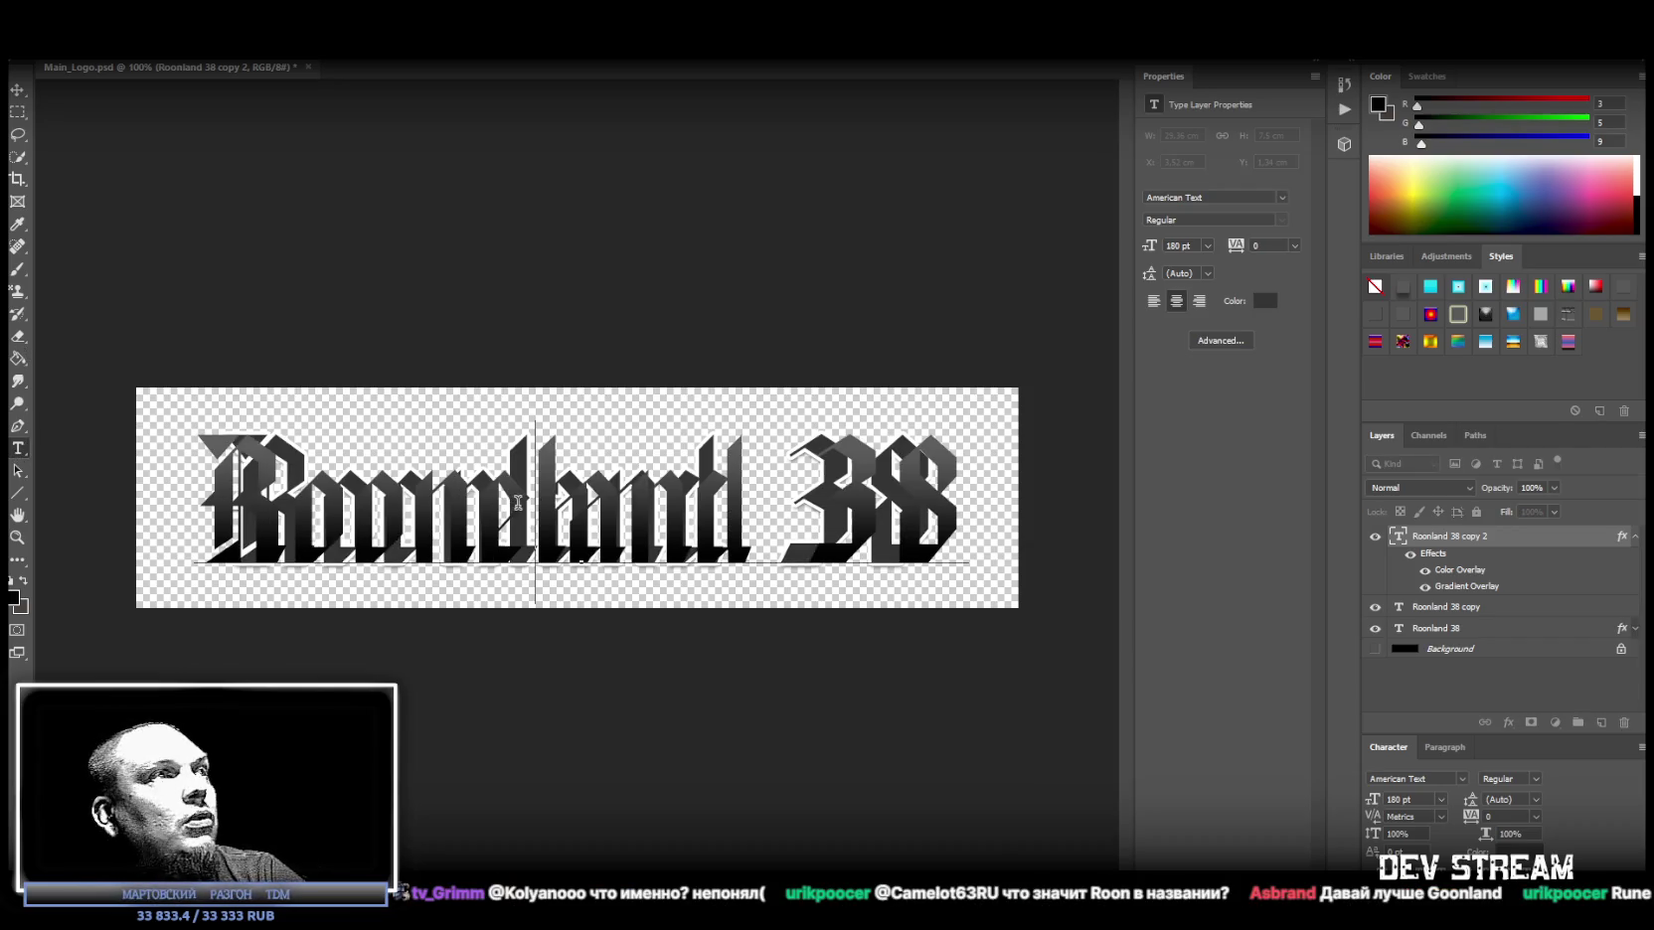
left_click(1439, 616)
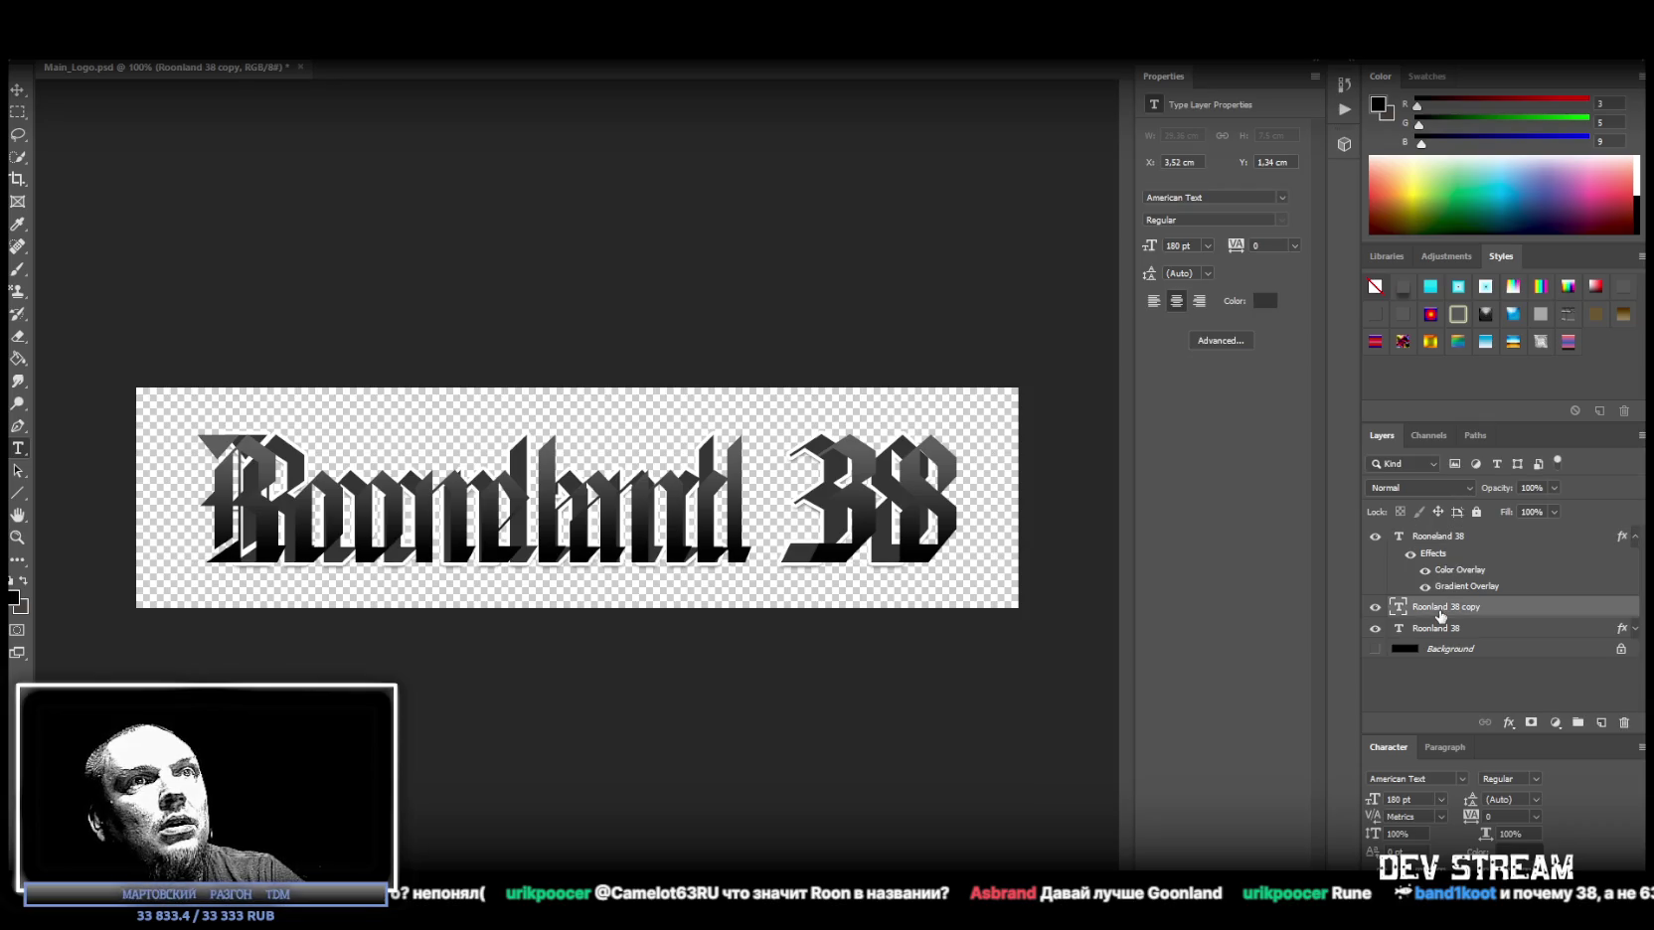
left_click(1374, 538)
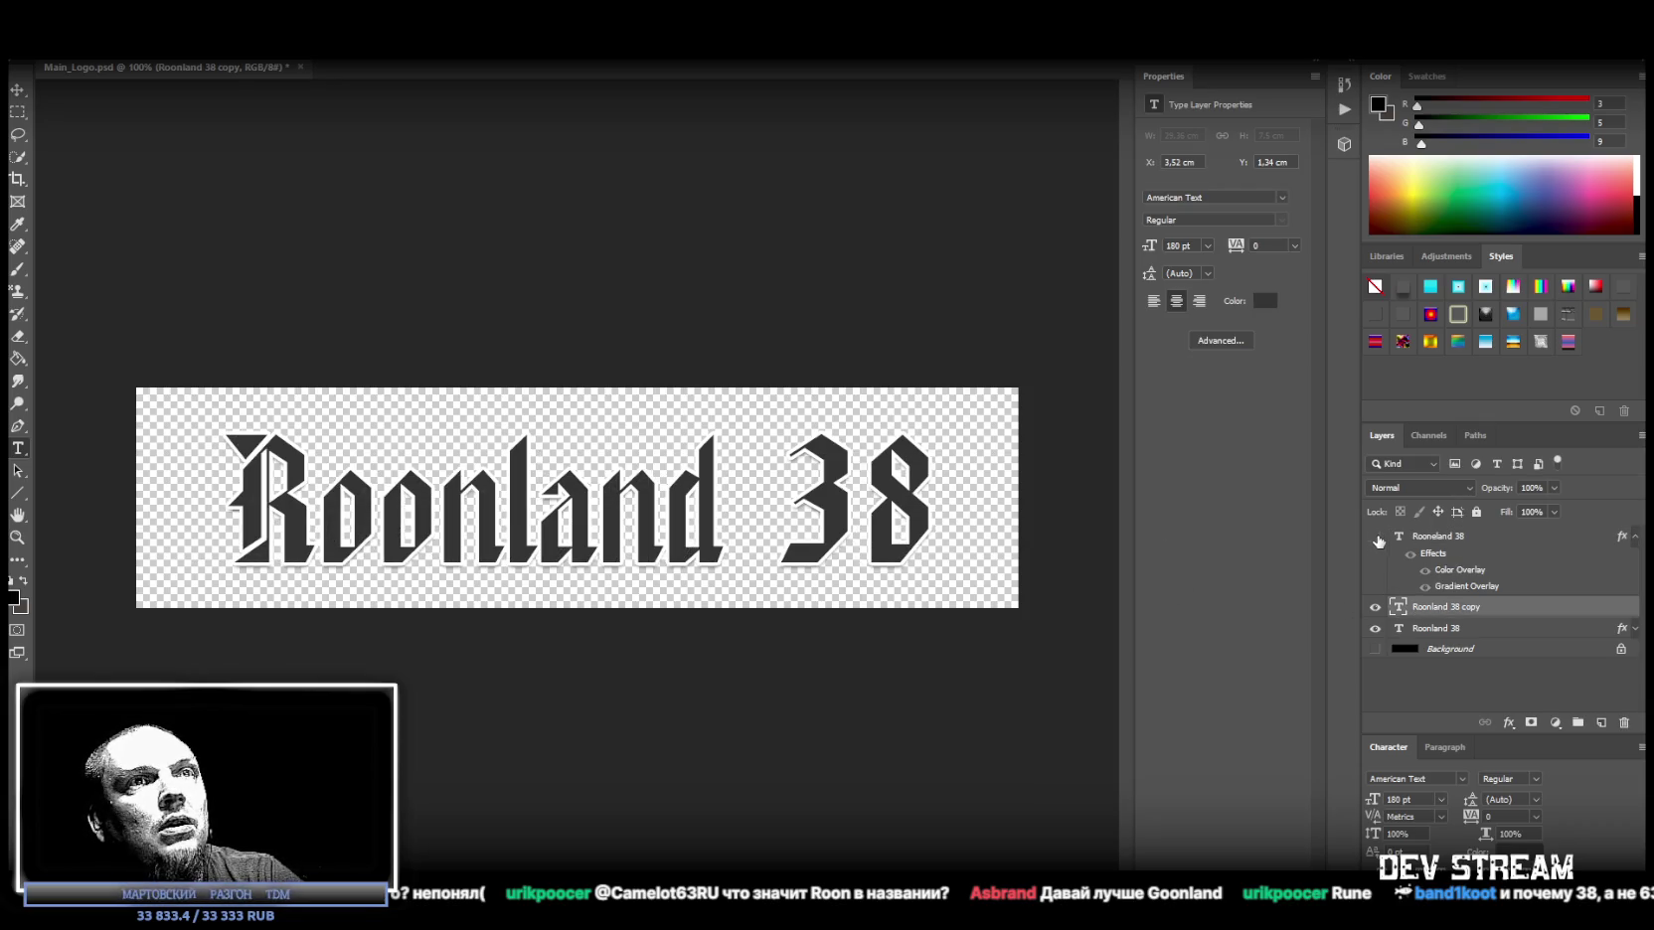
left_click(502, 515)
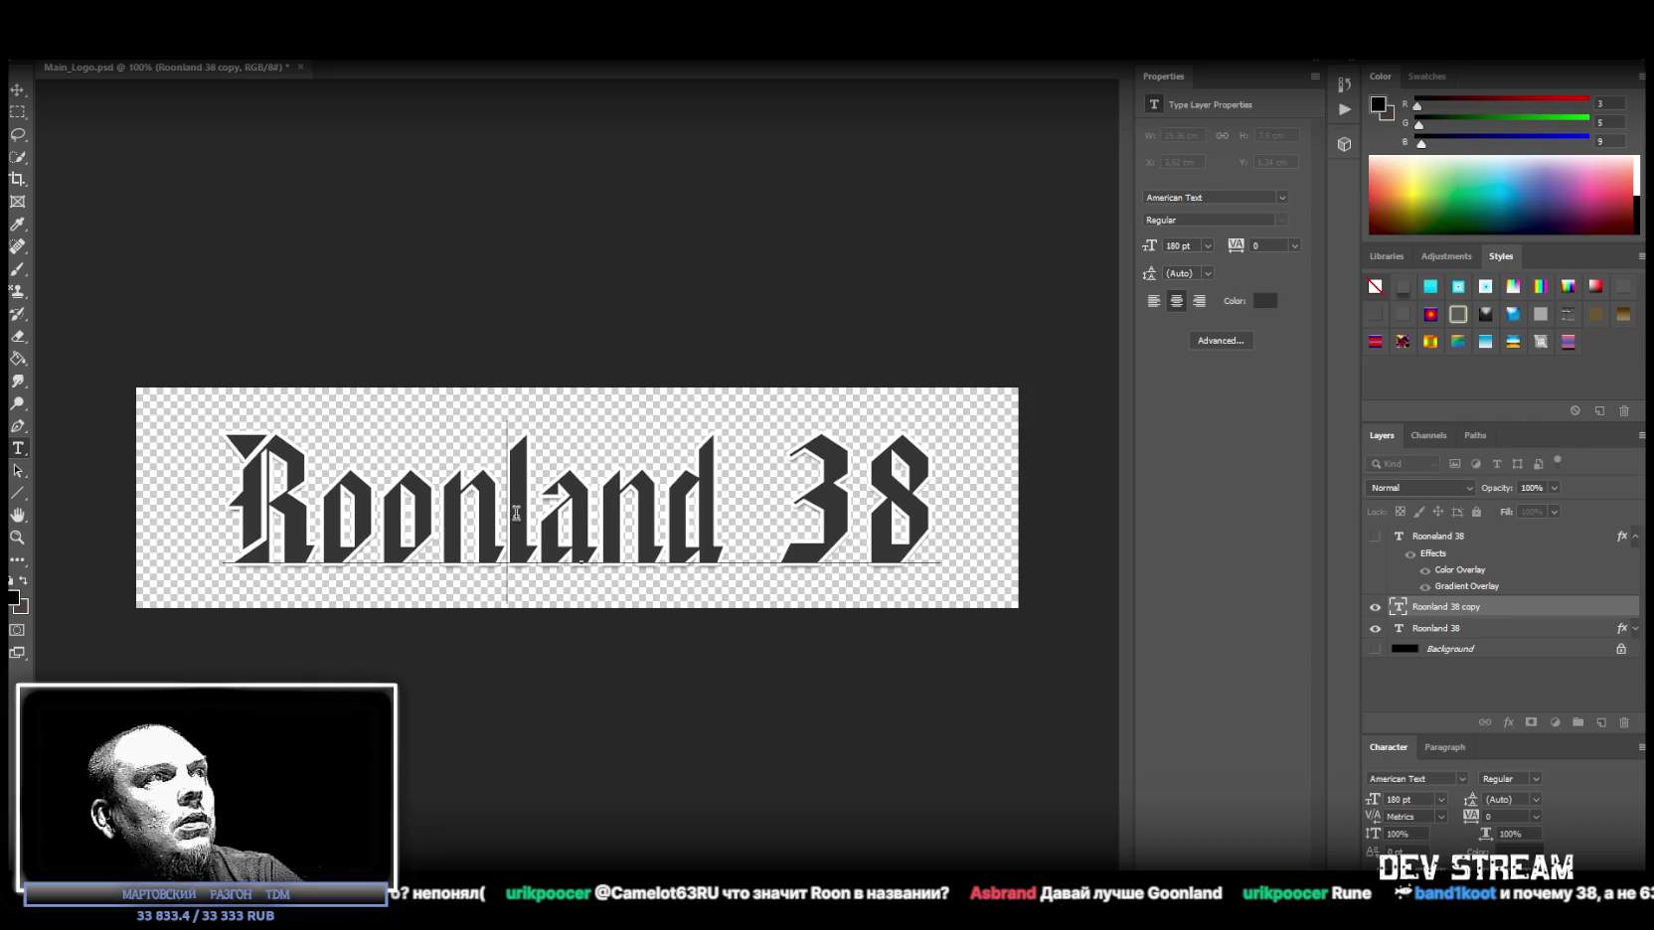
left_click(1376, 607)
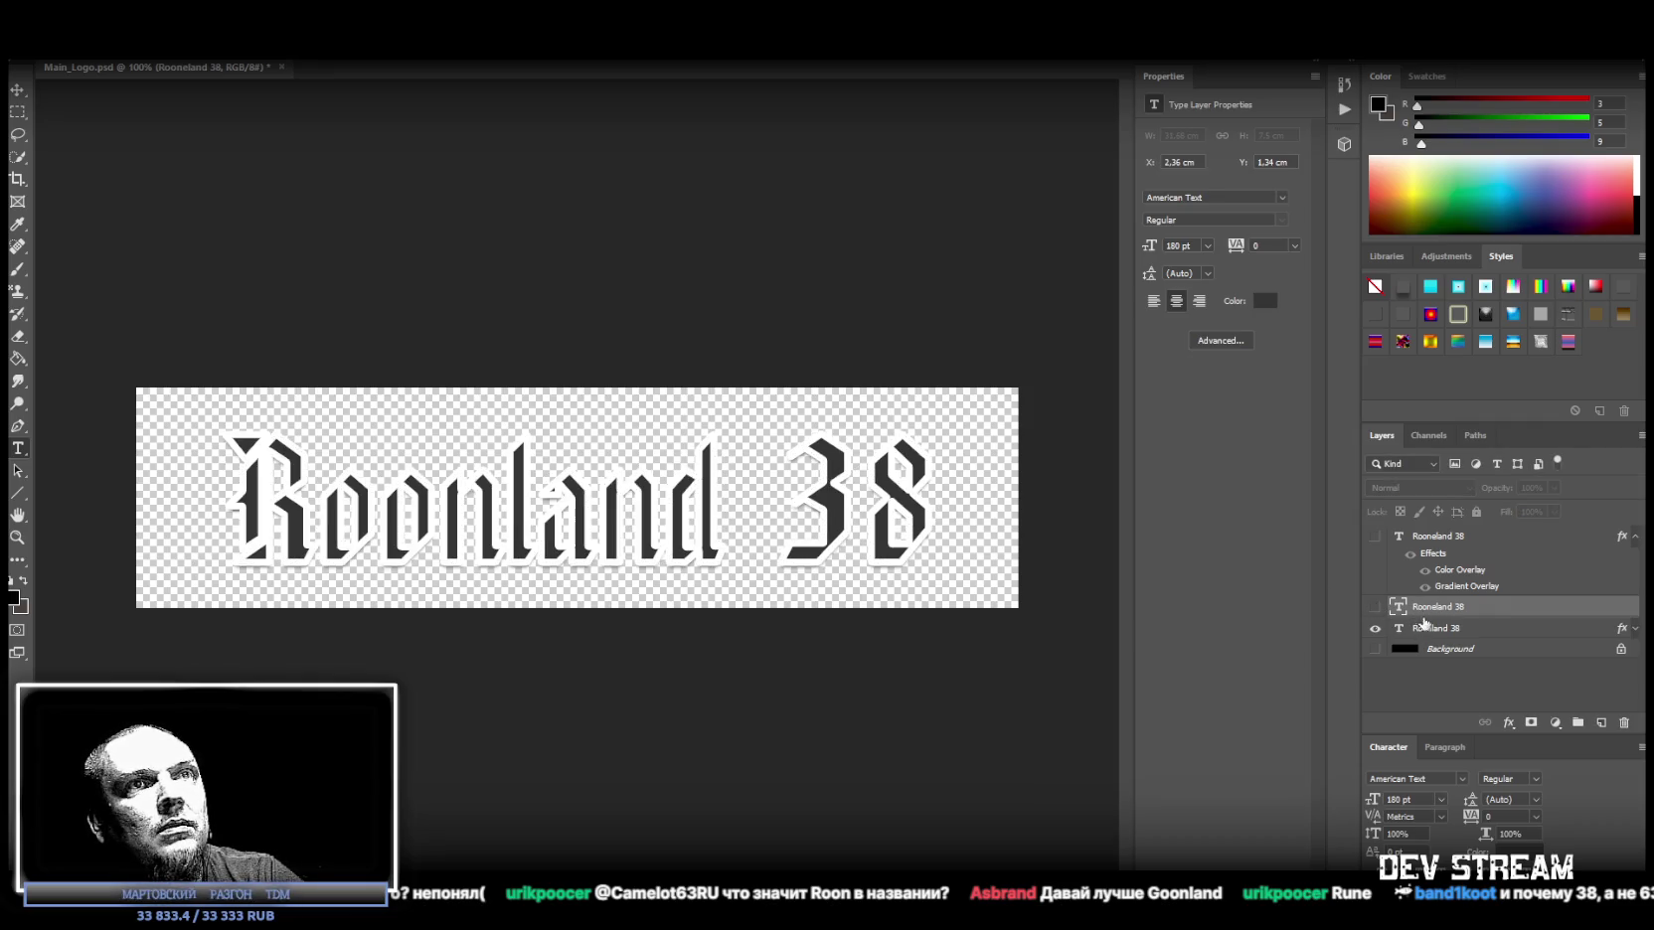
left_click(1436, 629)
type("e")
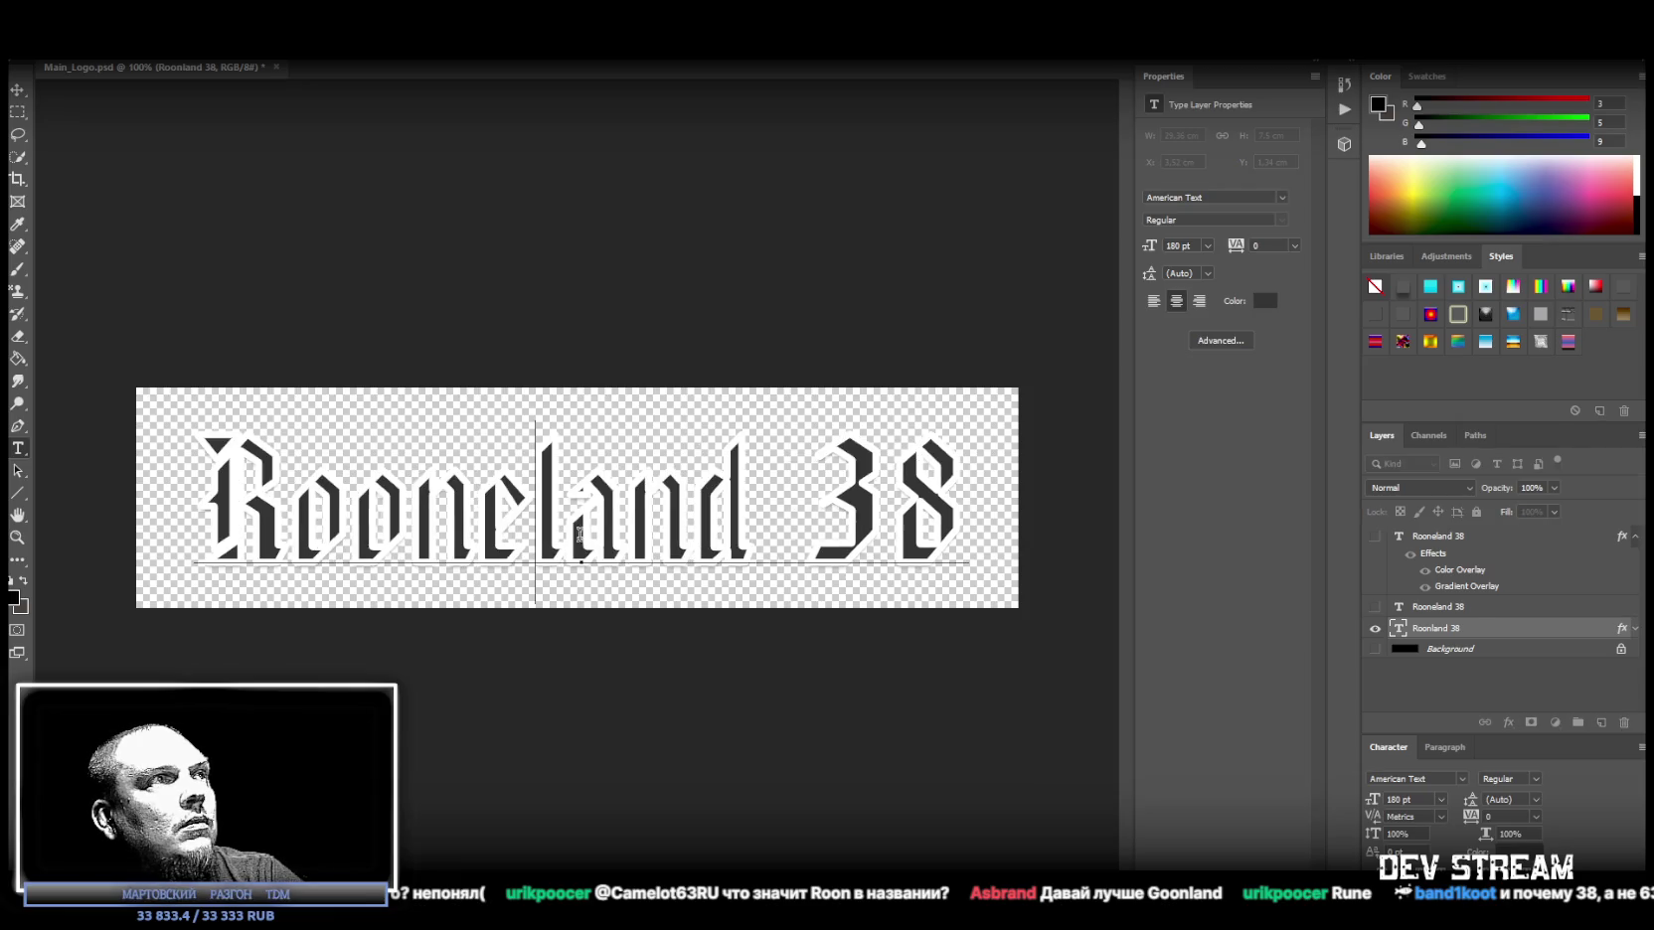
left_click(1374, 607)
left_click(1375, 537)
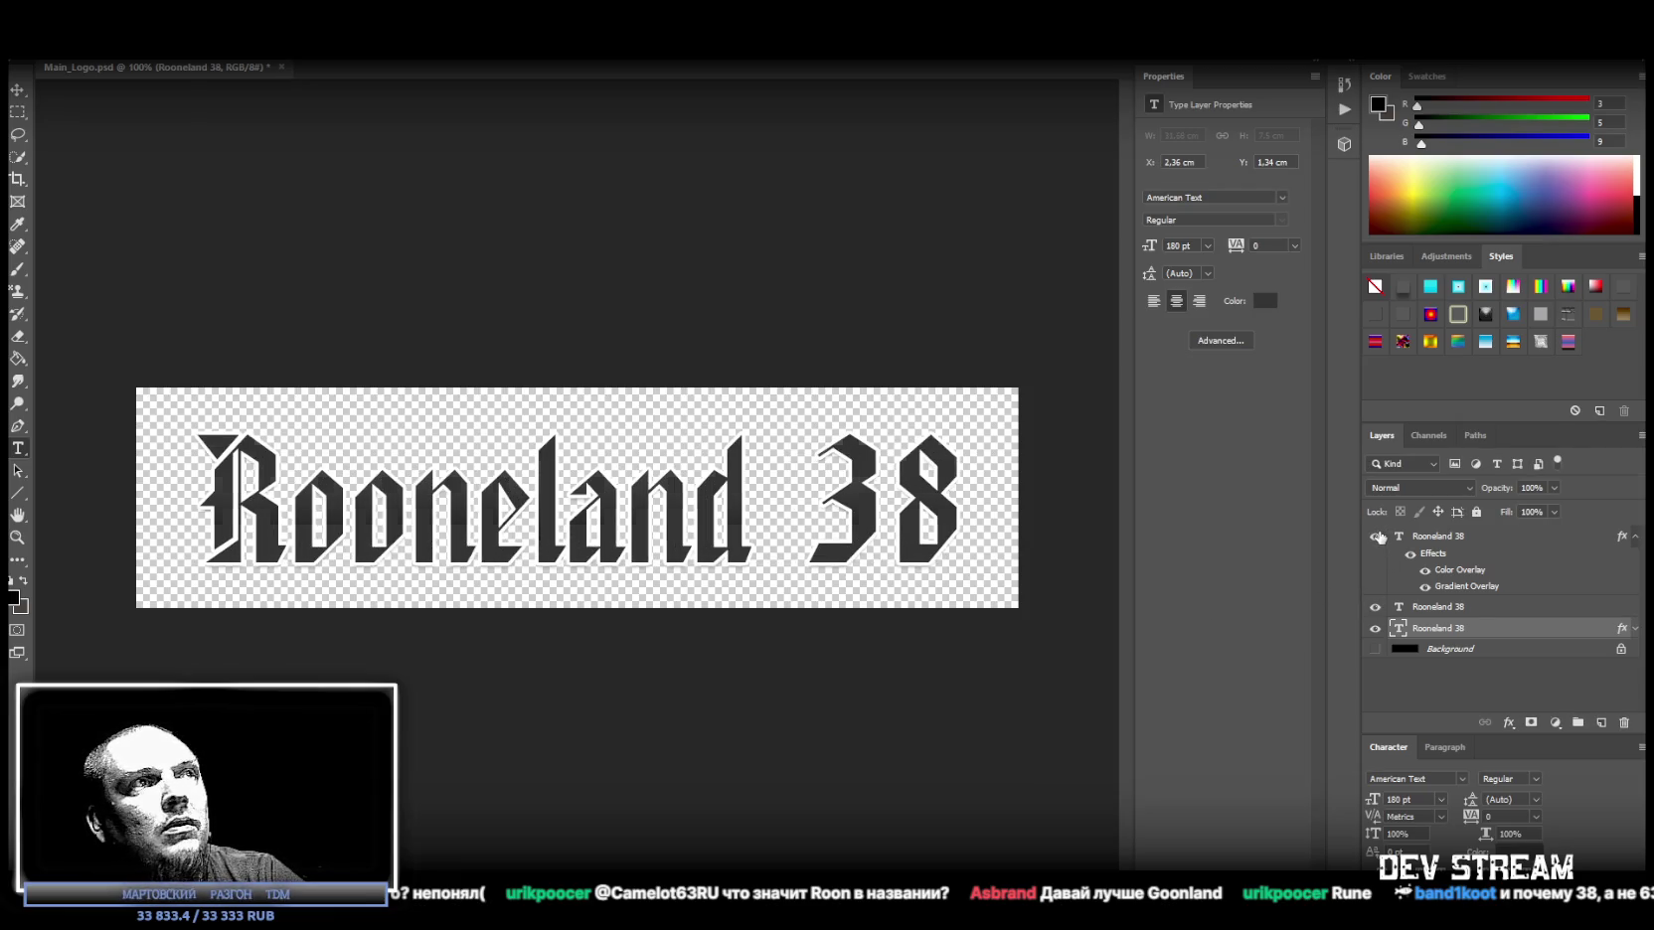
- Collapse the top layer's effects and select all three Rooneland 38 text layers
left_click(18, 93)
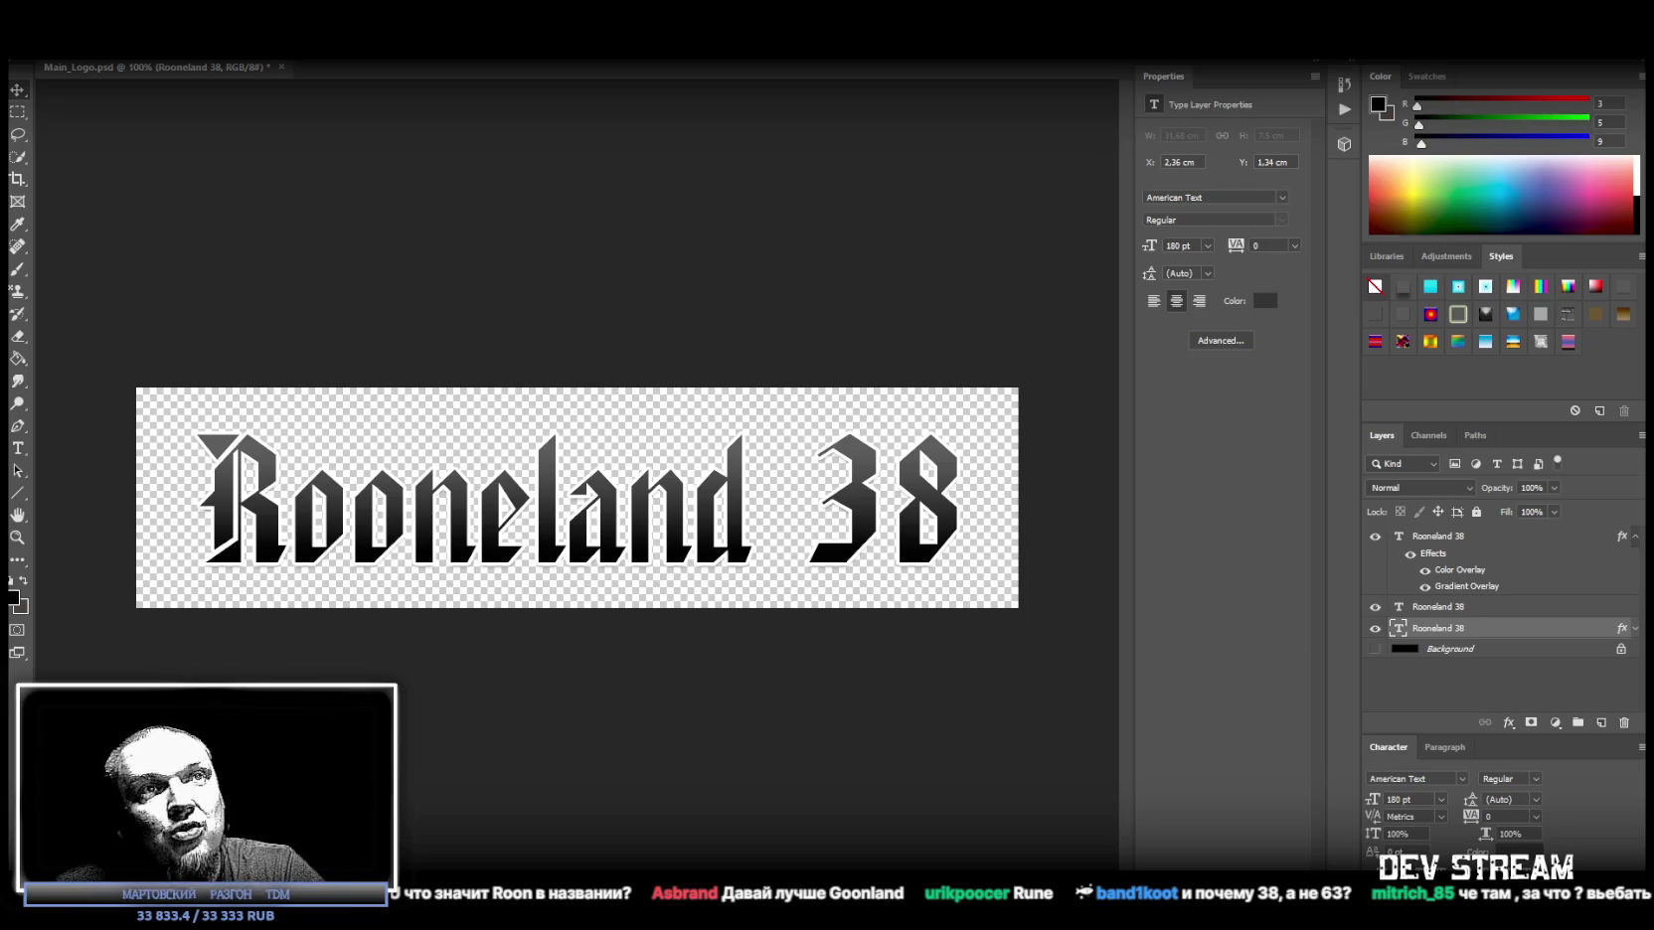
left_click(1632, 541)
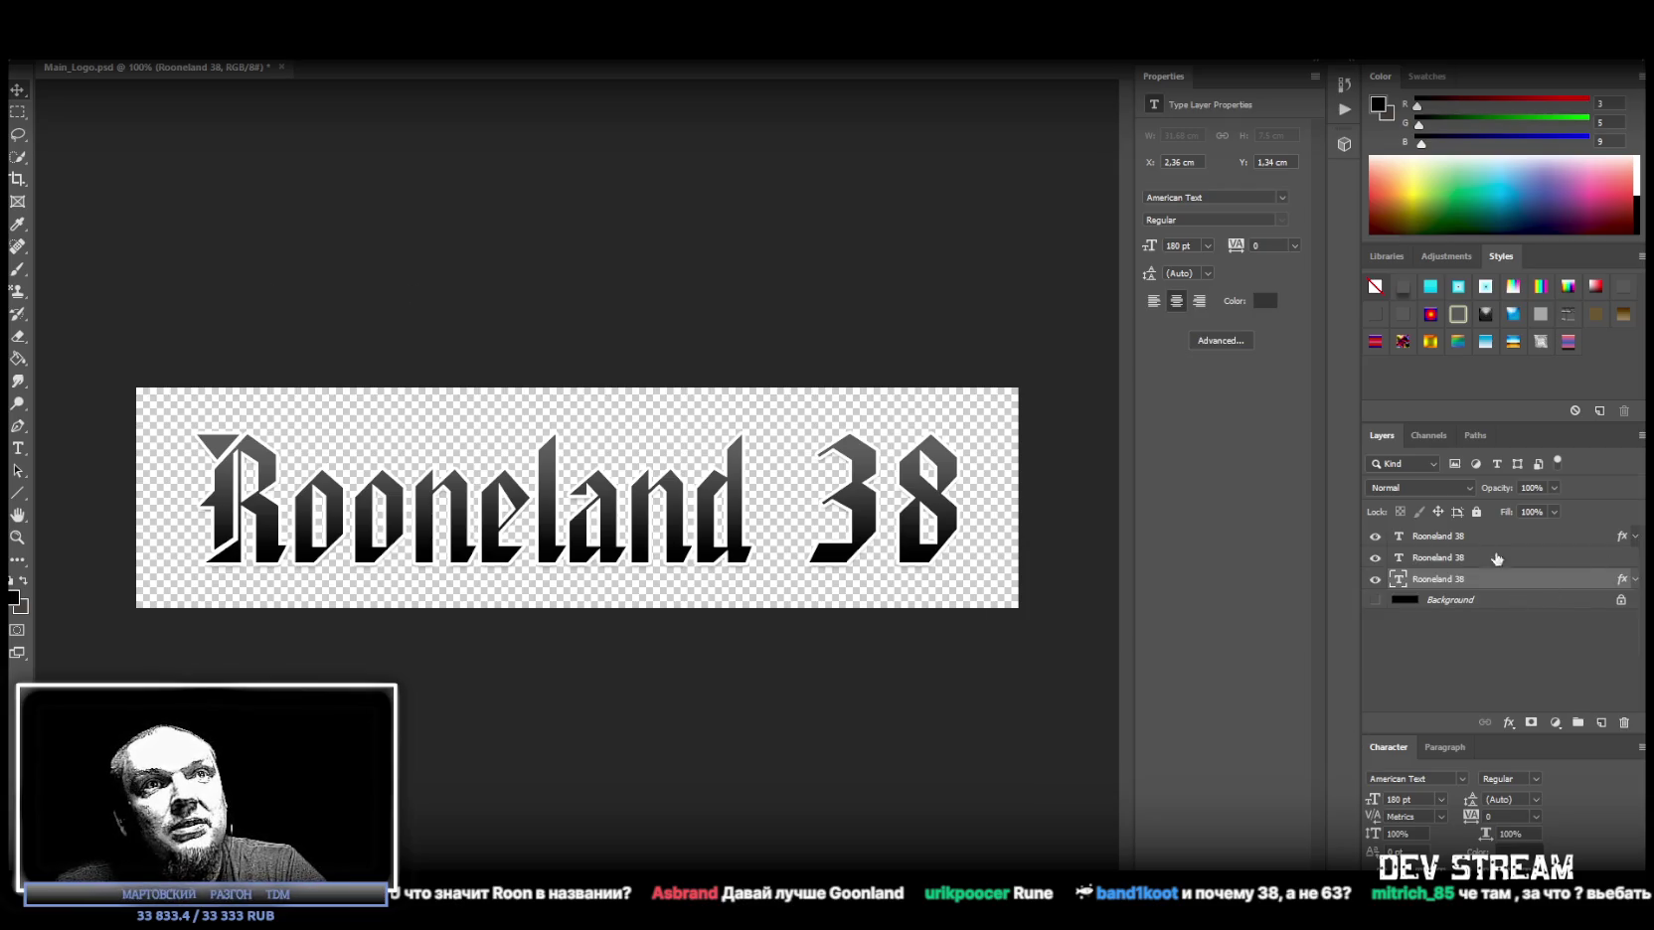
left_click(1469, 536)
left_click(1440, 580, "shift")
- Duplicate the three Rooneland 38 text layers and hide the originals
right_click(1440, 580)
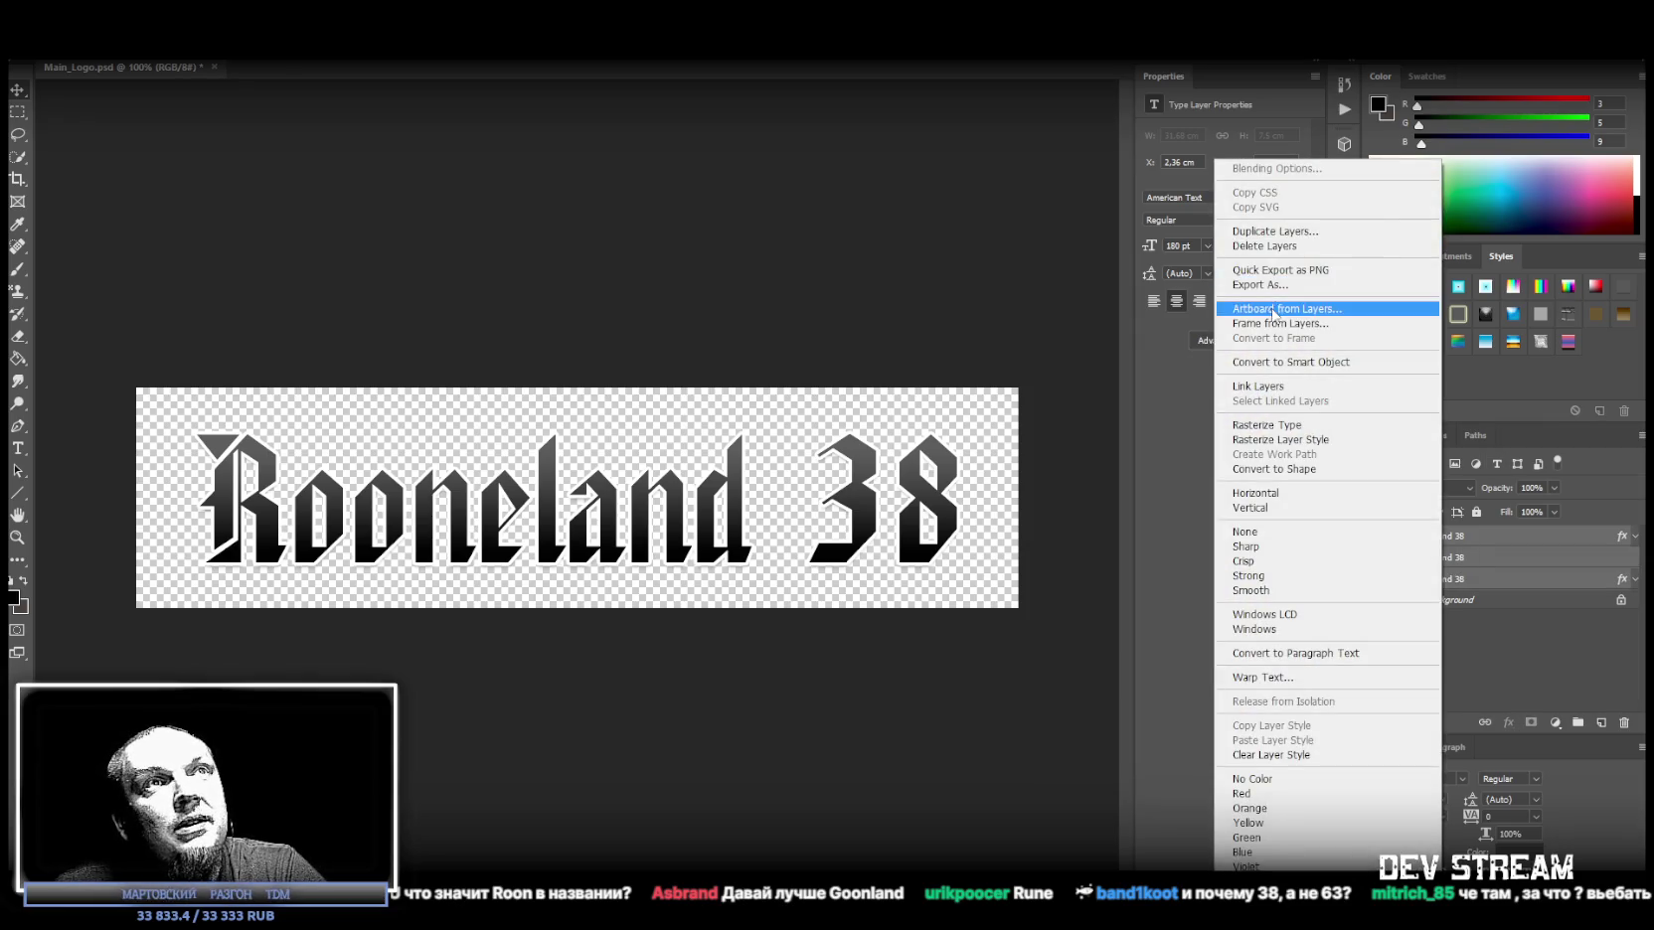
left_click(1277, 231)
left_click(1090, 512)
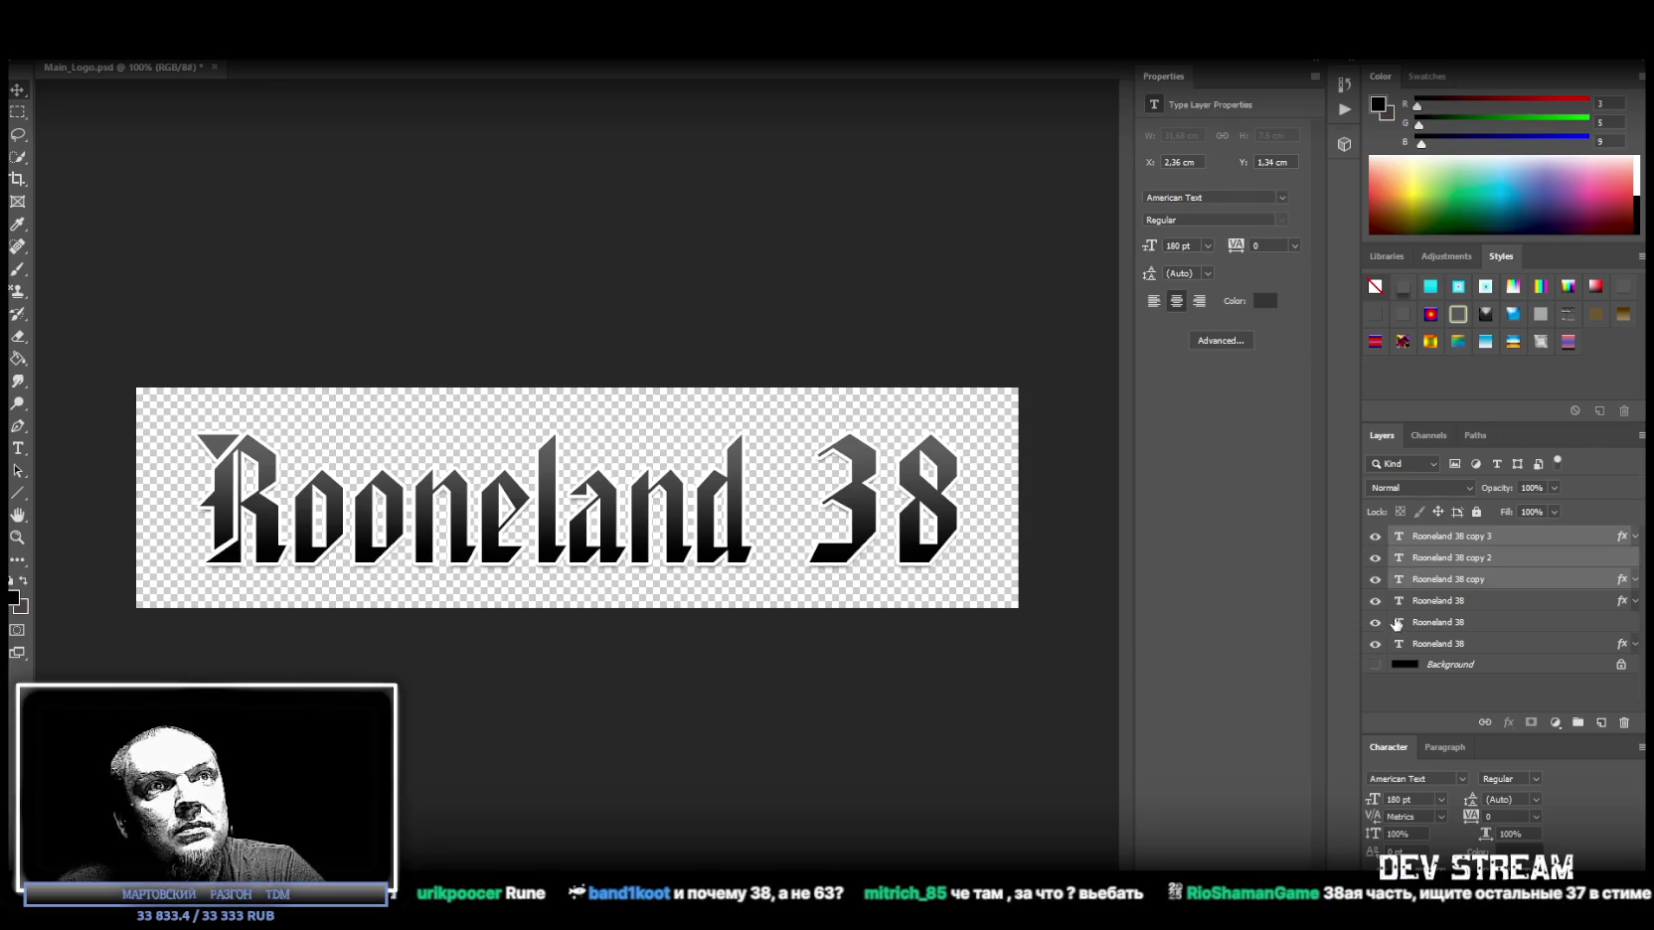
left_click(1374, 600)
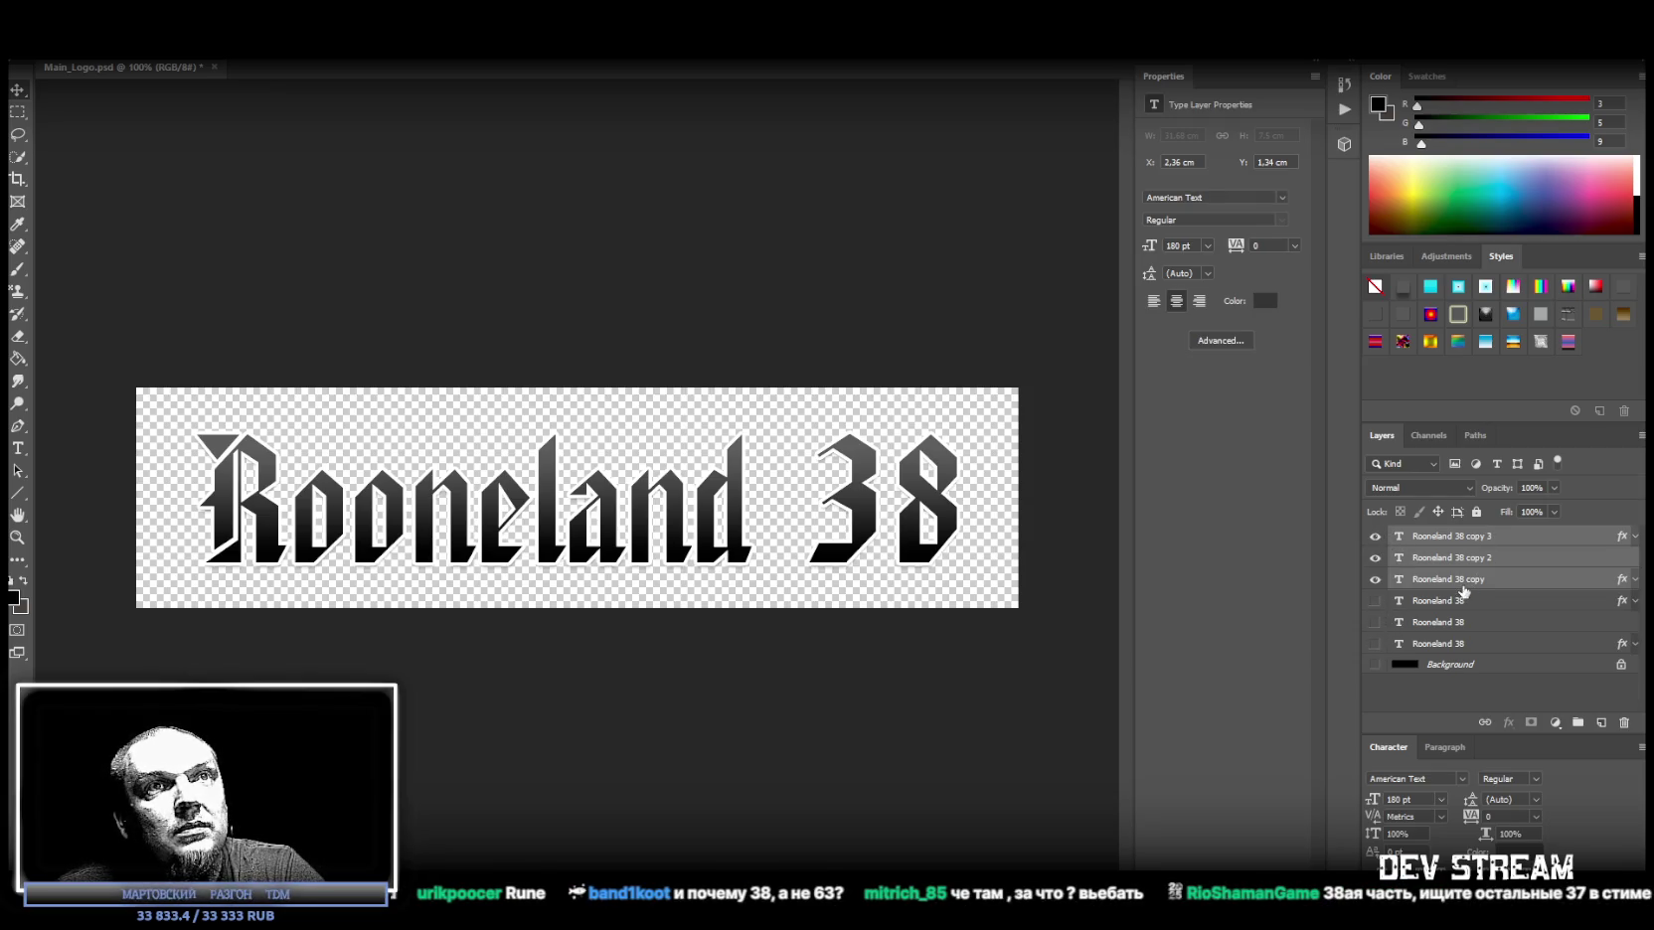
- Convert Rooneland 38 copy 3 alone into a smart object
right_click(1461, 588)
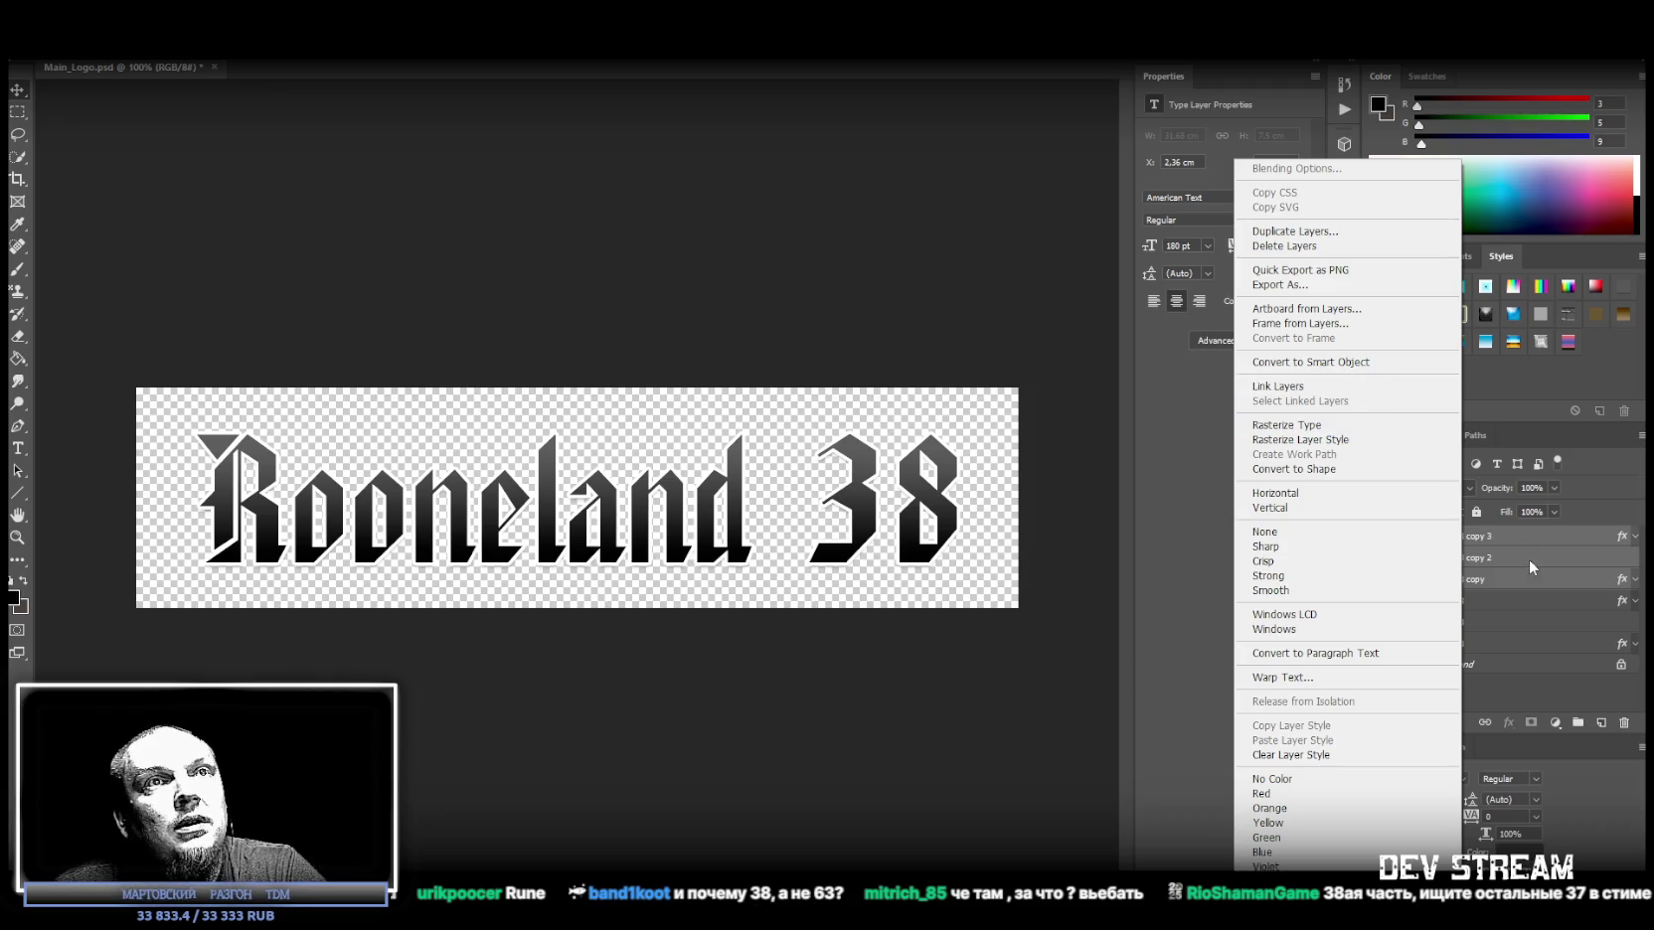
left_click(1502, 587)
left_click(1458, 558)
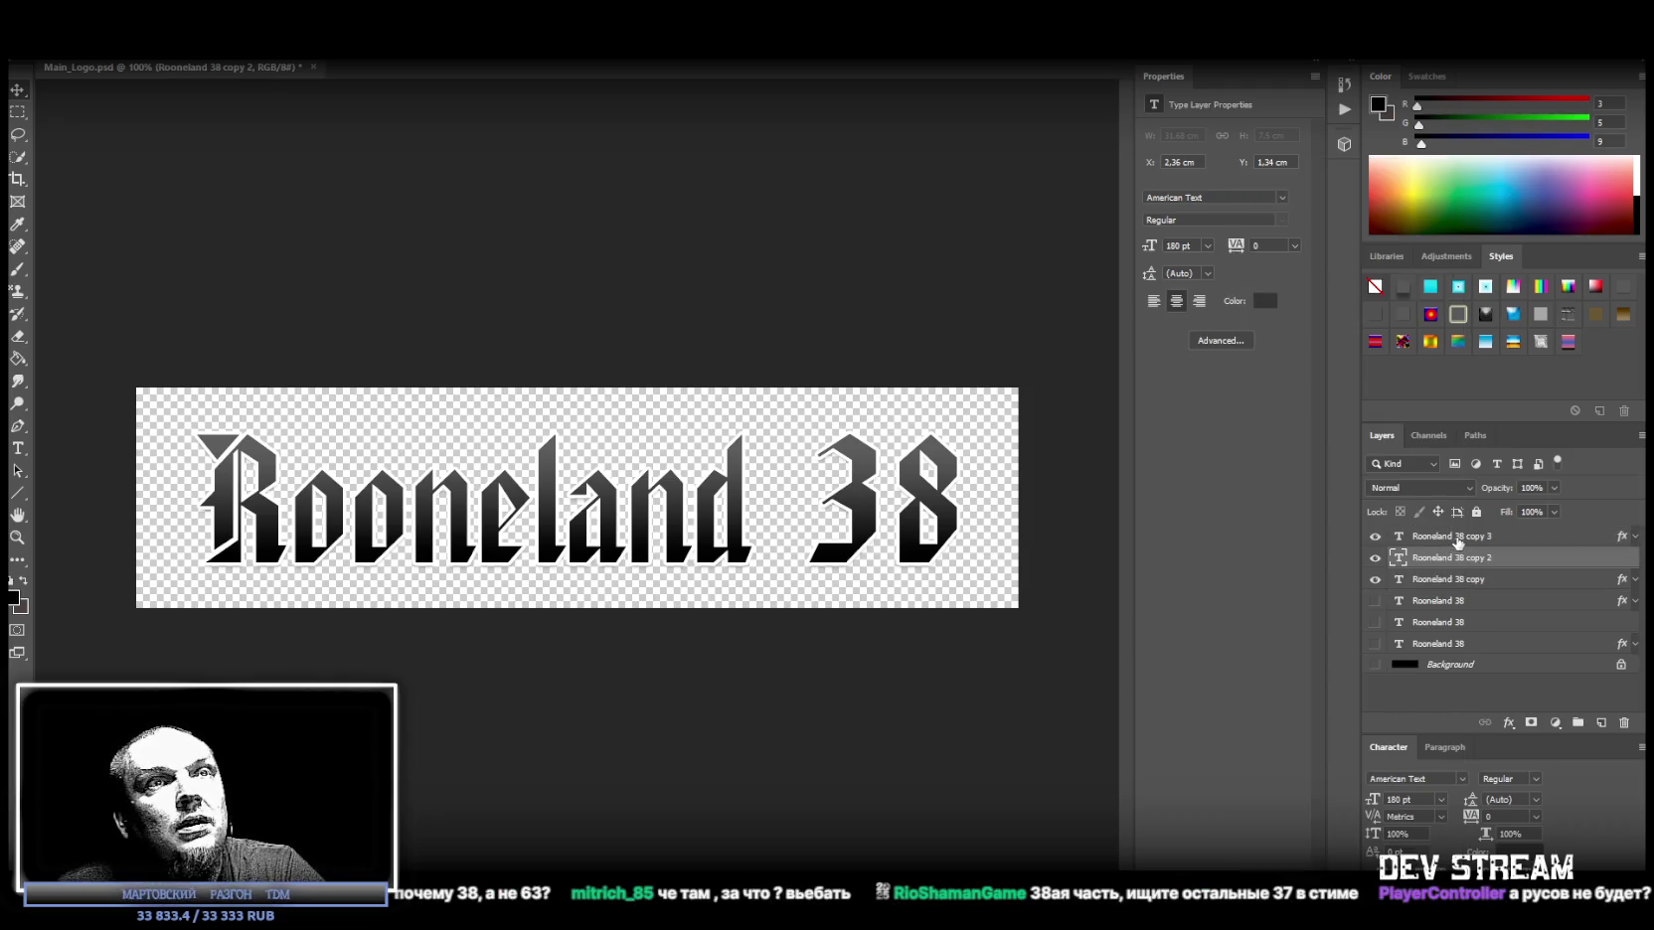
left_click(1456, 537)
right_click(1458, 537)
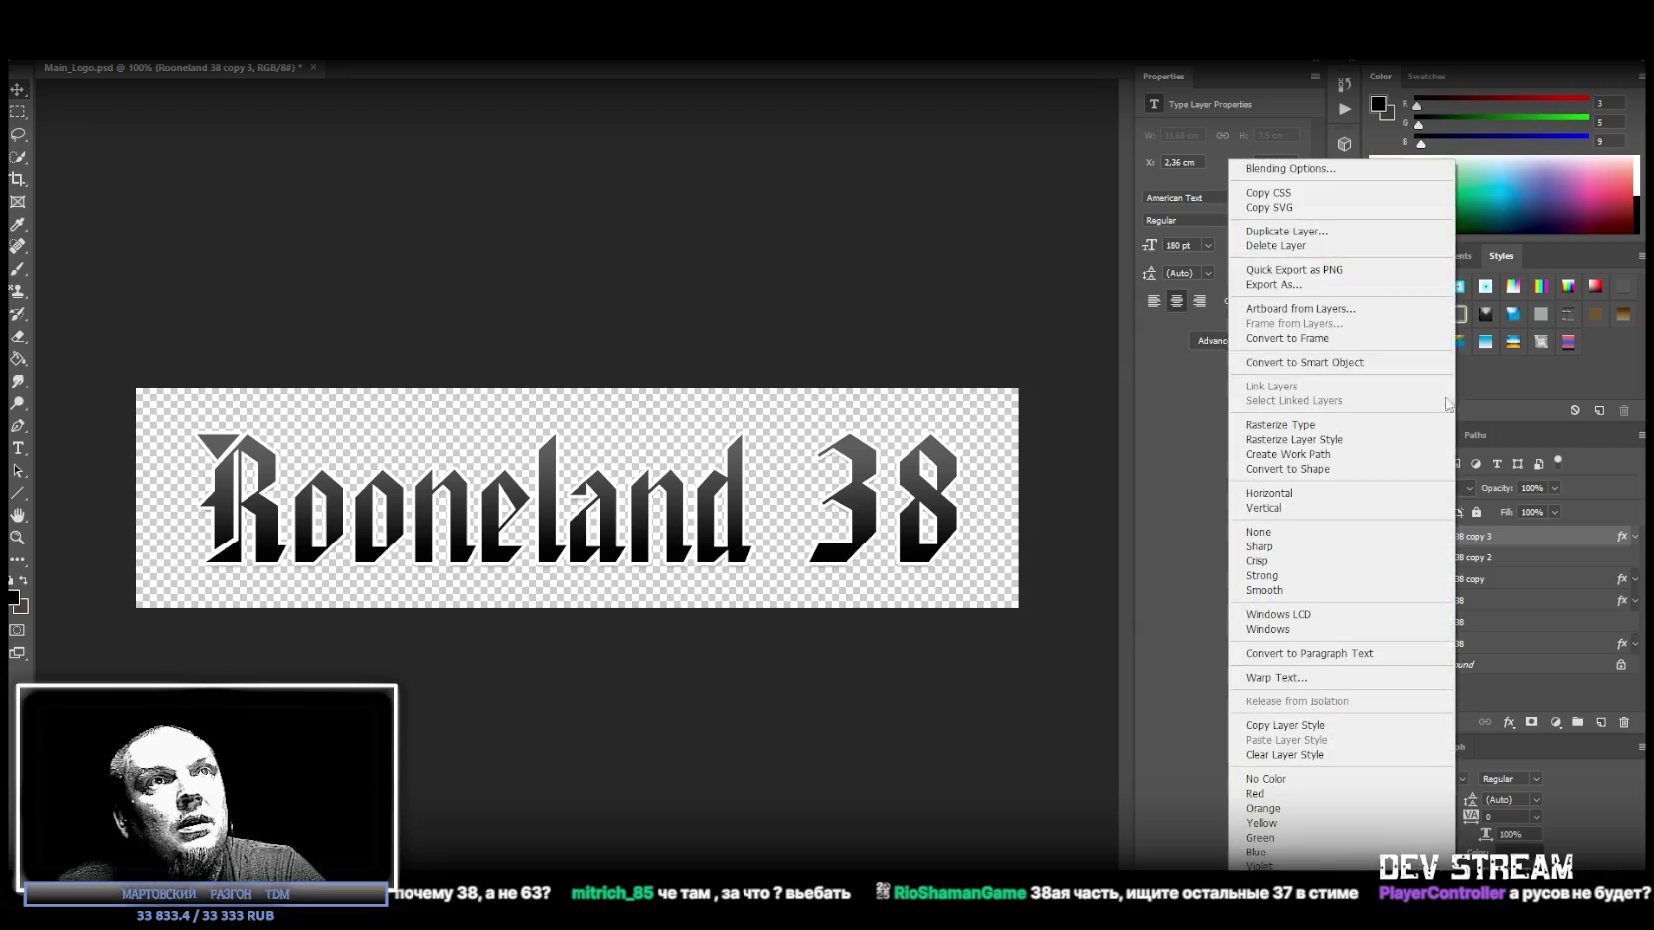
left_click(1321, 366)
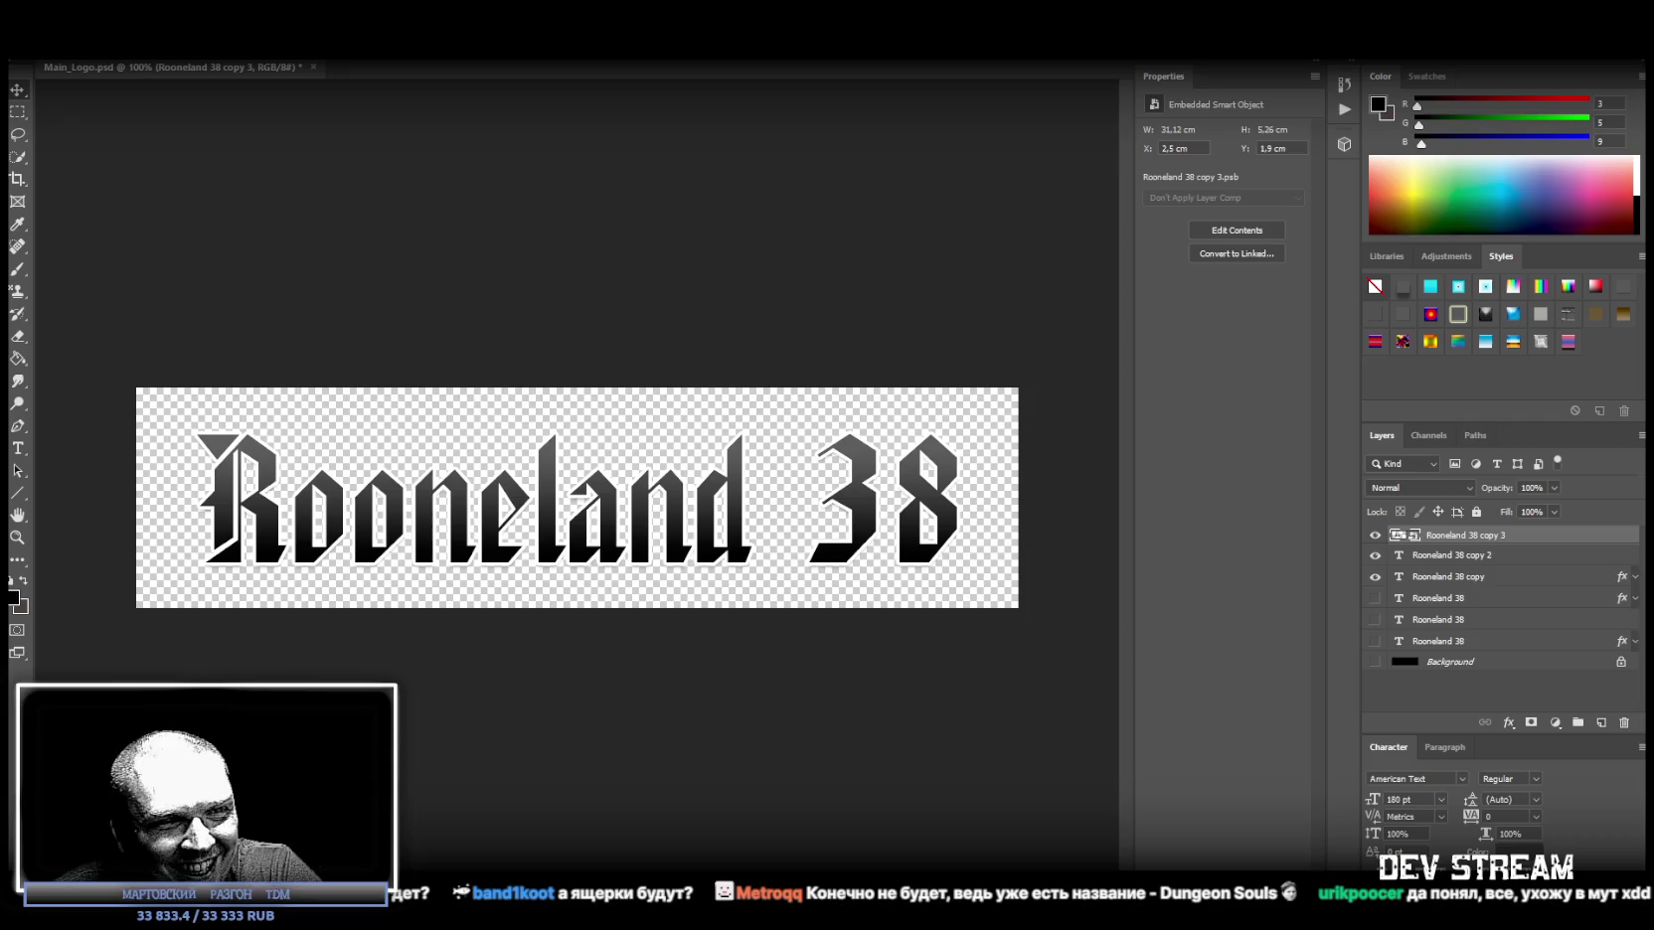
- Place the smoke texture rotated 180° and stretched edge to edge, then add Hue/Saturation above it
left_click_drag(706, 611, 618, 505)
mouse_move(814, 402)
left_mouse_down()
mouse_move(517, 263)
mouse_move(327, 651)
left_mouse_up()
left_click_drag(361, 502, 136, 497)
mouse_move(792, 498)
left_mouse_down()
mouse_move(1033, 497)
mouse_move(1017, 497)
left_mouse_up()
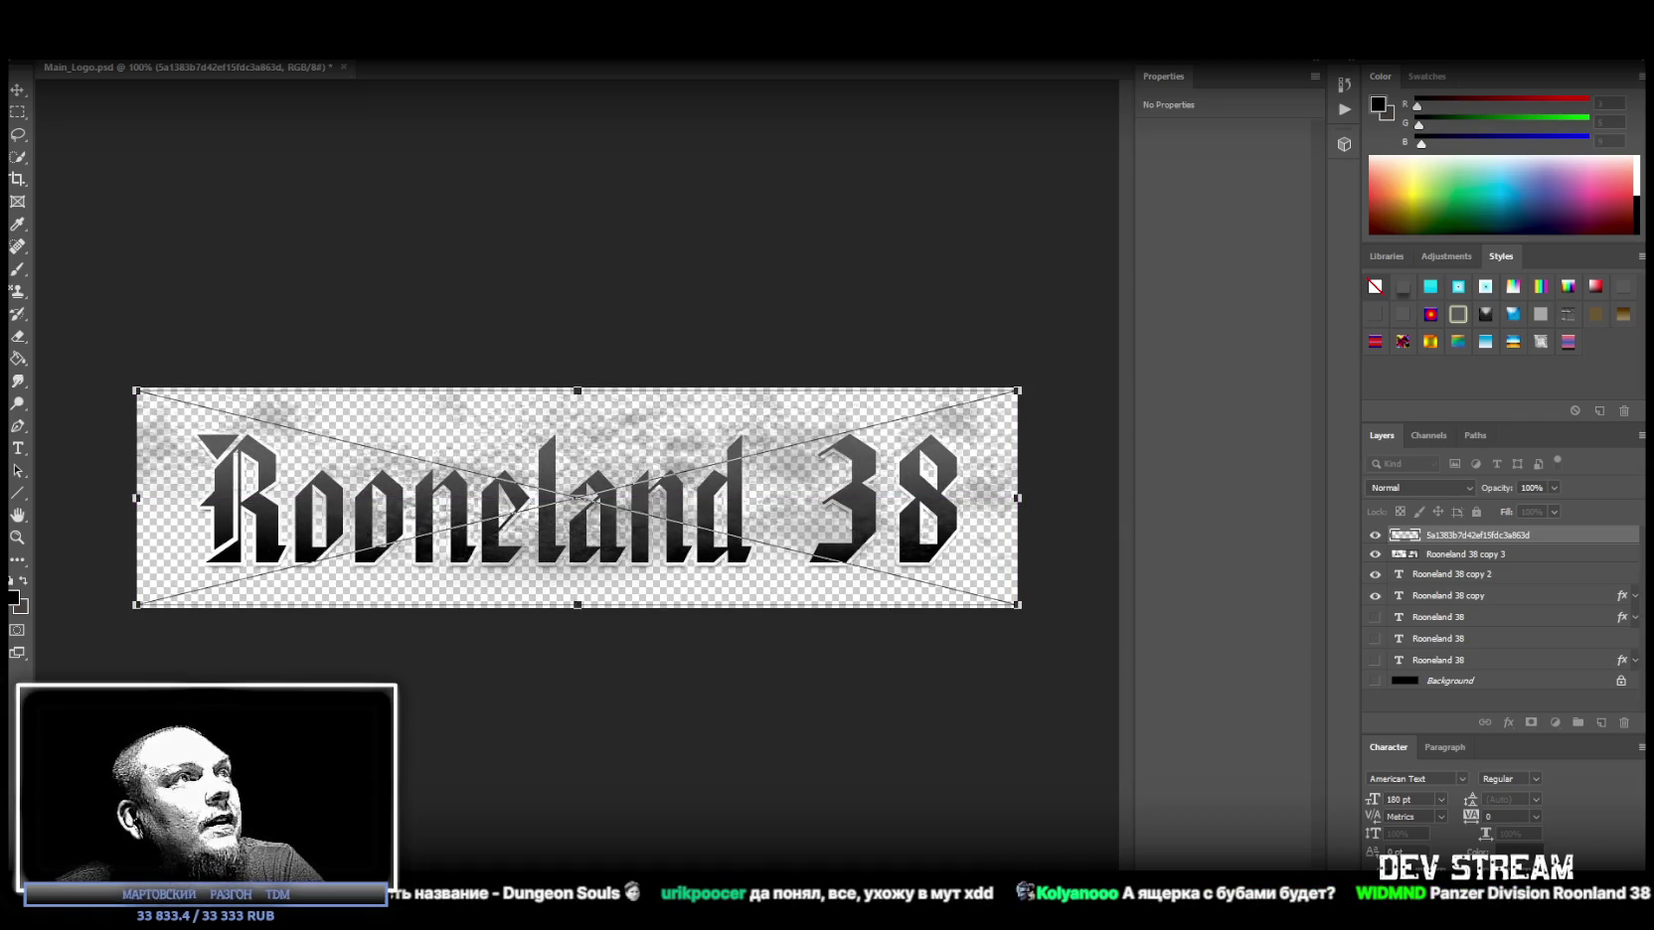
key("Return")
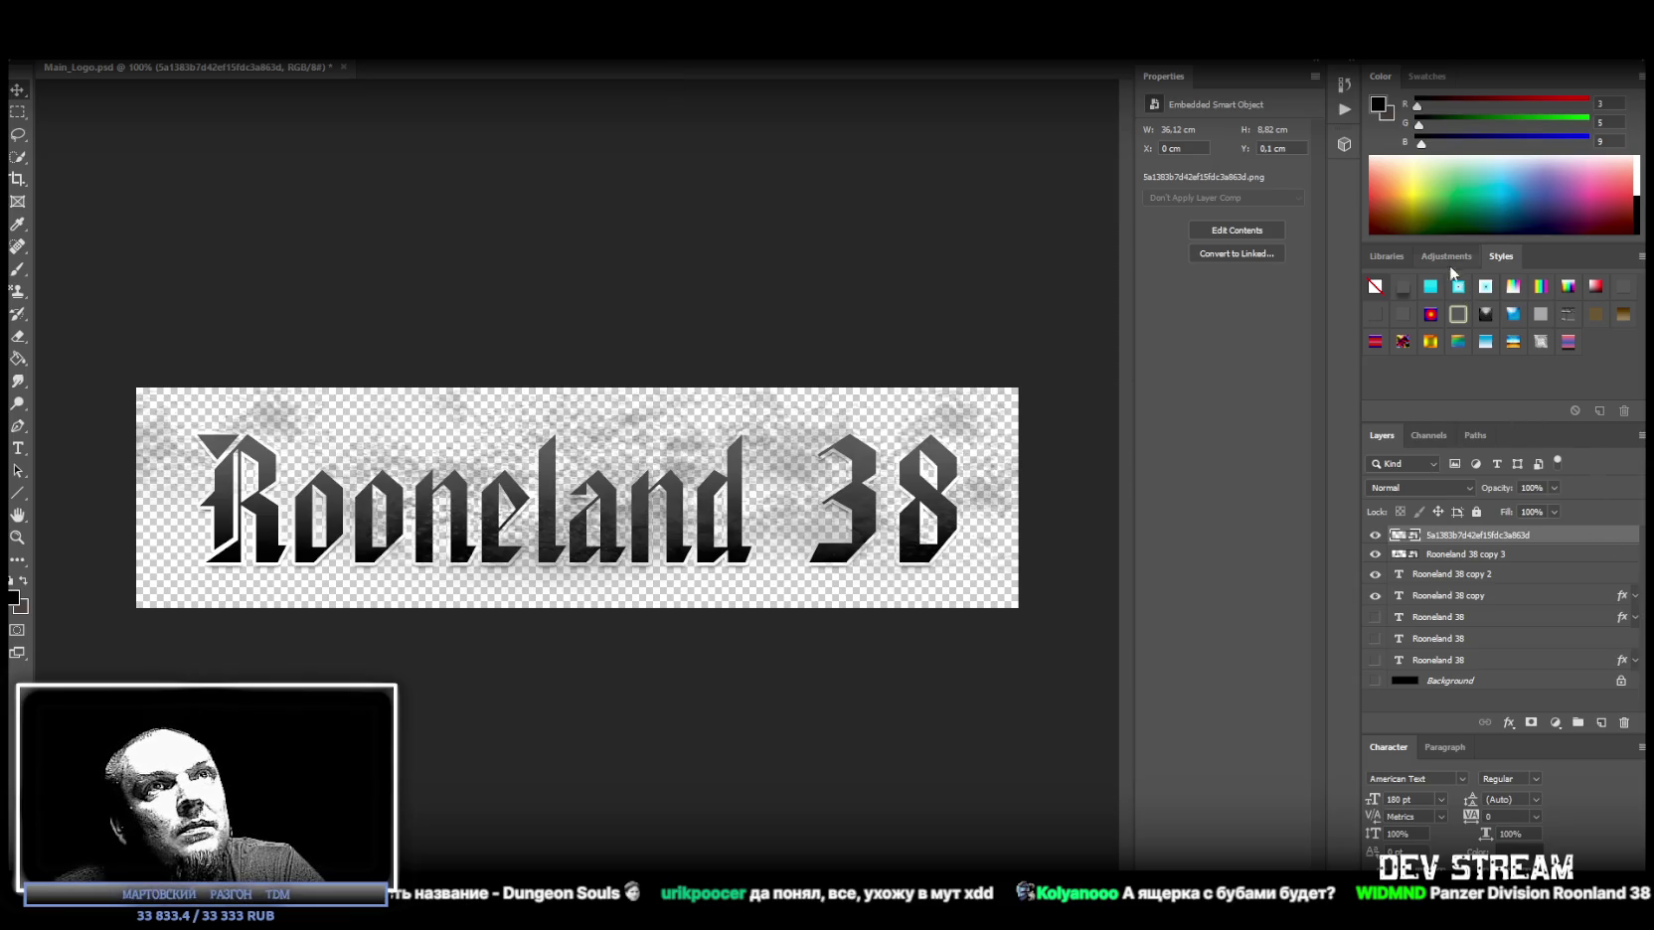
left_click(1446, 257)
left_click(1398, 317)
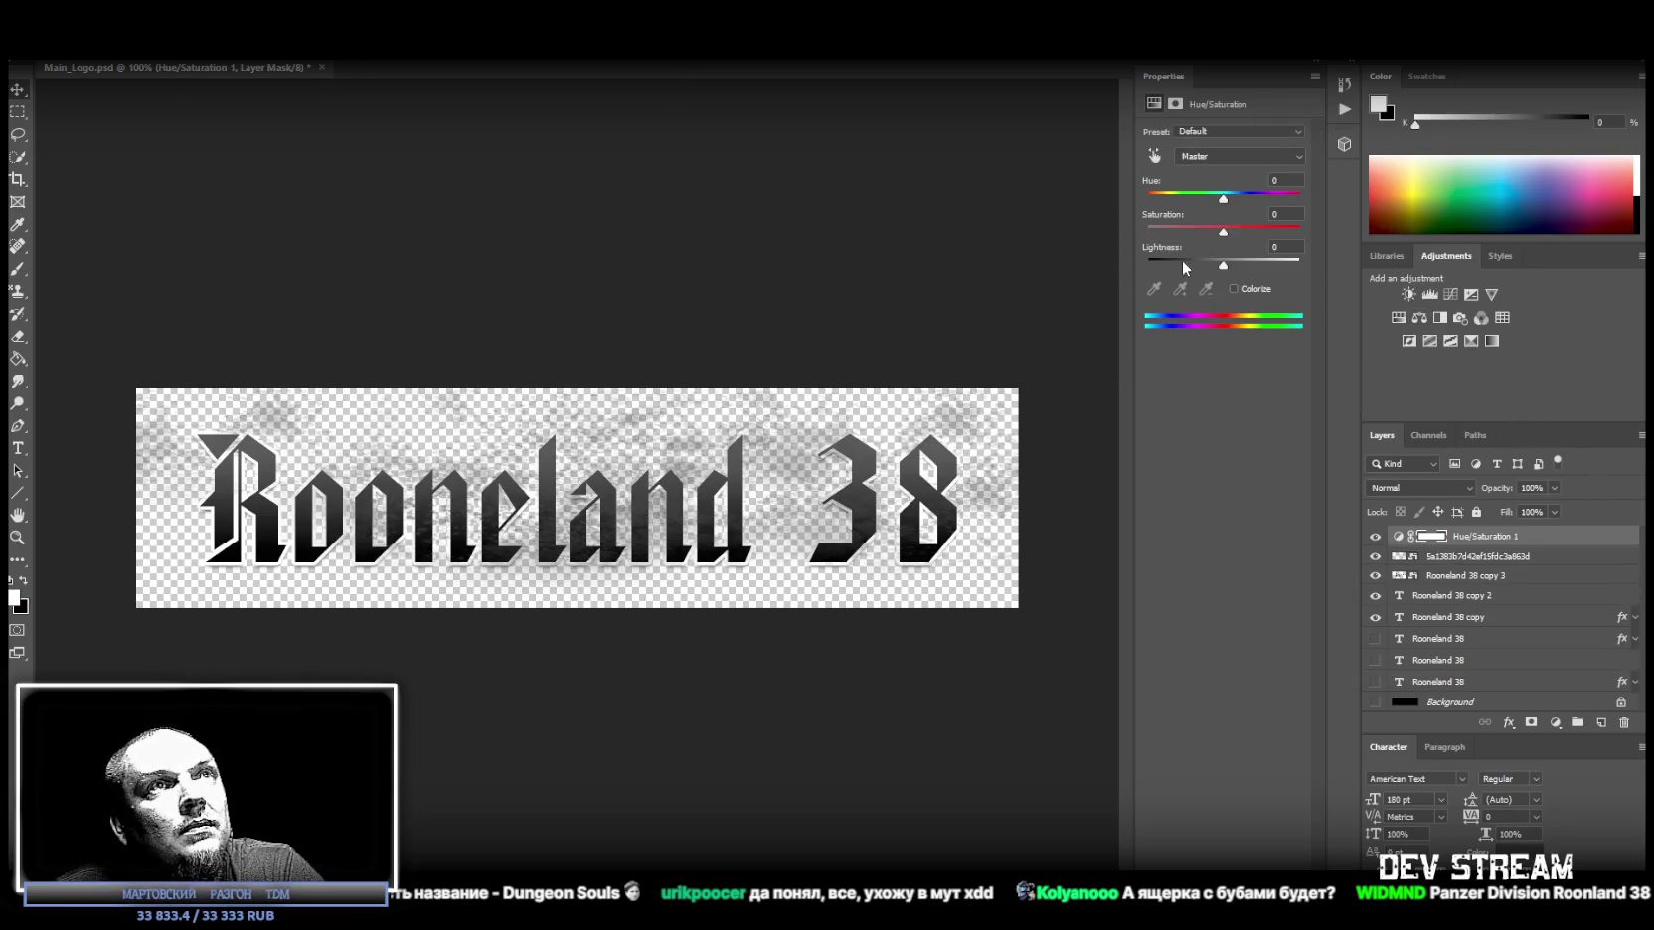
- Lower the Hue/Saturation Lightness and merge it into the smoke layer
left_click(1182, 261)
left_click(1470, 556, "shift")
right_click(1469, 556)
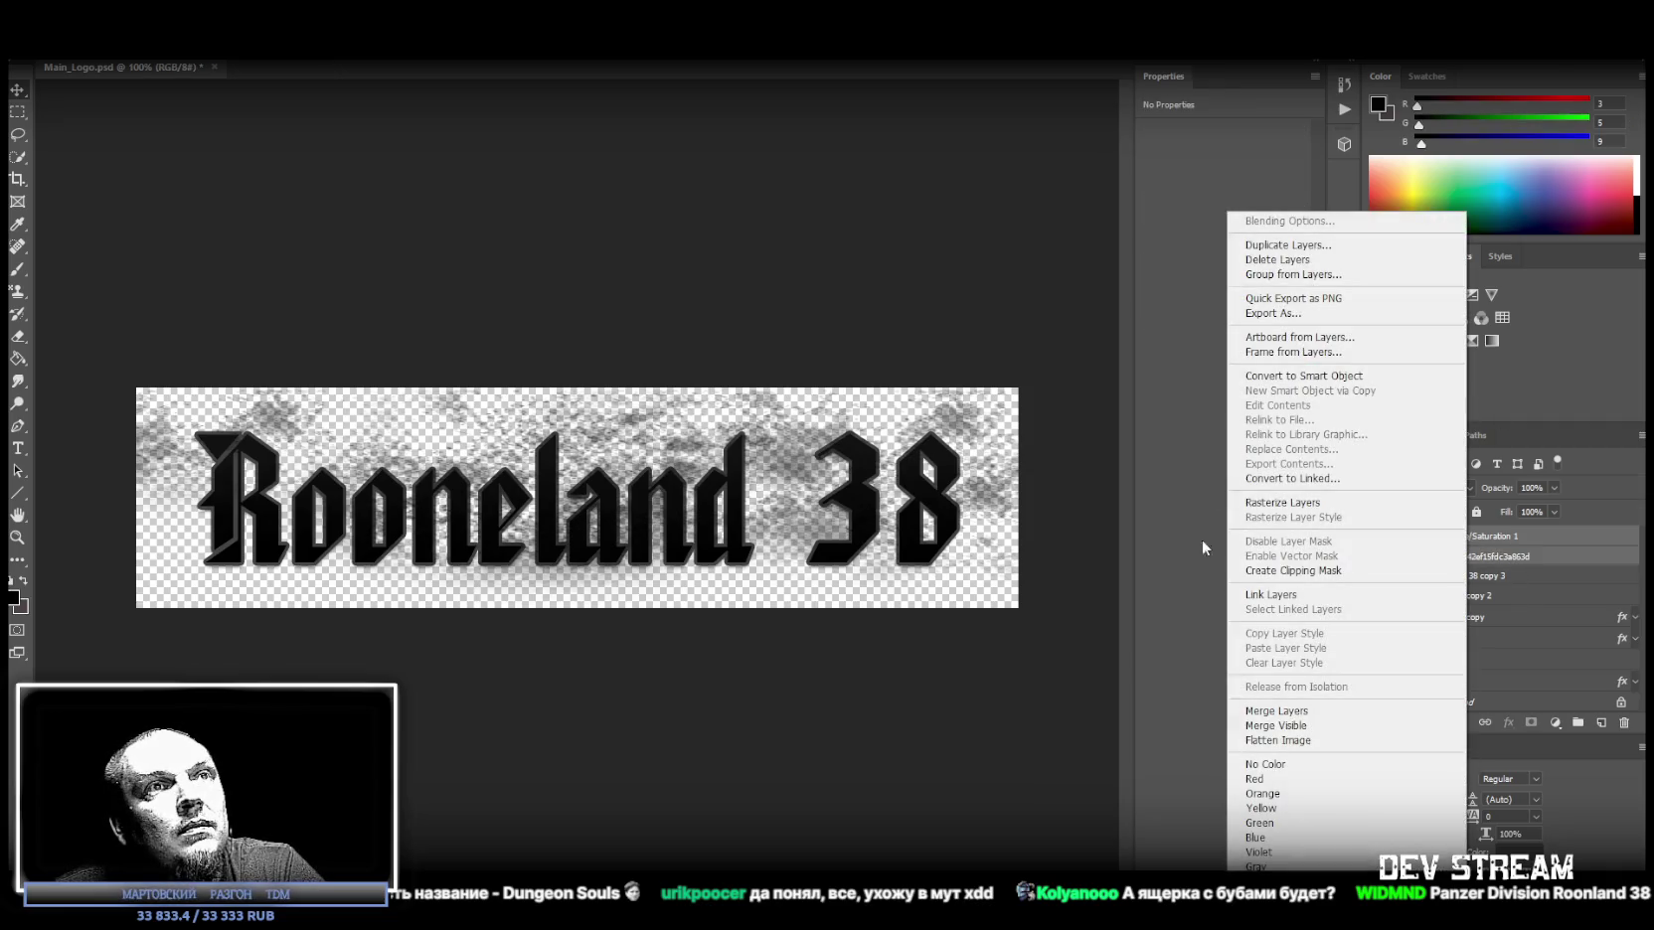
left_click(1292, 710)
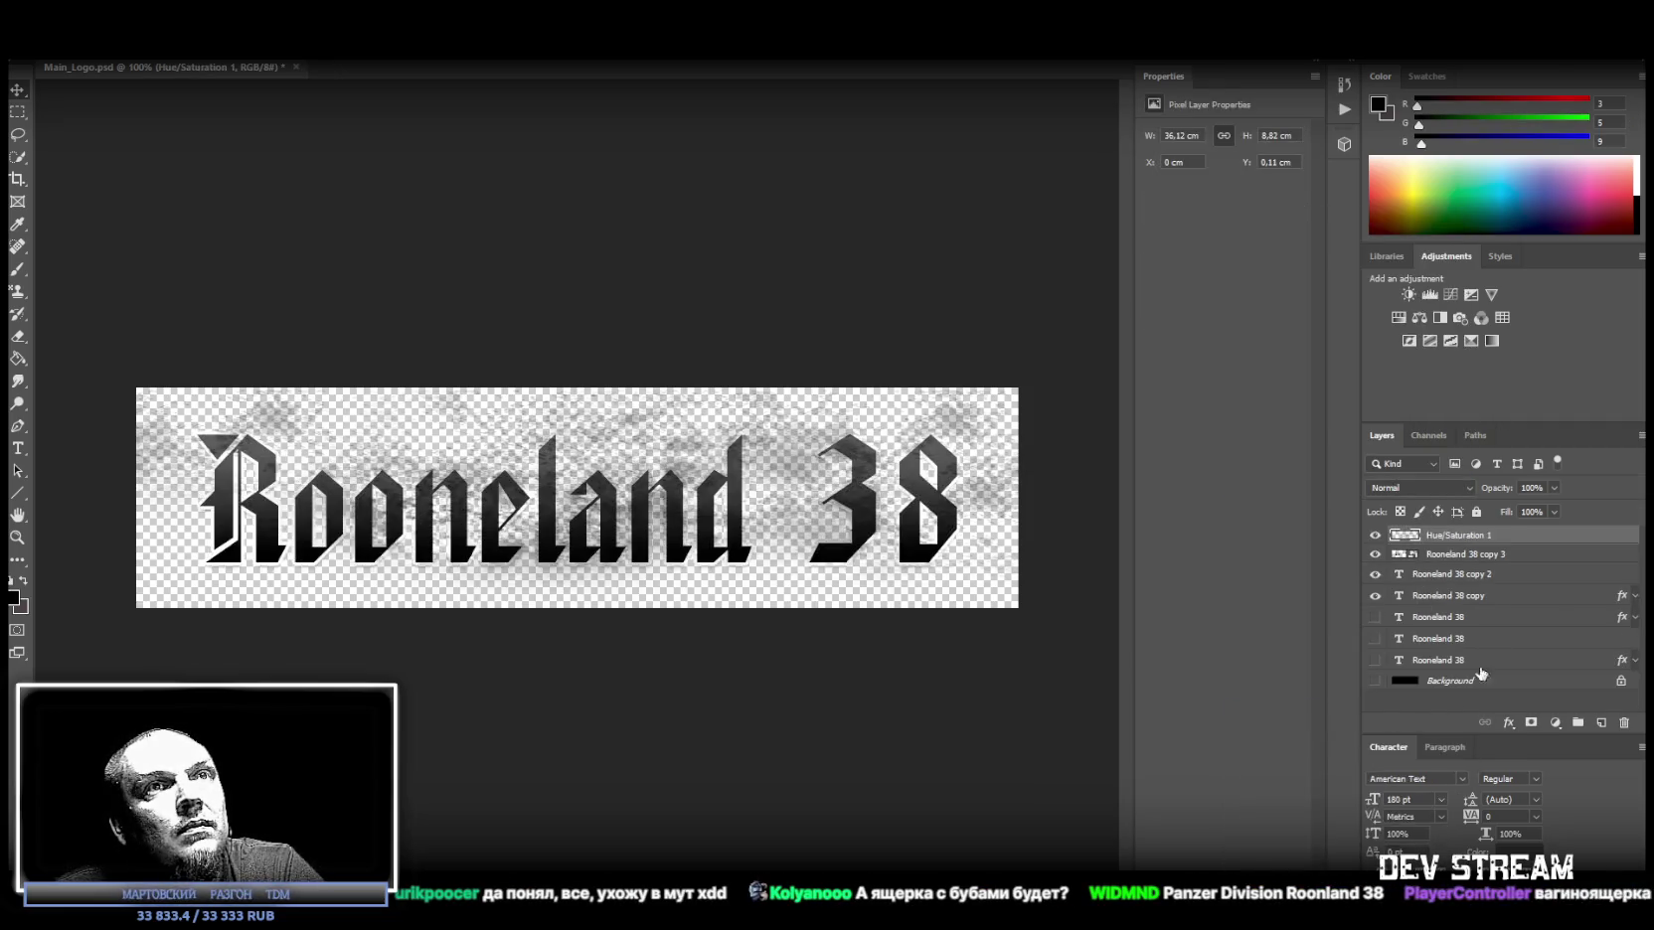
- Rasterize Rooneland 38 copy 3 into pixels and nudge its letters slightly down
left_click(1469, 558)
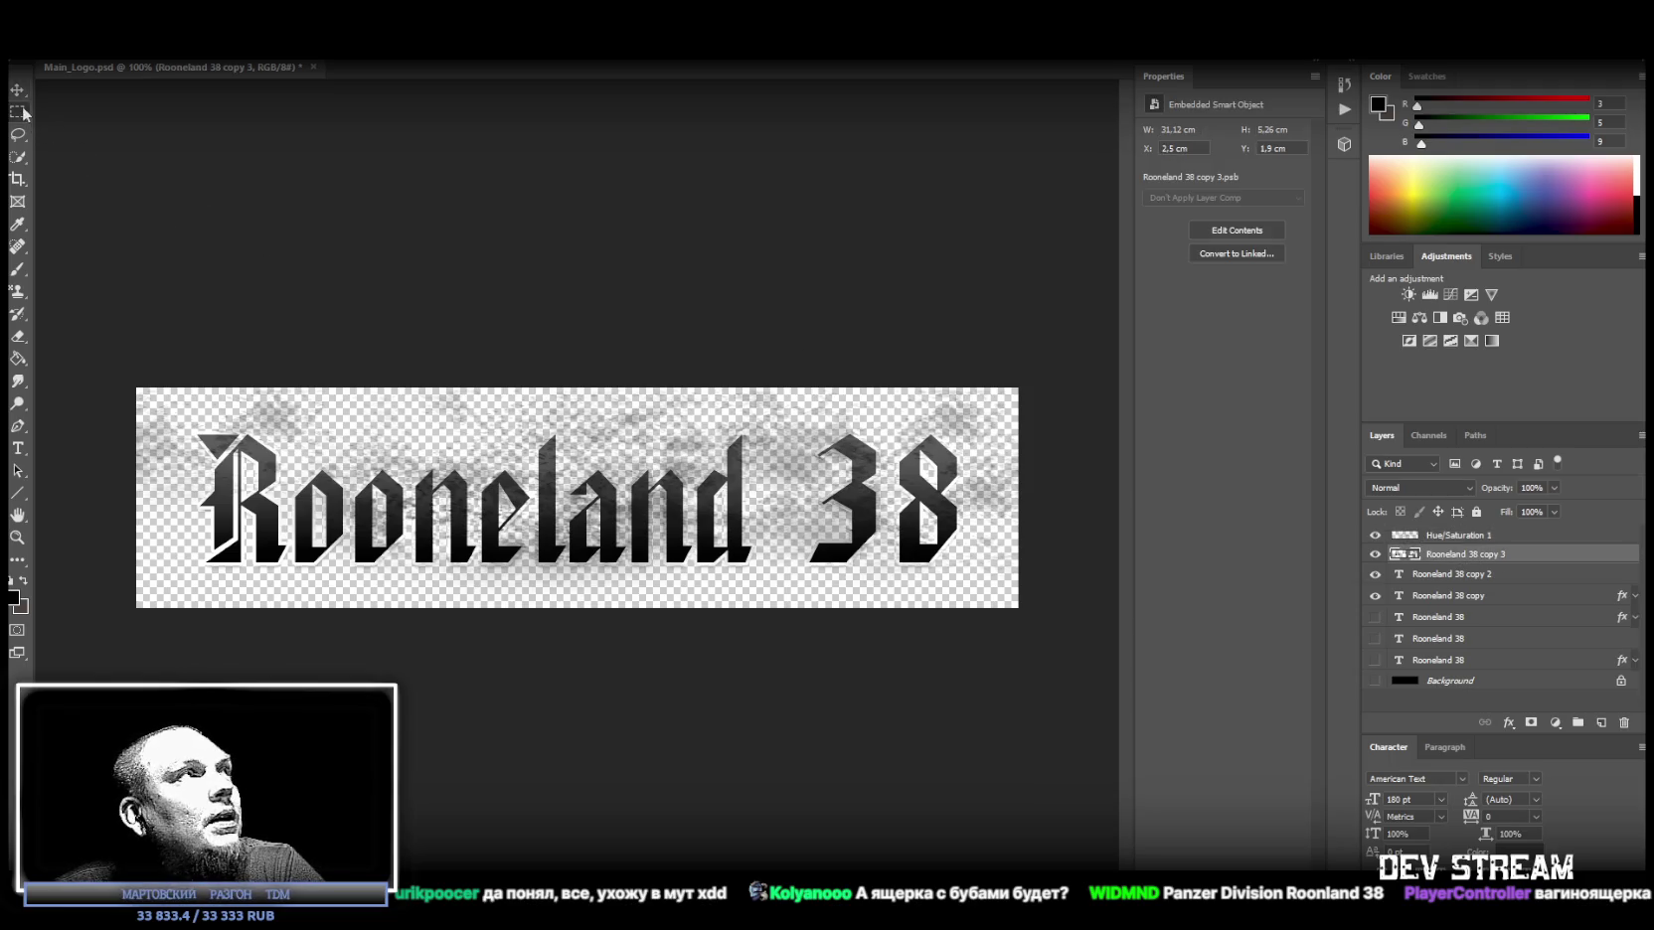
left_click_drag(549, 559, 1107, 713)
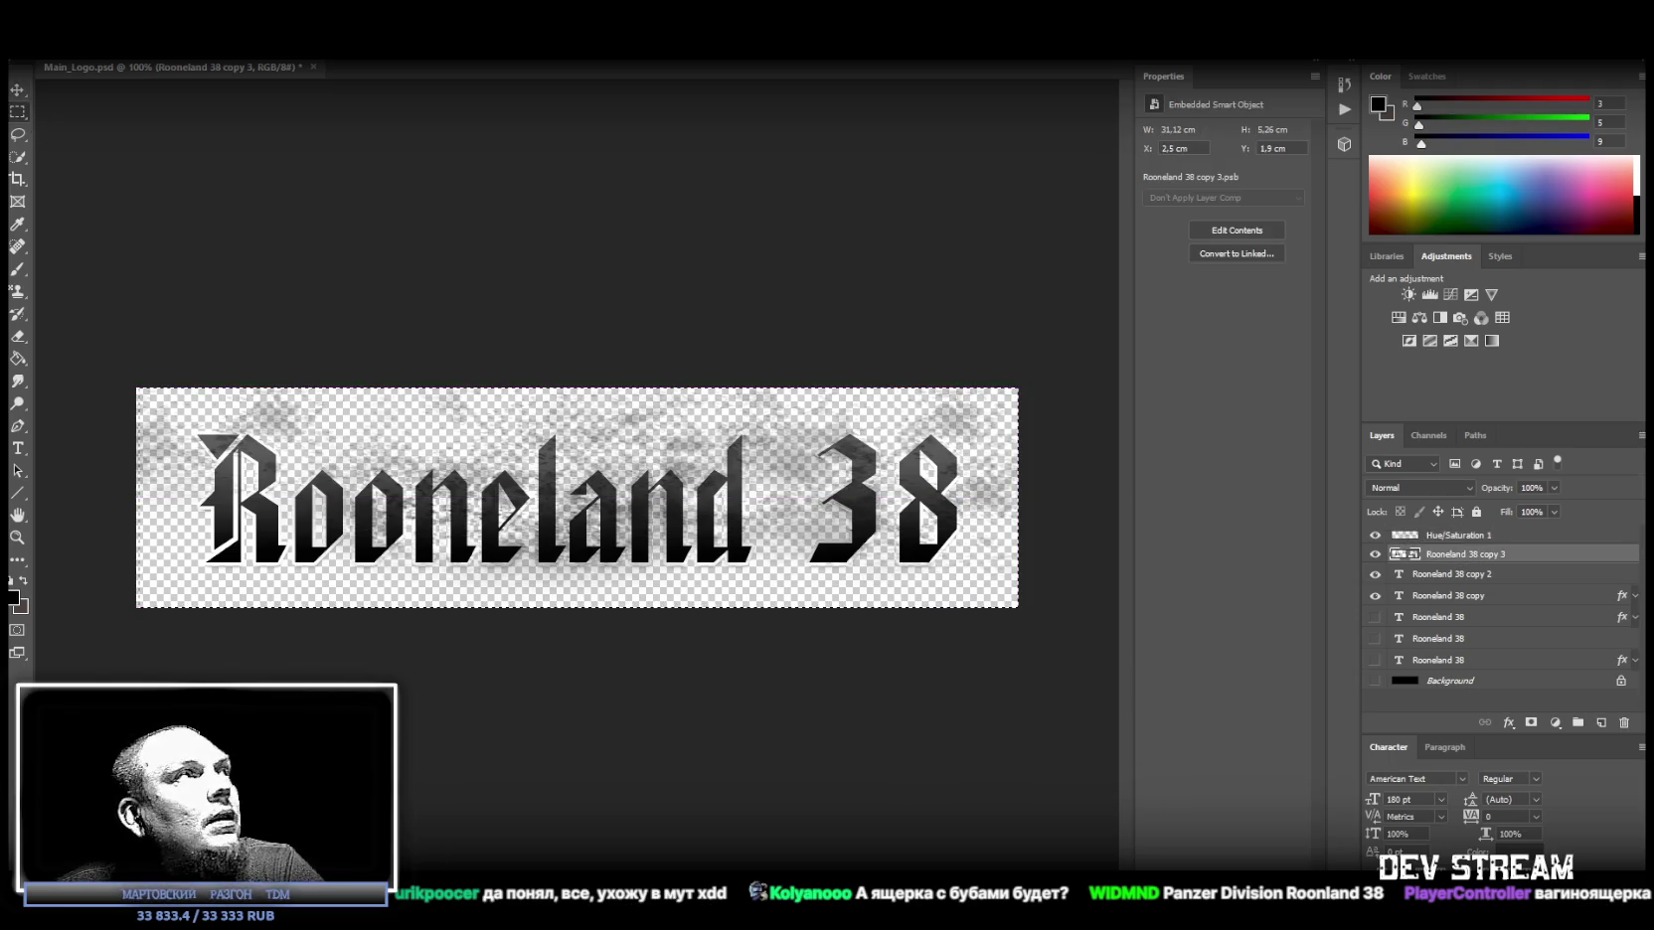
key("v")
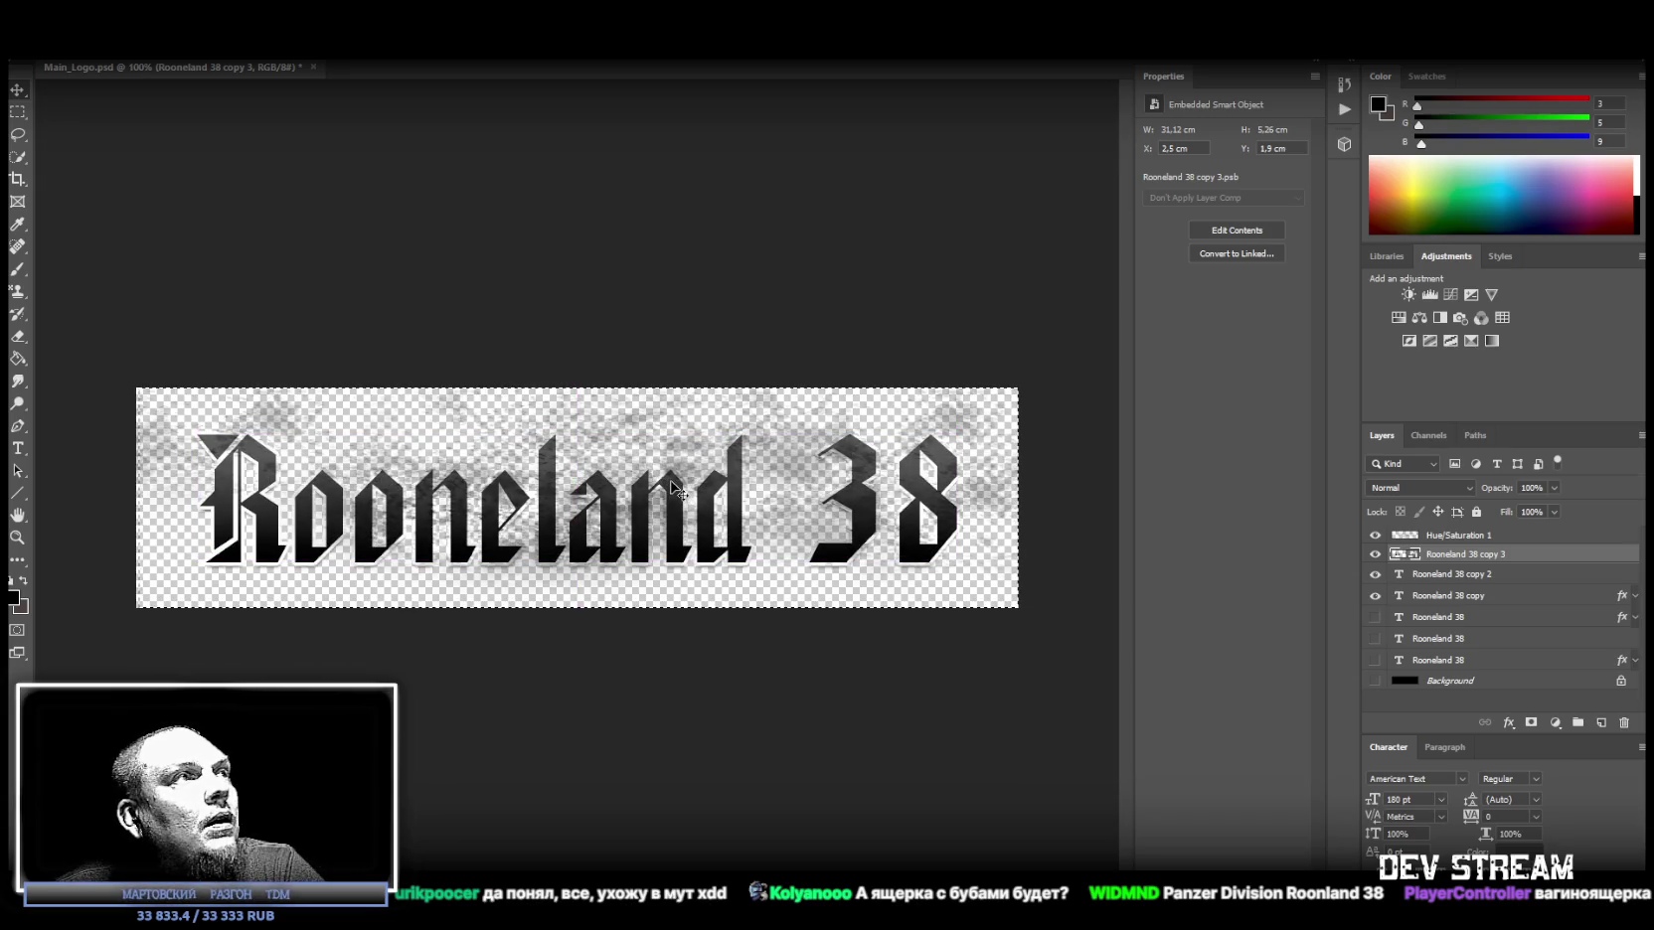
right_click(1490, 557)
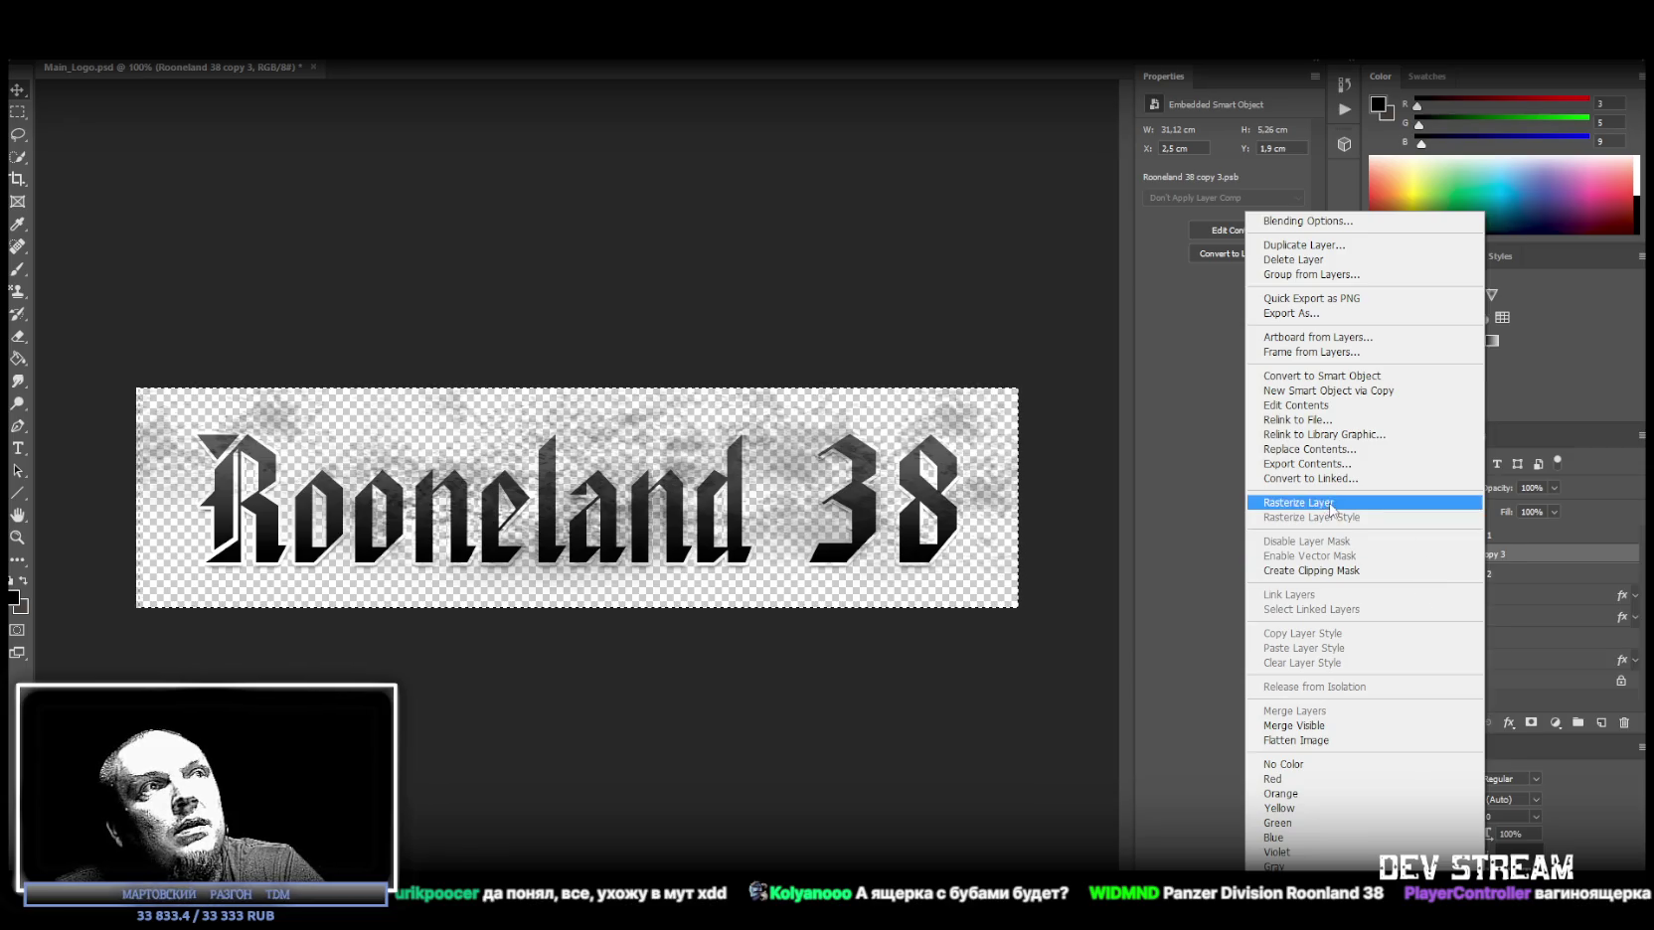
left_click(1329, 503)
left_click(1457, 538)
left_click(1464, 558)
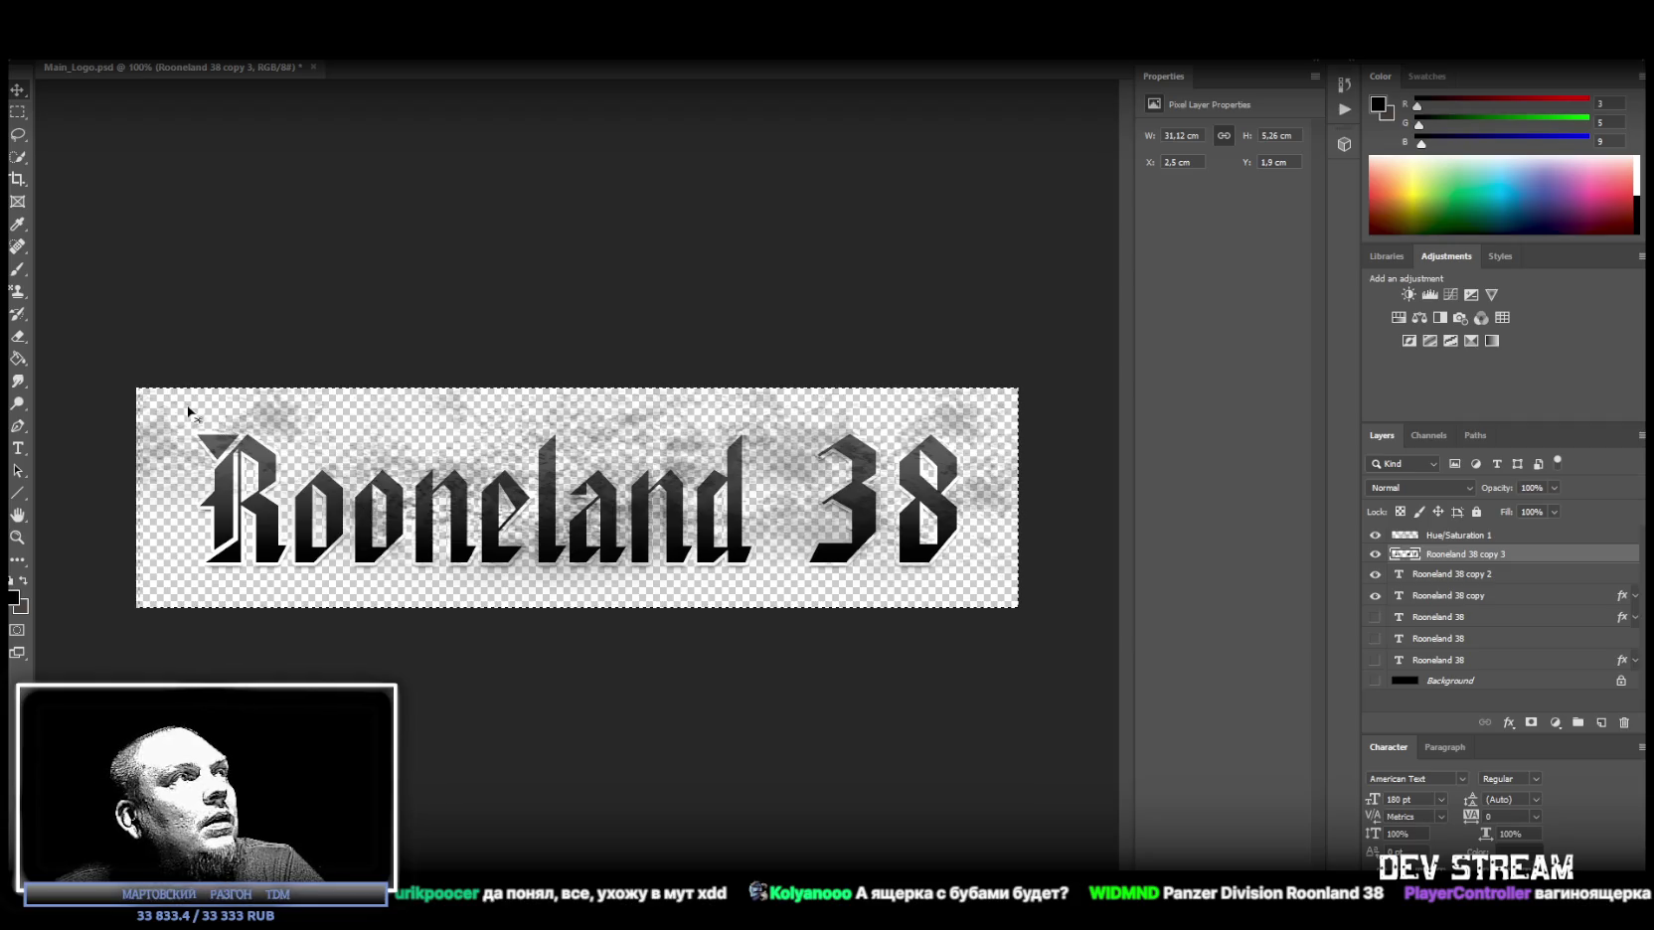
left_click_drag(270, 451, 270, 451)
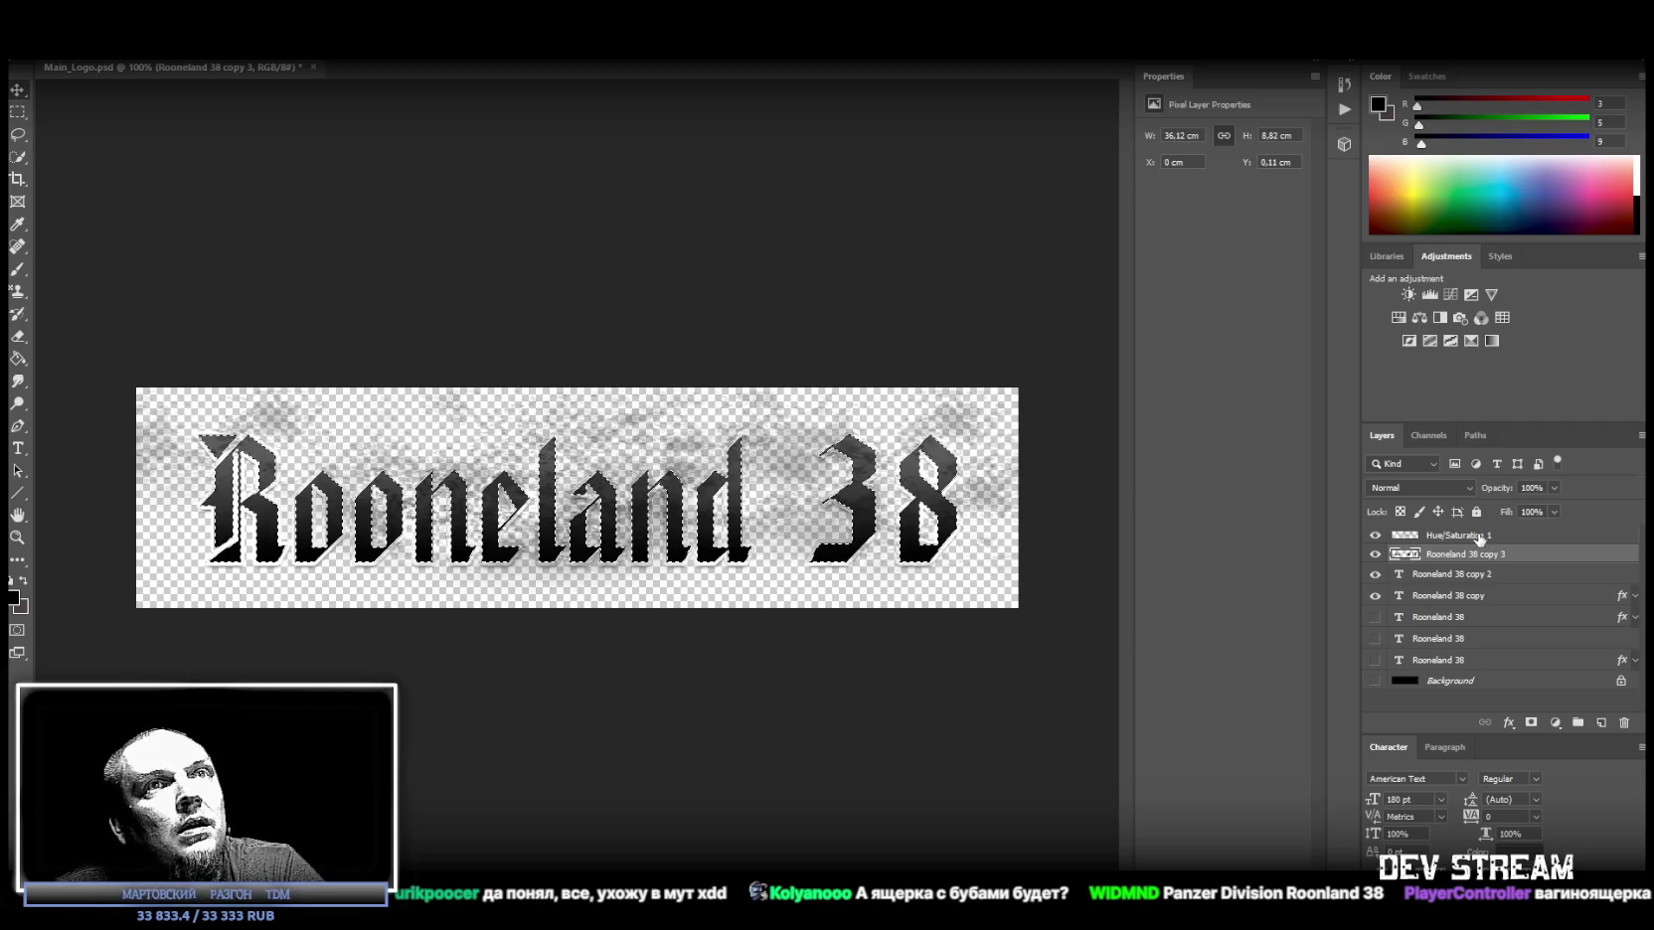
- Cut the letter-shaped smoke into its own layer and delete the leftover smoke around it
left_click(1480, 537)
right_click(685, 484)
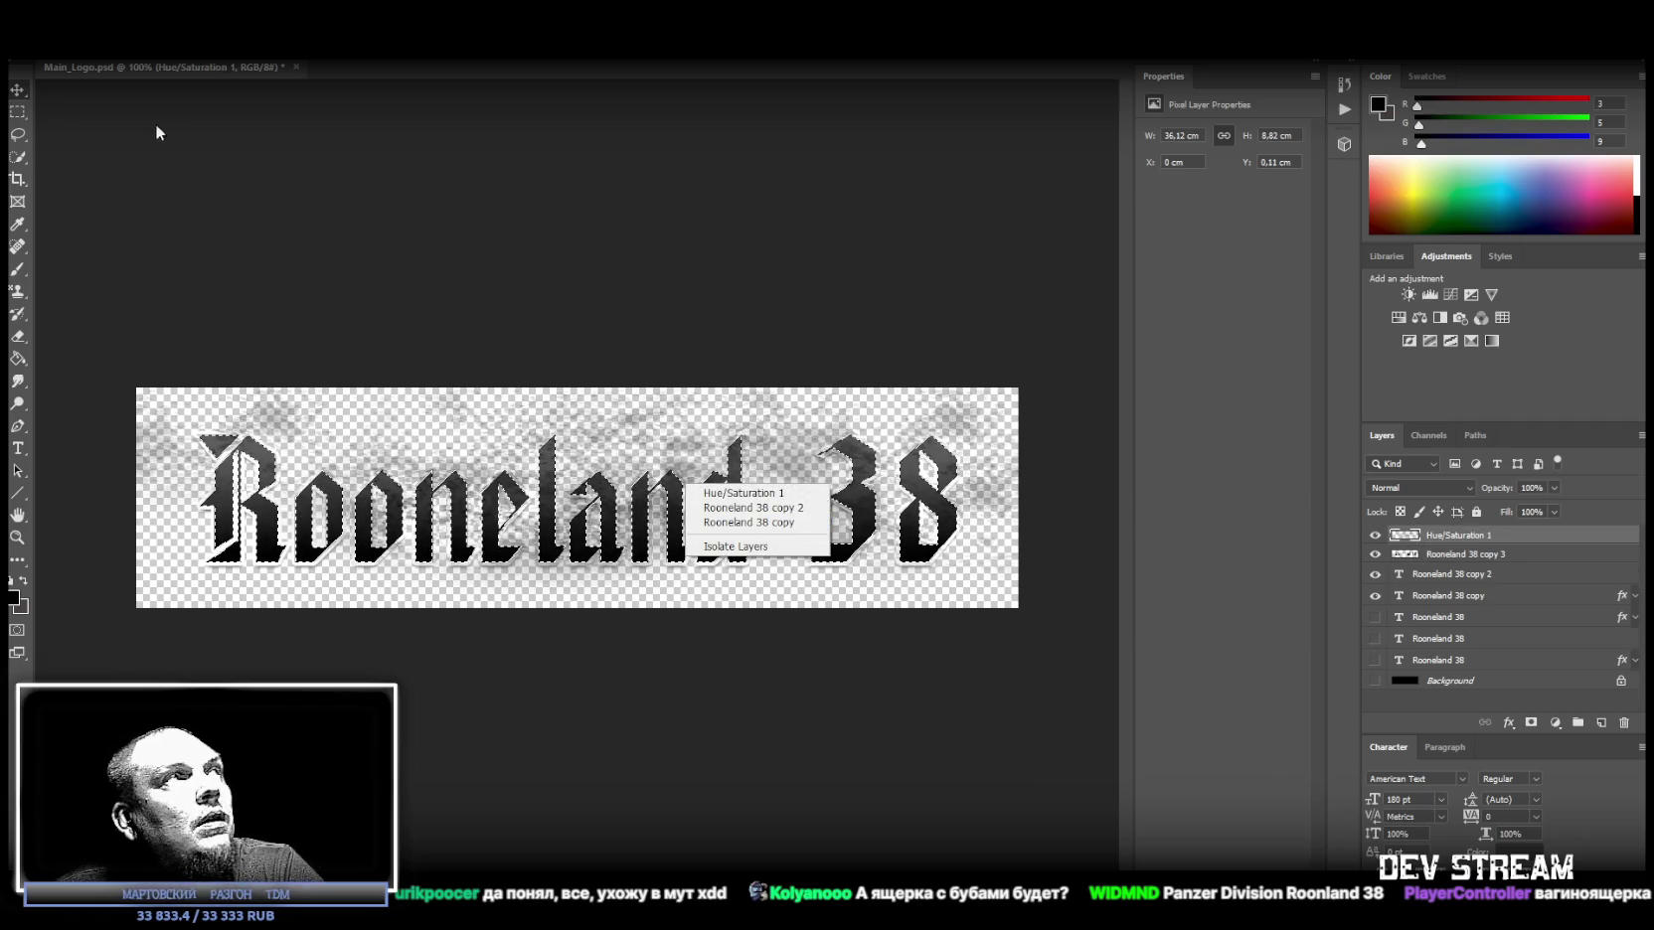
key("Escape")
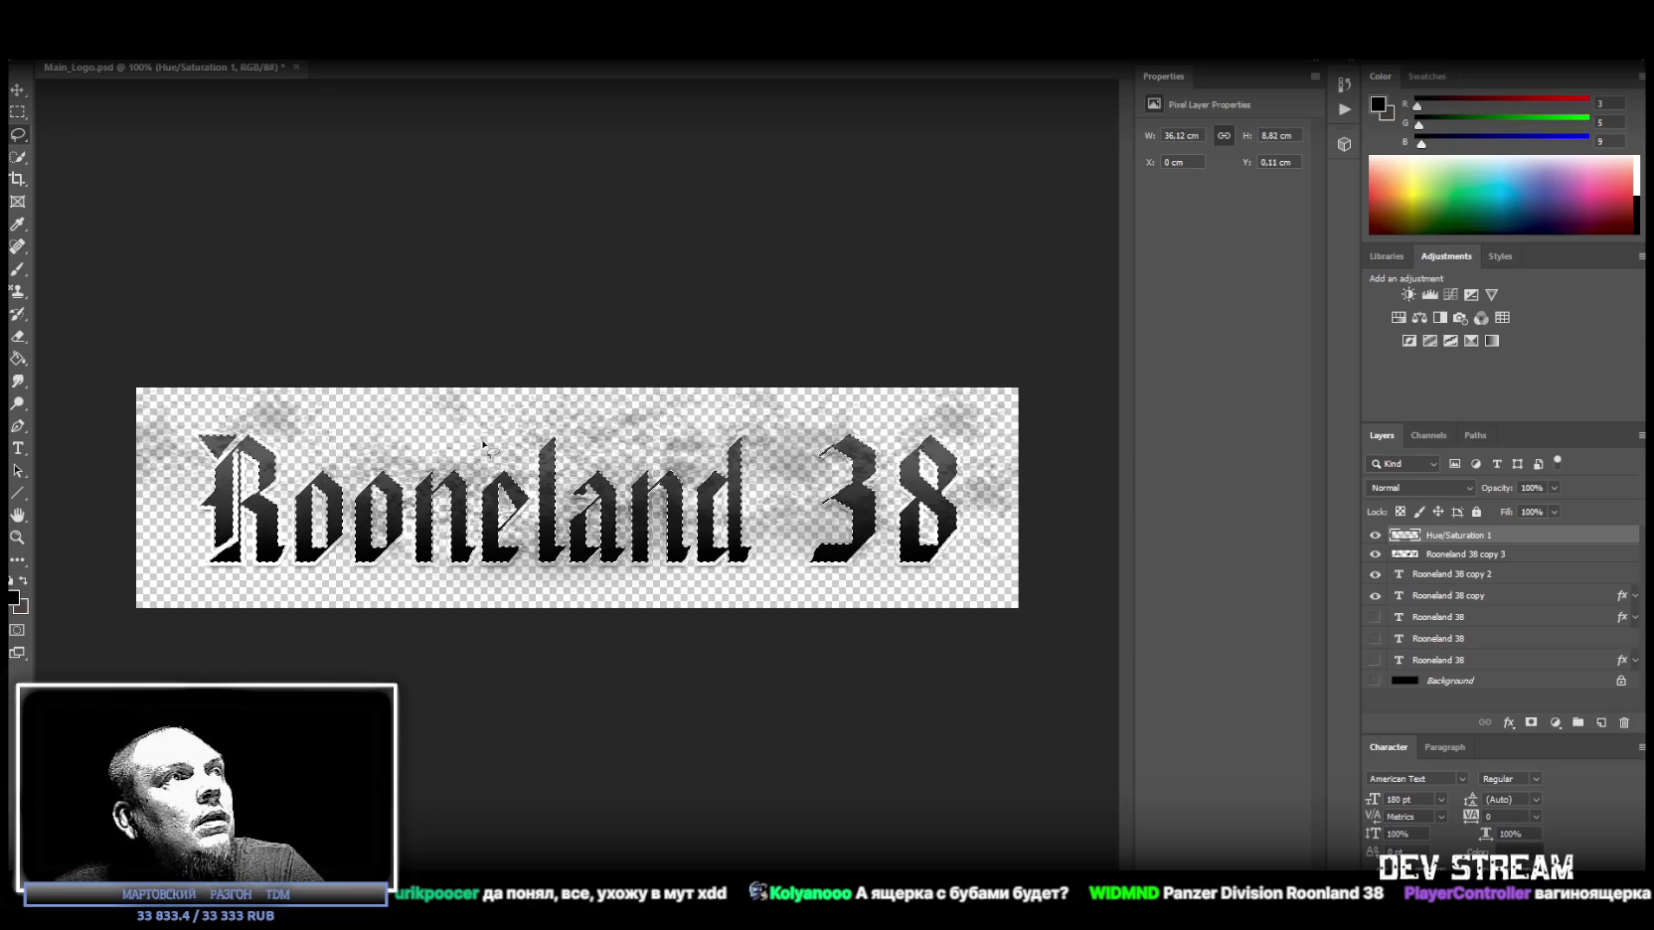
right_click(484, 444)
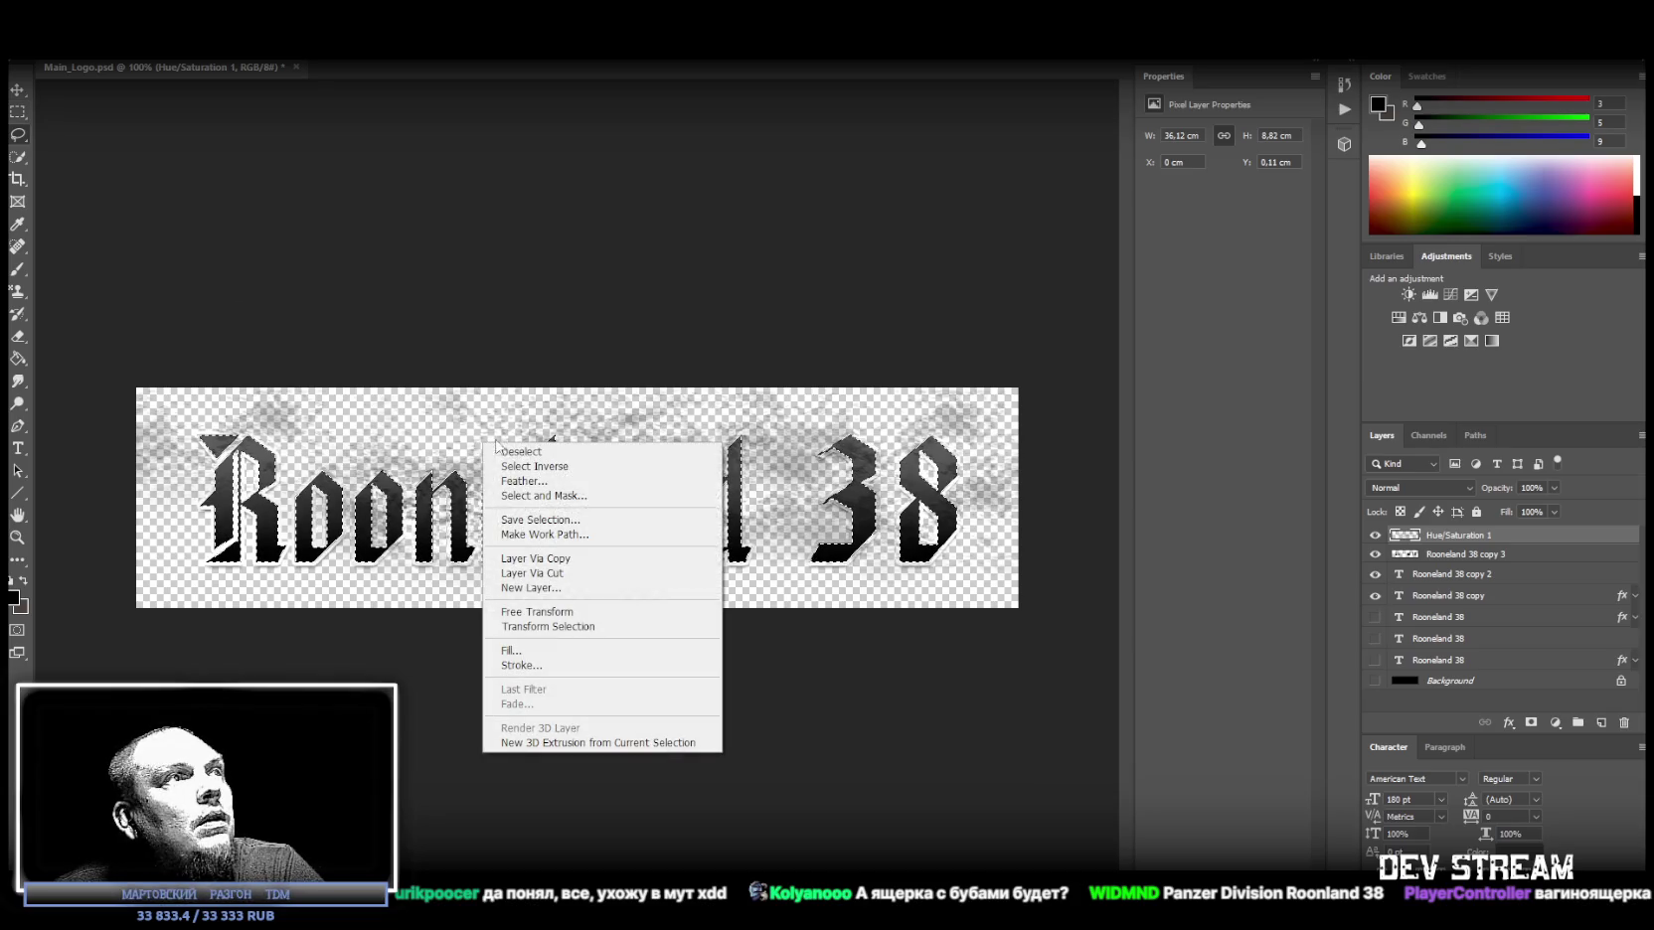
left_click(570, 574)
left_click(1456, 560)
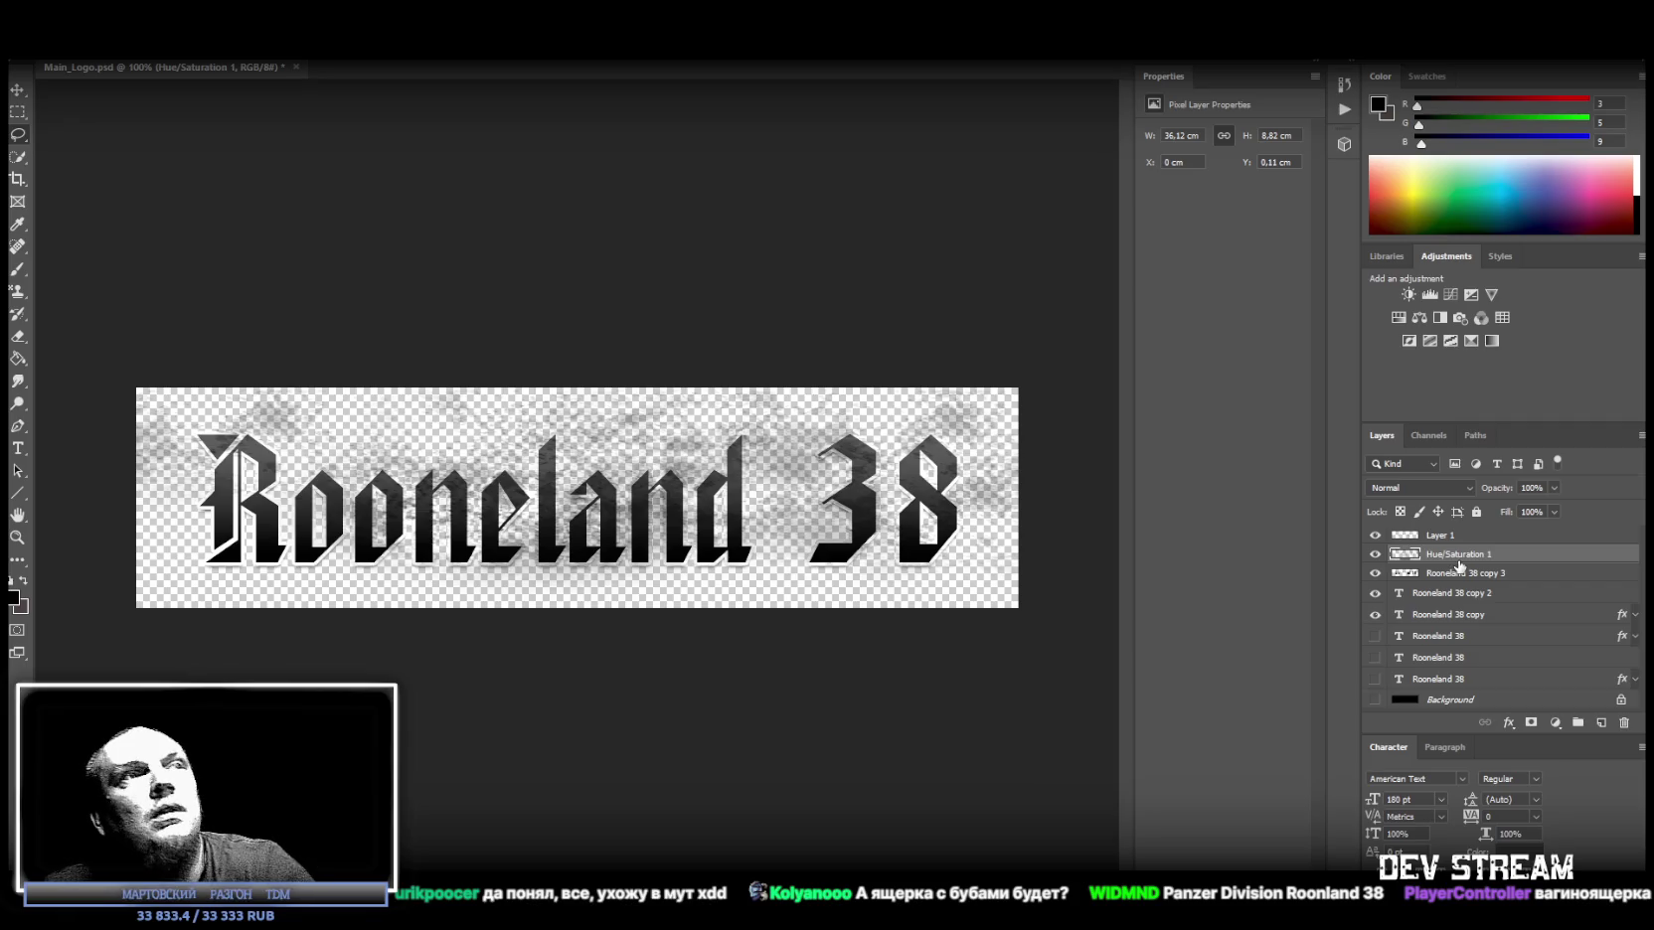
key("Delete")
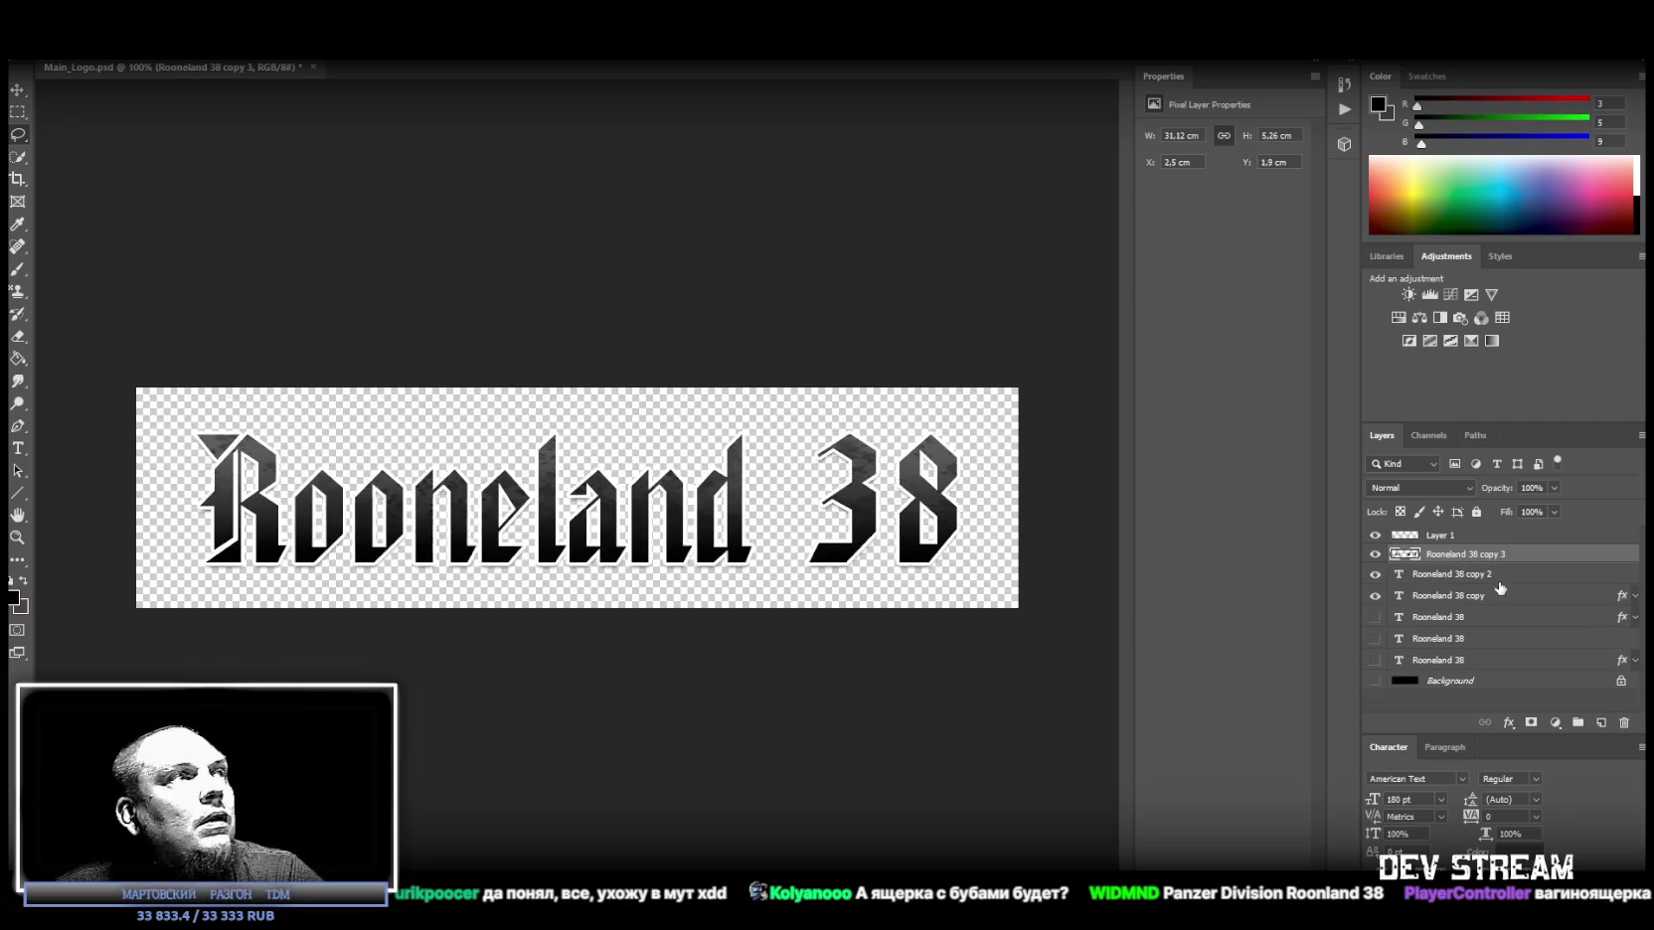
- Darken Layer 1 with a Hue/Saturation at Lightness -100 and merge them together
left_click(1441, 536)
left_click(1553, 512)
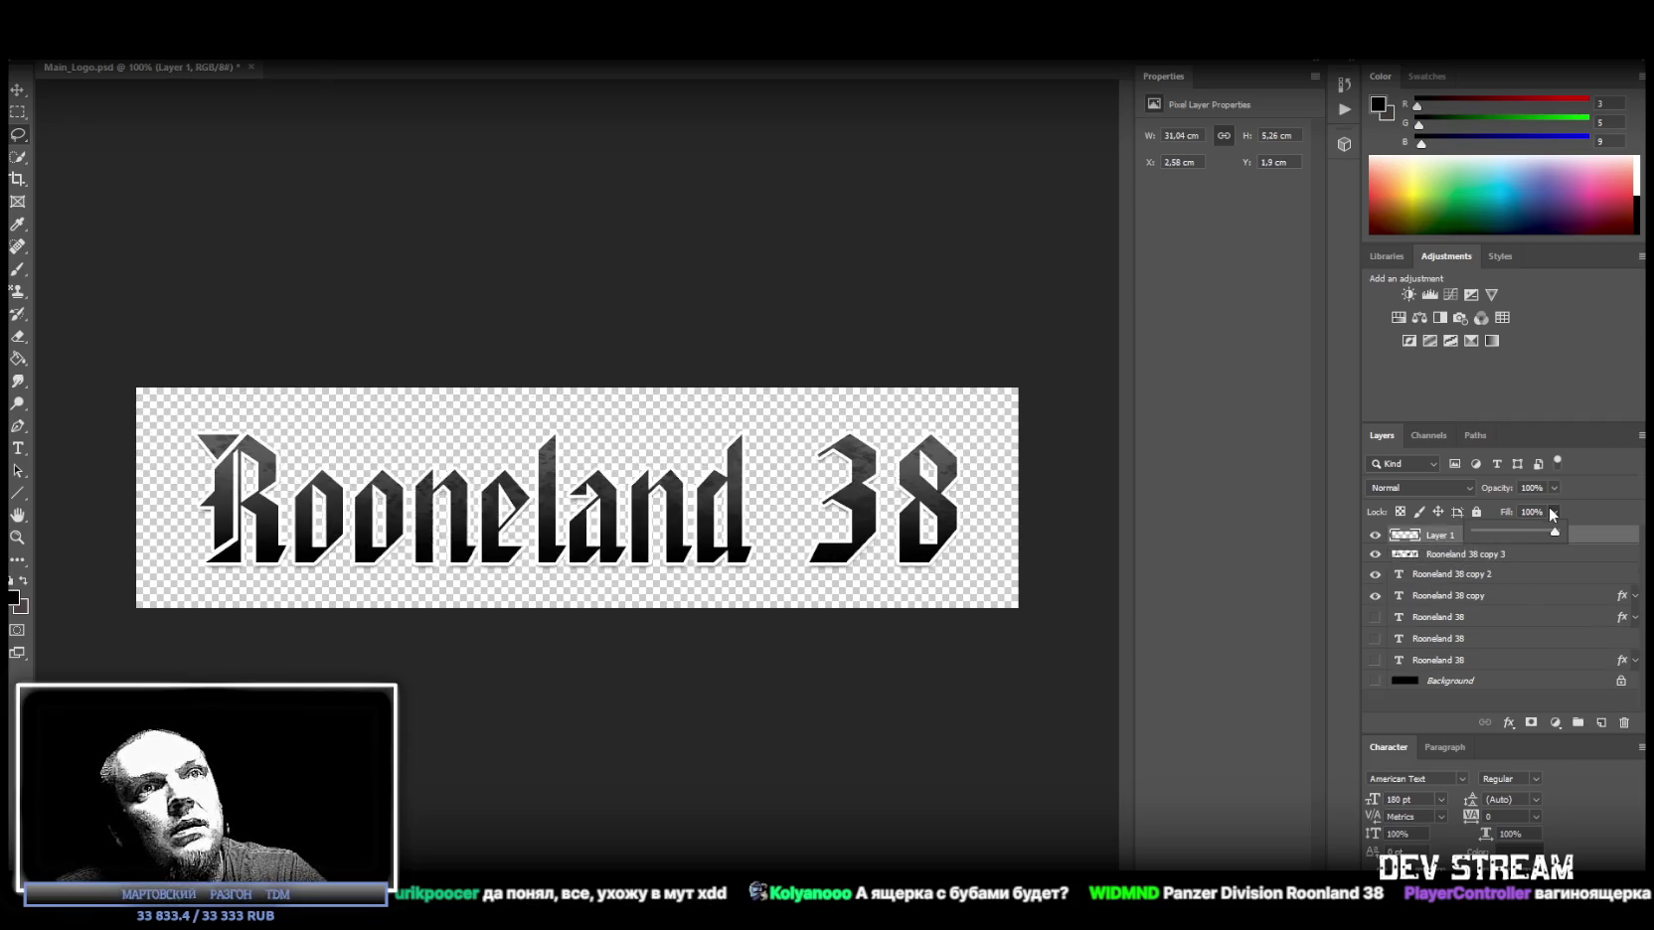
left_click(1387, 256)
left_click(1428, 259)
left_click(1398, 317)
left_click_drag(1199, 260, 1028, 258)
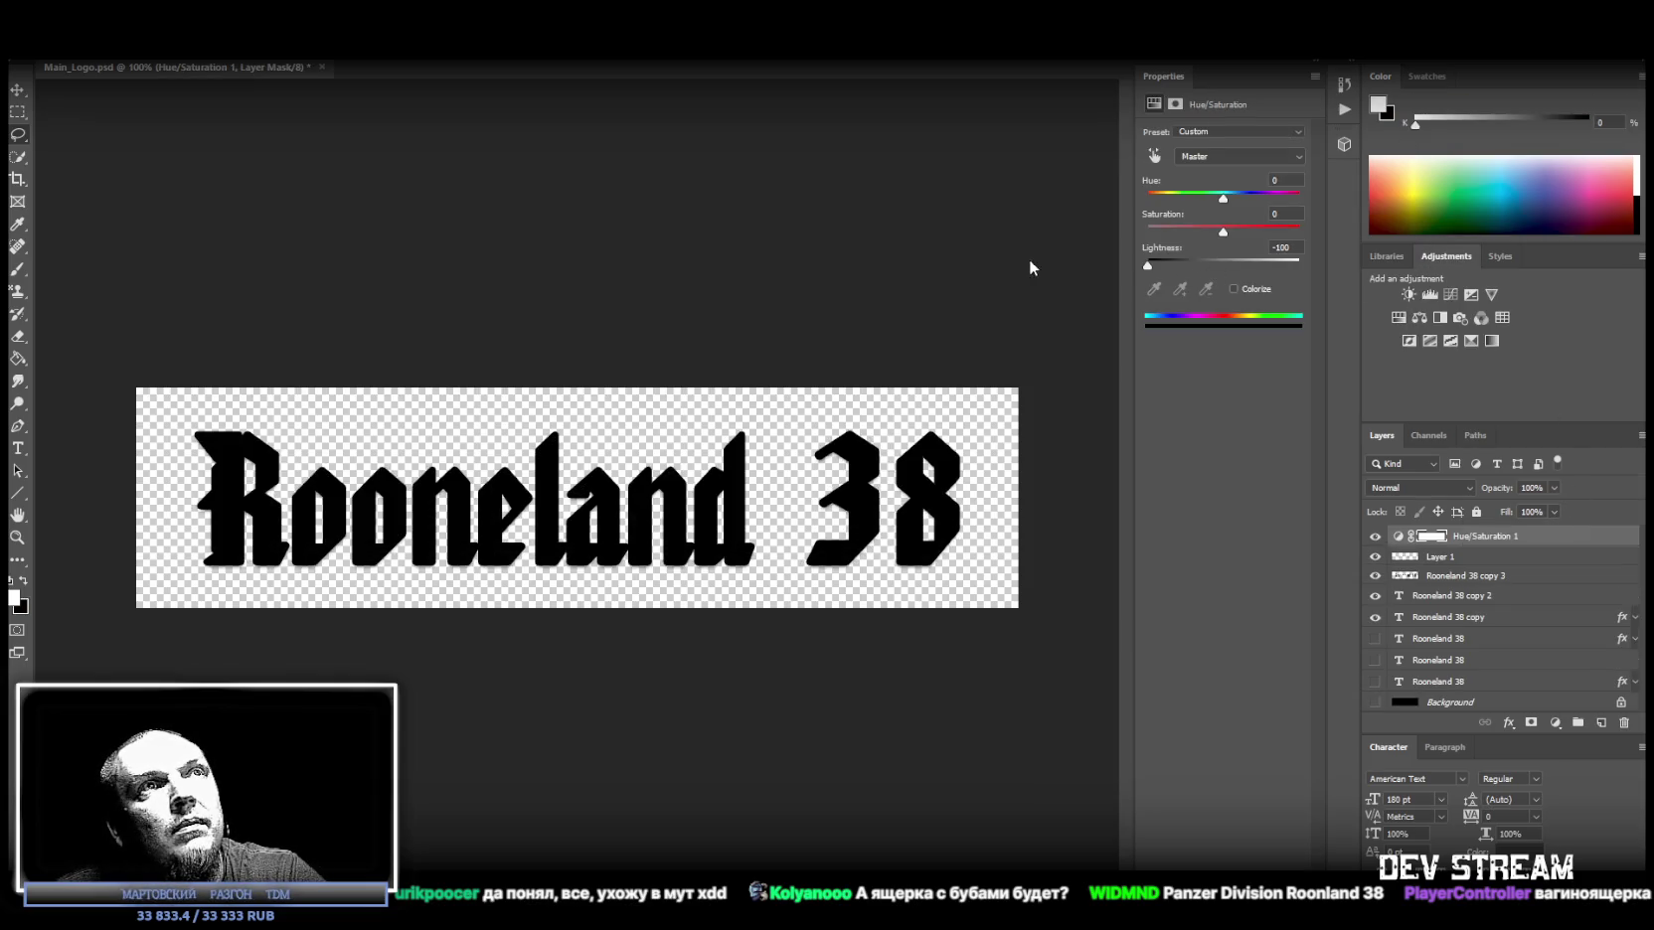
right_click(1453, 558)
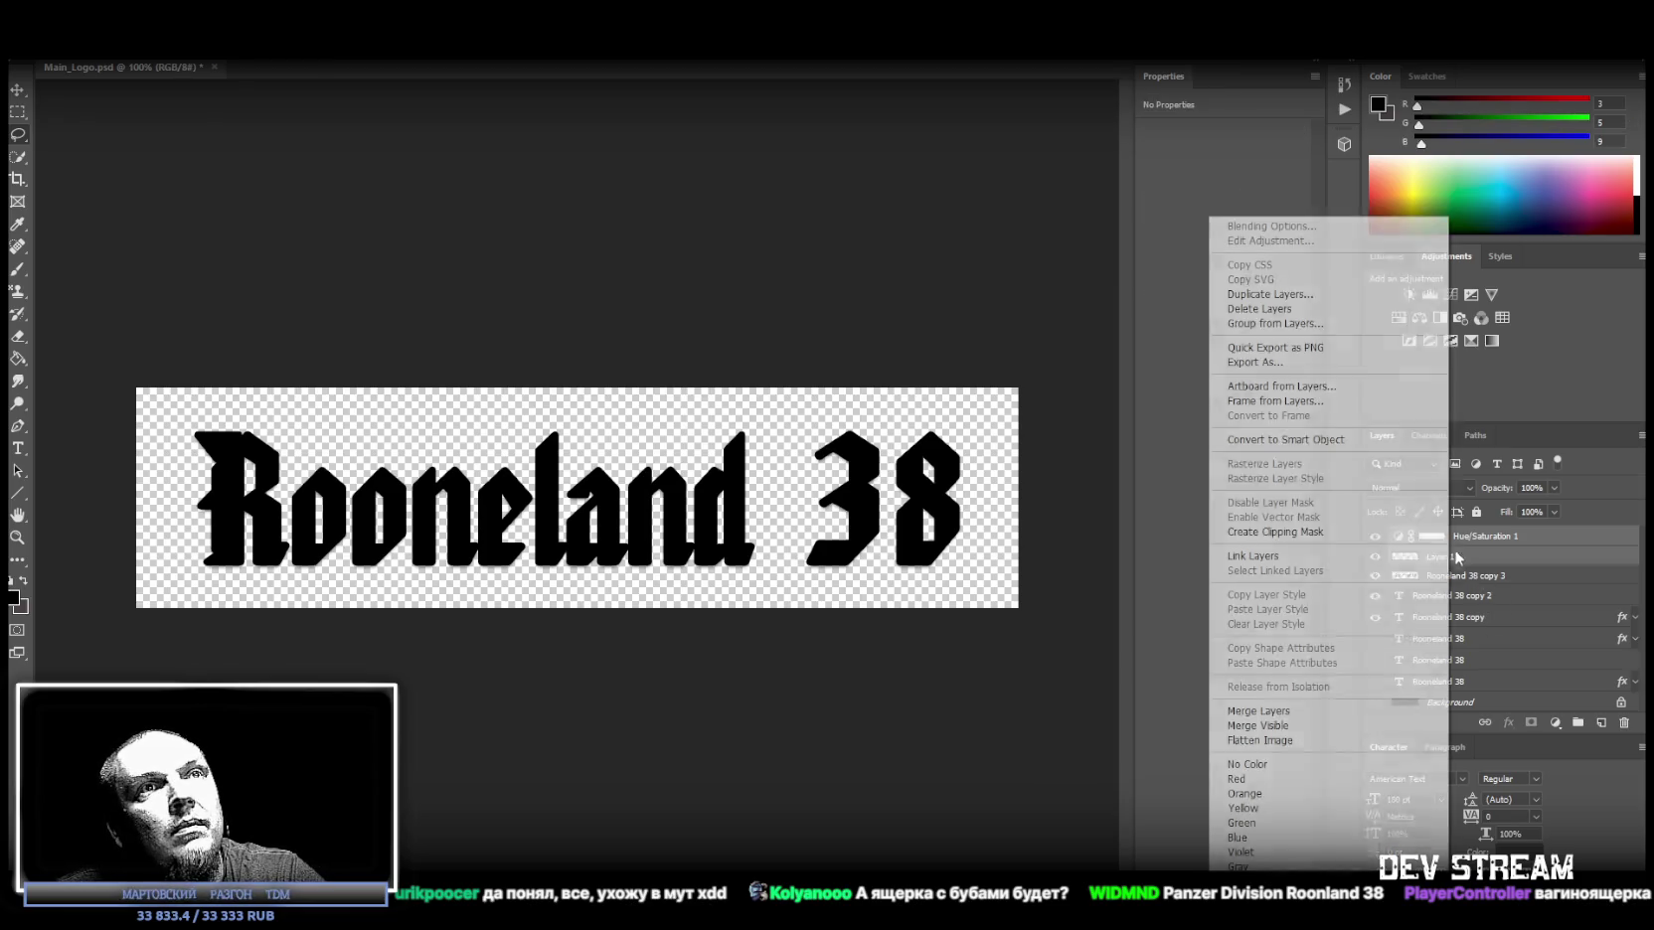
left_click(1257, 711)
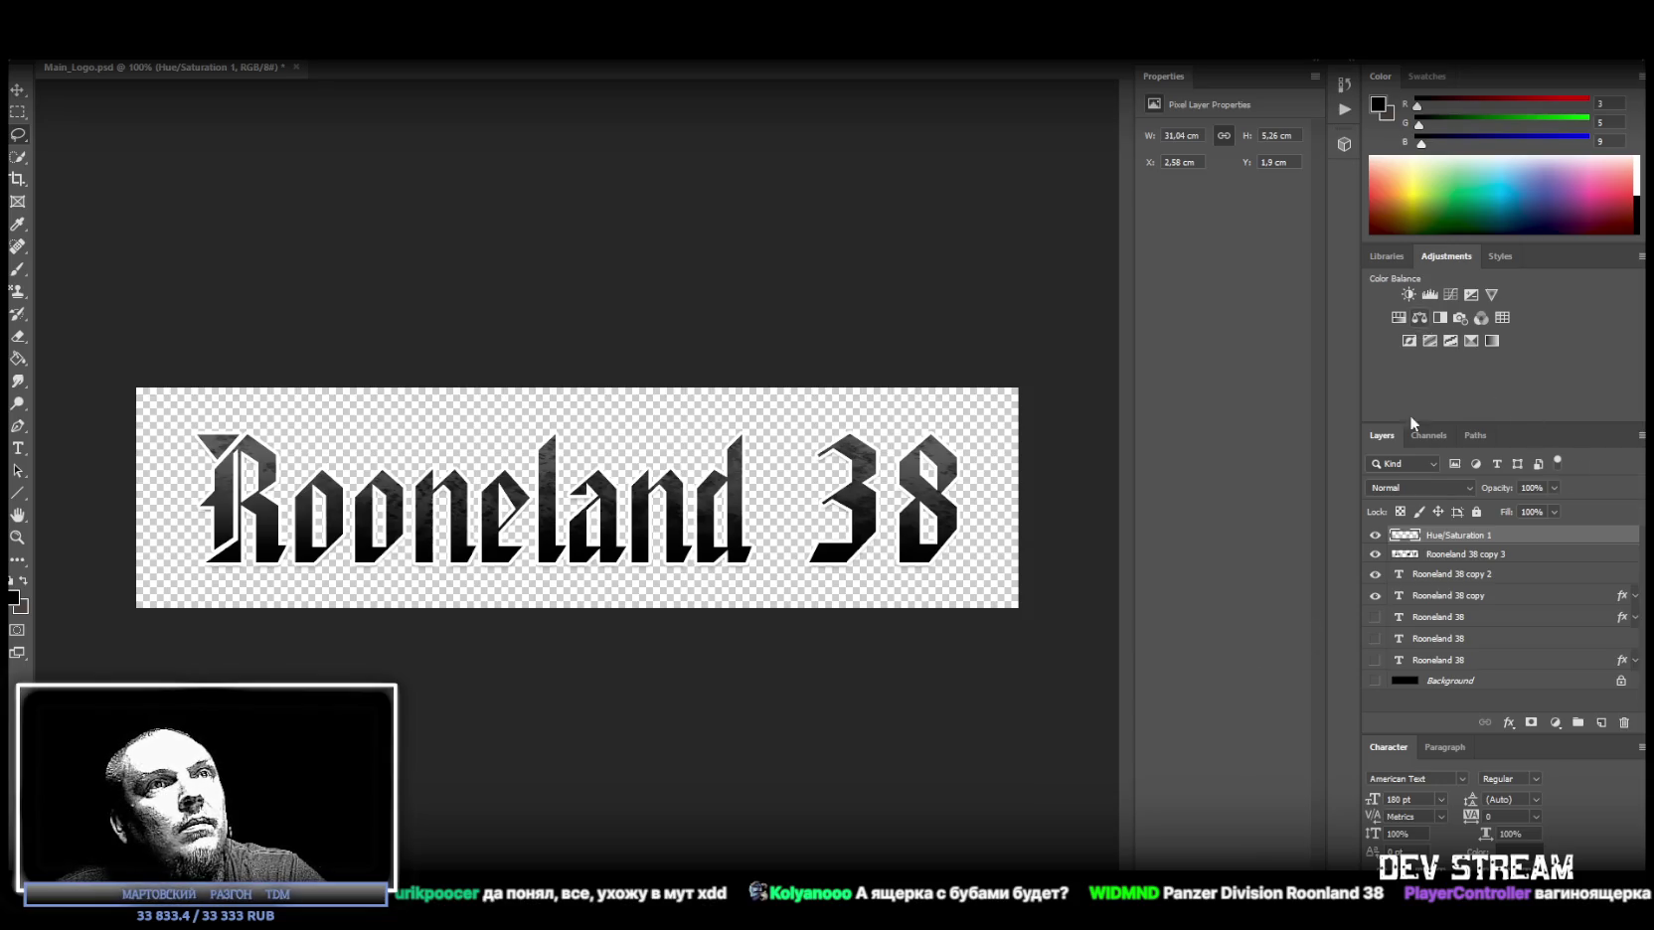
left_click(1376, 536)
left_click(1375, 536)
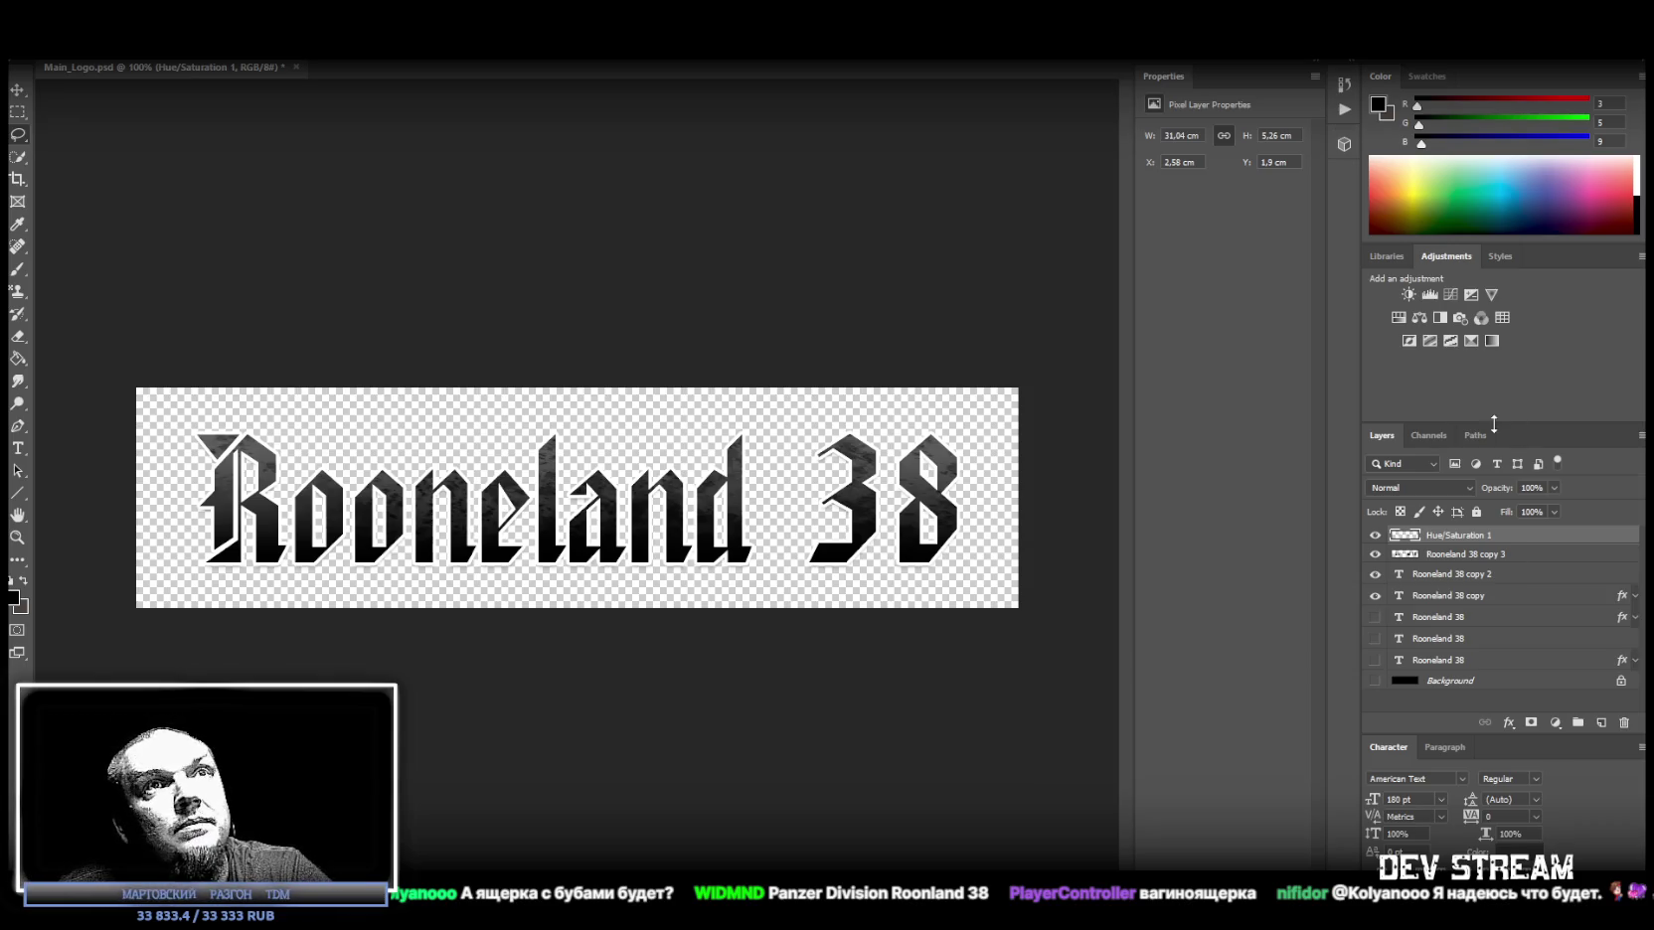
left_click(1503, 257)
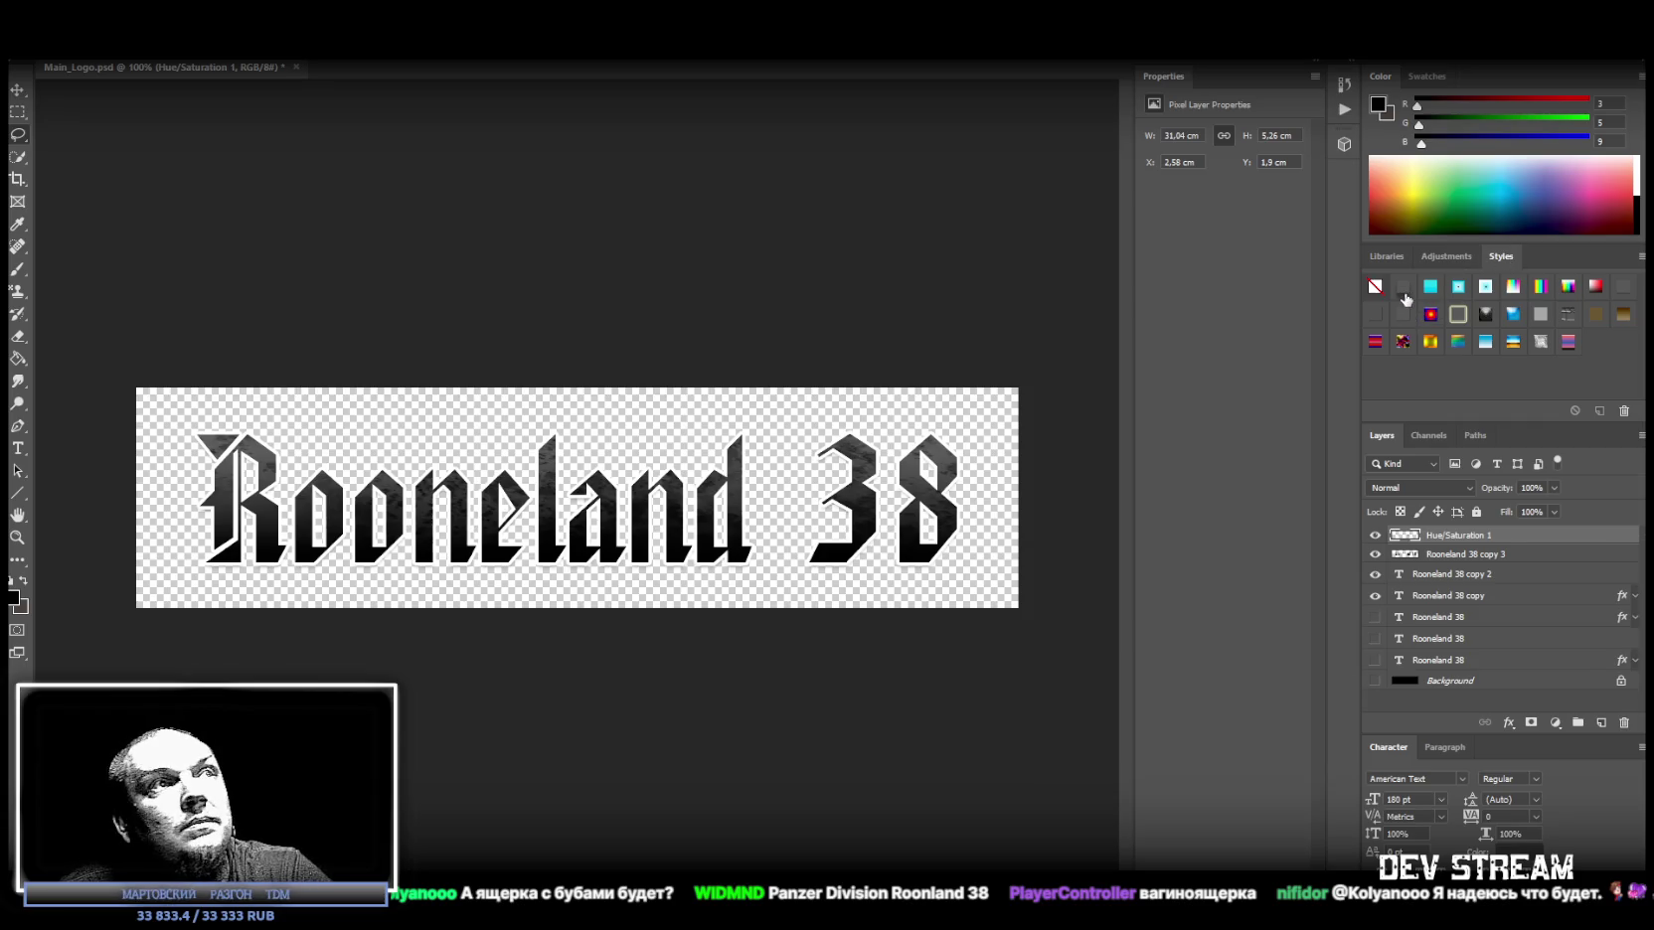
- Try preset styles, then clear the style from the Hue/Saturation 1 layer
left_click(1403, 291)
left_click(1398, 314)
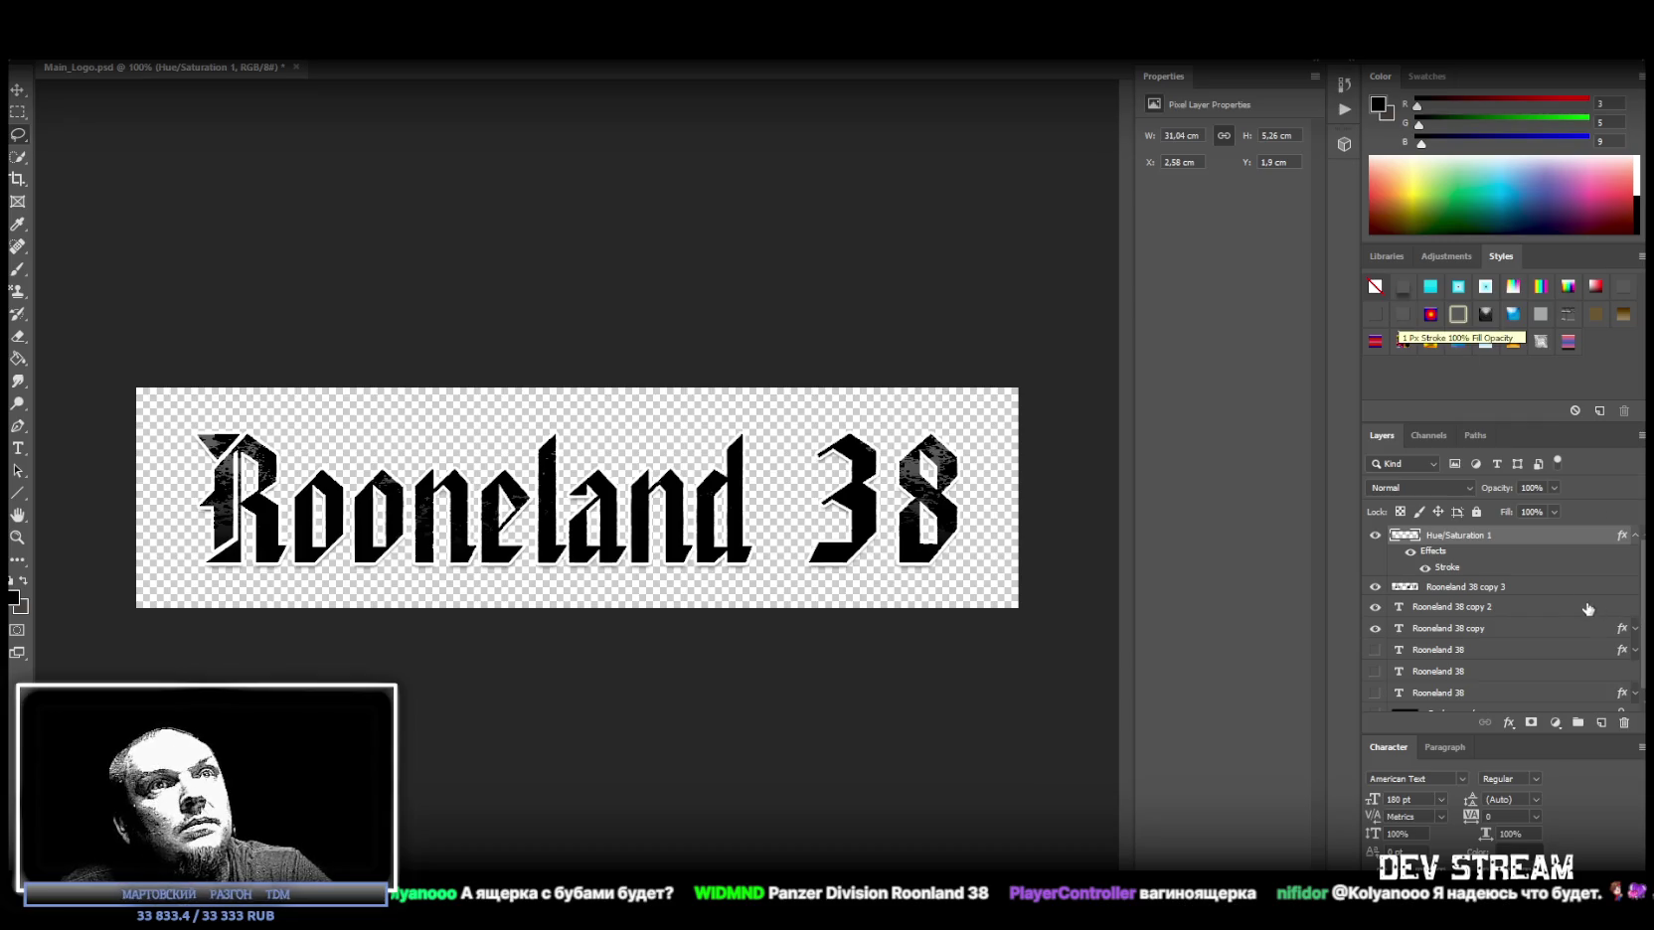
key("space")
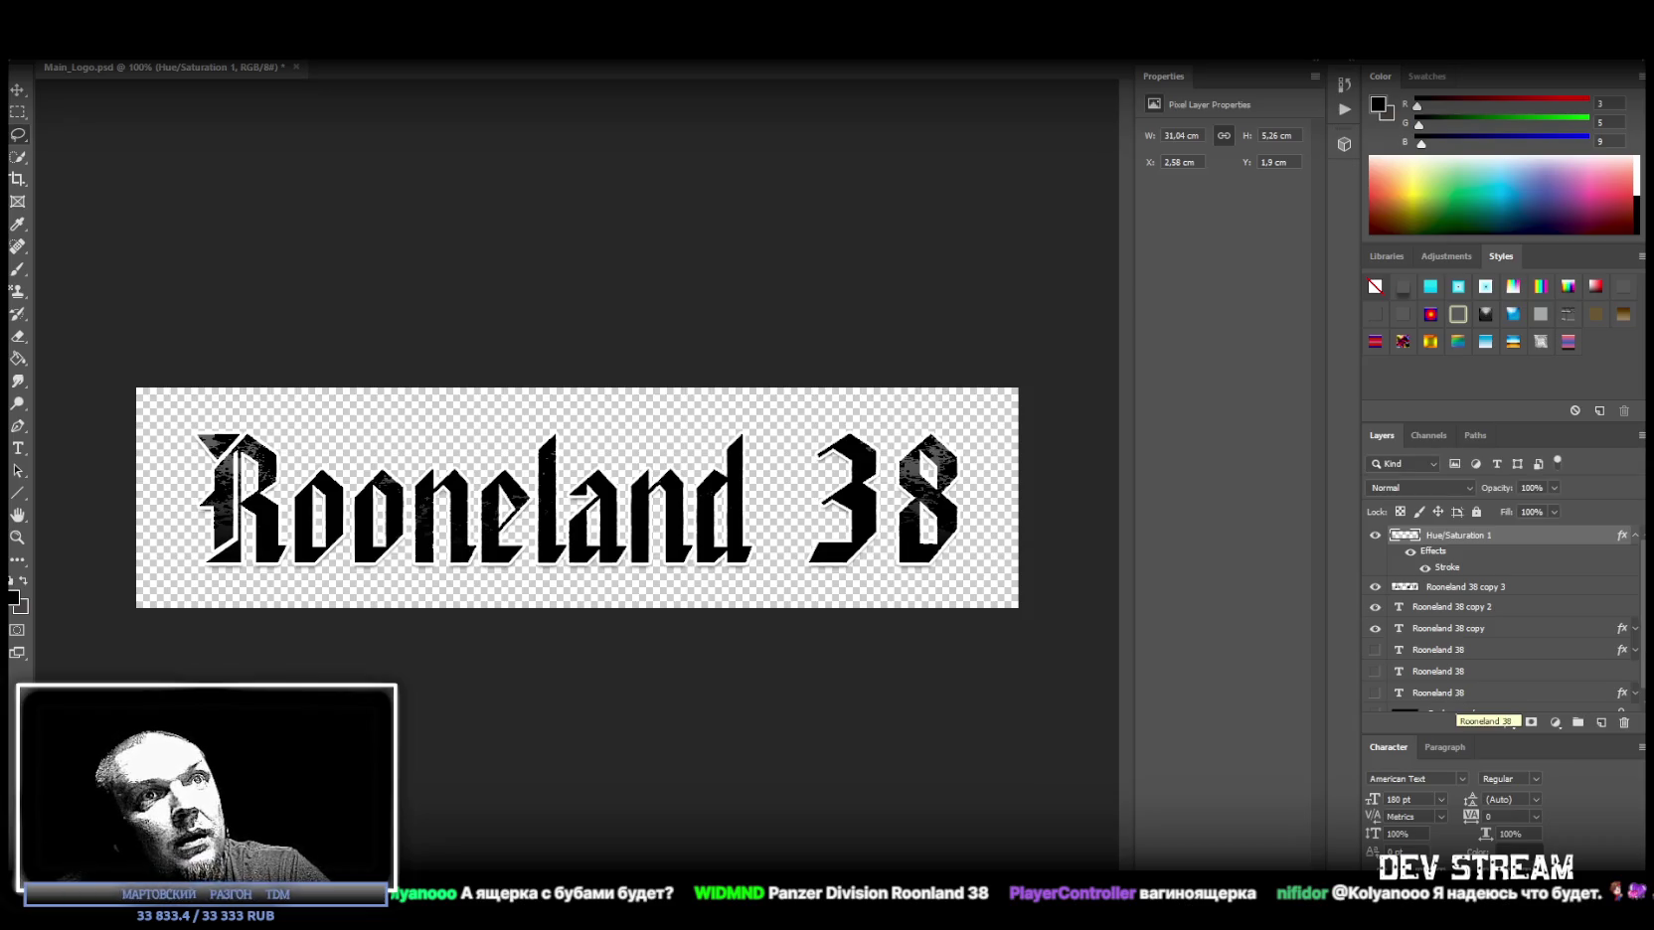
left_click(1374, 287)
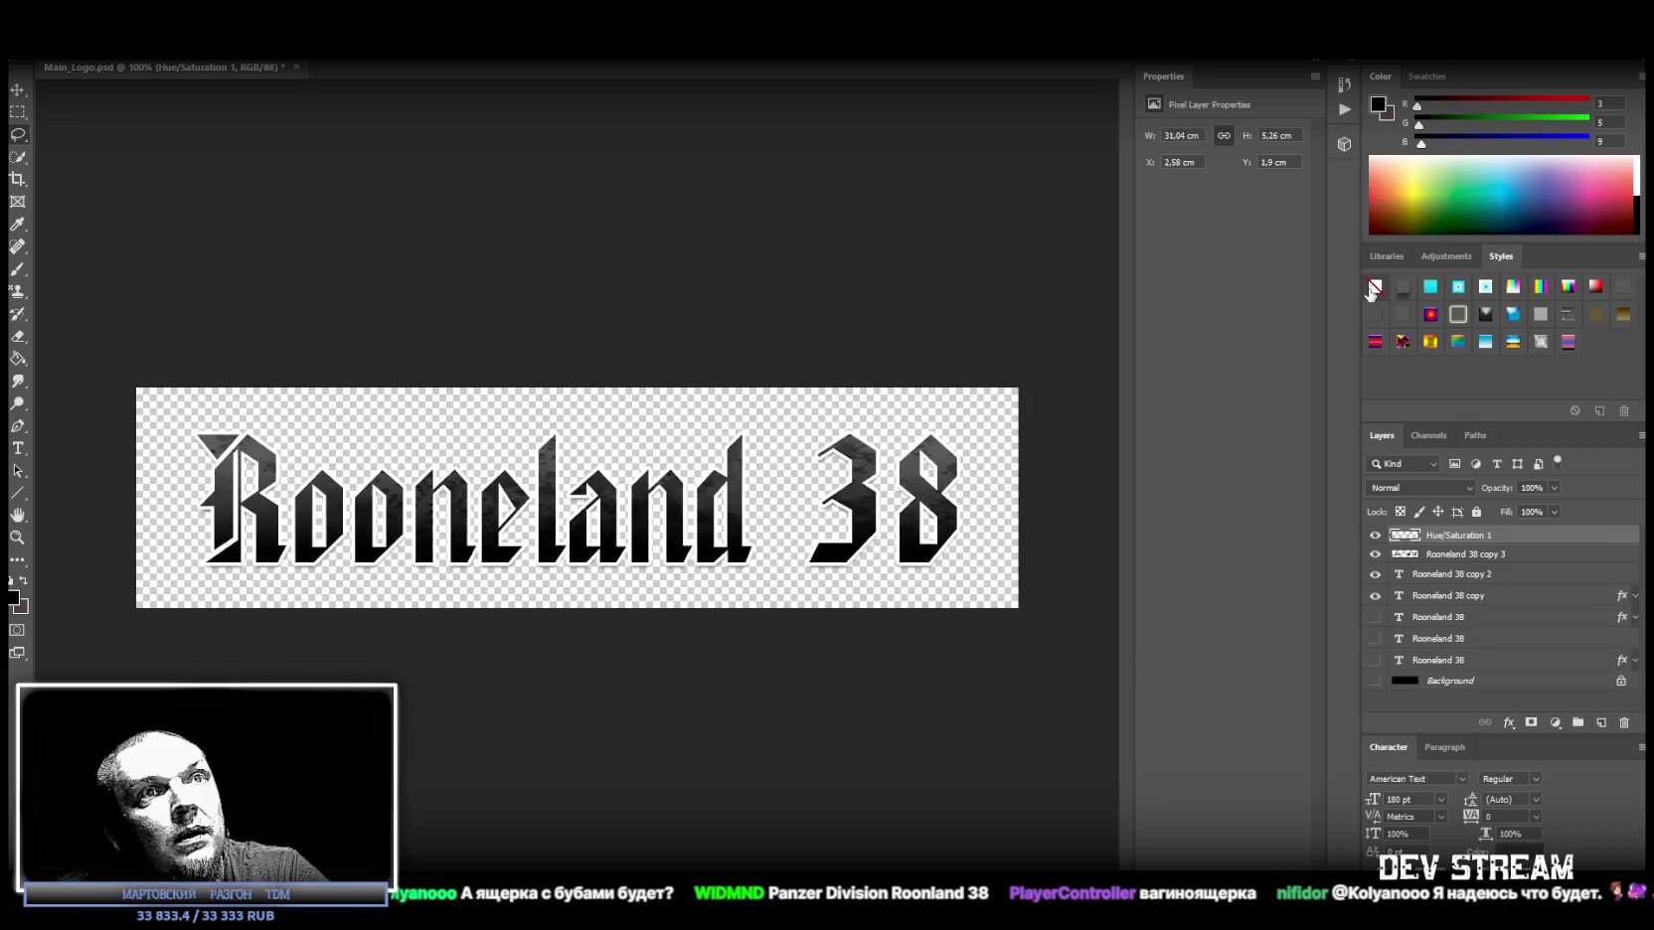
- Show Rooneland 38 copy 2 and give it a hollow style with a thin stroke outline
left_click(1447, 574)
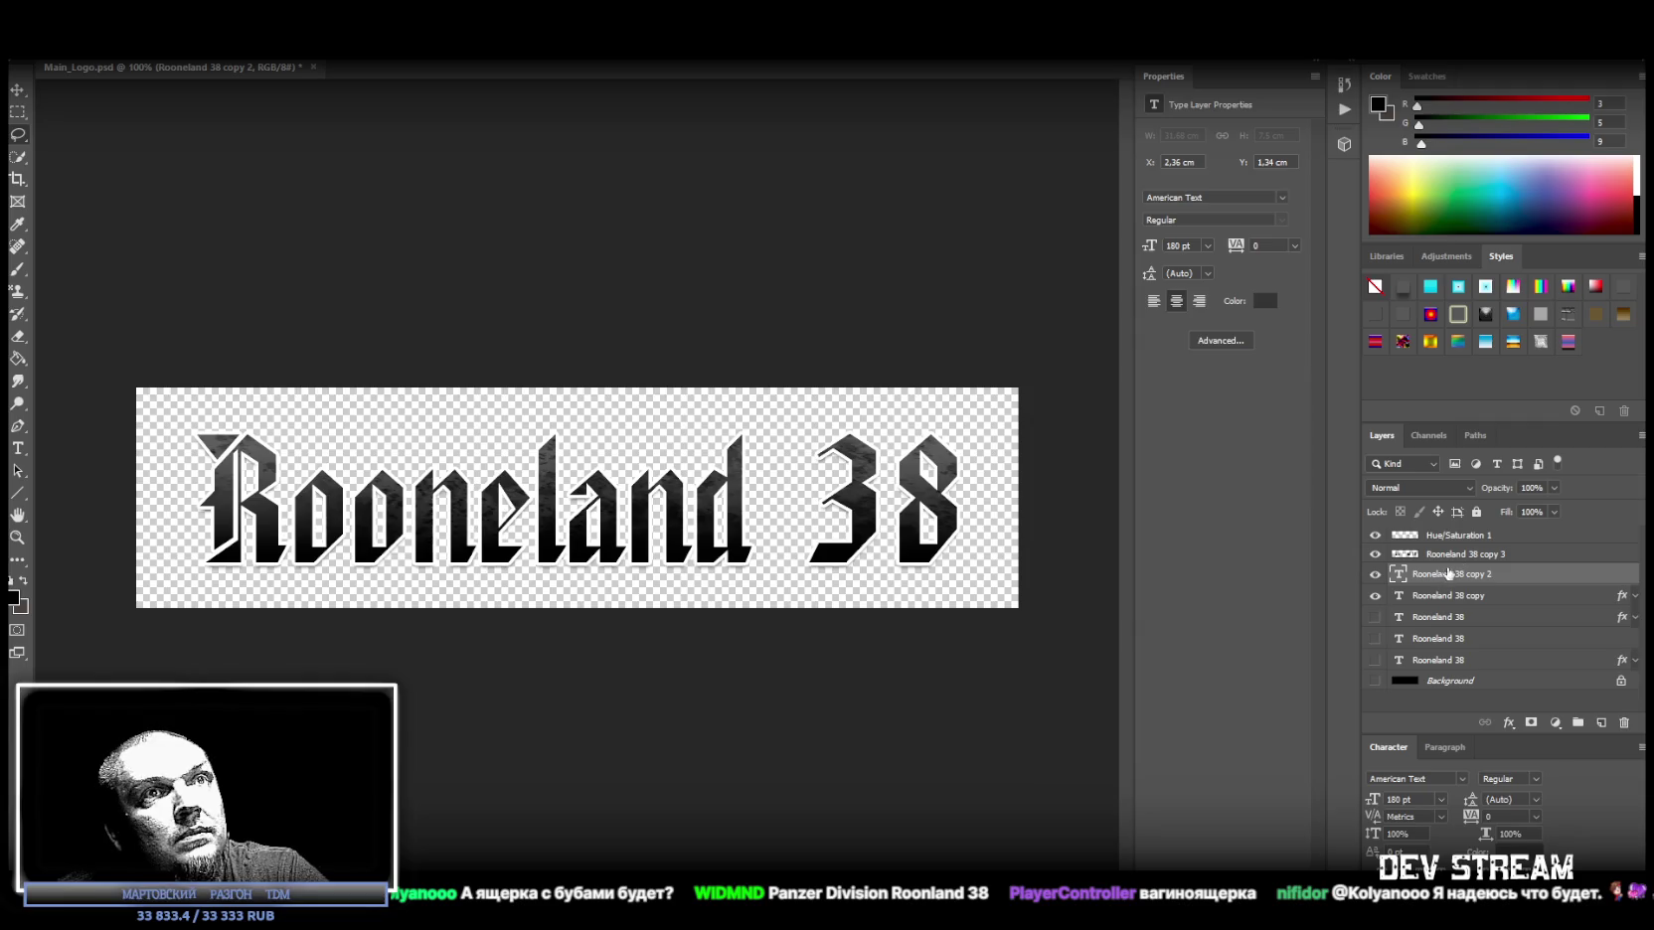
left_click(1376, 576)
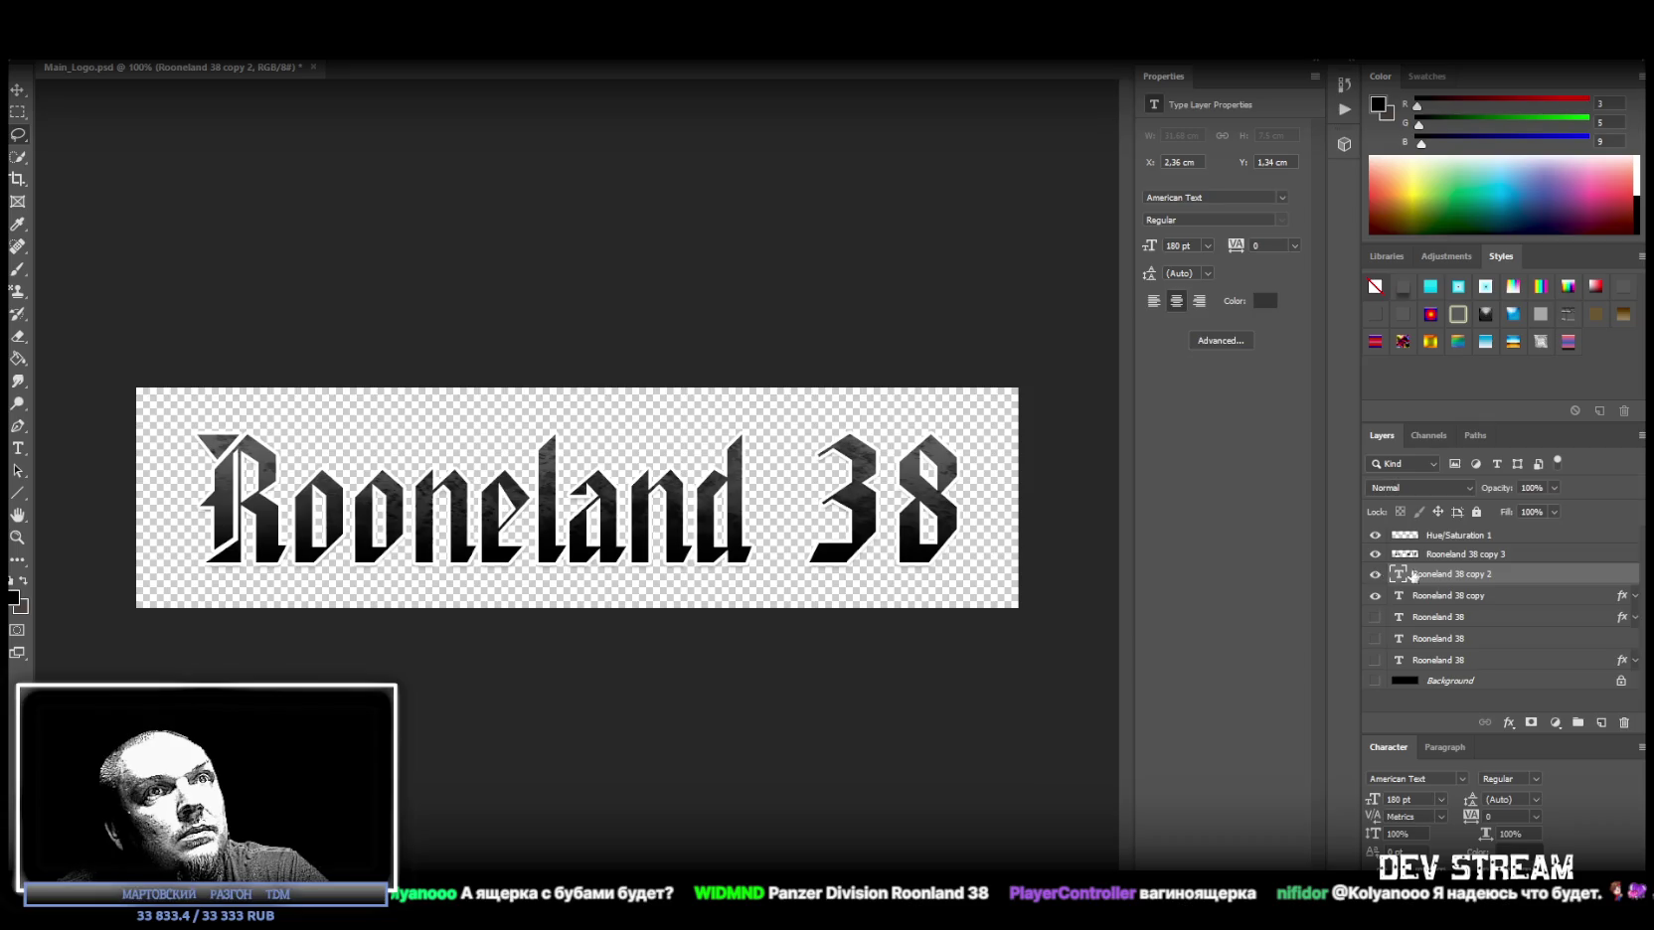
left_click(1375, 318)
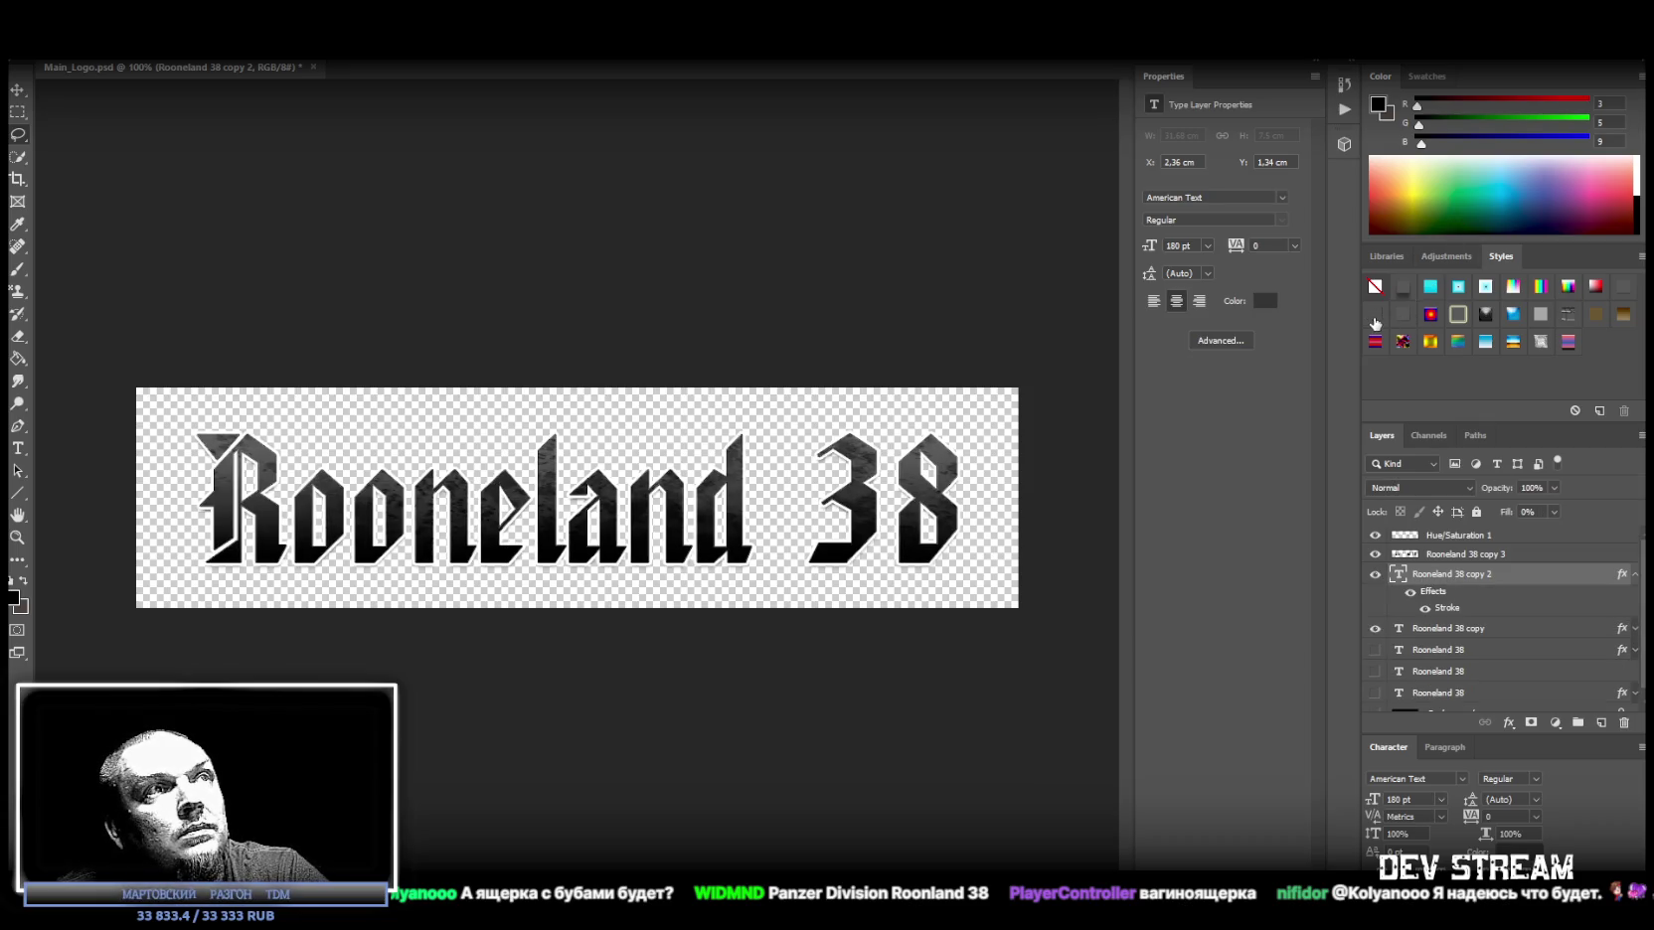
key("h")
double_click(1453, 609)
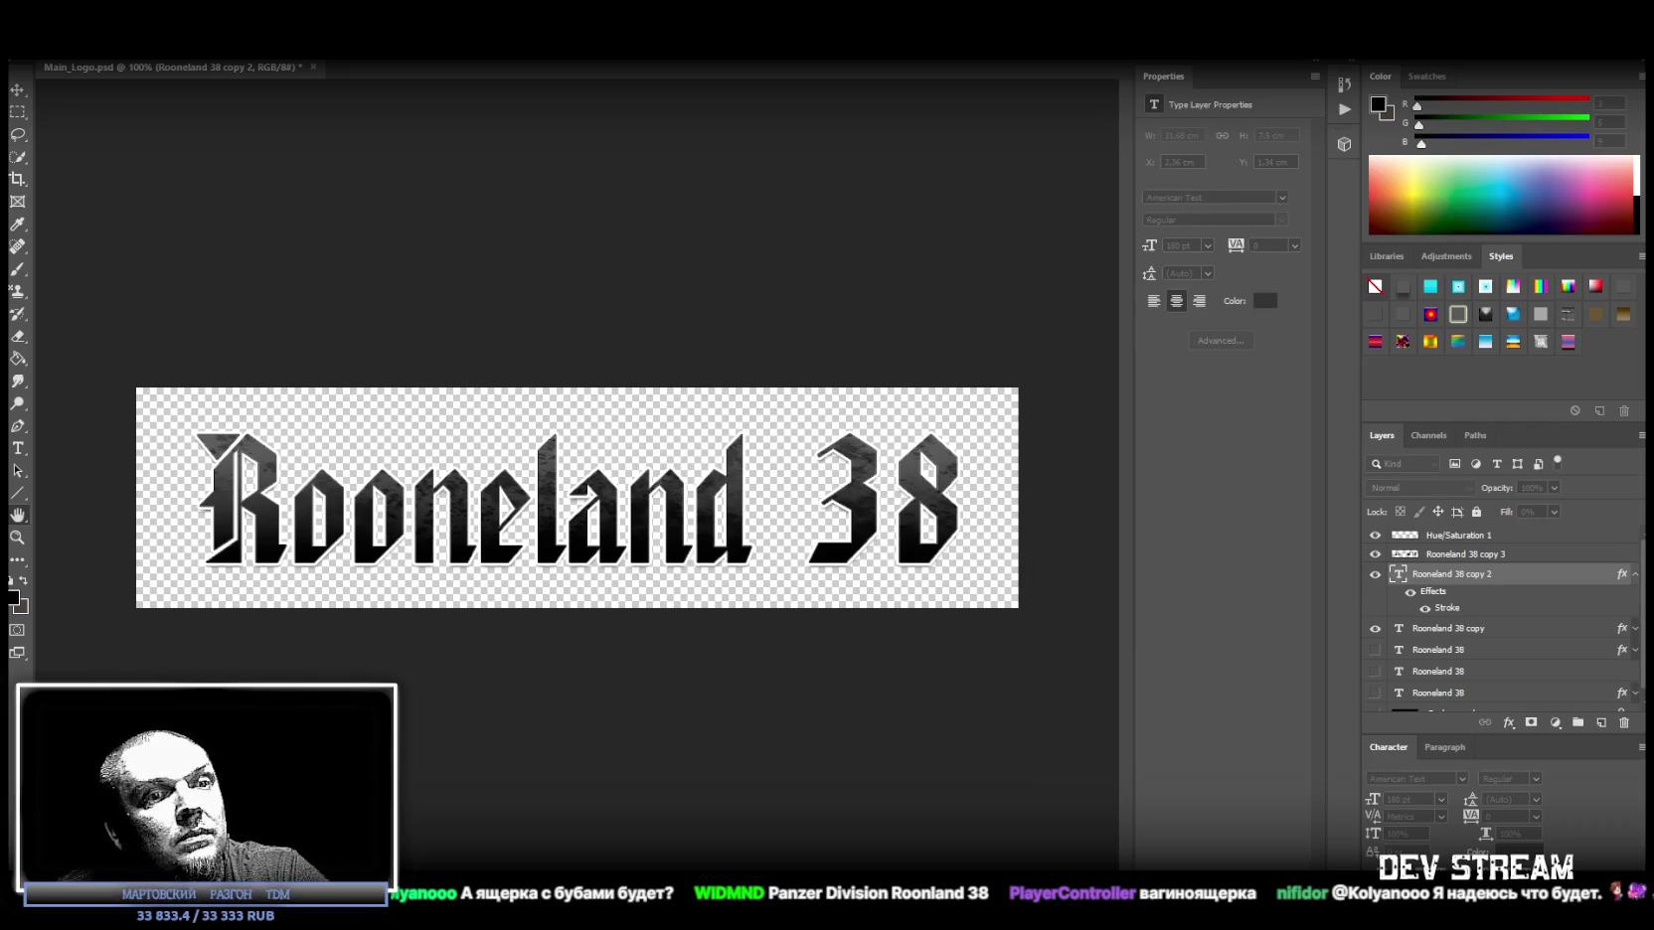
key("Return")
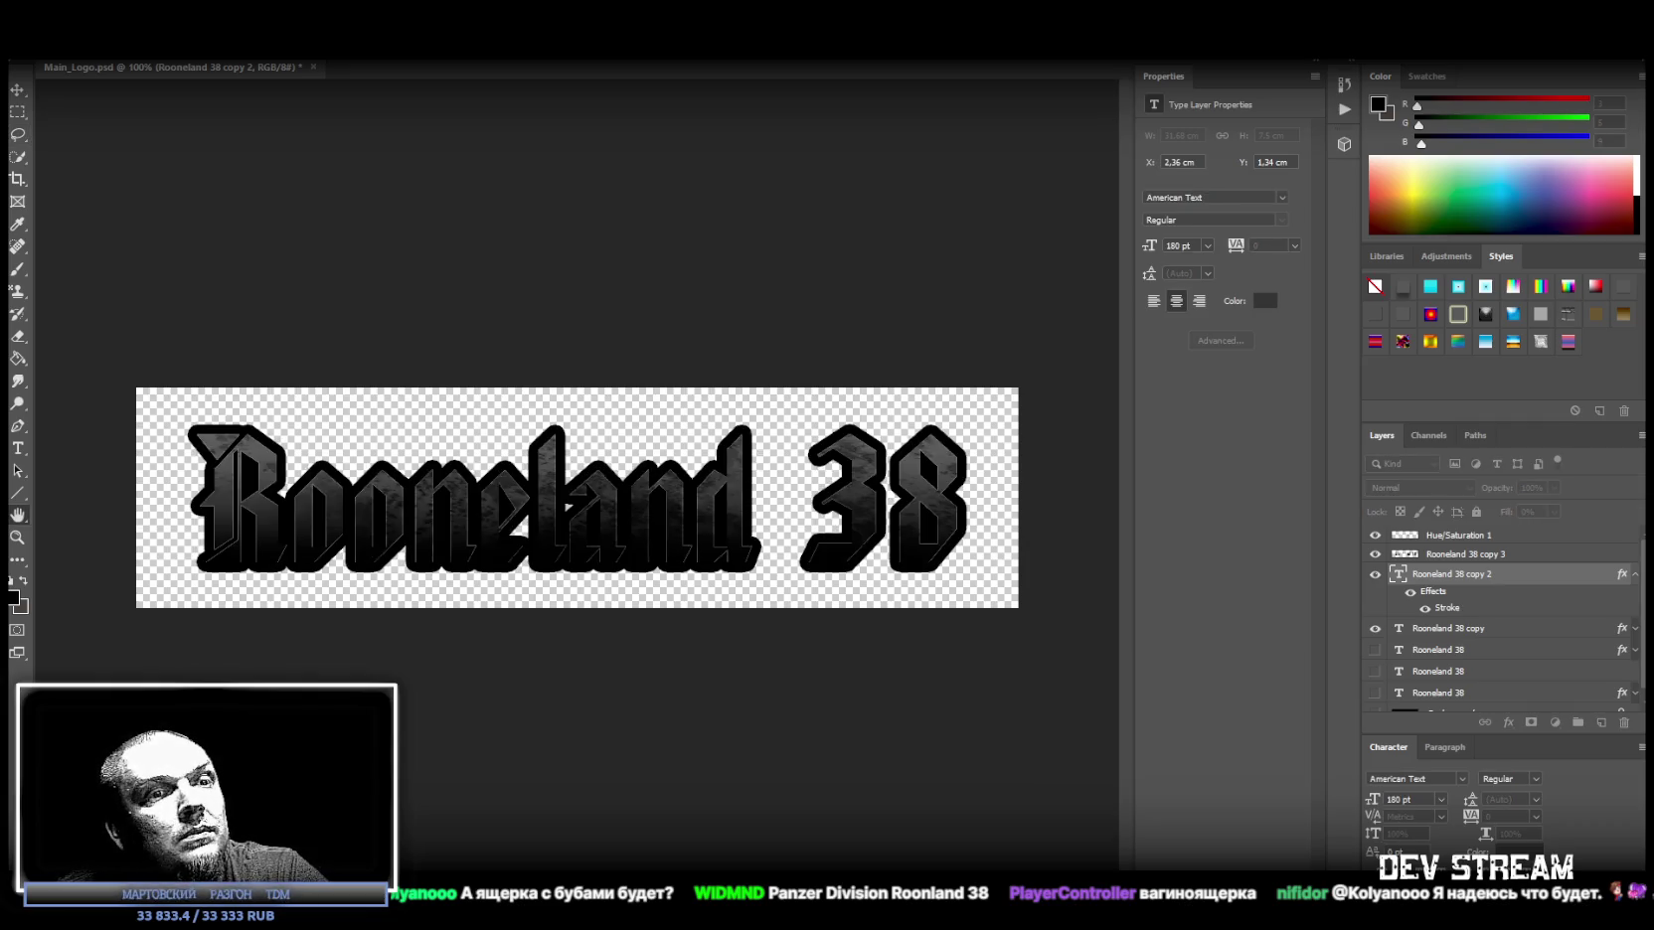
key("ctrl+z")
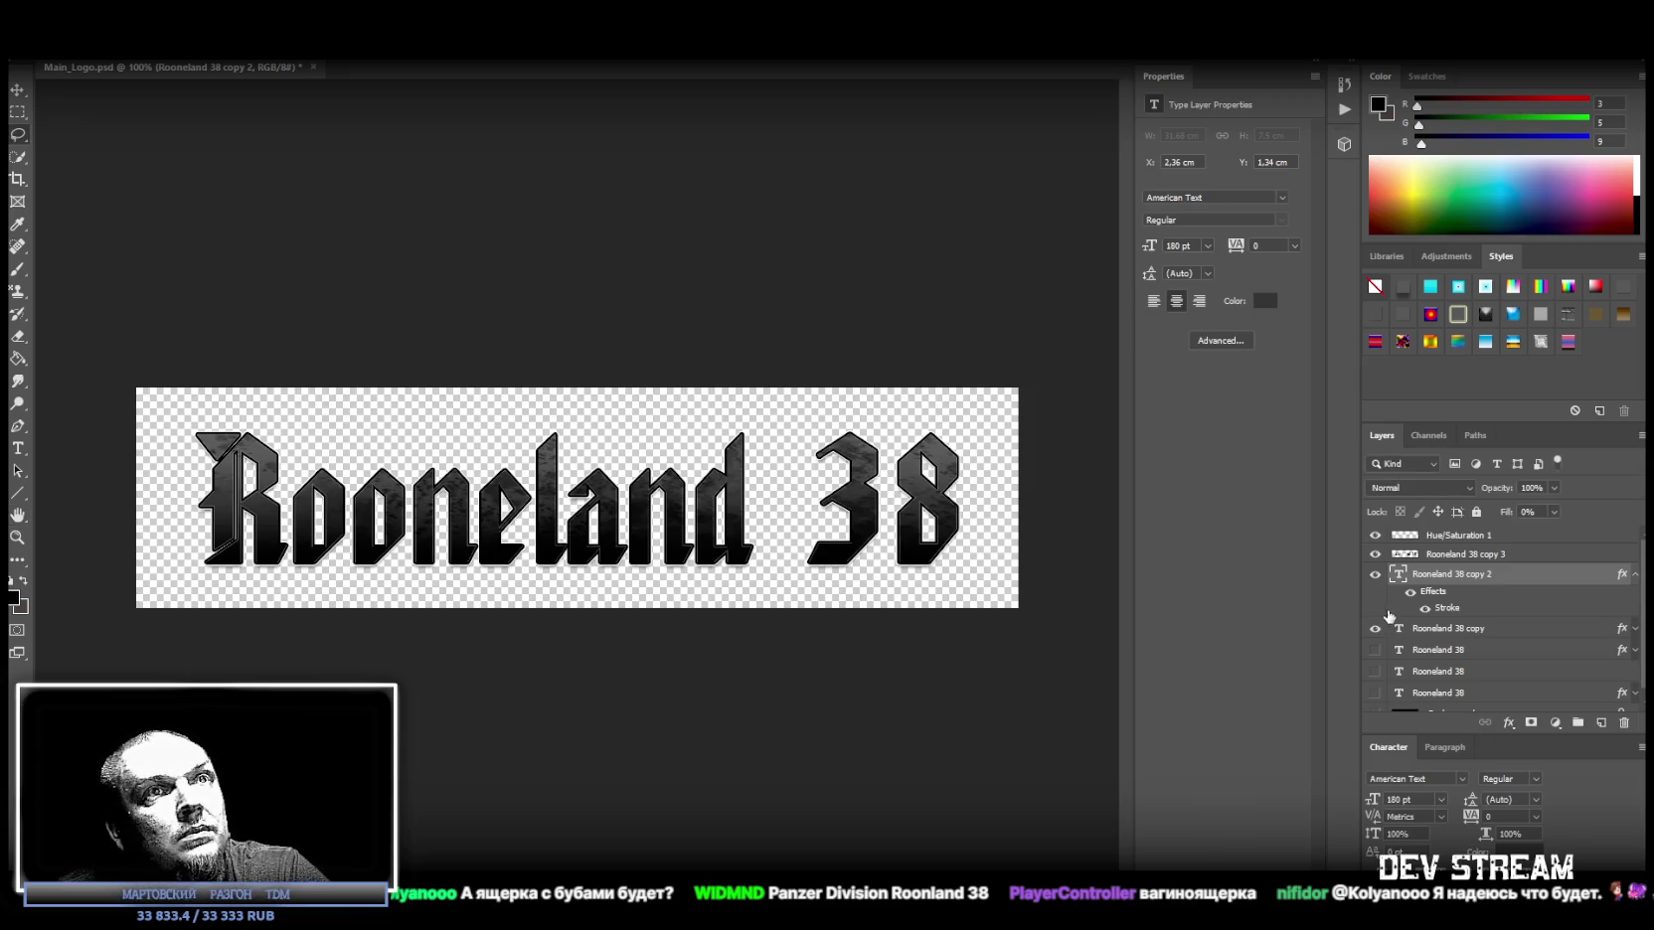
- Hide the Background layer to keep transparency and save the logo document
scroll(1441, 710, "down", 1)
left_click(1375, 702)
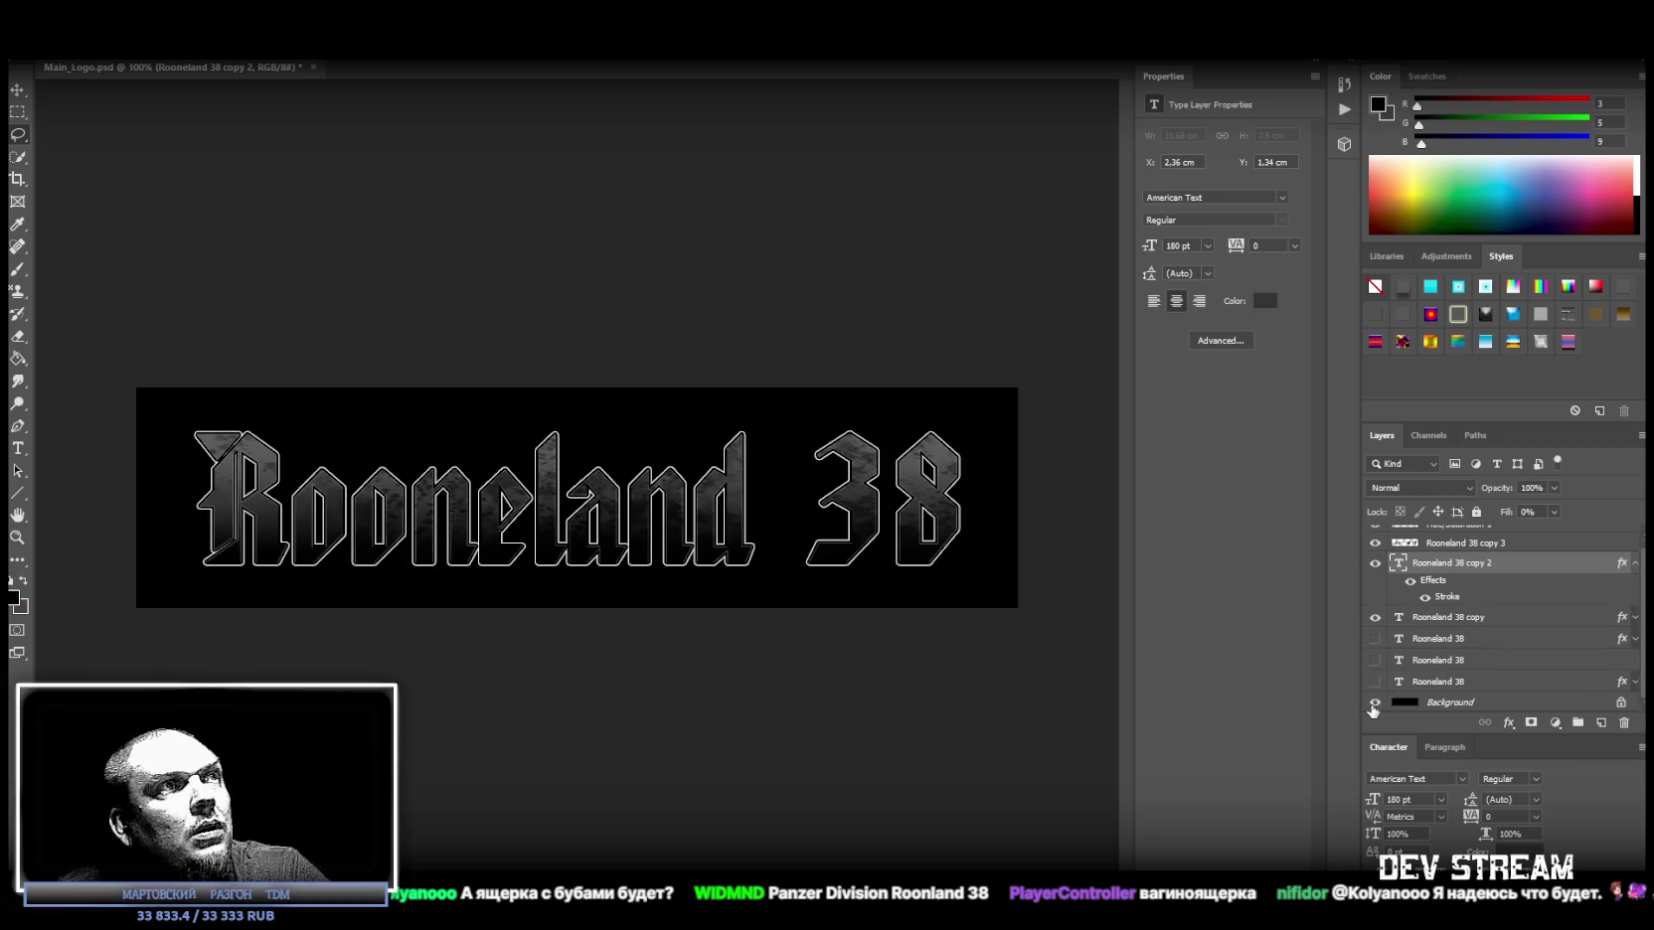
left_click(1374, 703)
left_click(1374, 703)
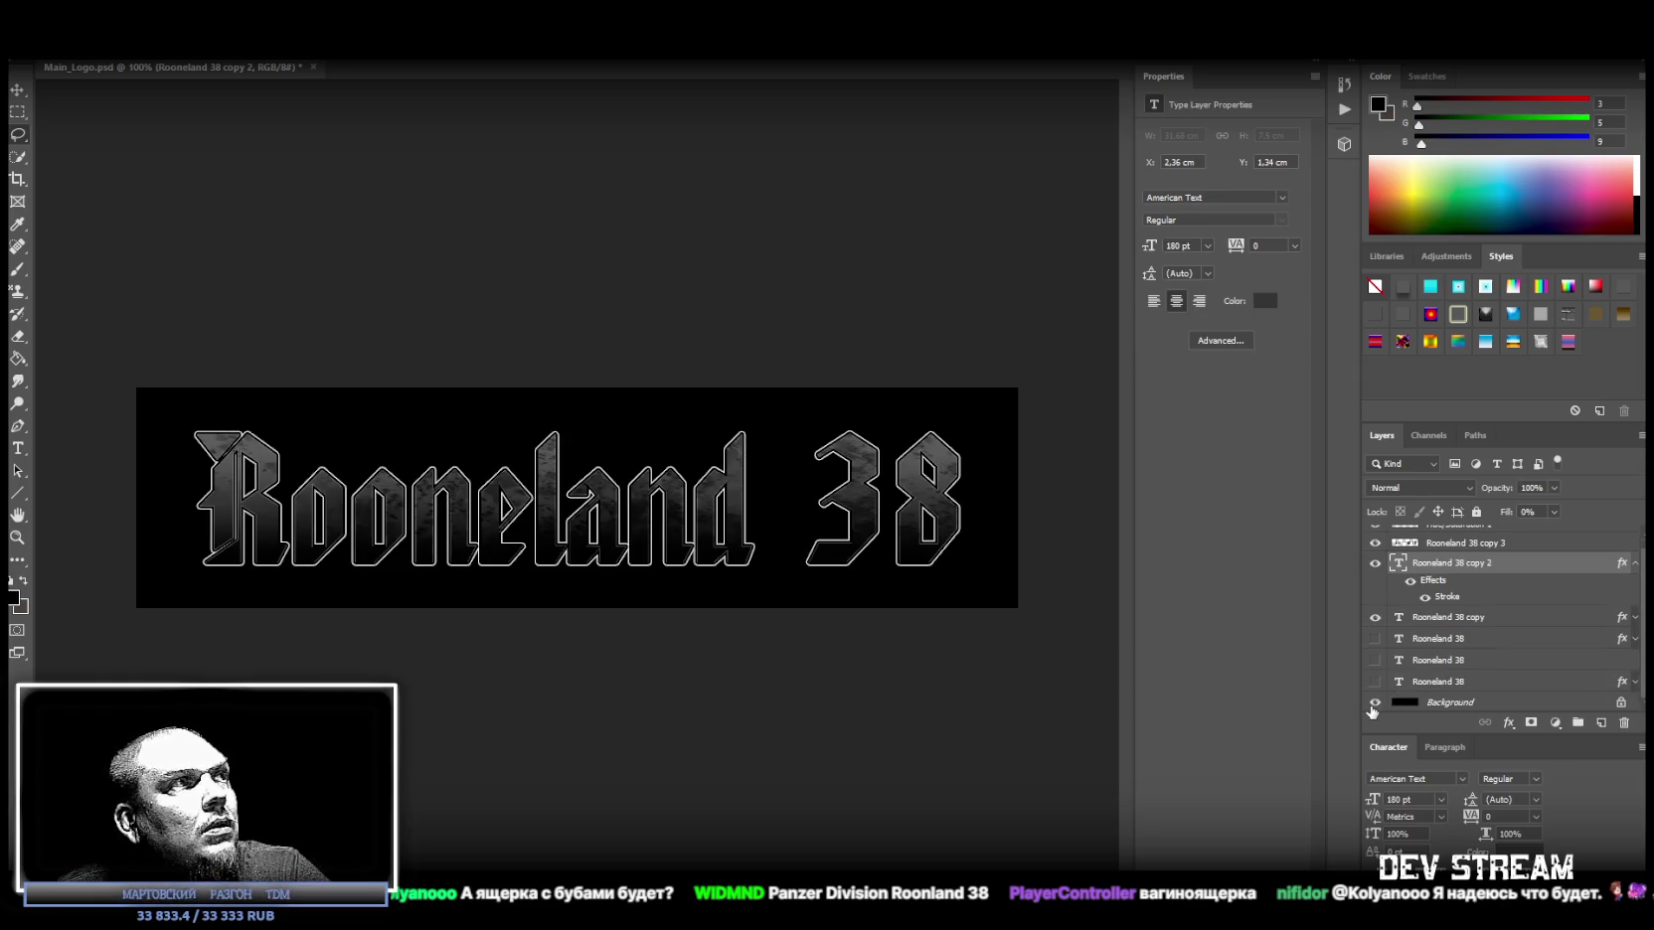
left_click(1374, 703)
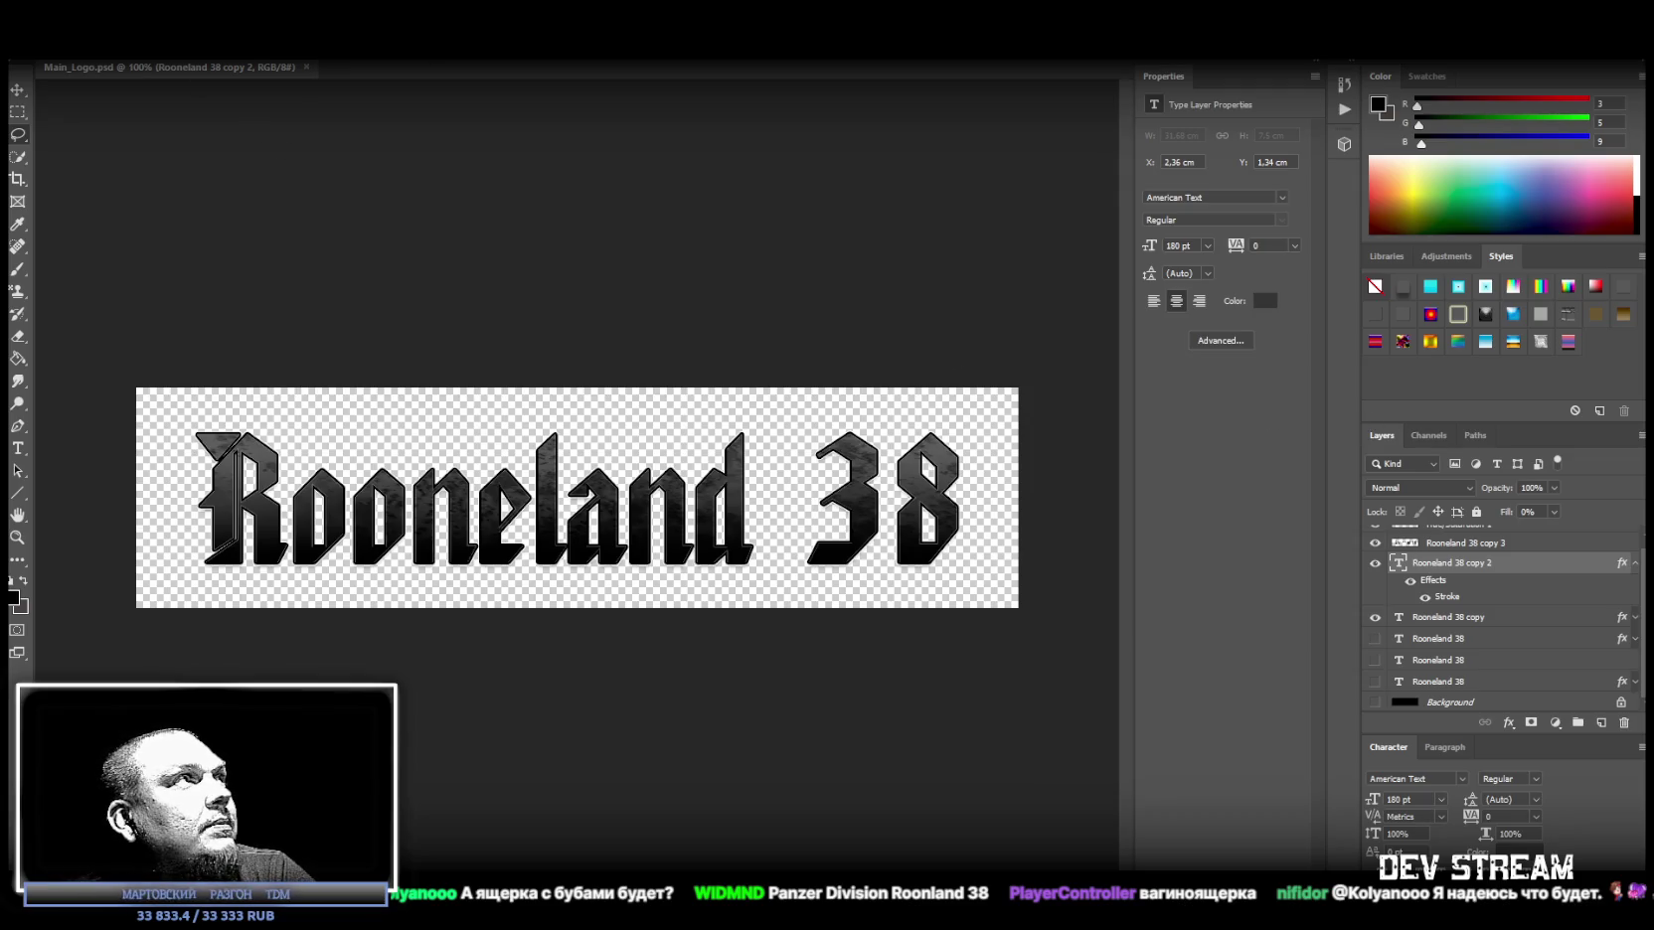
left_click(48, 40)
left_click(129, 205)
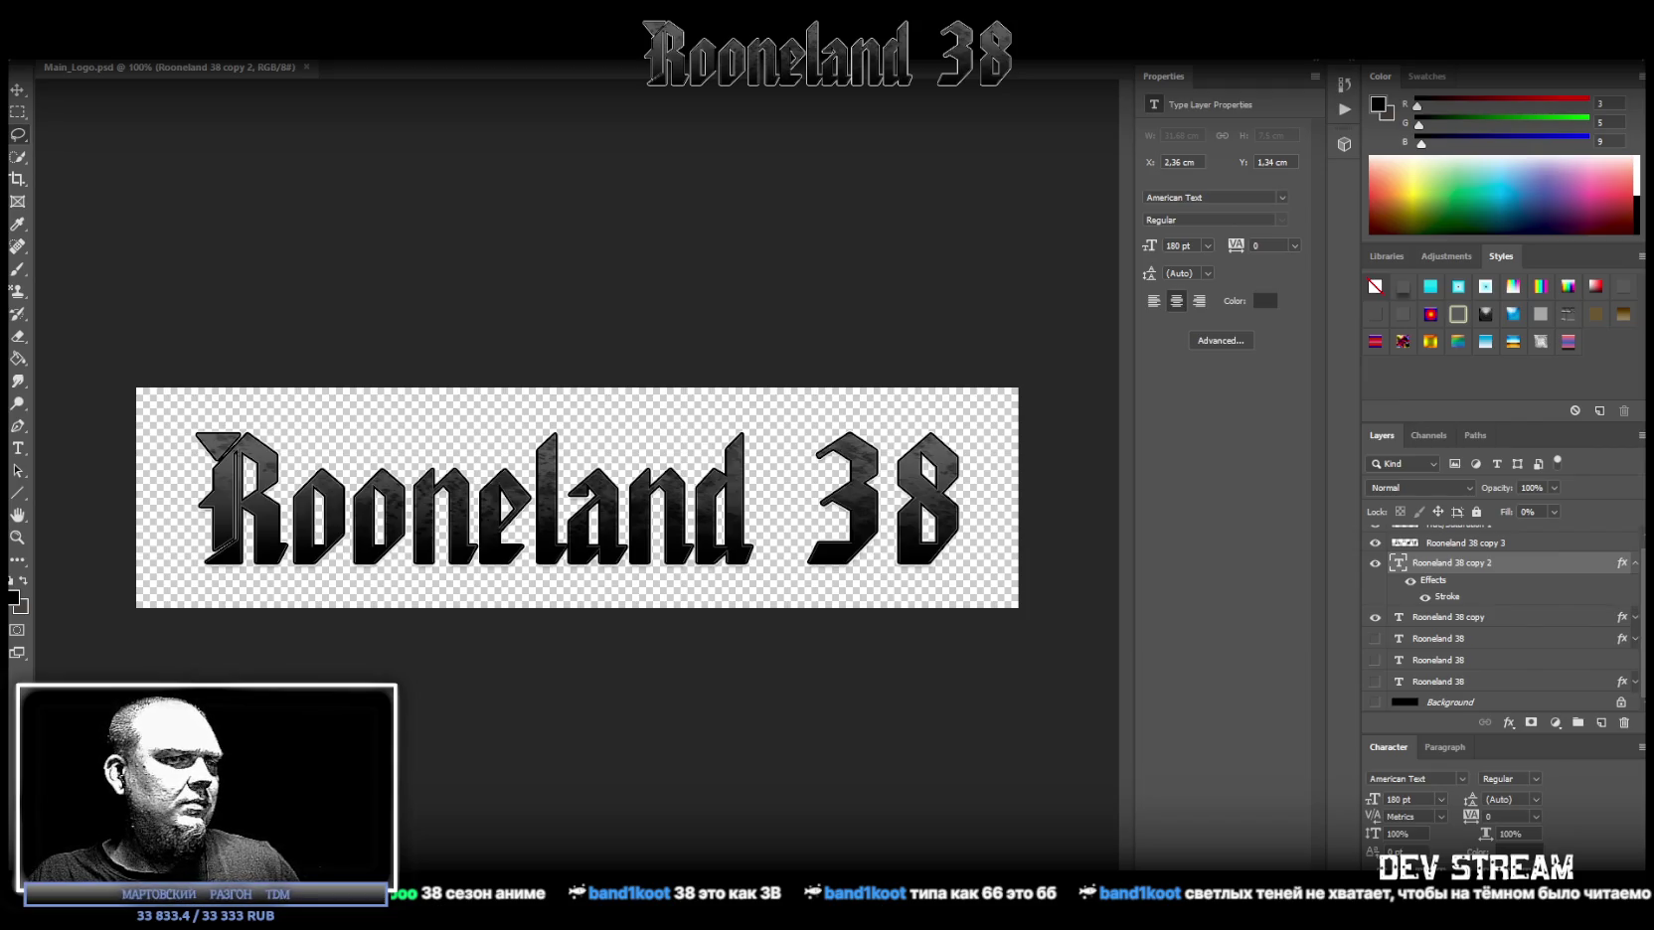
key("super+d")
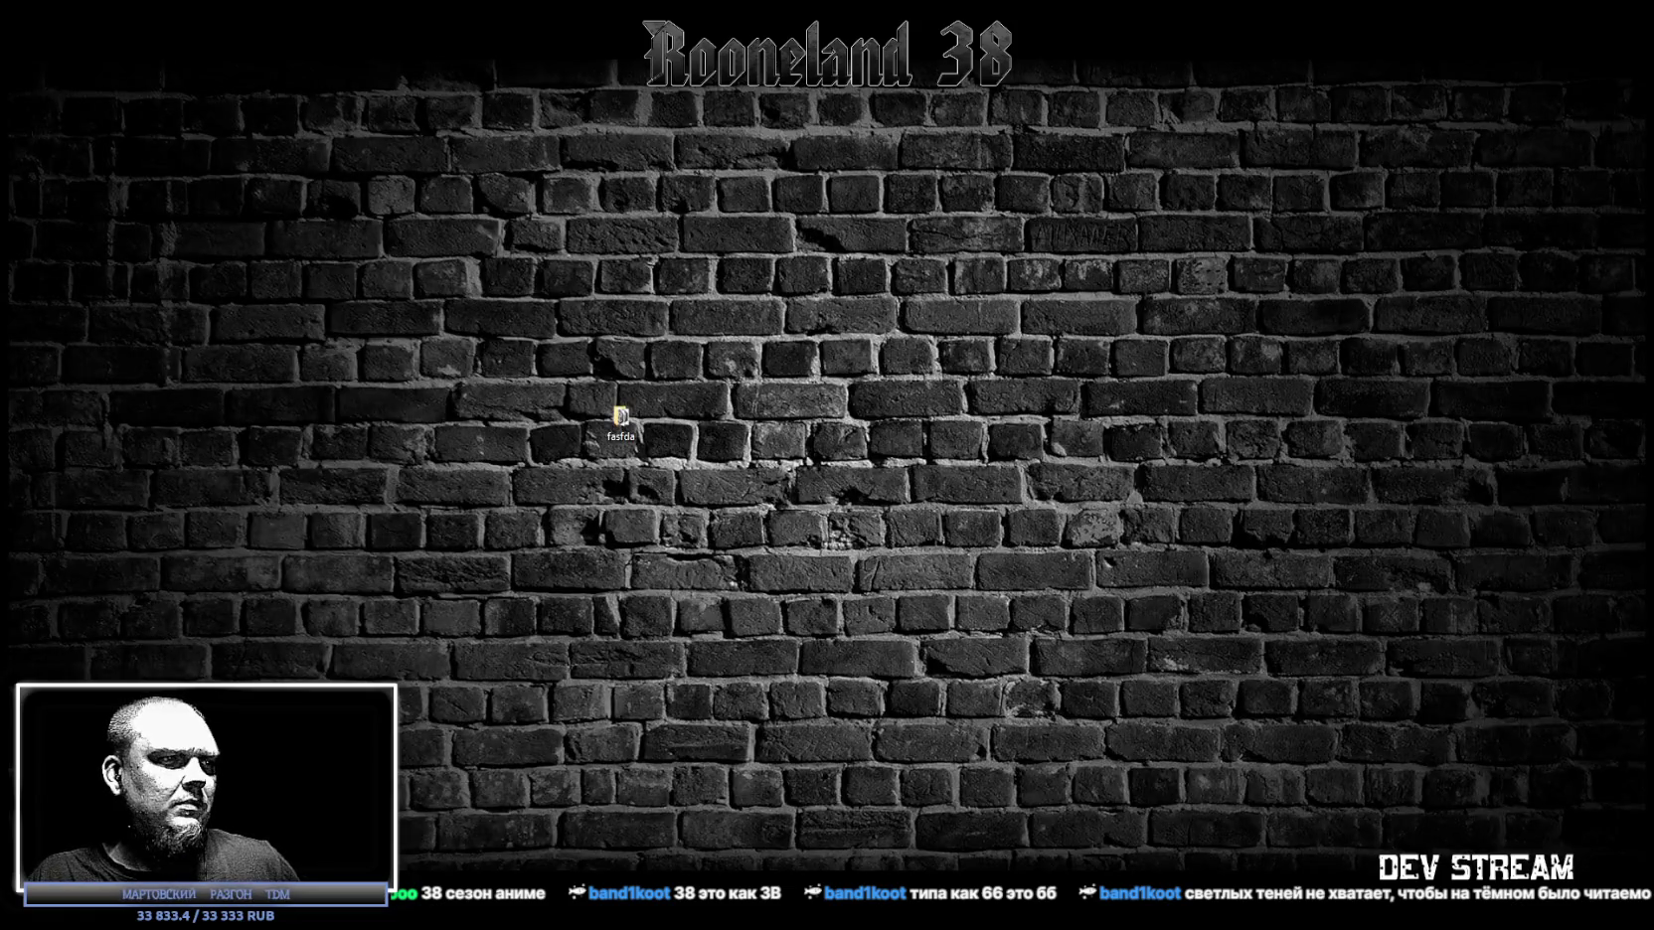
- Toggle the desktop with Win+D, then Alt+Tab to the browser showing the Twitch stream
key("super+d")
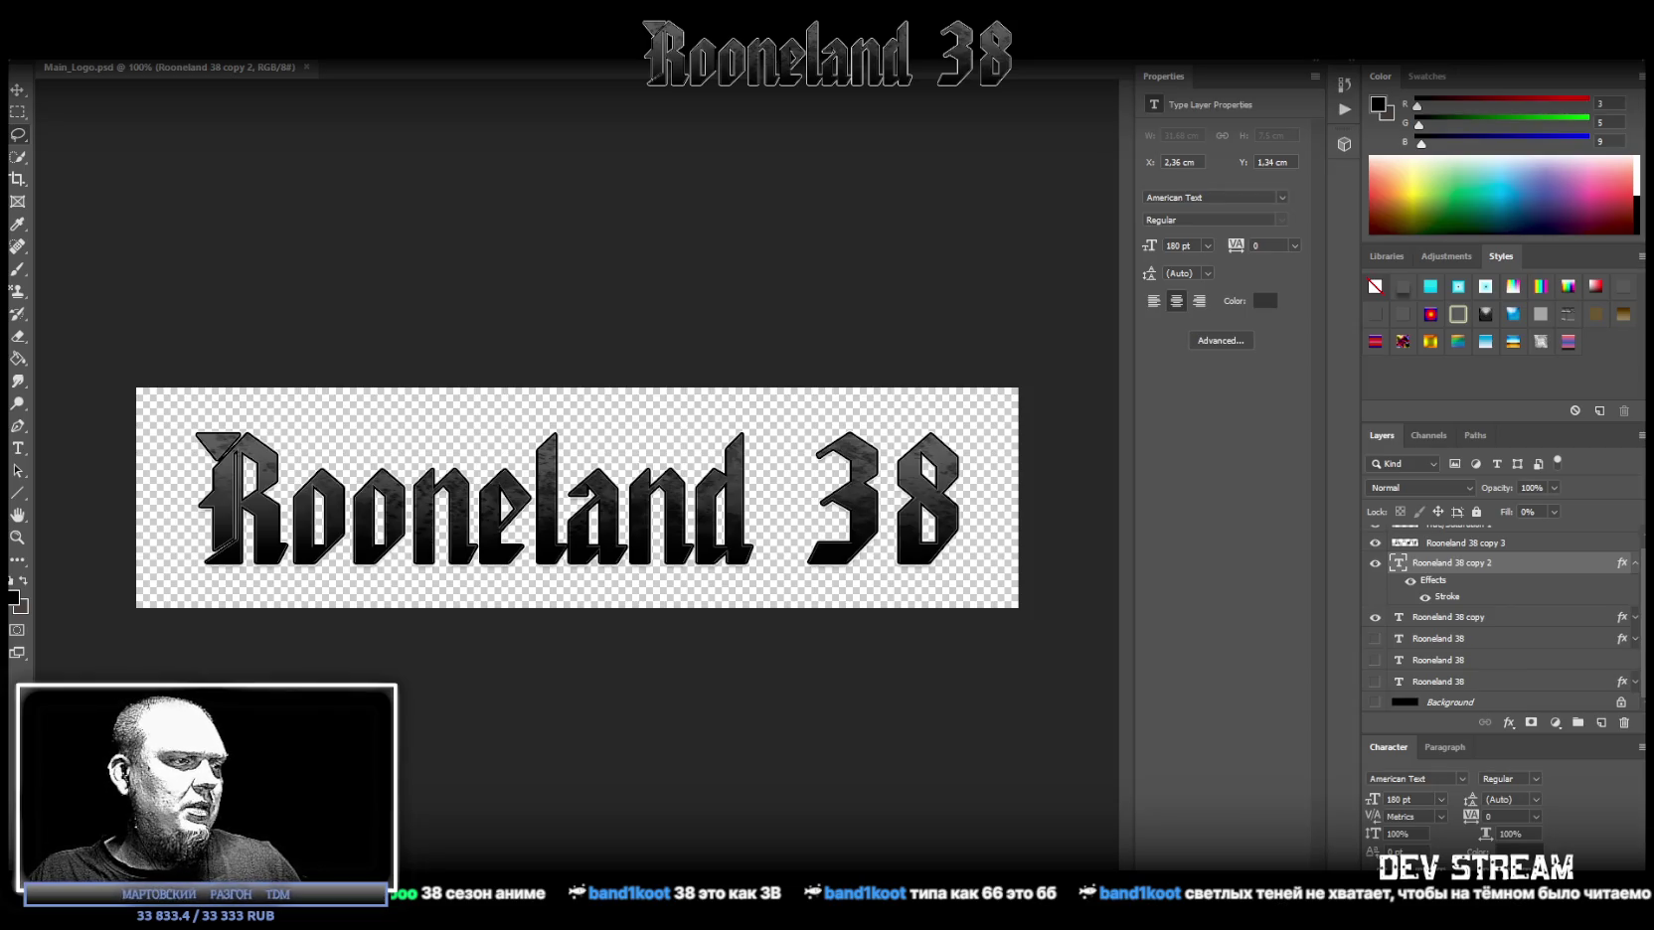
key("super+d")
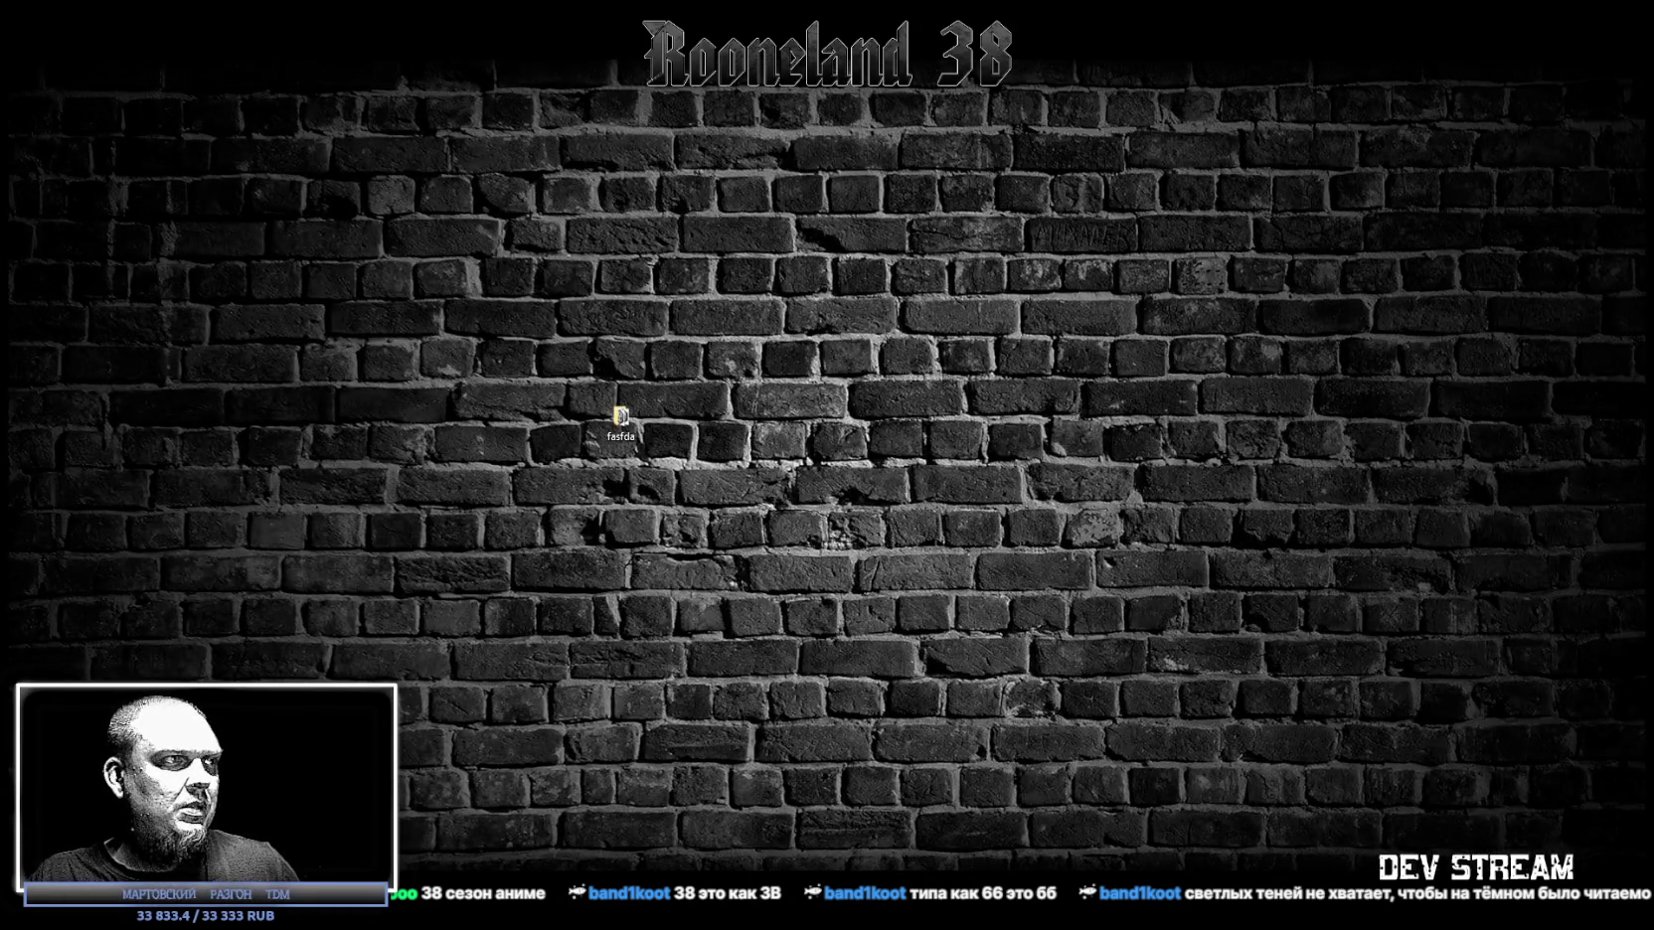
key("super+d")
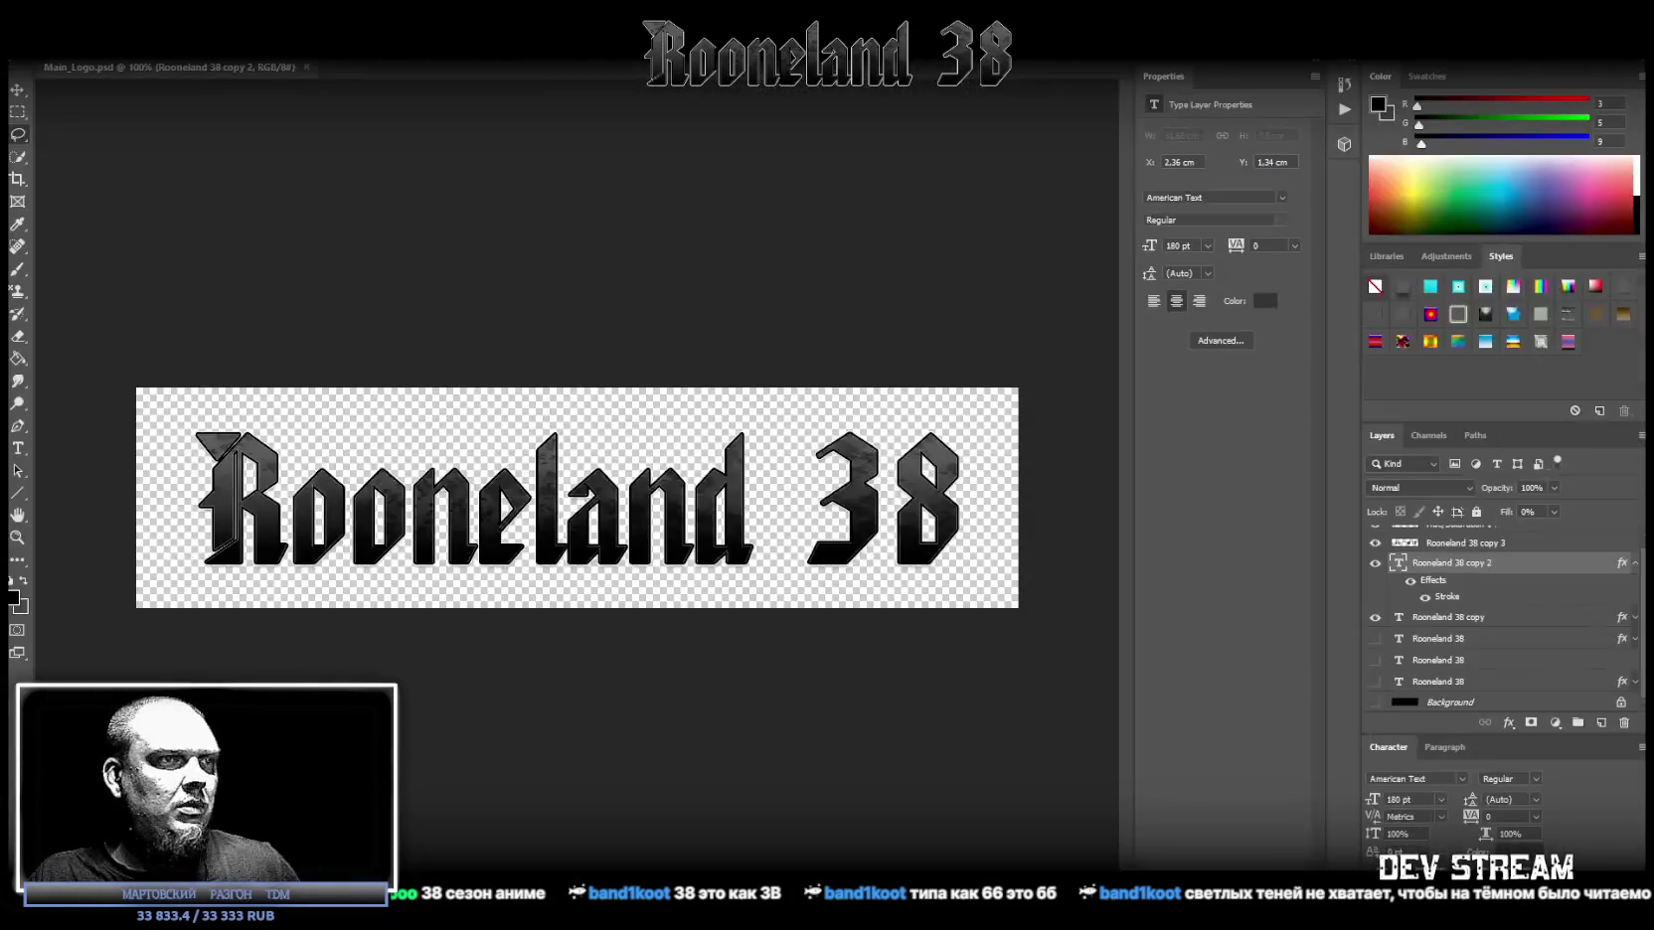
key("alt+Tab")
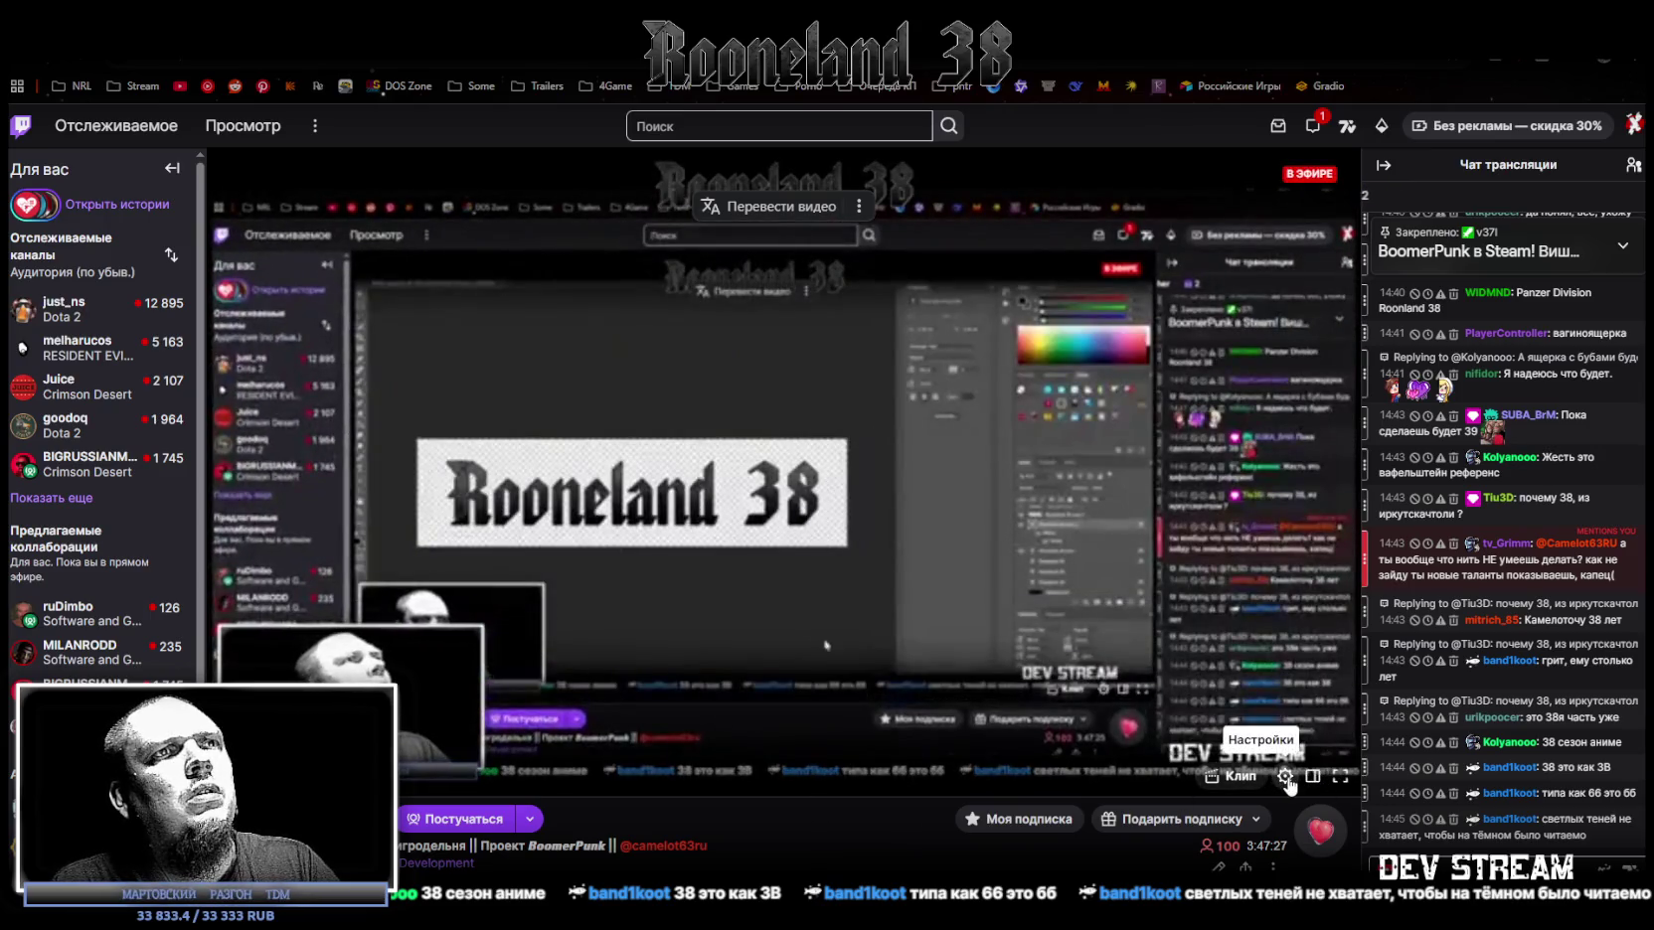
- Check the Twitch player's video Quality options, then close the menu
left_click(1287, 785)
left_click(1277, 657)
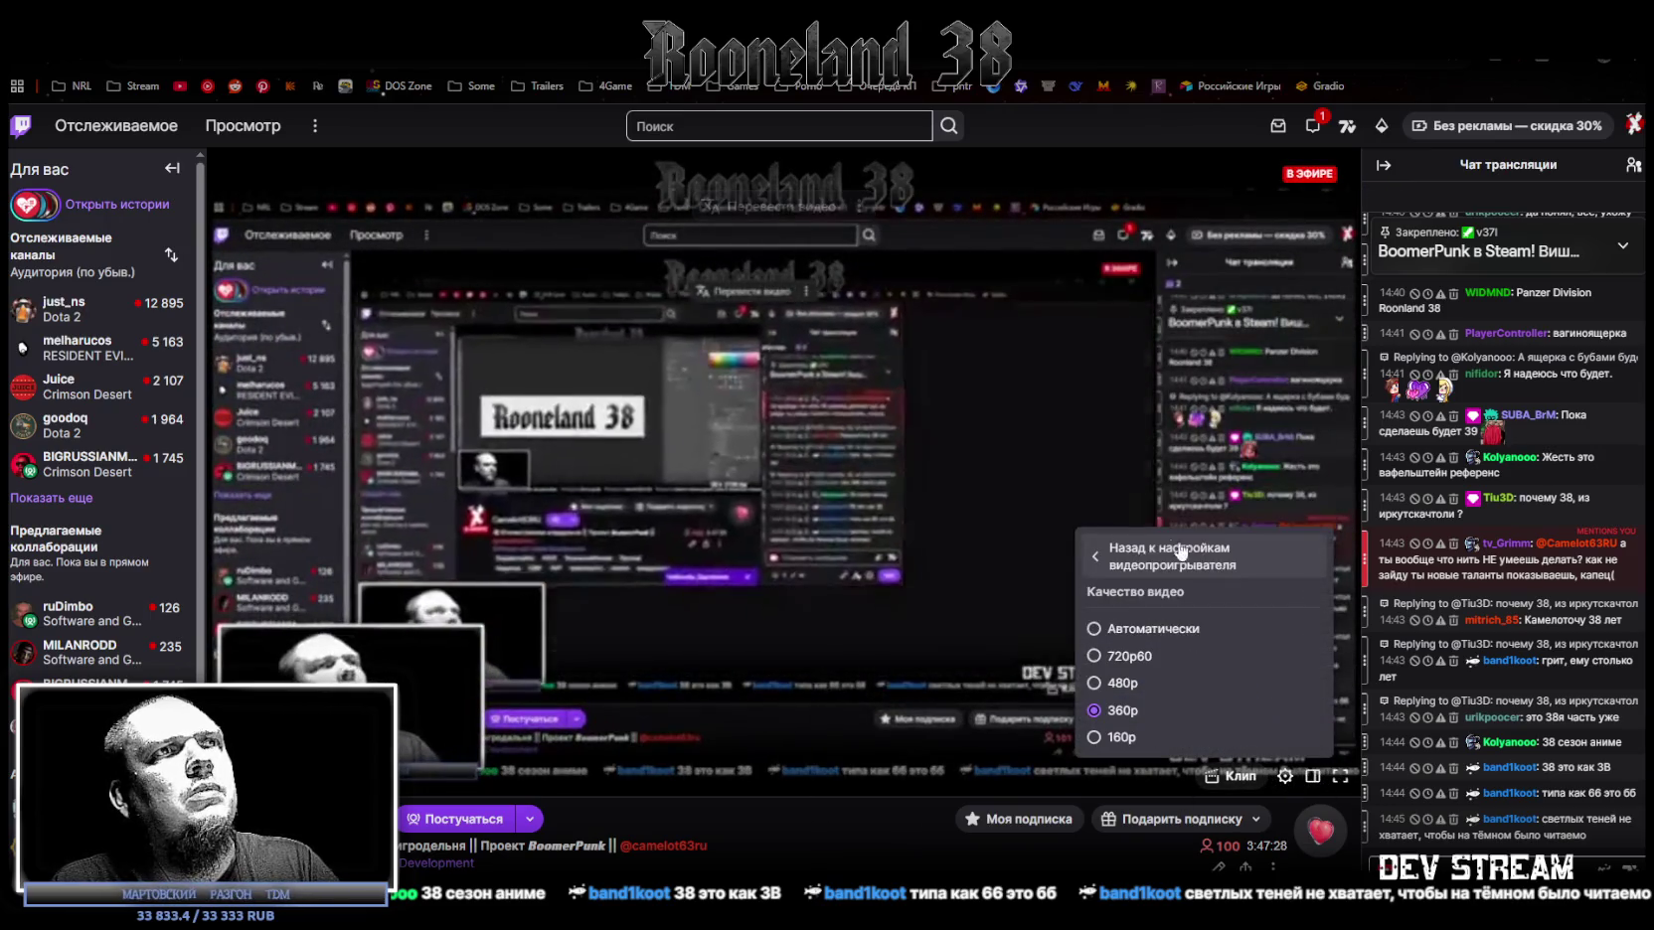
left_click(1113, 628)
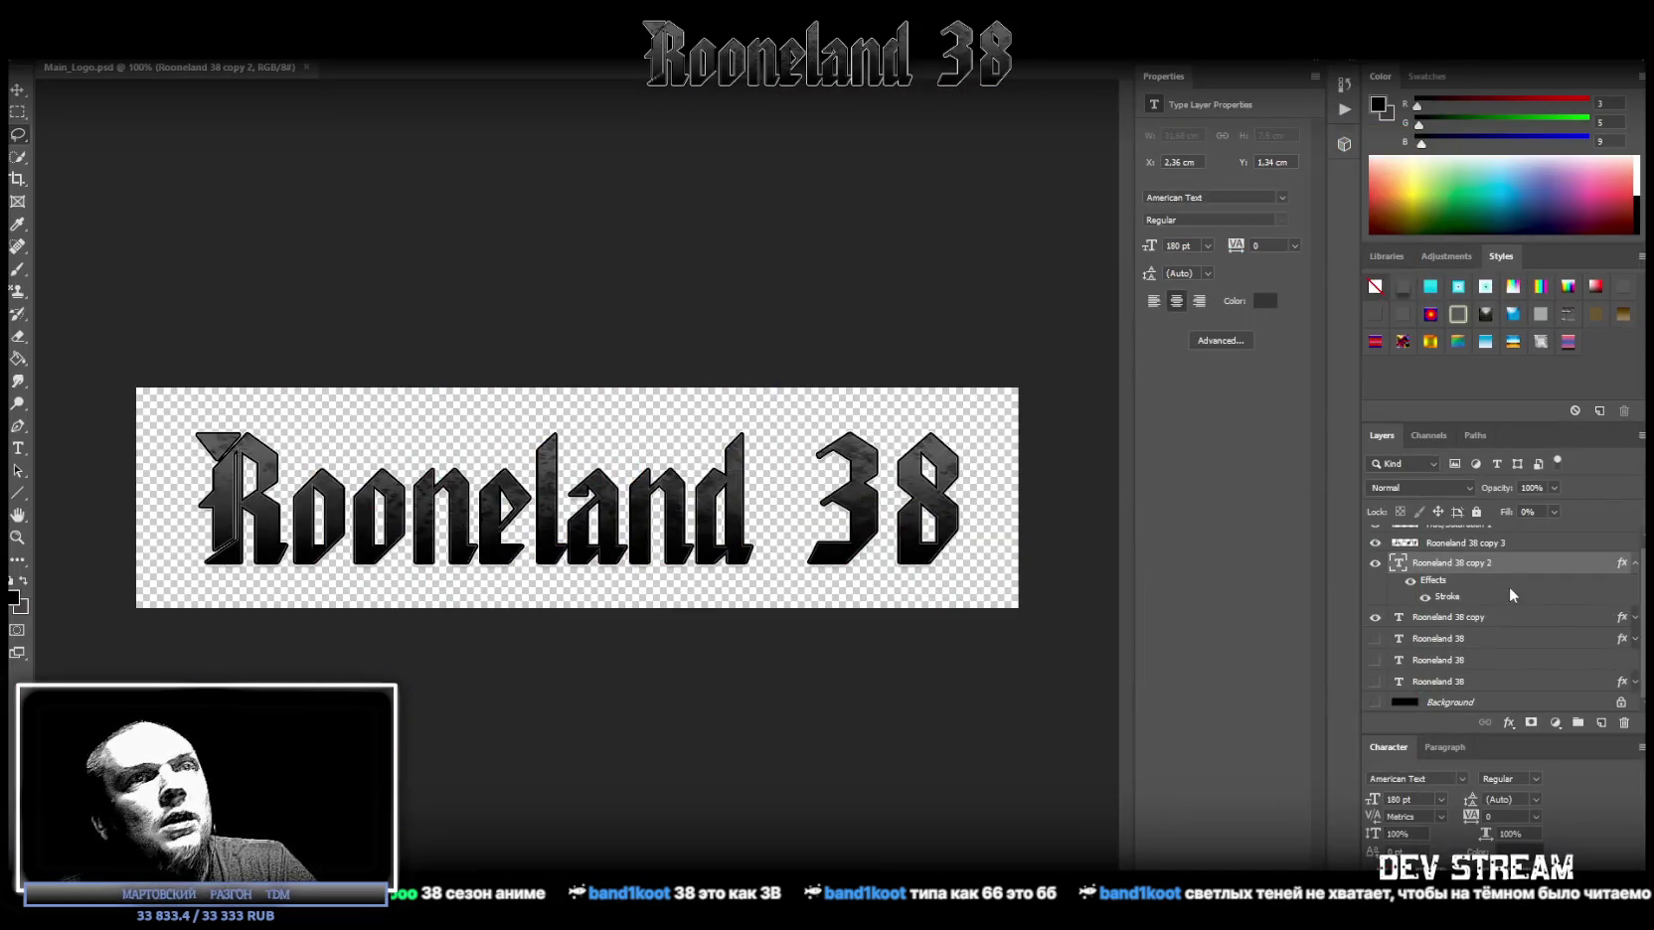
- Thicken the Stroke effect on Rooneland 38 copy 2 for a bold black outline
left_click(1635, 562)
left_click(1635, 574)
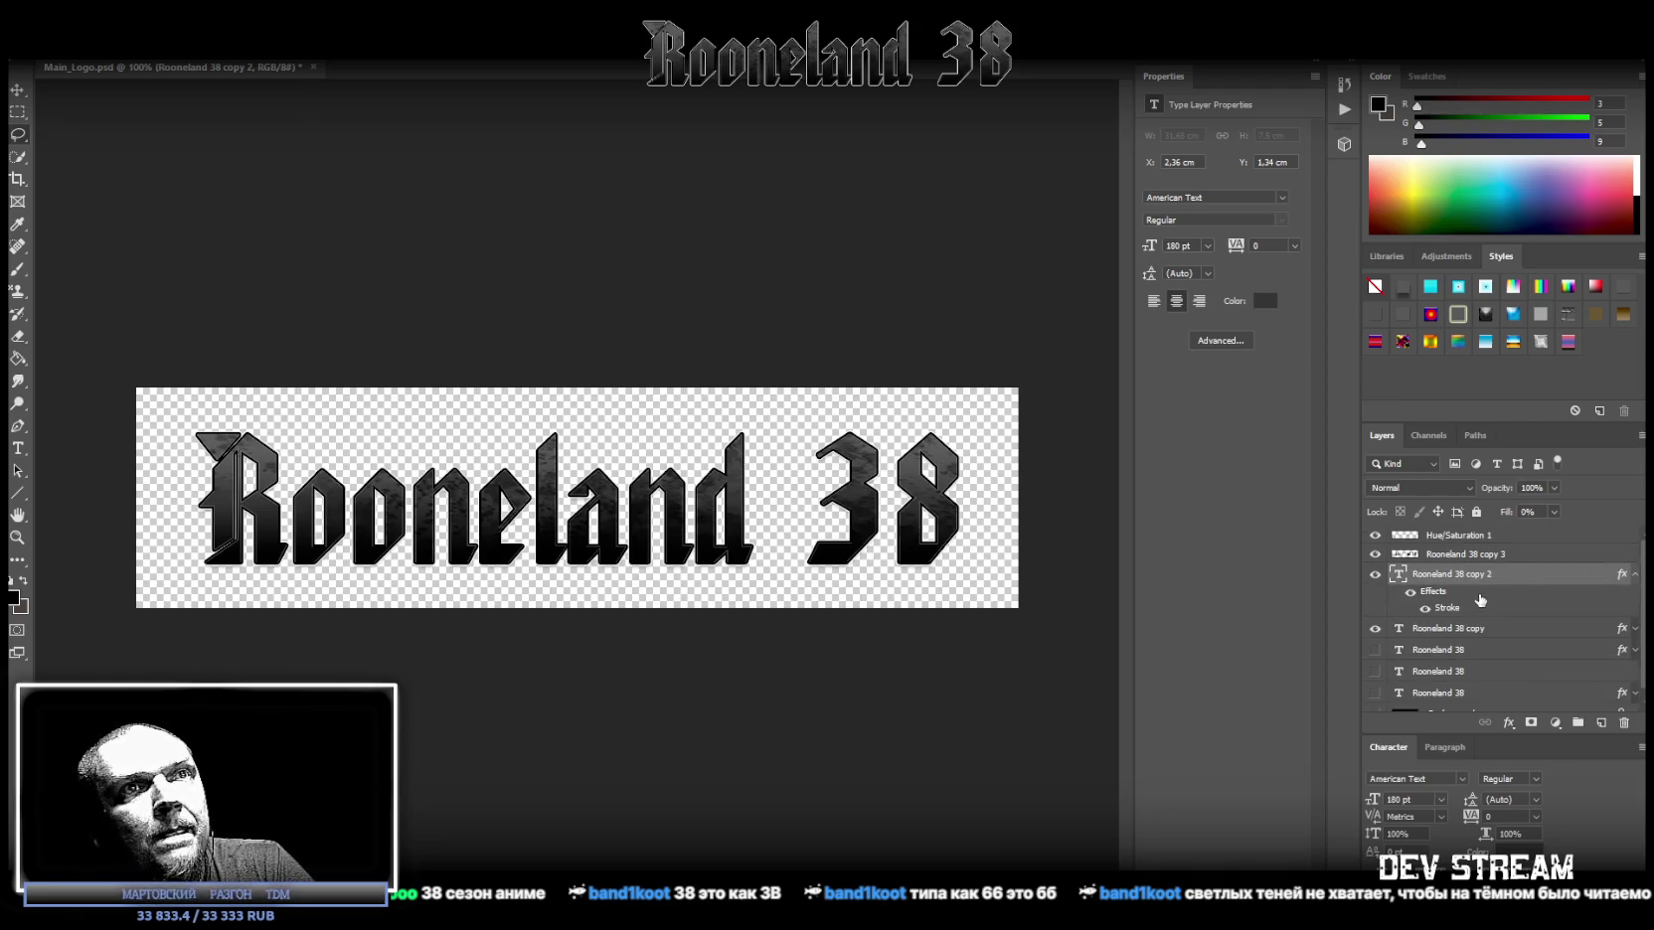
key("space")
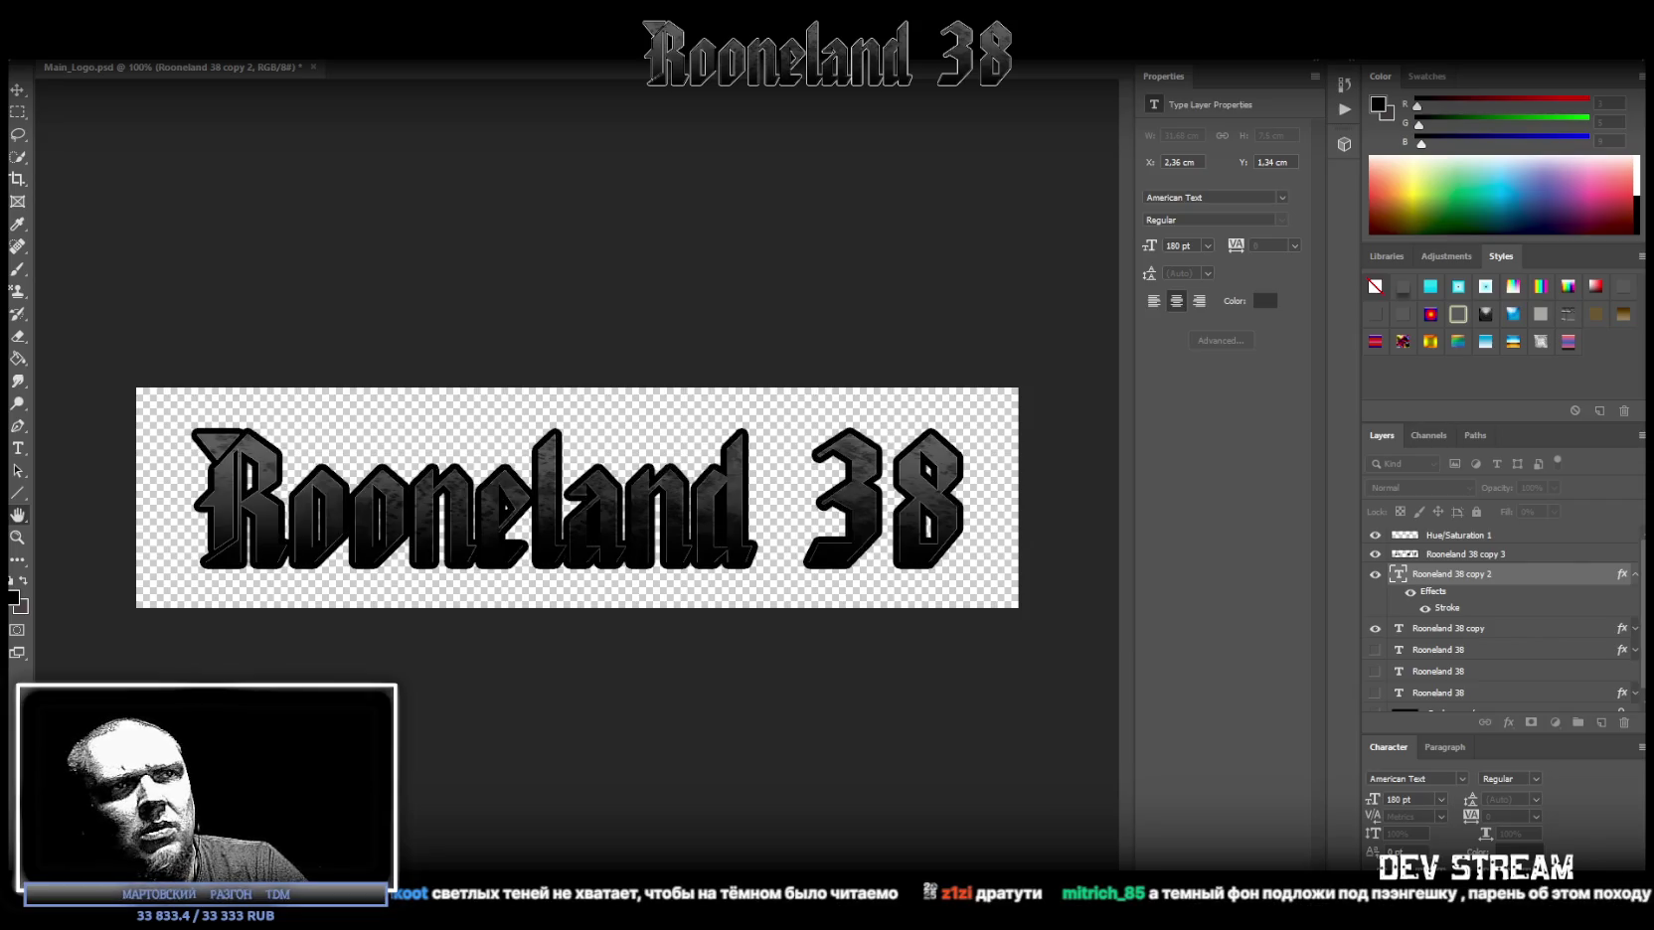
left_click(1439, 632)
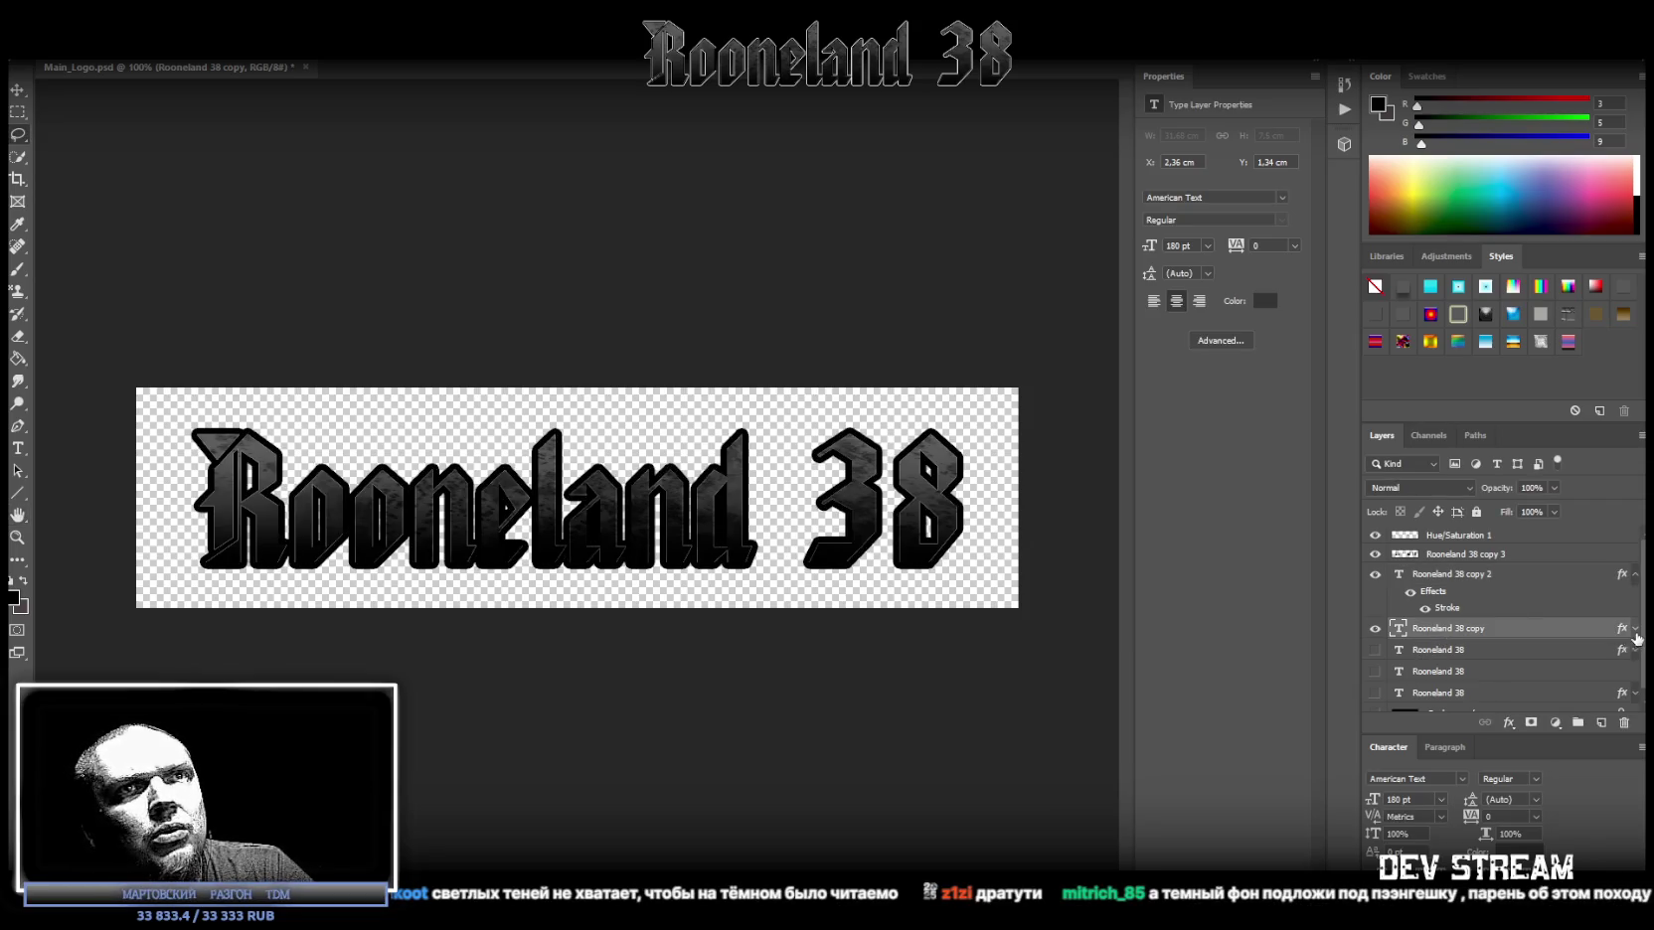
- Expand Rooneland 38 copy's effects and show the black Background layer behind the logo
left_click(1635, 629)
scroll(1456, 646, "down", 2)
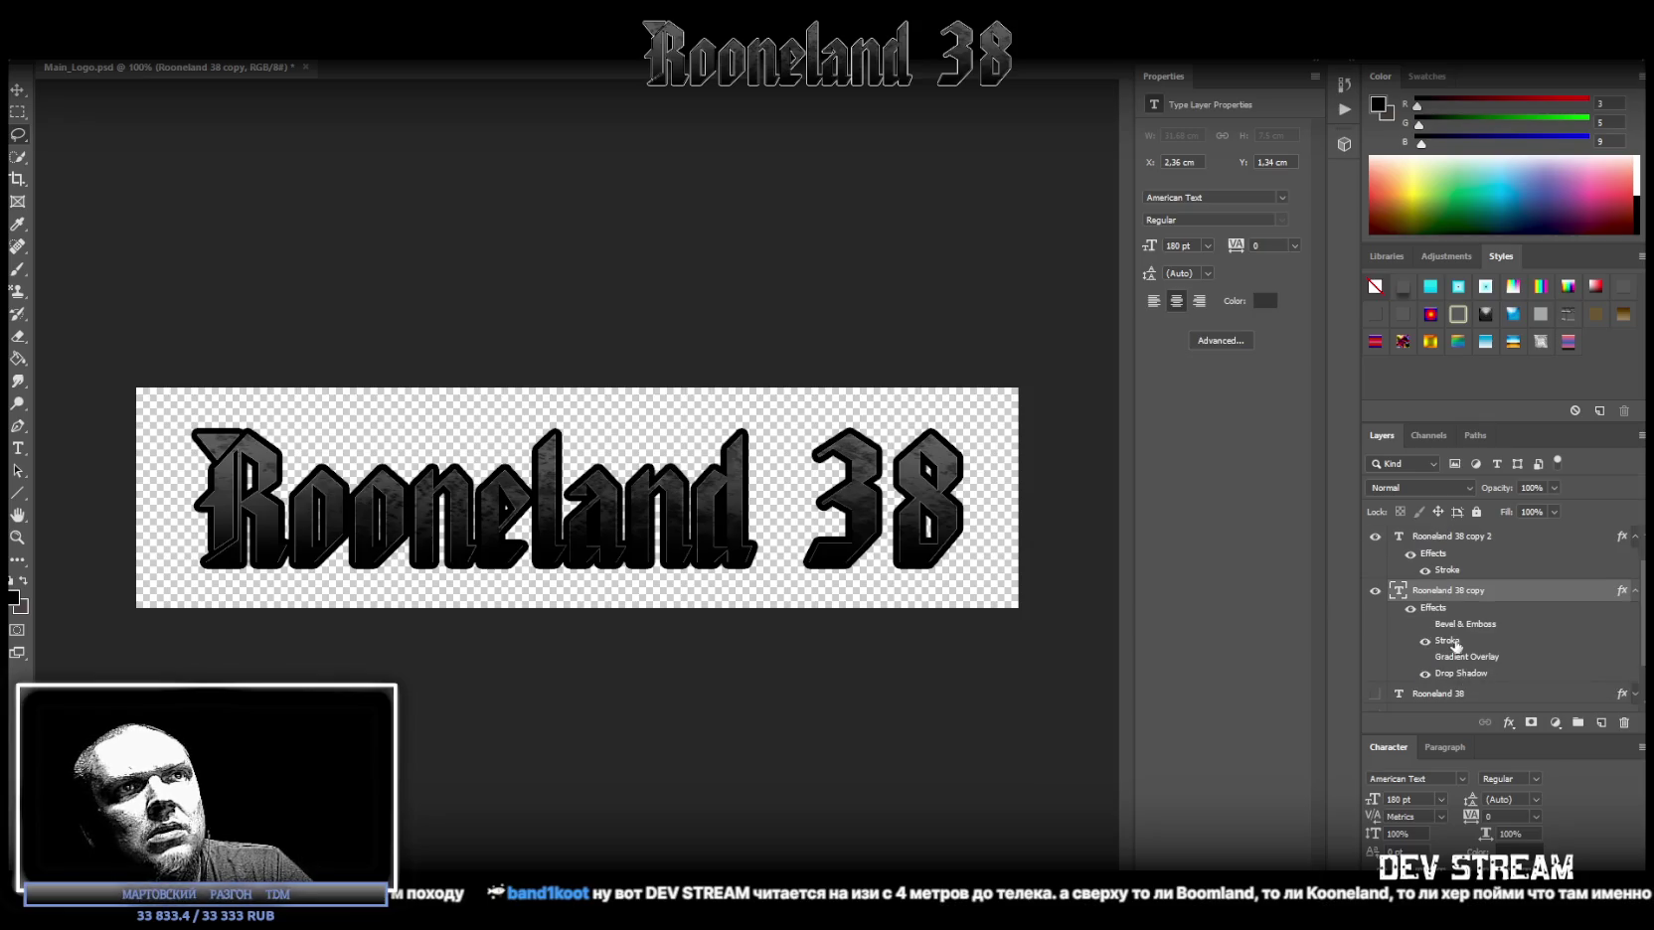
key("space")
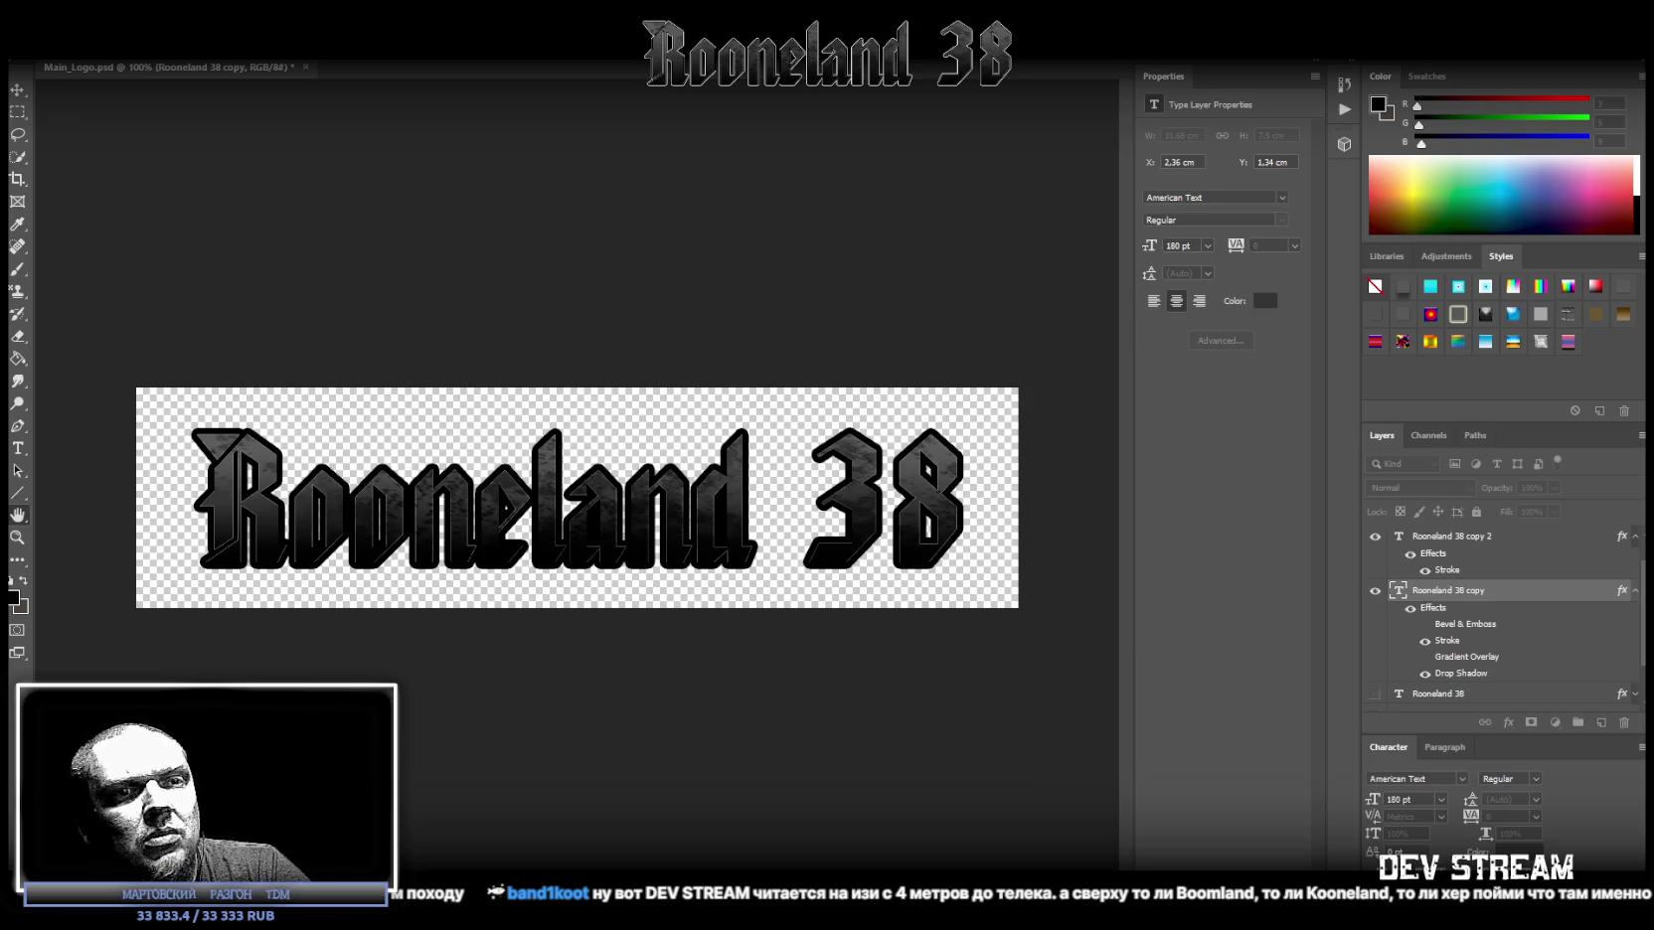
scroll(1500, 639, "down", 3)
left_click(1375, 703)
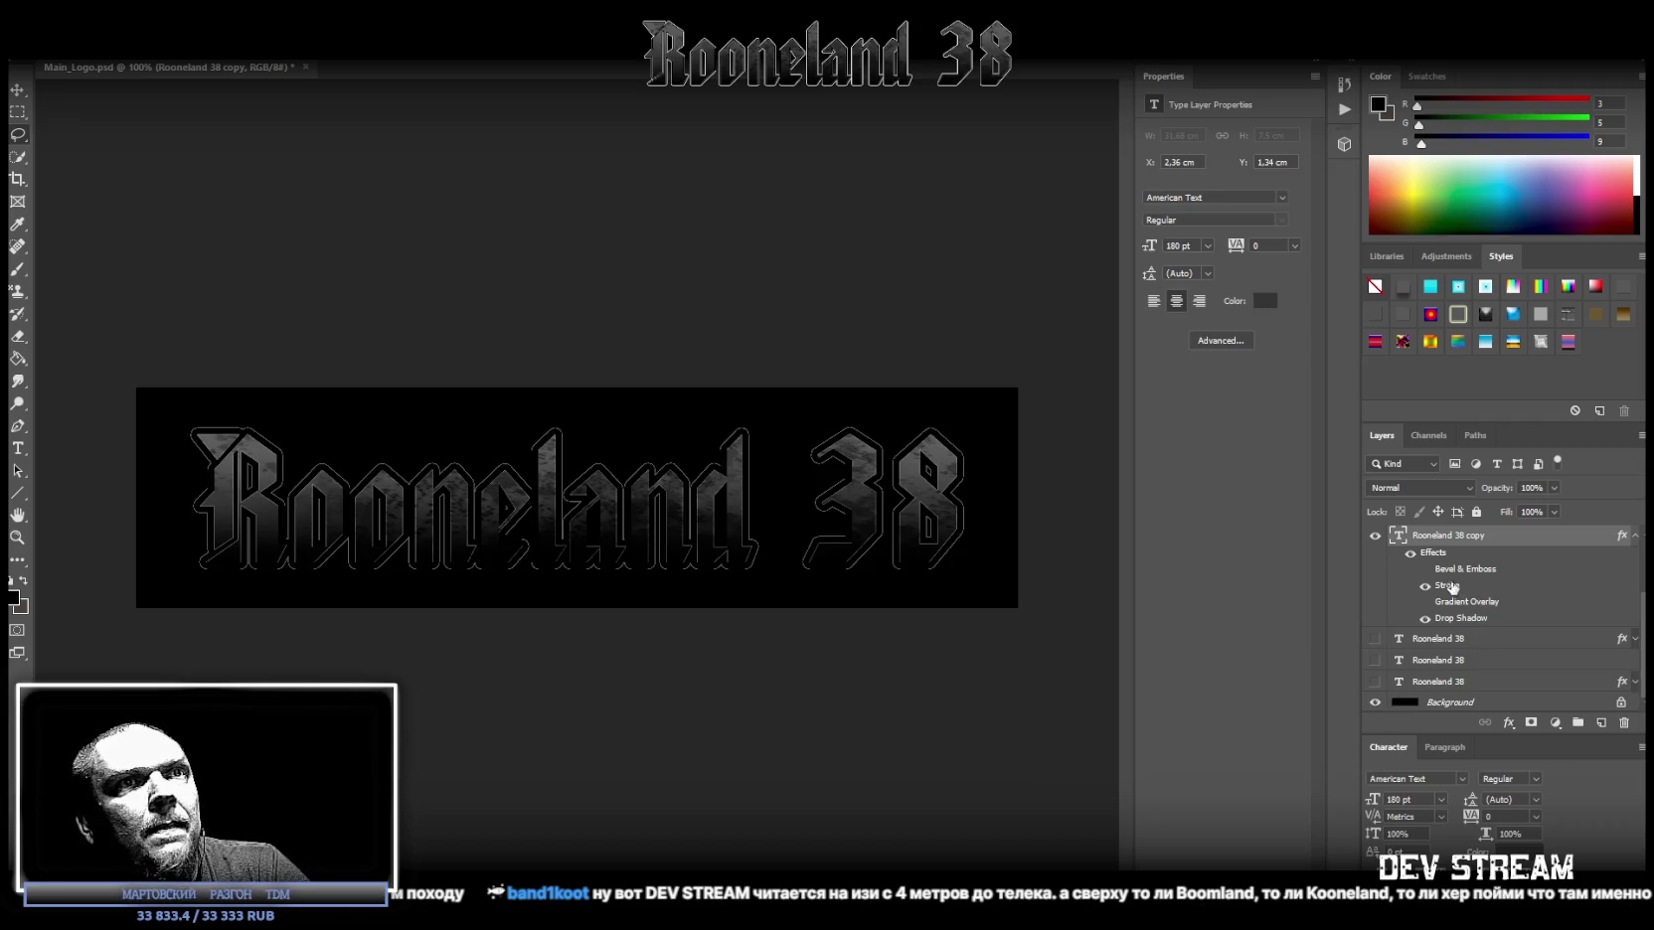
- Hide the background again so the logo sits on transparency, and switch to Unity
key("h")
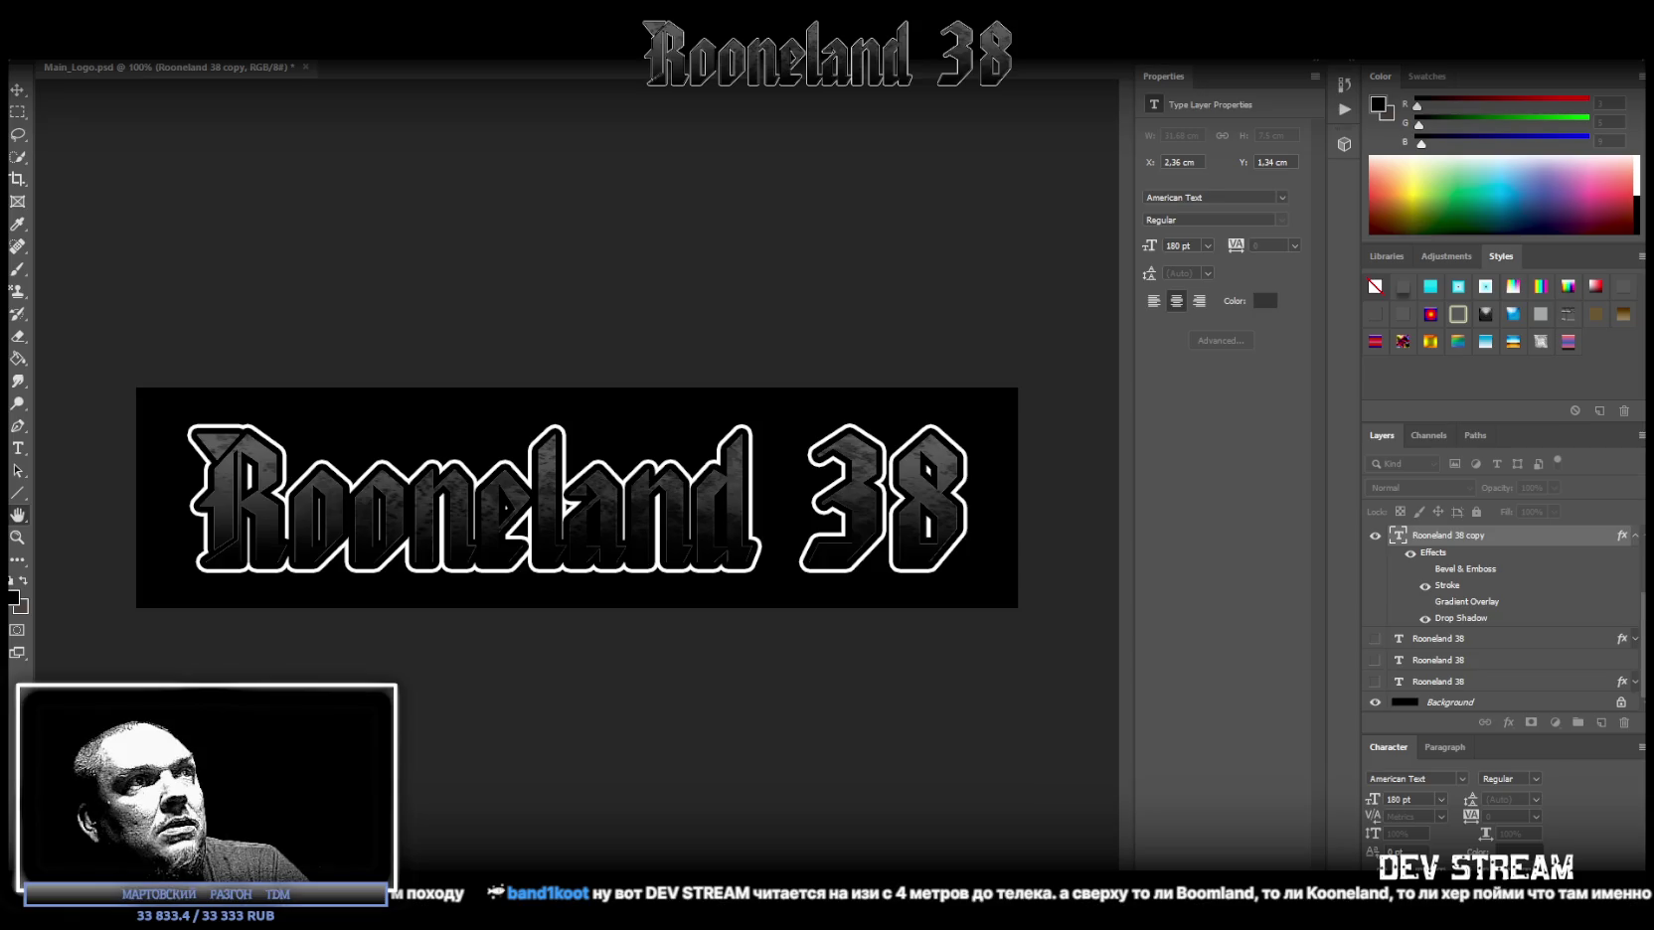
key("l")
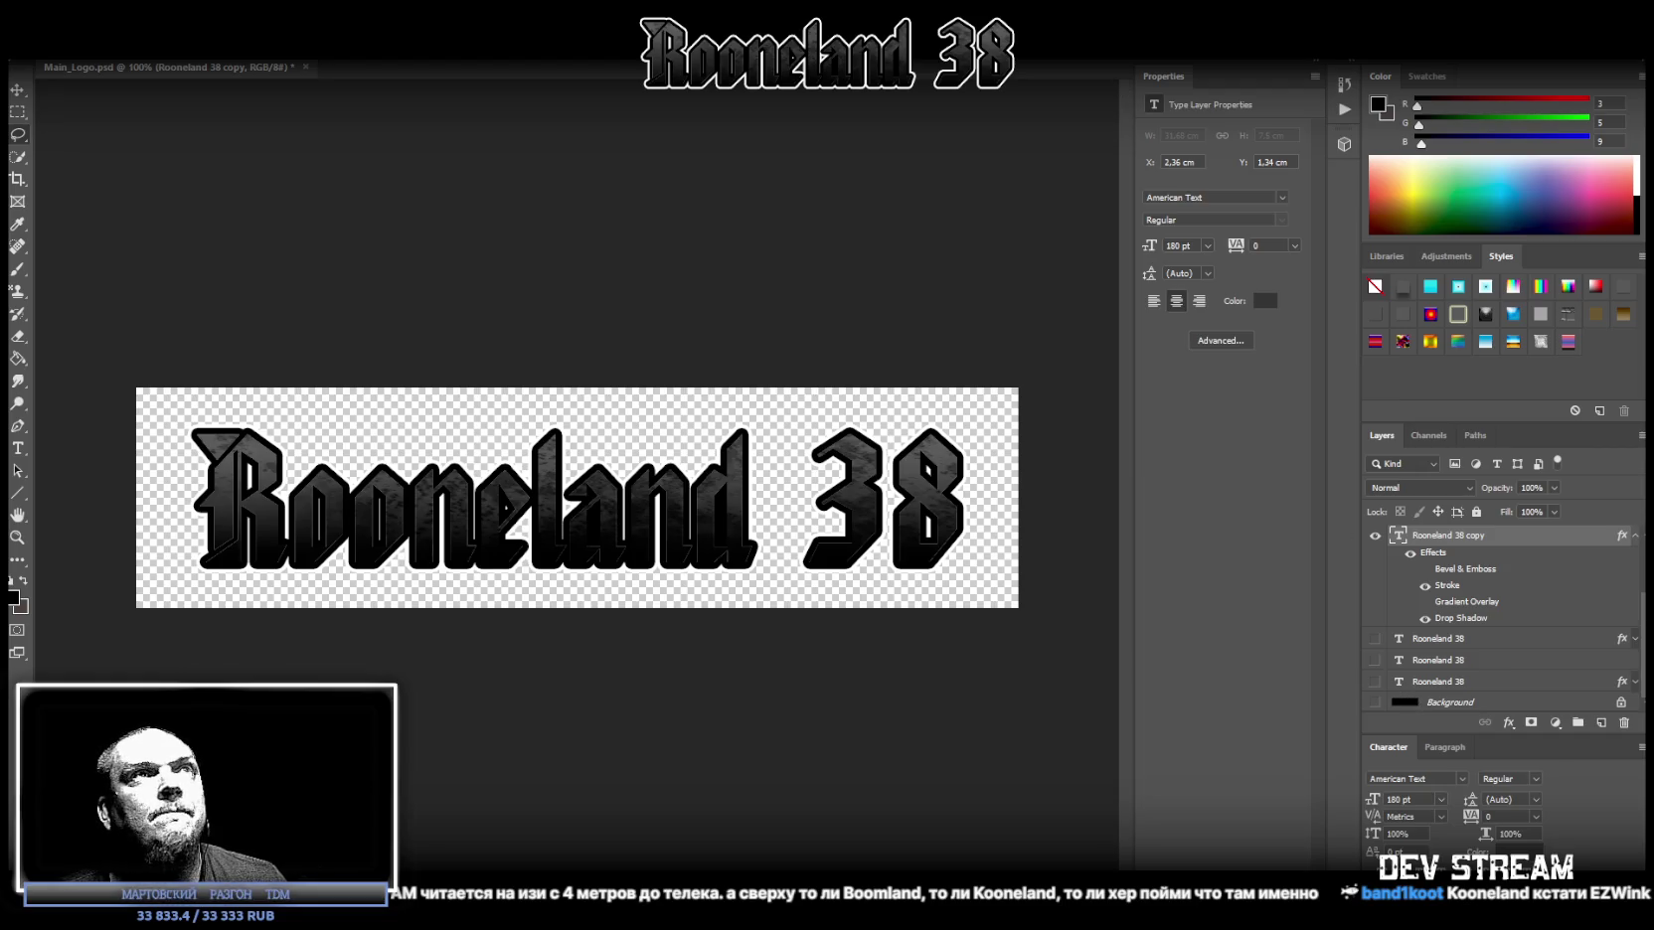
key("alt+Tab")
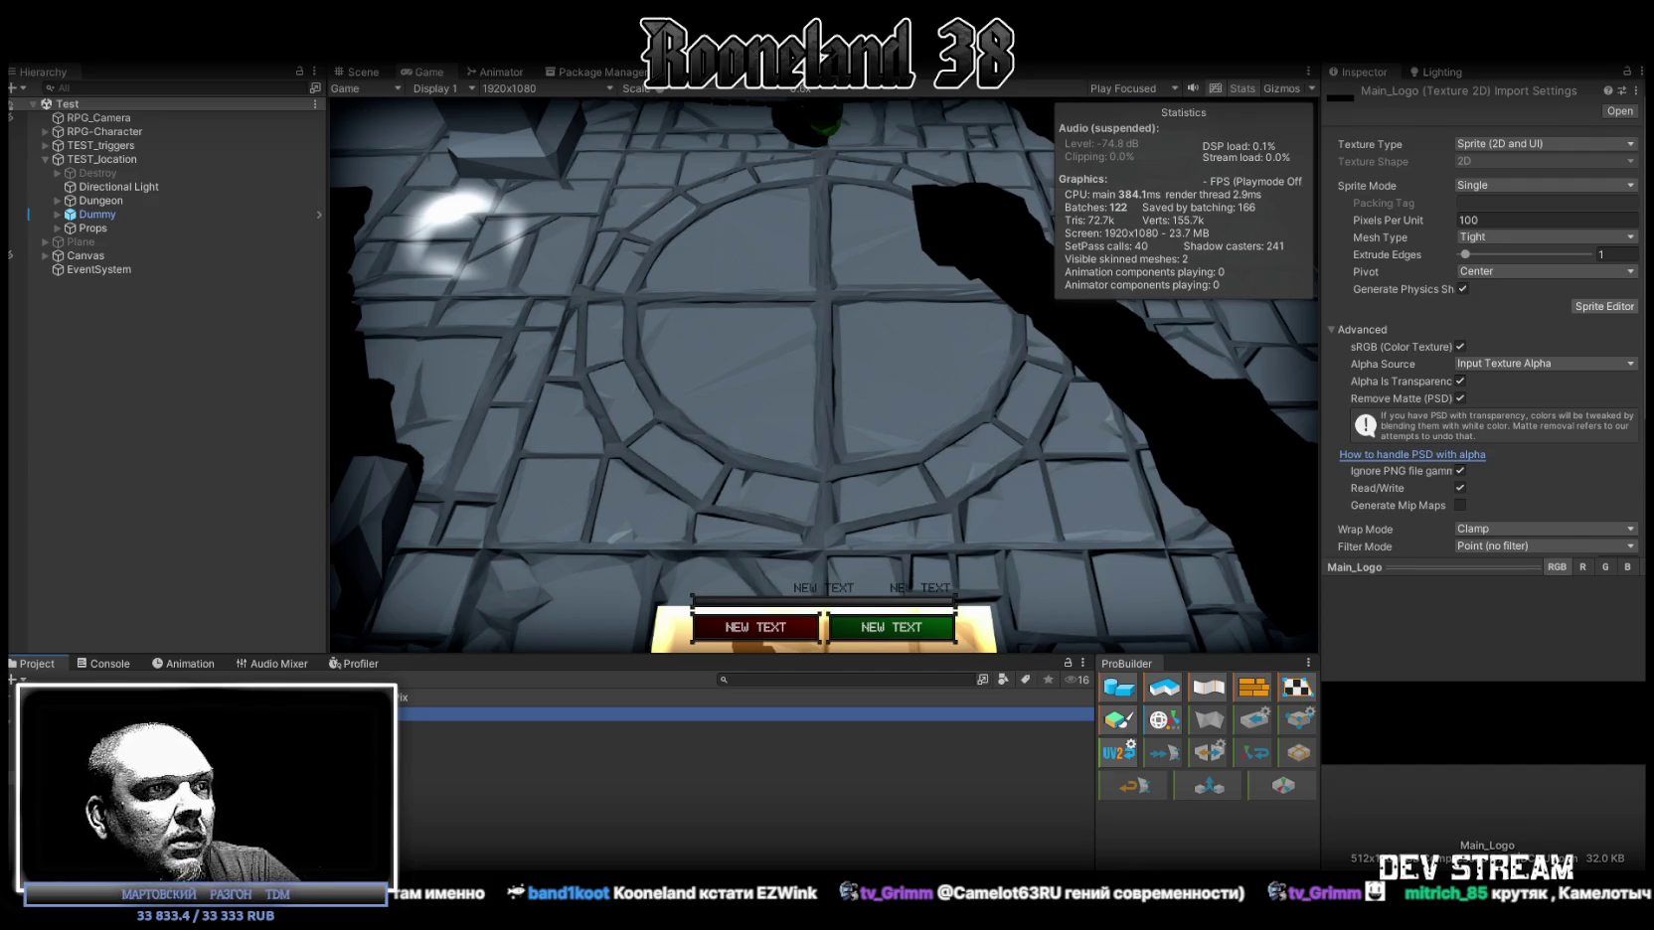
- Switch from Unity back to the Main_Logo document in Photoshop
key("alt+Tab")
- Inside Rooneland 38 copy 3's smart object, add Brightness/Contrast at brightness 150, contrast -50
double_click(1442, 581)
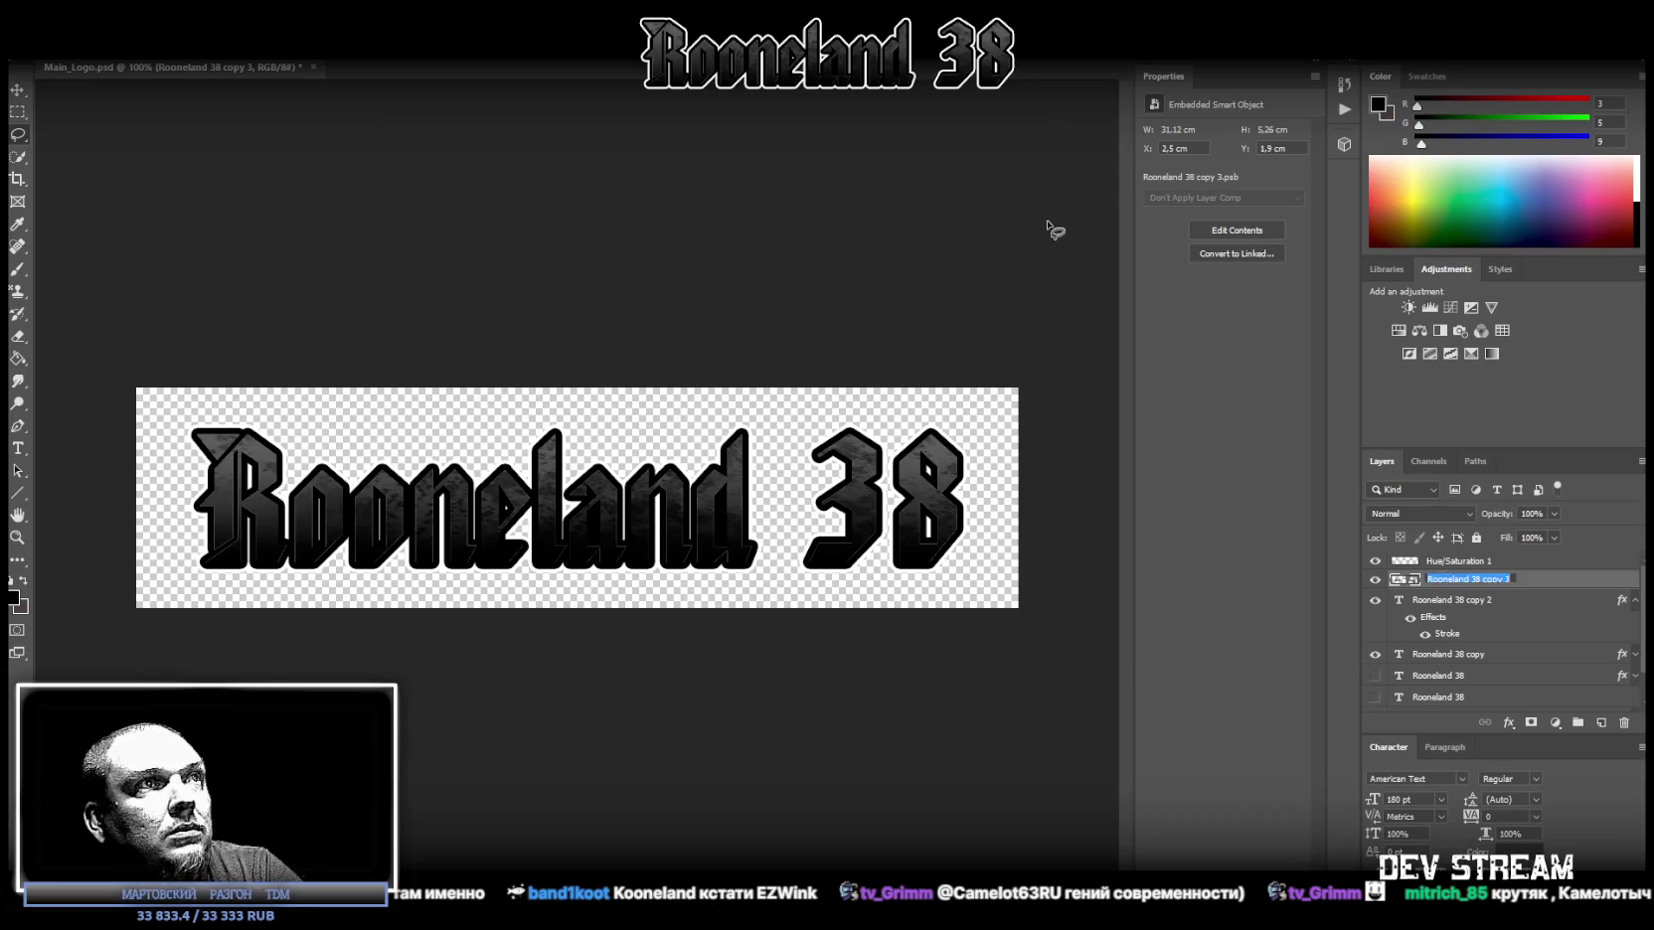
key("Escape")
double_click(1401, 581)
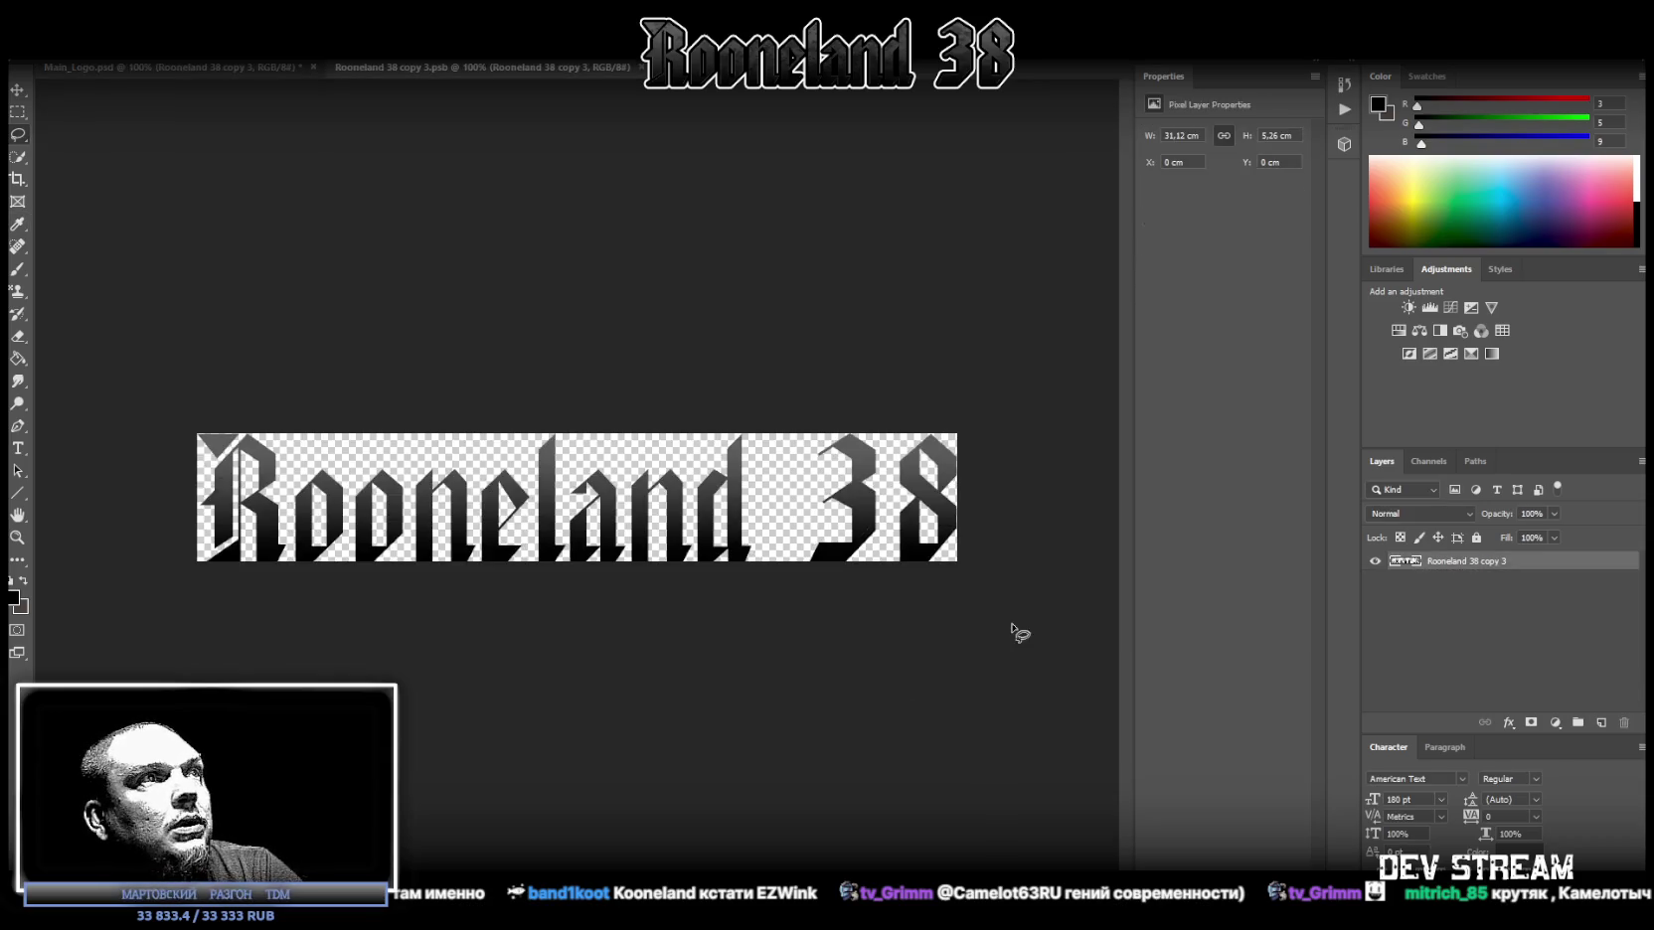
left_click(1408, 307)
mouse_move(1222, 180)
left_mouse_down()
mouse_move(1201, 178)
mouse_move(1307, 183)
left_mouse_up()
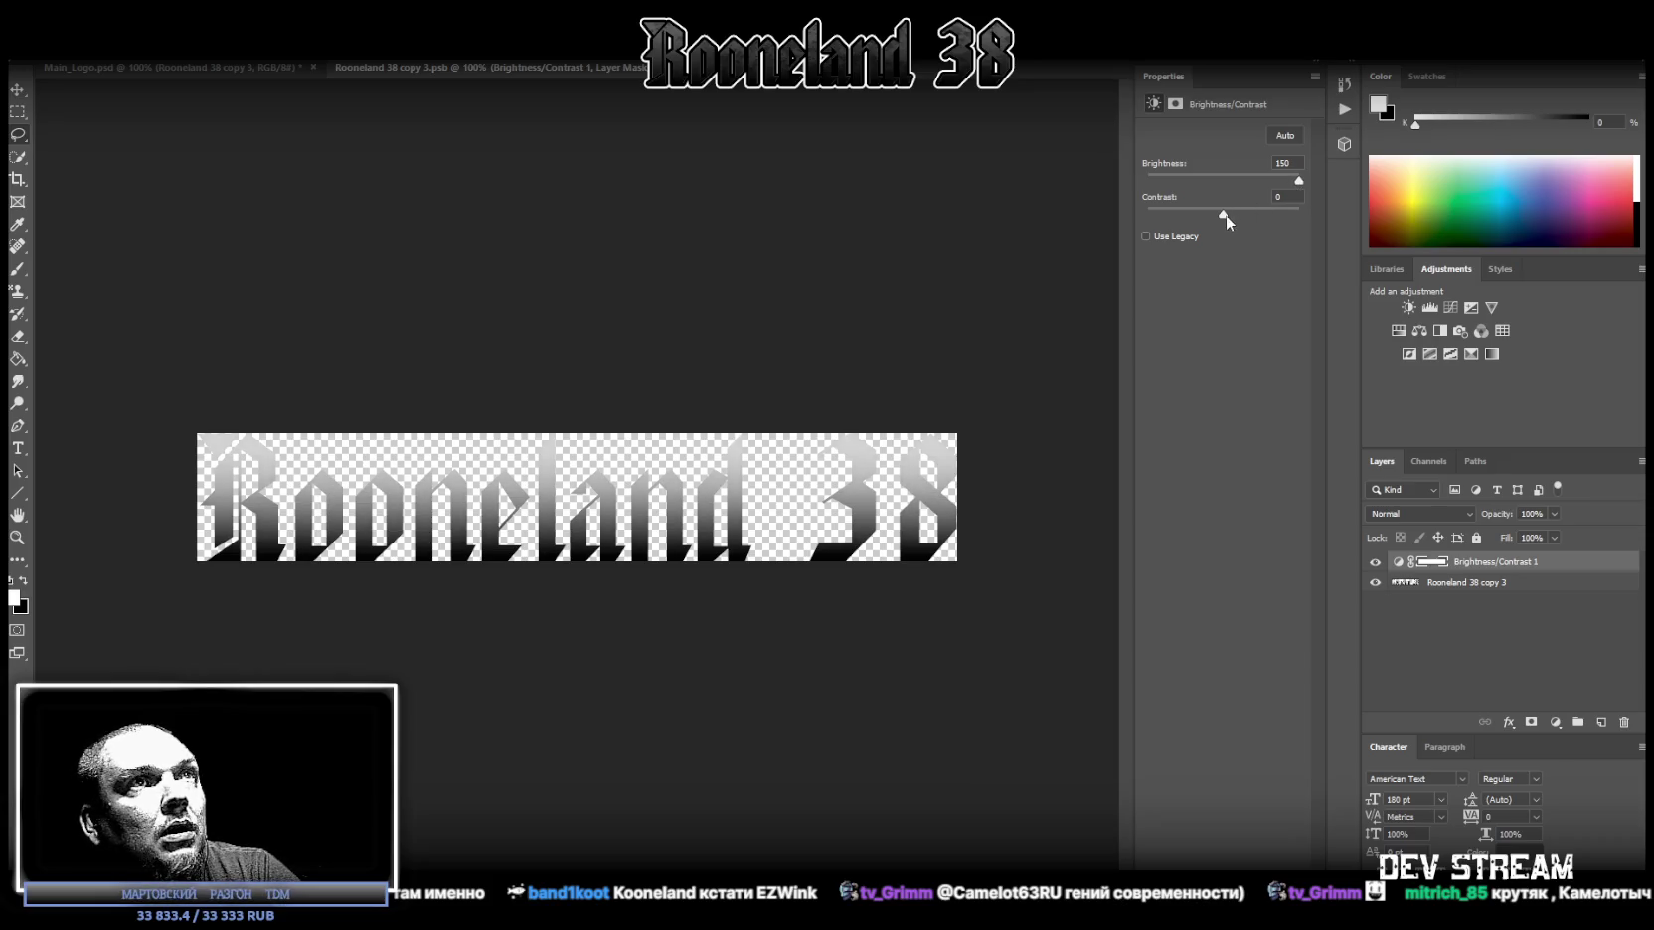
mouse_move(1224, 214)
left_mouse_down()
mouse_move(1286, 208)
mouse_move(1148, 213)
left_mouse_up()
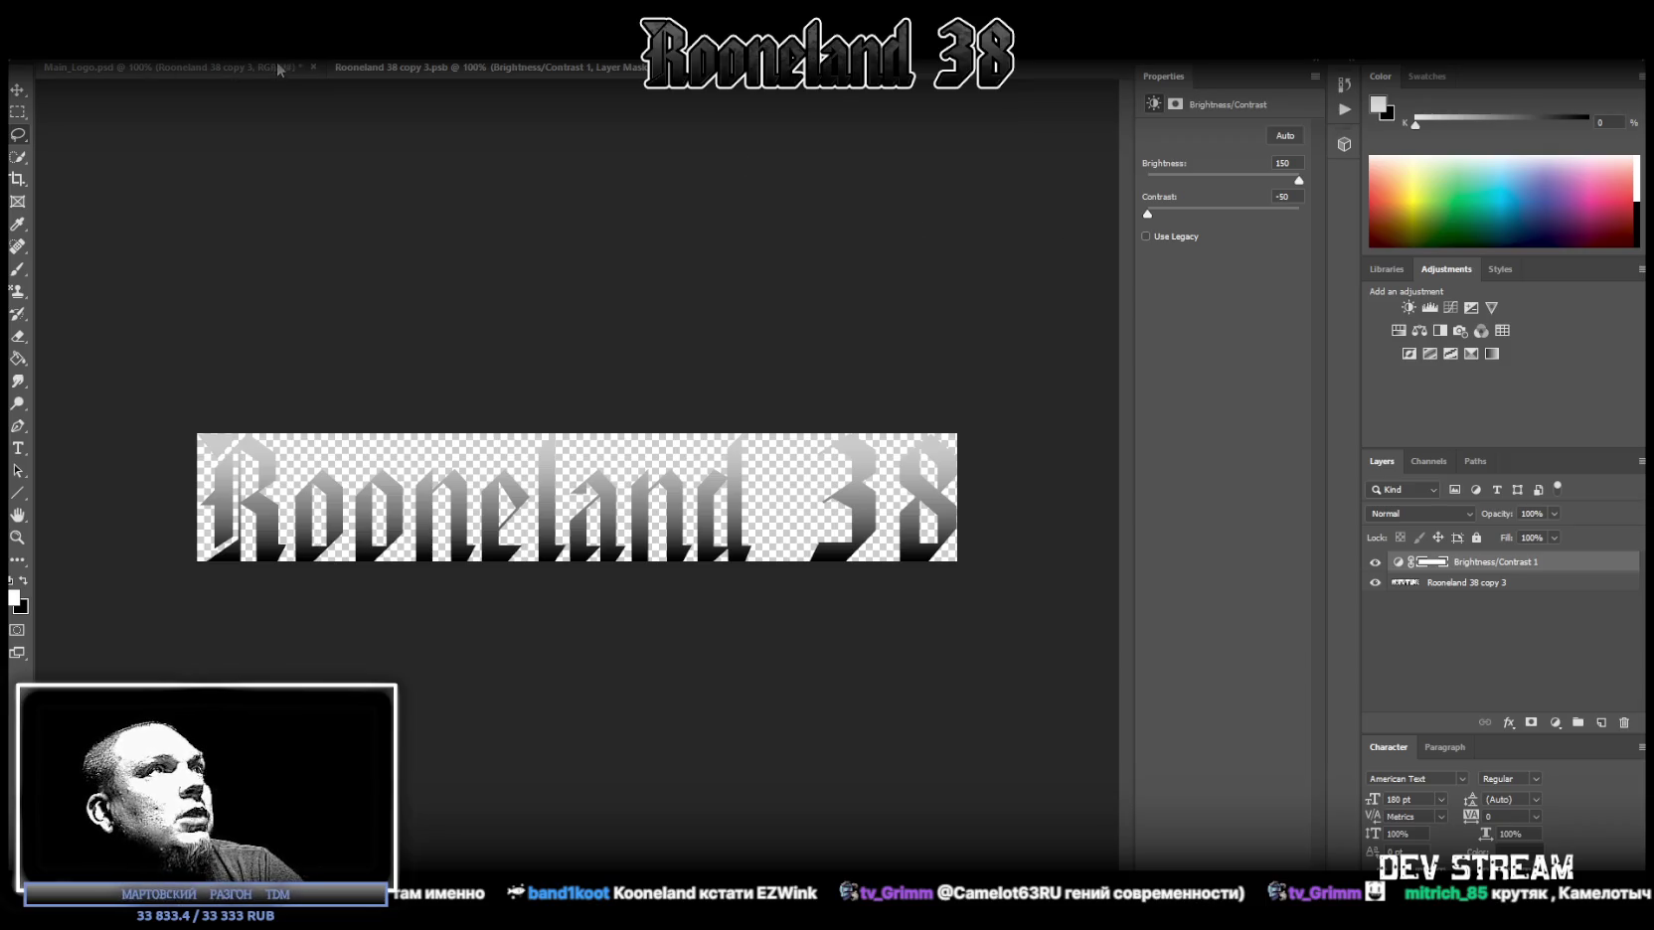
left_click(219, 70)
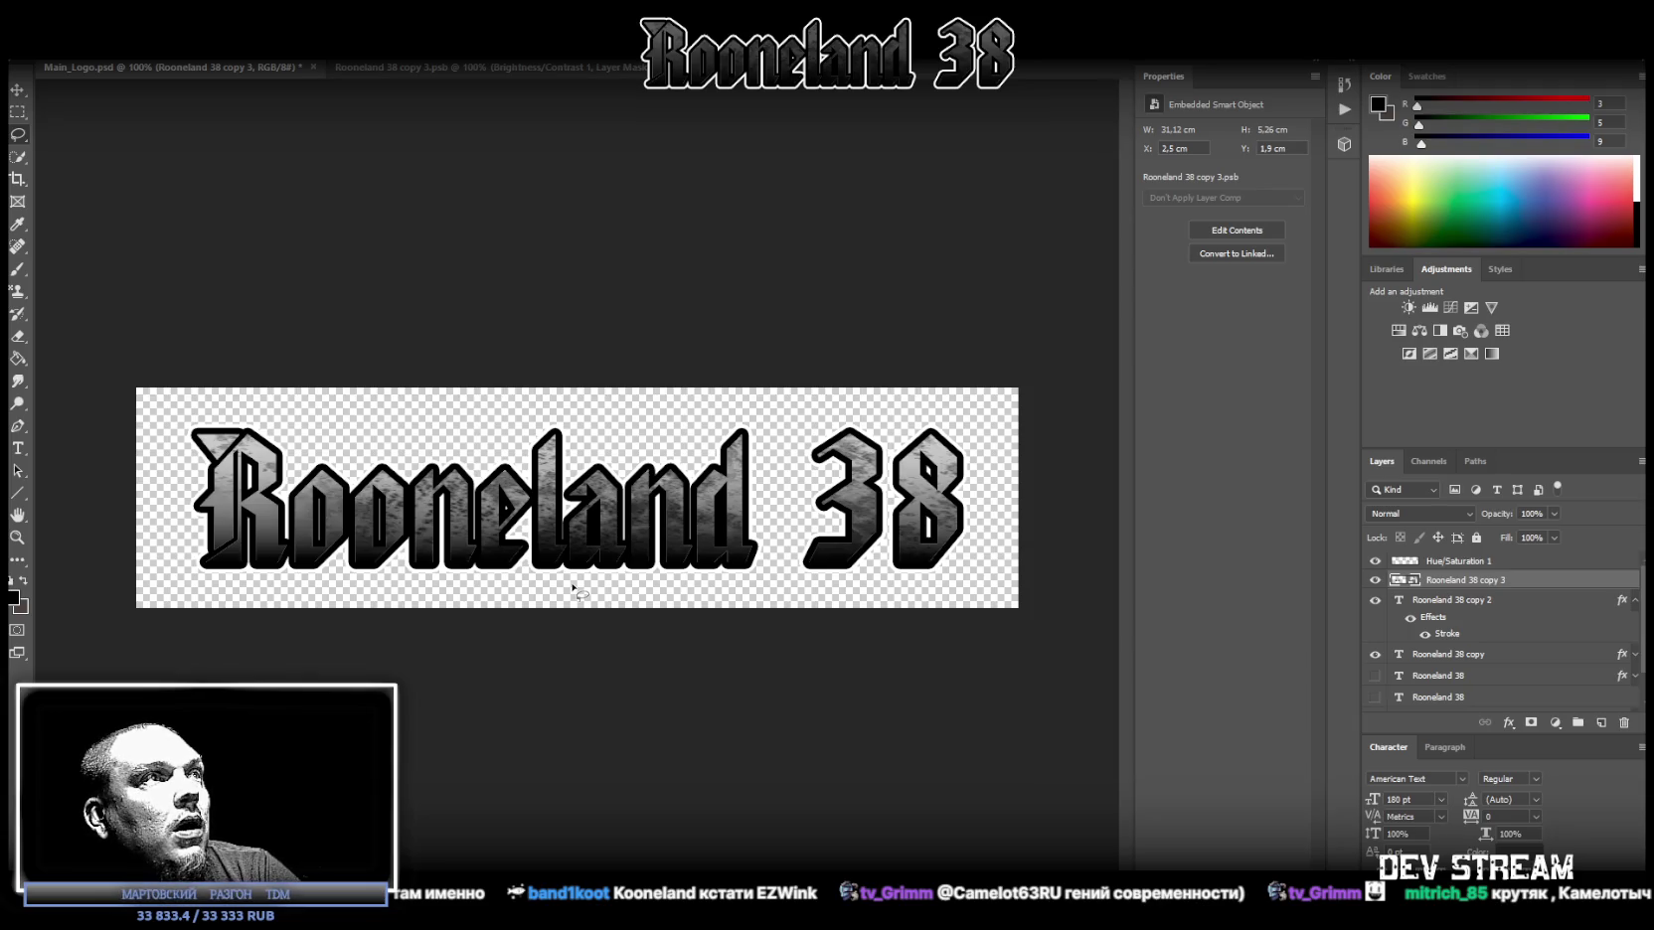
left_click(1374, 600)
left_click(1375, 601)
left_click(1374, 655)
left_click(1374, 655)
left_click(1374, 656)
left_click(1374, 656)
left_click(1374, 656)
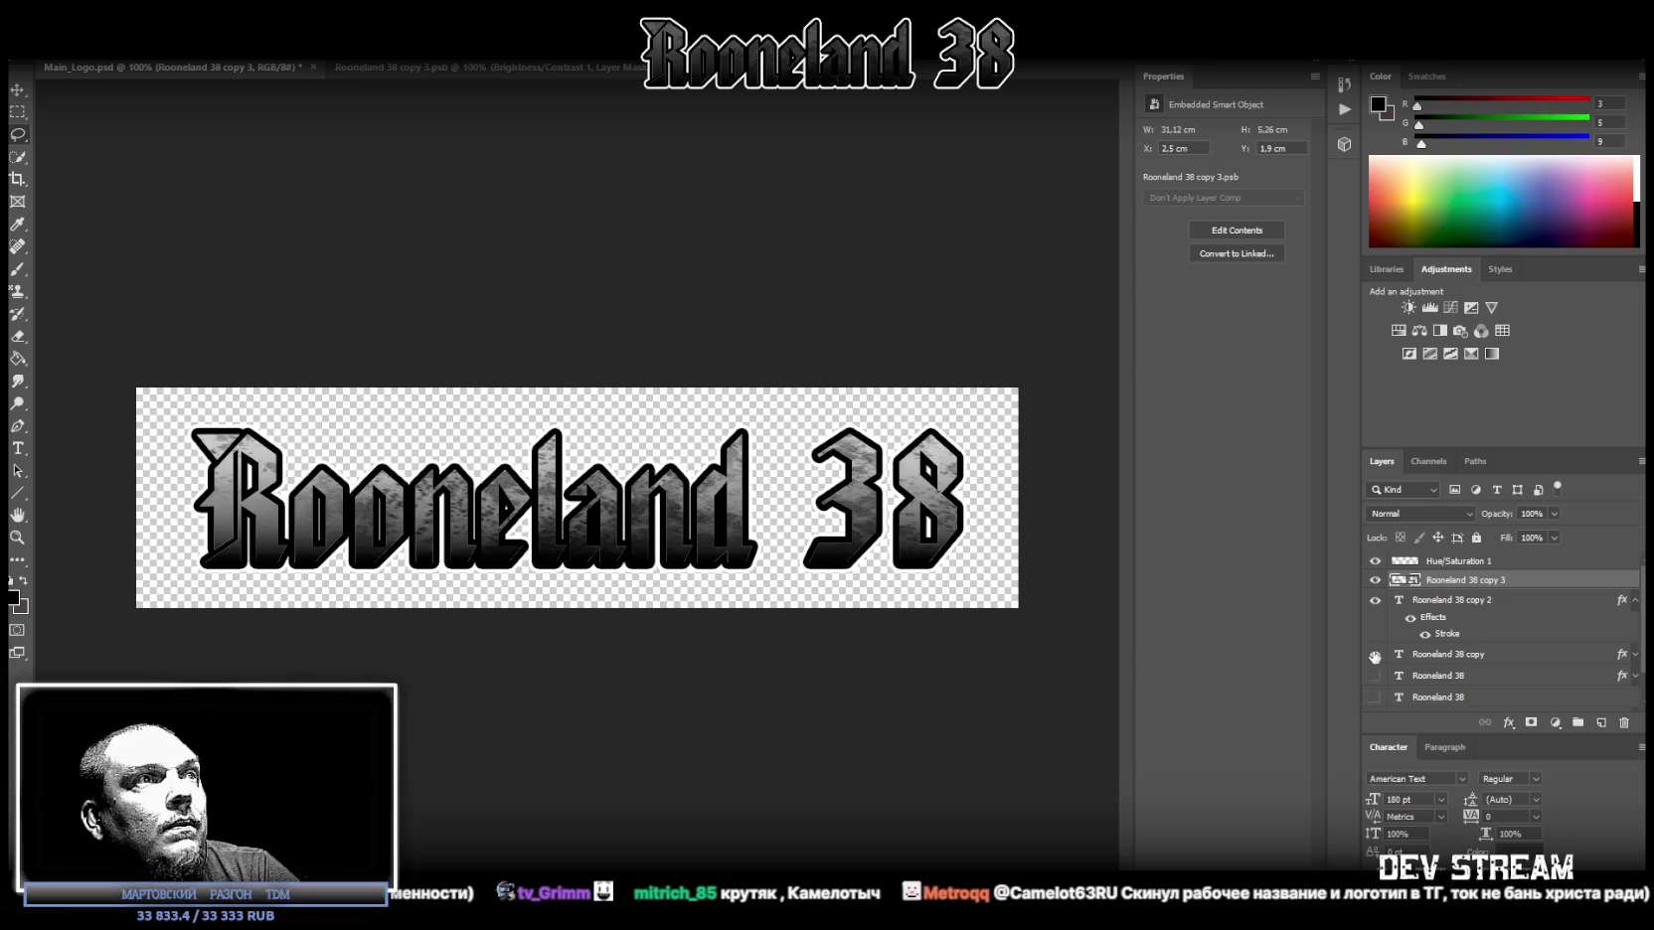
left_click(1374, 656)
left_click(1374, 656)
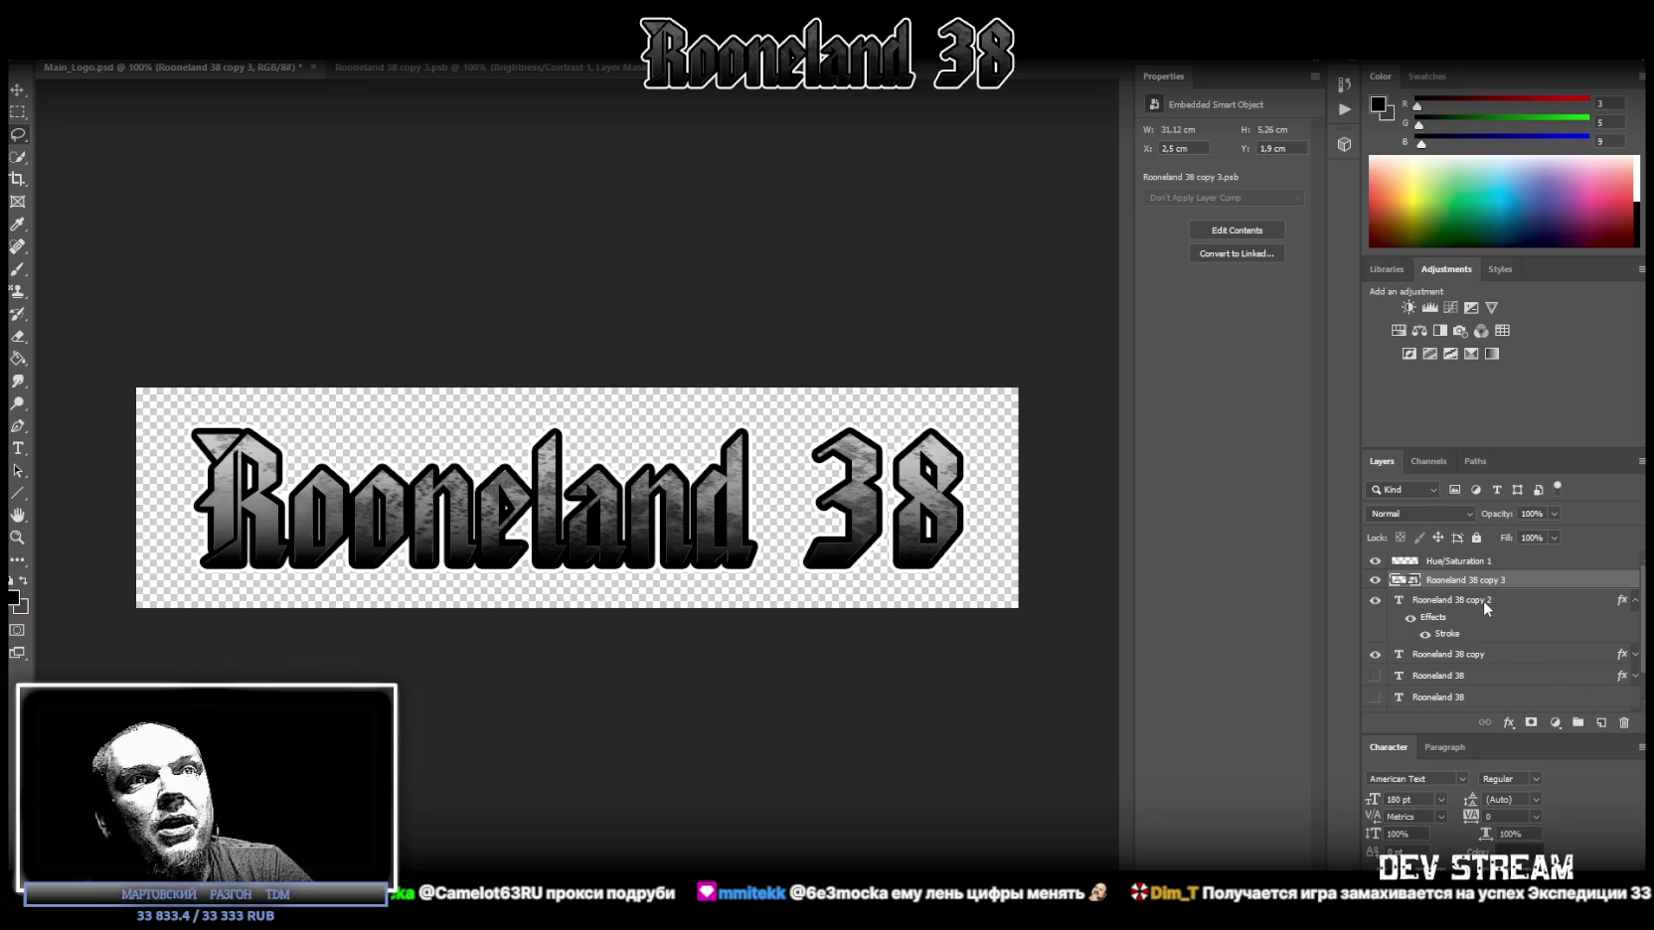
- In the smart object document, apply a preset stroke style to the Rooneland 38 copy 3 text
left_click(453, 66)
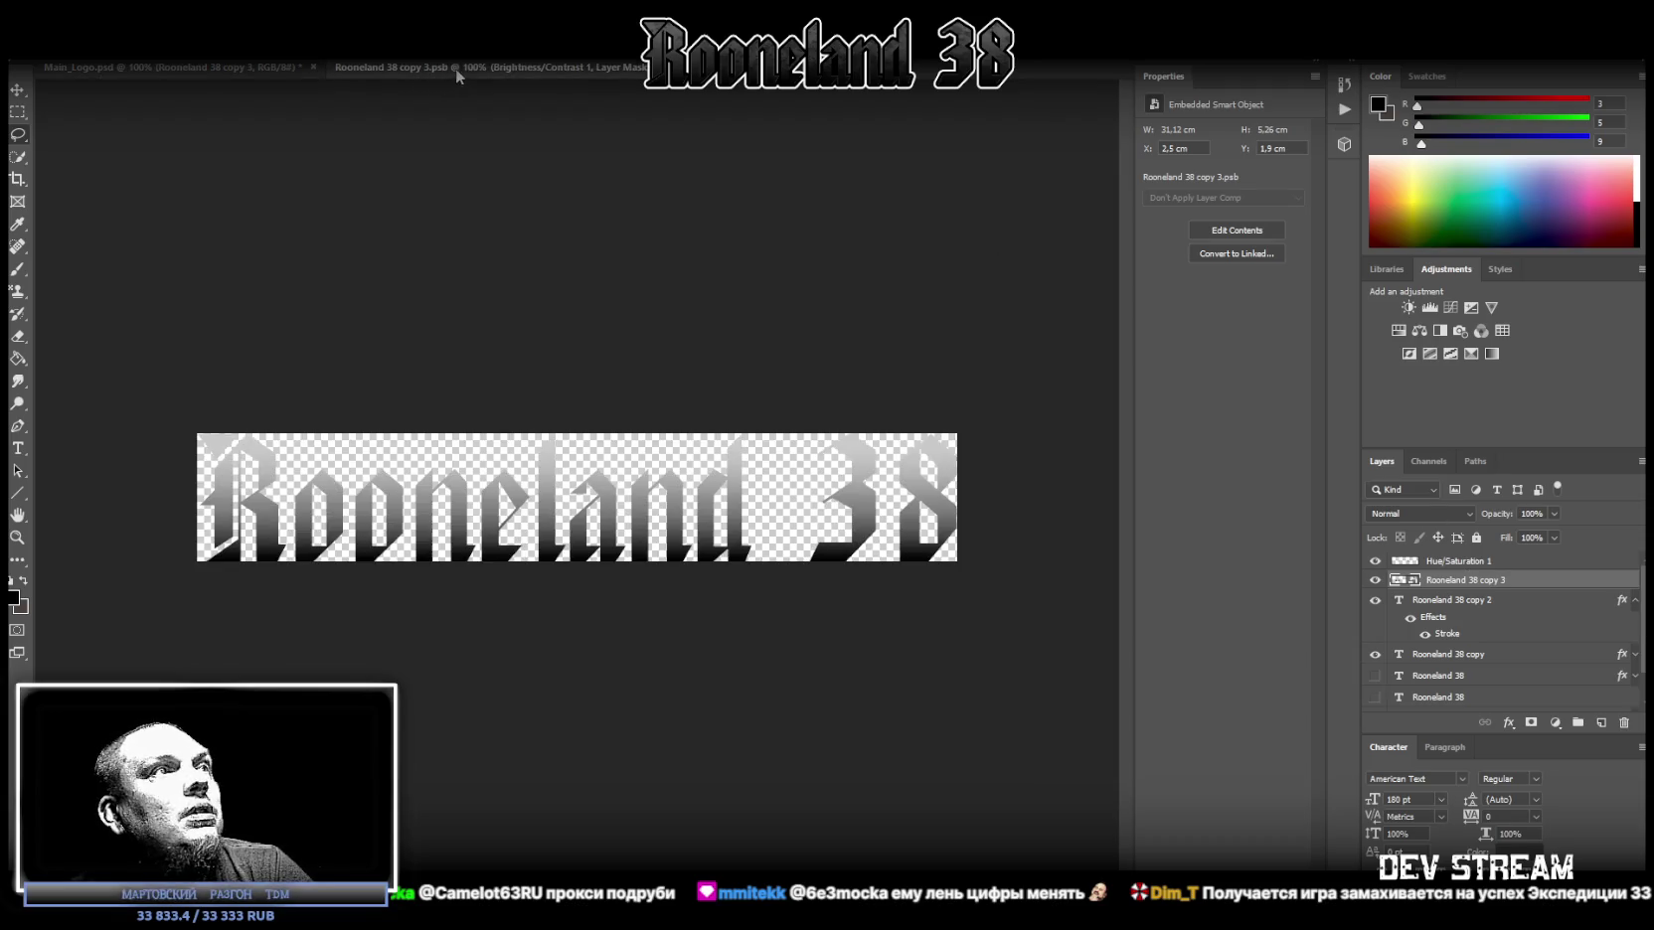
left_click(1499, 268)
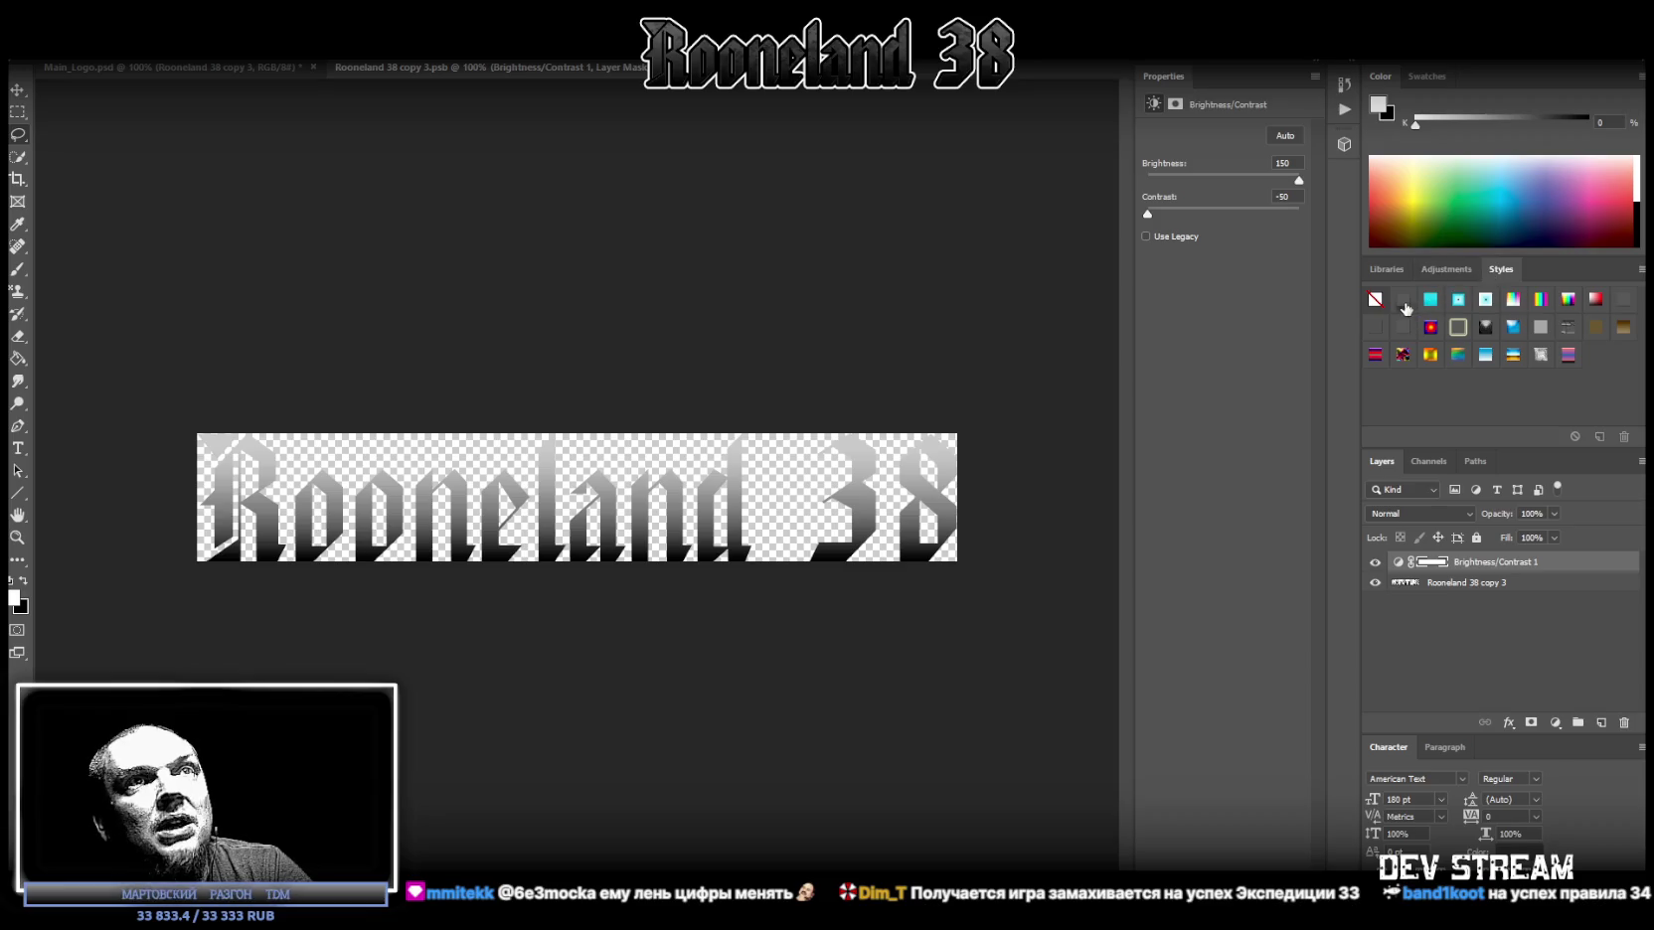
left_click(1402, 332)
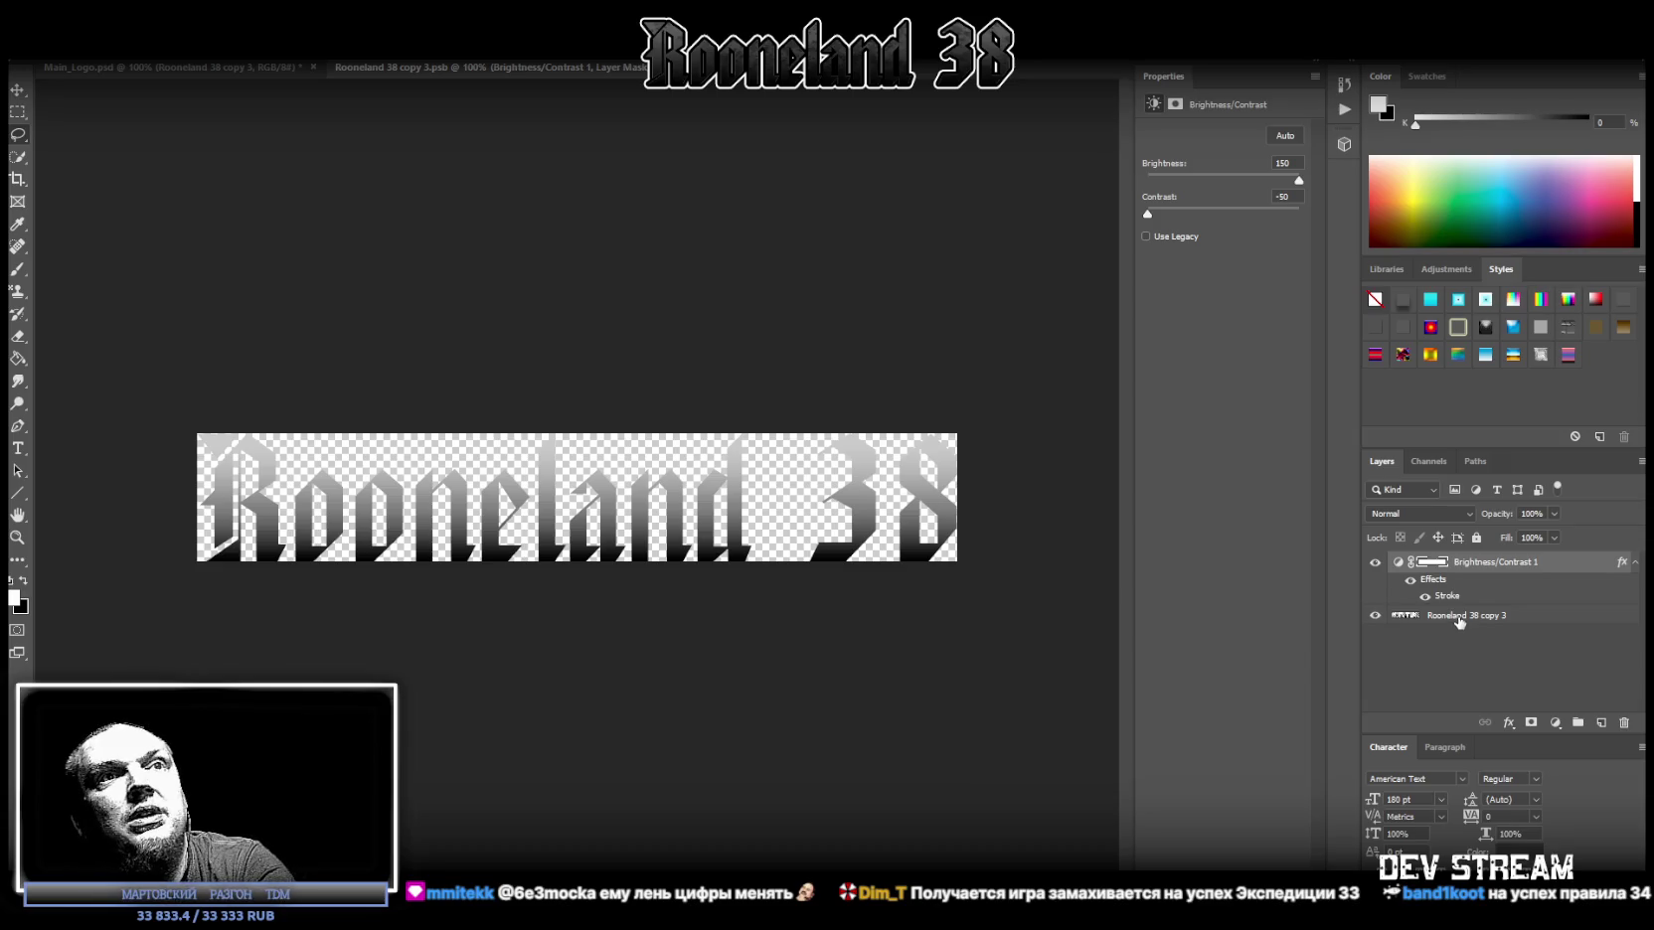
key("ctrl+z")
left_click(1459, 584)
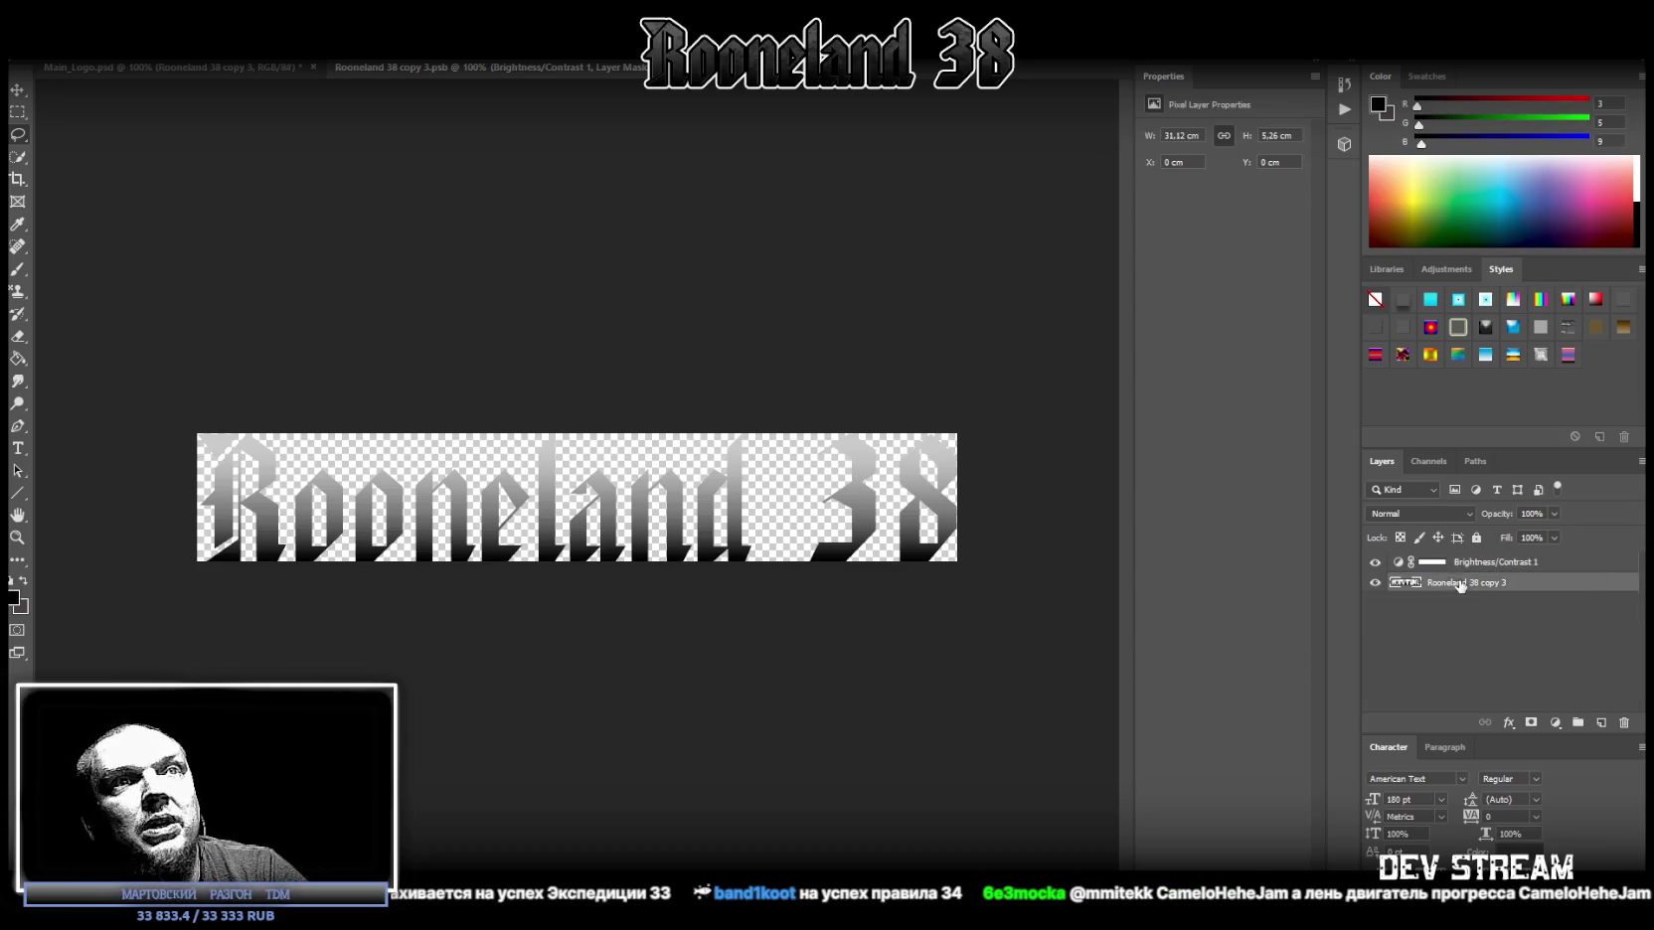
left_click(1404, 331)
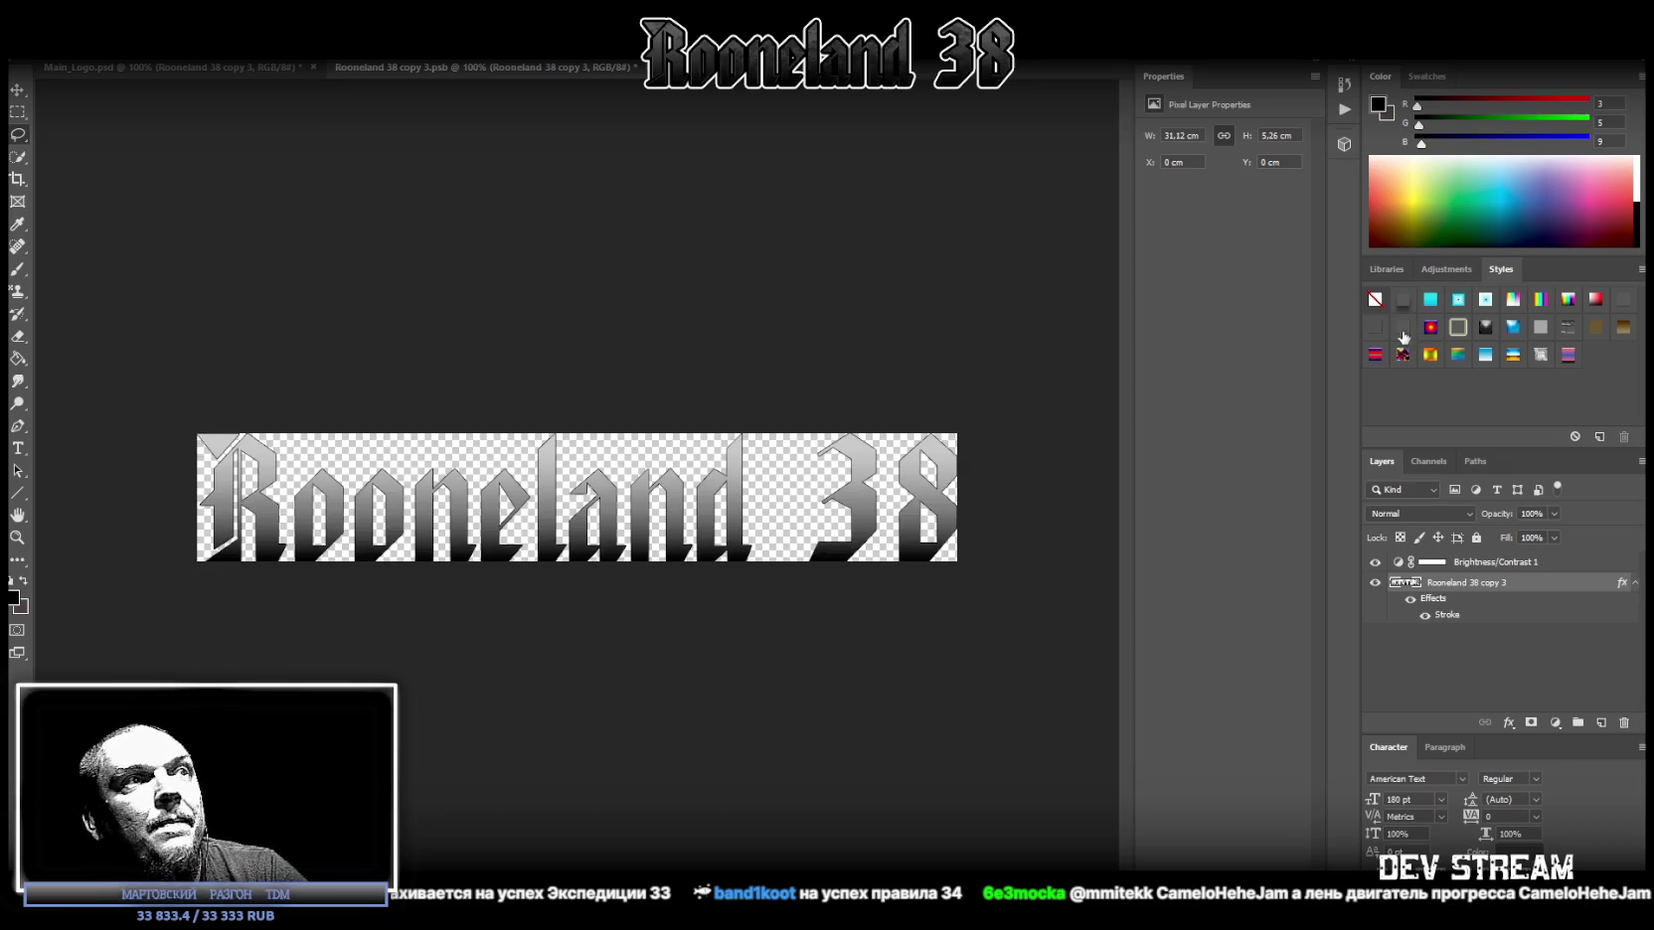
double_click(1450, 617)
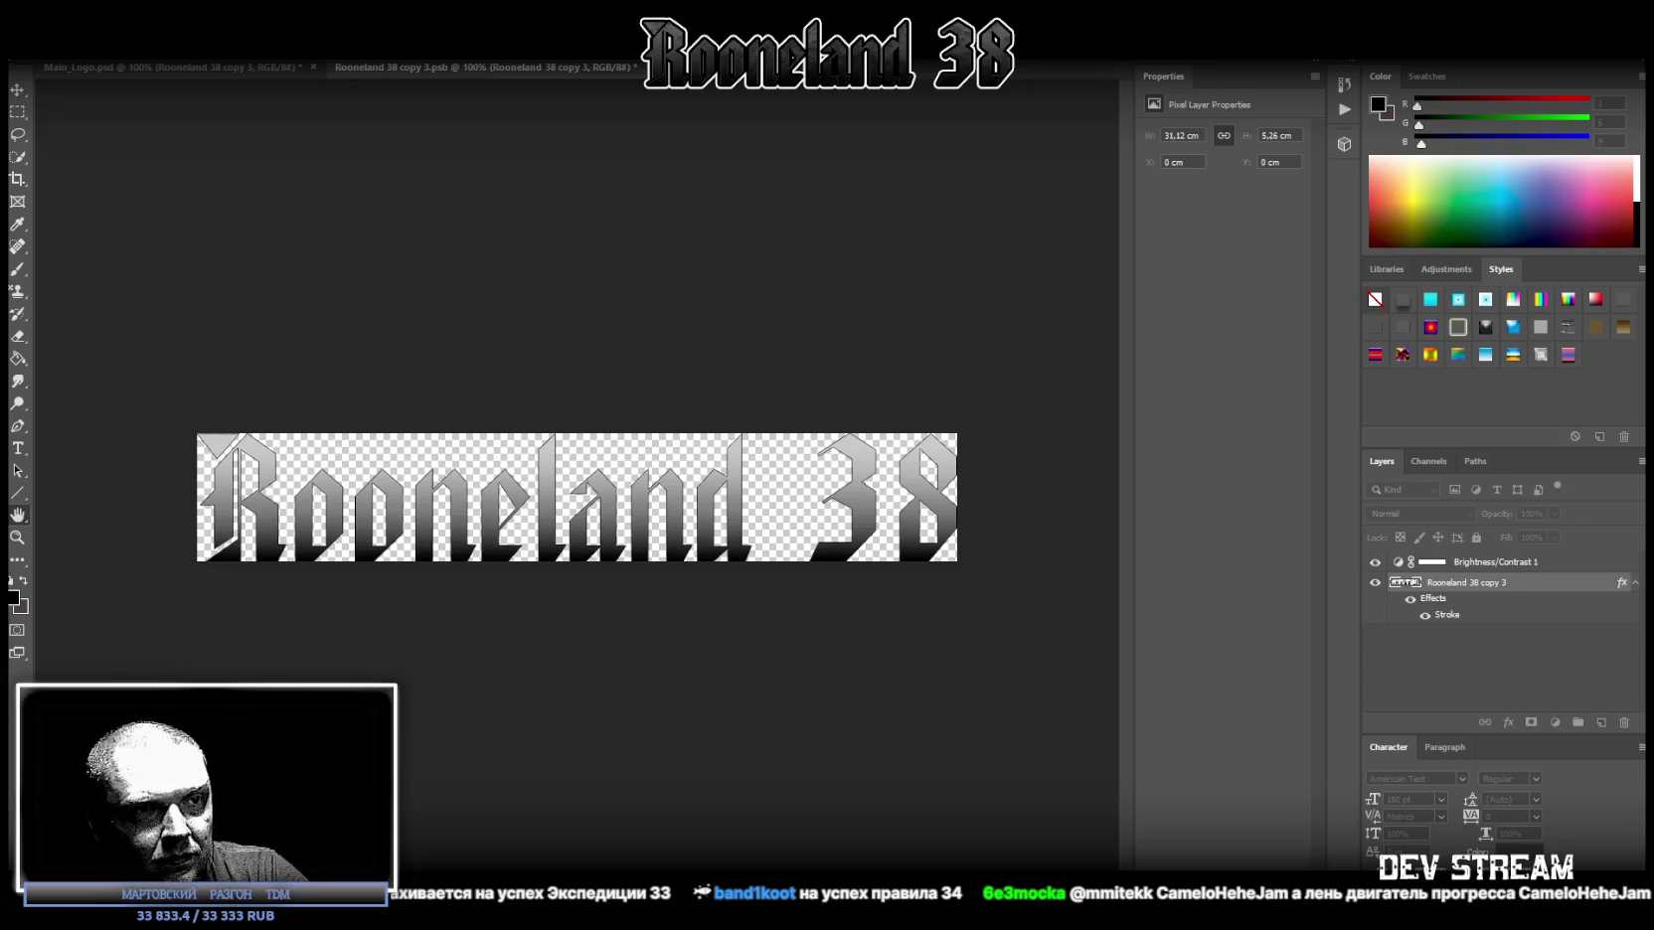
key("Return")
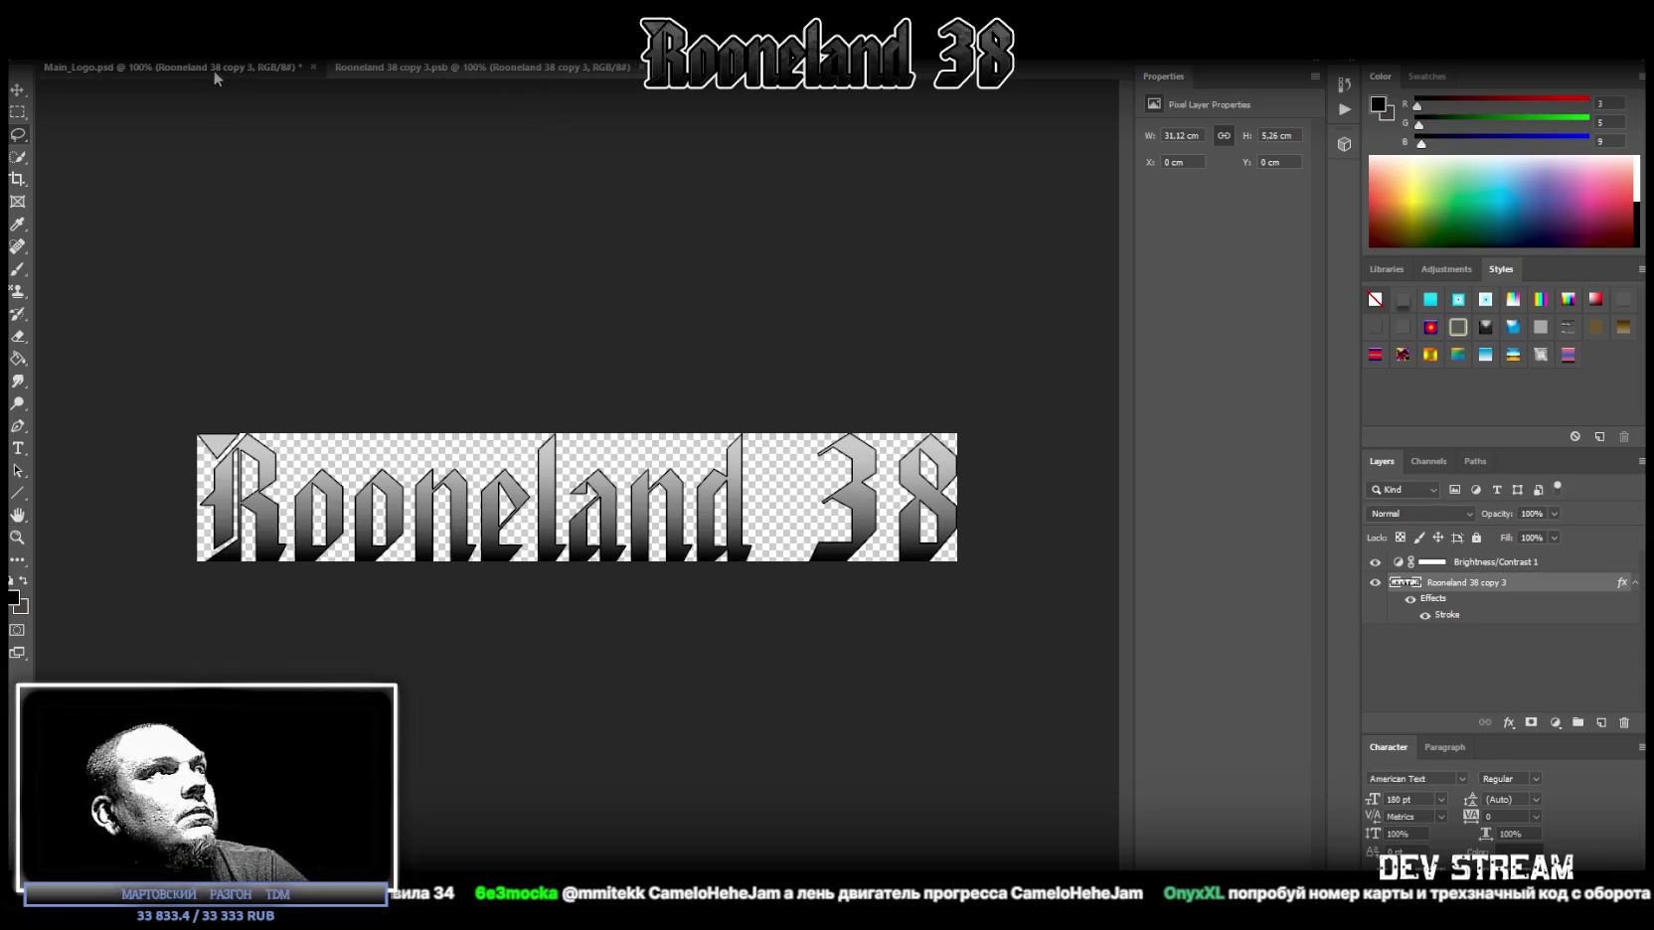
- Return to Main_Logo.psd and save it with Ctrl+S
left_click(213, 70)
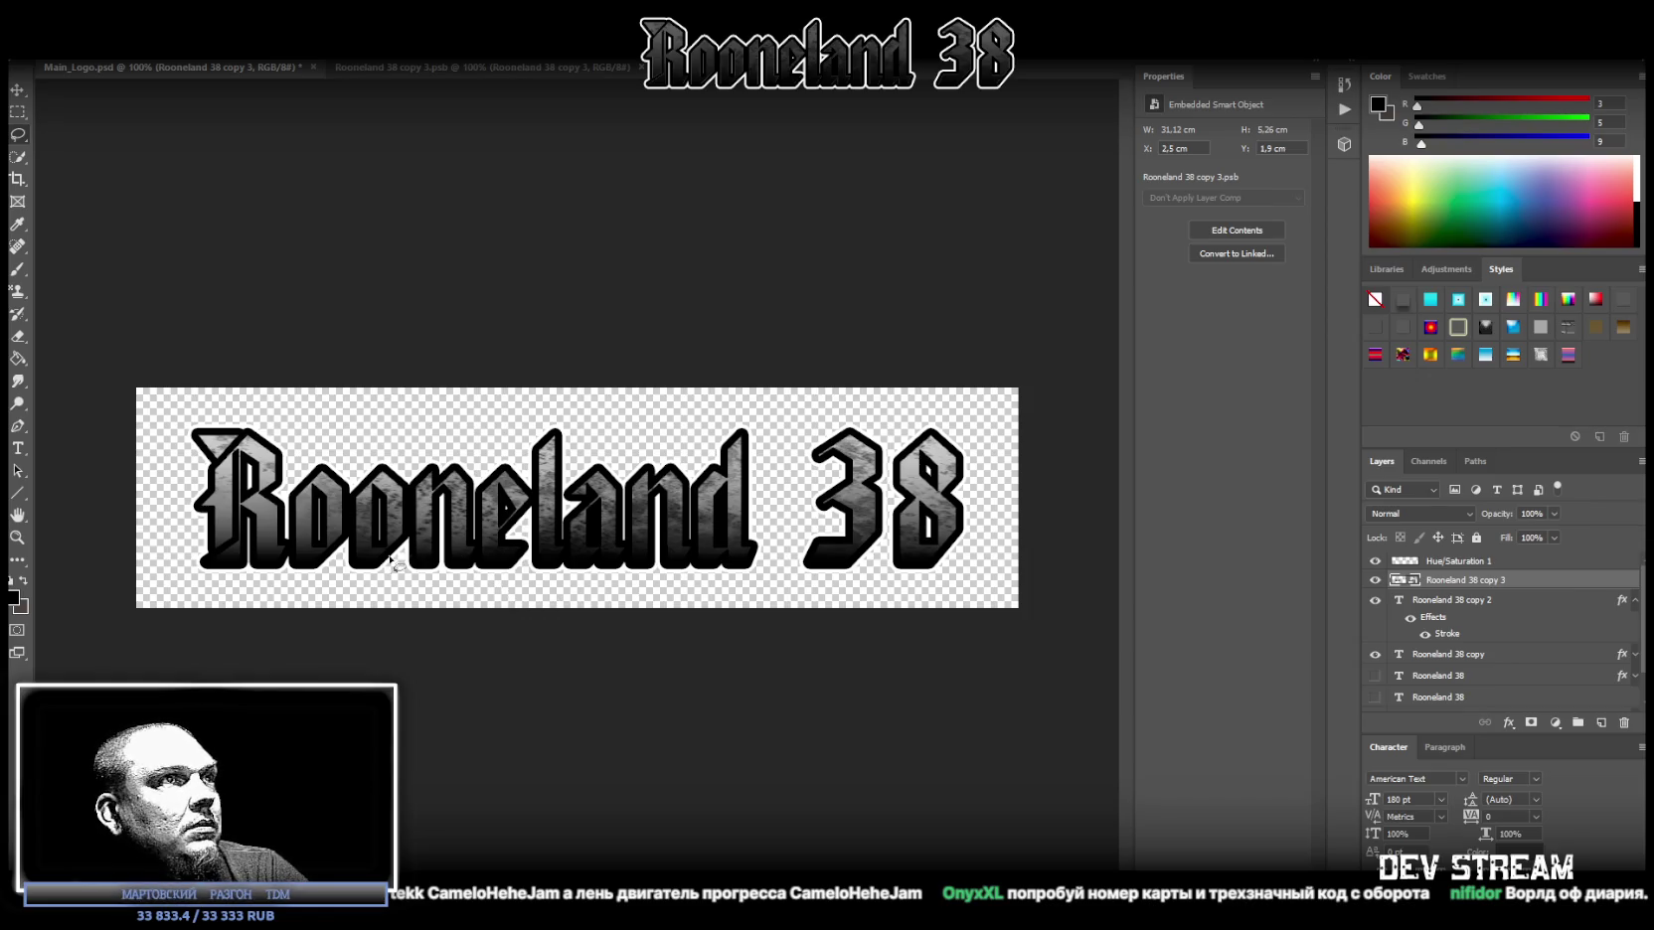
key("ctrl+s")
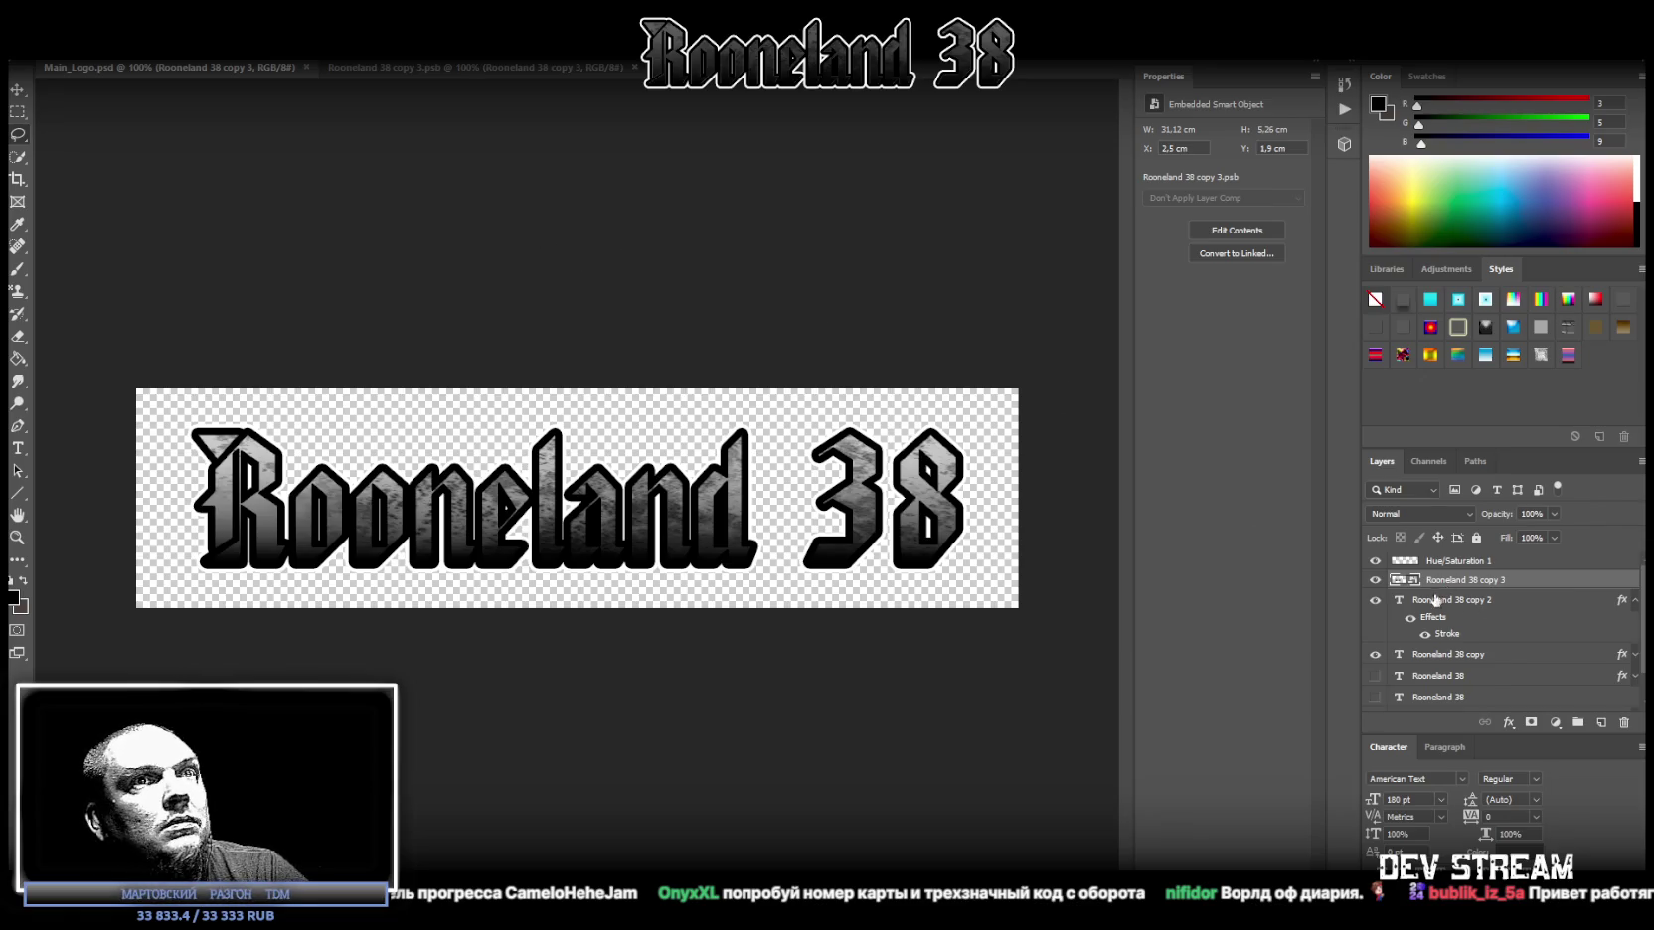
left_click(1449, 634)
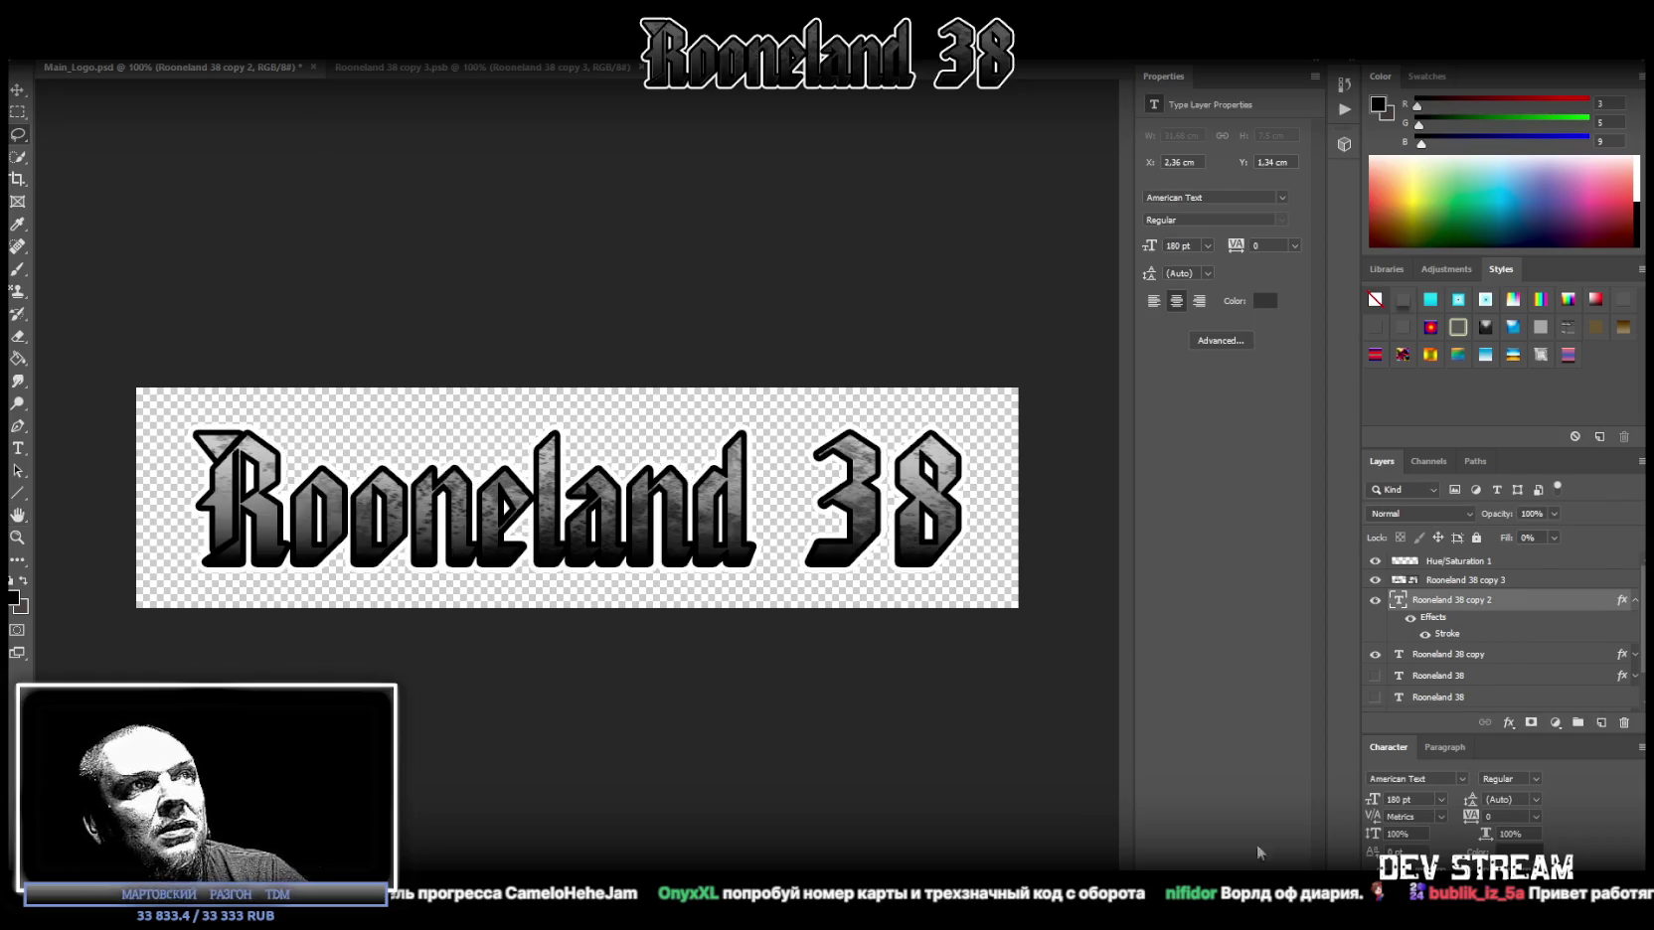
left_click(32, 47)
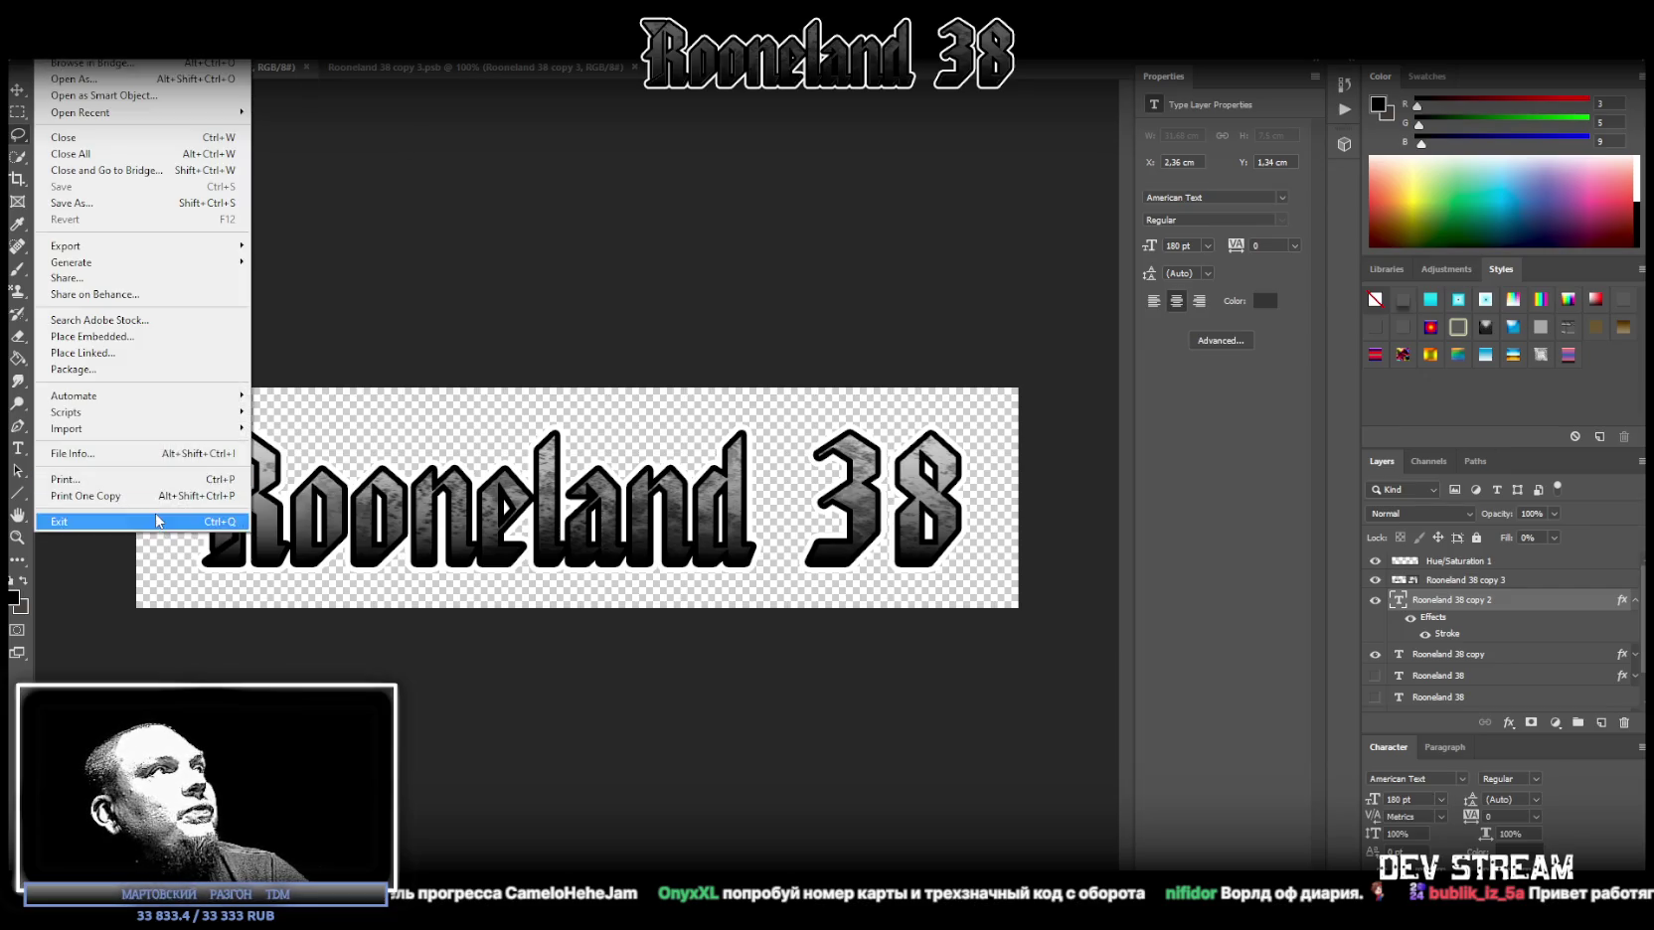
left_click(95, 206)
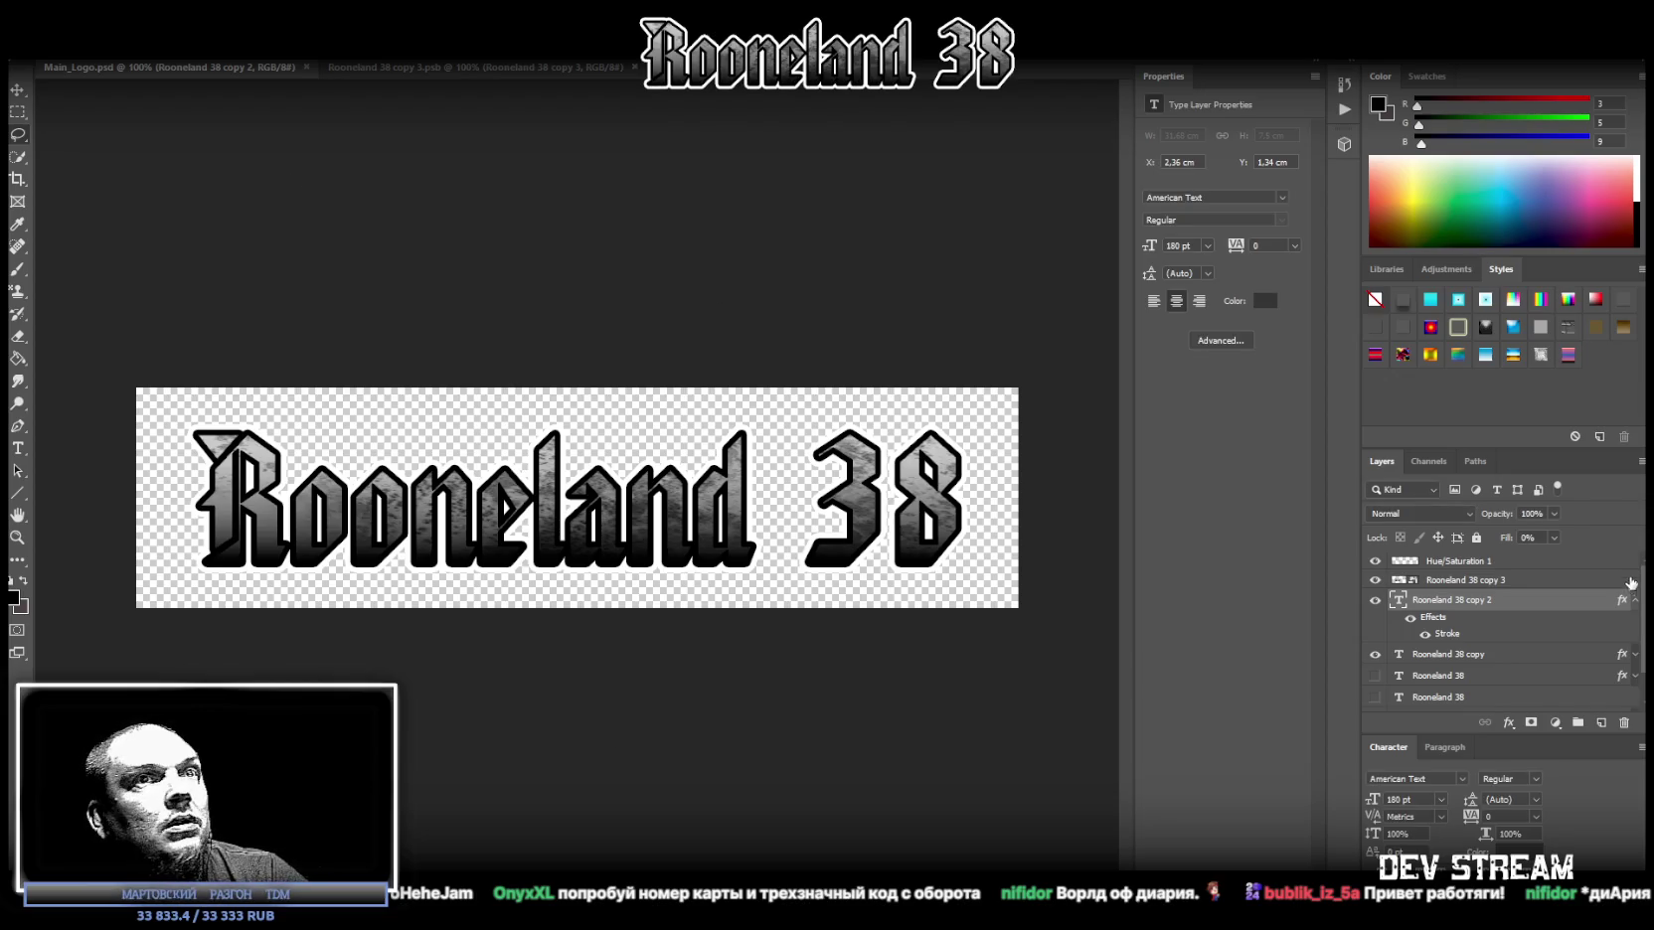
- Select all the Rooneland 38 copy text, commit the edit, and switch to Unity
left_click(1441, 656)
key("t")
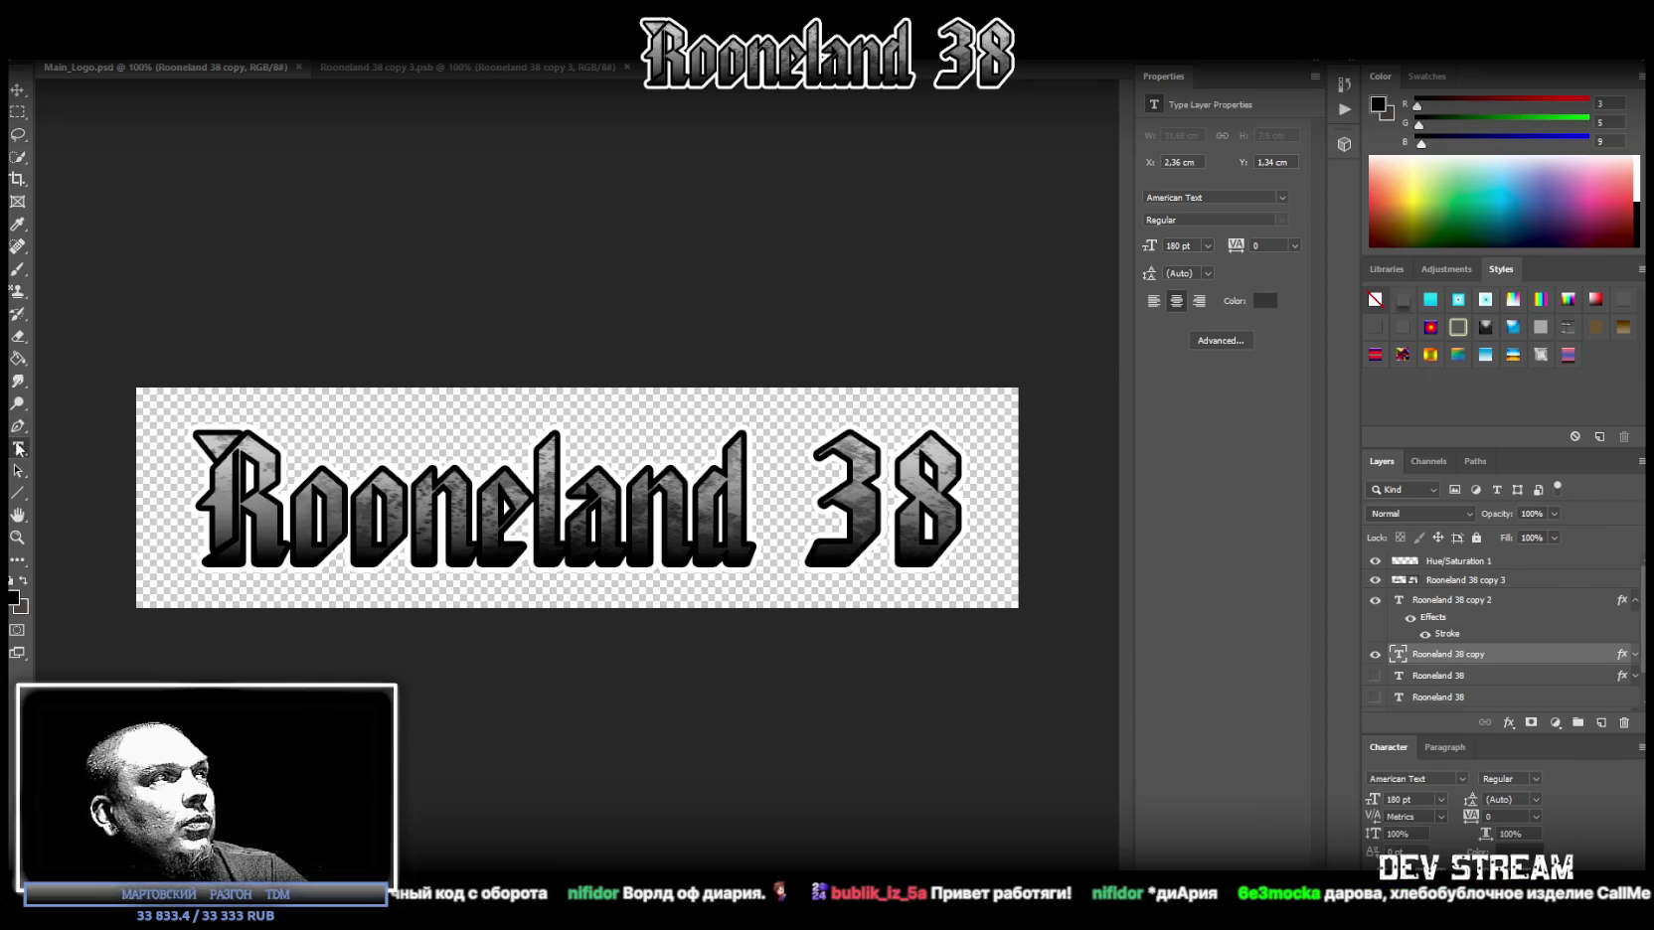
left_click(480, 526)
key("ctrl+a")
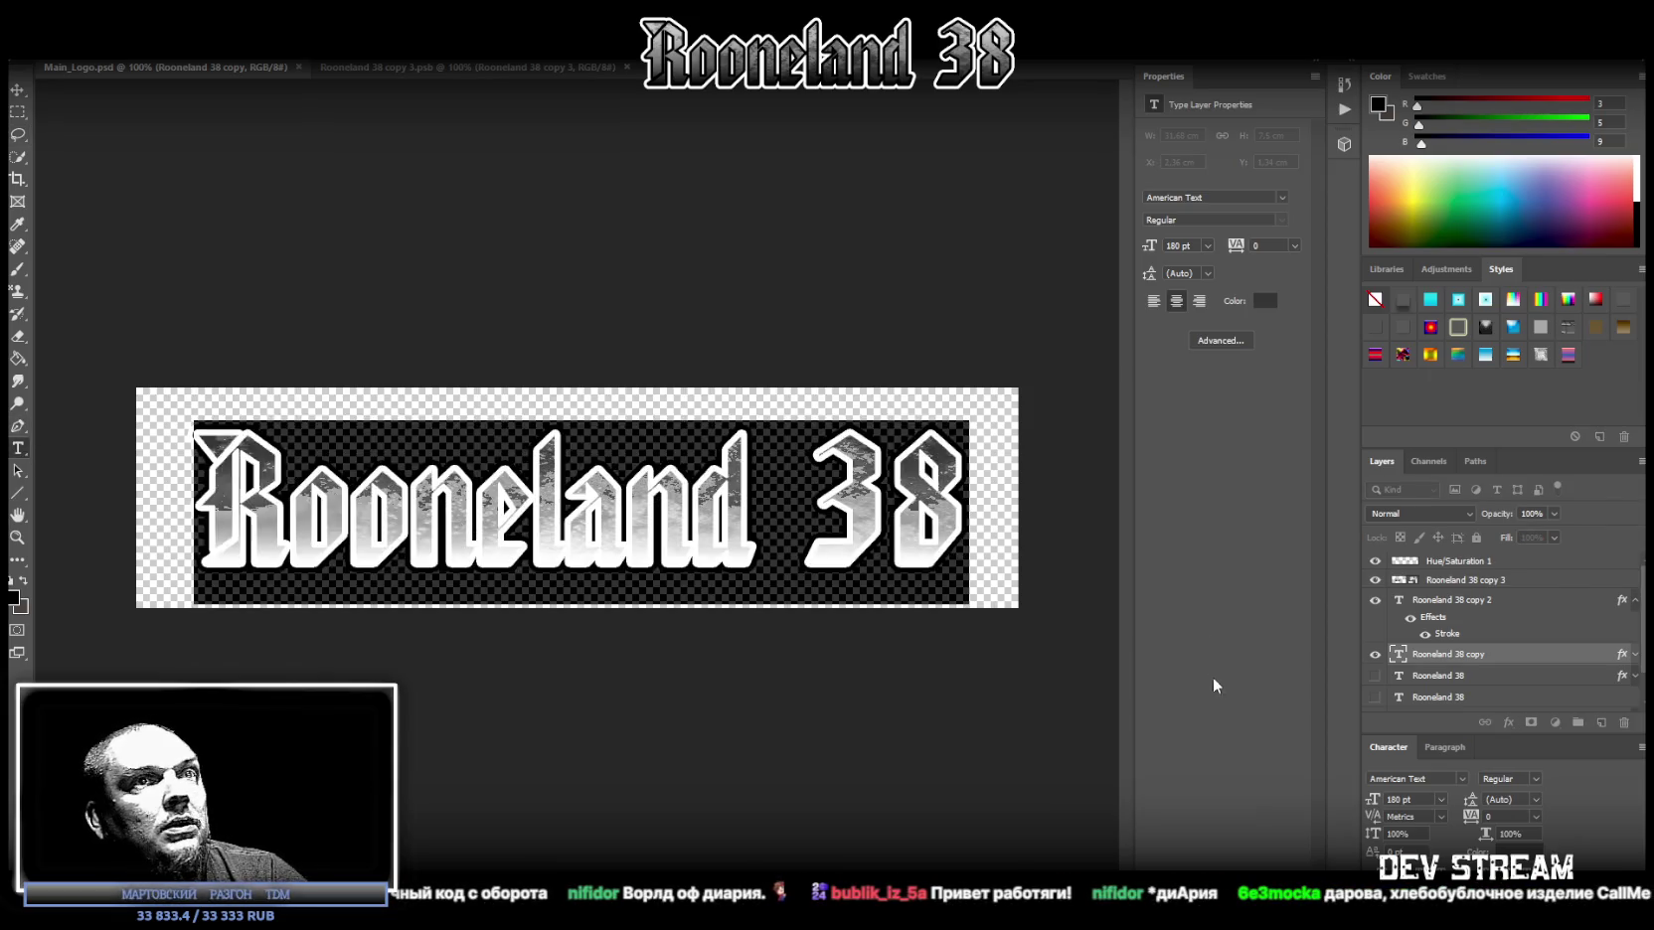
left_click(477, 185)
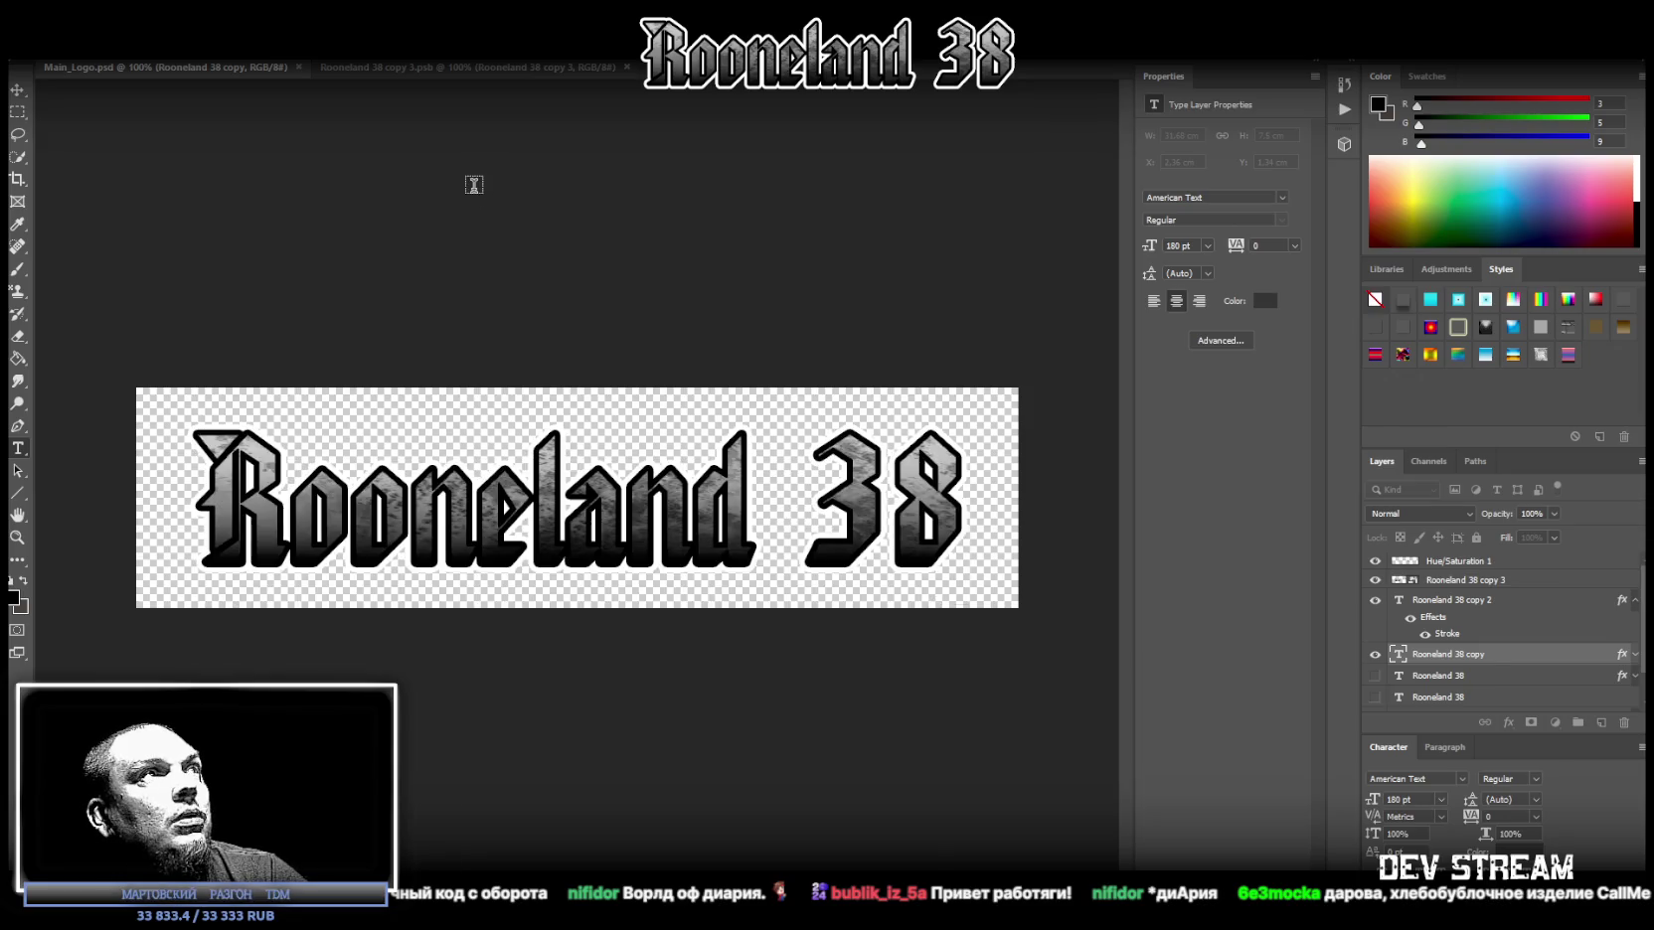
key("alt+Tab")
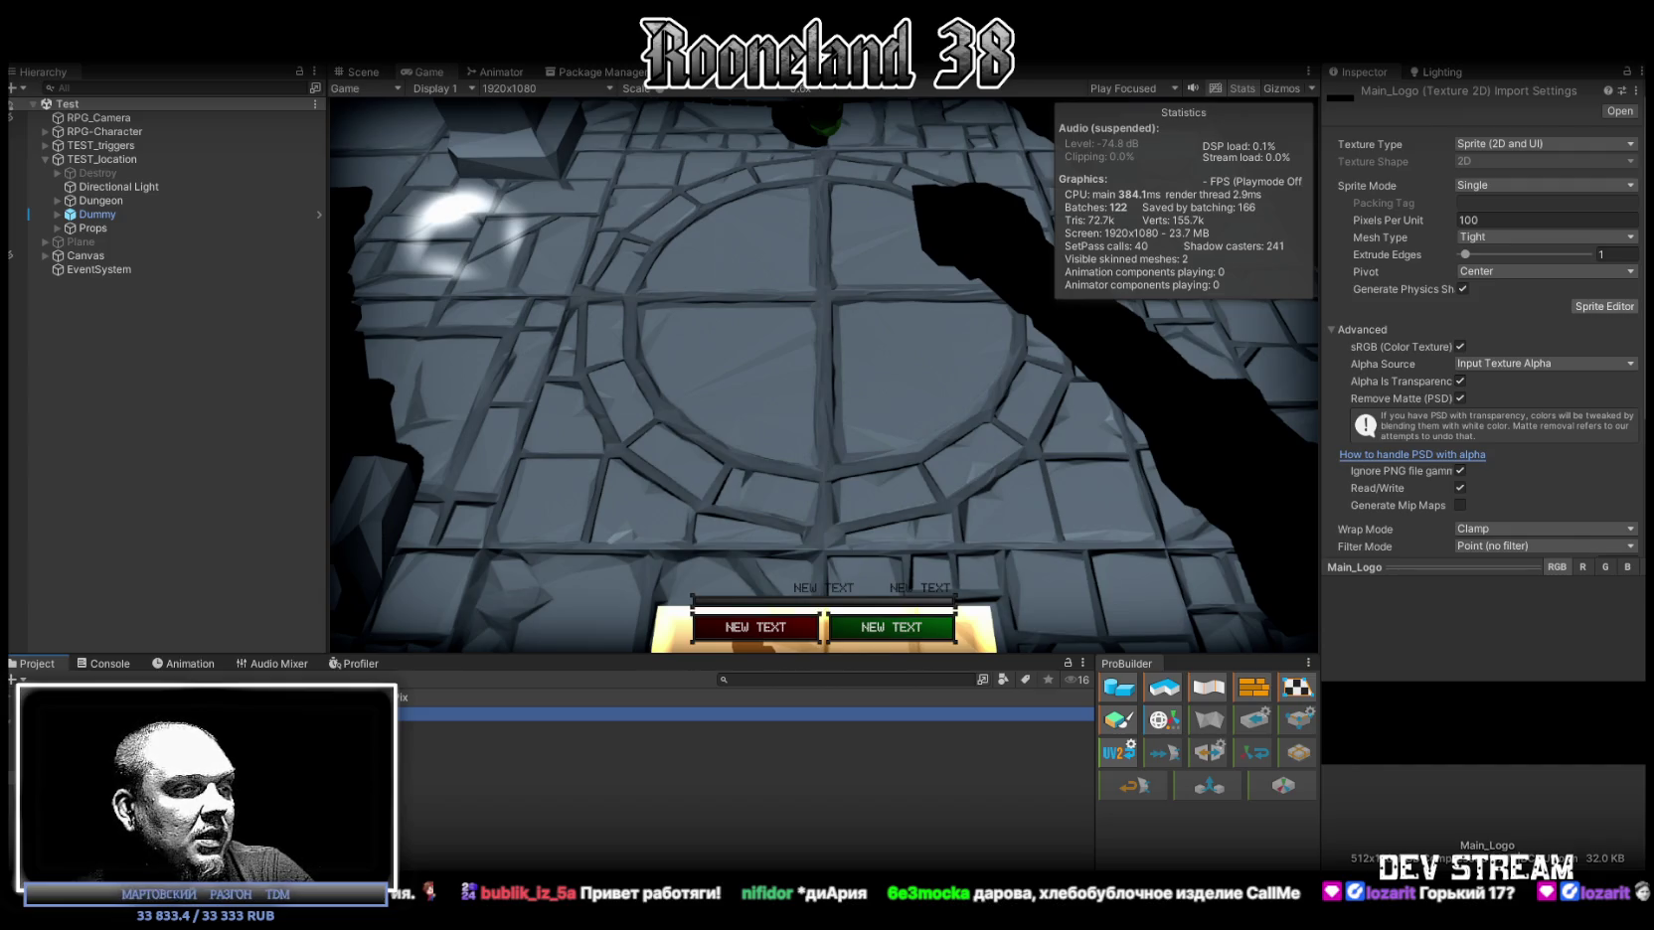
- Let Unity reimport the re-saved Main_Logo texture, then switch to the desktop
key("super+d")
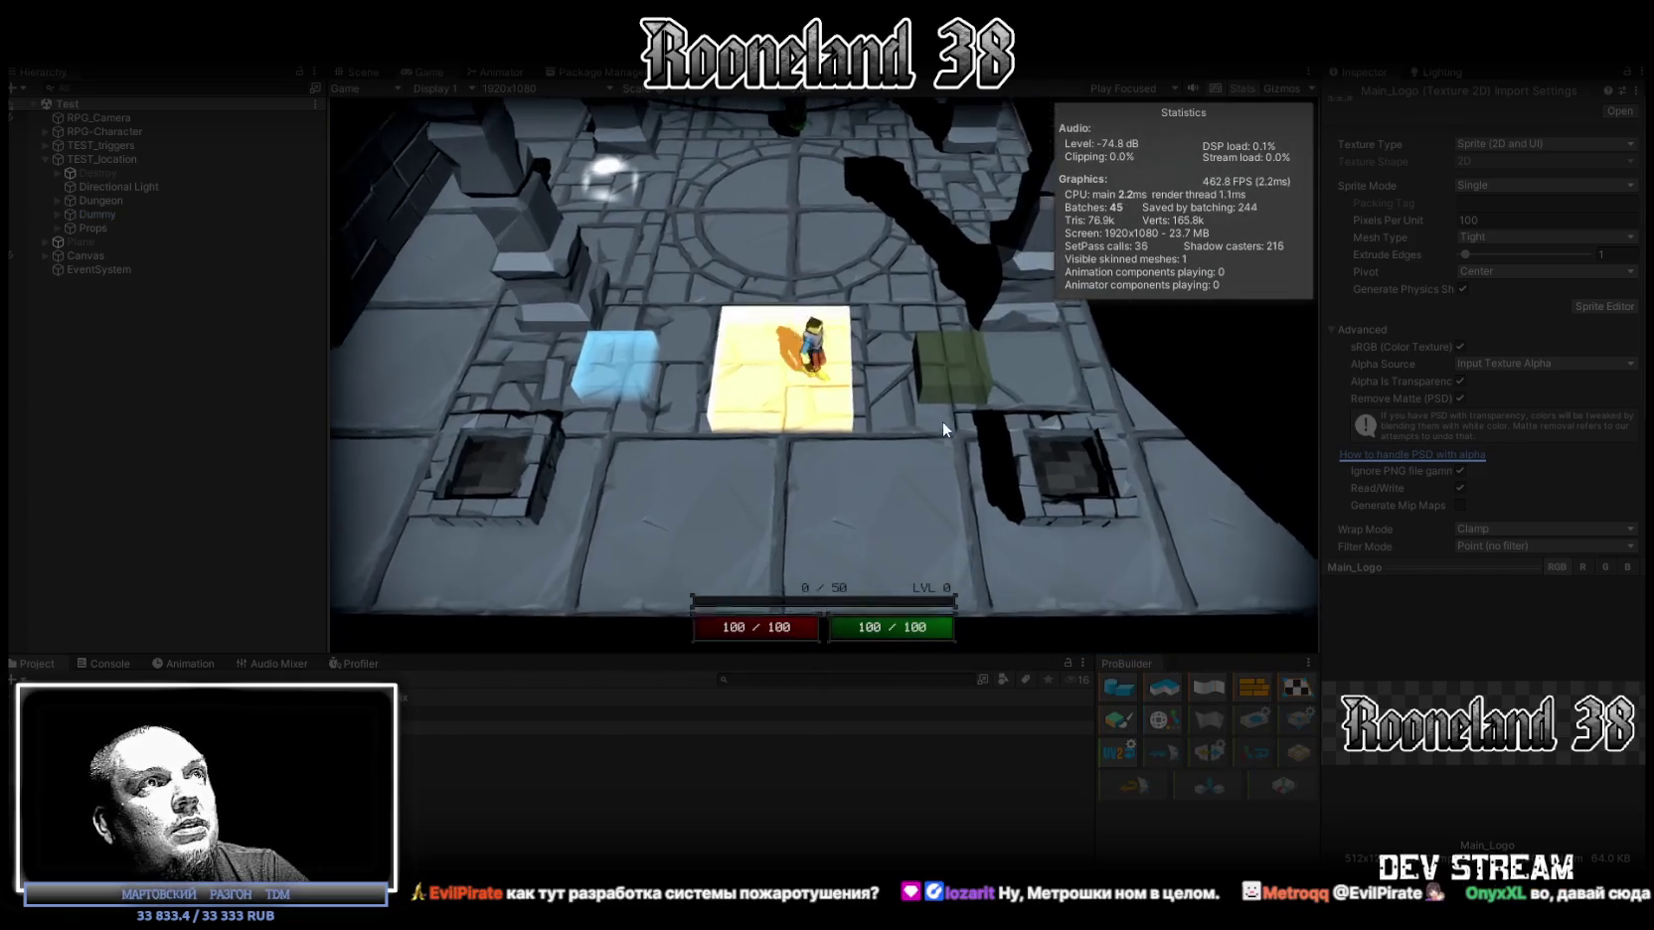
- Play-test the hero walking toward the chains, swinging the sword and casting the ability, then stop
key("w")
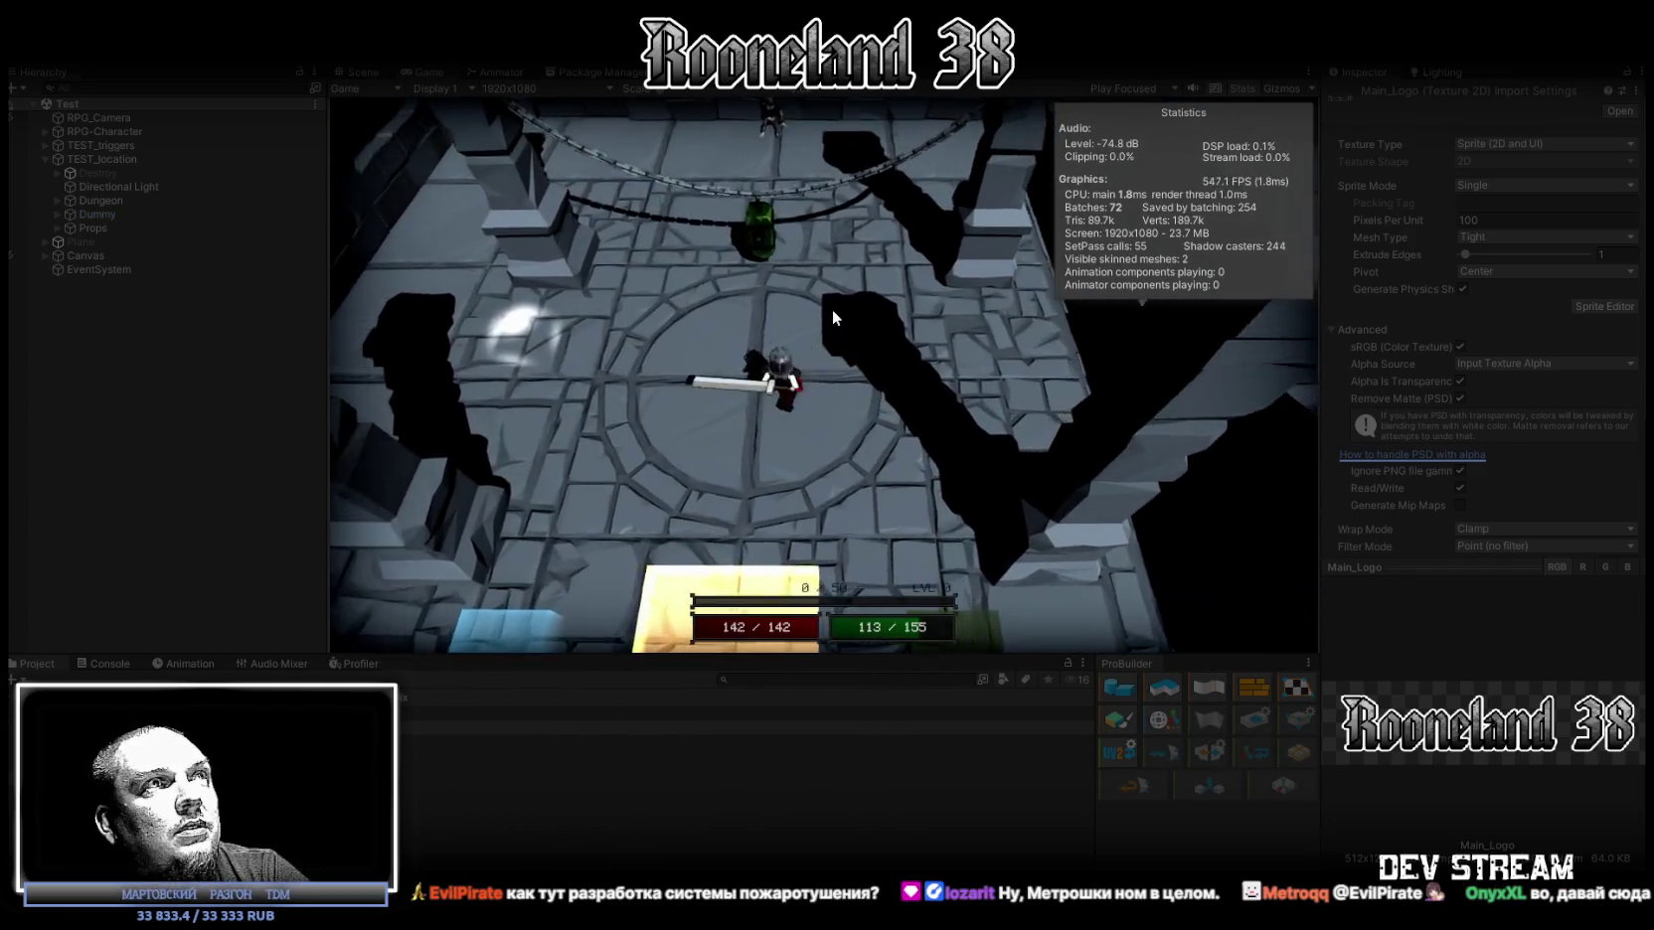
key("w")
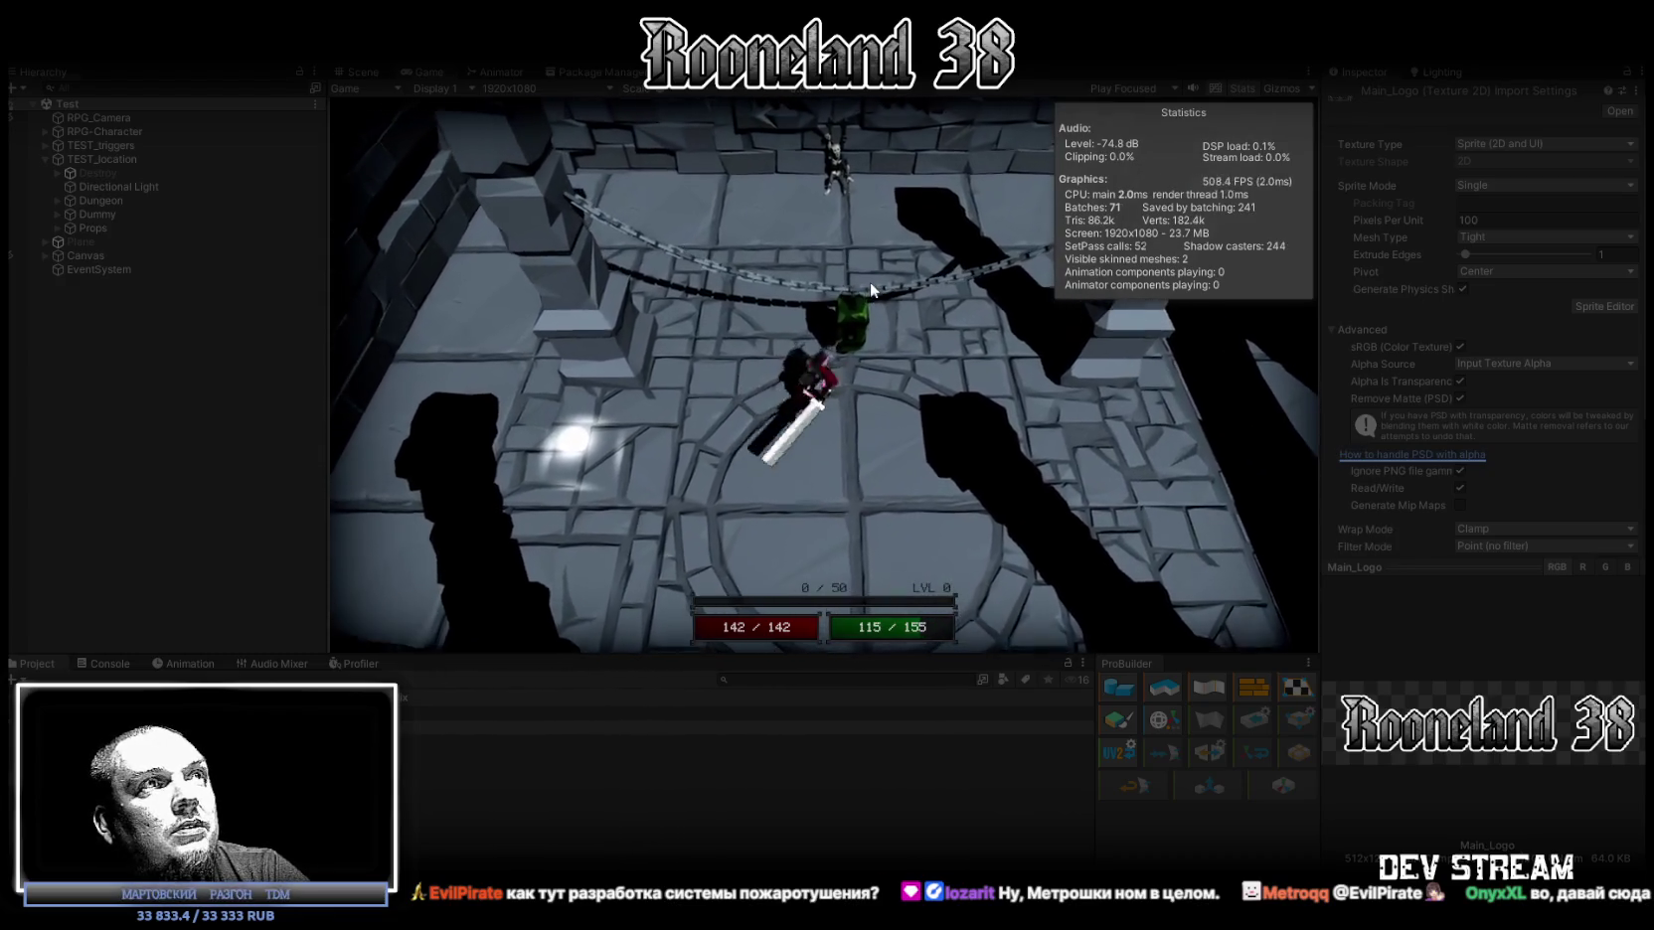
left_click(865, 290)
right_click(864, 300)
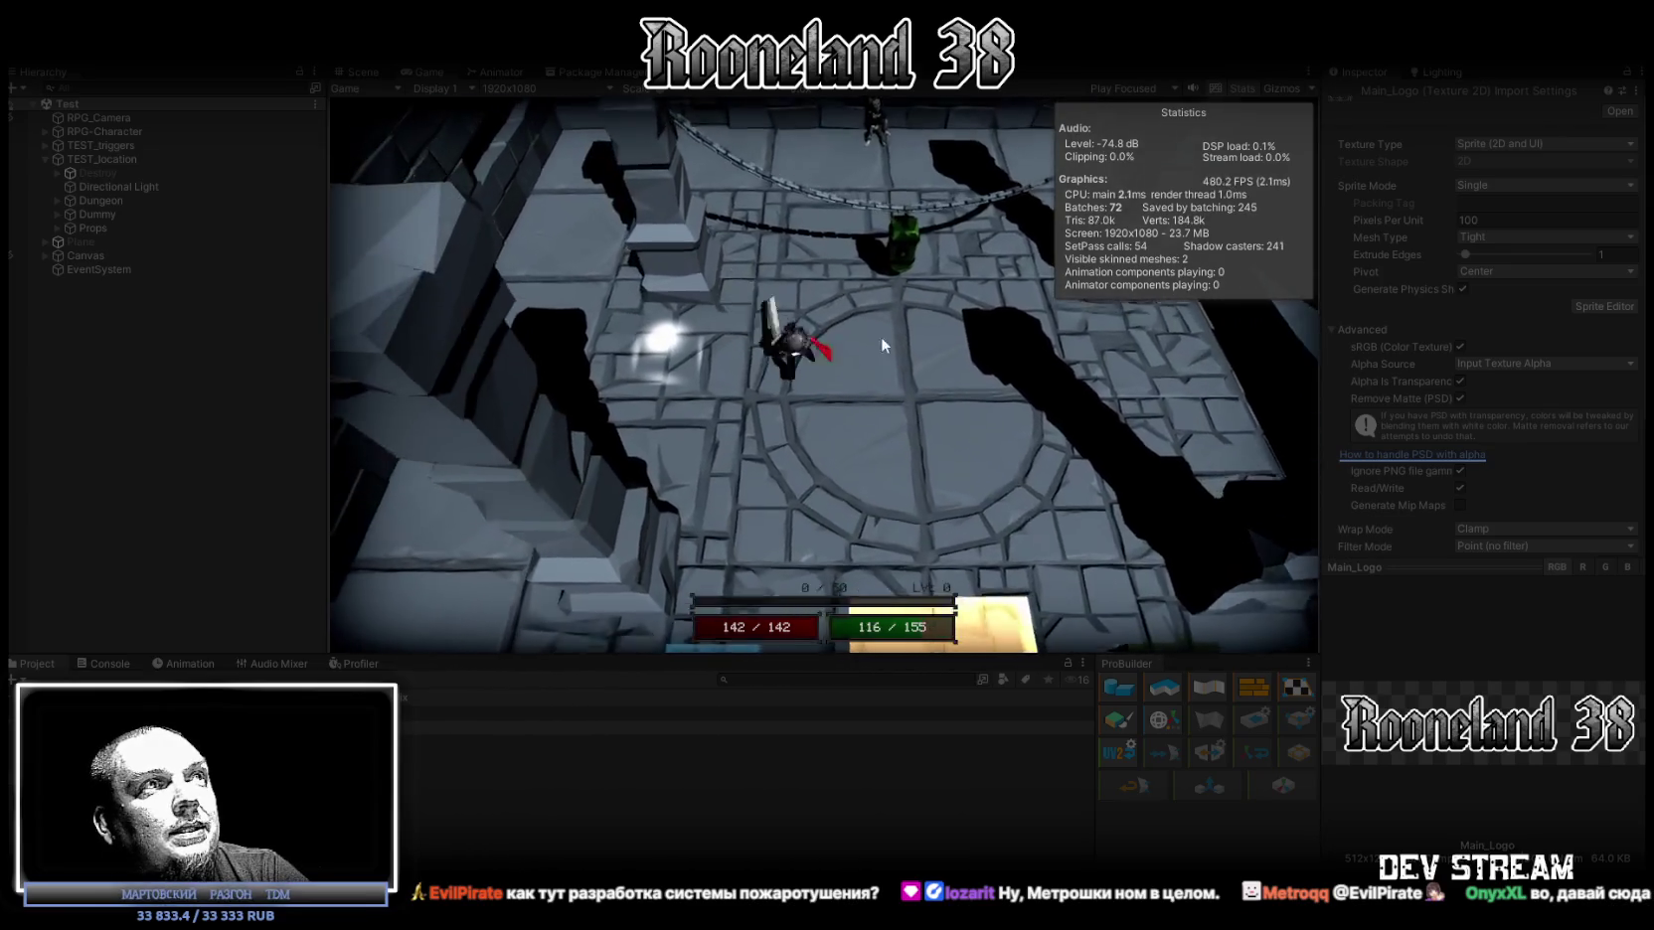
key("w")
left_click(829, 242)
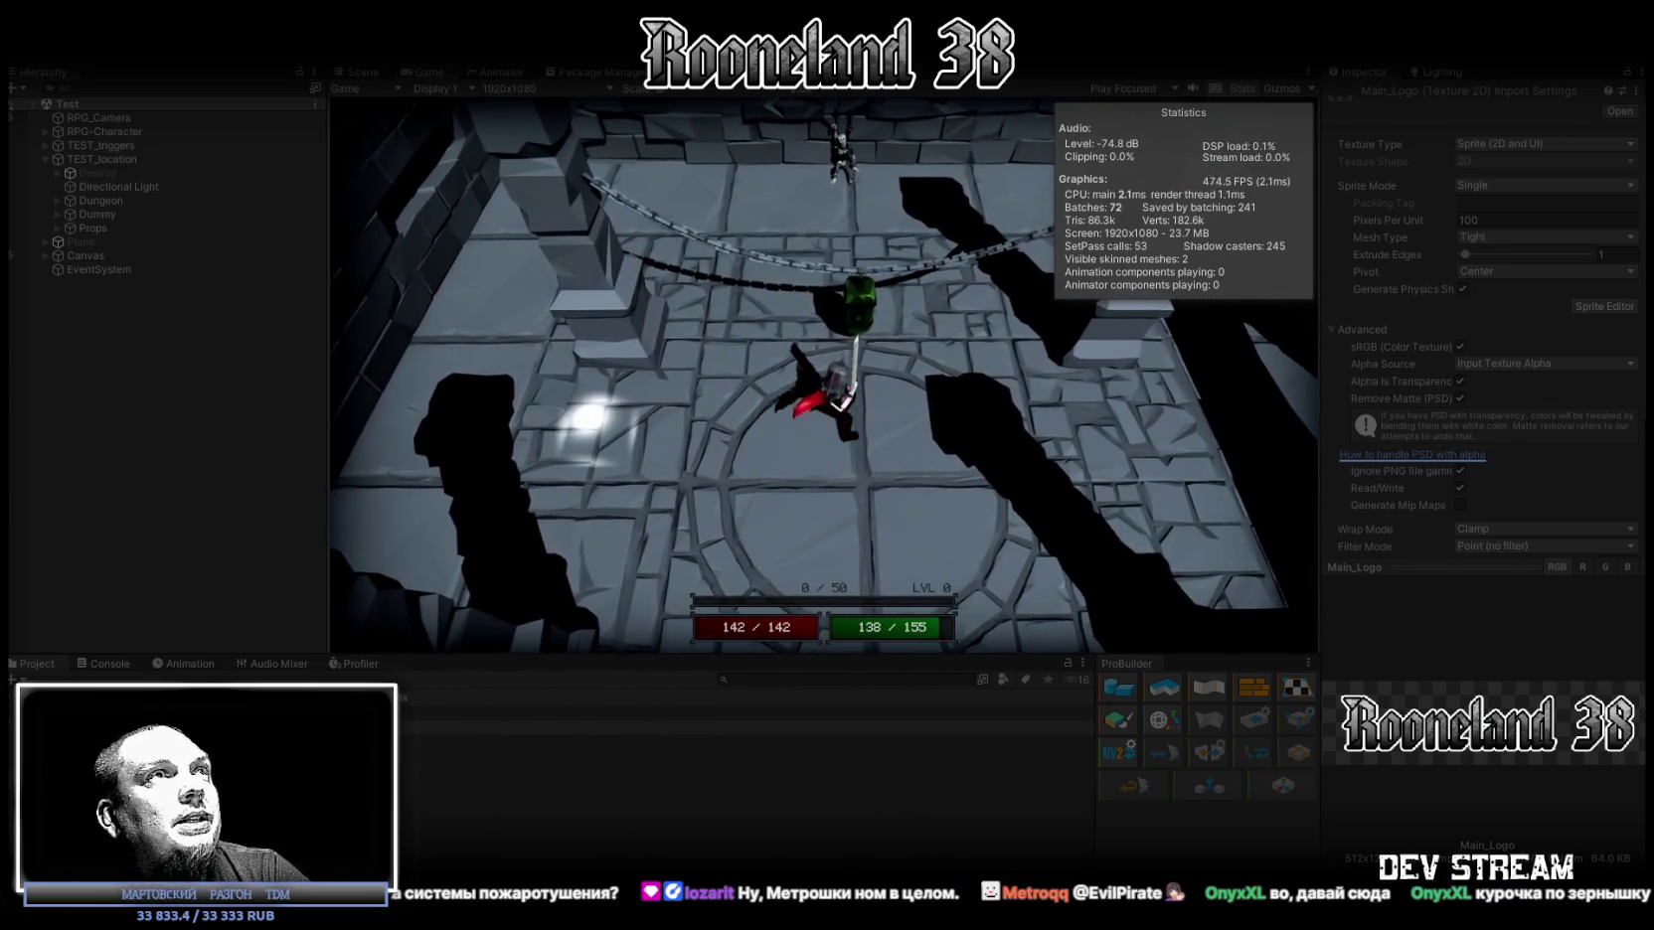
key("ctrl+p")
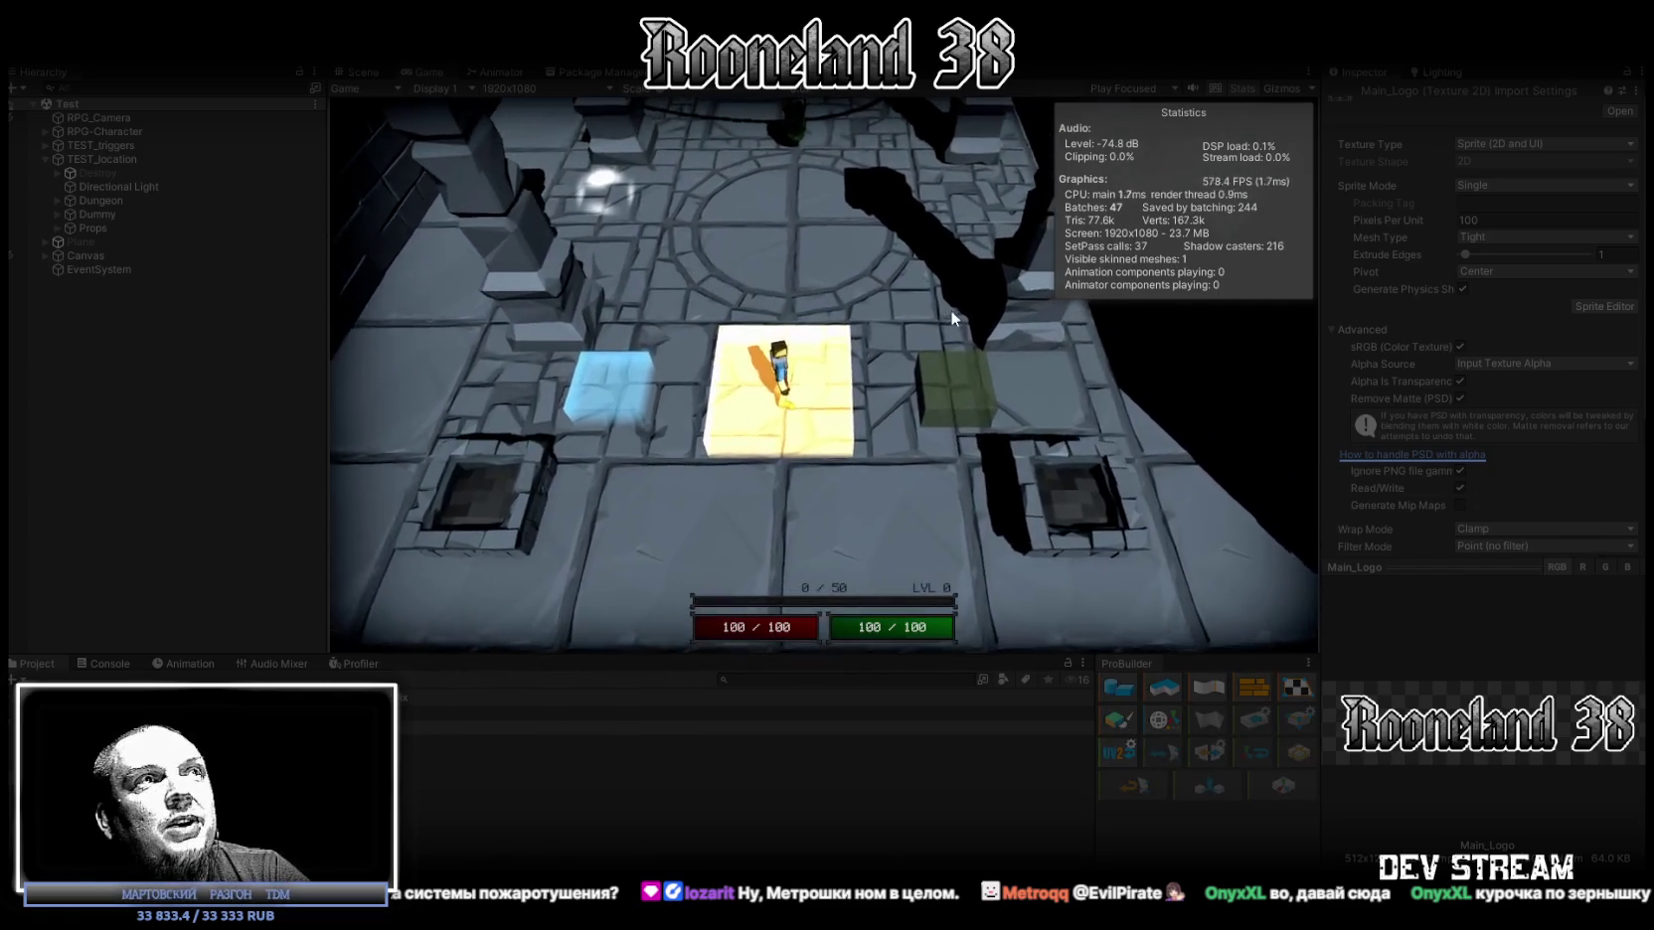
- Walk the hero forward in the running game and maximize the Game view
key("w")
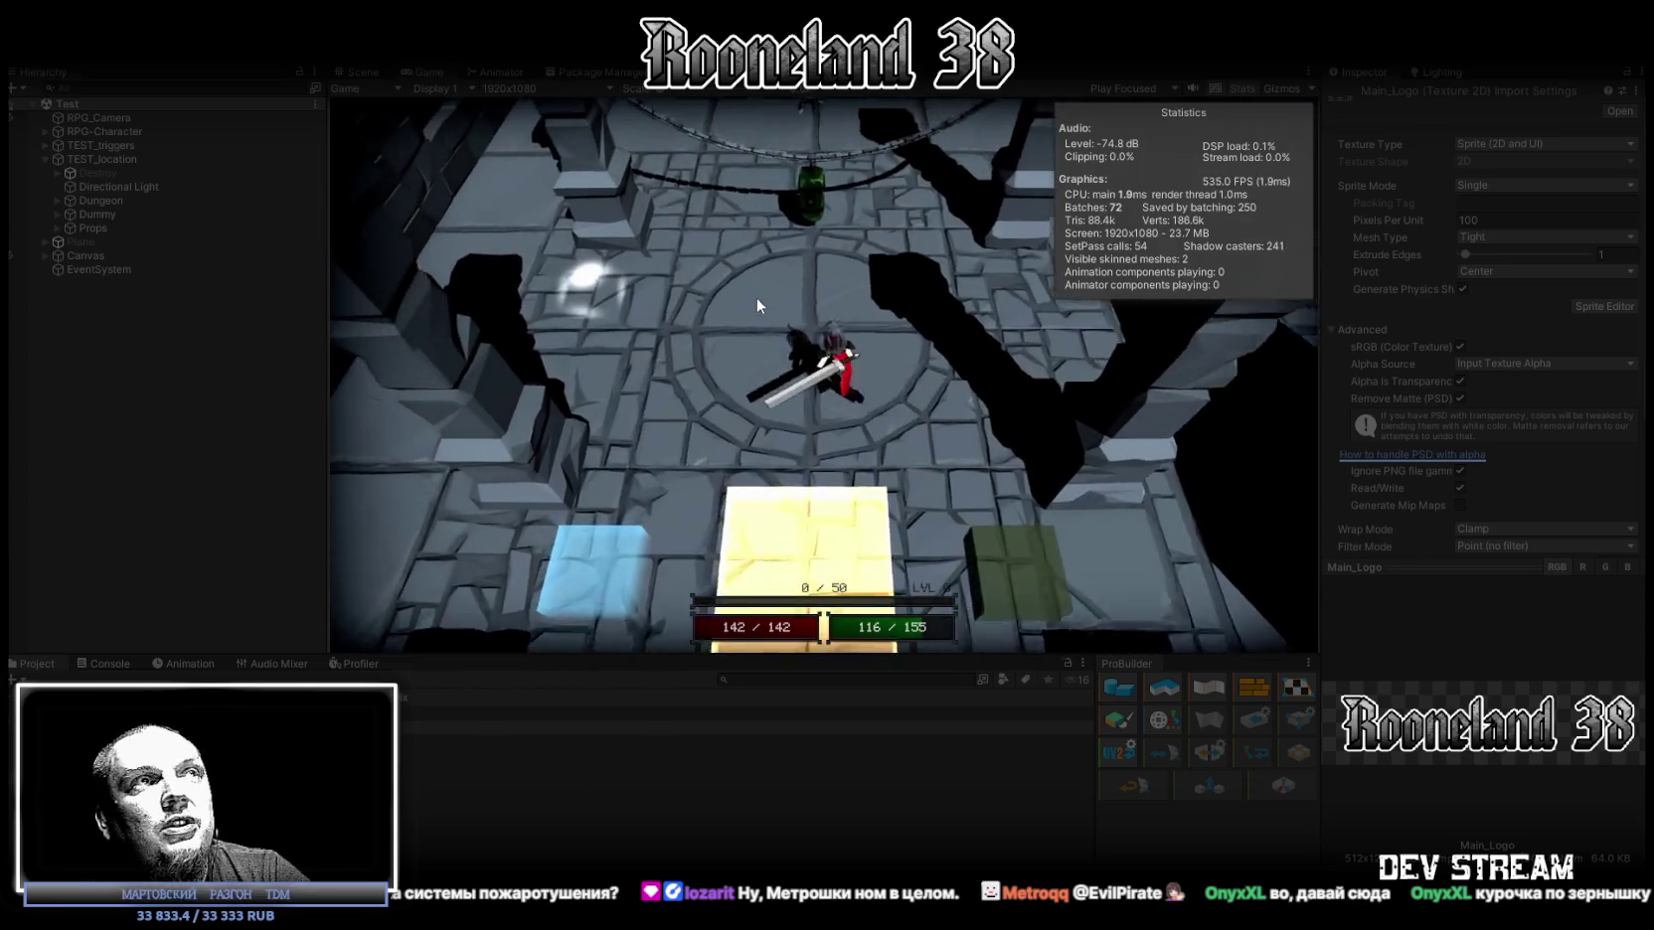
key("w")
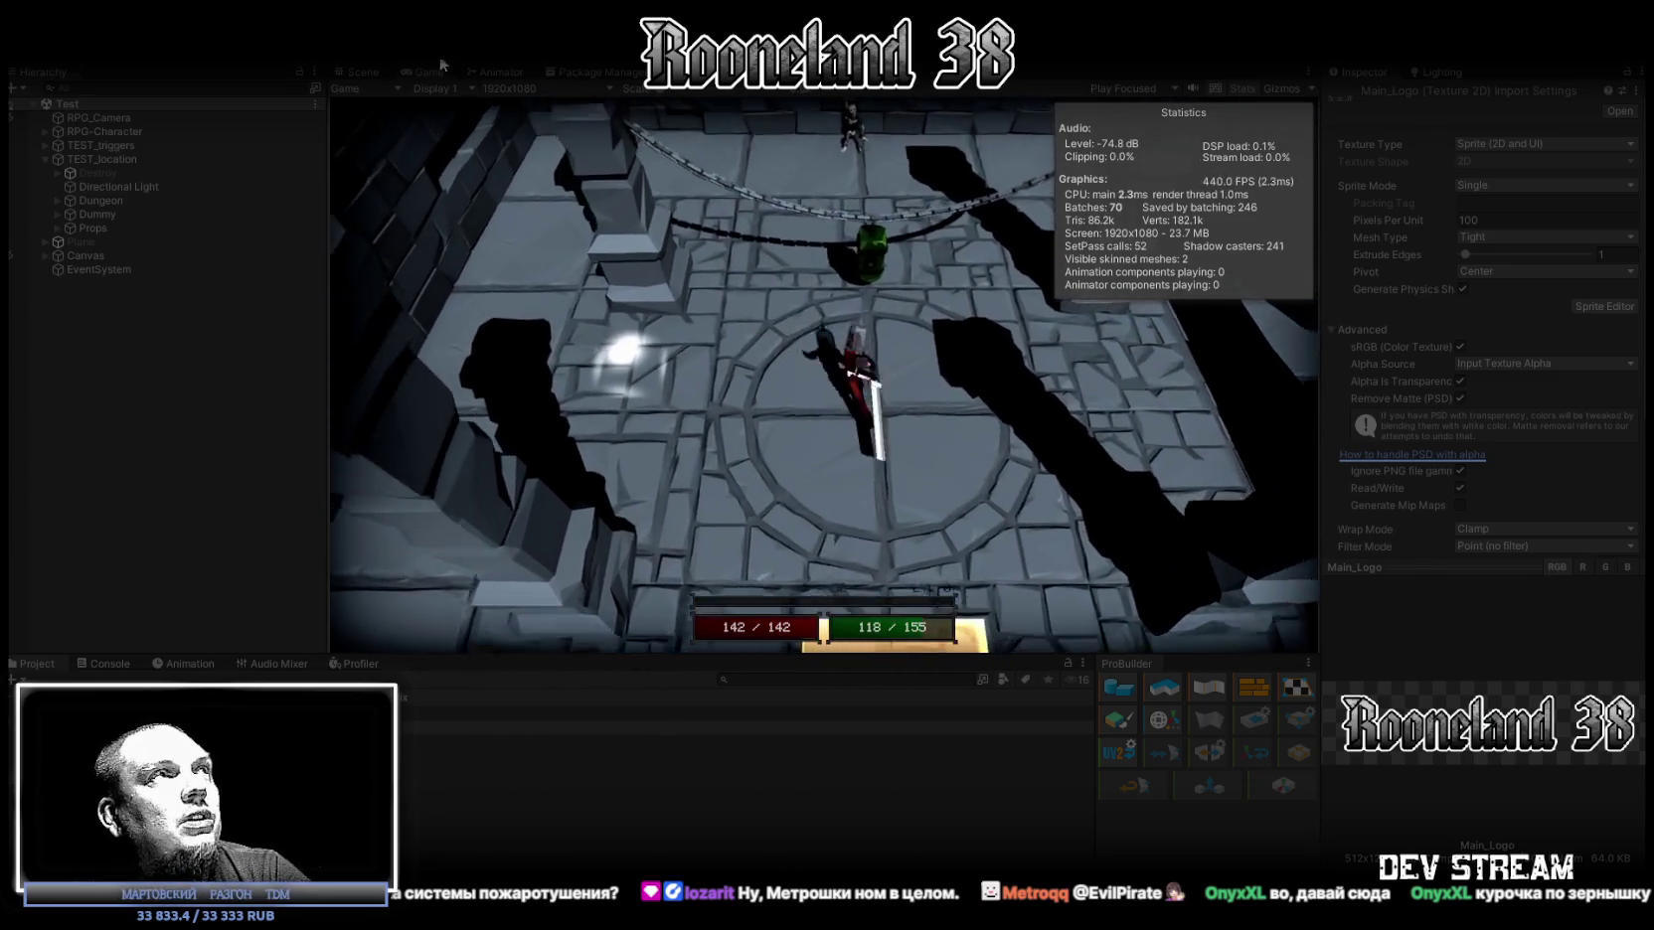
double_click(427, 69)
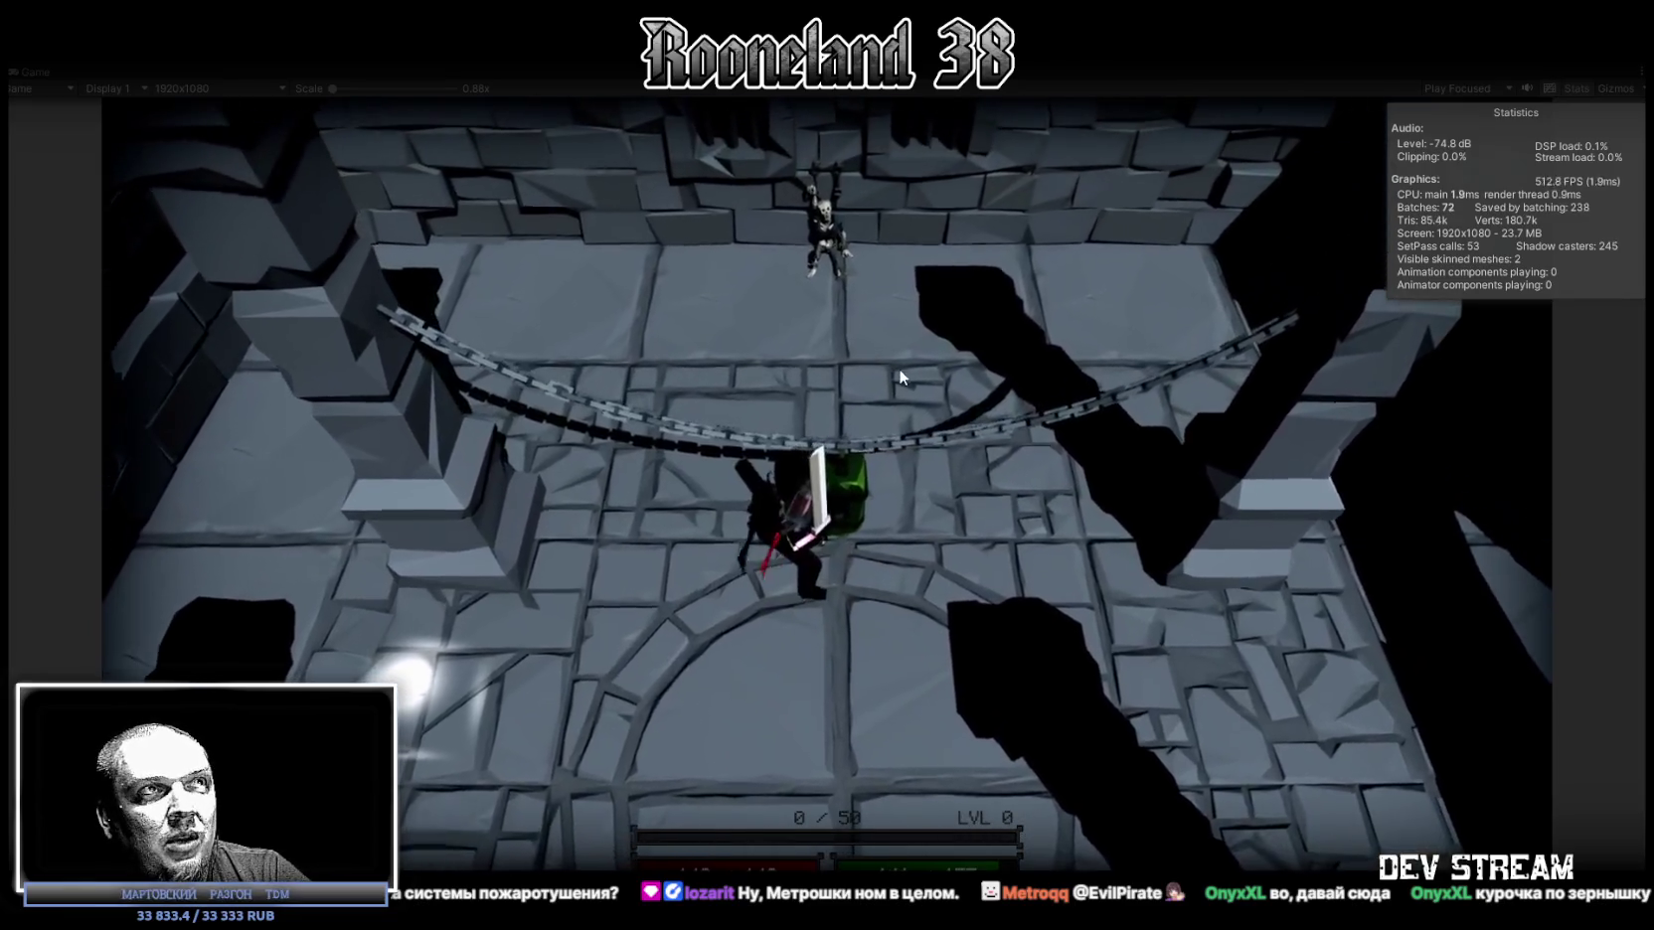
- Walk the hero to the green creature under the chains, strike it repeatedly, then move left
left_click(899, 370)
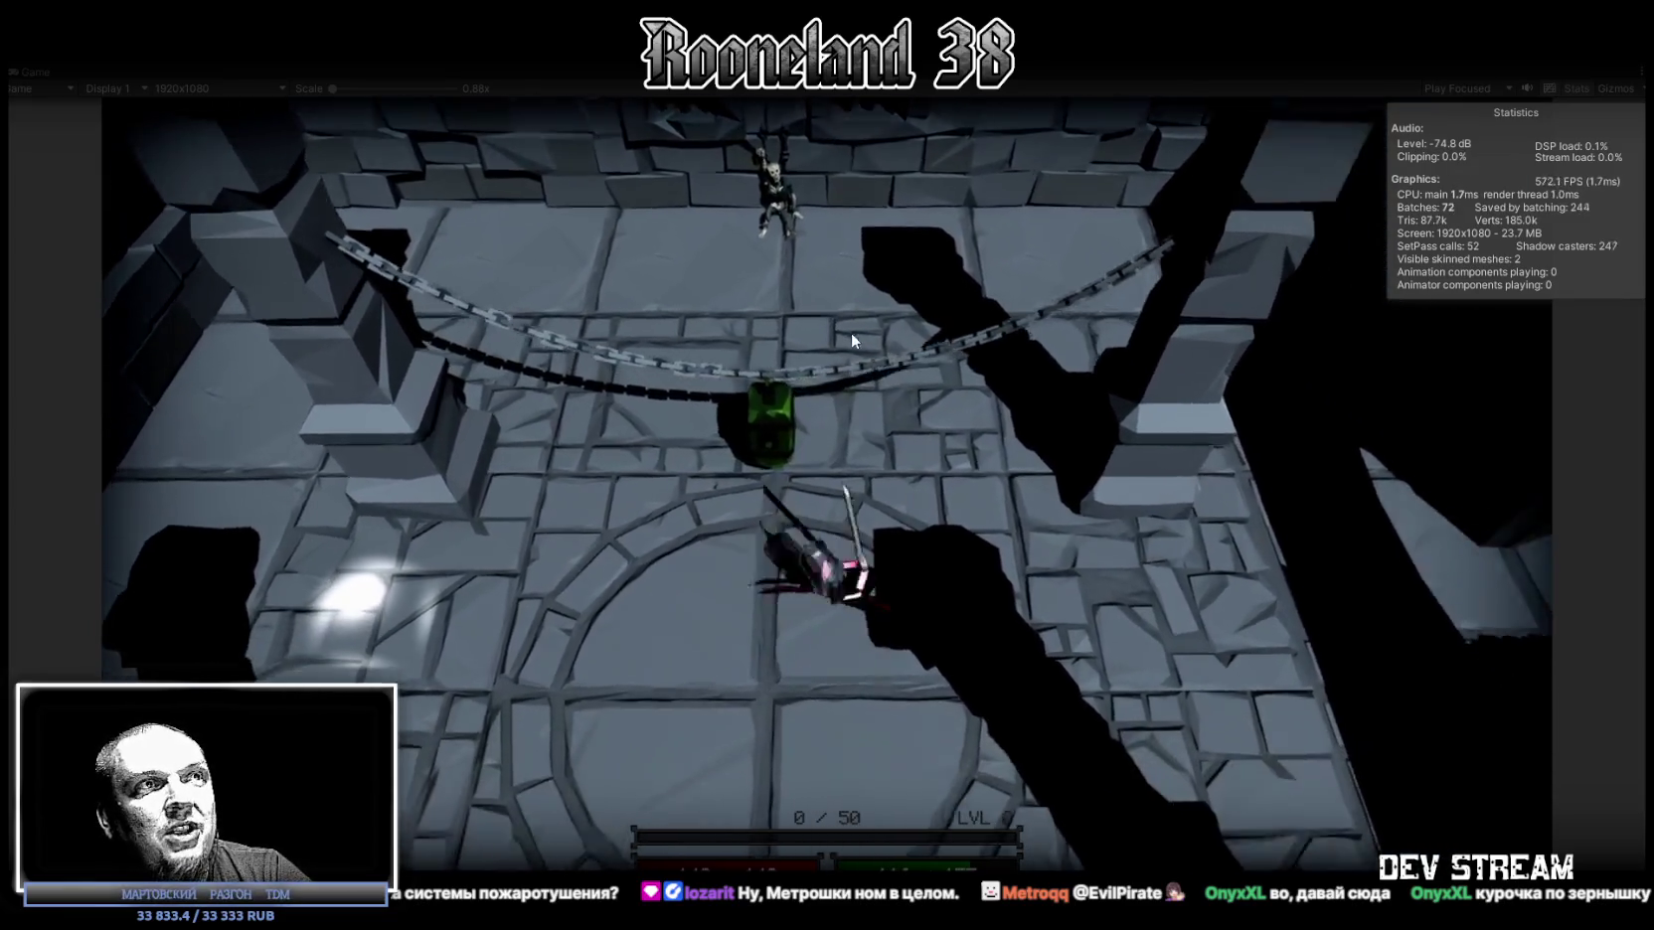
key("w")
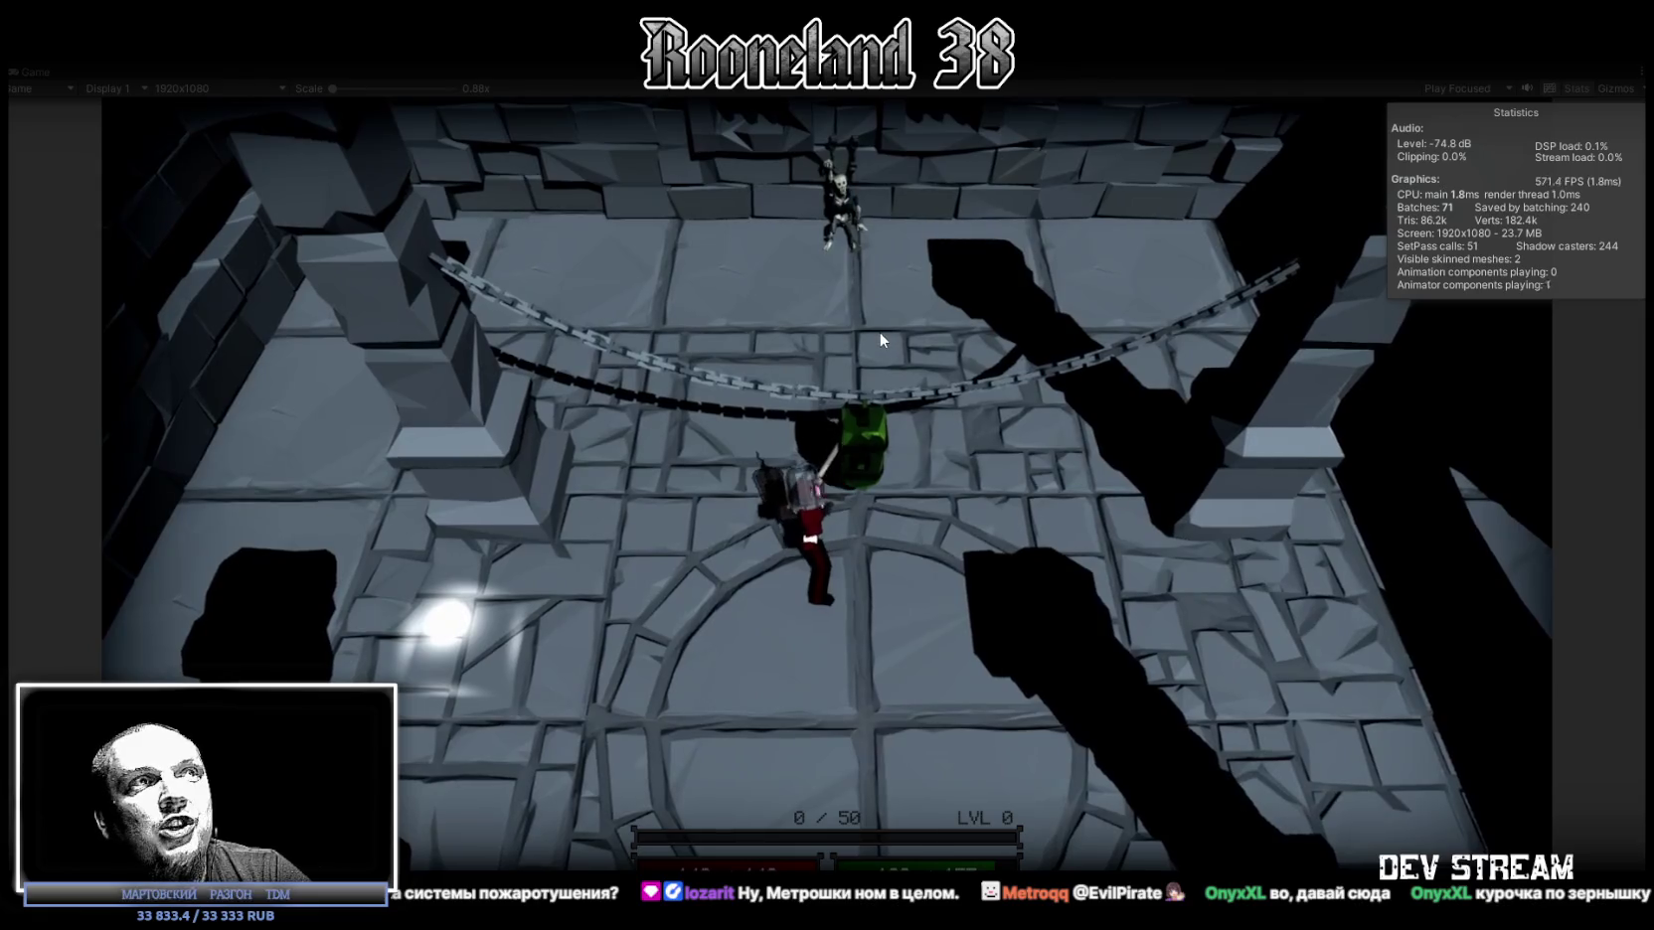
left_click(879, 335)
left_click(880, 337)
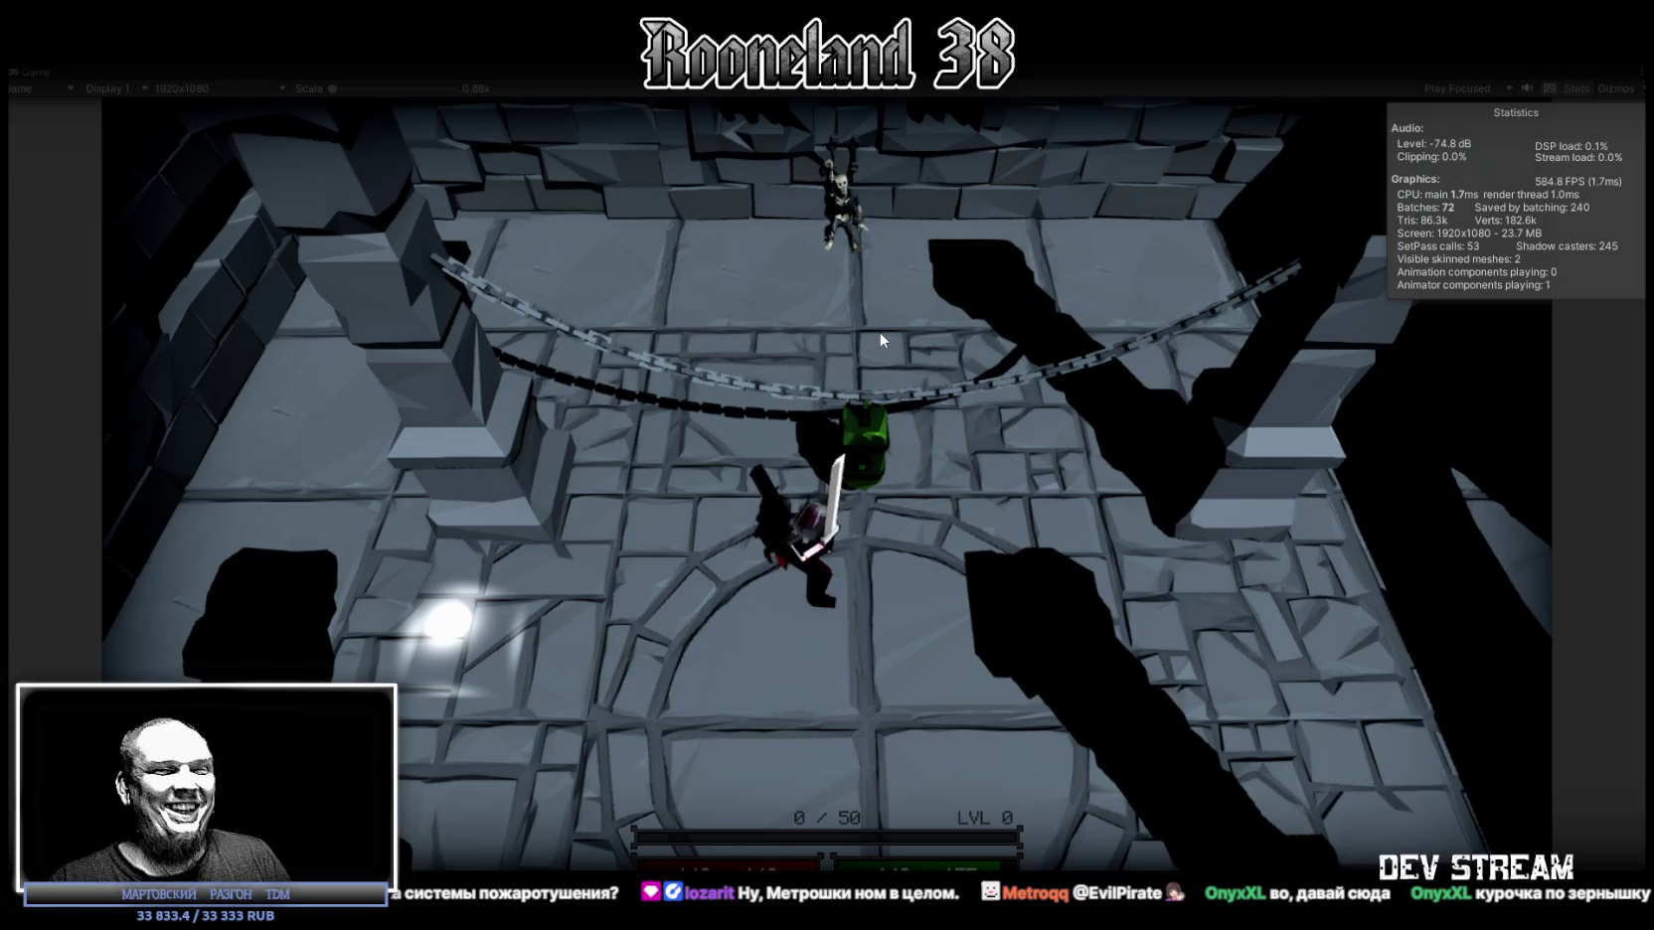
key("w")
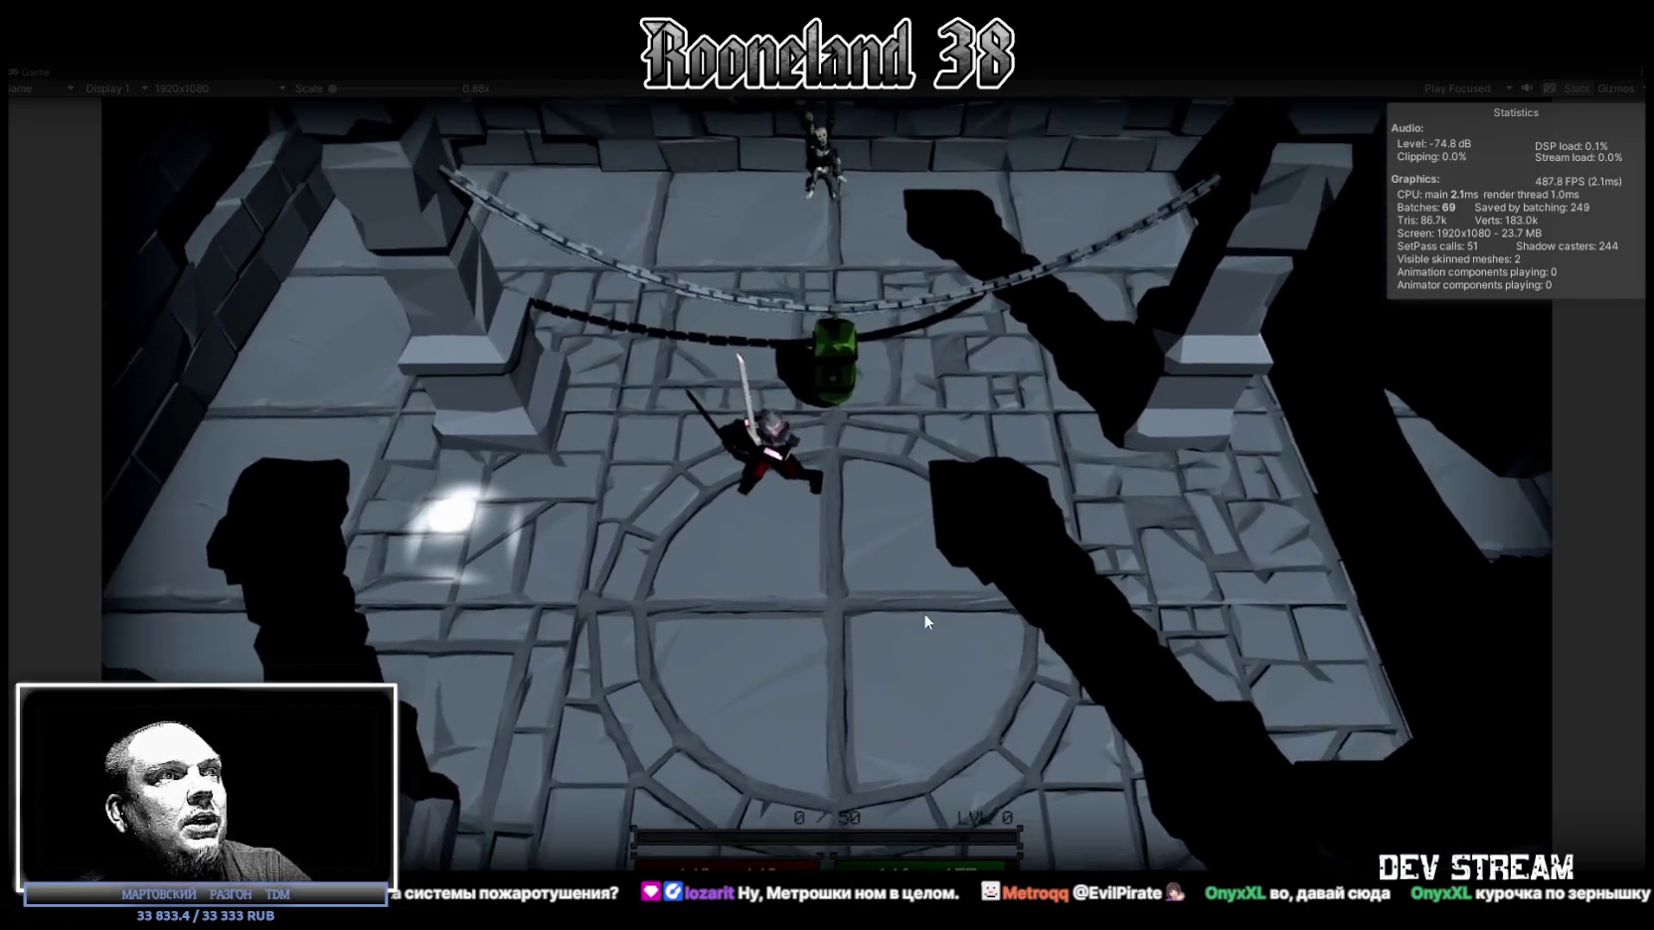
key("w")
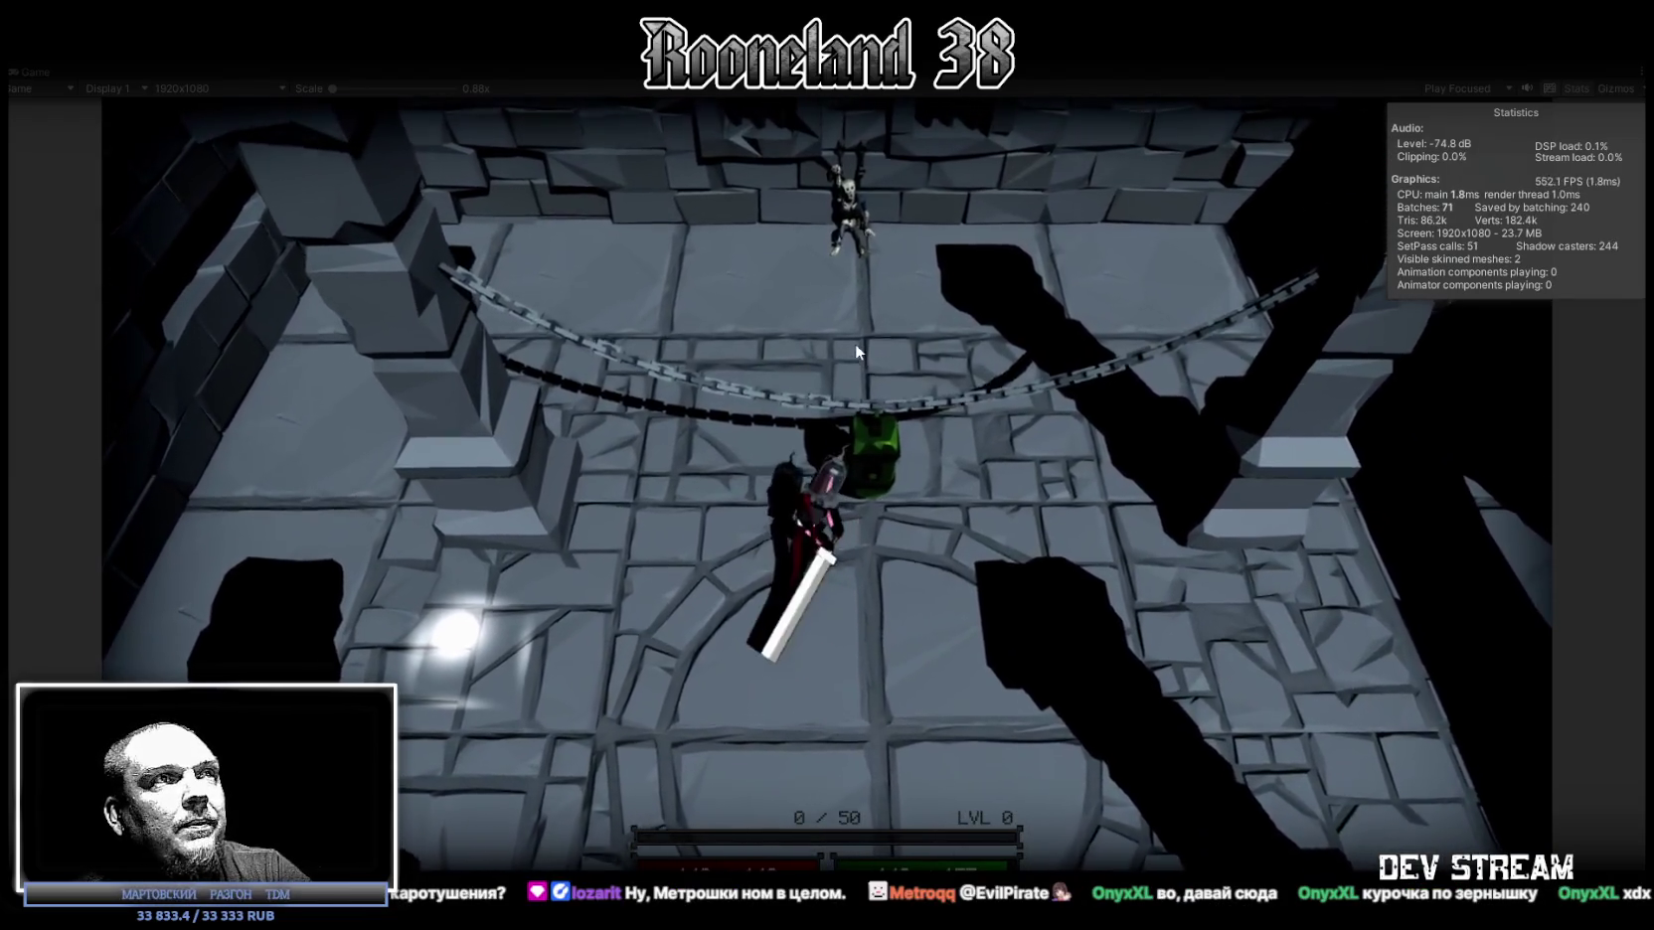
left_click(874, 389)
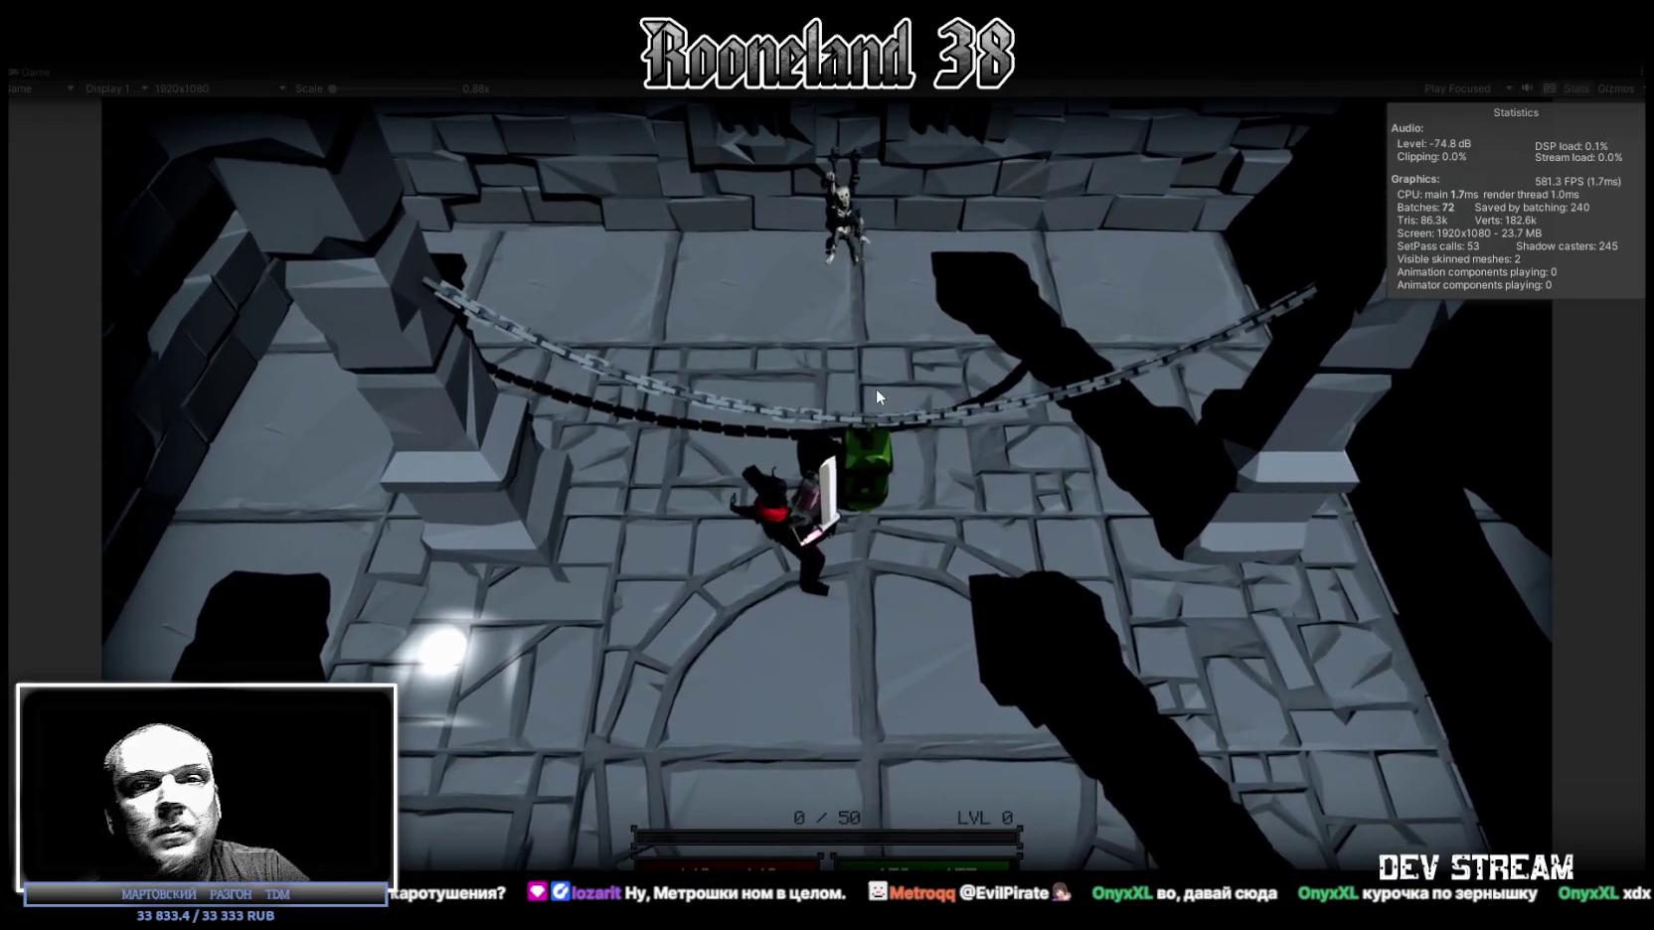
key("w")
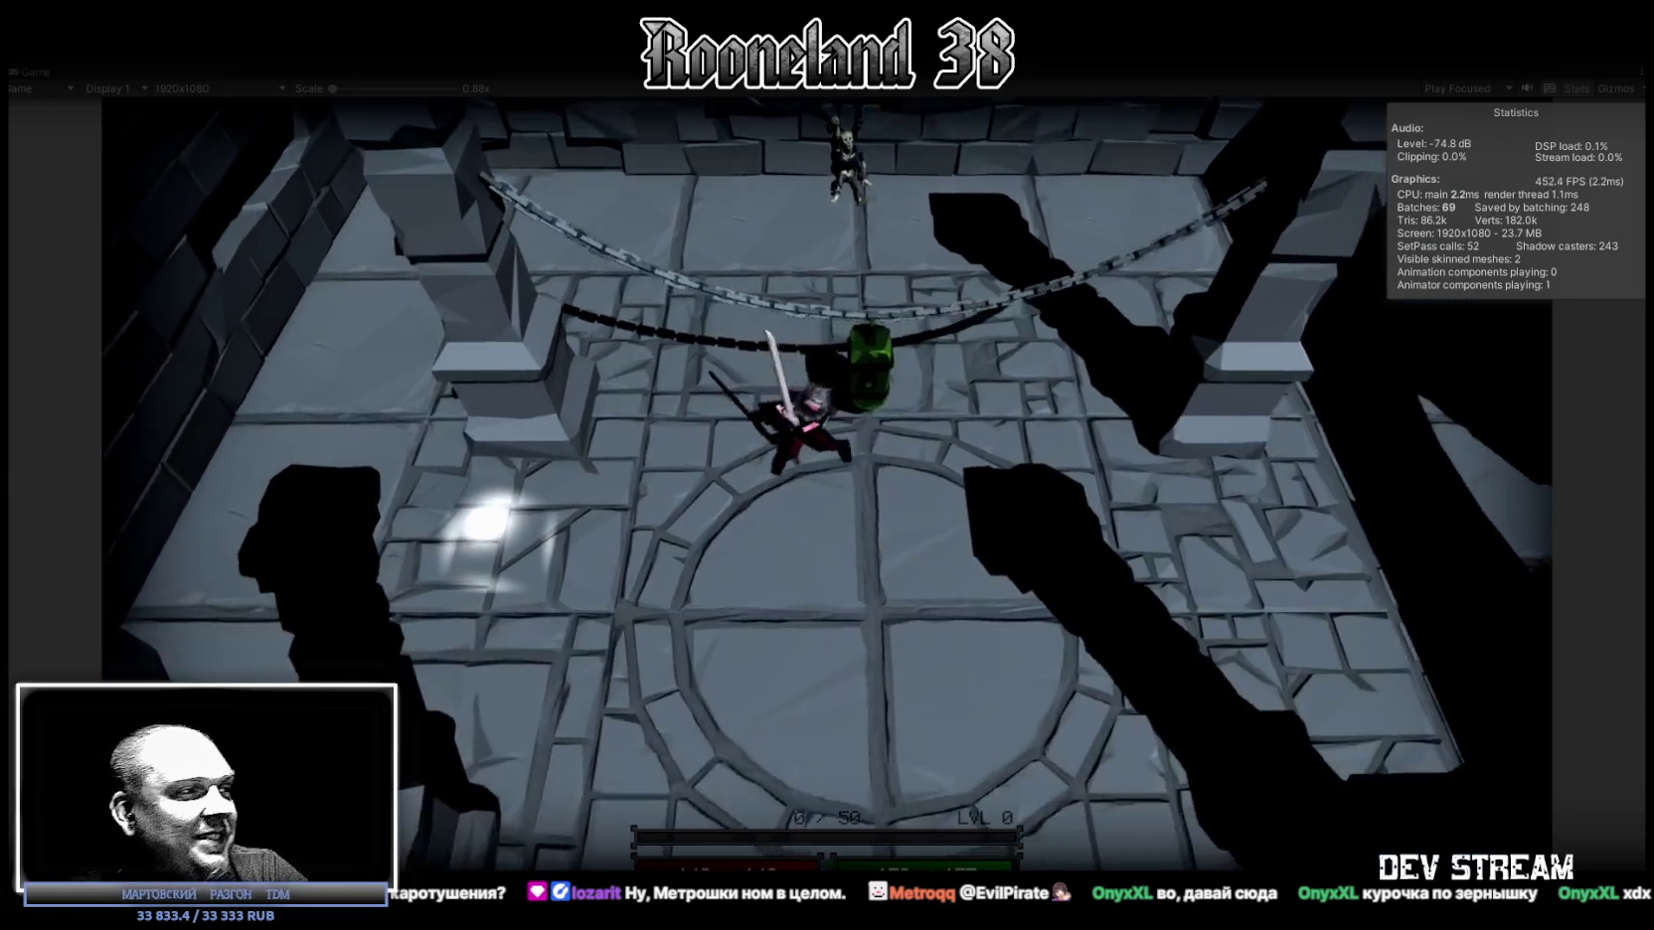
key("a")
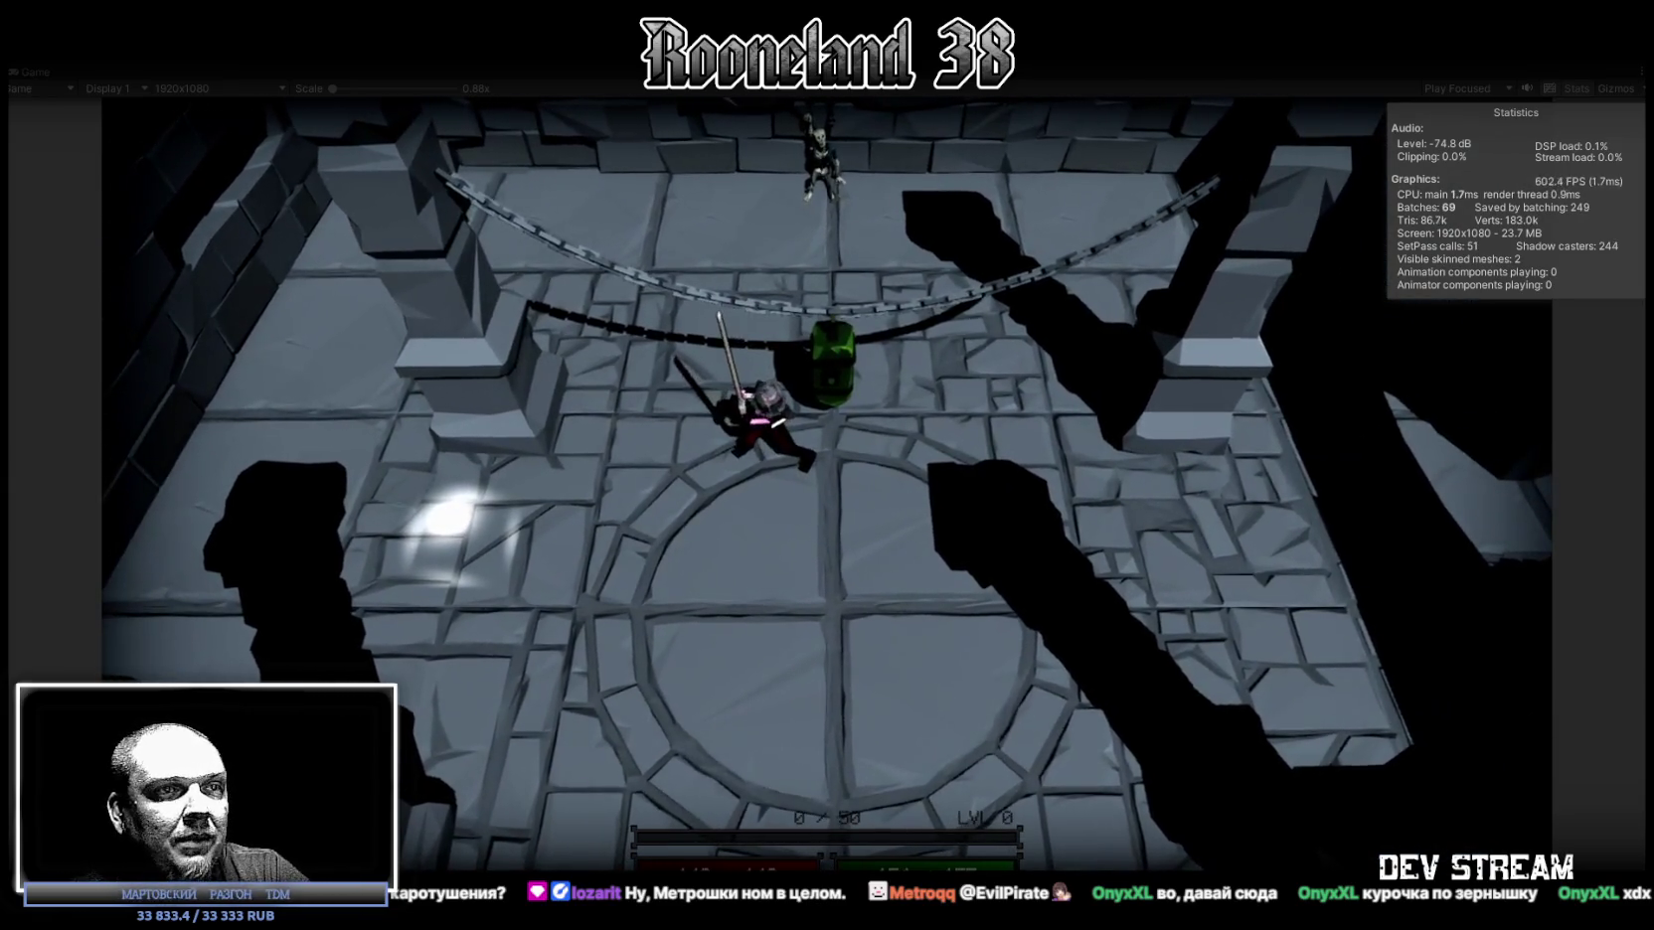
key("a")
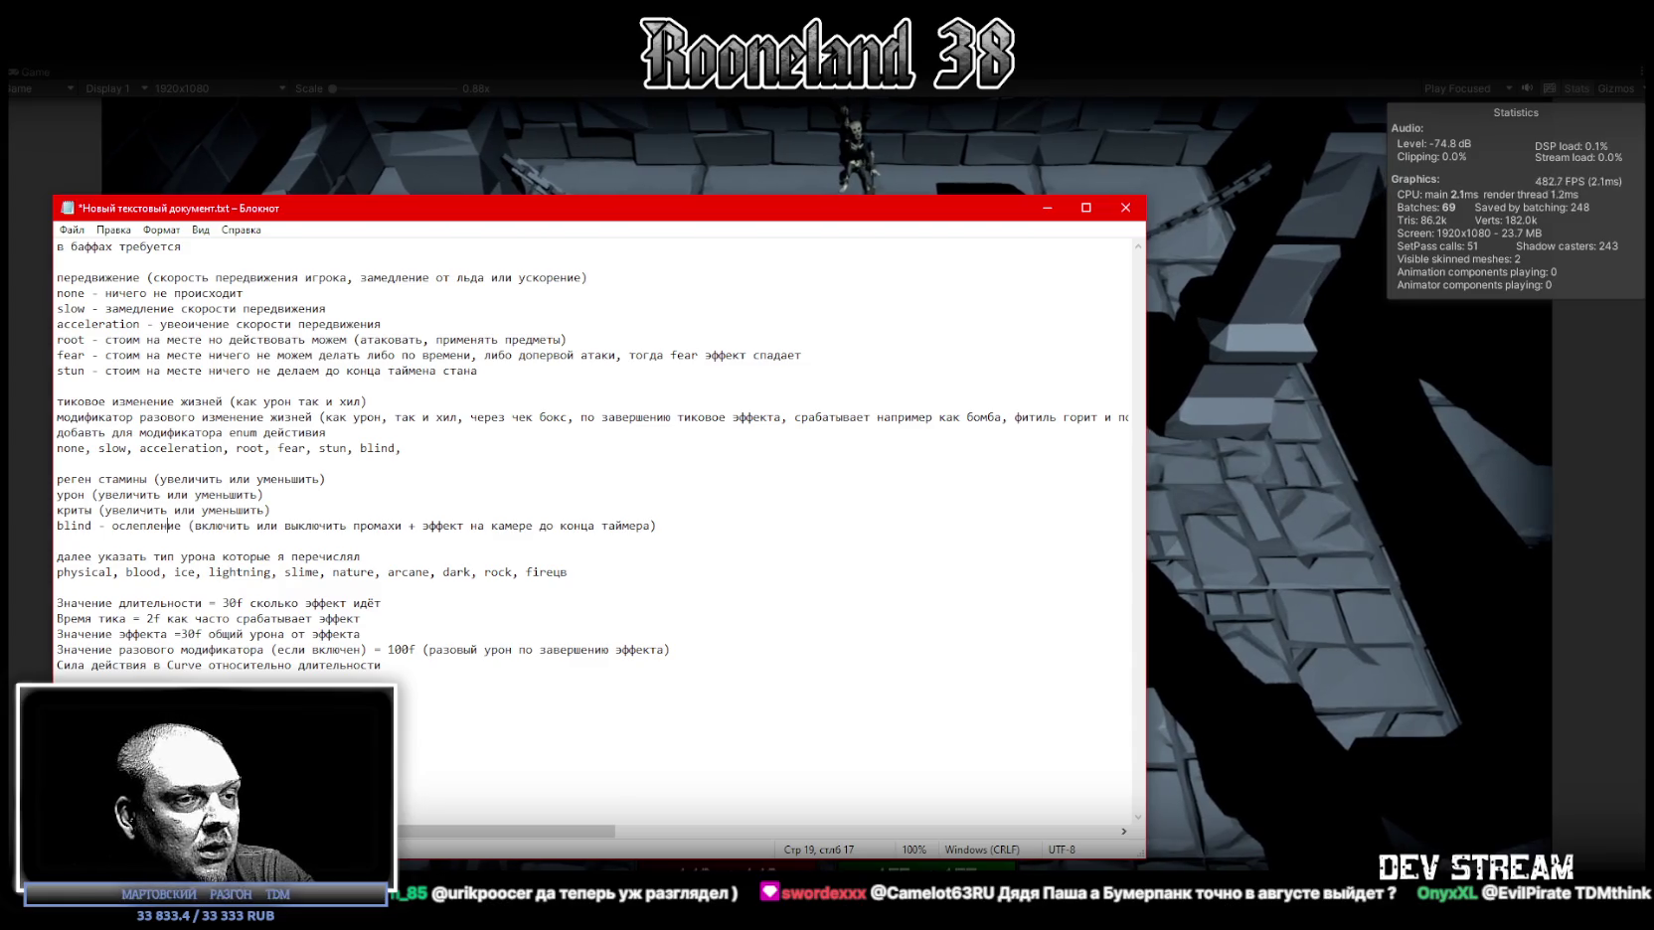
- Review the buff notes in Notepad, then switch focus away
key("alt+Tab")
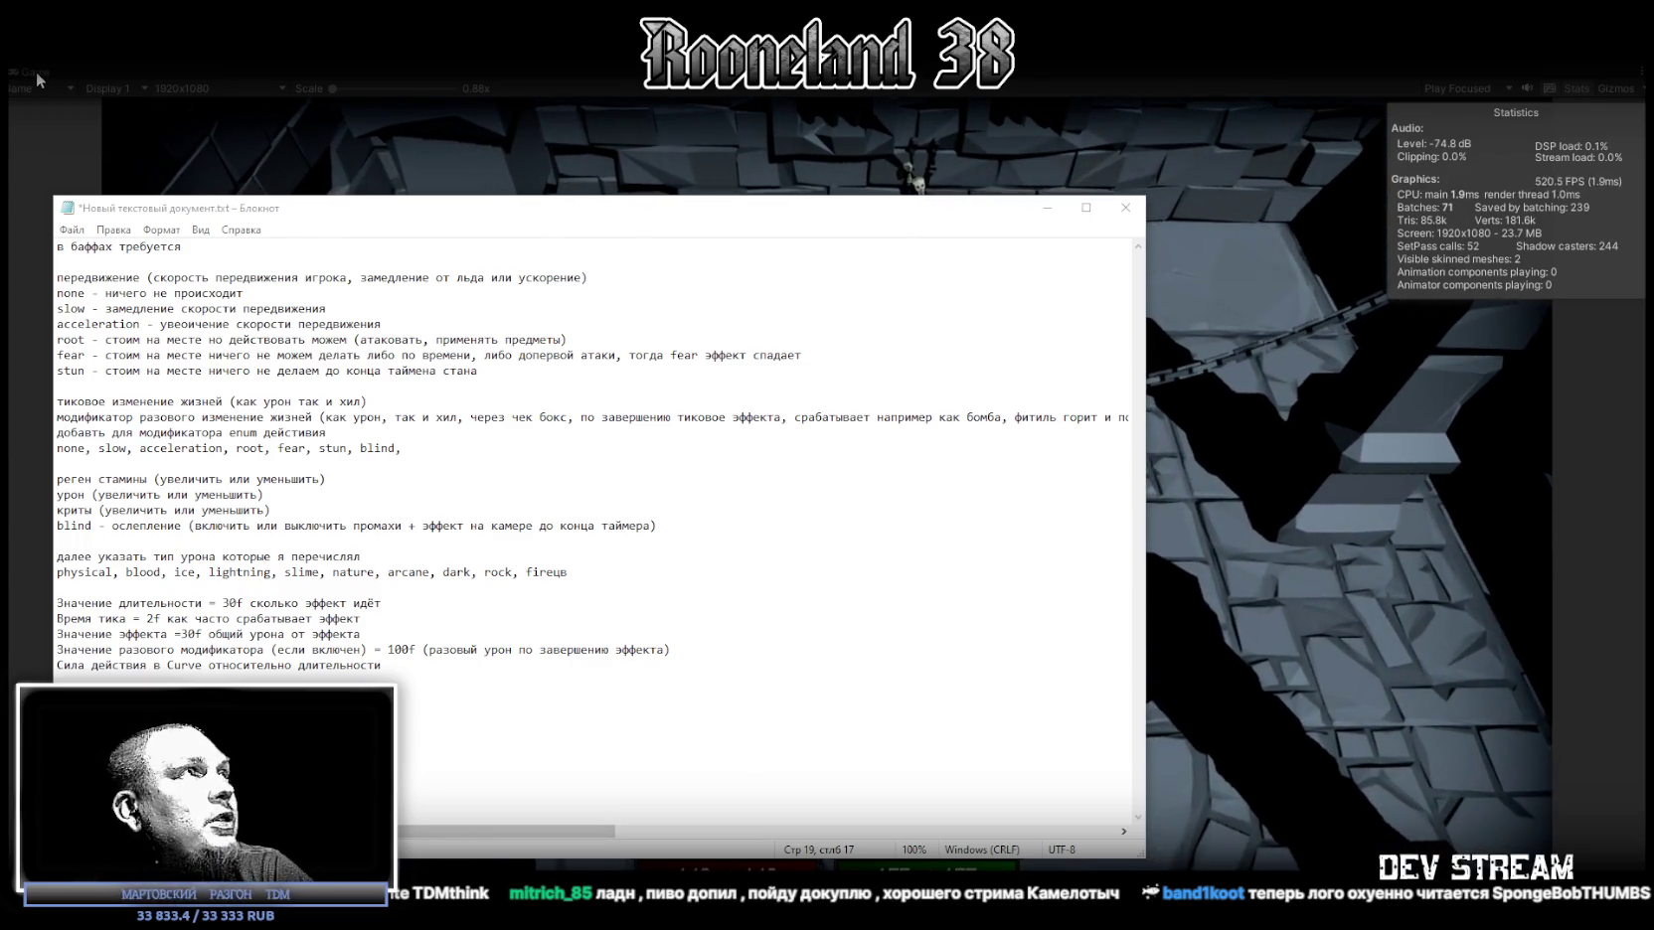
- Minimize Notepad and restore the full editor layout around the running game
left_click(35, 73)
double_click(35, 75)
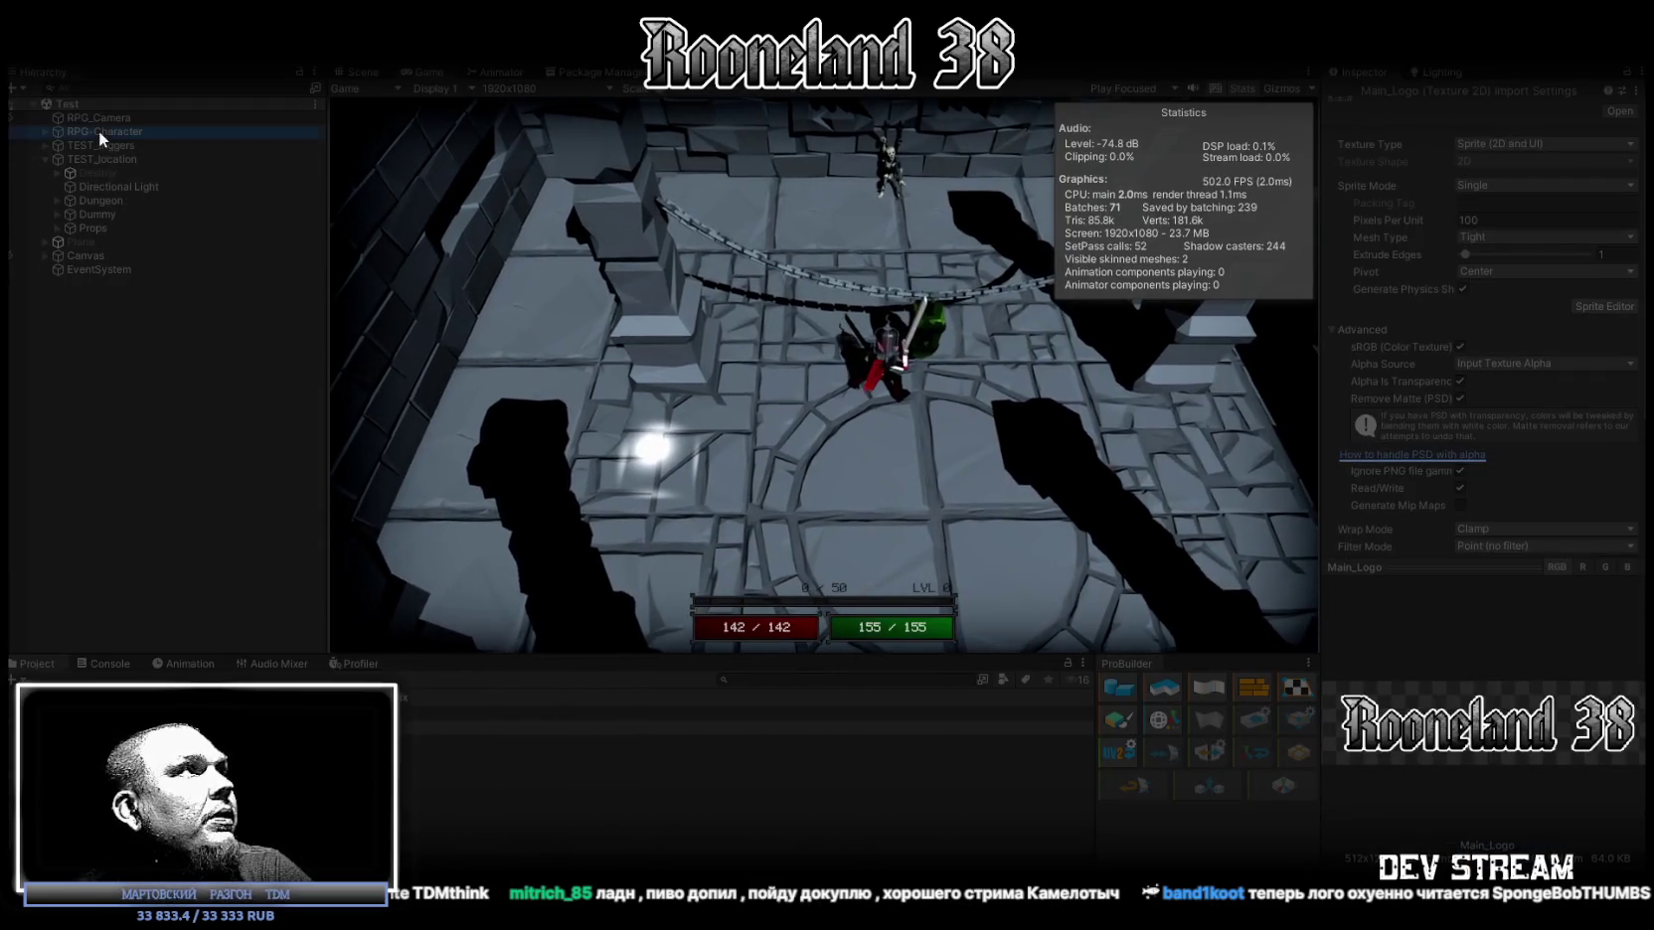
- Expand RPG-Character's RPG_Movement Controller in the Inspector to show walk 3, run 6, sprint 12
scroll(1382, 497, "down", 15)
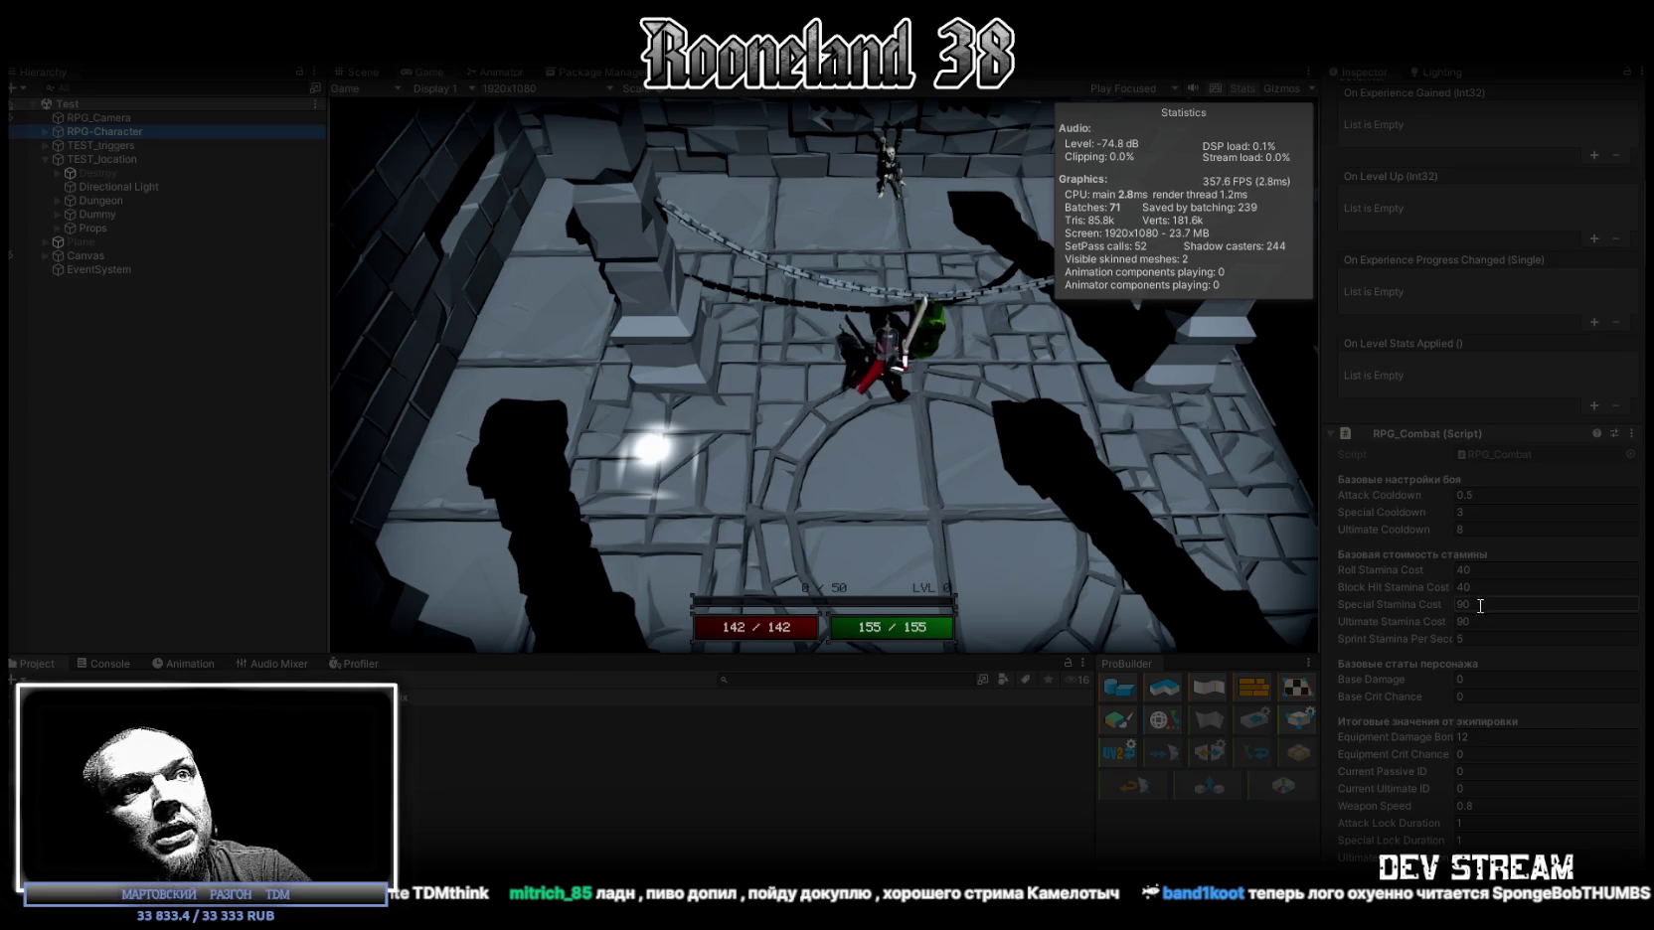
scroll(1405, 588, "up", 12)
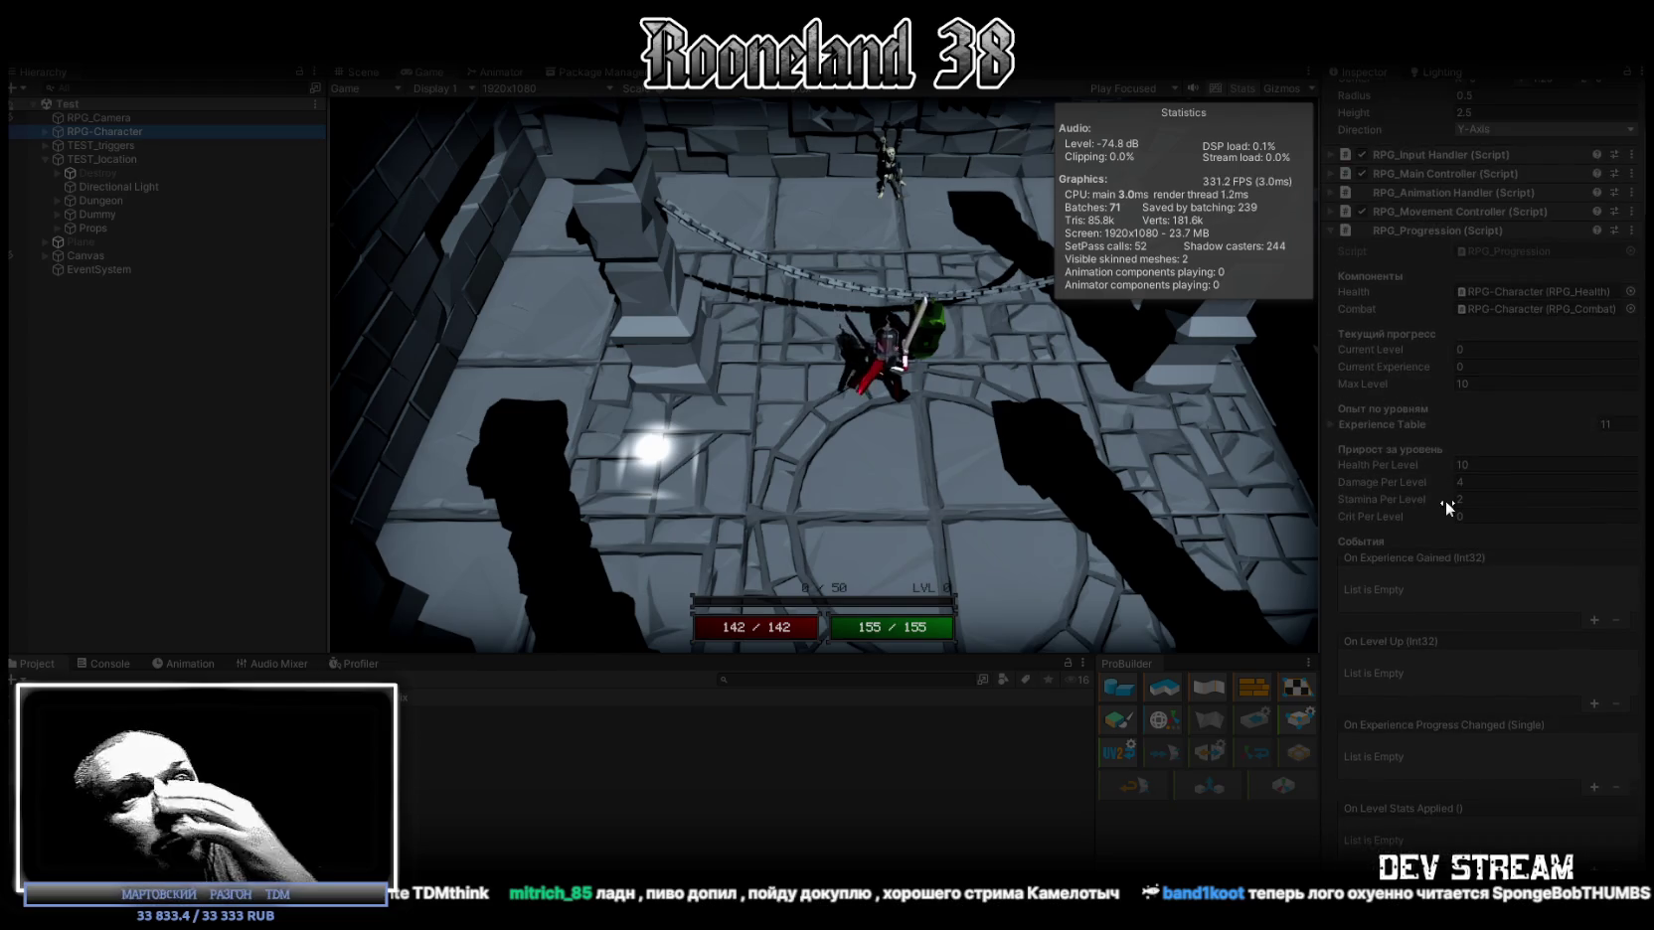
scroll(1416, 466, "up", 4)
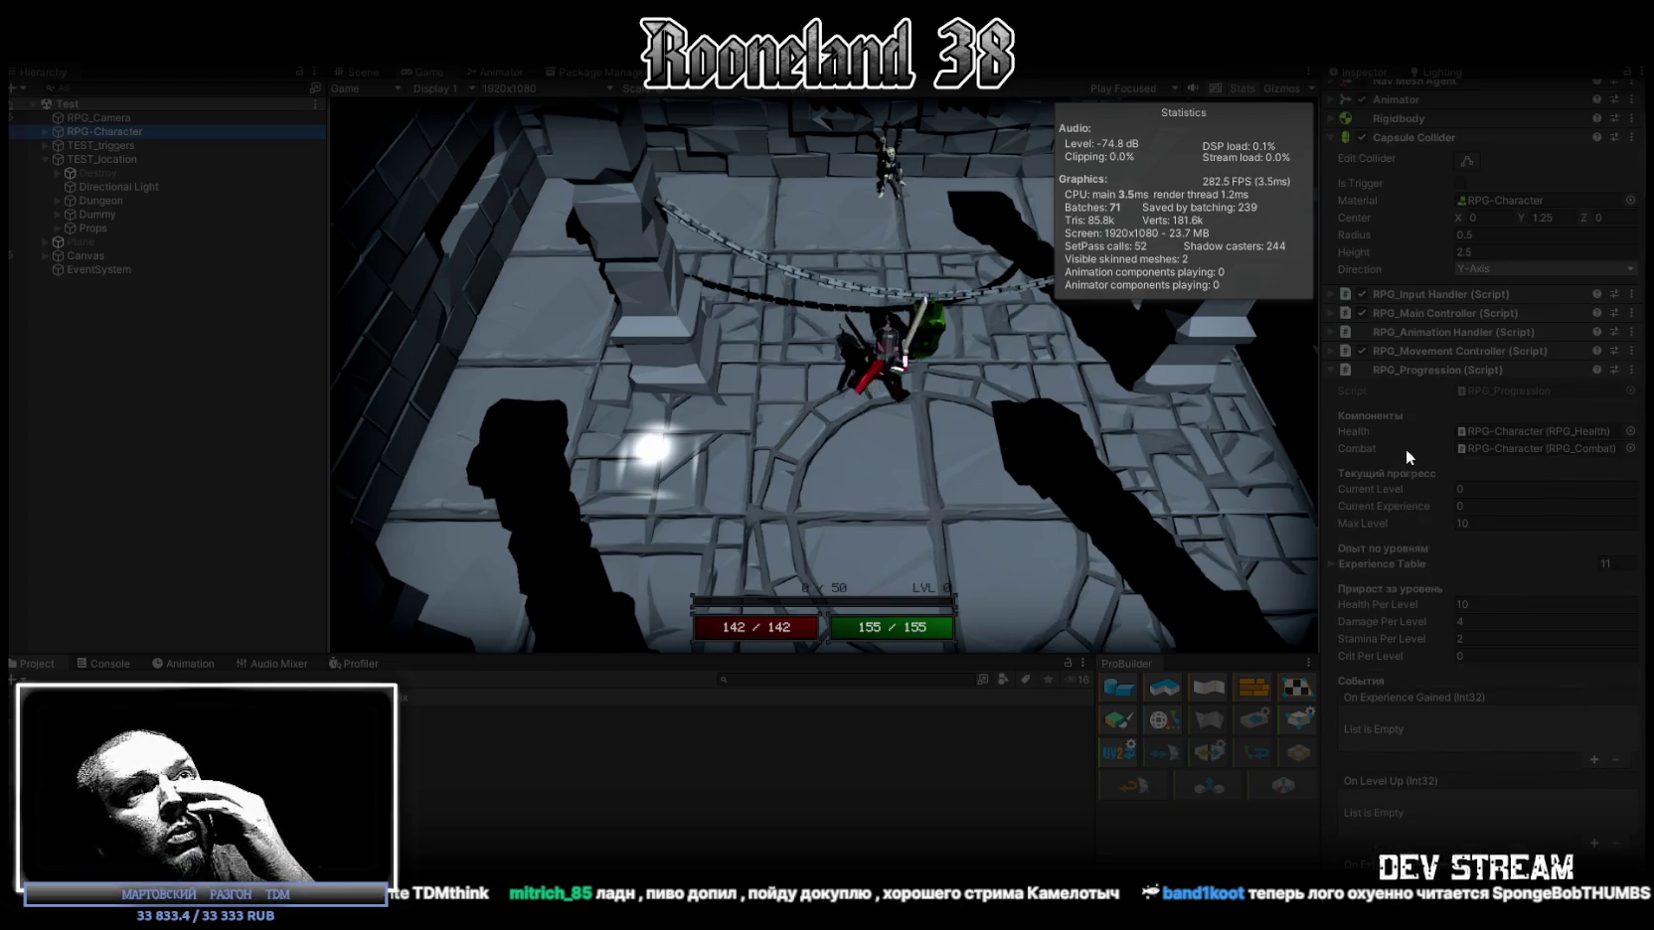
left_click(1331, 350)
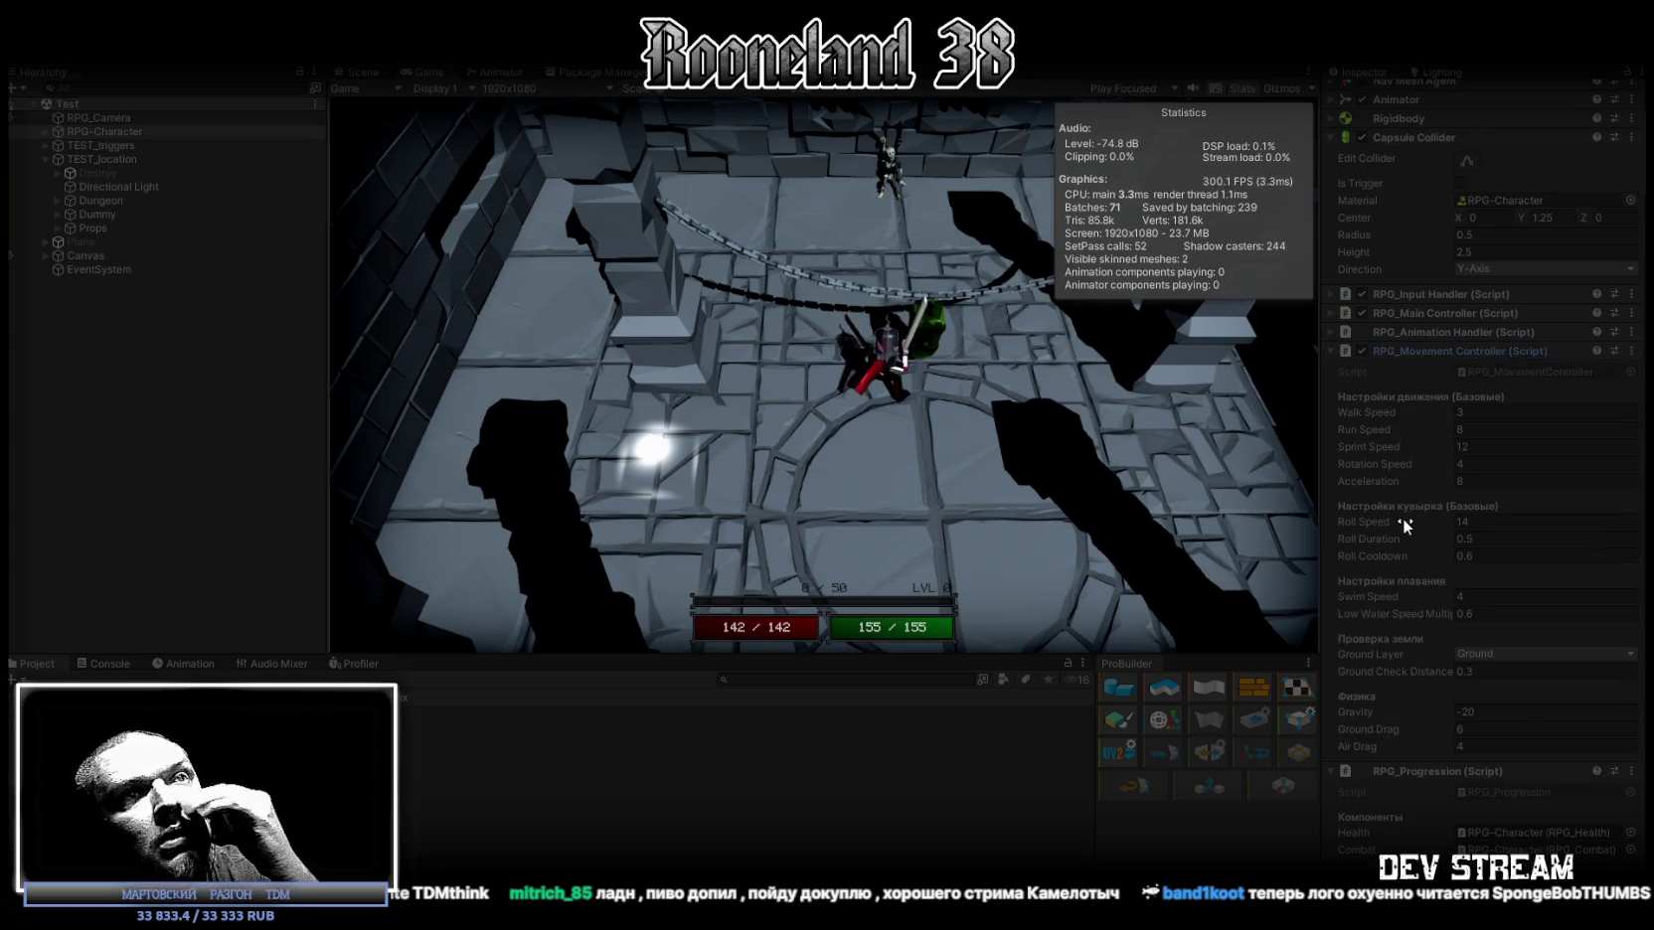
- Copy the property paths of the Run Speed, Sprint Speed and Roll Speed fields
right_click(1363, 428)
left_click(1396, 439)
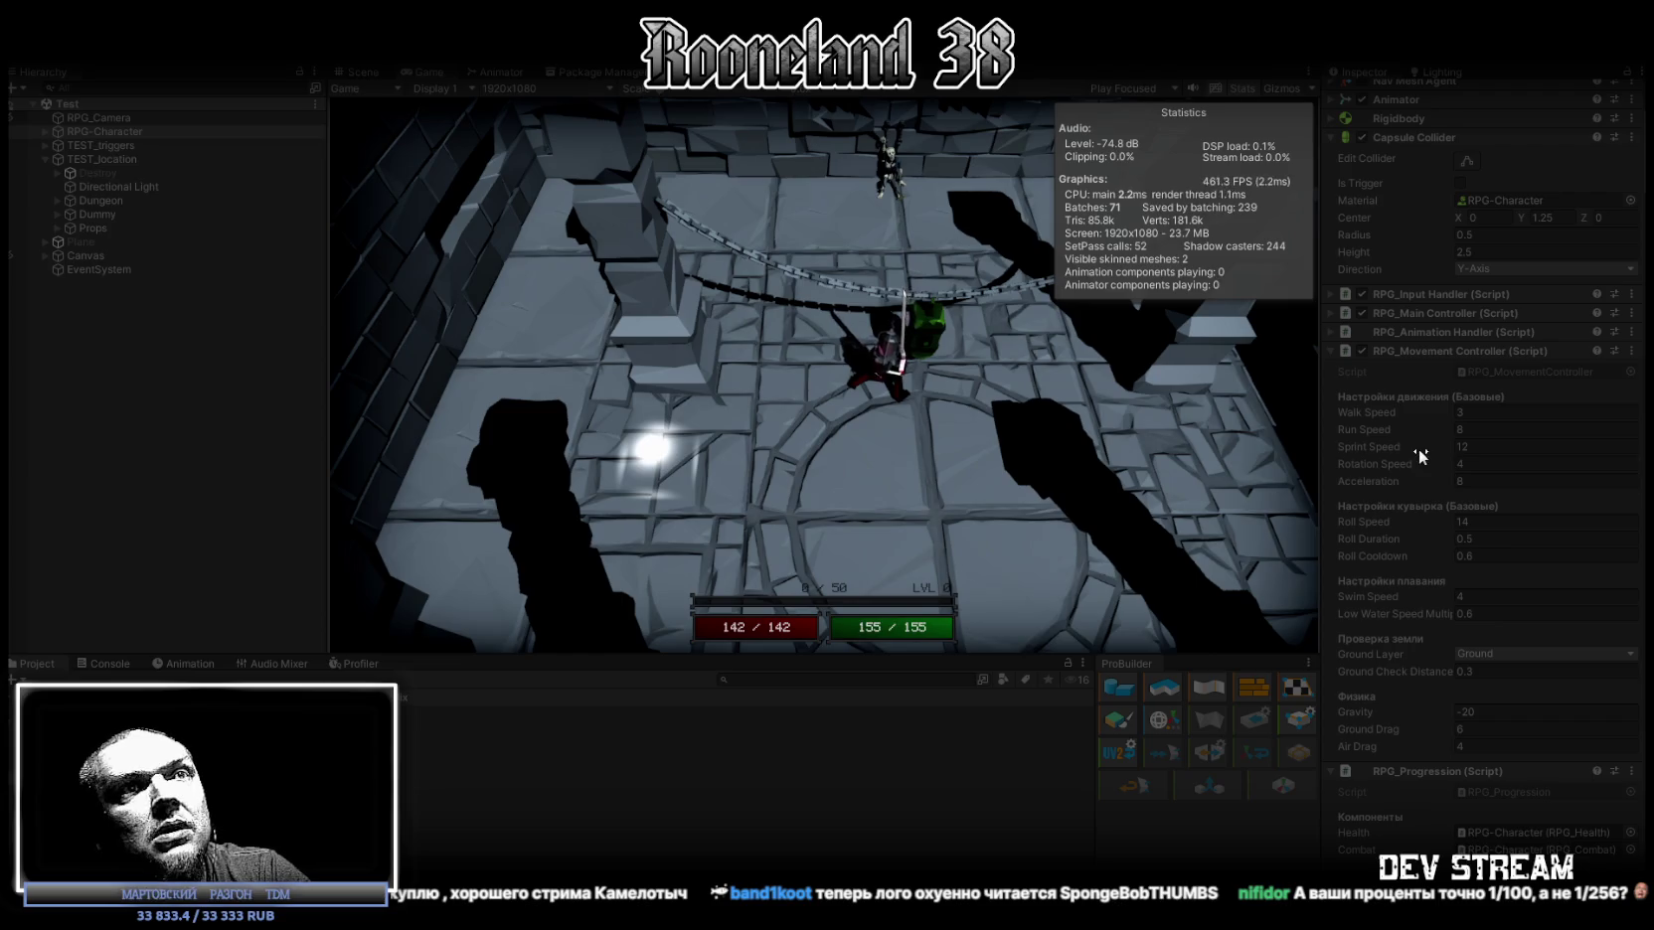
right_click(1366, 462)
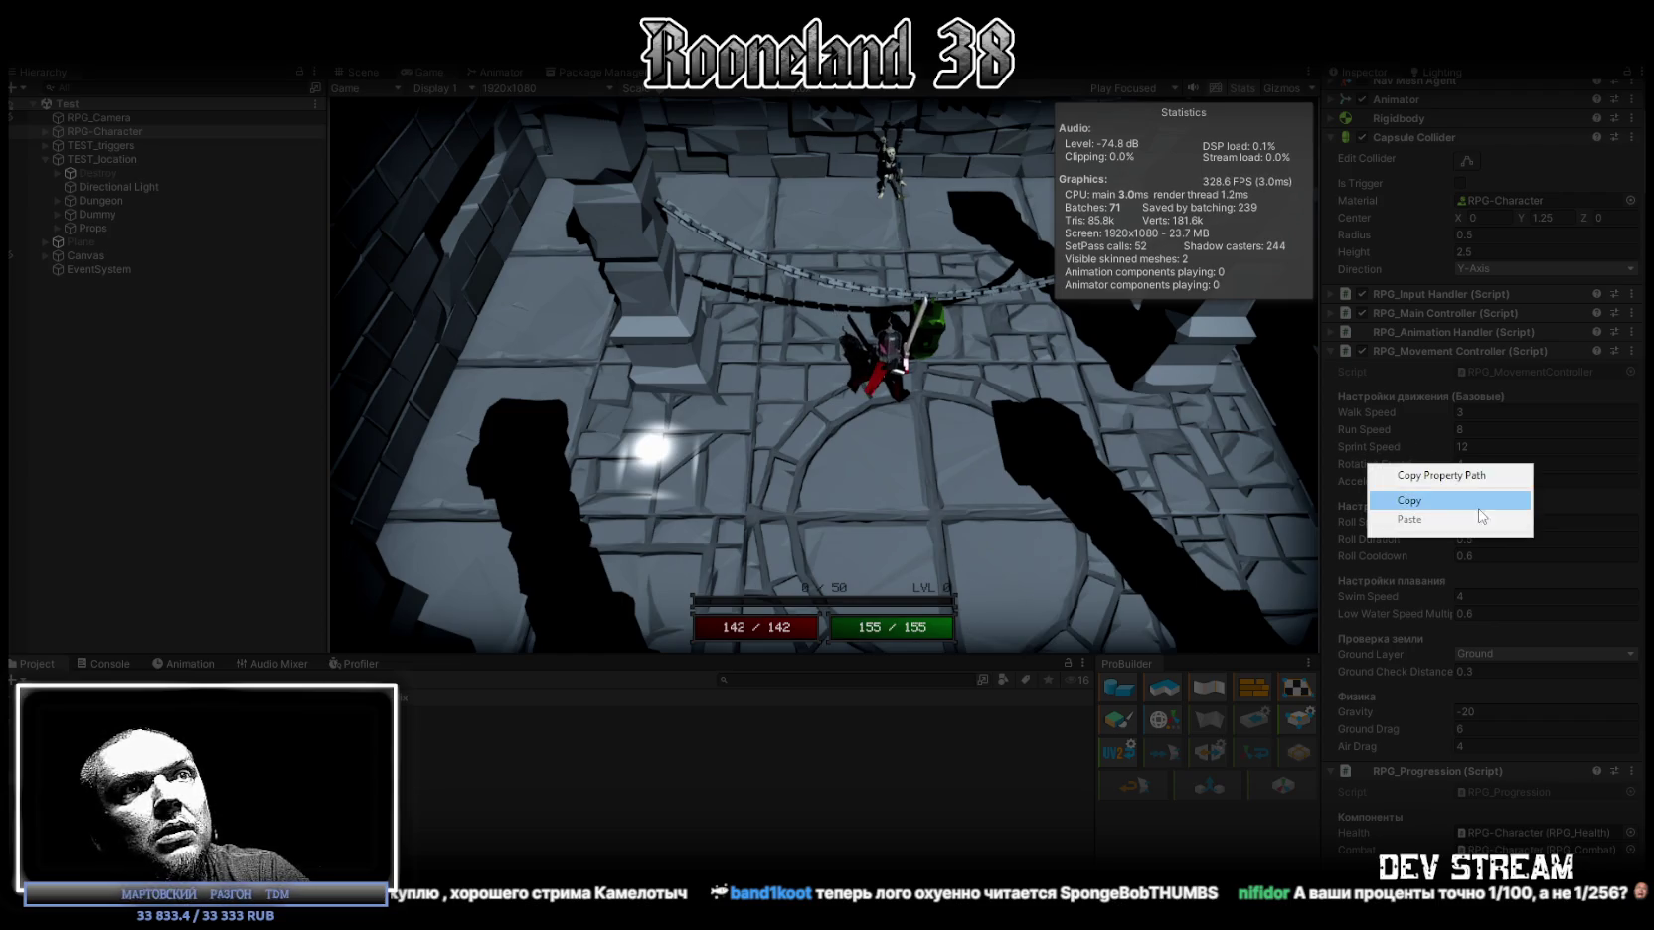
right_click(1350, 444)
left_click(1428, 454)
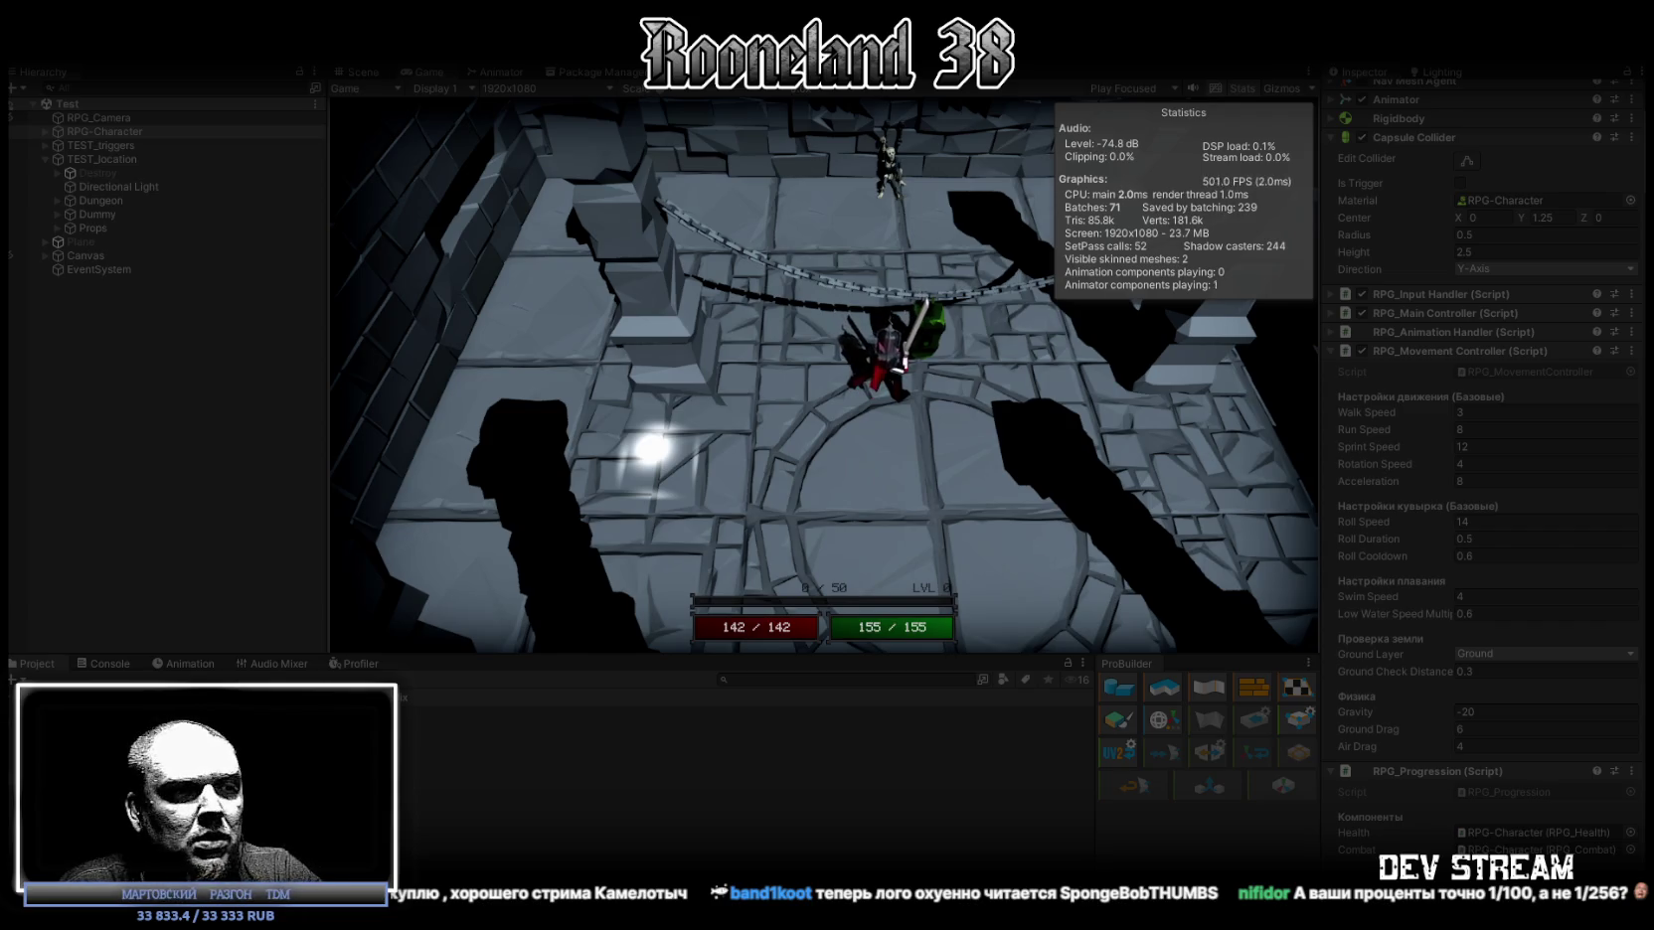
right_click(1360, 524)
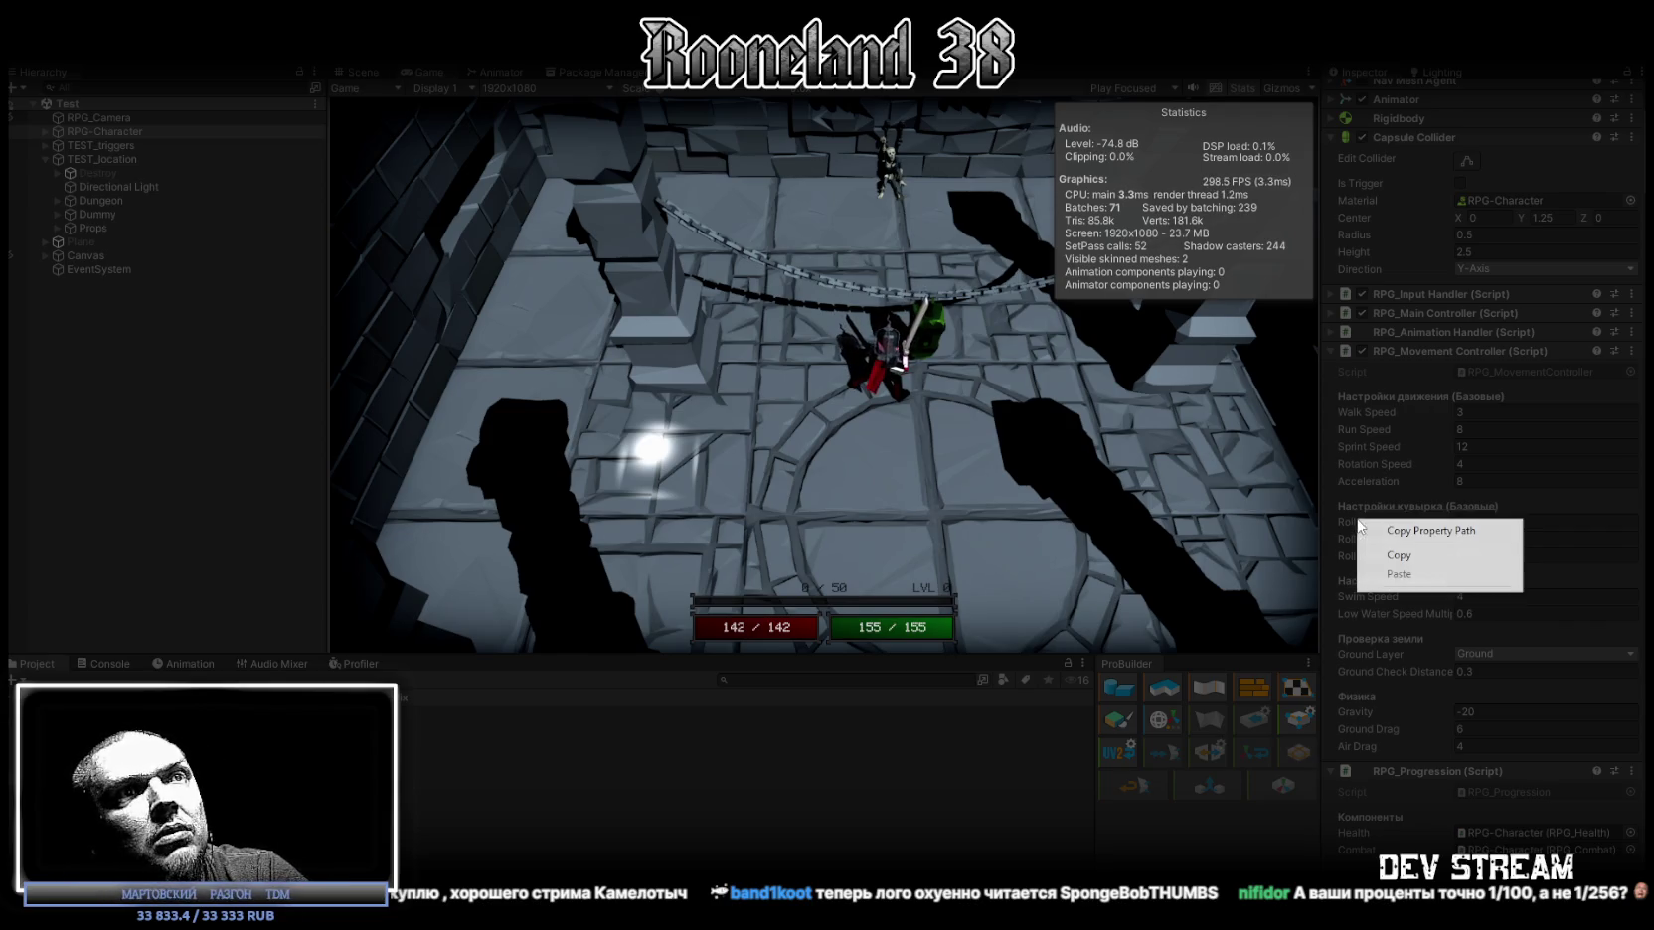
left_click(1411, 531)
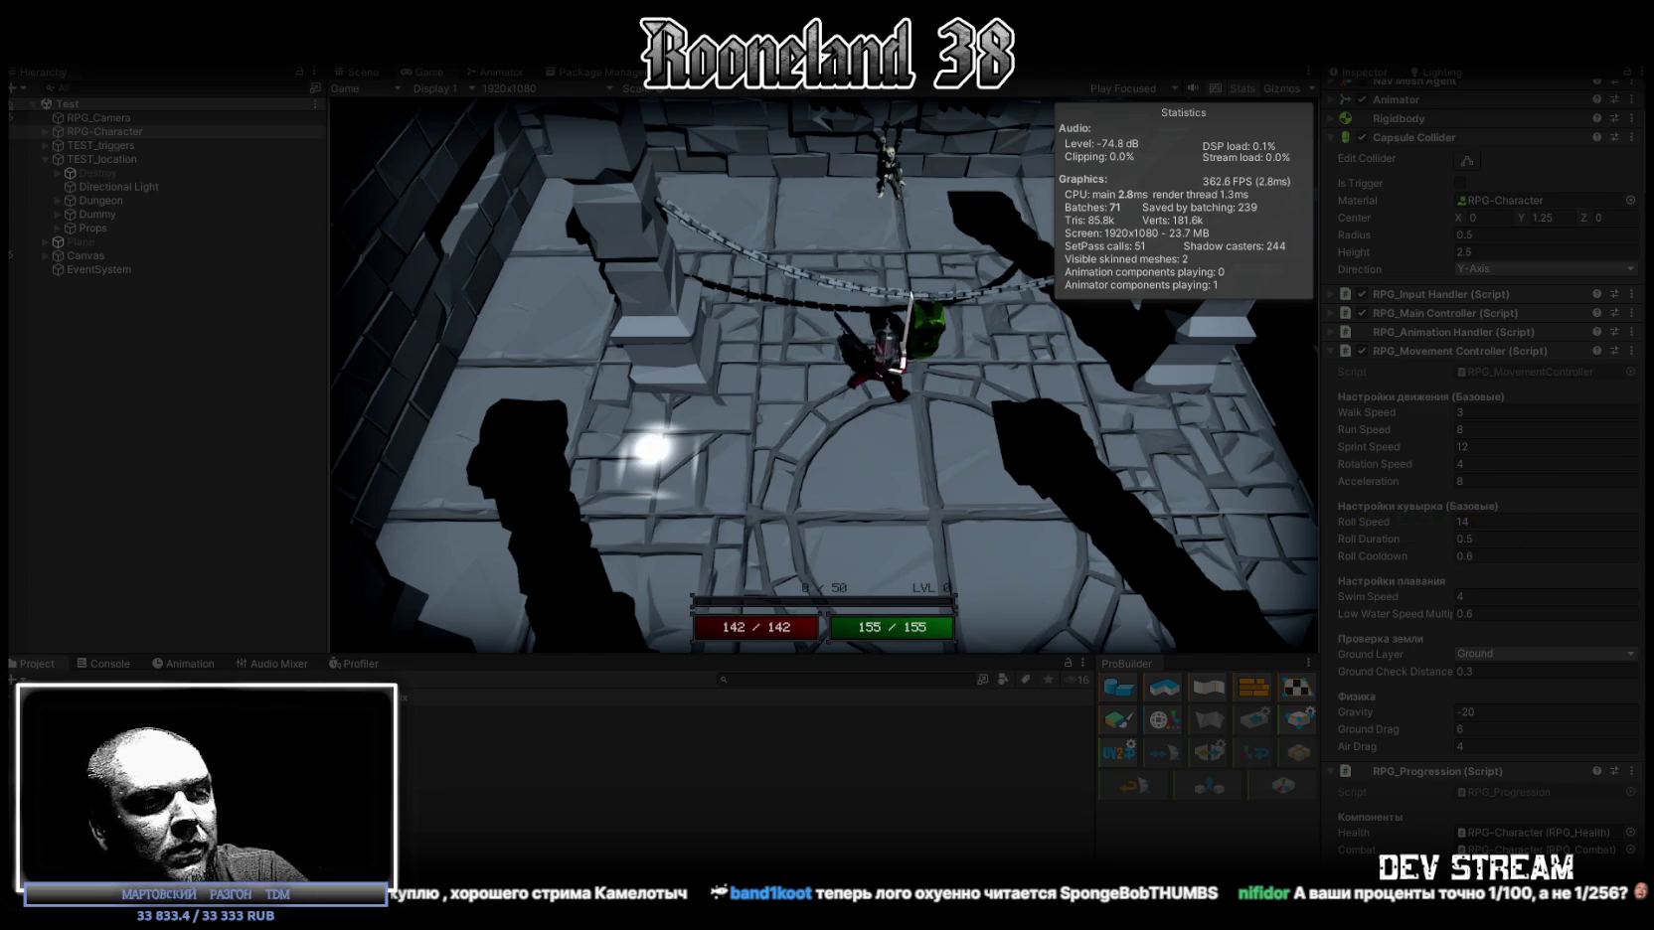
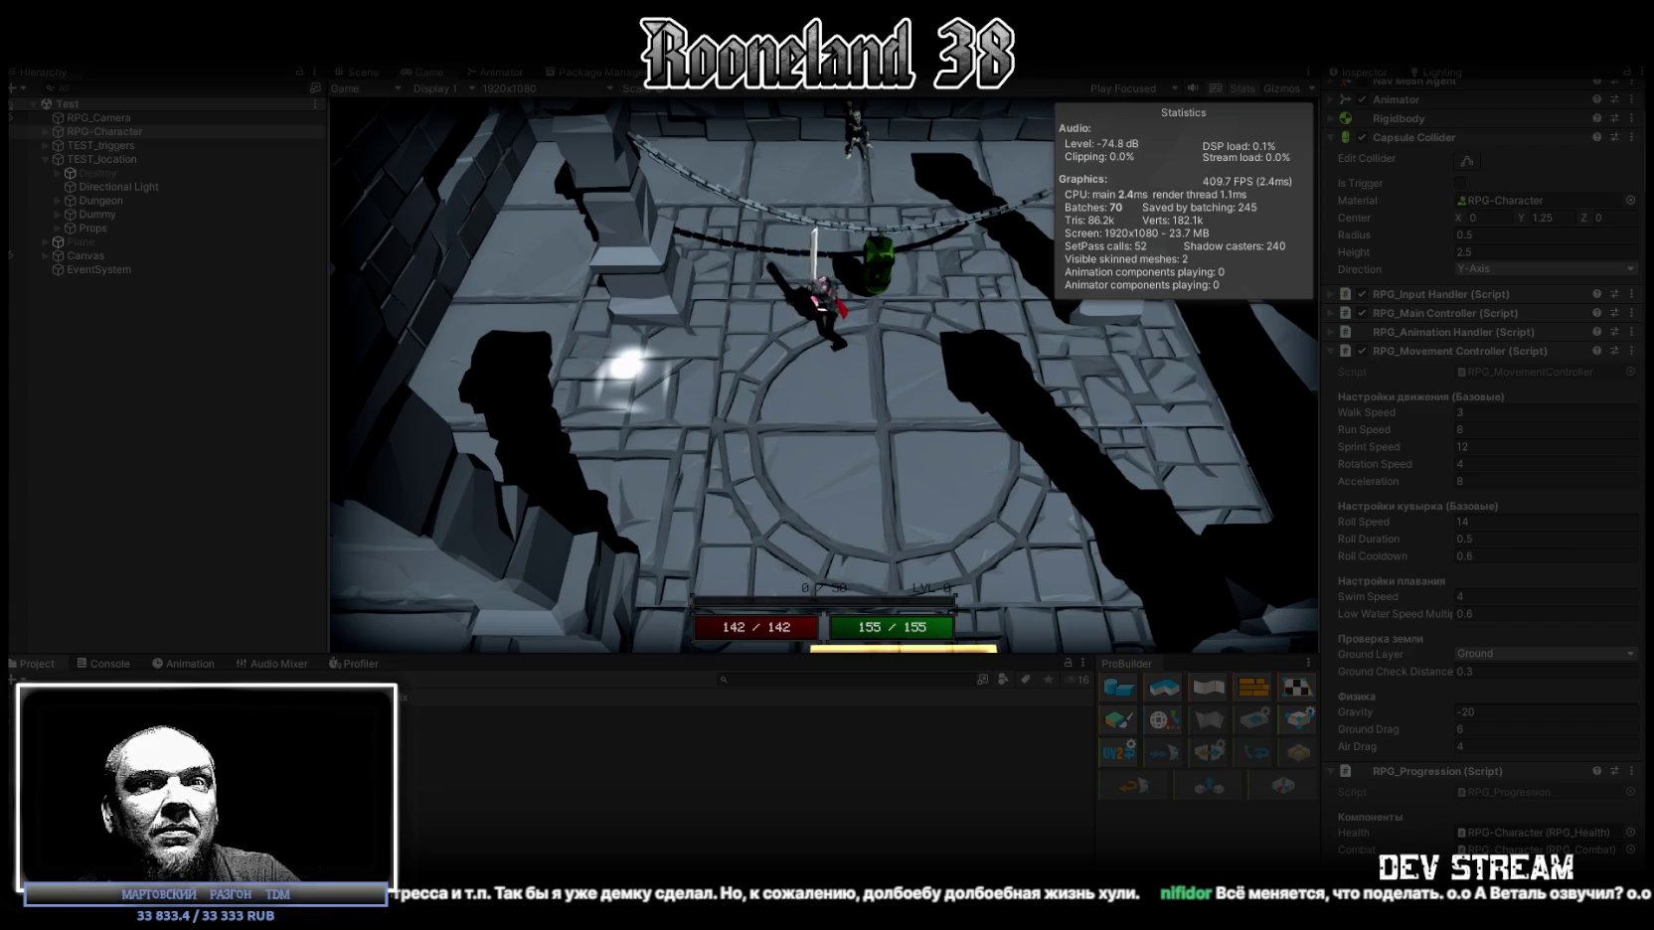
- Walk the character right, then up-left, and dash toward the green enemy to show the stamina bar
key("d")
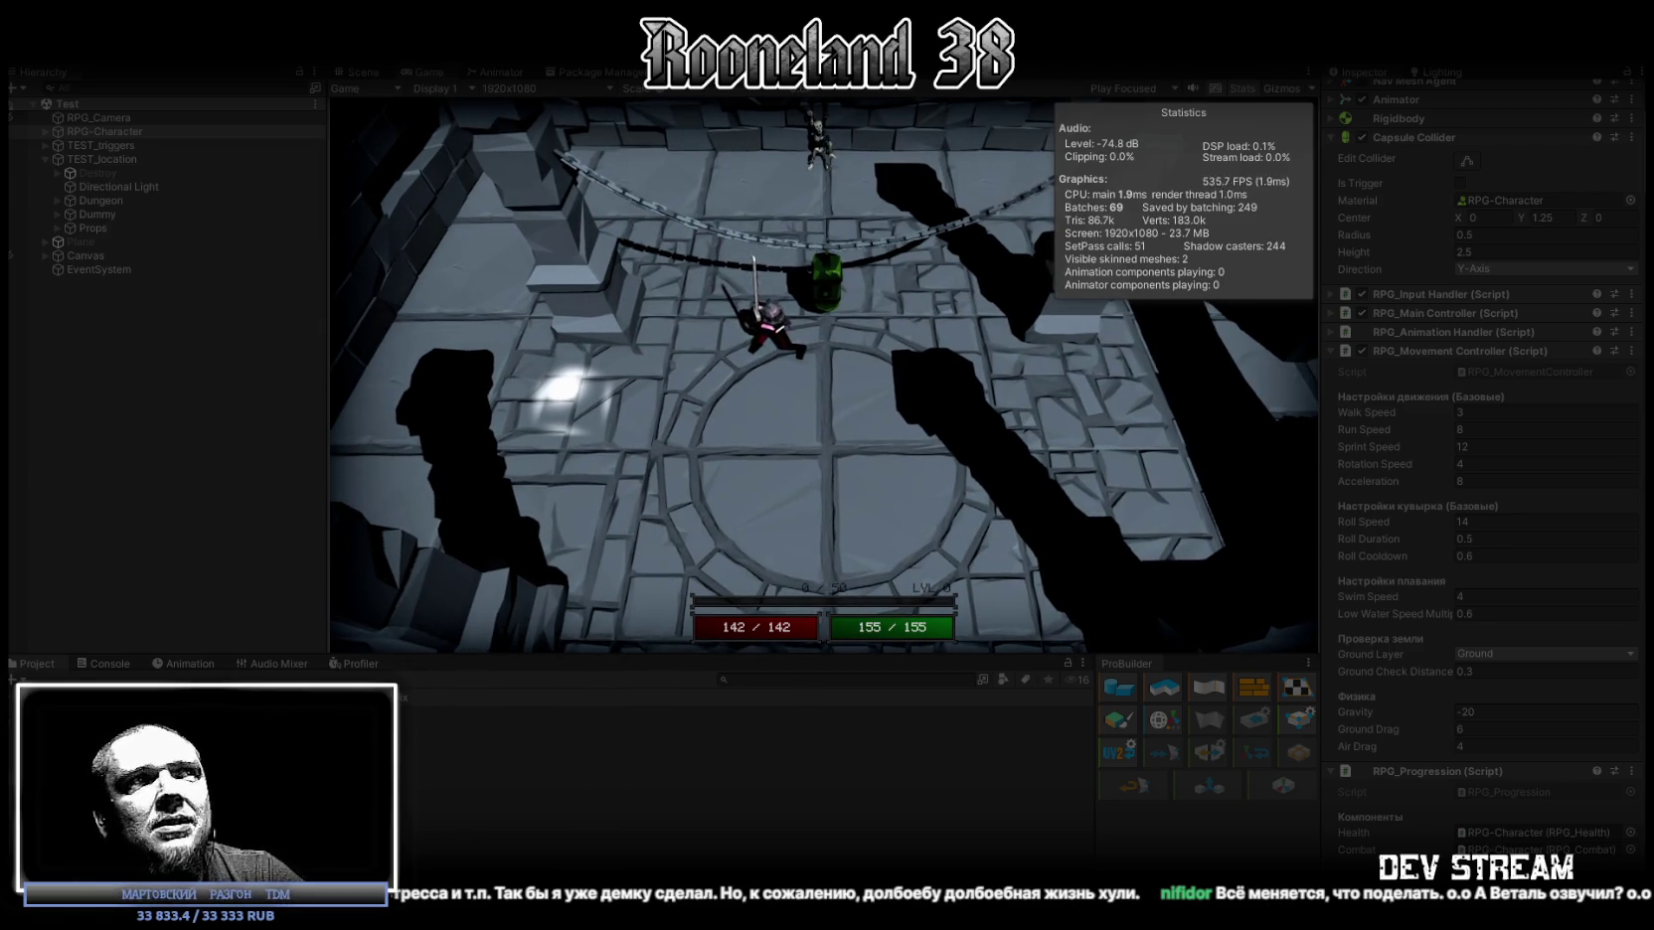
key("w")
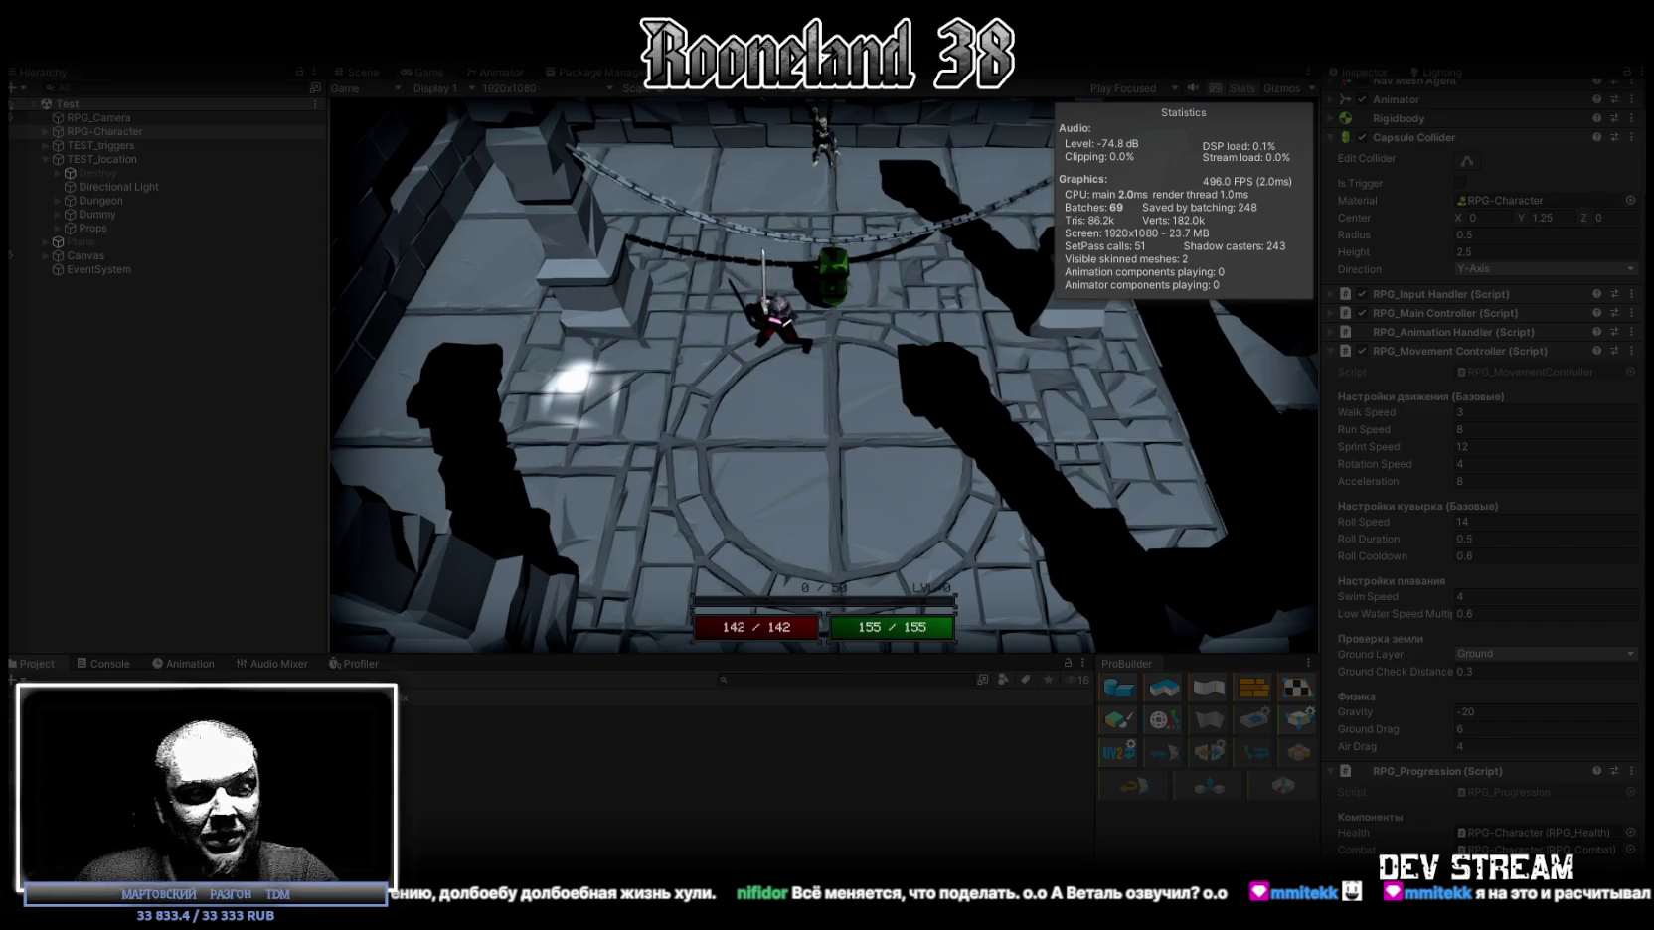
key("space")
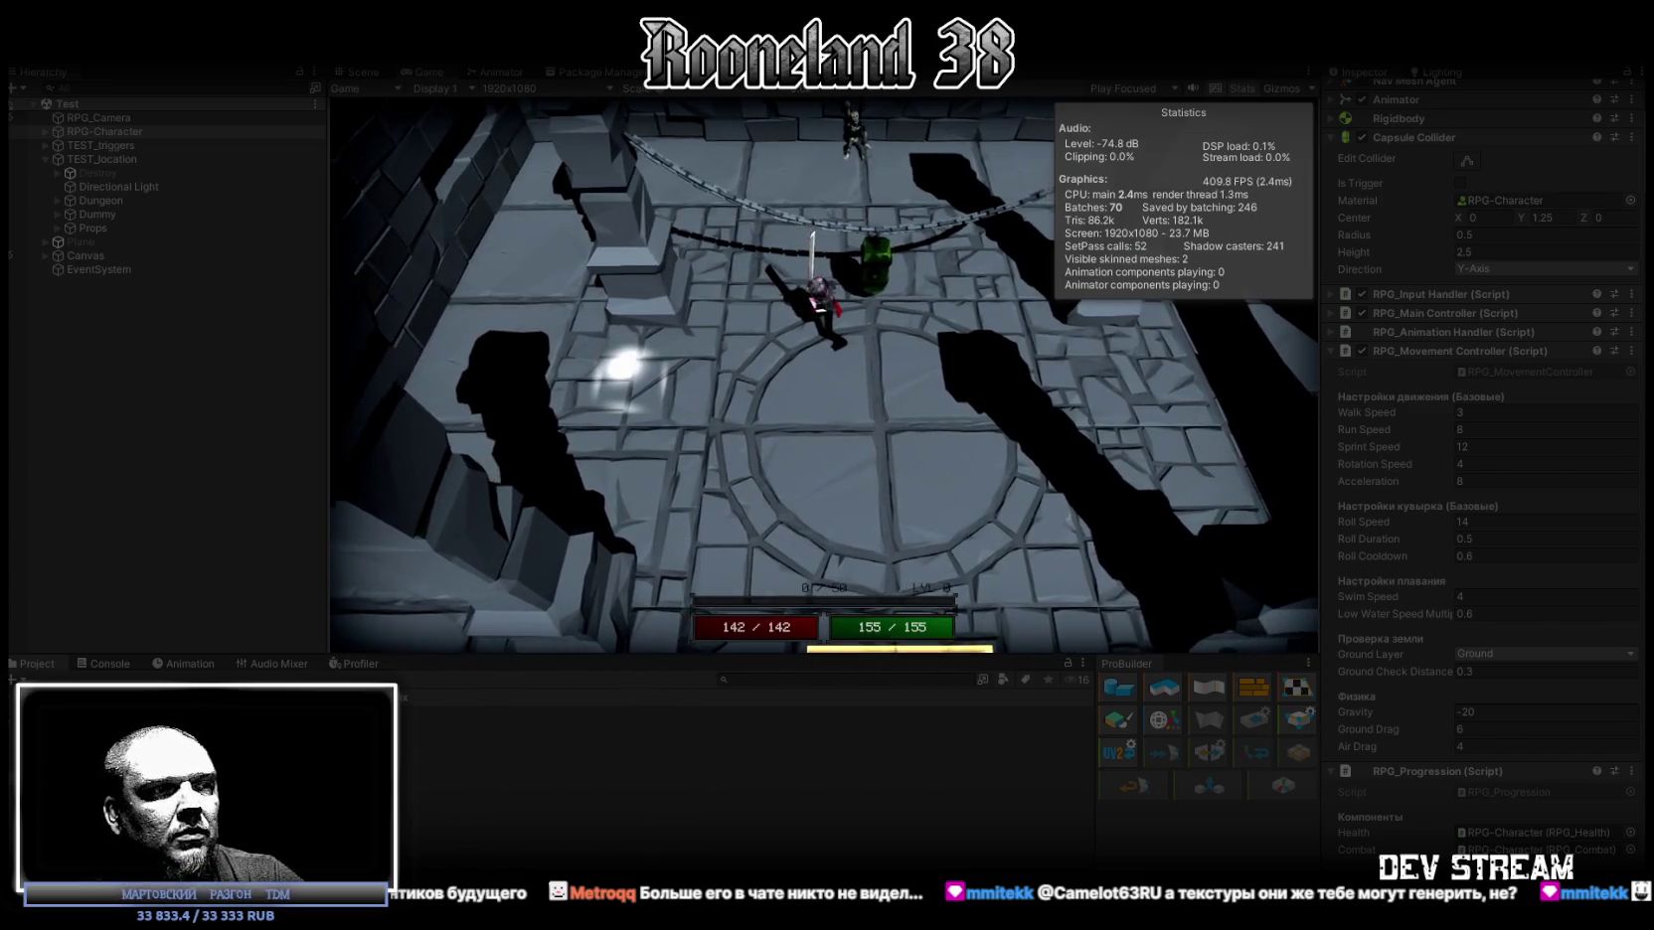
key("alt+Tab")
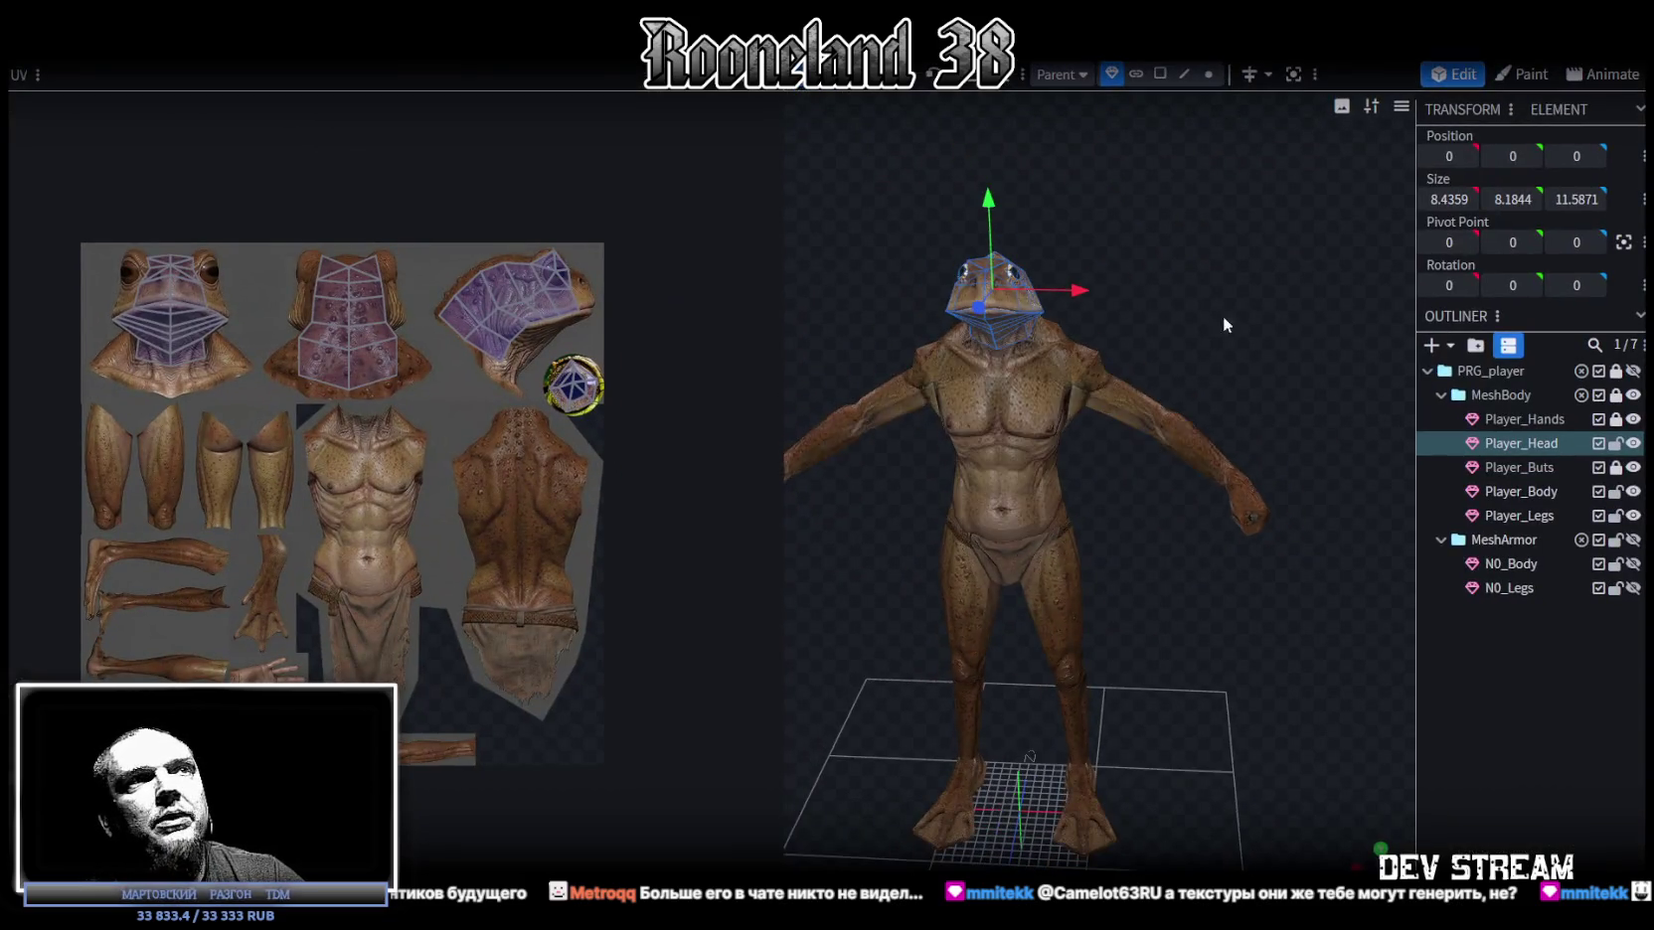
left_click_drag(1222, 316, 1166, 280)
left_click_drag(785, 259, 524, 257)
left_click_drag(695, 397, 847, 398)
mouse_move(1249, 429)
left_mouse_down()
mouse_move(1249, 401)
mouse_move(1146, 381)
mouse_move(1248, 305)
mouse_move(833, 397)
mouse_move(796, 390)
left_mouse_up()
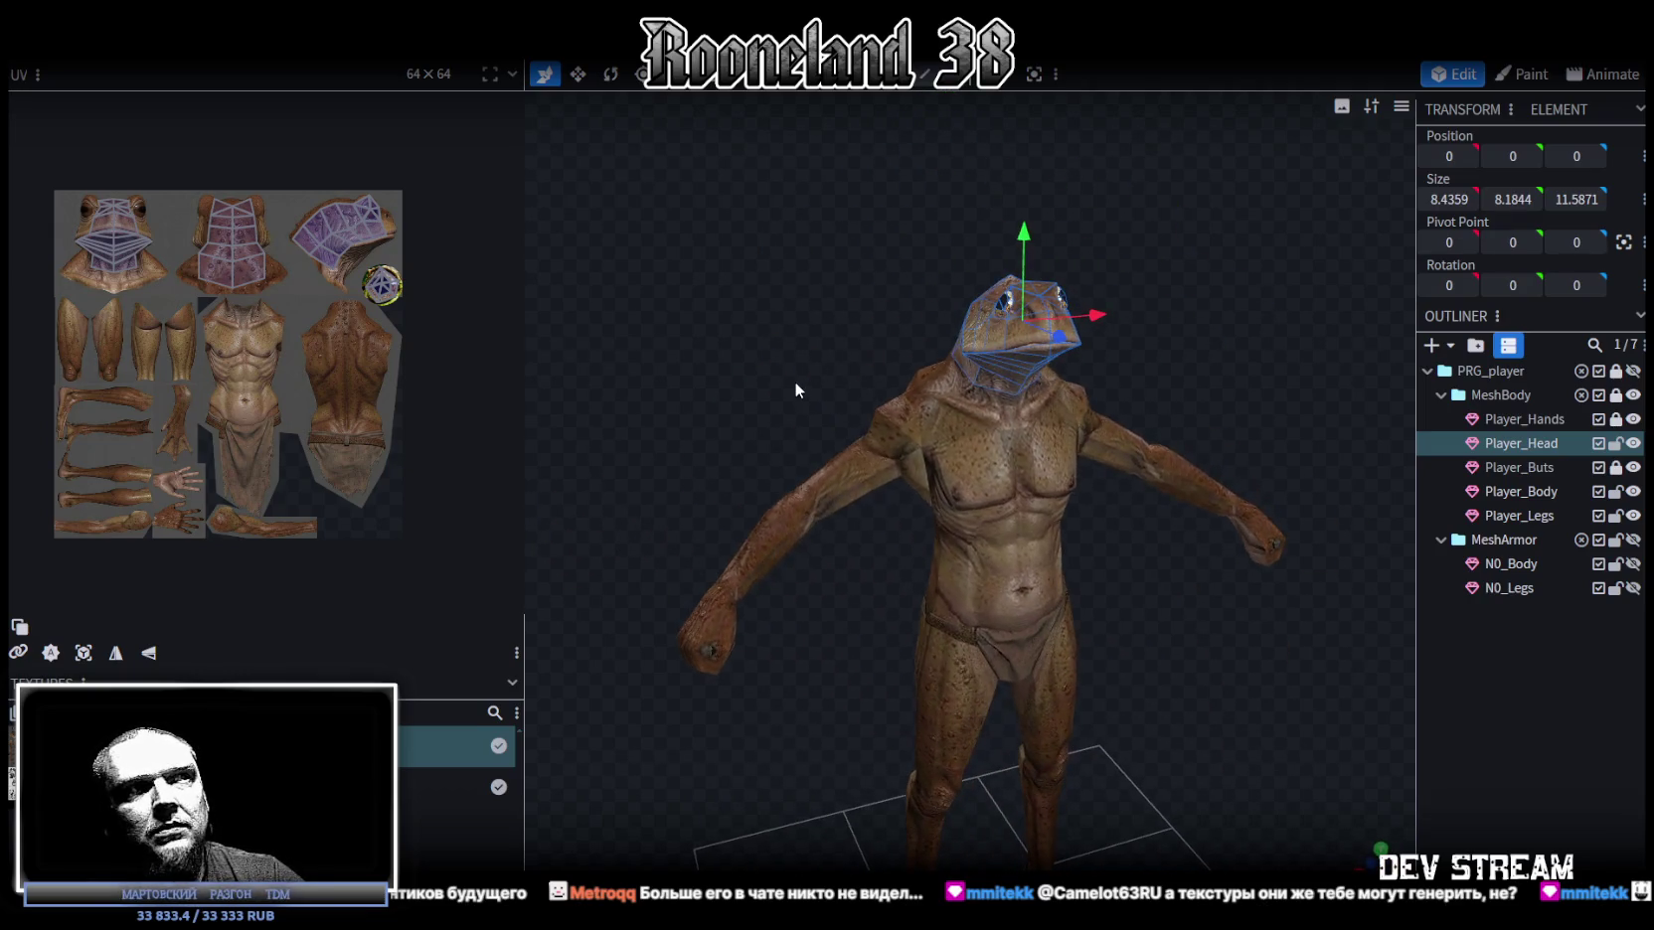
left_click(1508, 714)
left_click_drag(1238, 299, 1133, 300)
left_click_drag(1179, 365, 1159, 313)
key("alt+Tab")
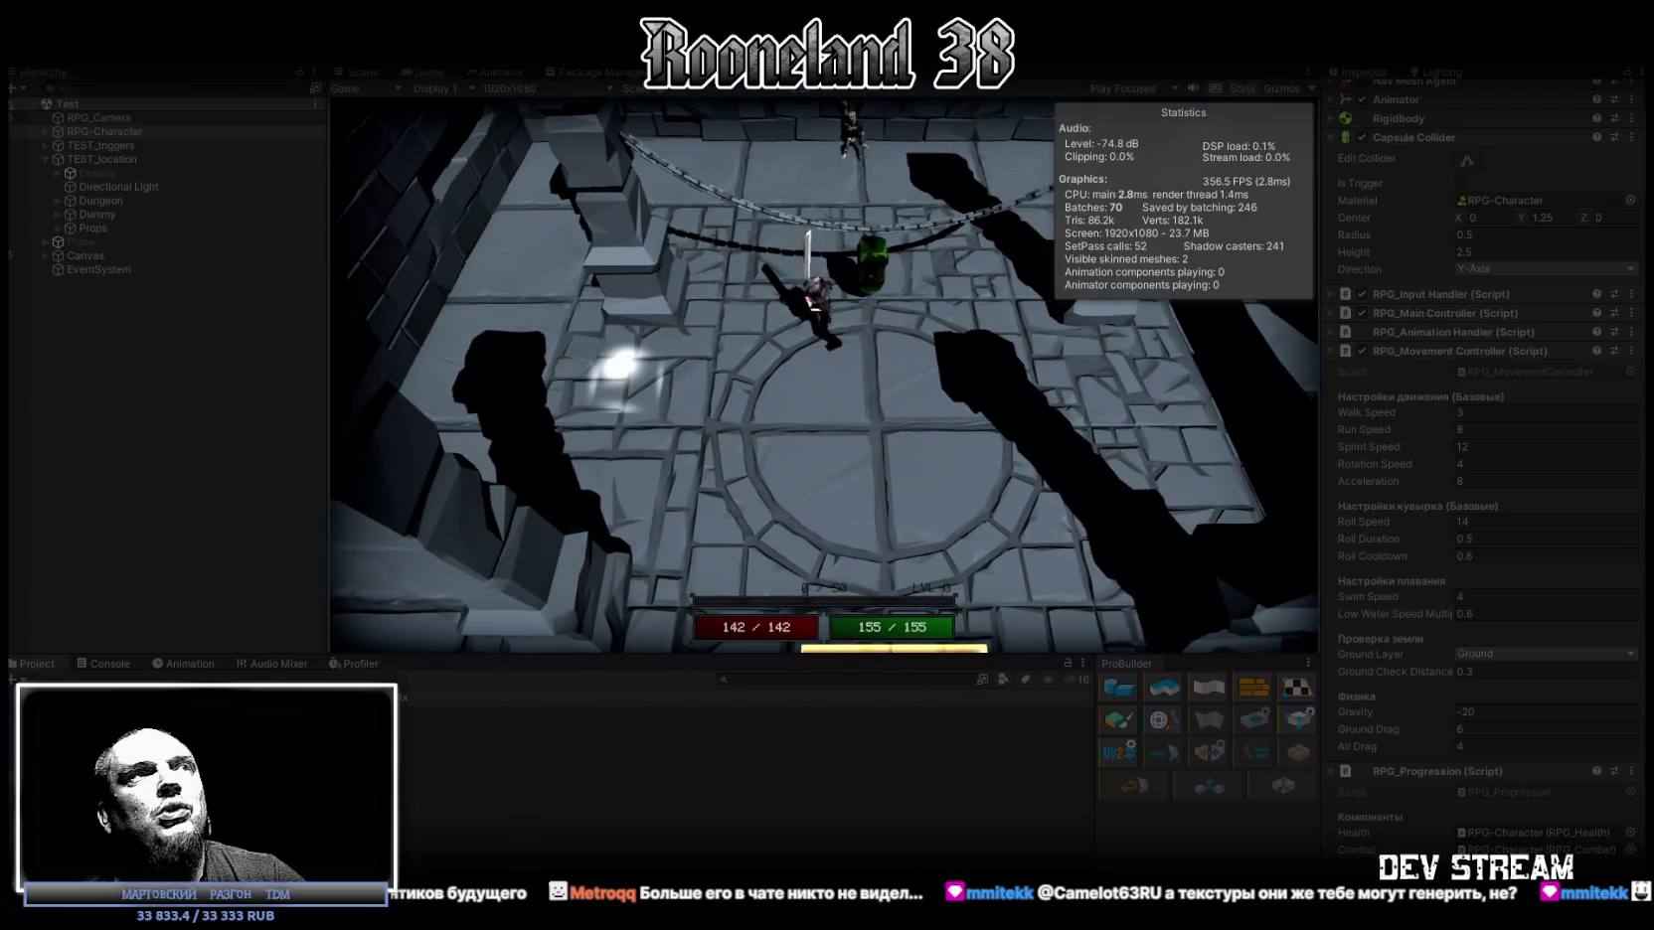
- Walk the character forward and left up the dungeon floor with its sword out
key("w")
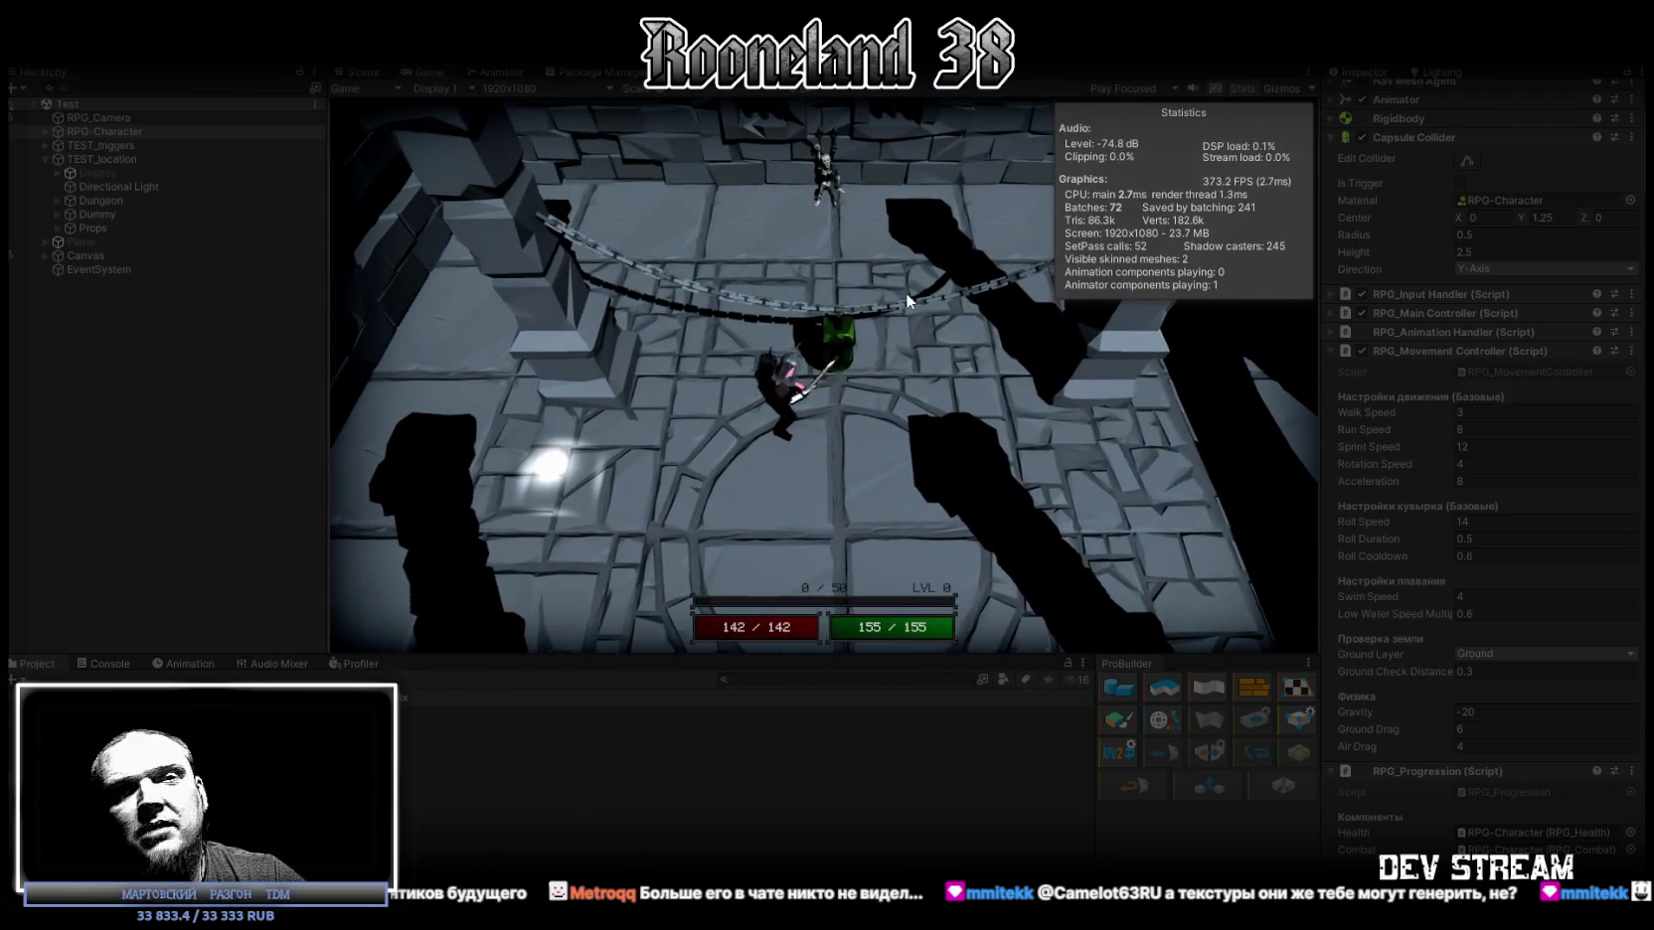
key("w")
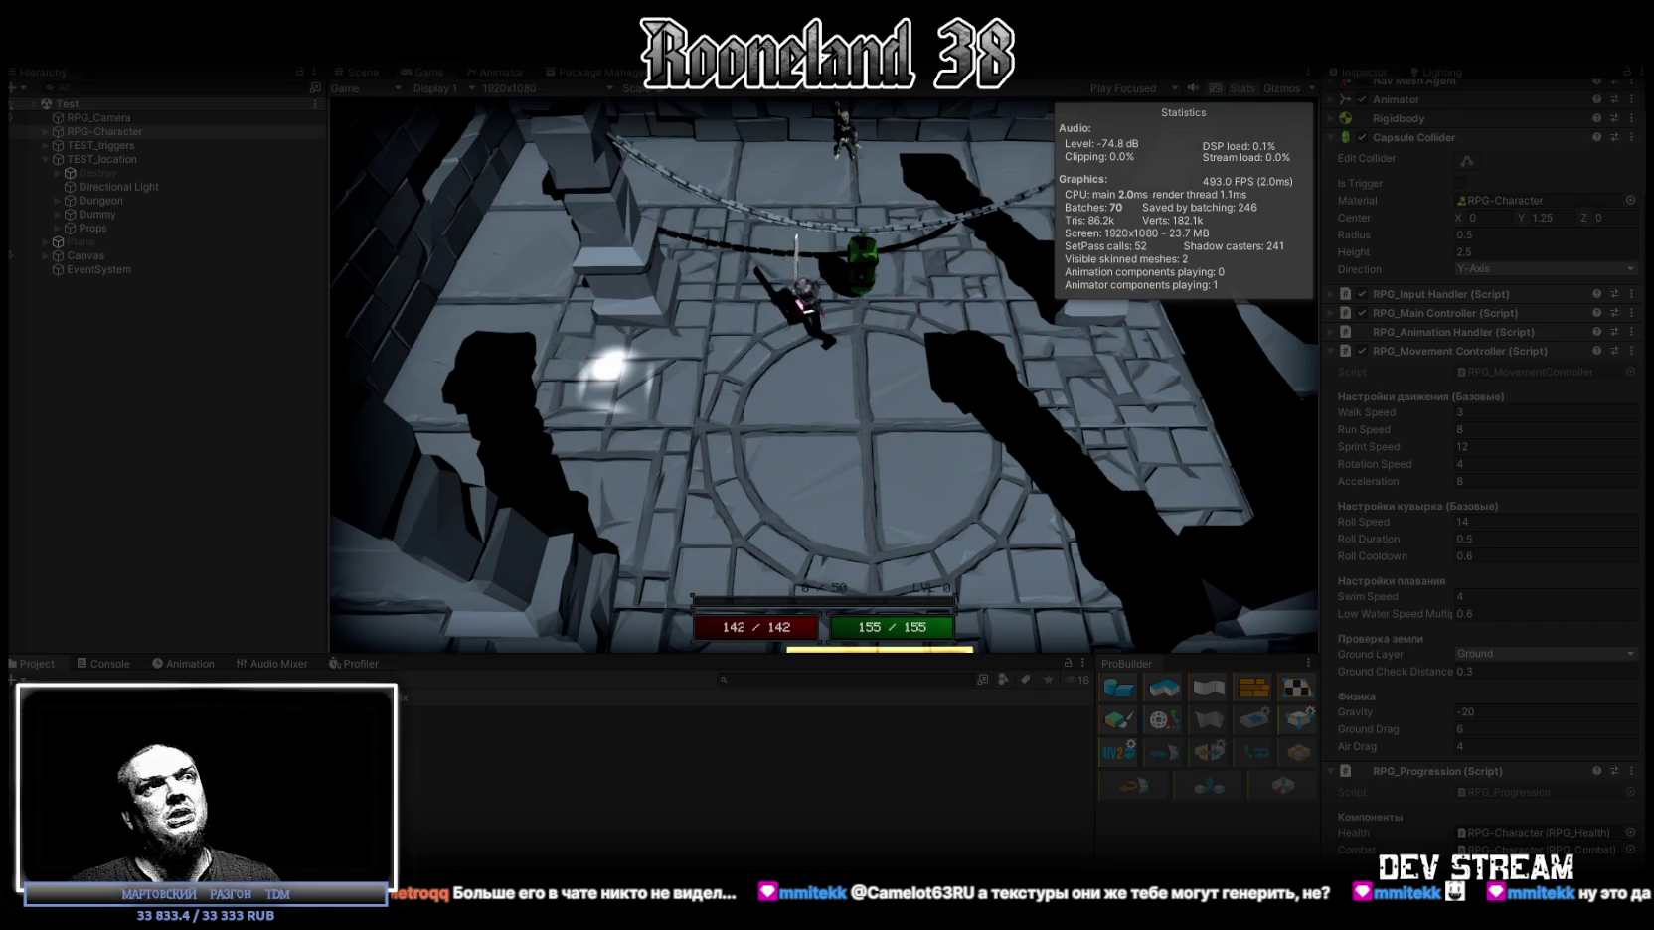
key("w")
key("w")
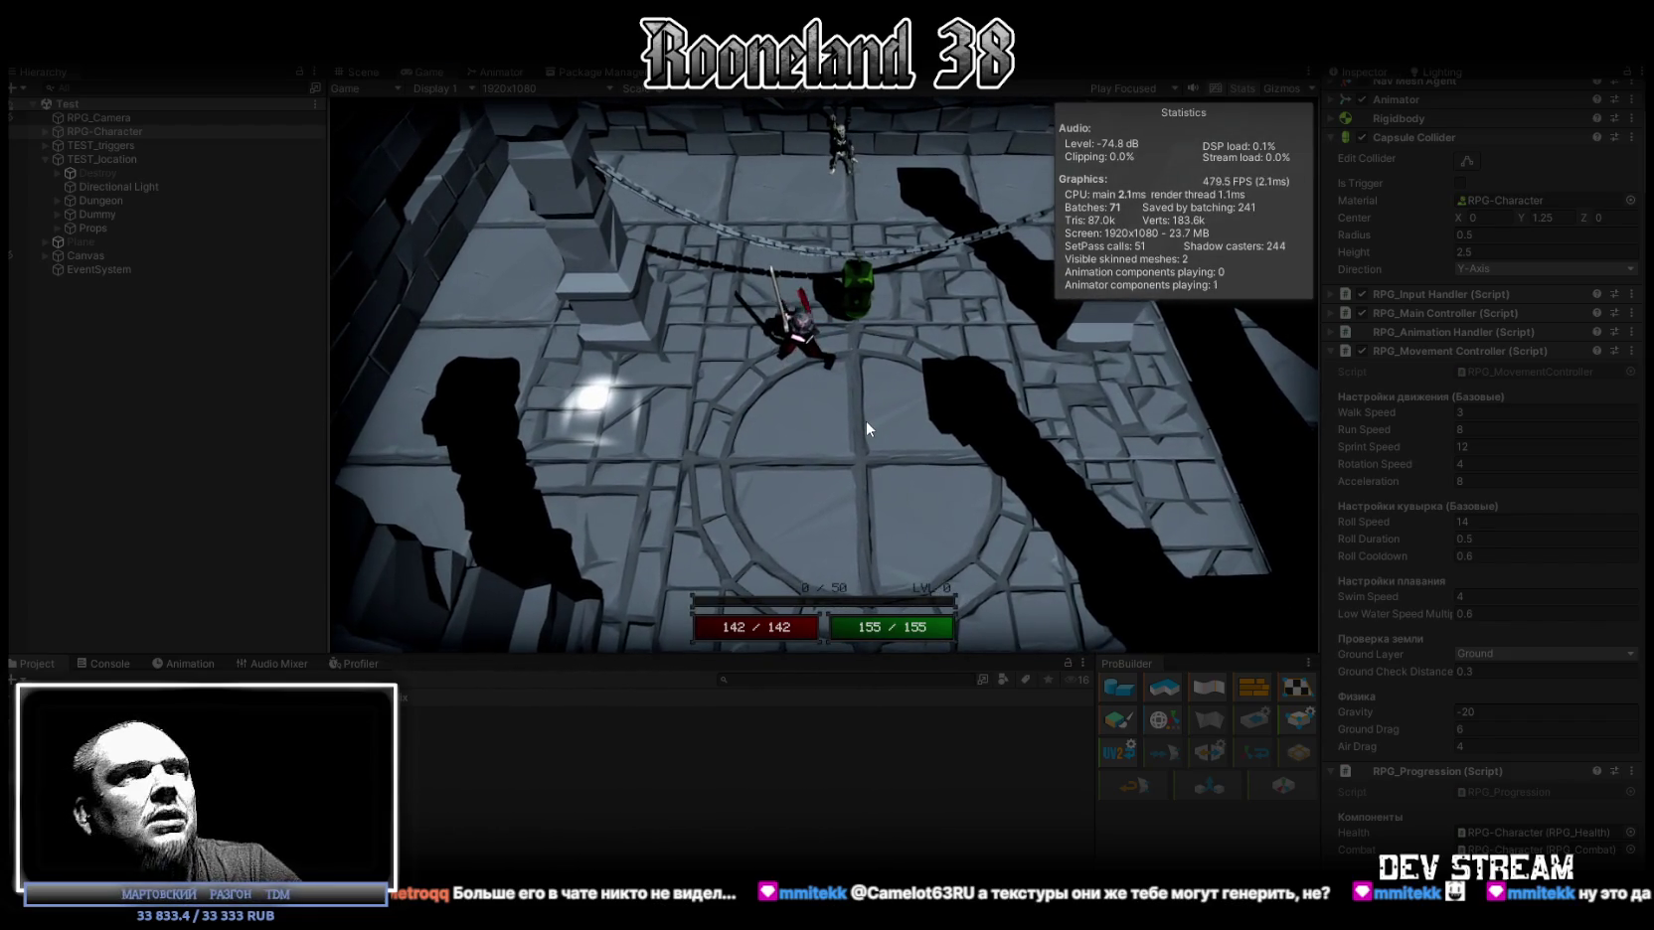
key("w")
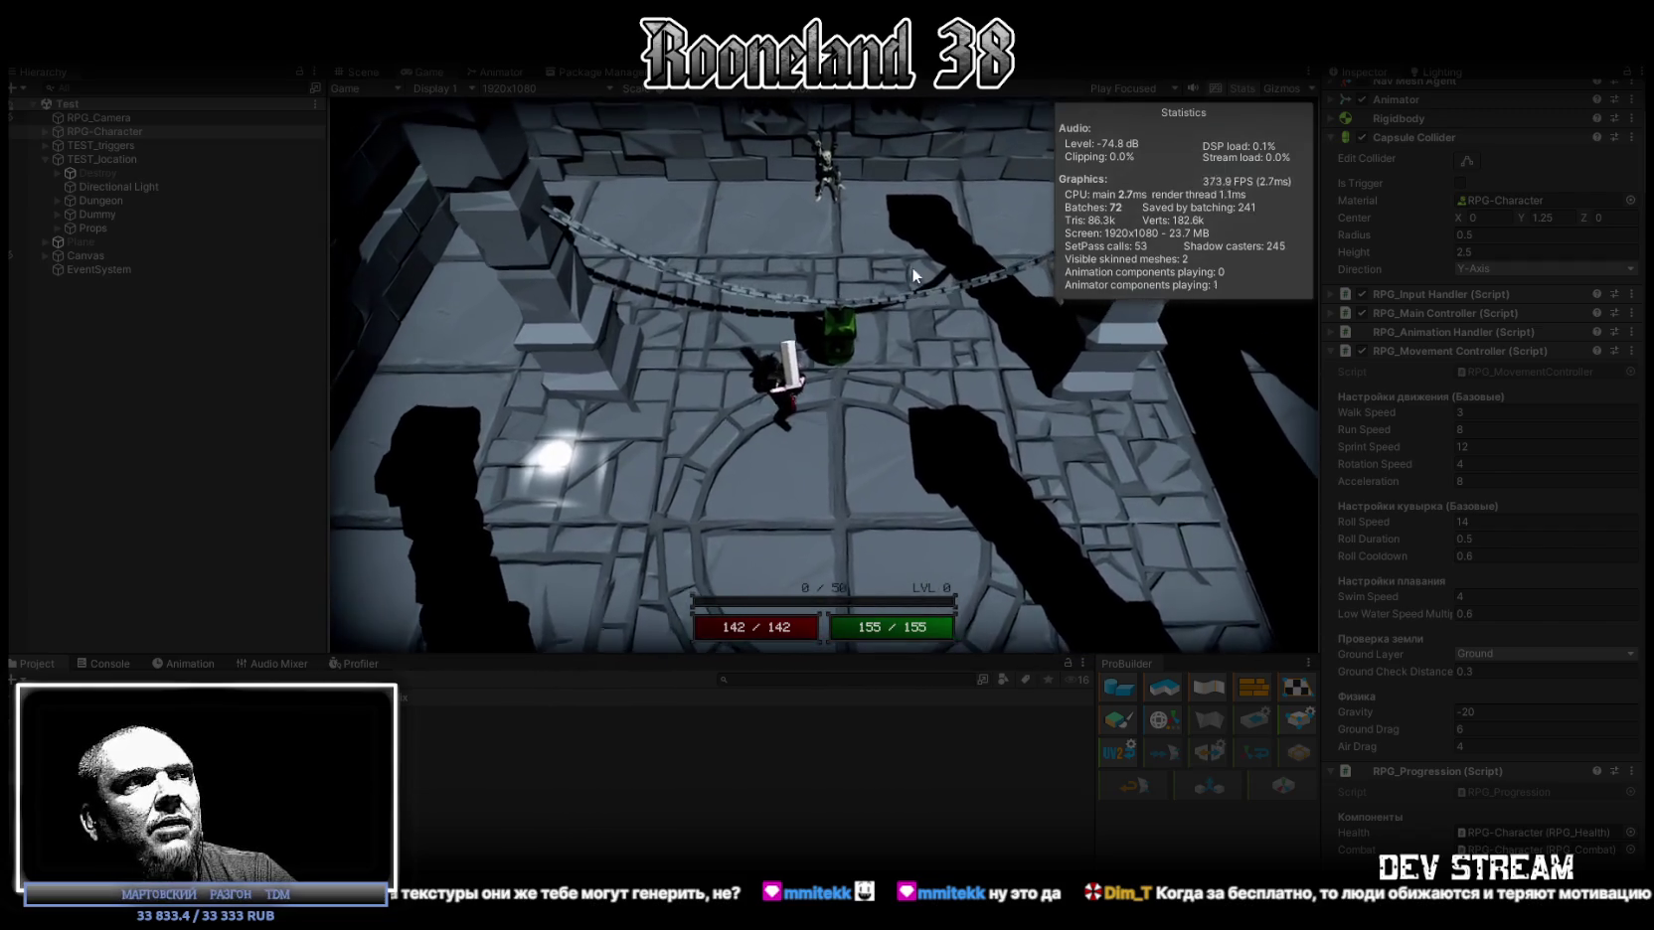
- Swing the sword several times while stepping the character further forward
left_click(847, 258)
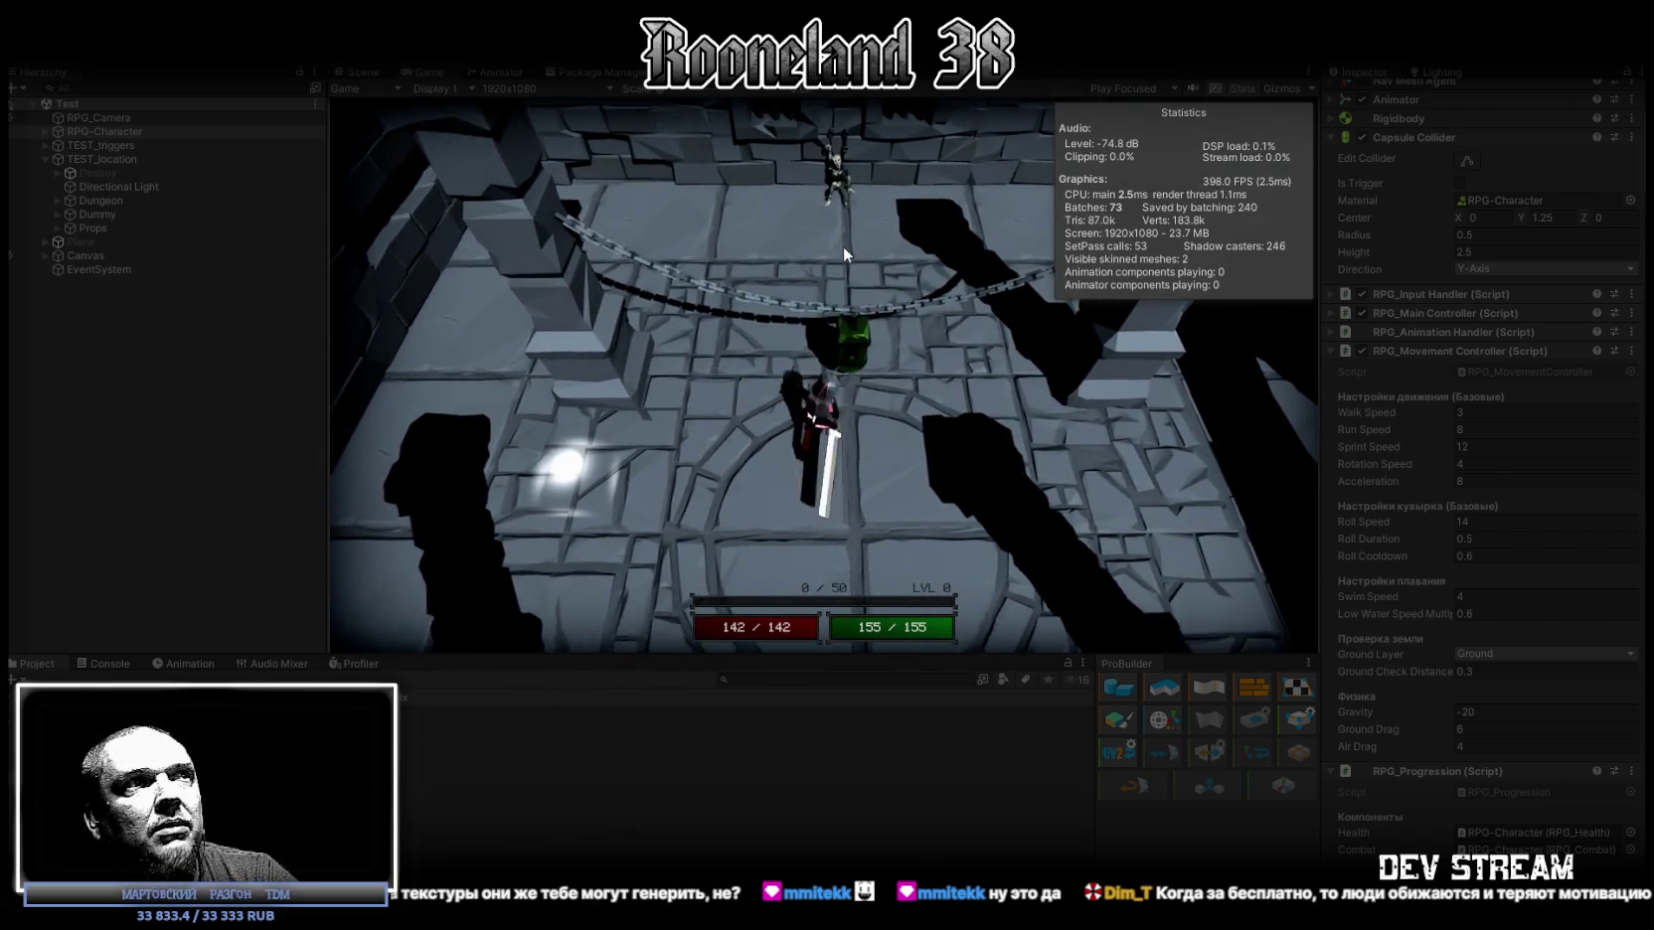
key("w")
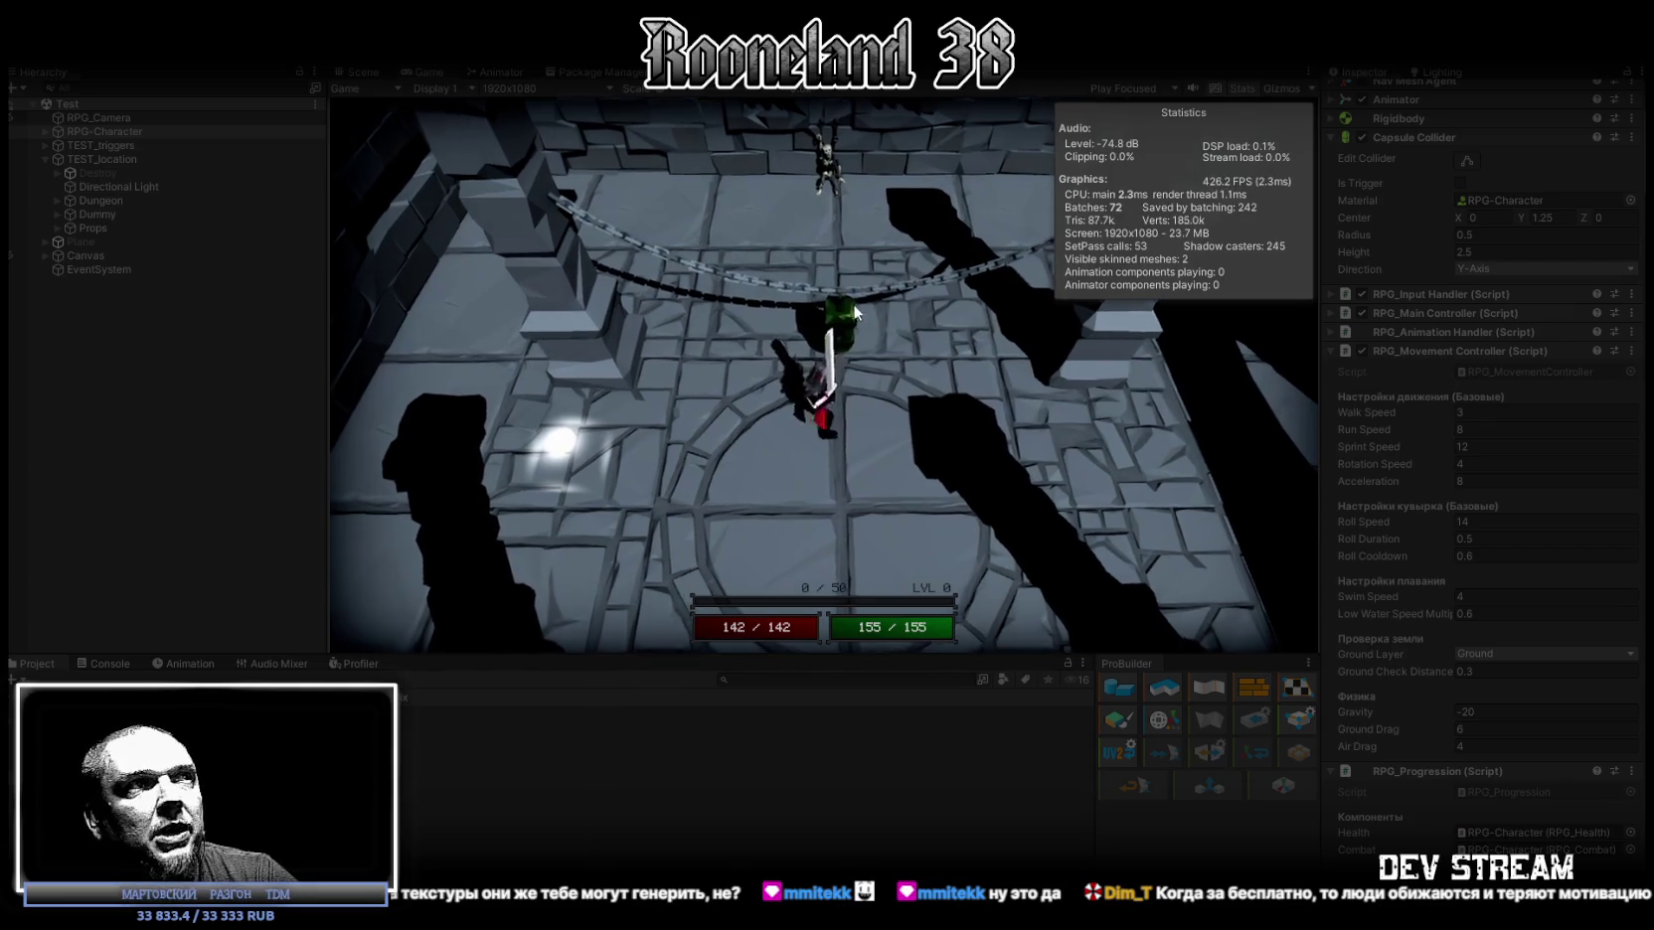
key("w")
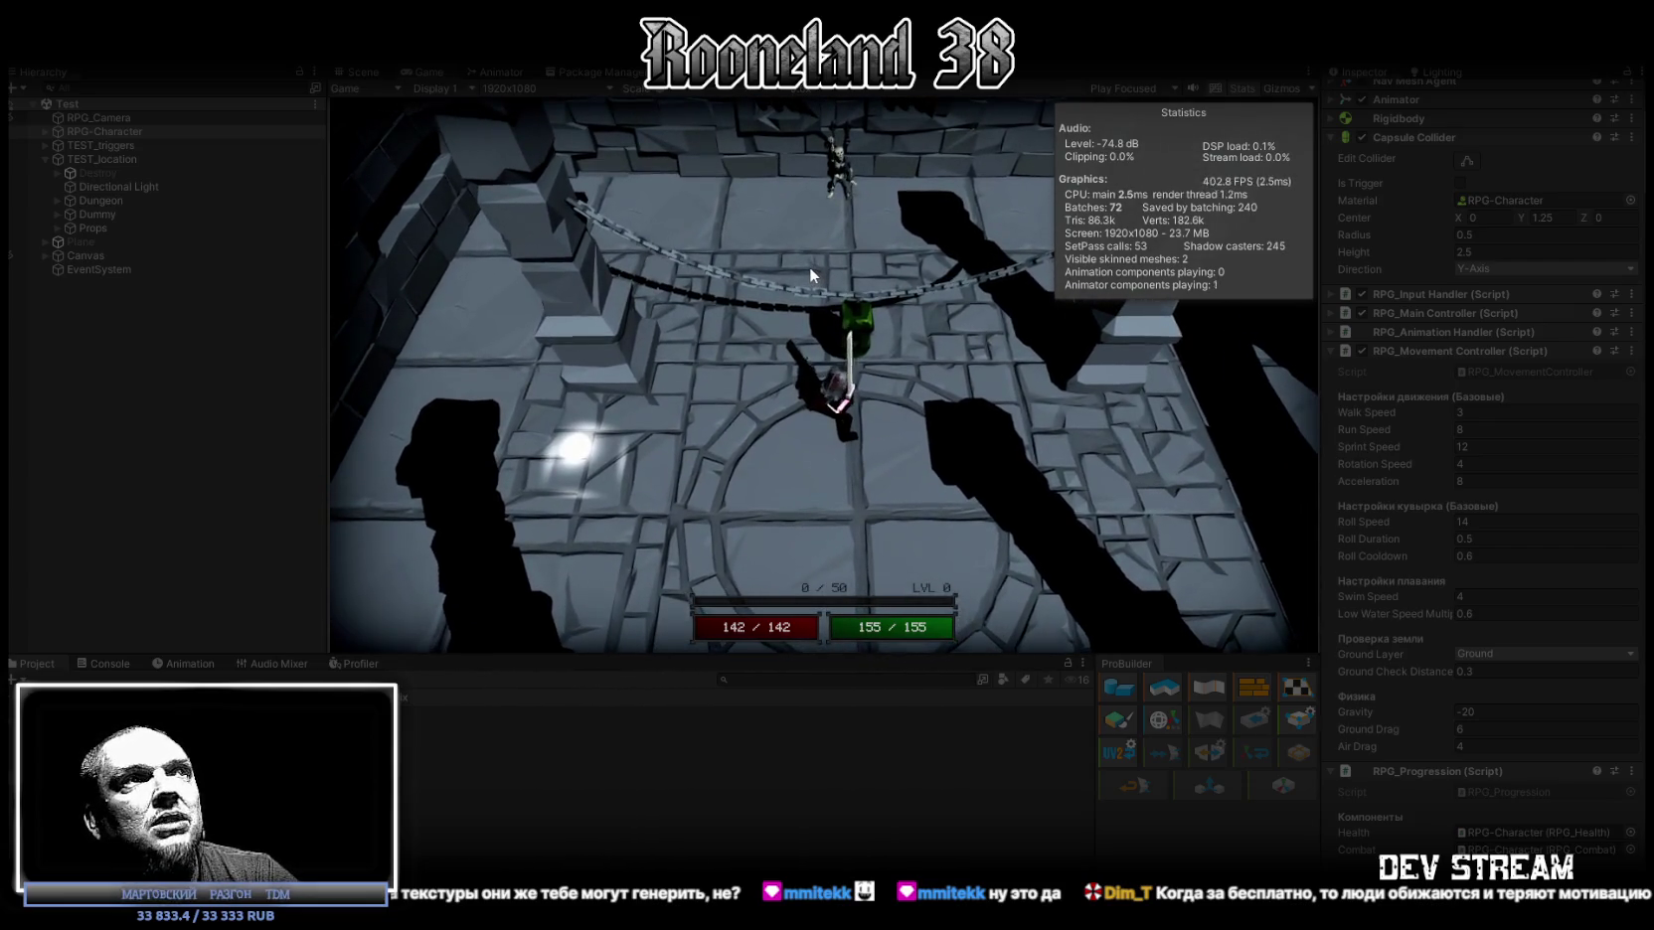
left_click(810, 268)
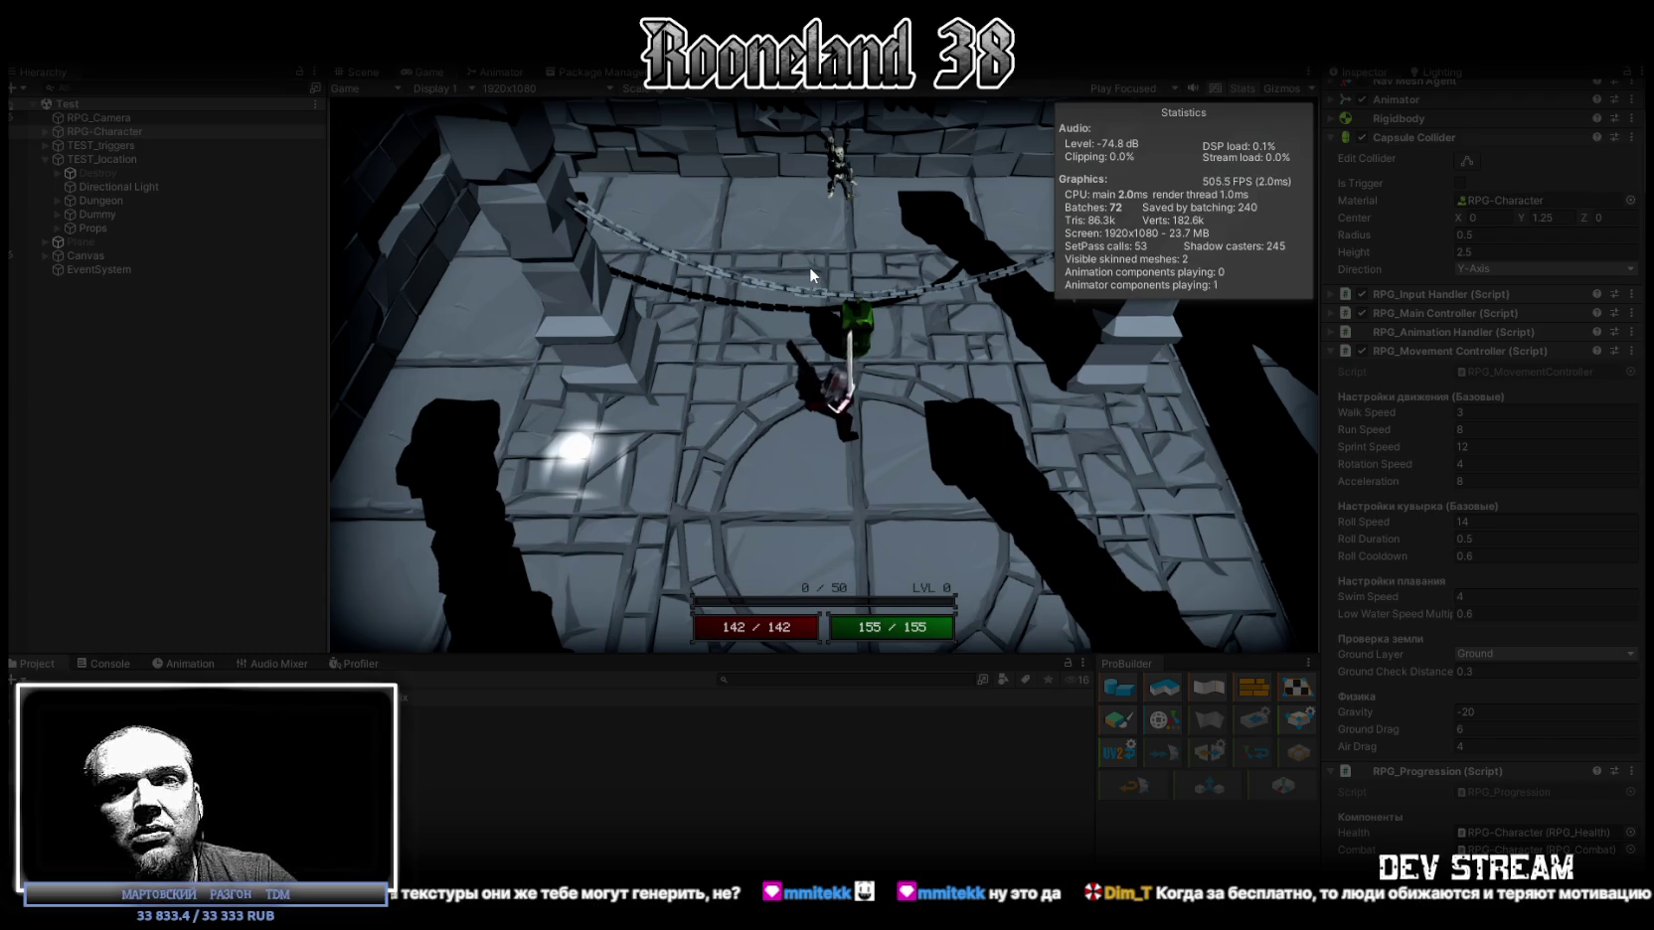
left_click(809, 266)
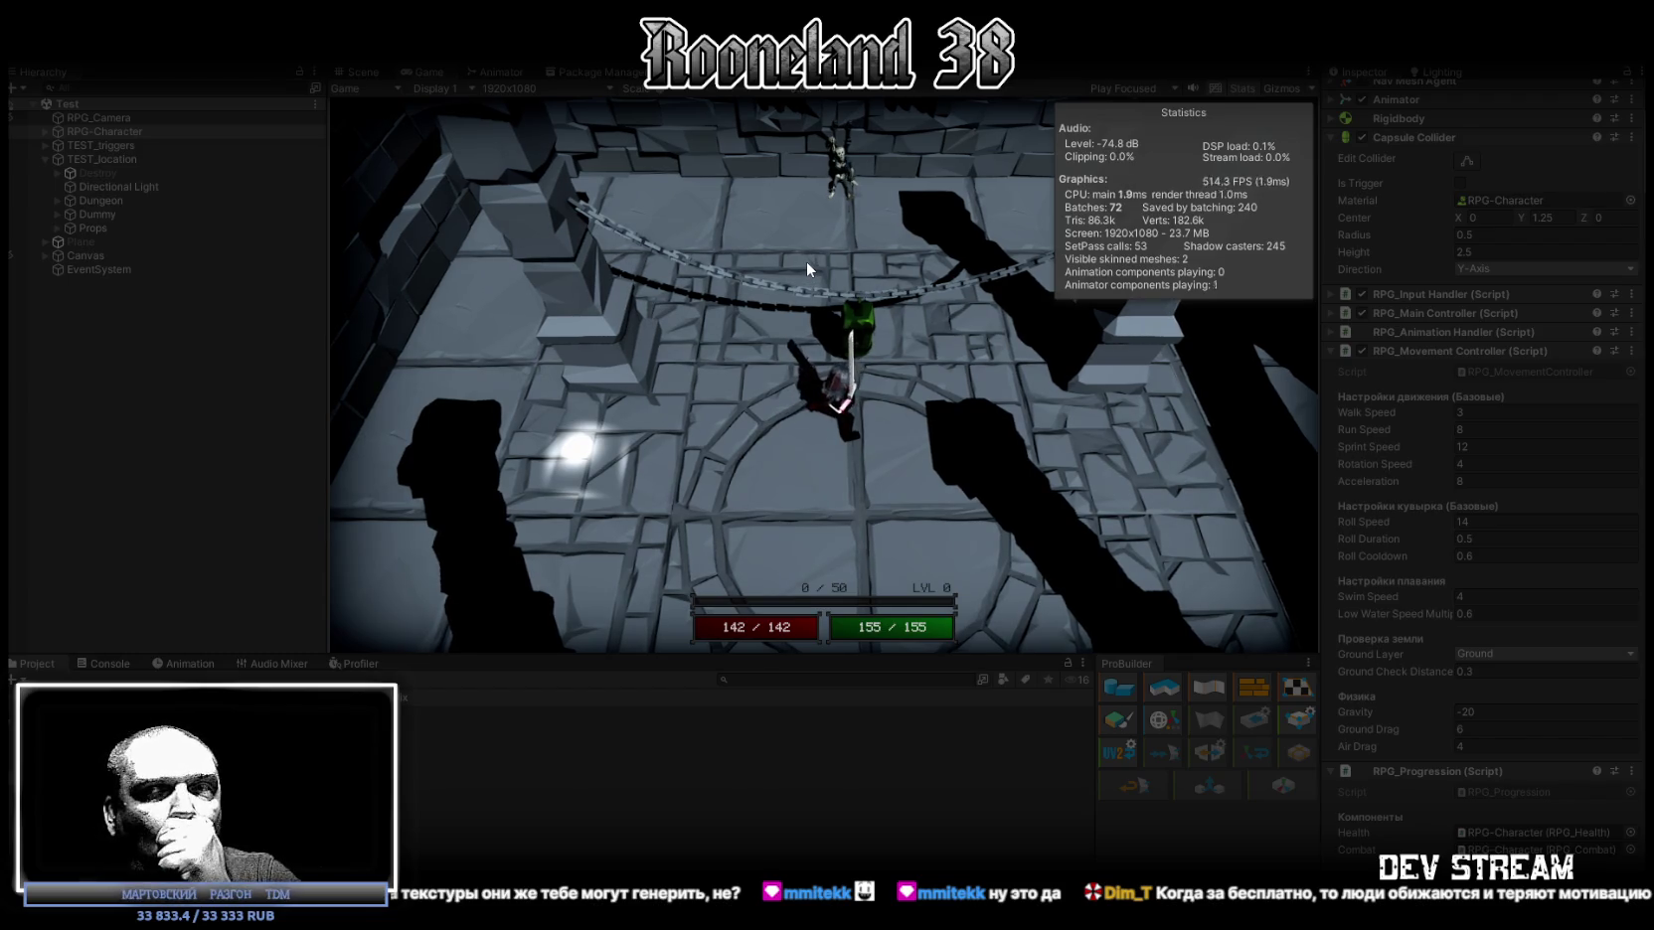
left_click(802, 262)
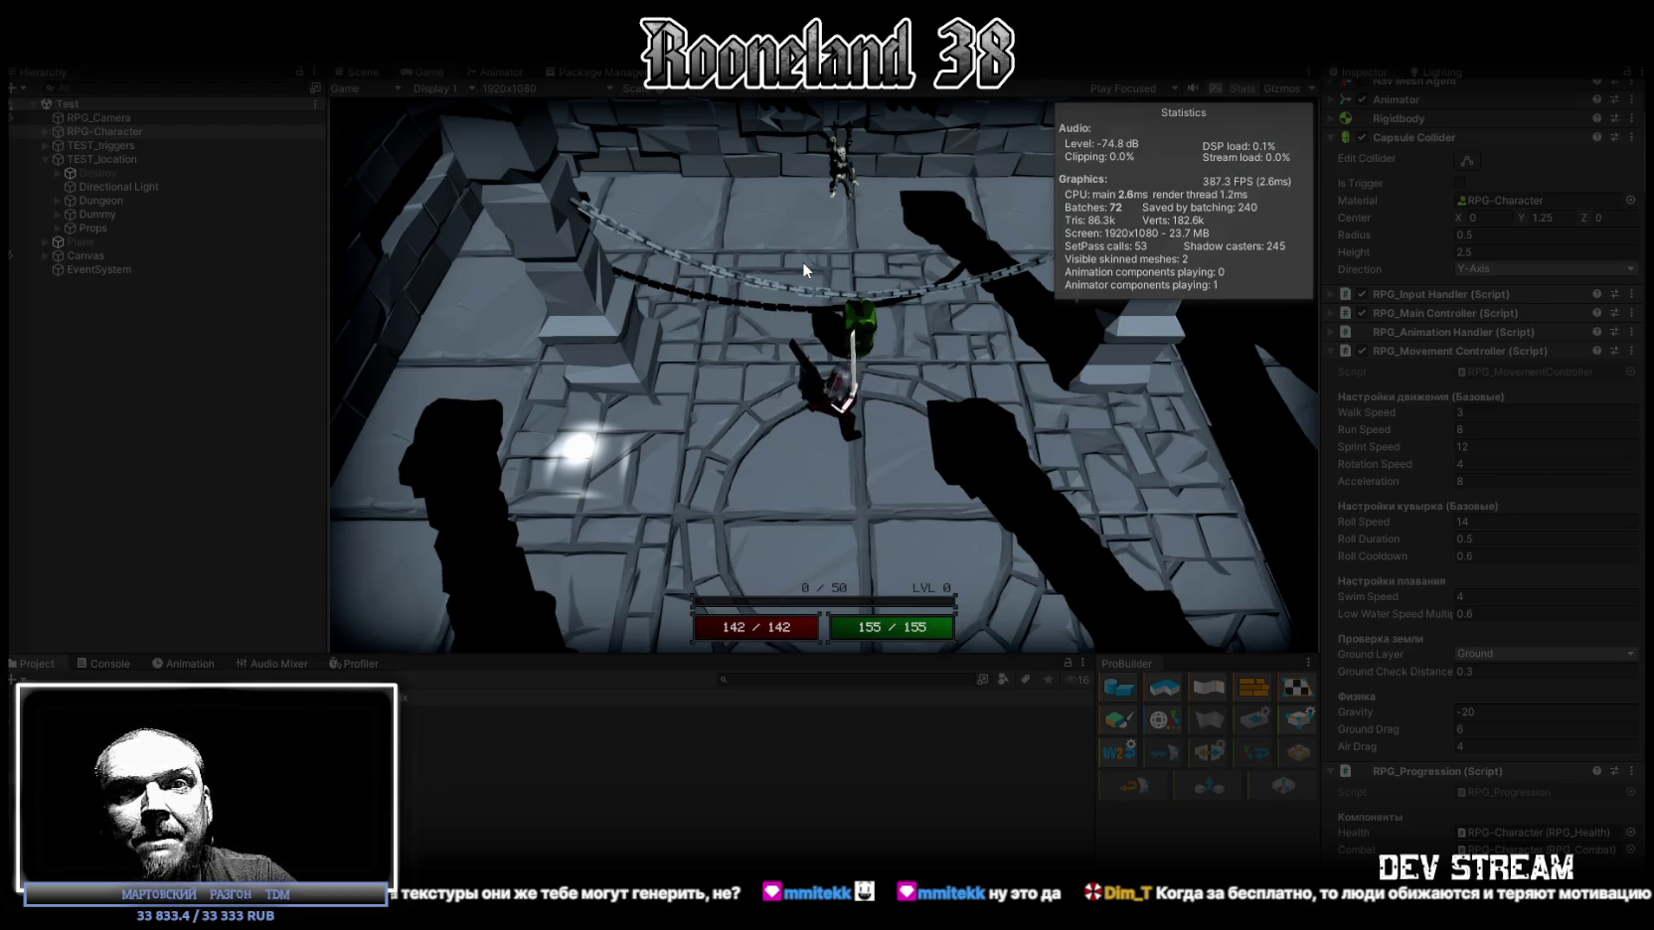
left_click(802, 262)
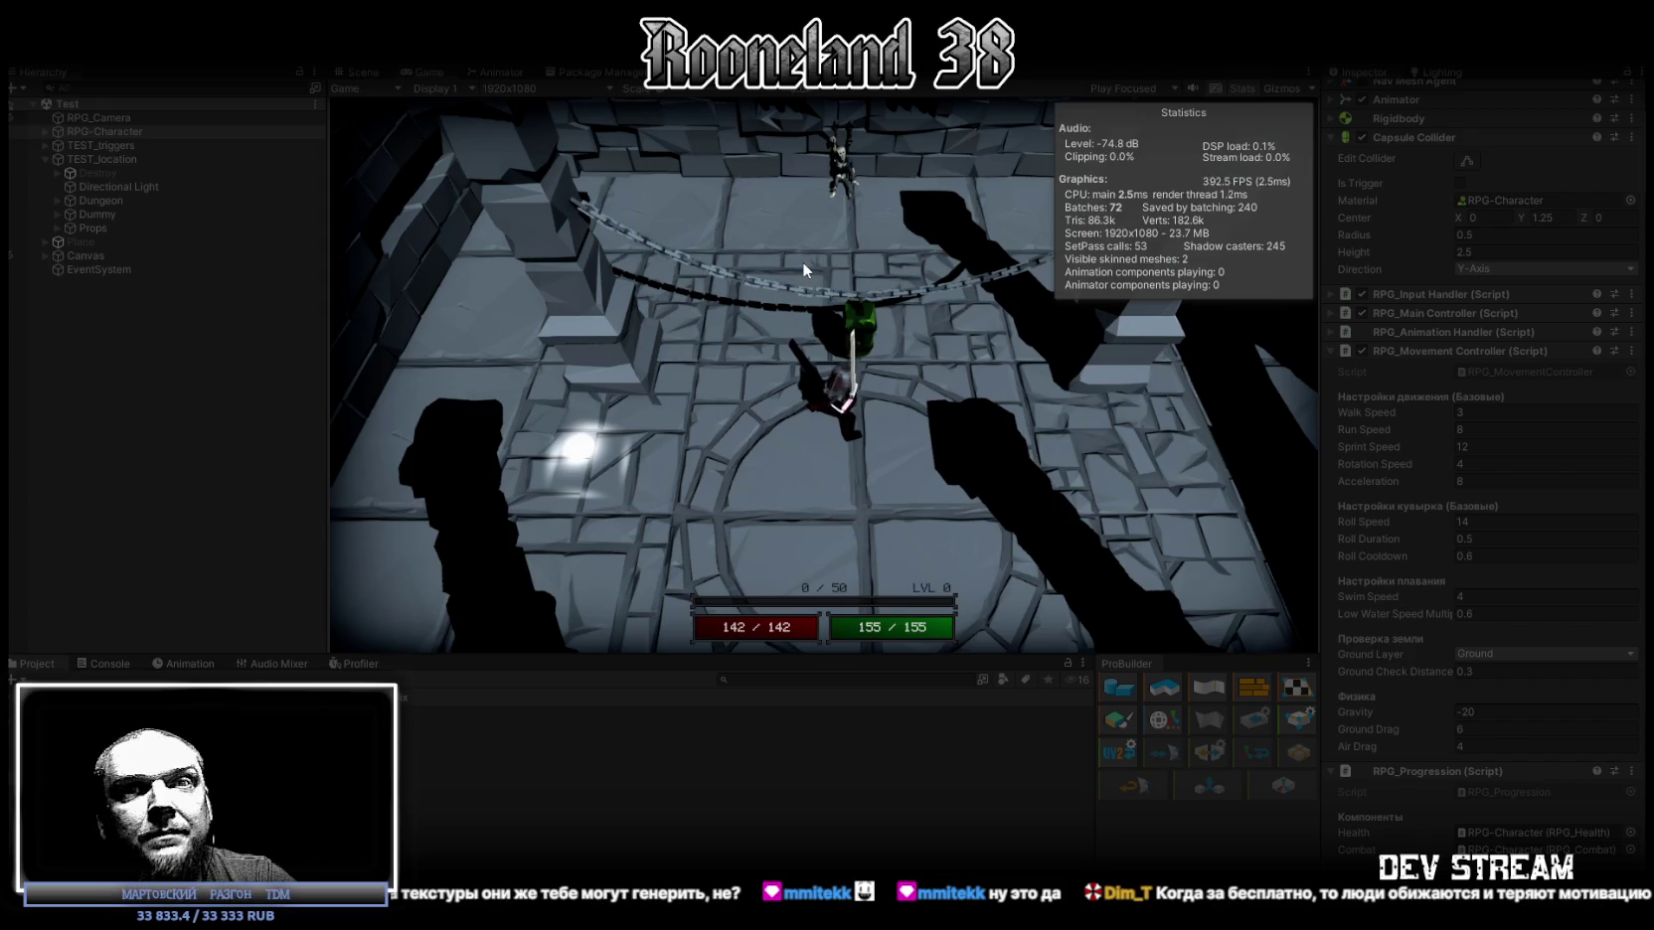
- Move the character across the floor, dashing toward the chain and stepping slightly left
key("w")
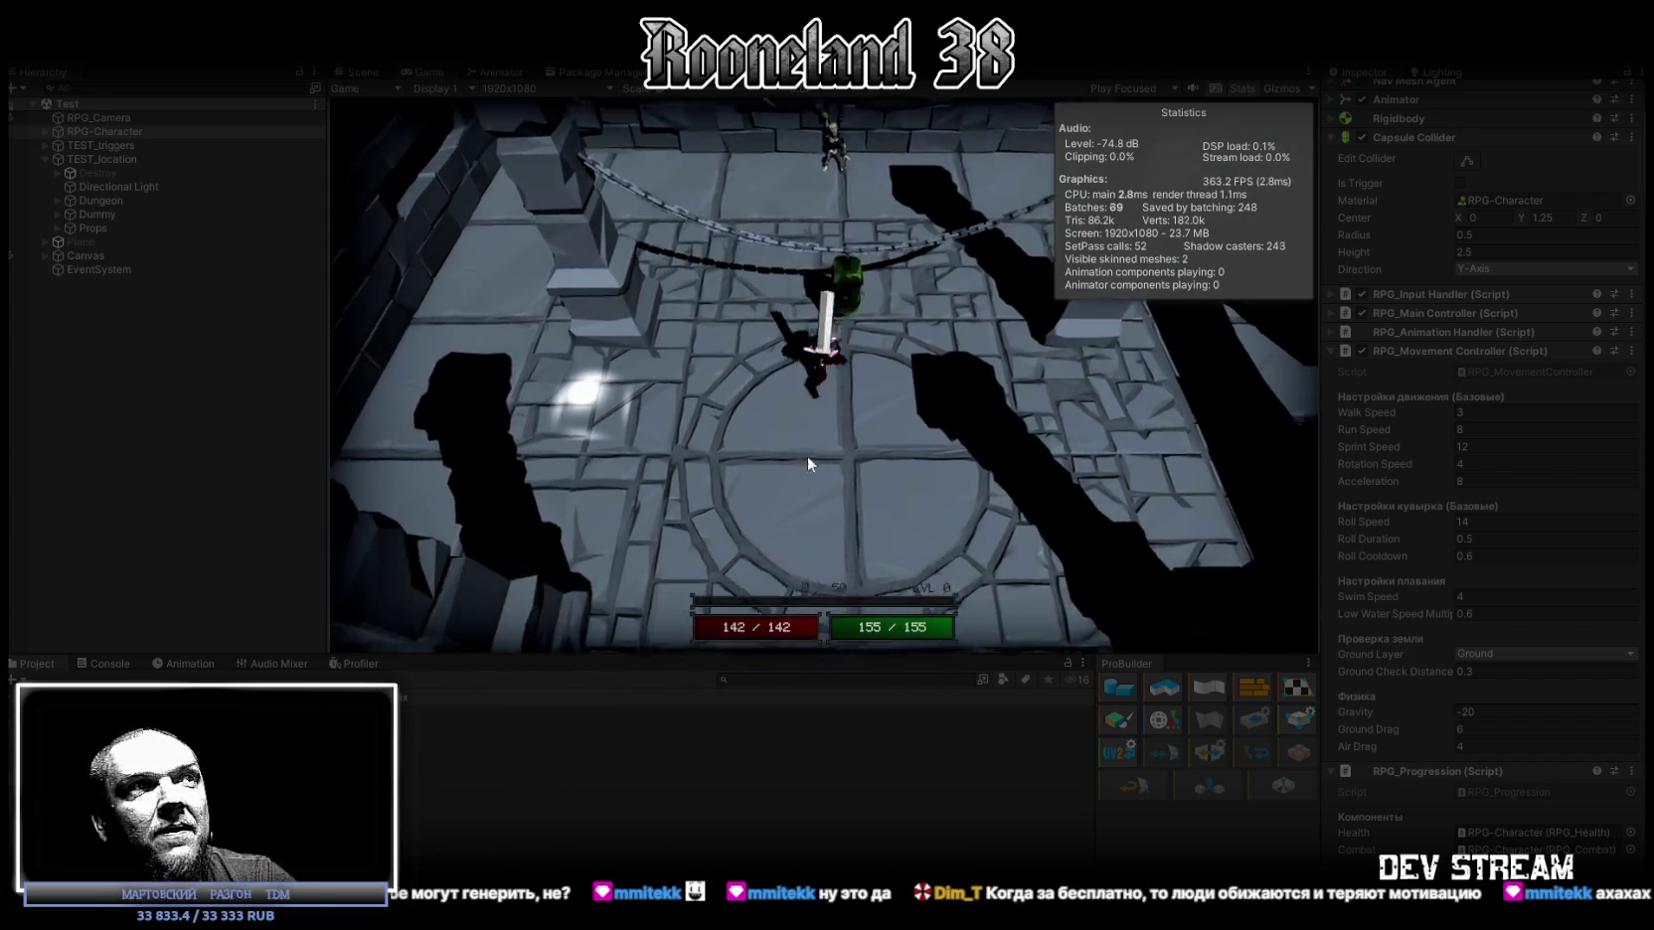
key("w")
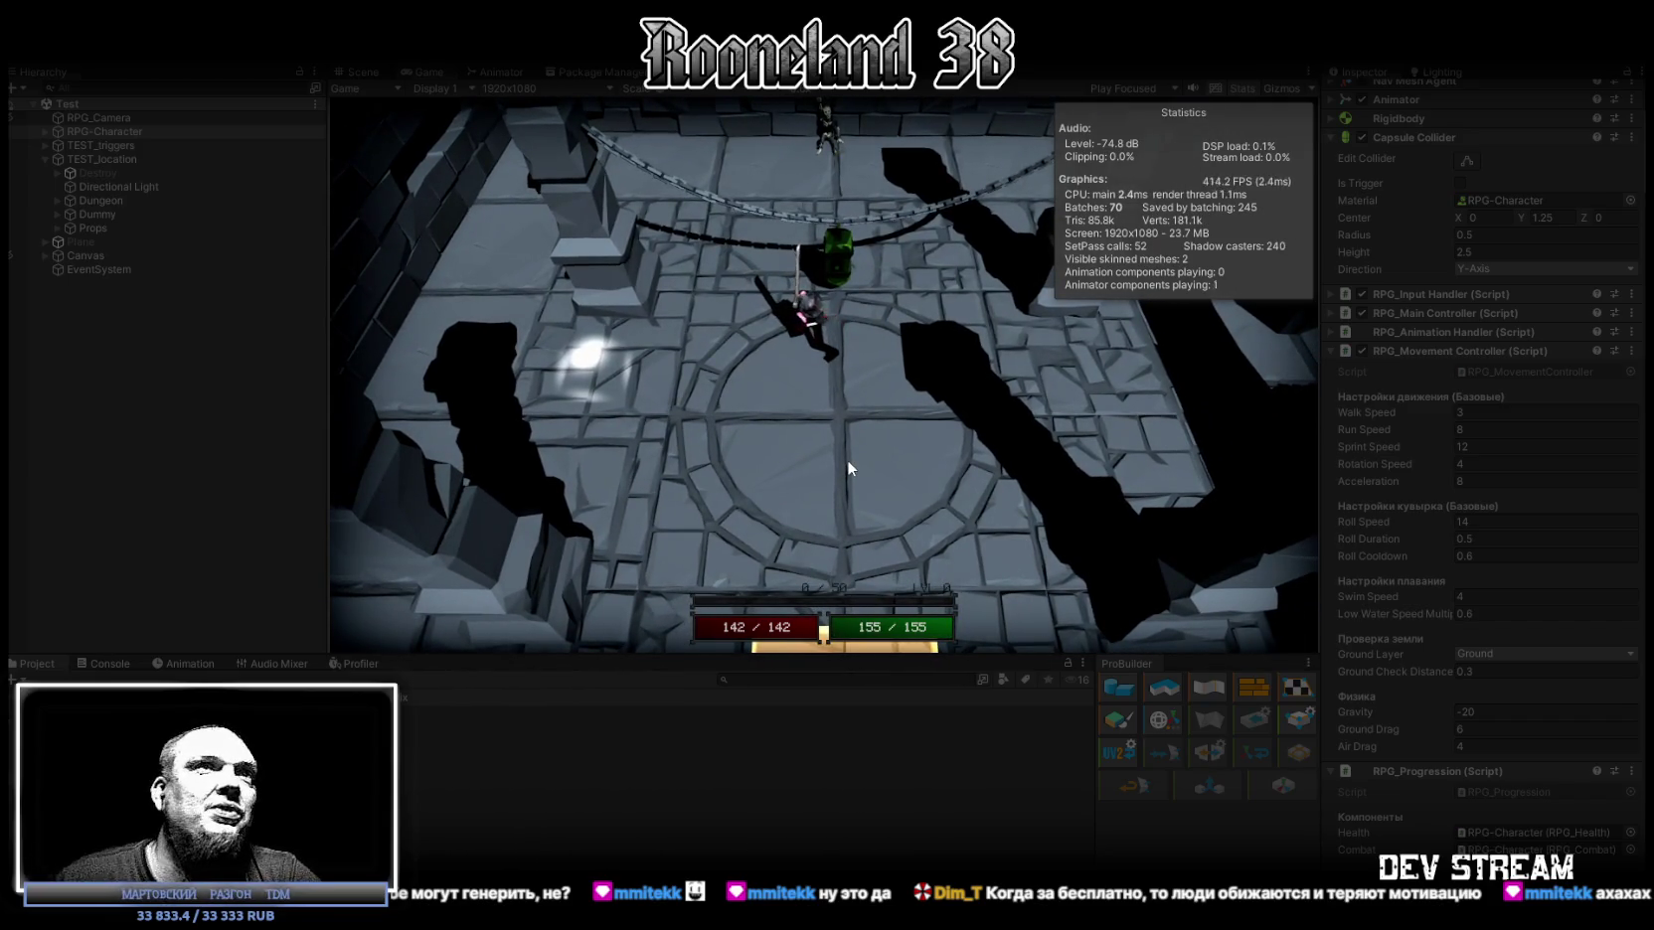
key("w")
key("w")
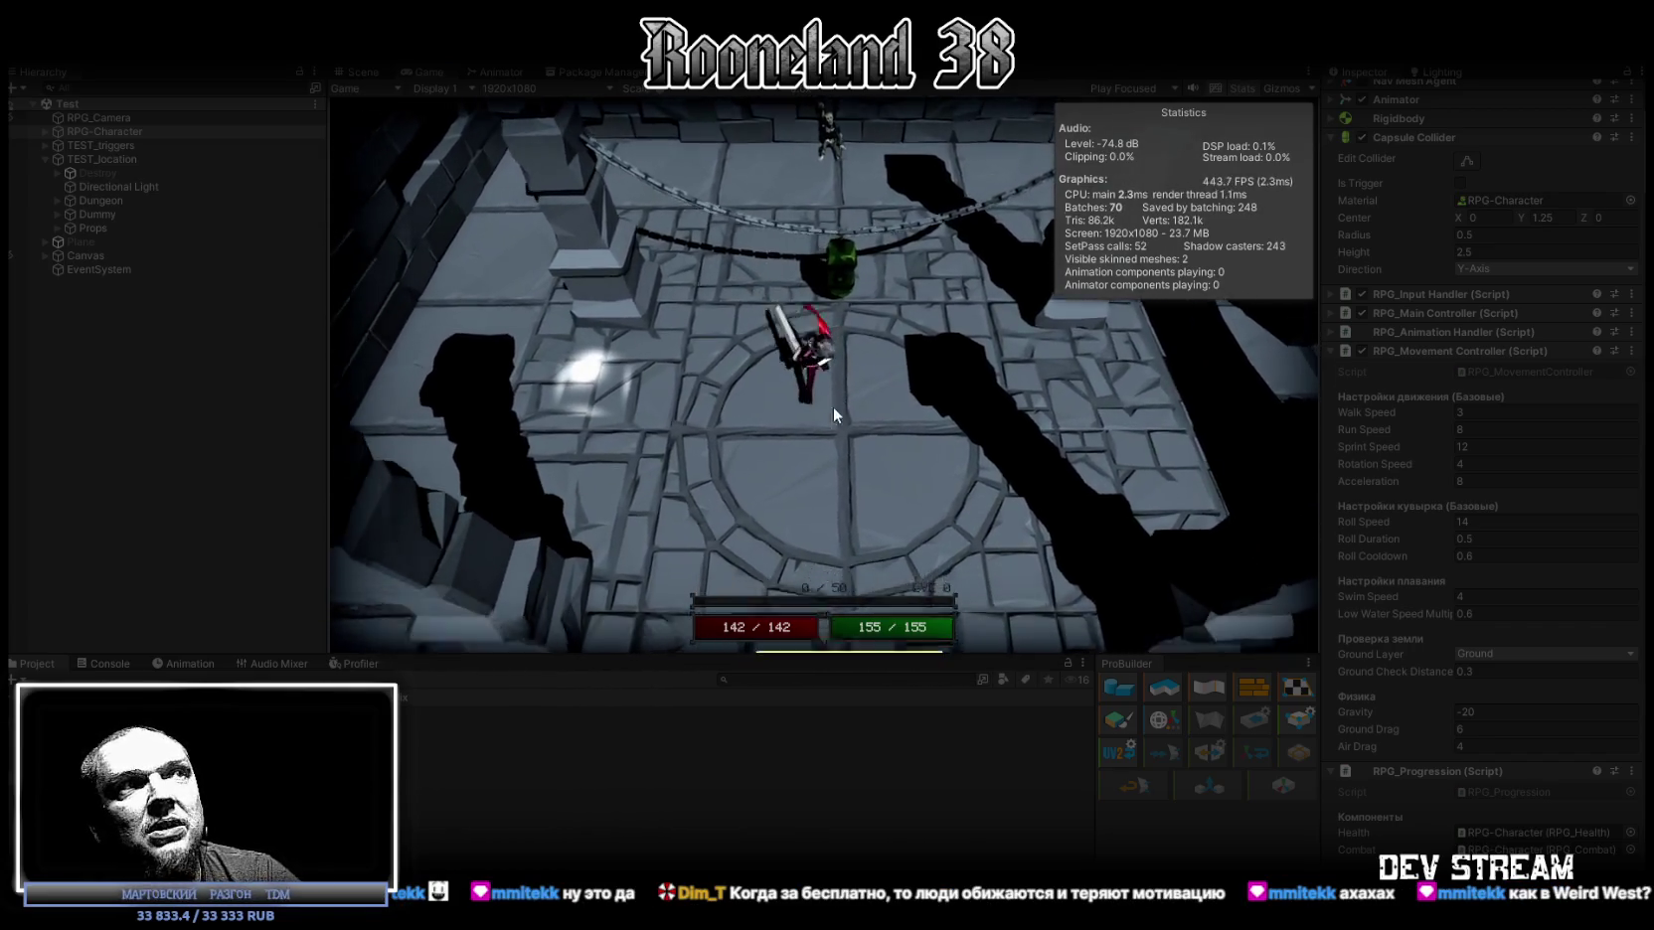
key("w")
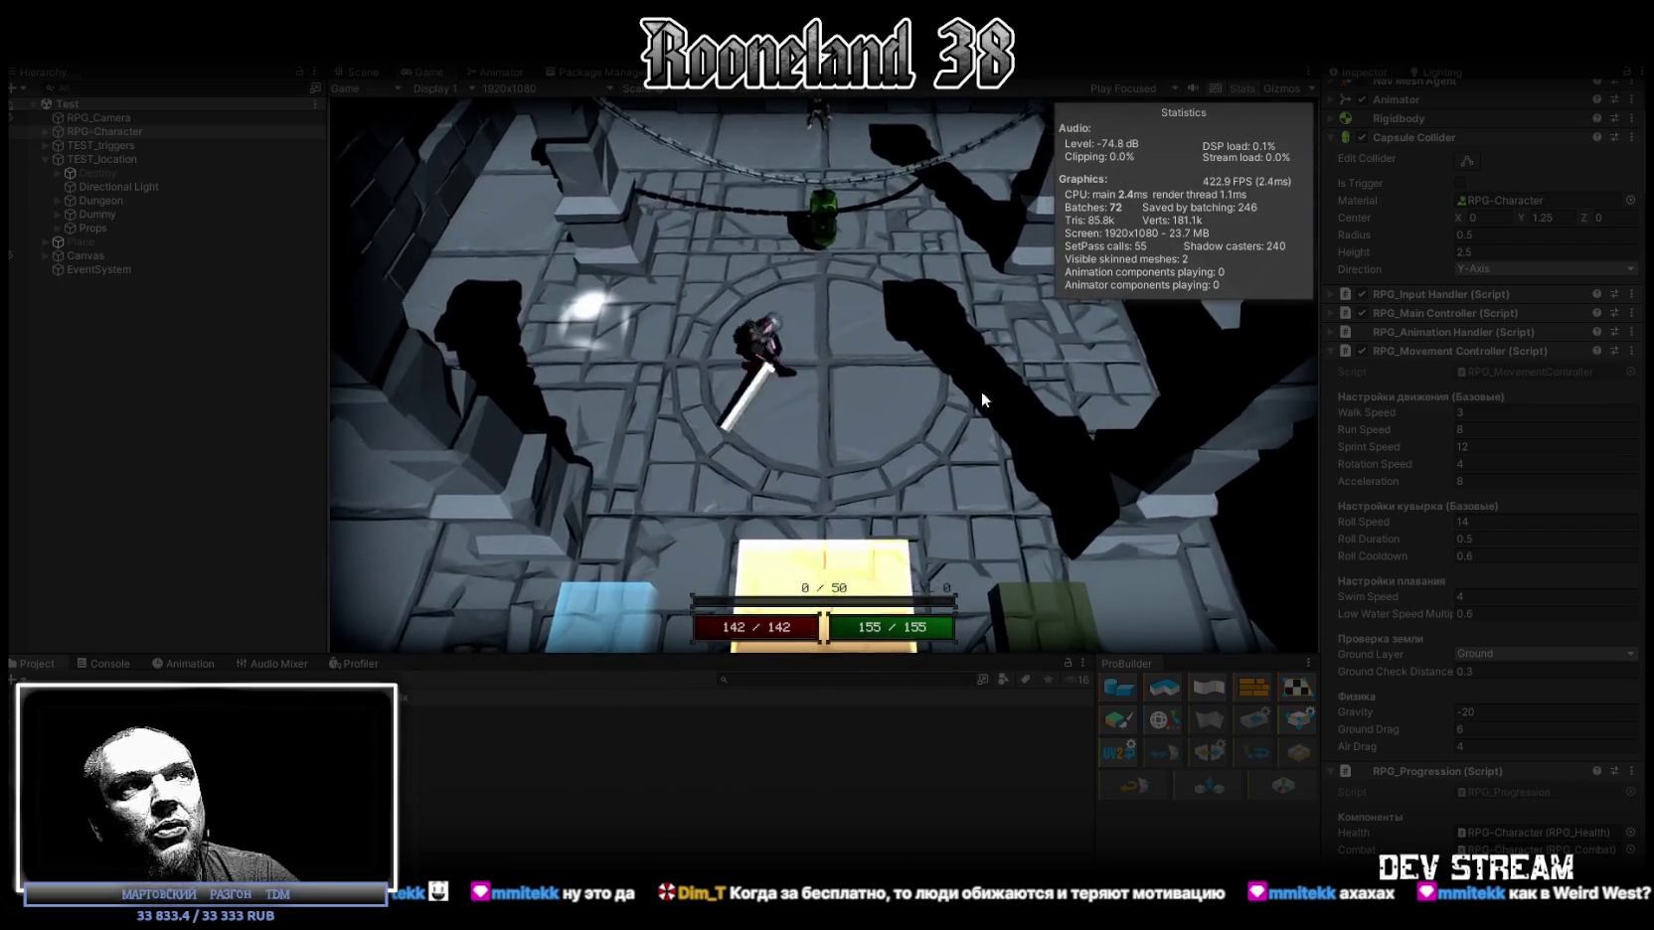
key("w")
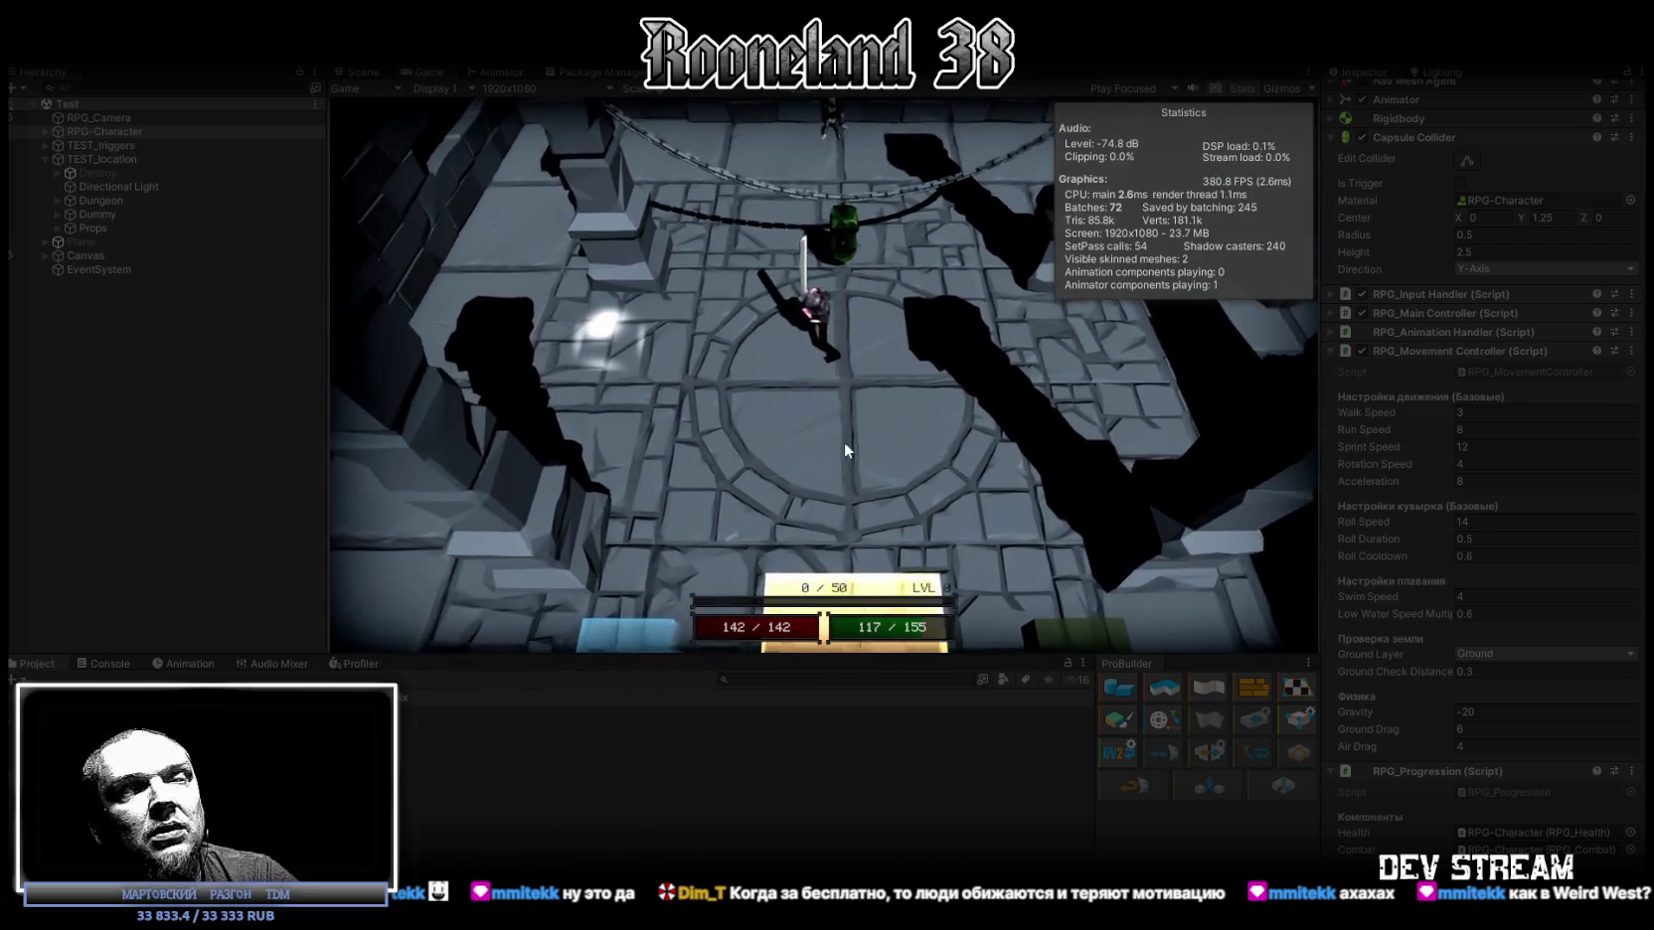
key("w")
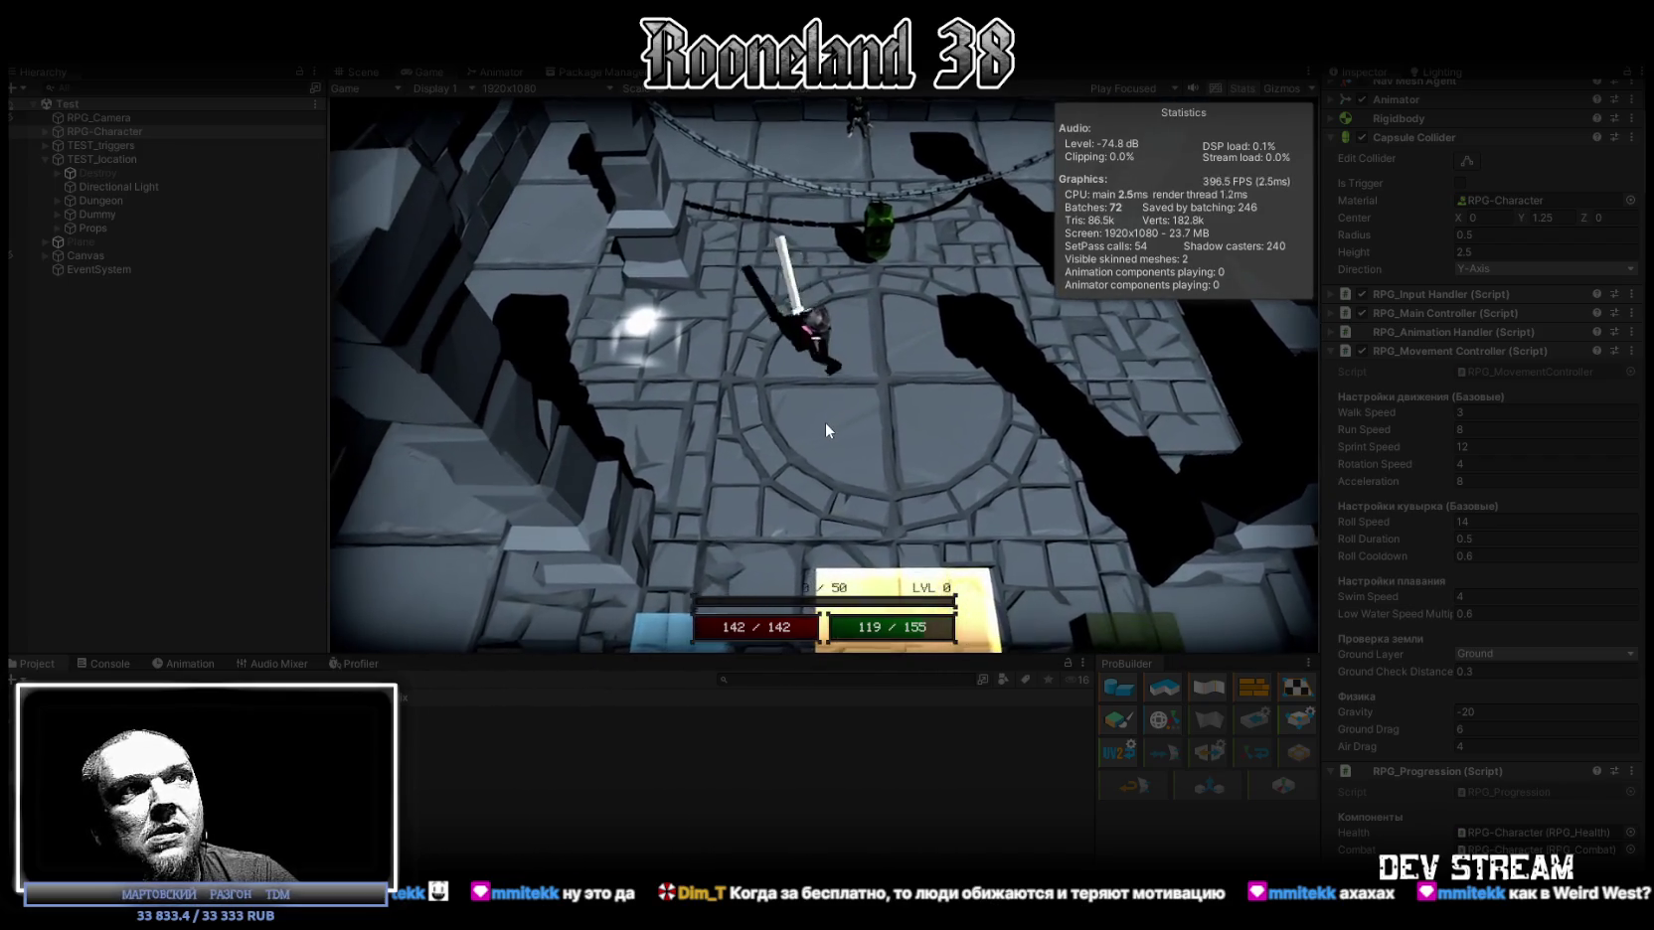
key("w")
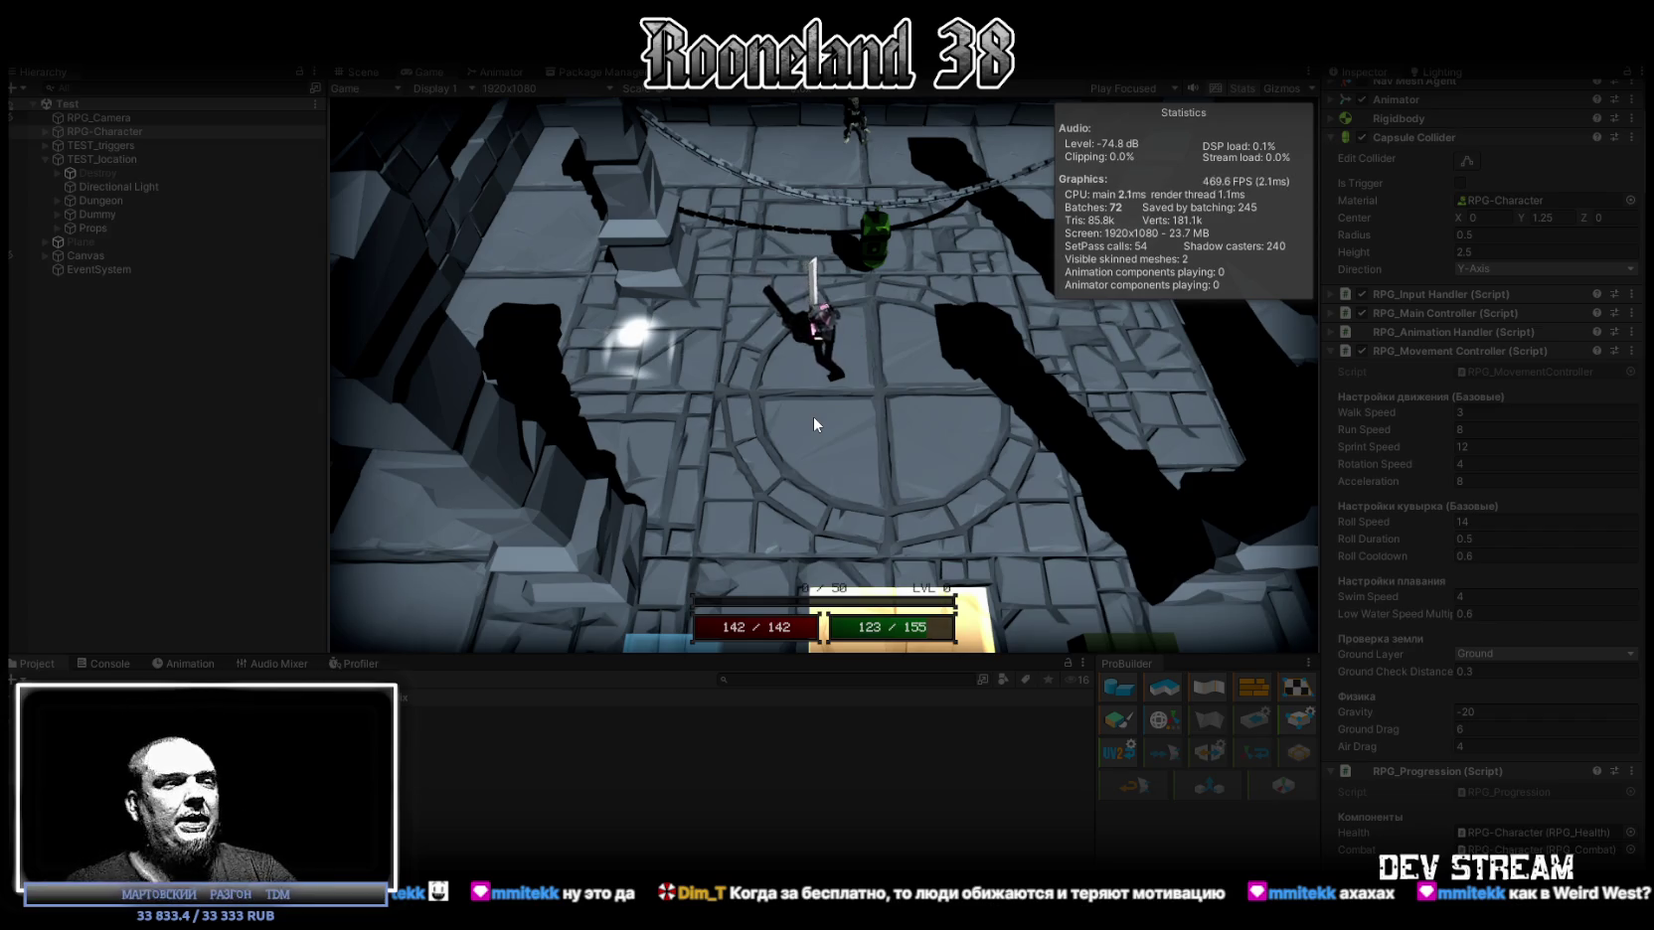
key("w")
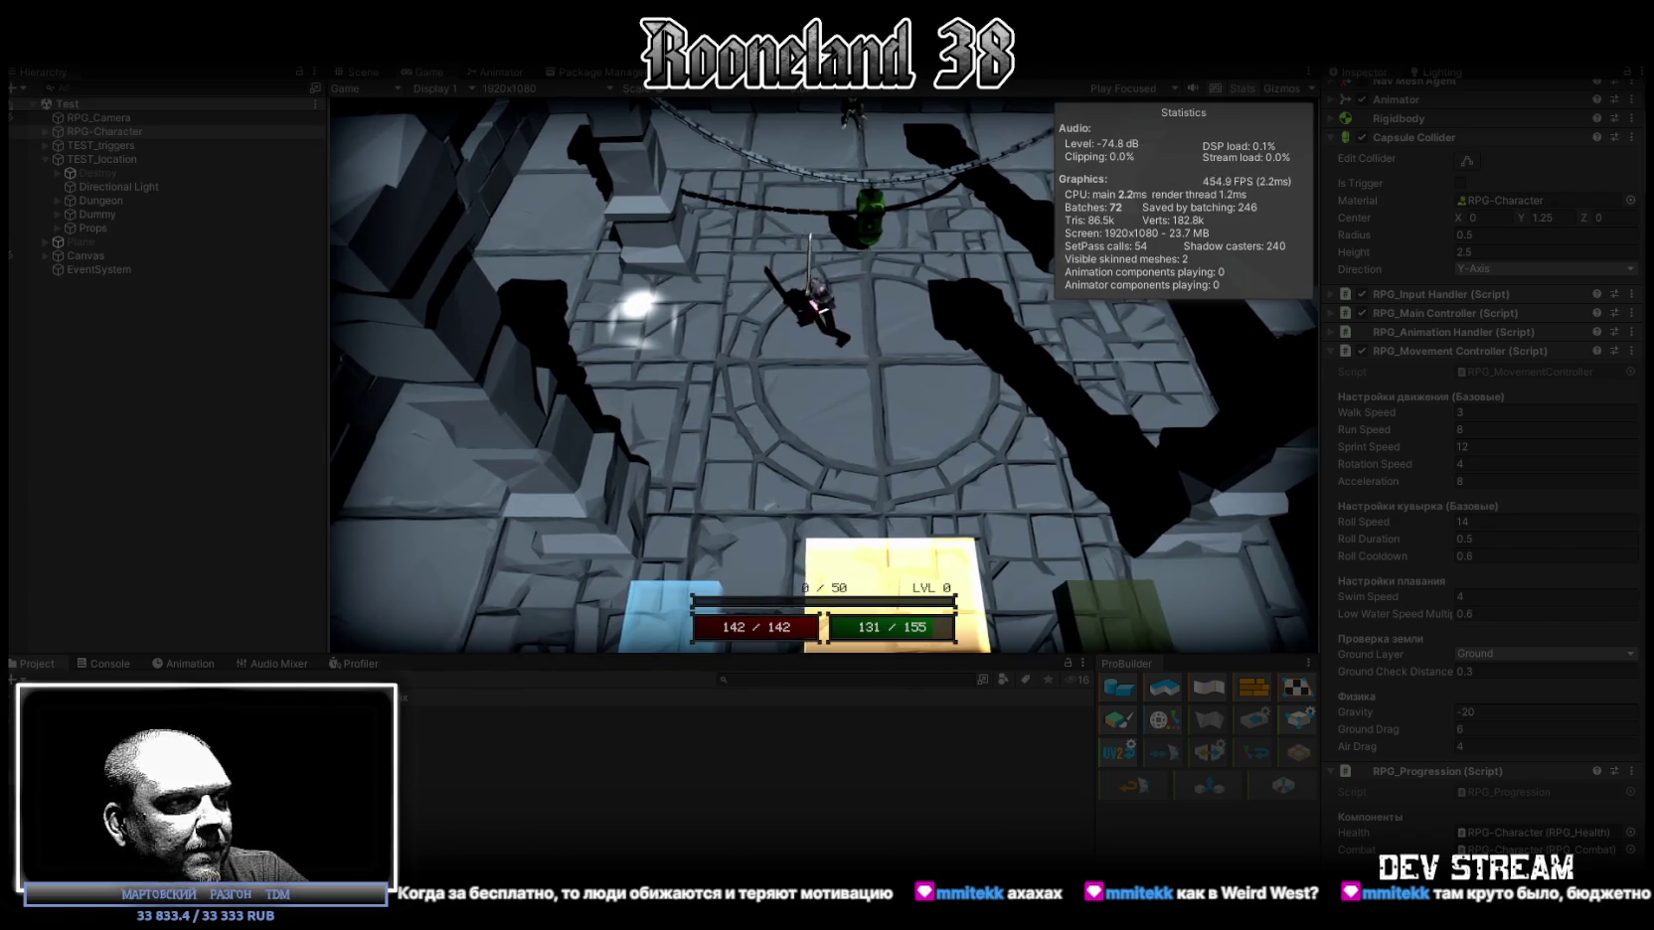
key("a")
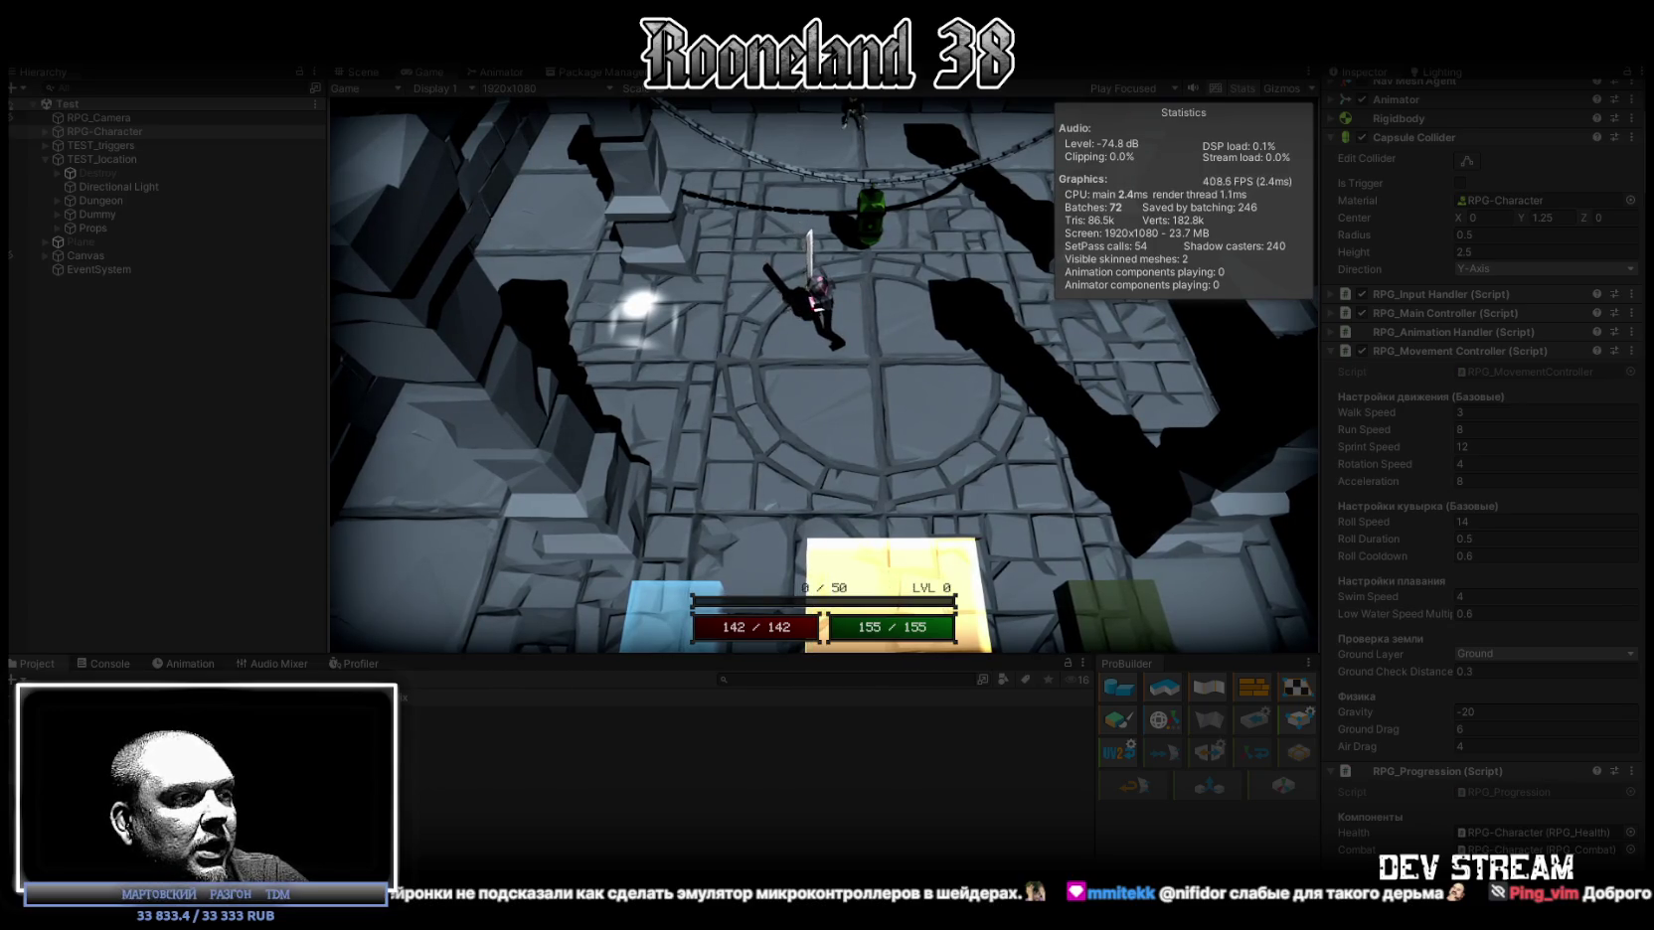
- Nudge the character forward once stamina has refilled to 155/155
key("w")
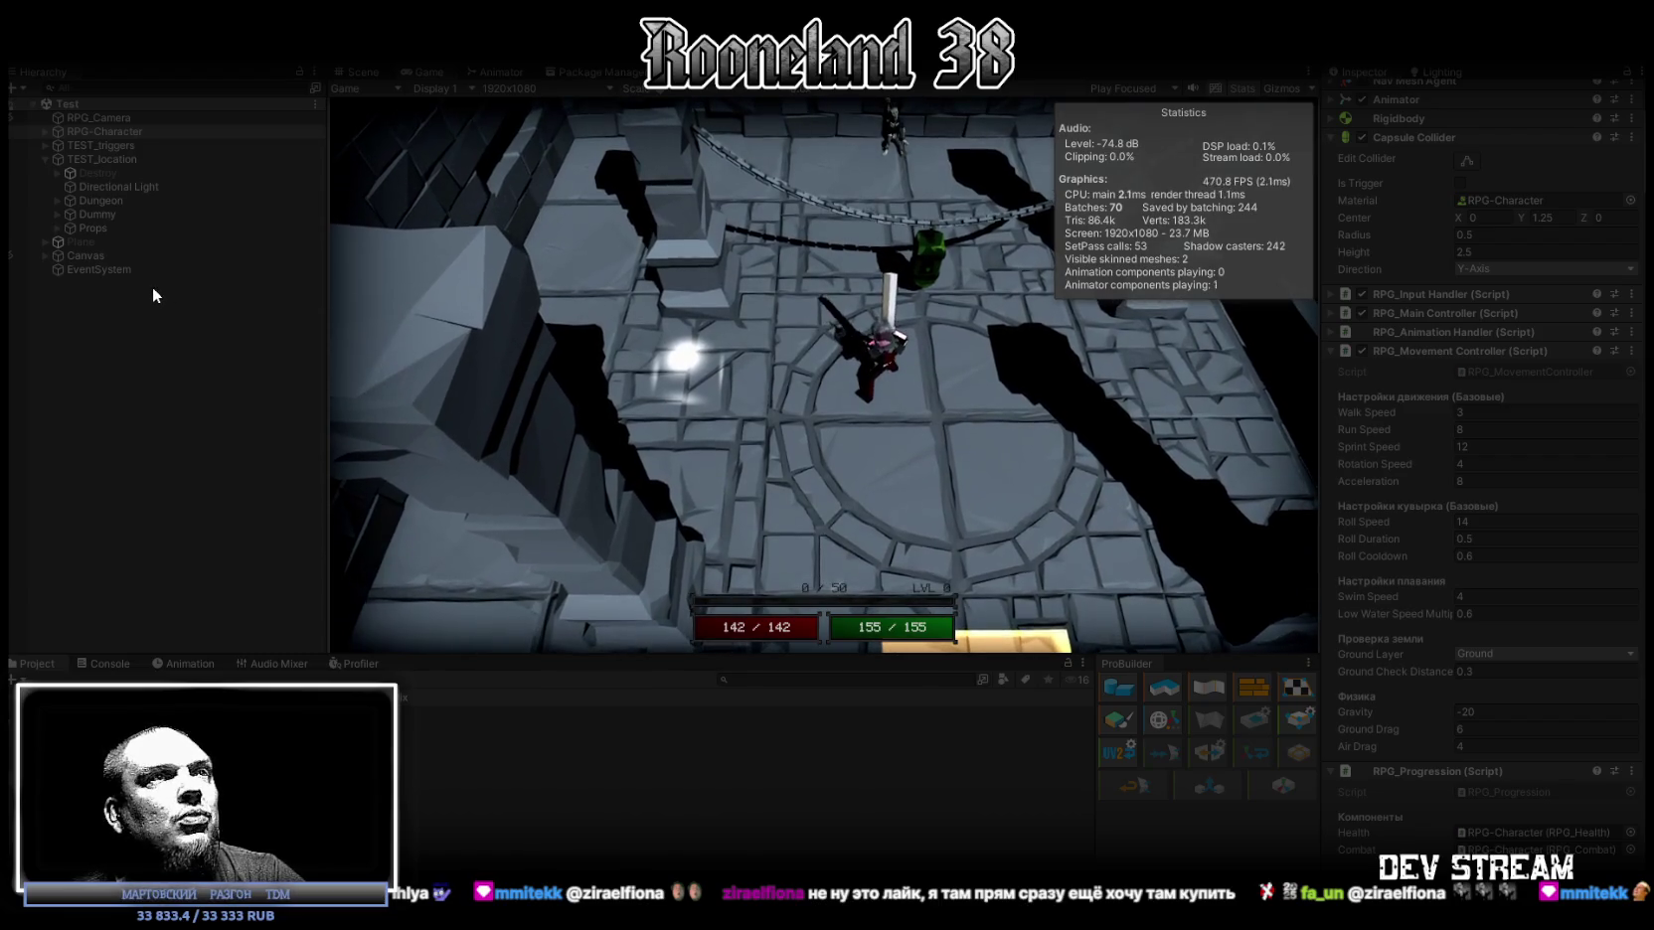
- Bring up the Canvas context menu in the Hierarchy for adding child objects
right_click(76, 255)
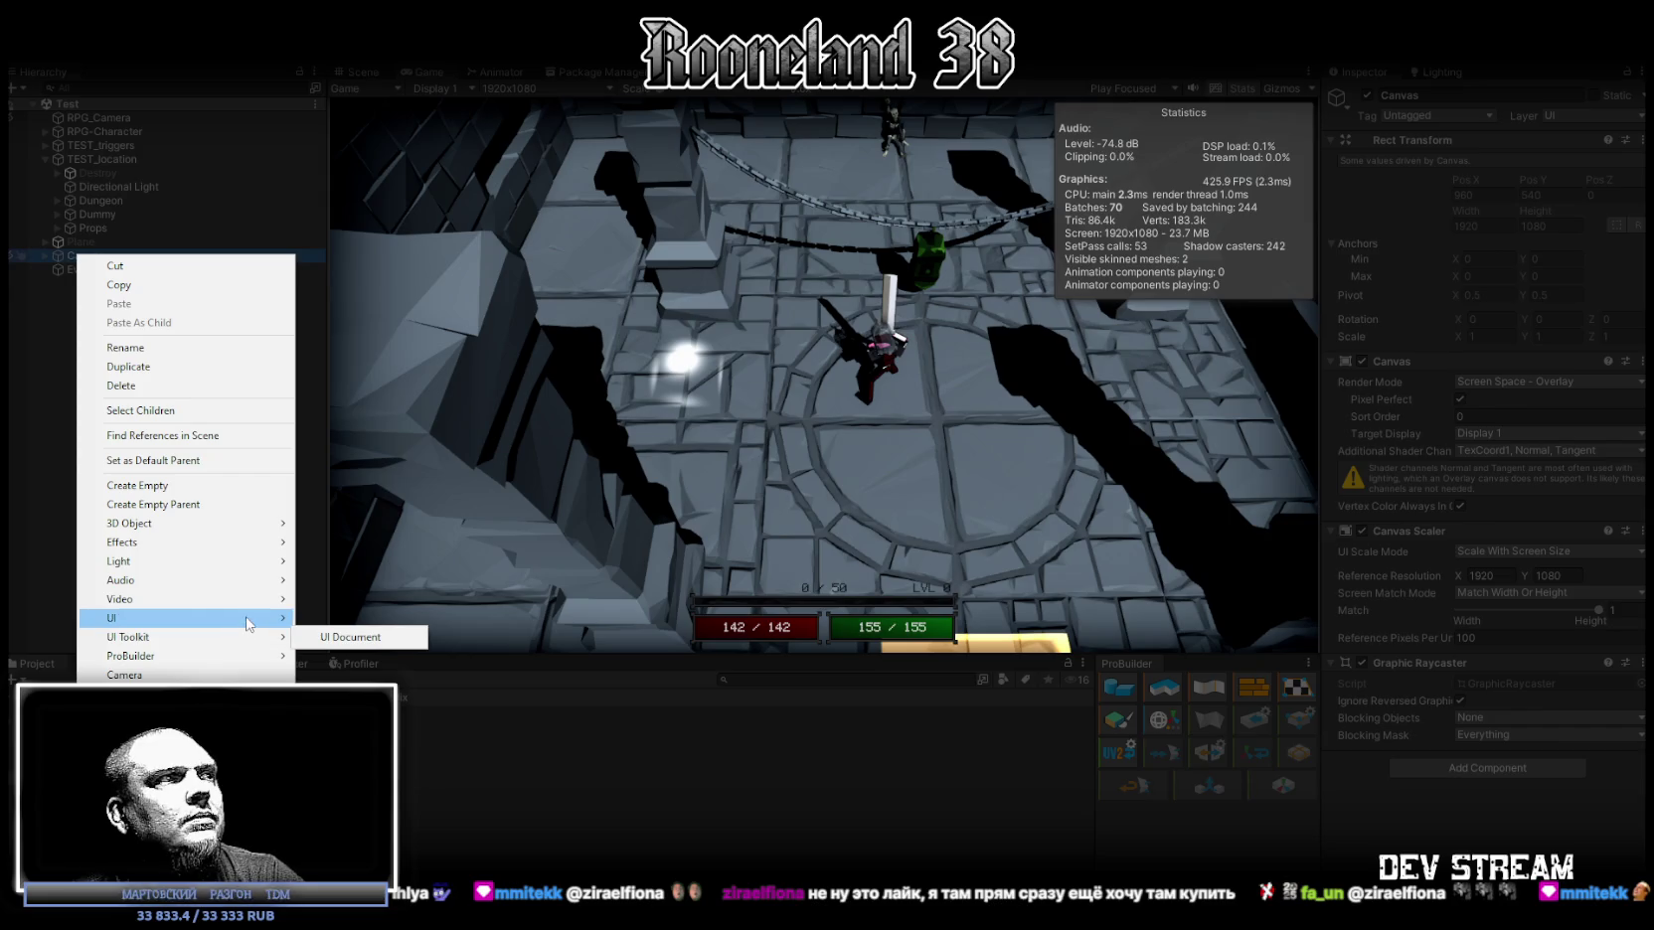
- Dismiss the Canvas menu at UI > Panel without creating a panel
mouse_move(251, 618)
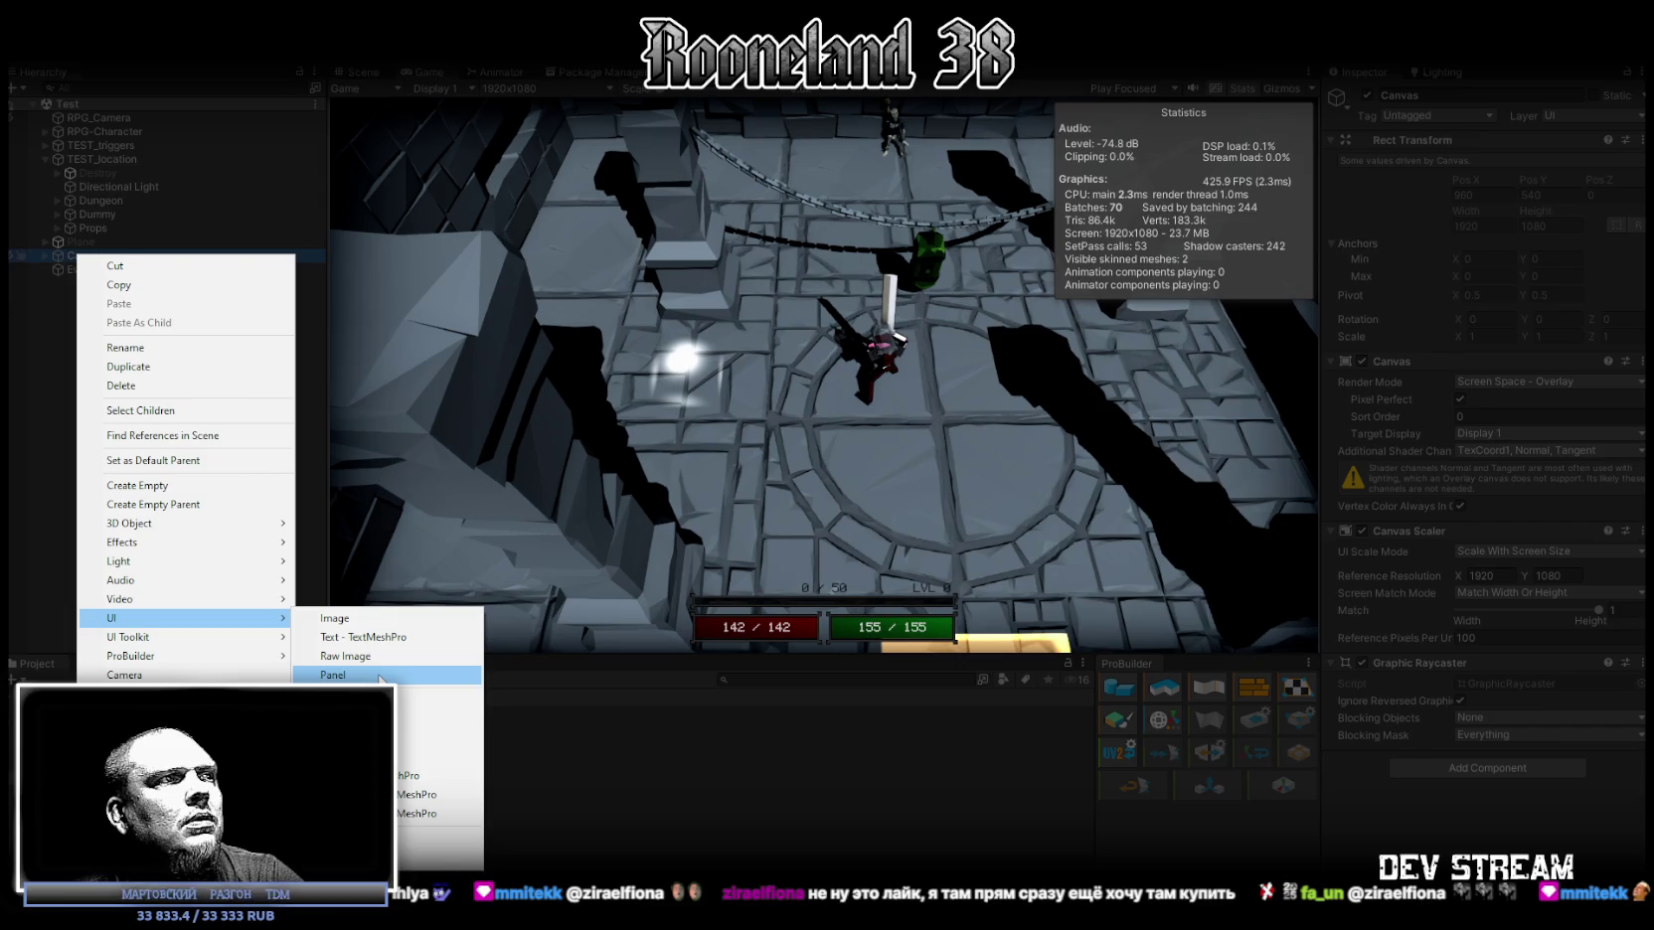
key("Escape")
key("Escape")
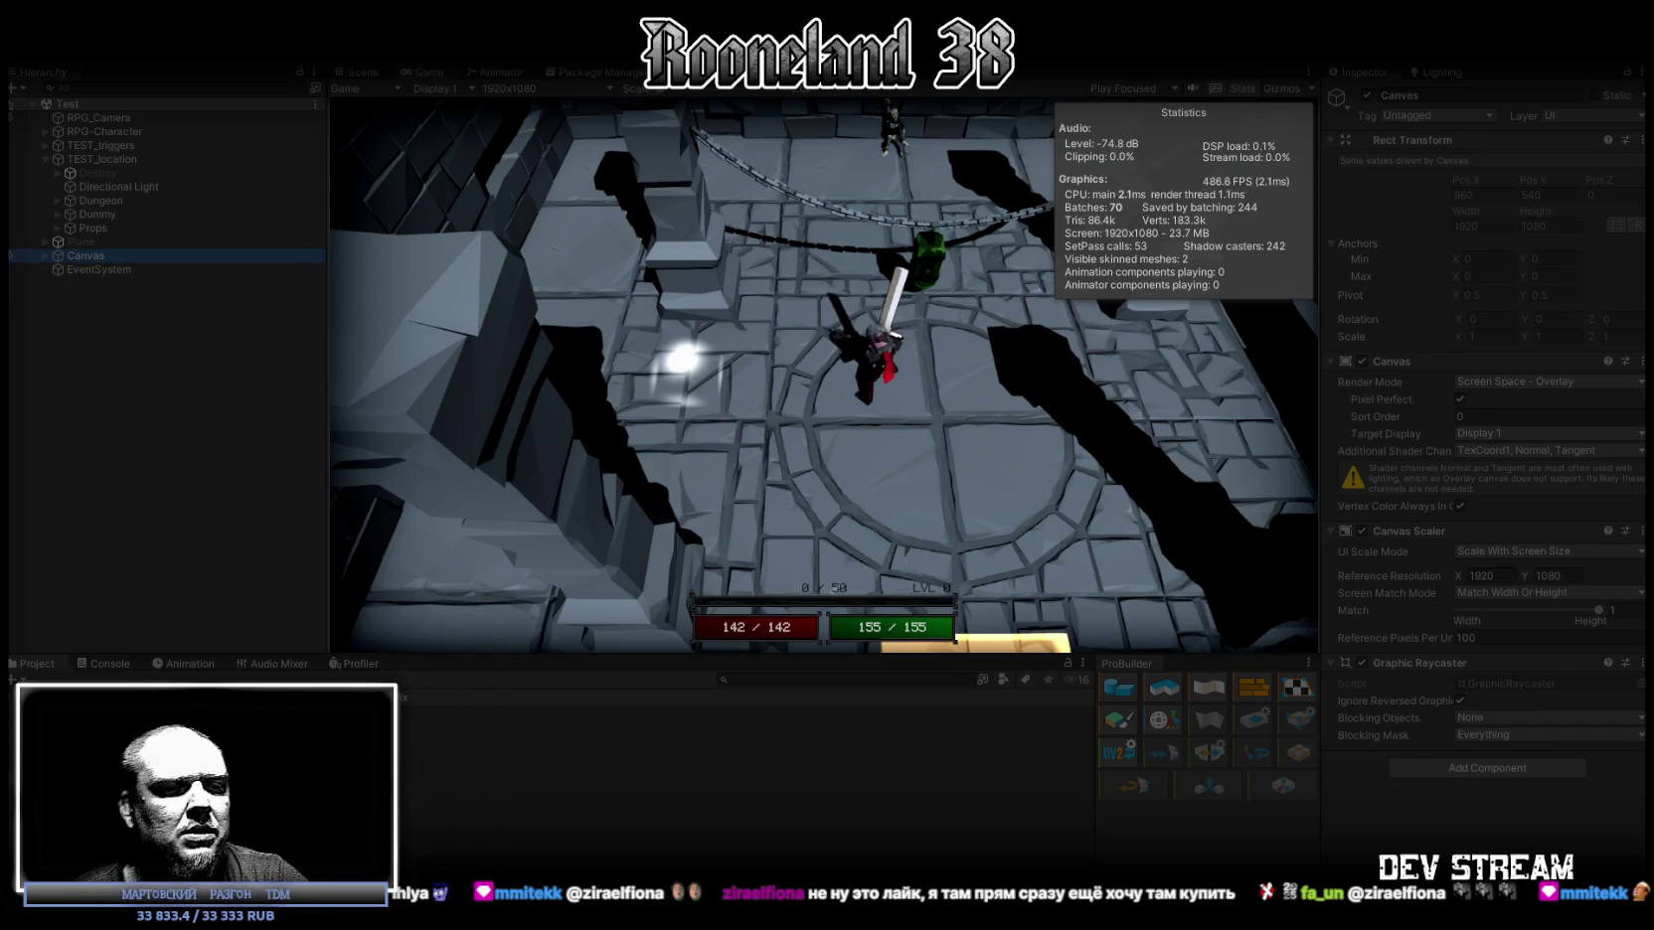